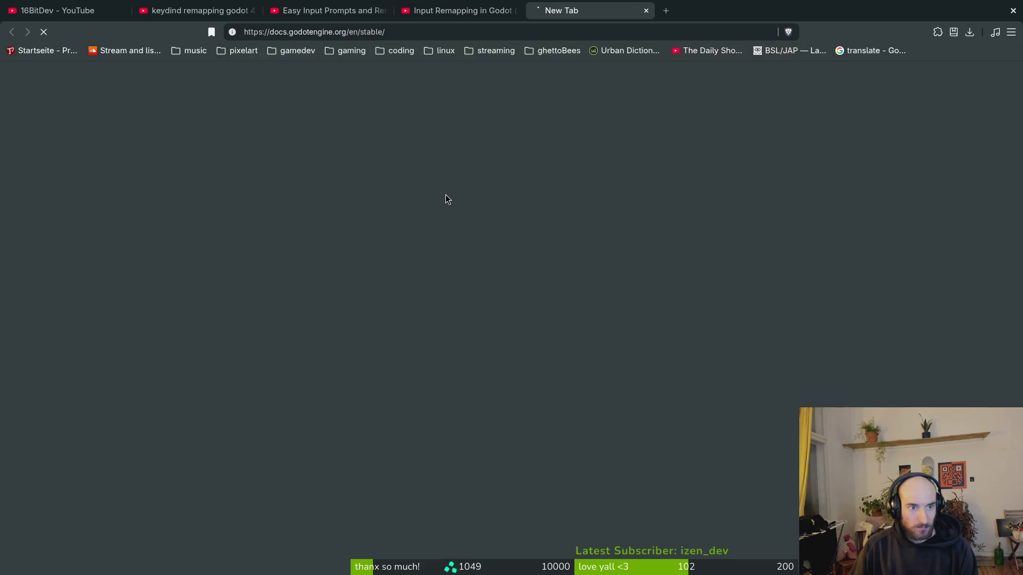
Step: Search the Godot documentation for 'input'
click(255, 102)
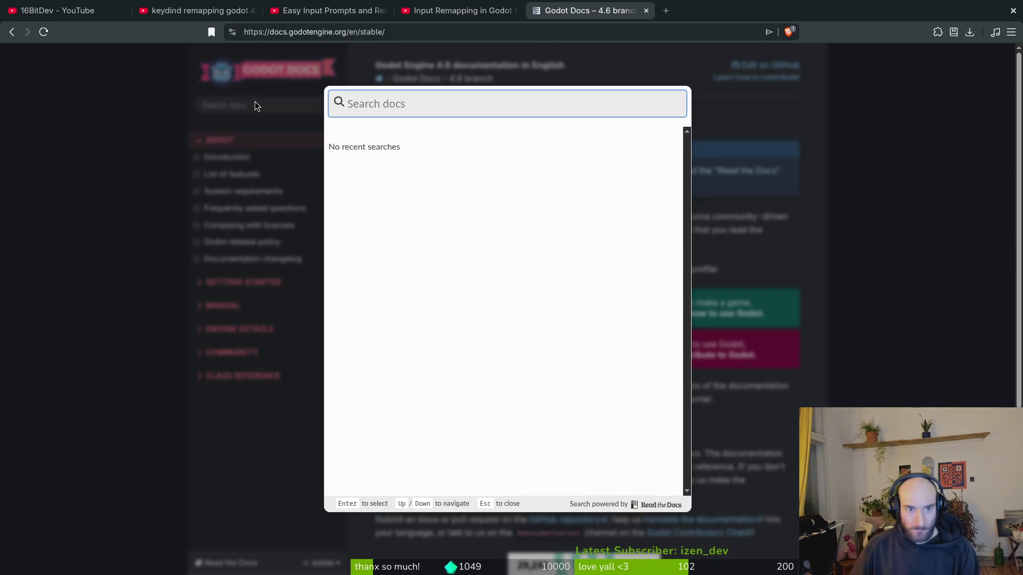
click(283, 132)
text(/)
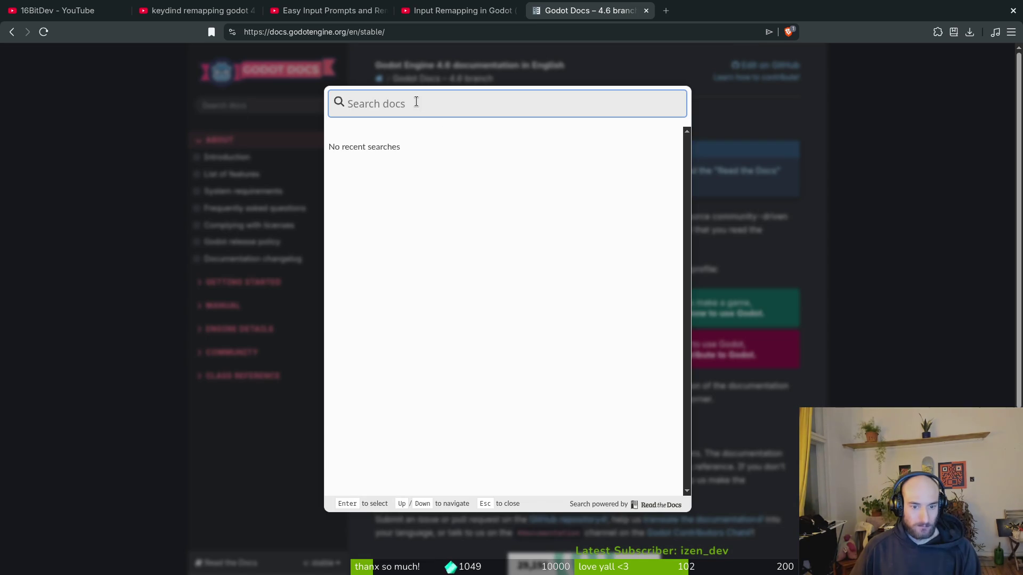
text(input)
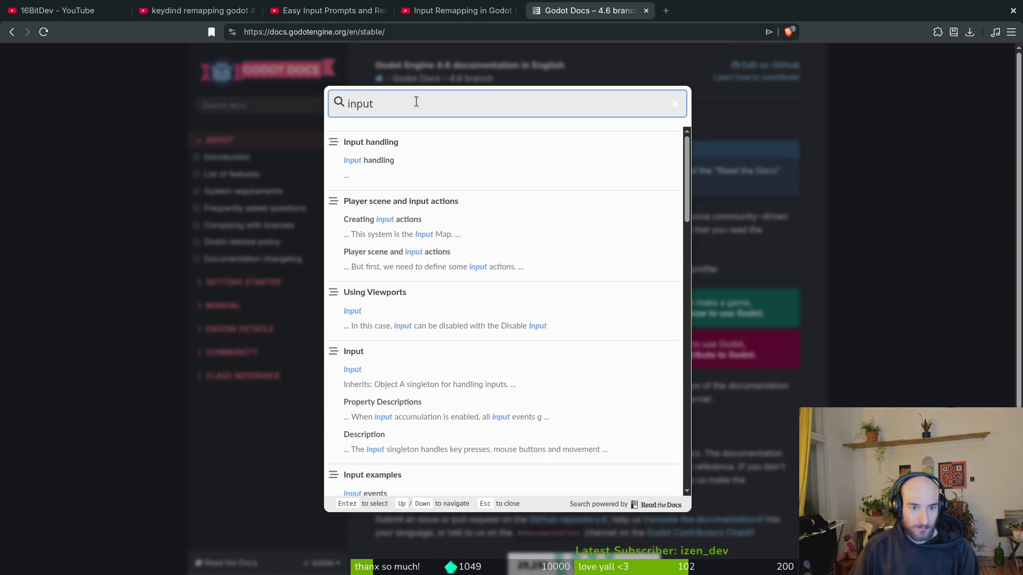
text( d)
key(BackSpace)
key(BackSpace)
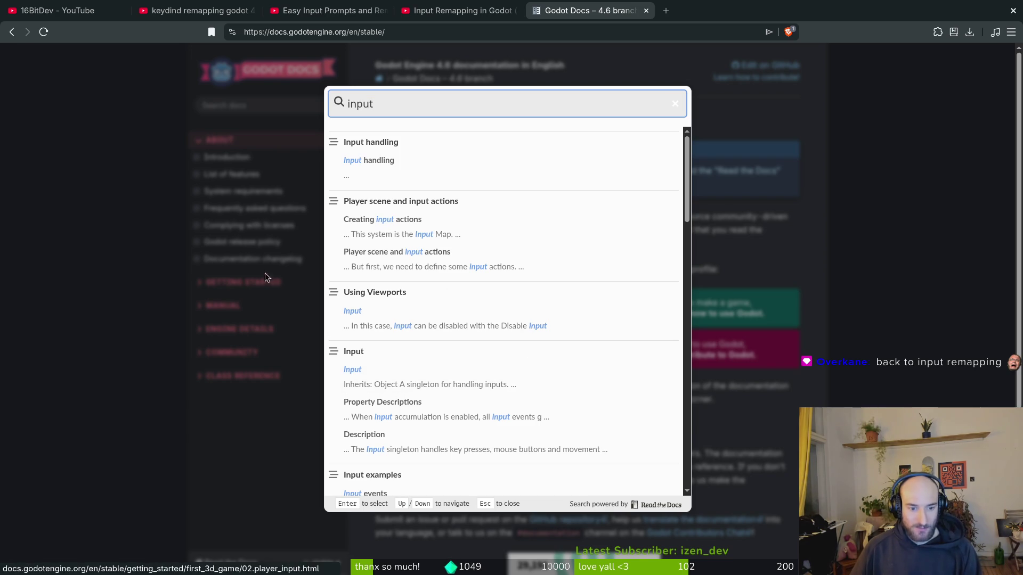
click(146, 244)
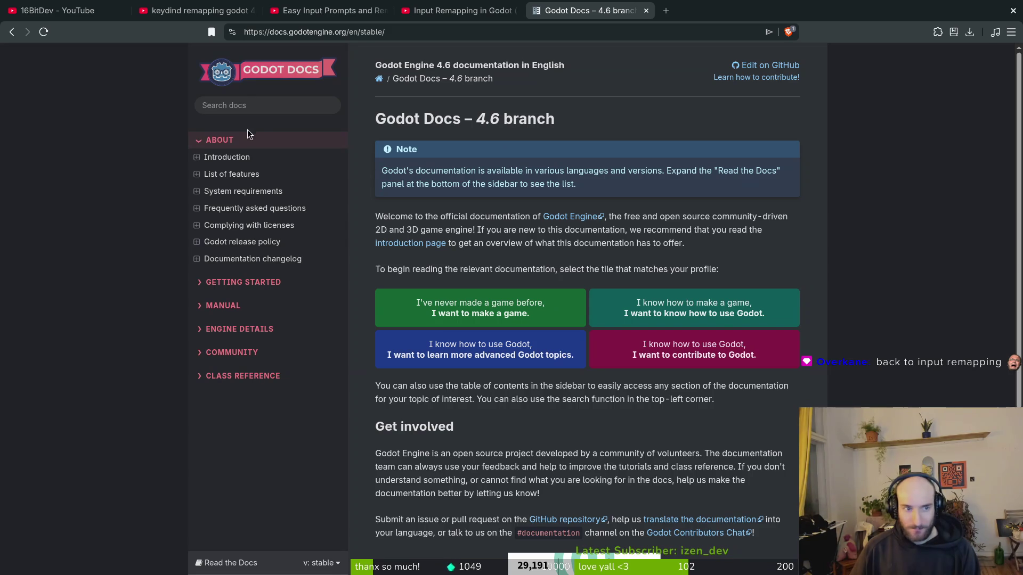
click(253, 109)
text(input)
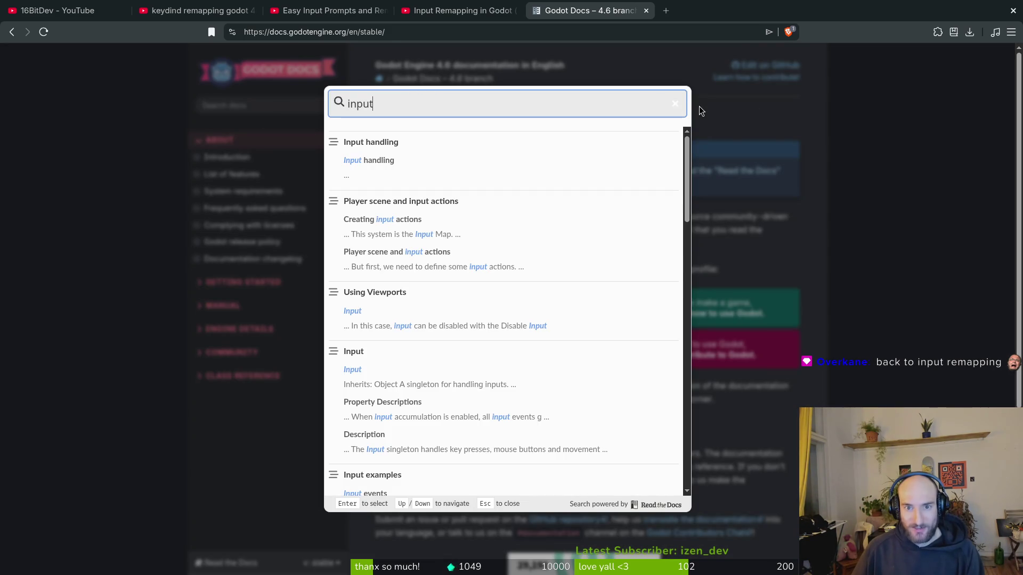
click(699, 111)
click(226, 106)
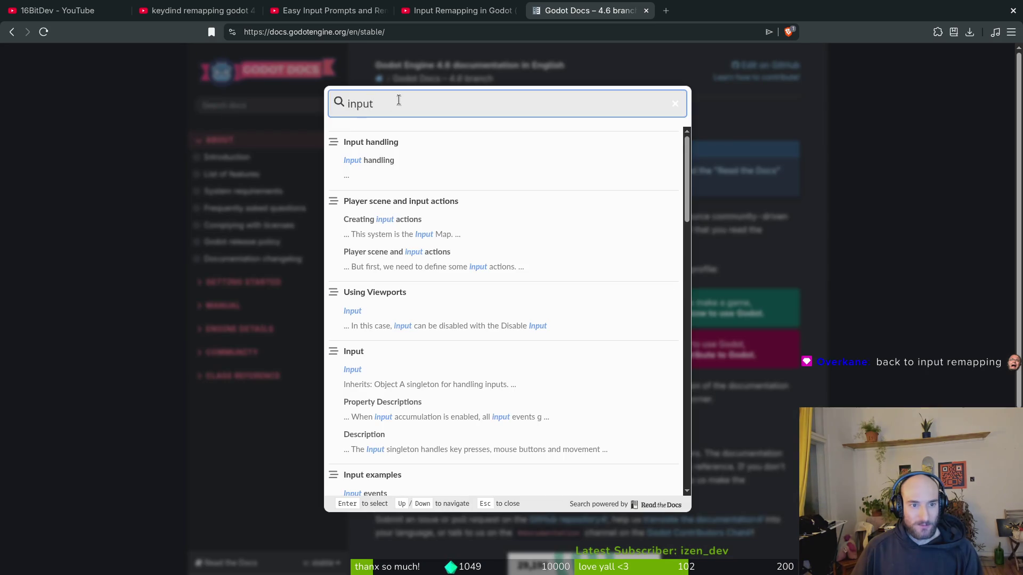
click(235, 104)
click(234, 105)
click(131, 212)
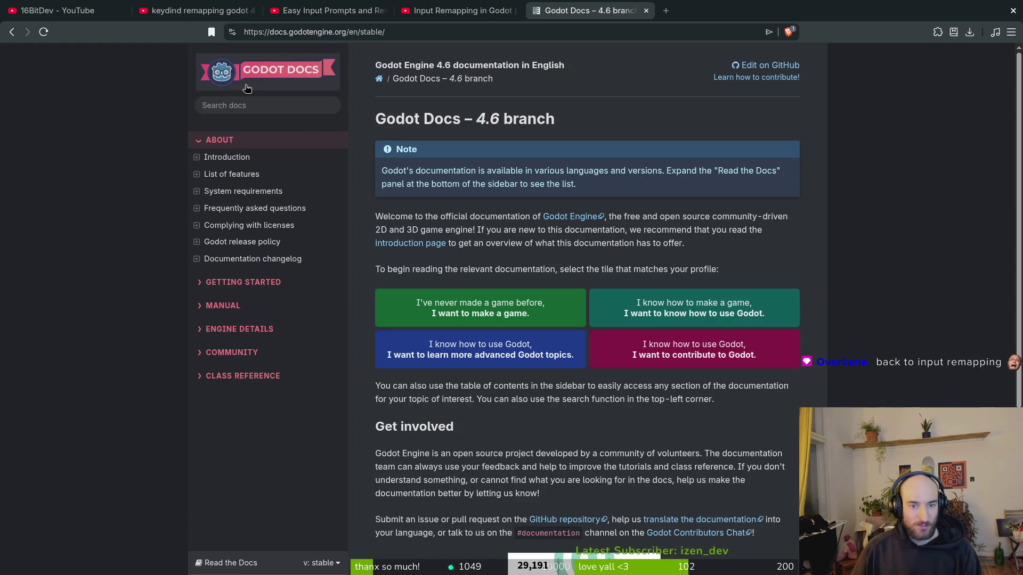
Step: Refine the search to 'inputmap' and open the InputMap class reference page
click(247, 101)
text(input)
scroll(528, 213, down, 3)
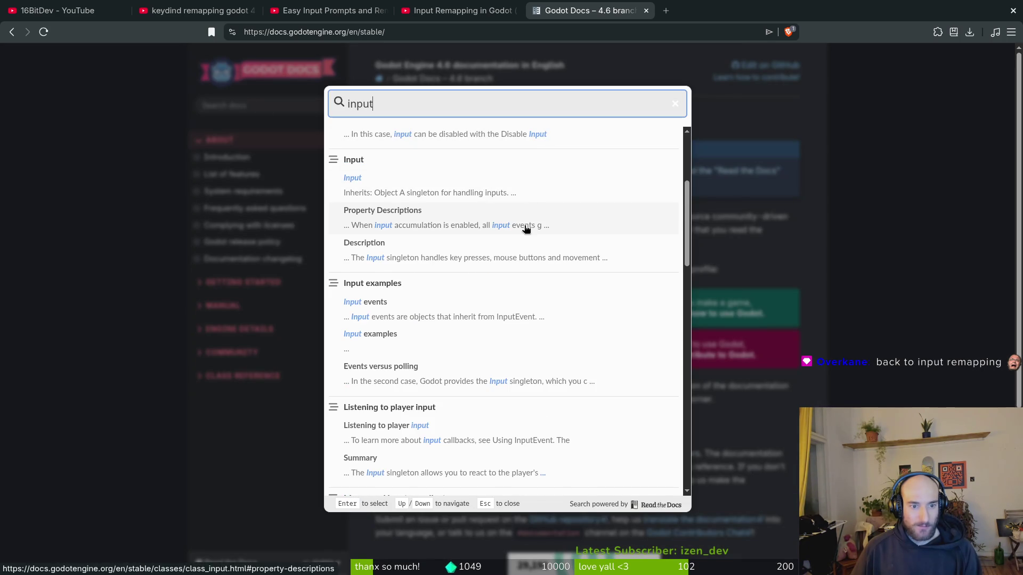
scroll(529, 245, down, 3)
scroll(458, 281, up, 3)
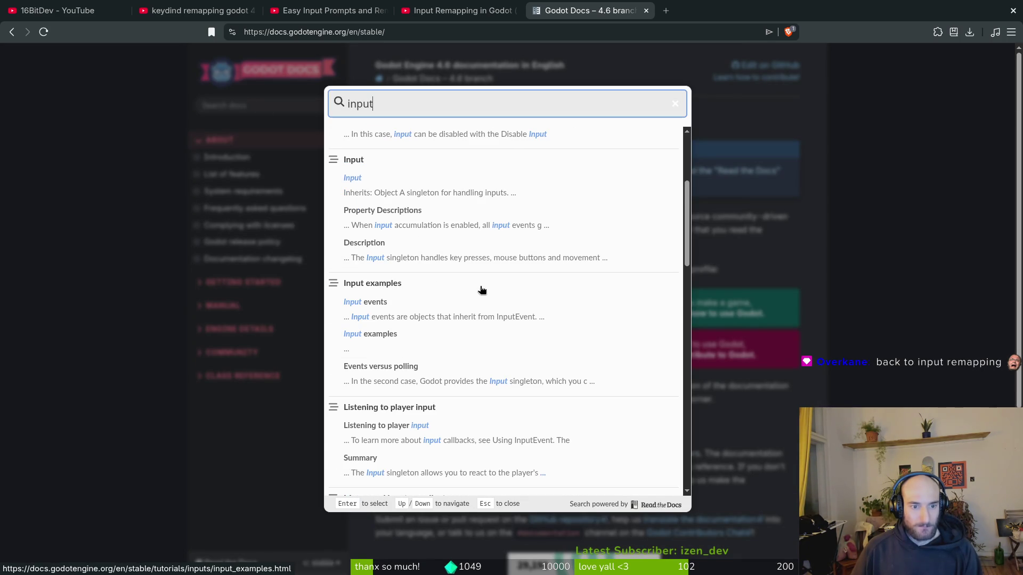
scroll(408, 251, up, 2)
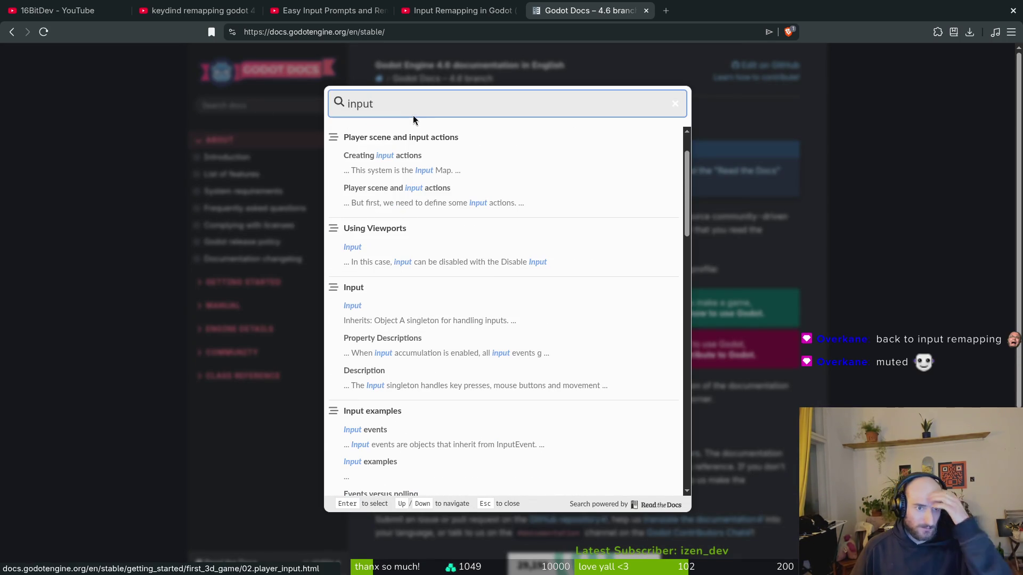
text(map)
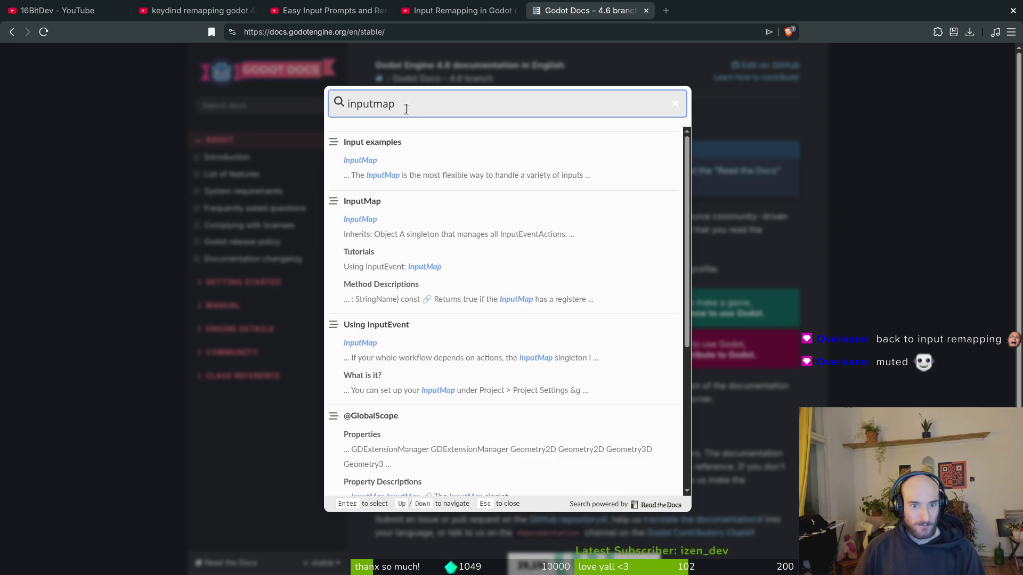
click(359, 201)
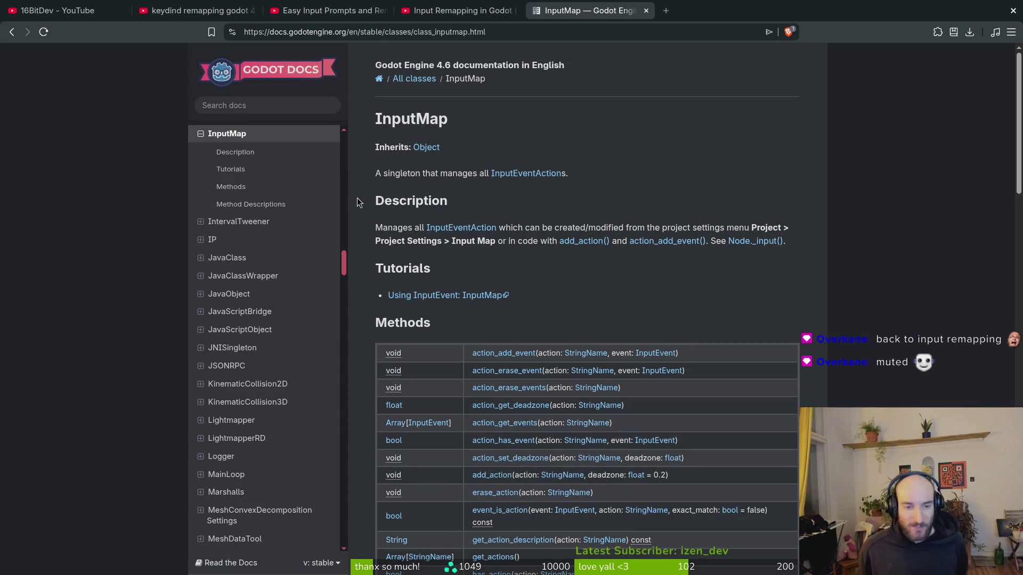
Step: Open the action_get_events and action_erase_event descriptions in new tabs, reviewing action_get_events first
click(258, 105)
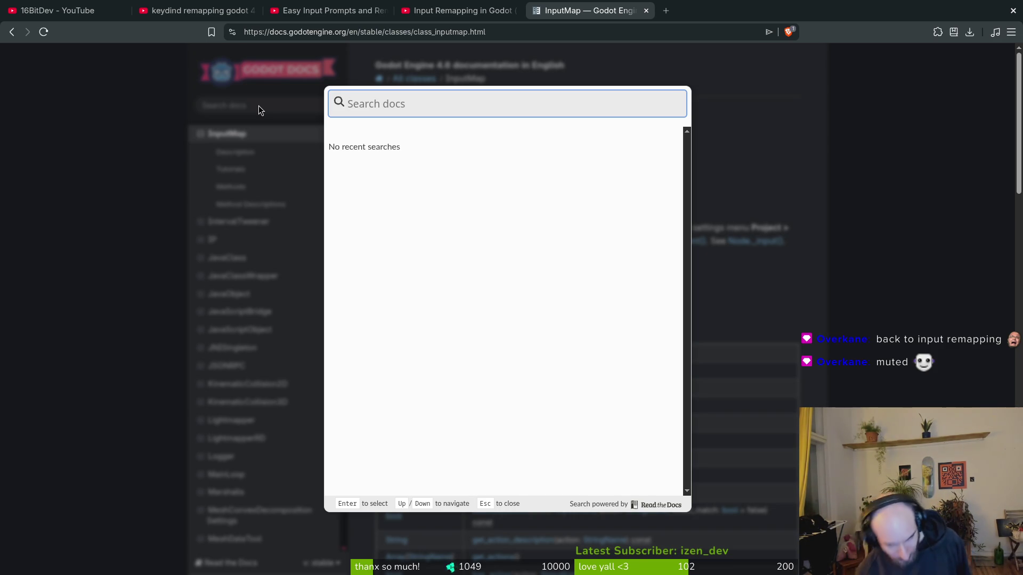
click(106, 163)
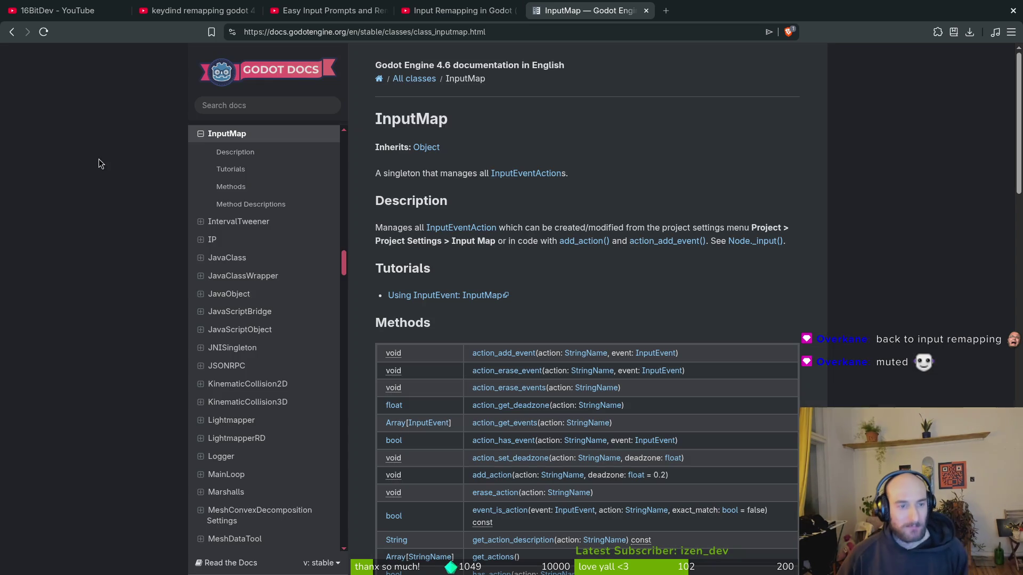
scroll(618, 263, down, 2)
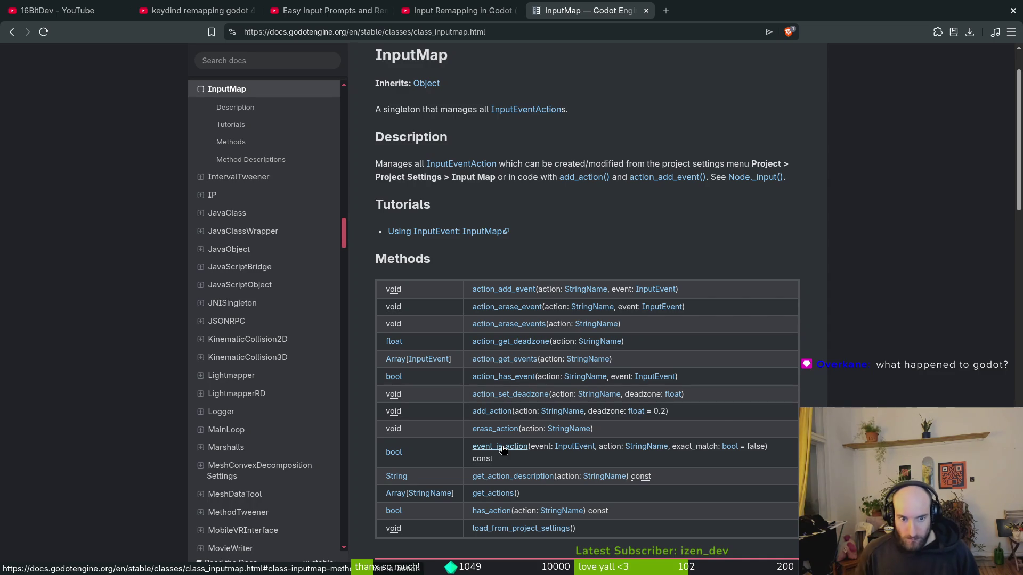
middle_click(498, 364)
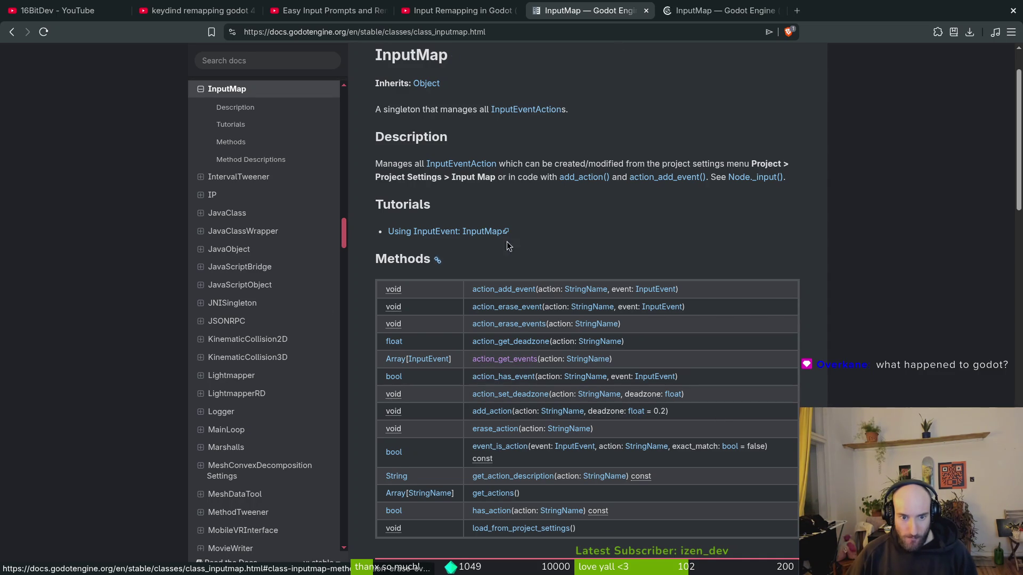
click(714, 7)
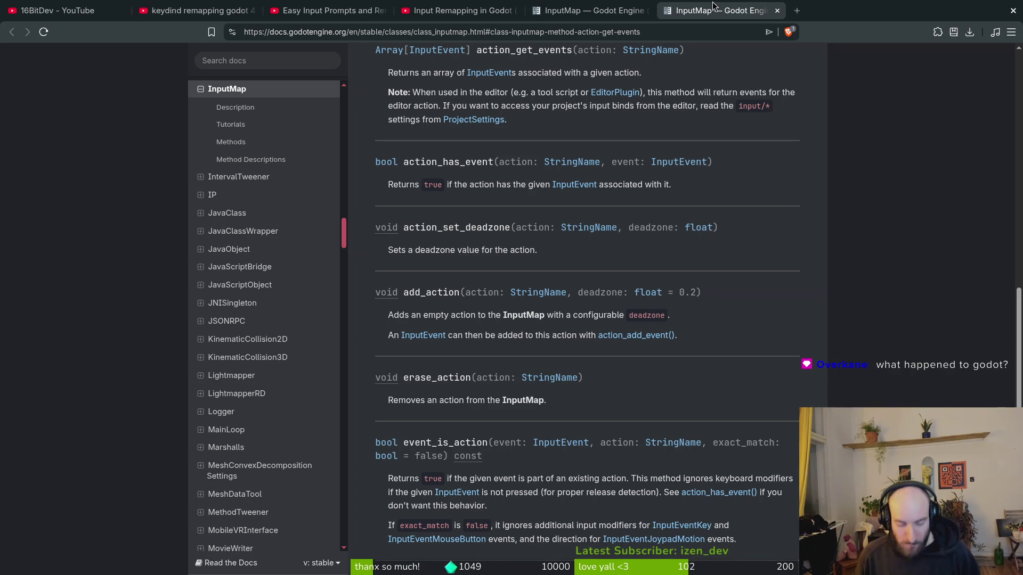
click(584, 8)
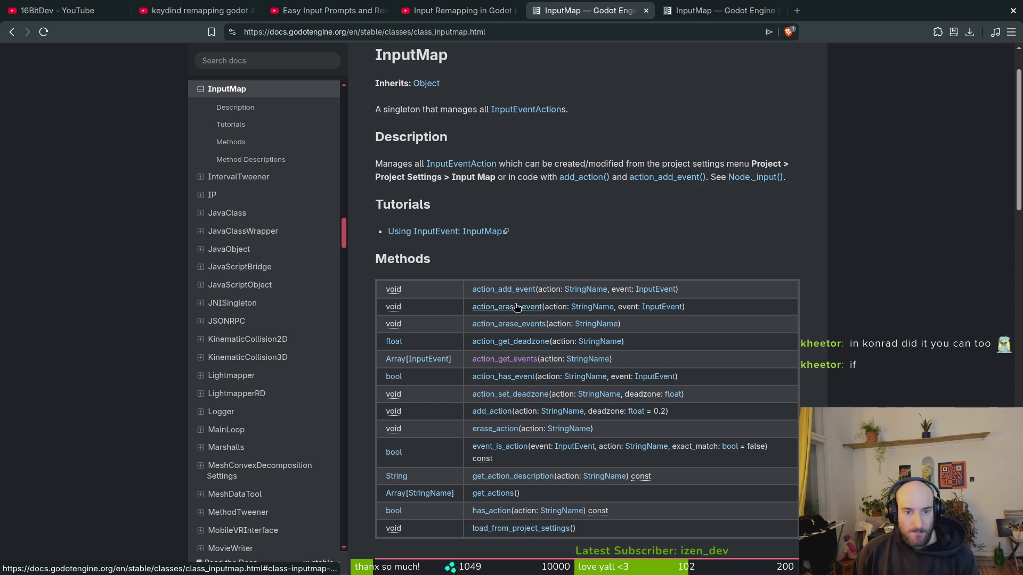
middle_click(511, 310)
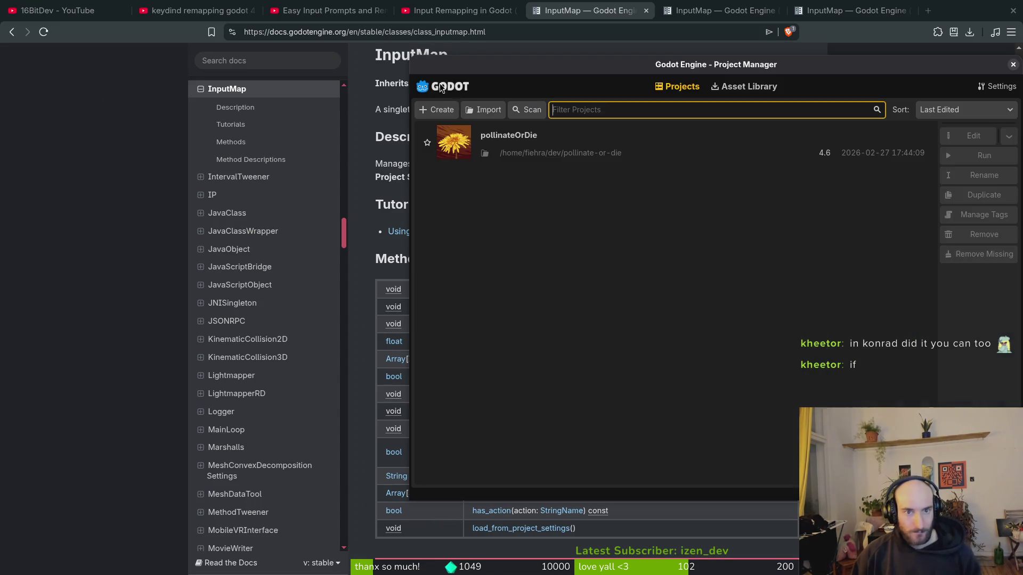
Step: Launch pollinateOrDie, view its Project Settings Input Map actions, then return to the docs
double_click(598, 148)
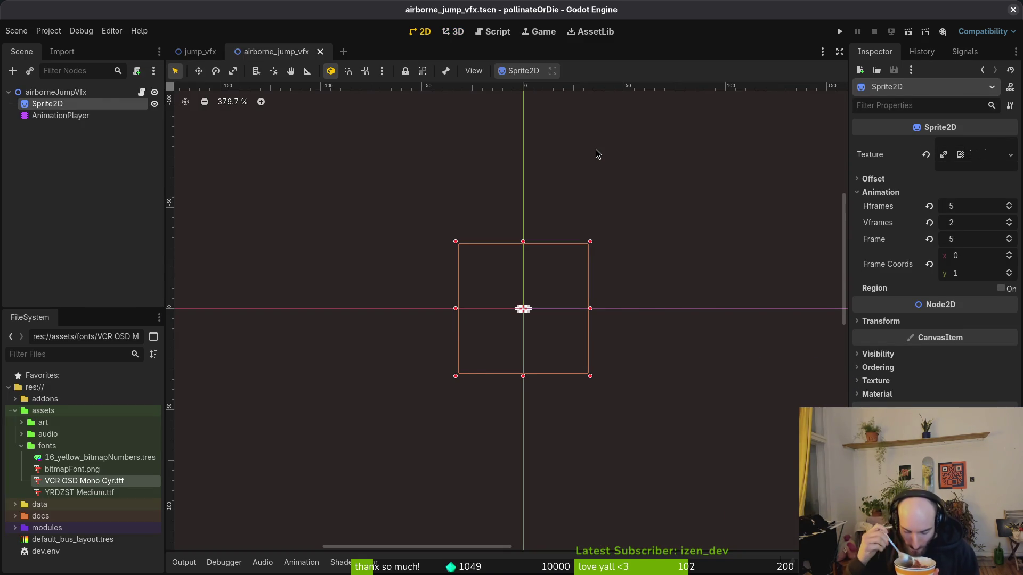
click(48, 31)
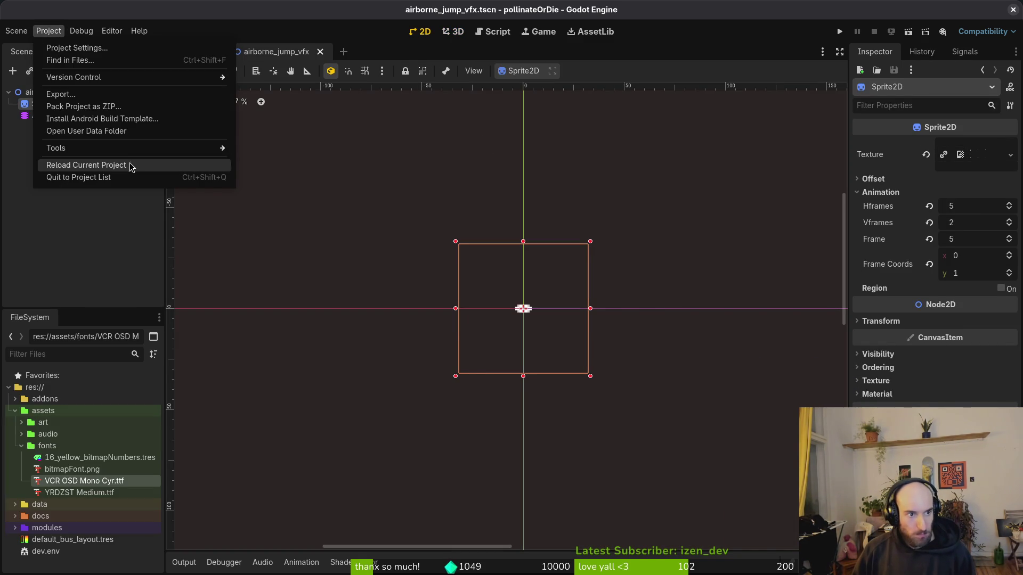
click(126, 48)
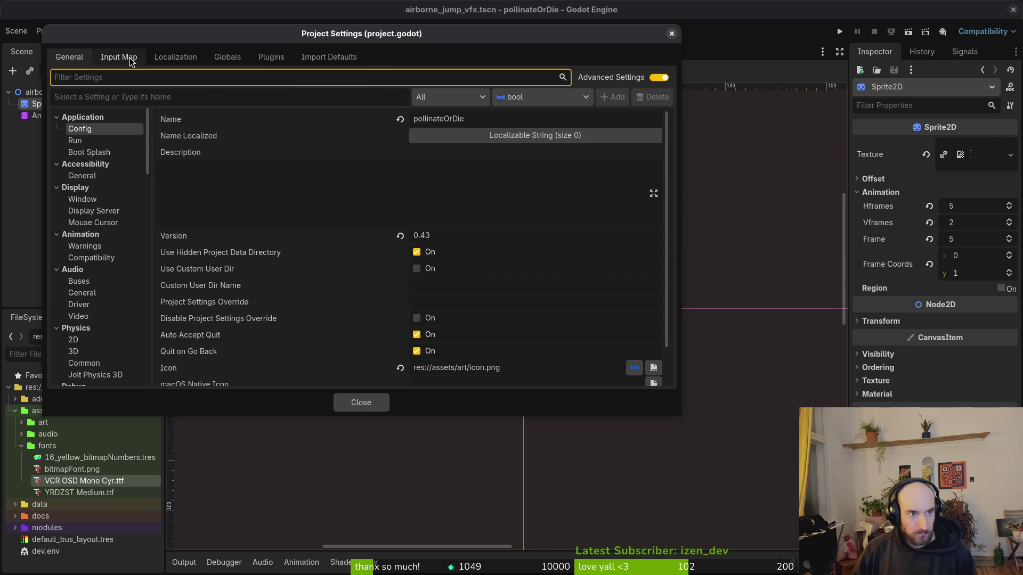
click(131, 60)
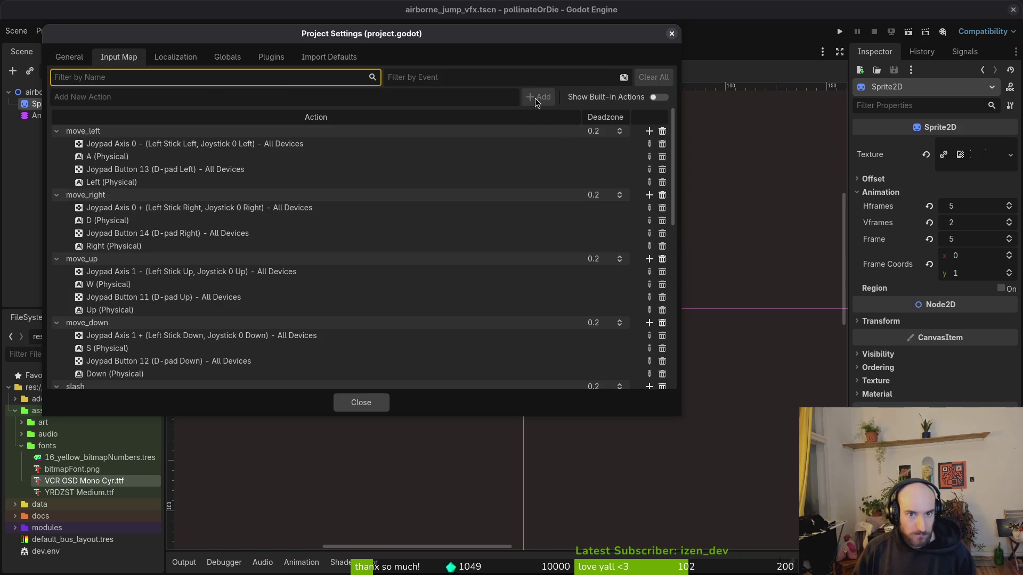
click(85, 100)
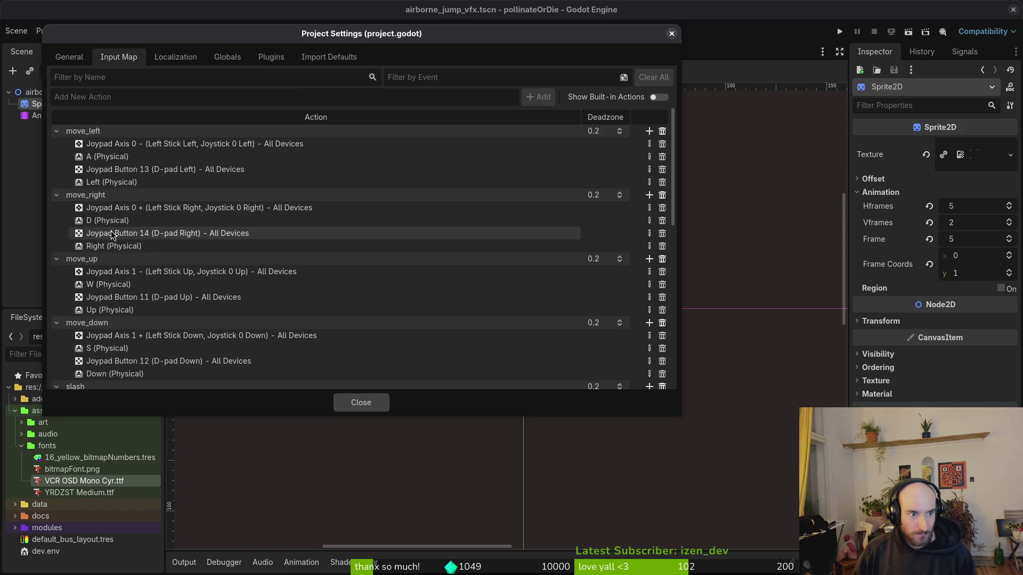
scroll(118, 297, down, 1)
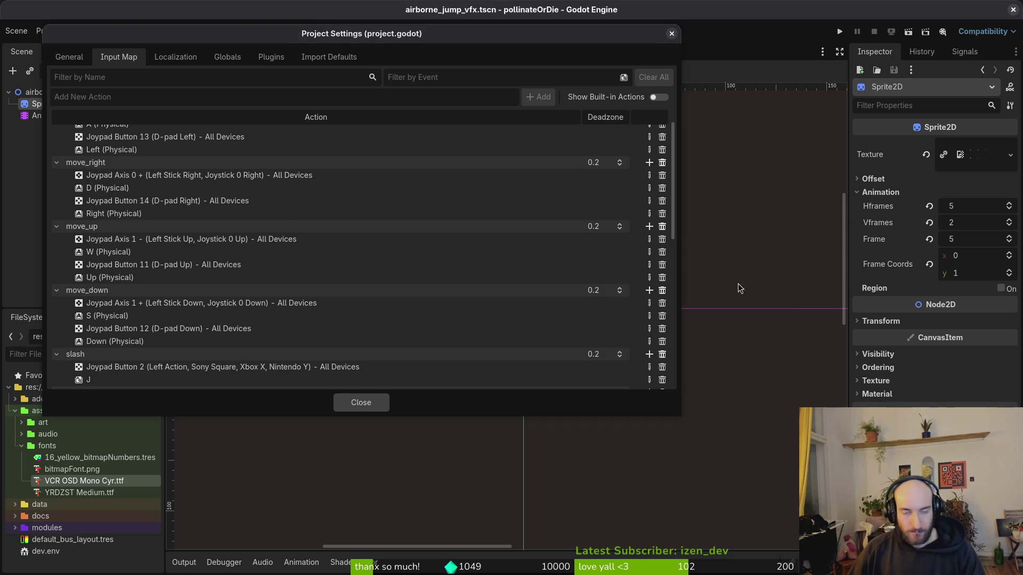
key(alt+Tab)
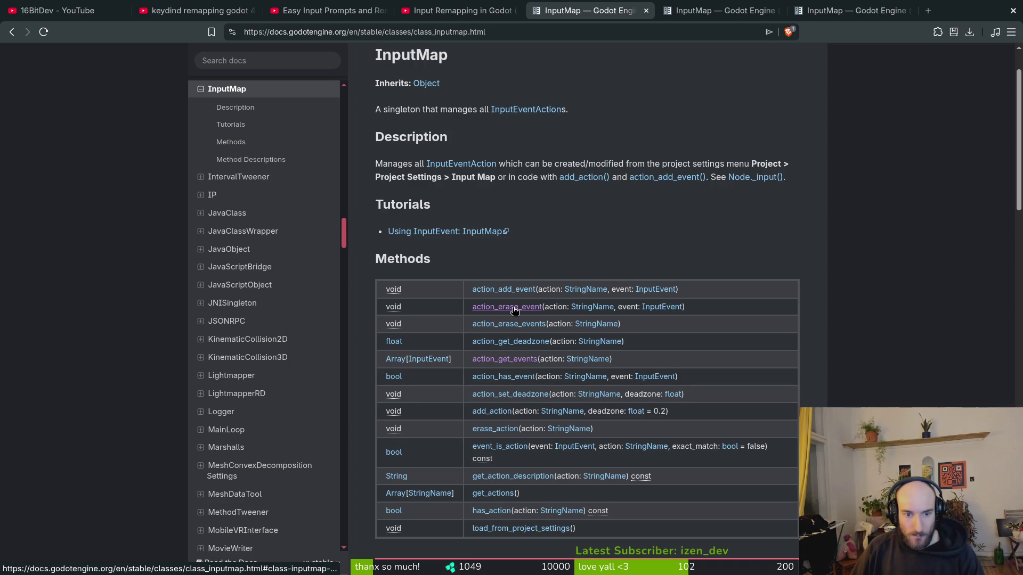
Step: Open the action_has_event and has_action method descriptions in new tabs
middle_click(505, 377)
middle_click(491, 510)
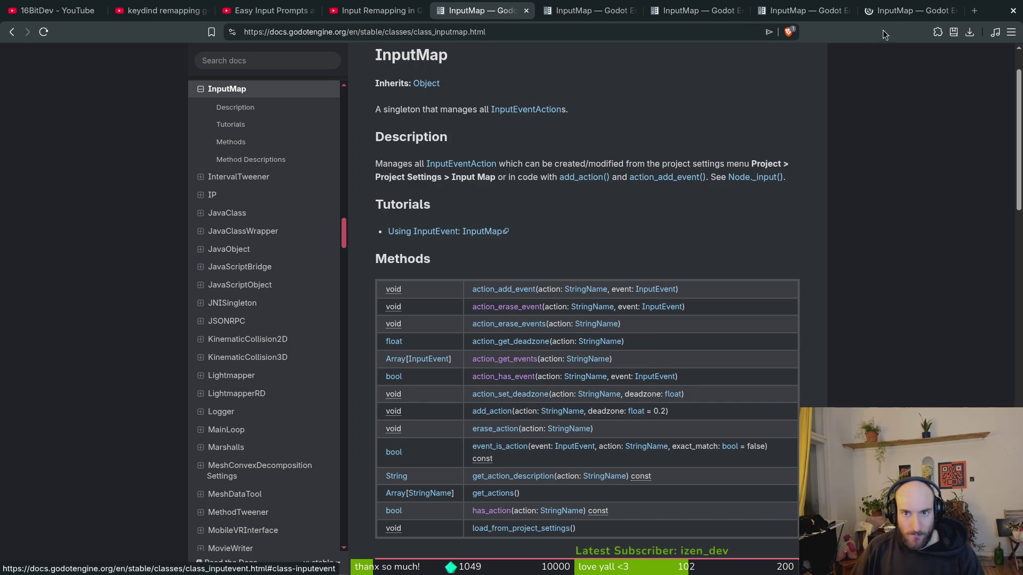
click(609, 7)
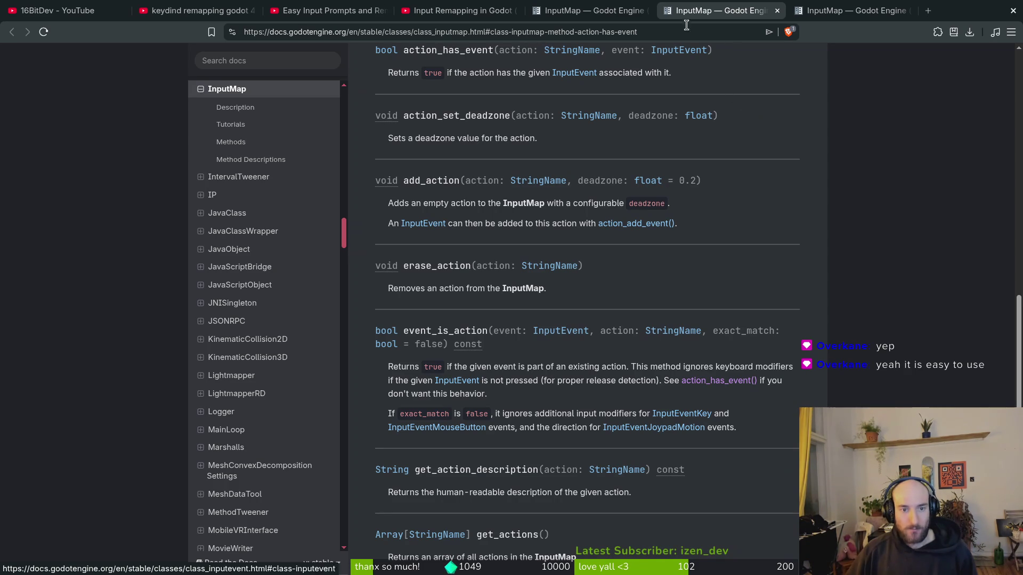
Step: Open the InputEvent reference in a new tab and compare the action_has_event and has_action descriptions
middle_click(574, 72)
click(864, 5)
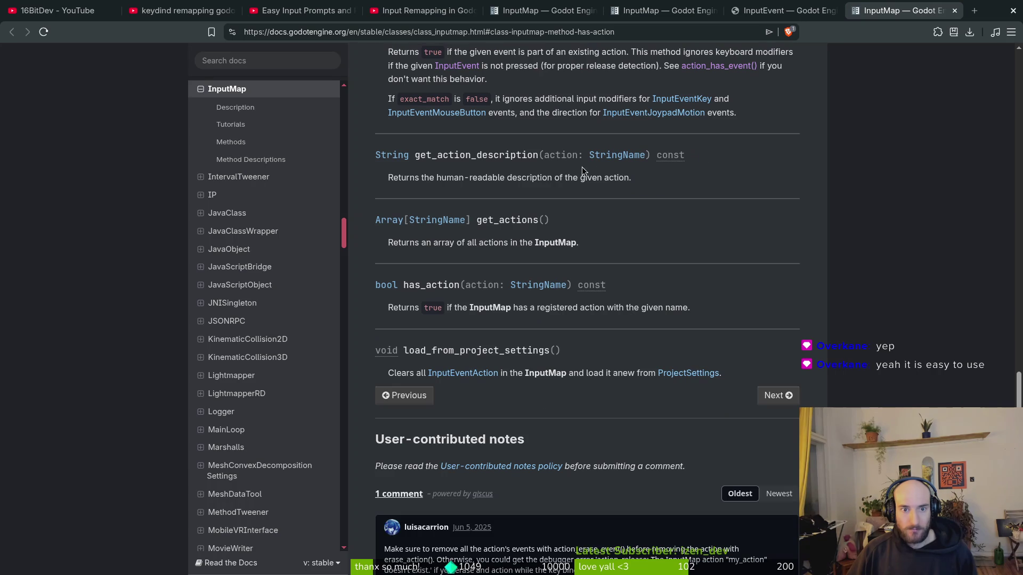
scroll(487, 115, up, 1)
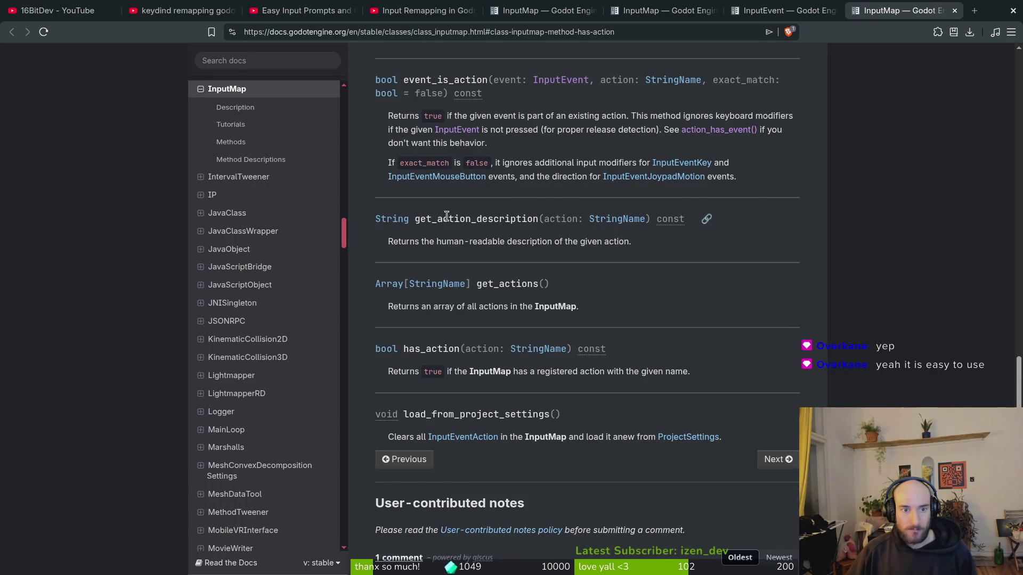
scroll(432, 298, up, 1)
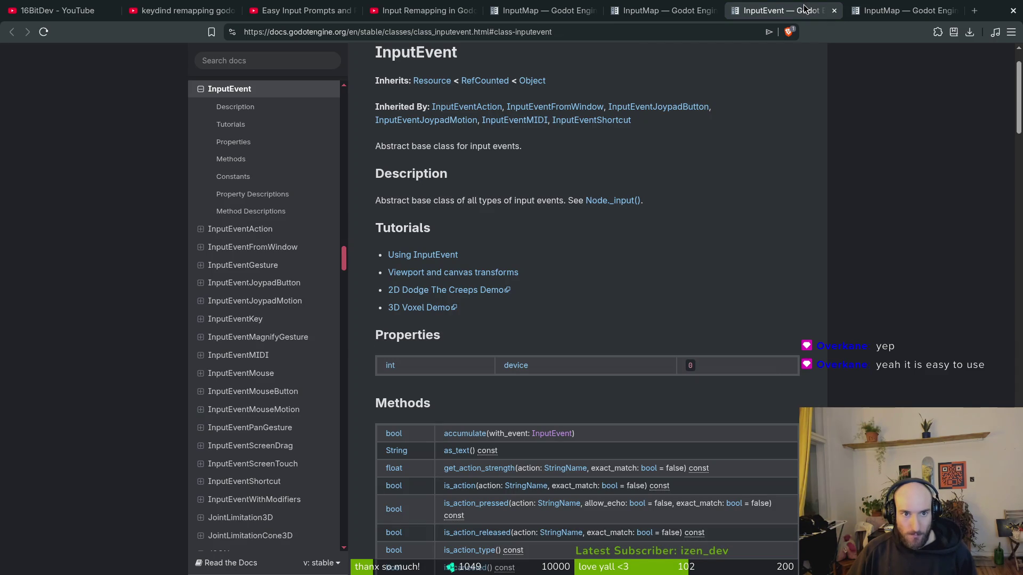
click(672, 5)
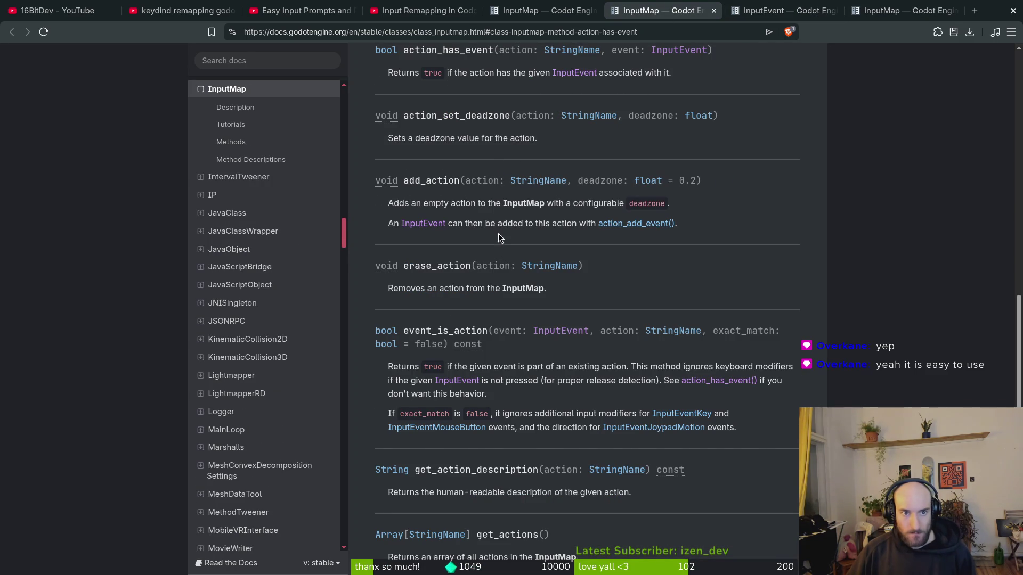
scroll(500, 240, up, 1)
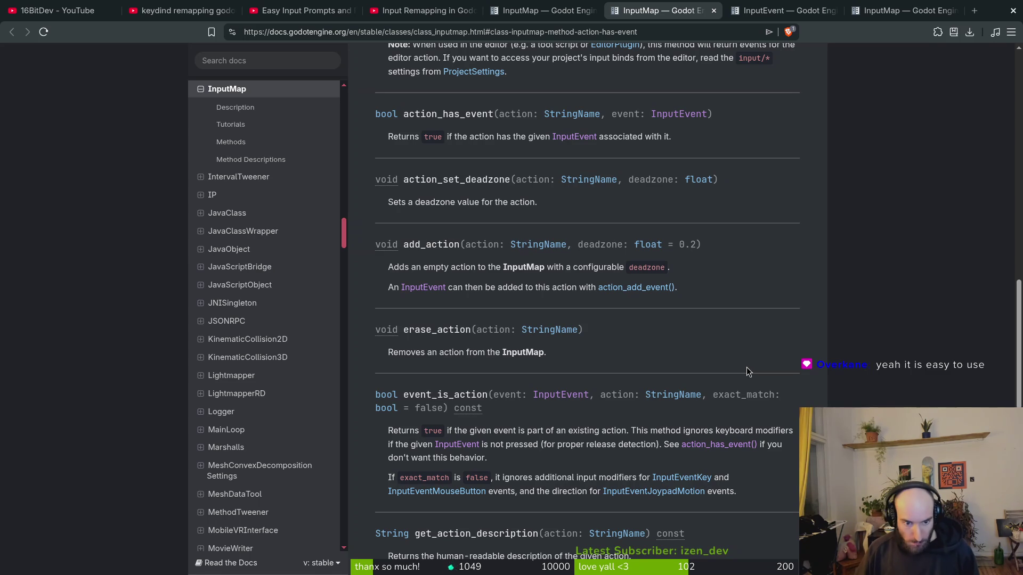
scroll(501, 503, down, 2)
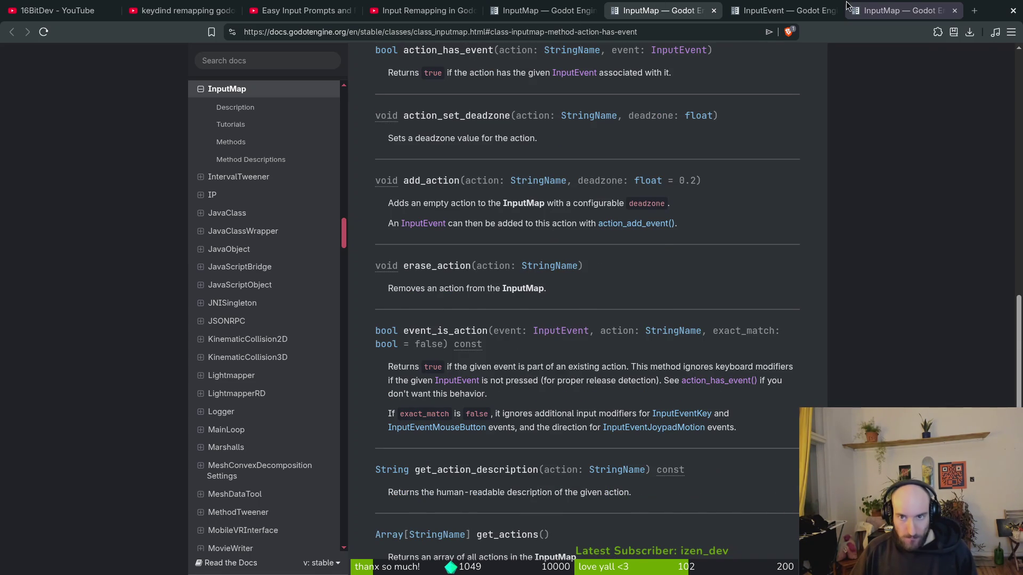
click(880, 7)
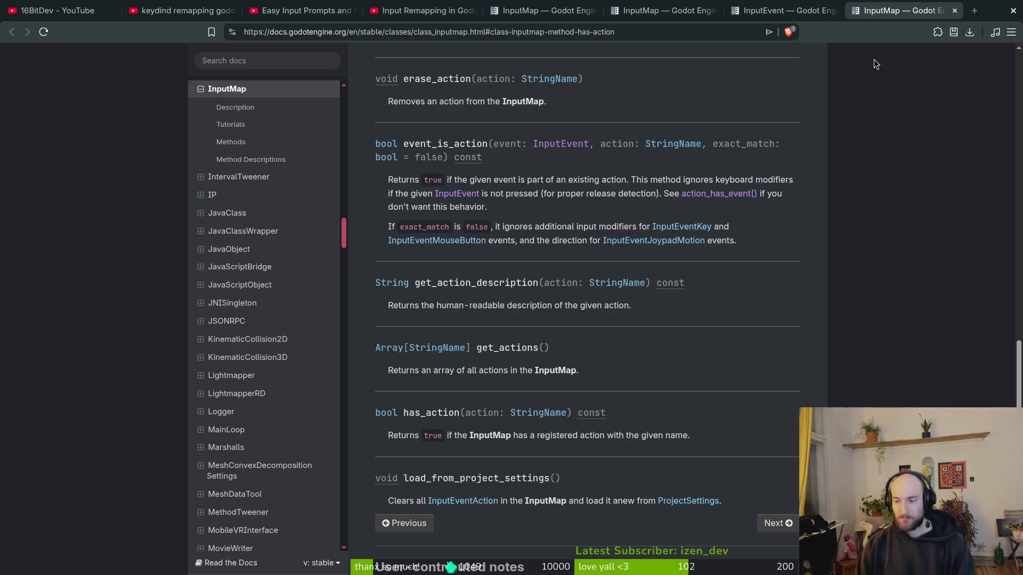
Step: Resume the 'Input Remapping in Godot (in 4 minutes)' video and play it to about 1:48
click(319, 10)
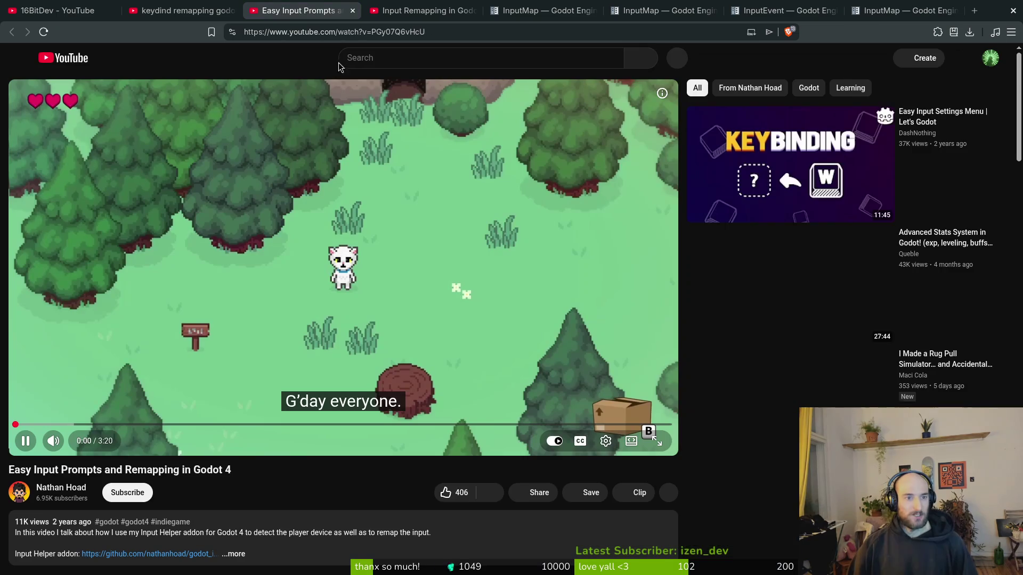
click(420, 11)
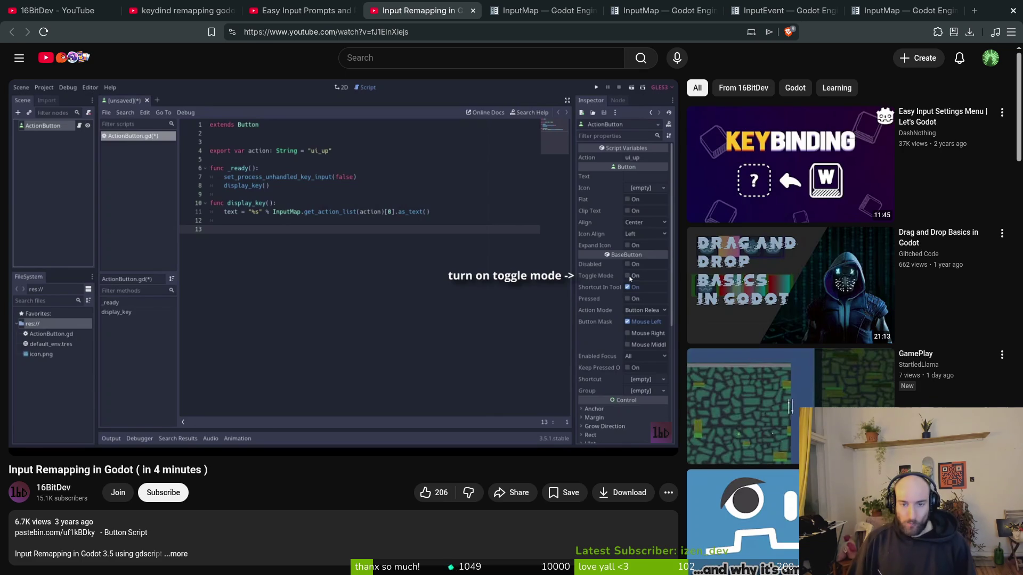
click(450, 317)
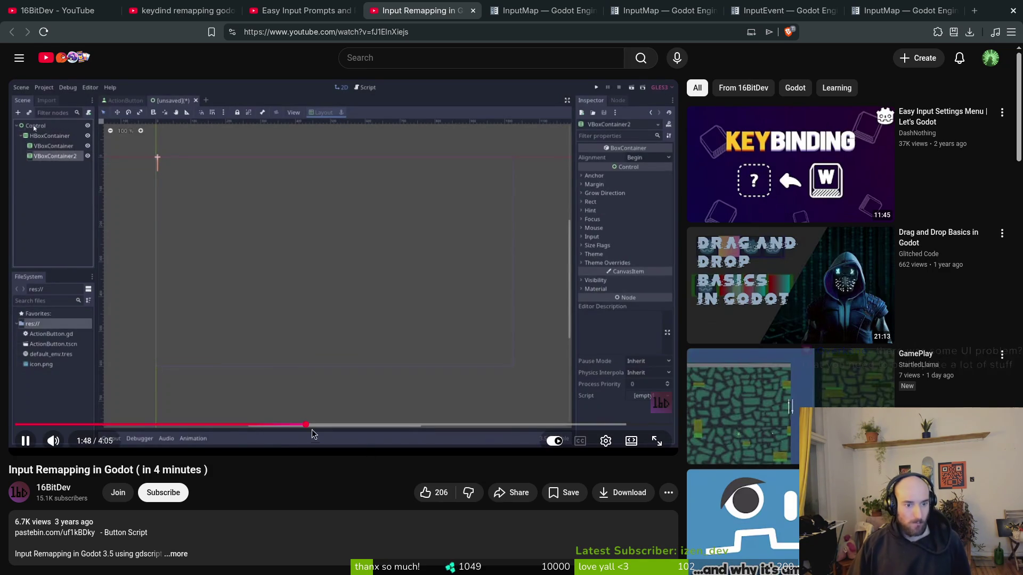
Step: Rewind the Input Remapping tutorial to about 1:42 and let it play
drag(311, 424, 207, 425)
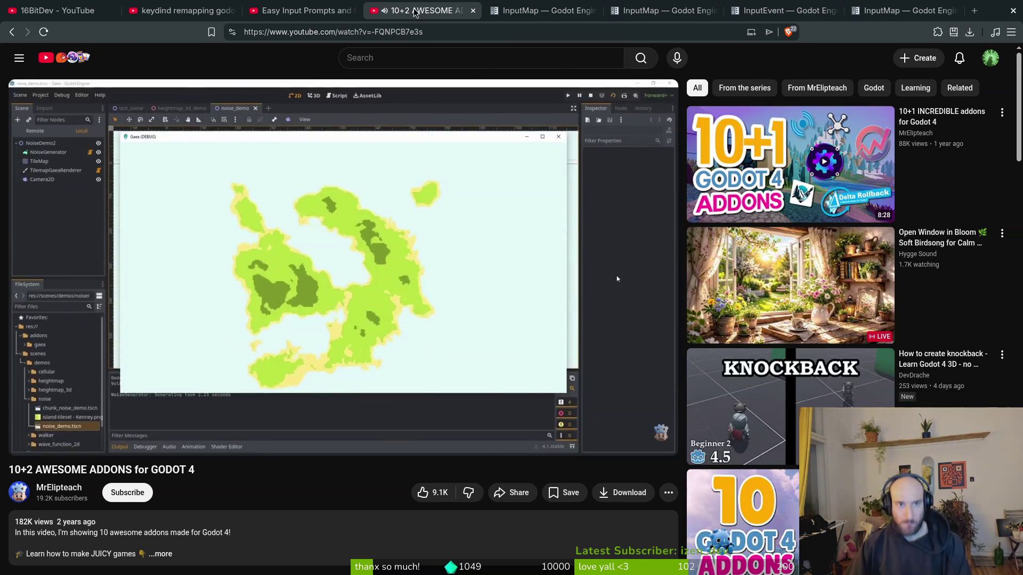
Step: Close the '10+2 AWESOME ADDONS for GODOT 4' YouTube tab
middle_click(414, 11)
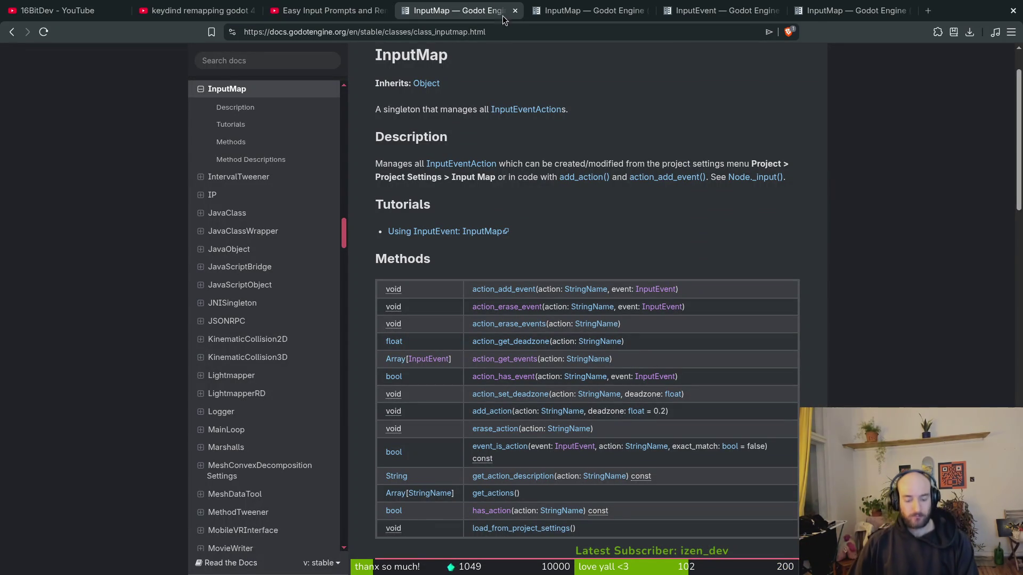
Step: Close the reopened YouTube tab and the duplicate InputMap docs page
key(ctrl+shift+t)
key(alt+Left)
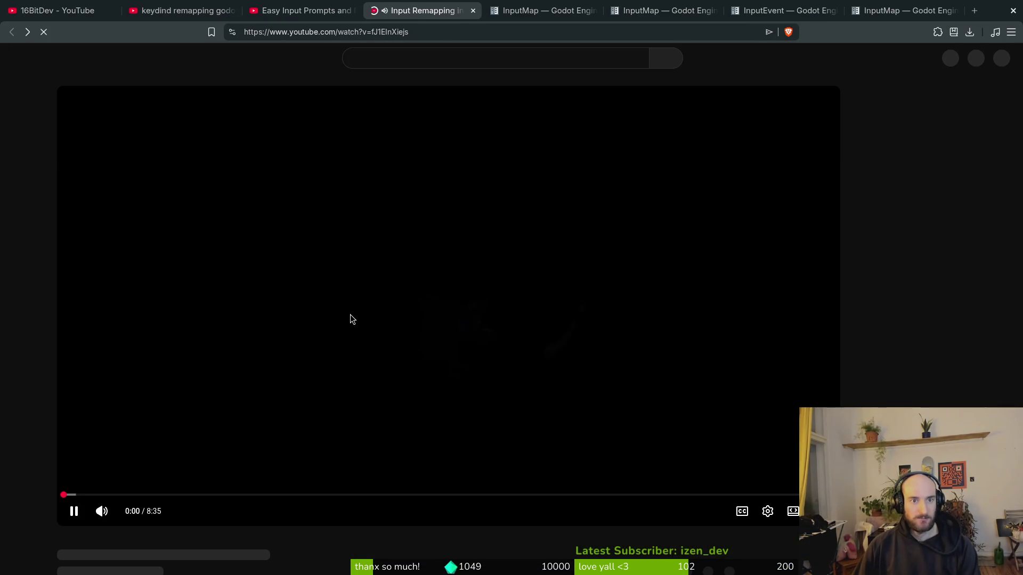
key(ctrl+w)
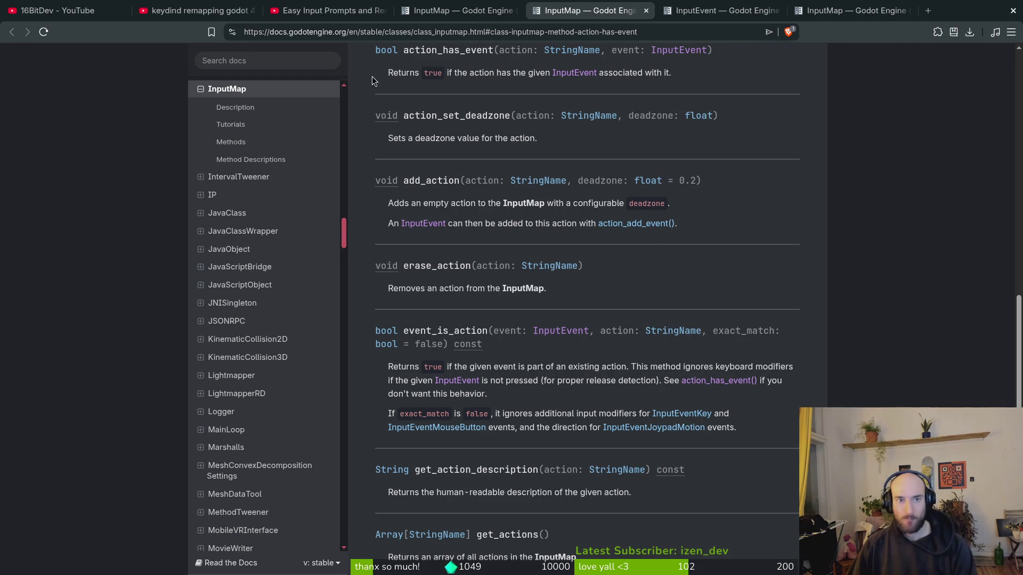
key(ctrl+w)
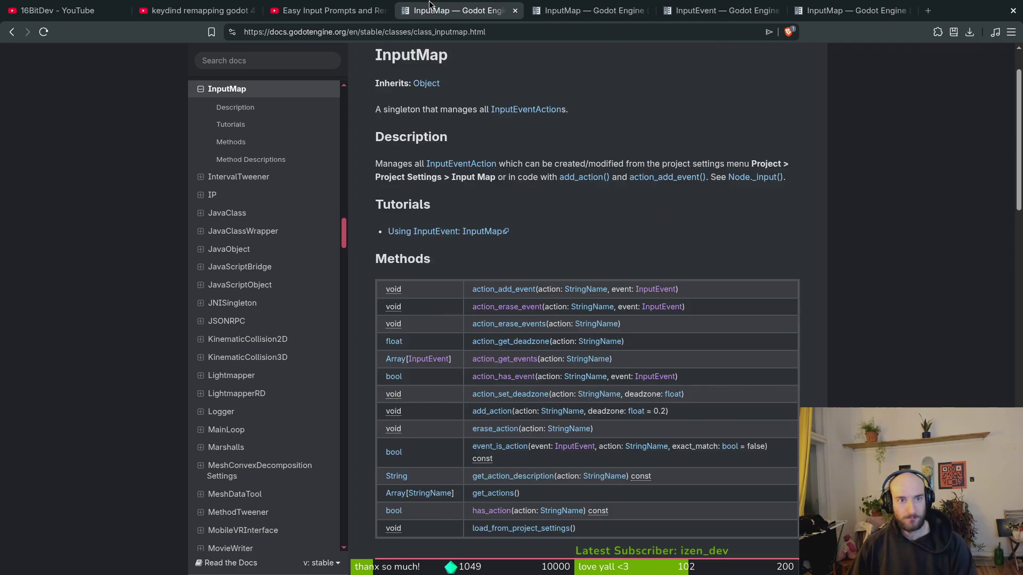
Step: Close the Easy Input Prompts and leftover YouTube tabs, then return to the Godot editor
scroll(586, 266, down, 3)
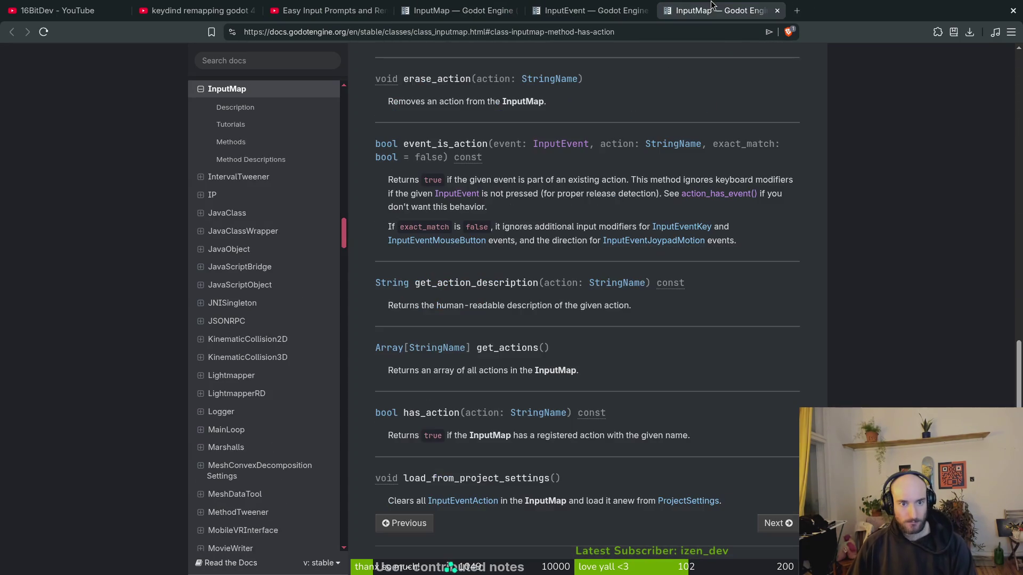
click(580, 11)
click(328, 10)
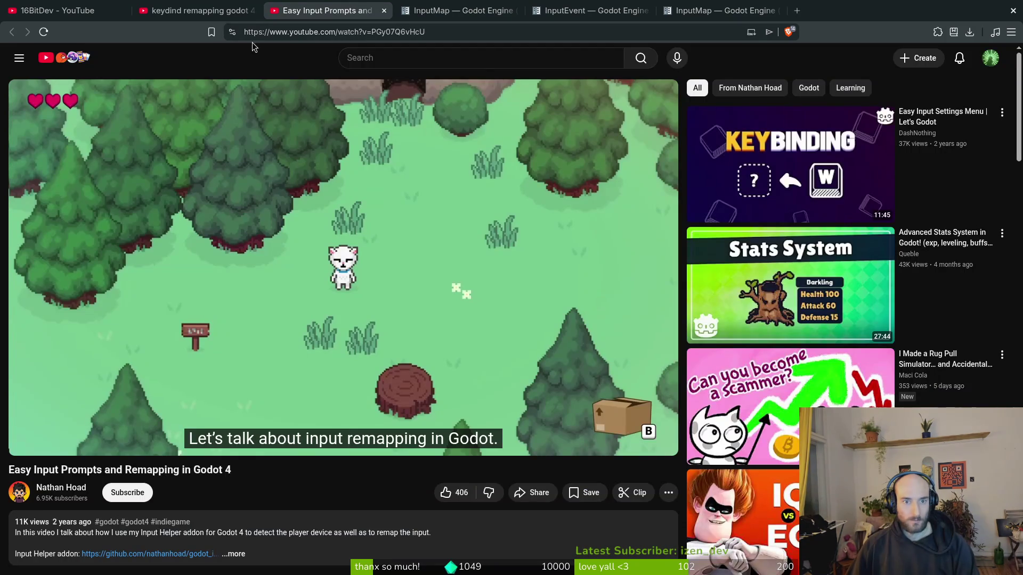
key(ctrl+w)
key(ctrl+shift+Tab)
key(ctrl+Tab)
key(ctrl+Tab)
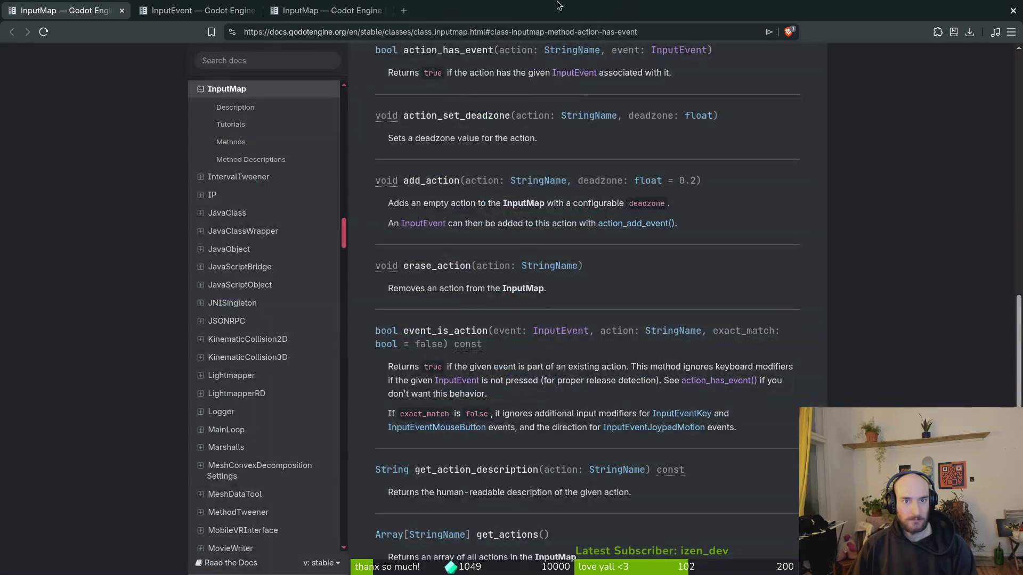
key(alt+Tab)
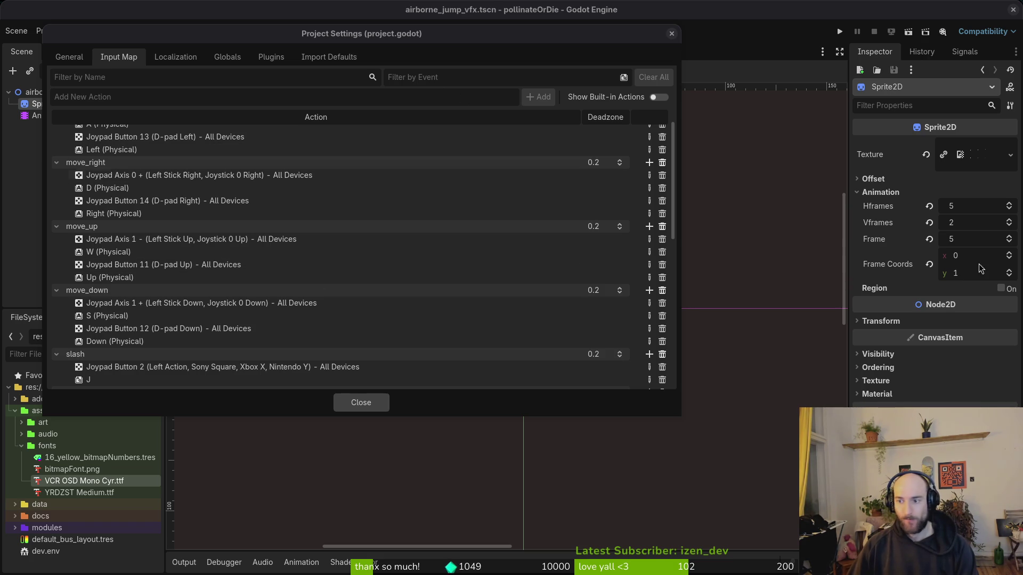
Step: Close Project Settings, cancel a Quick Open search for 'button', and quit the Godot editor
click(361, 403)
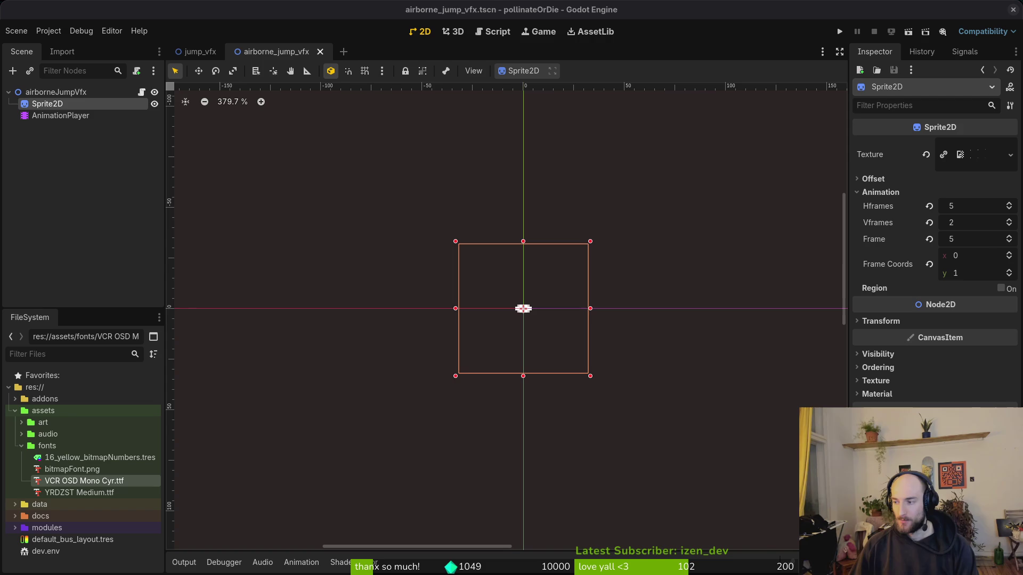
click(91, 195)
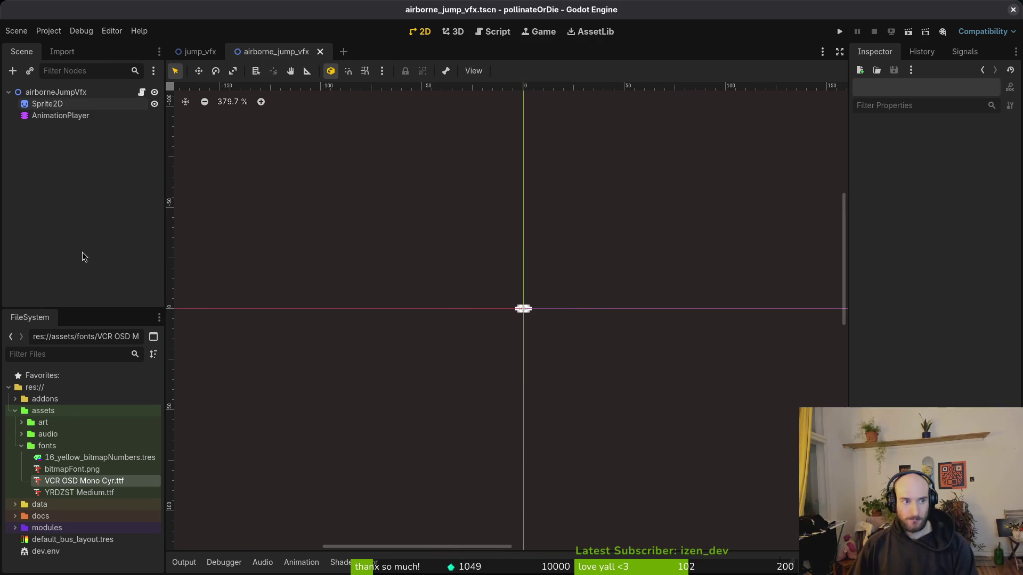
click(16, 30)
key(ctrl+shift+o)
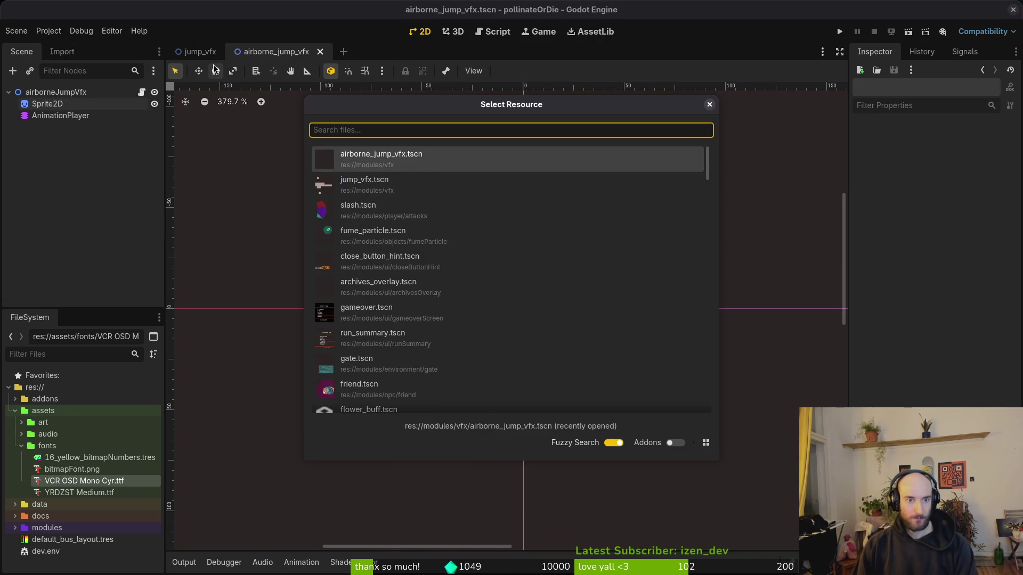
text(button)
key(Escape)
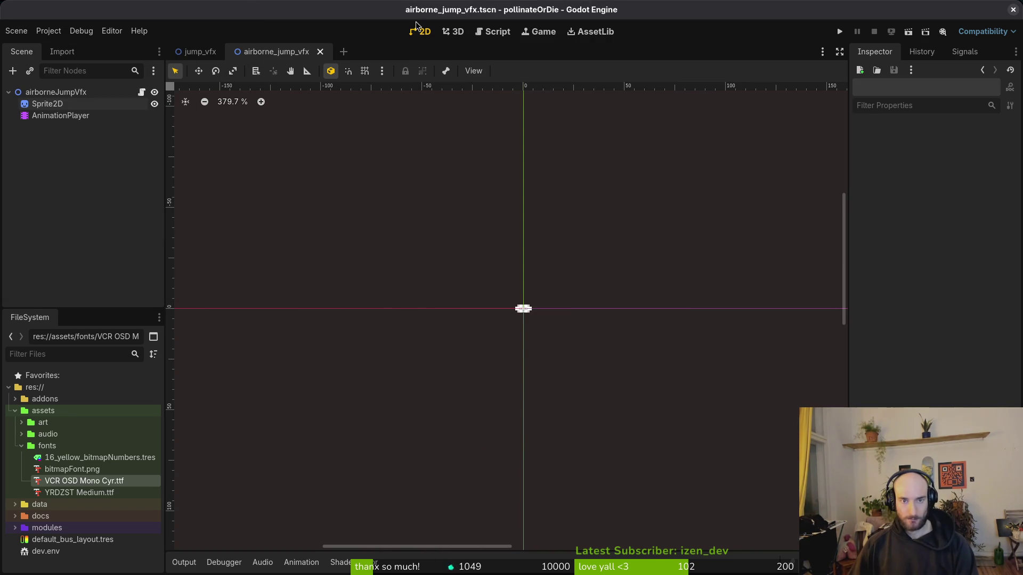
click(1012, 10)
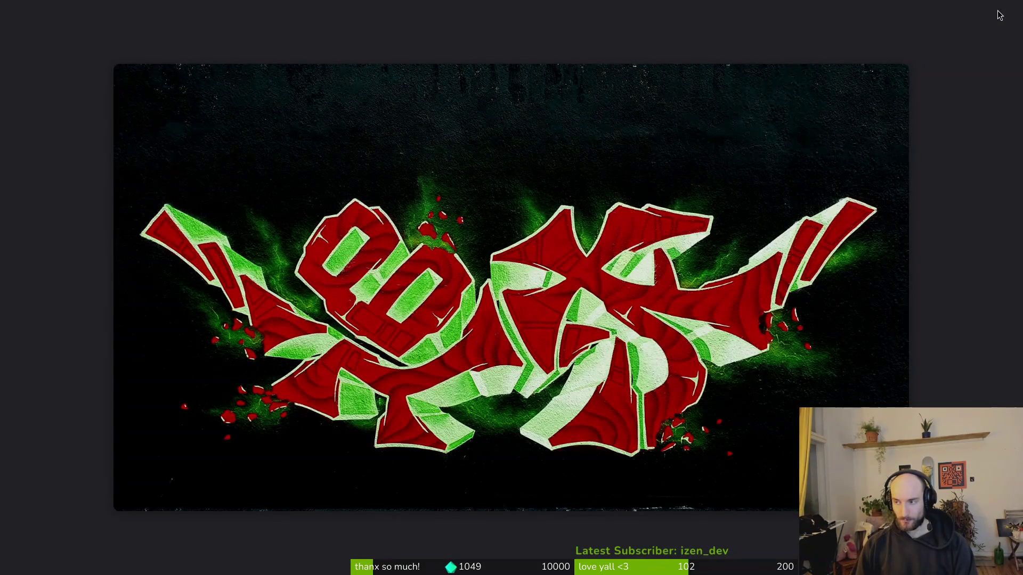
Step: Change into the dev/pollinate-or-die project folder in the terminal
text(cd dev/pol)
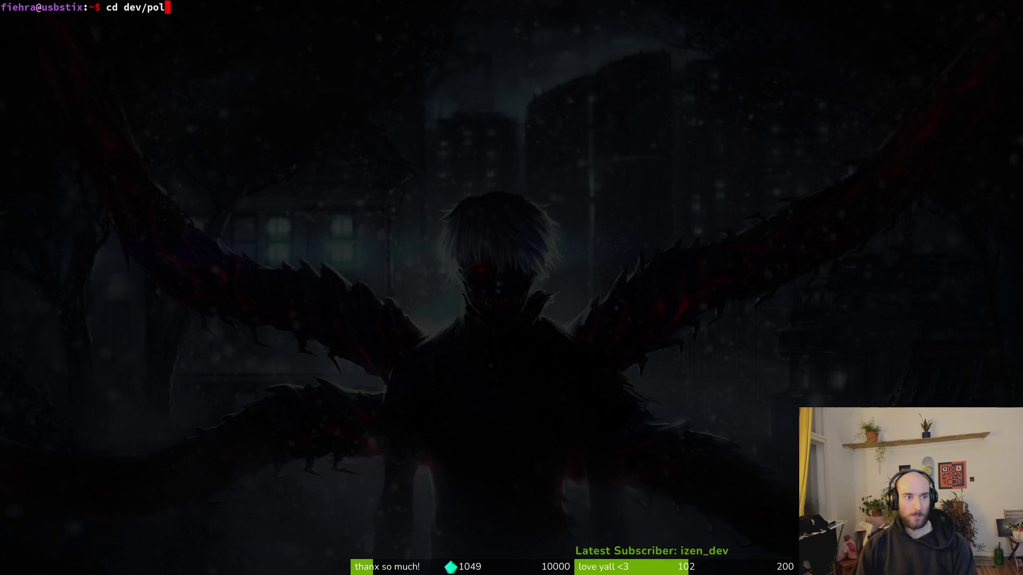
key(Return)
text(cd dev/pol)
key(Tab)
key(Return)
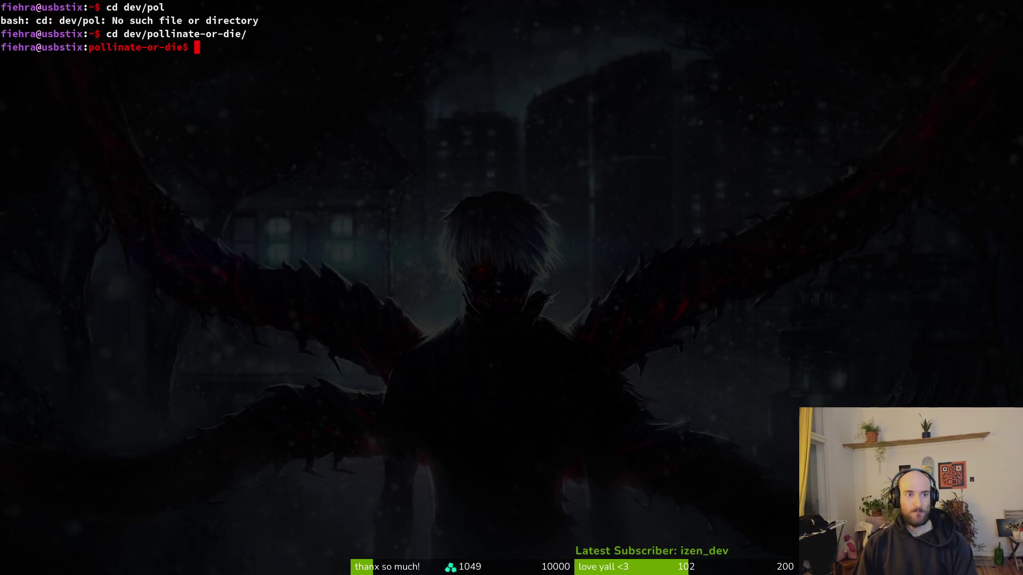
Step: Stage the translation files and project.godot in tig and commit "added german translations"
text(tig)
key(Return)
key(s)
key(Down)
key(u)
key(u)
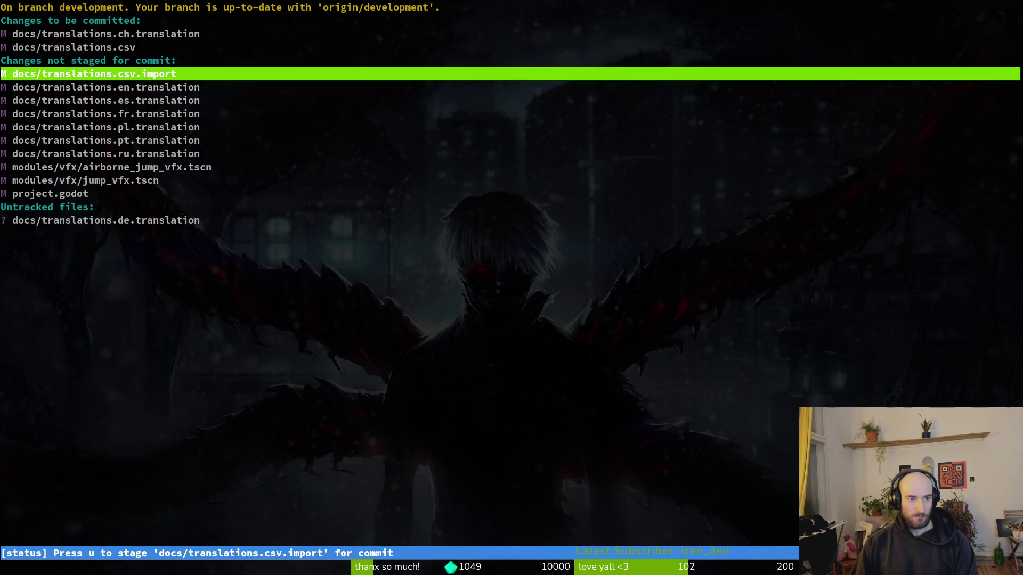
key(u)
key(u)
key(u)
key(Down)
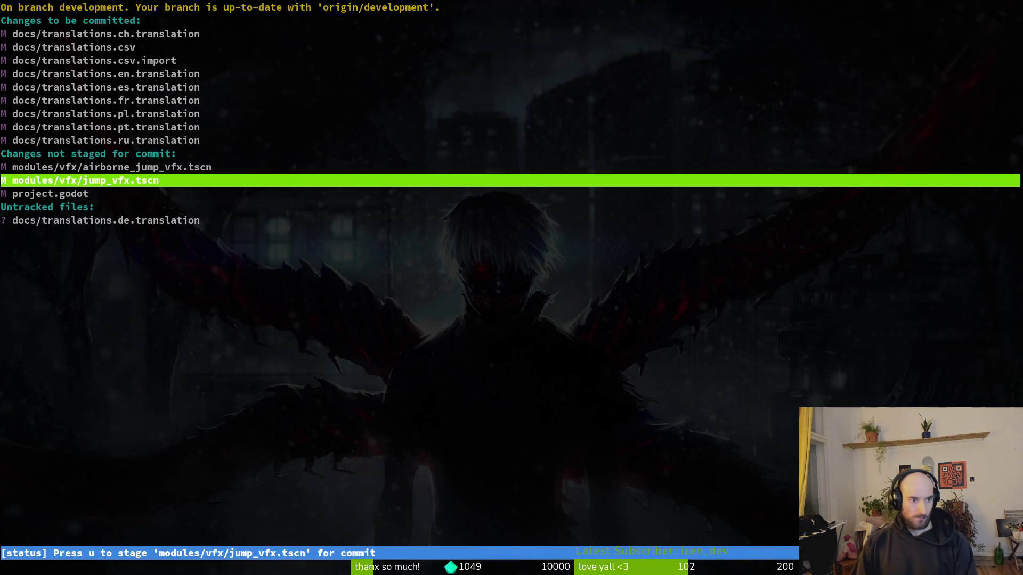
key(Down)
text(uqgit co)
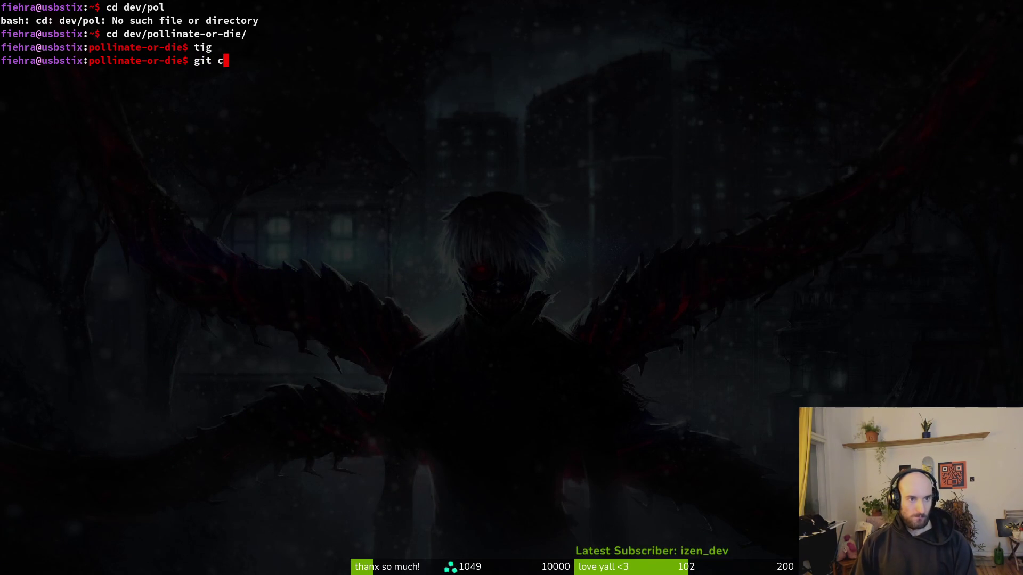
text(mmit -m )
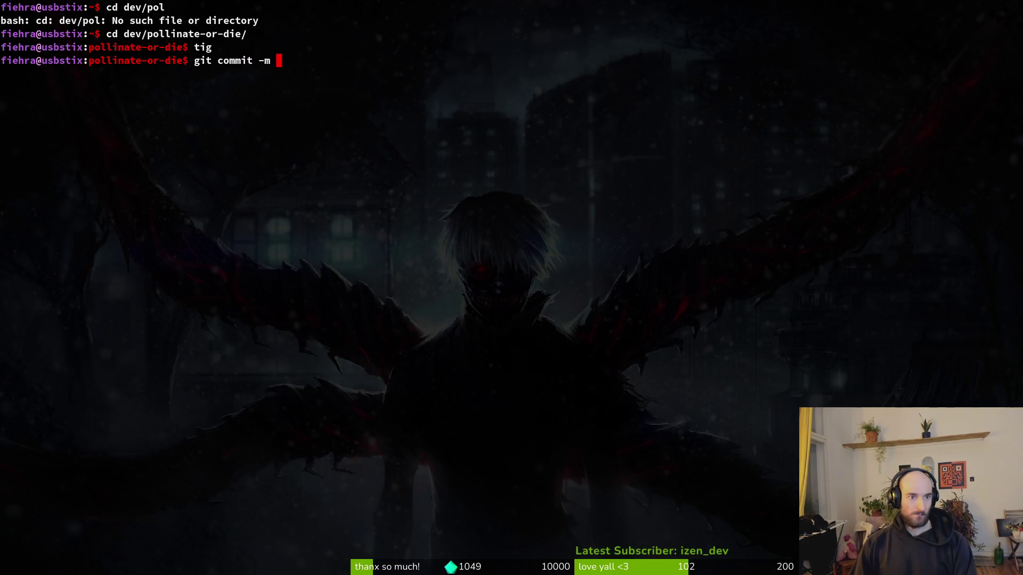
text("added german translations"t)
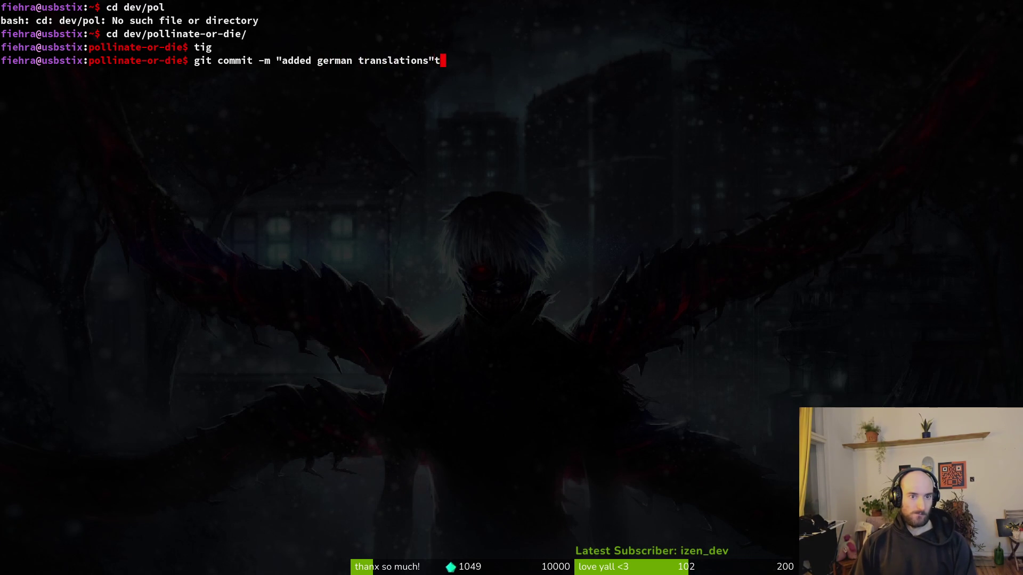
key(Return)
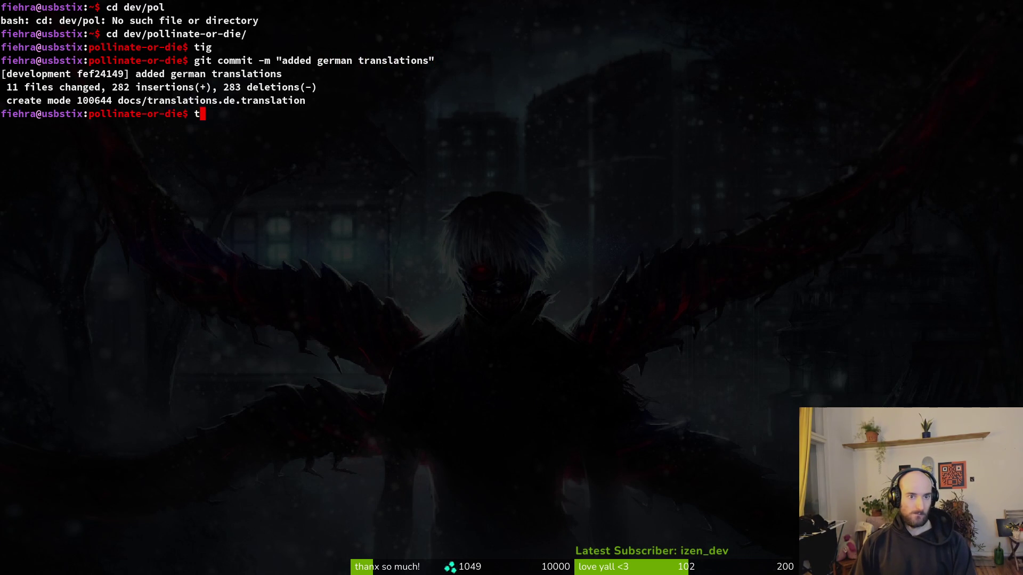
Step: Stage the remaining jump VFX changes, commit "udpated jump vfx", and git push
text(tig)
key(Return)
key(Down)
text(uqgit comi)
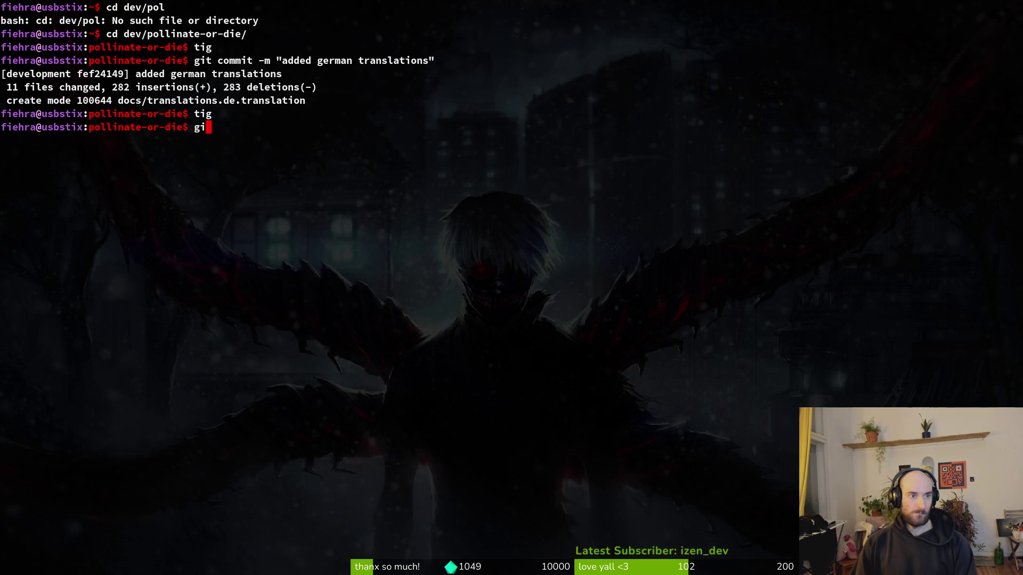
text(it -m ")
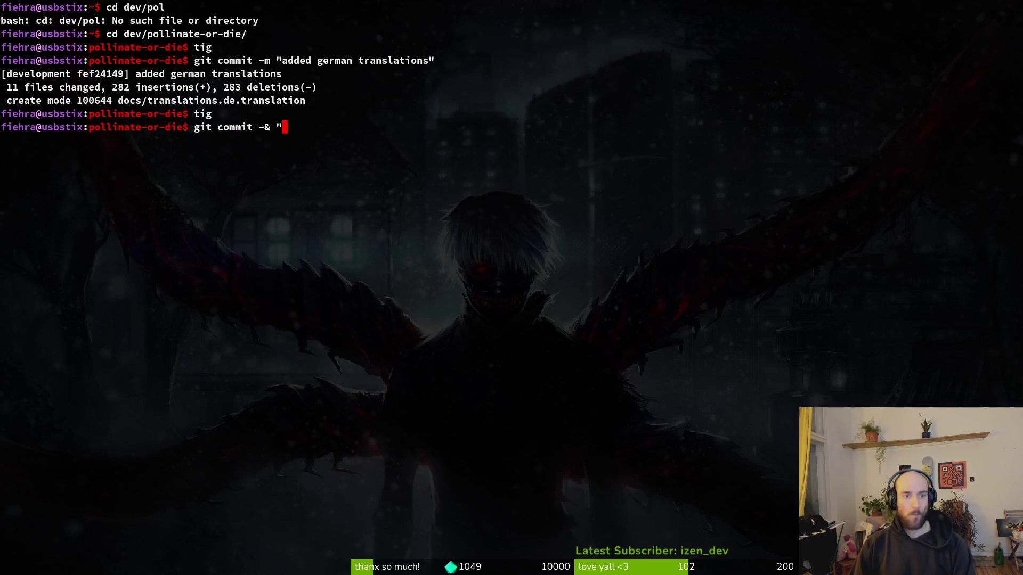
text(udpate)
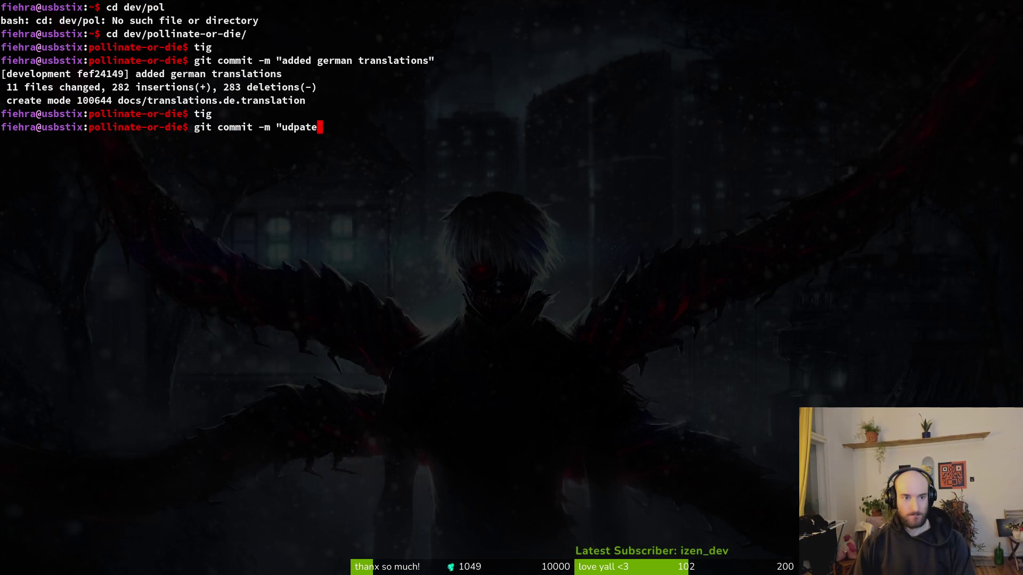
text(d jump vfx)
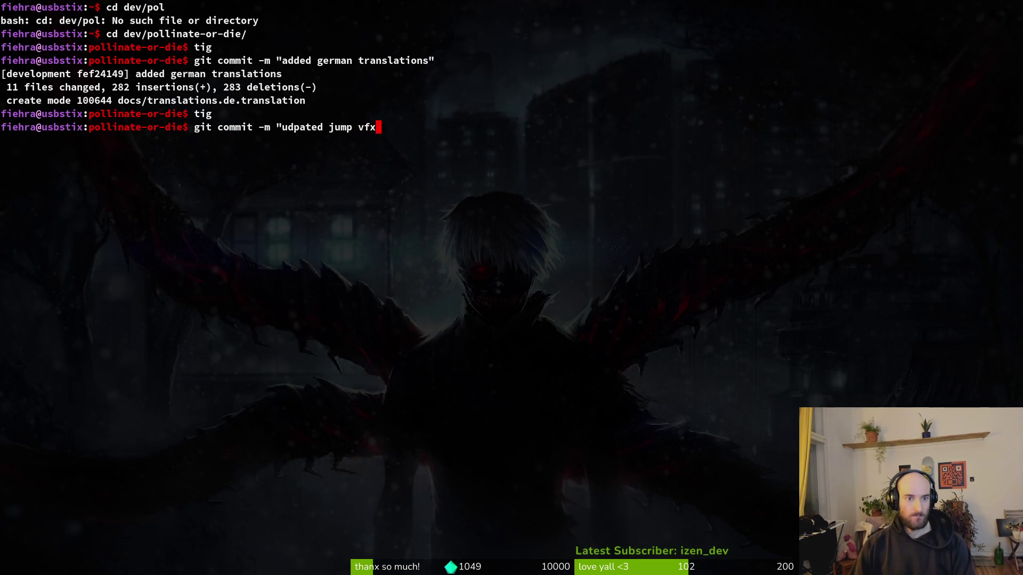
text(""gi)
key(BackSpace)
key(BackSpace)
key(BackSpace)
key(Return)
text(git push)
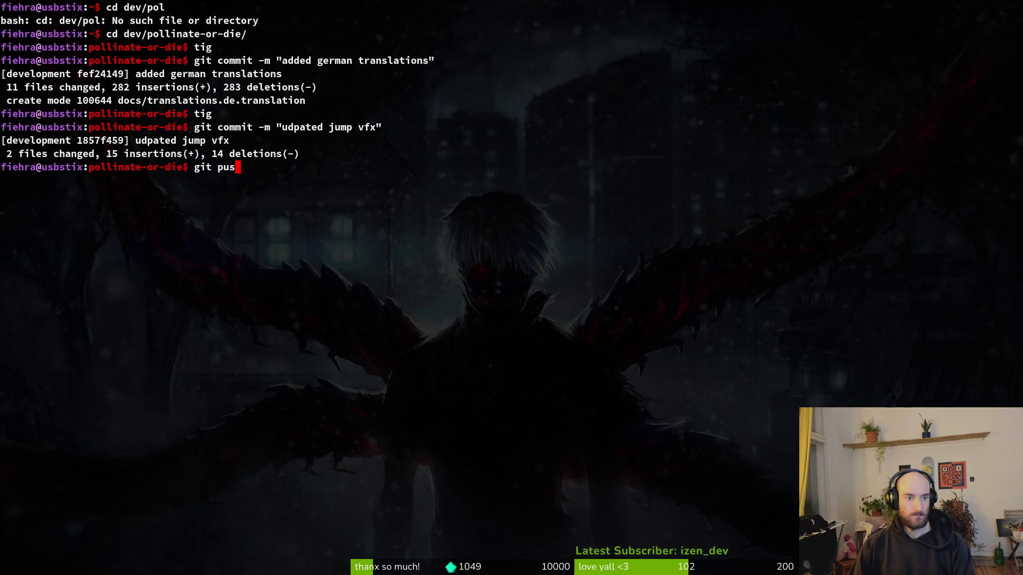
key(Return)
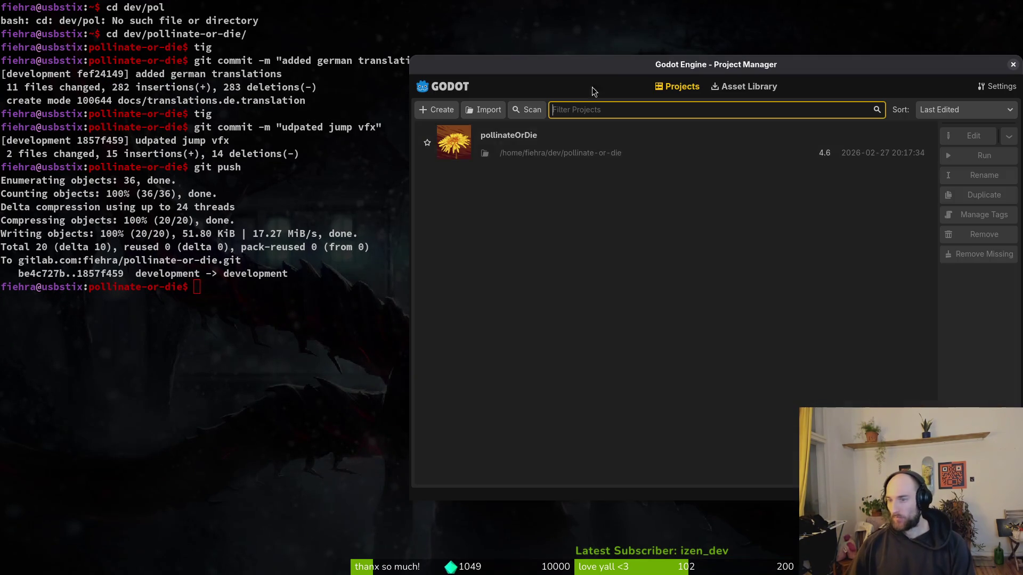
Step: List the repository branches and create and switch to a new 'rebinding' branch
click(148, 334)
text(git branch)
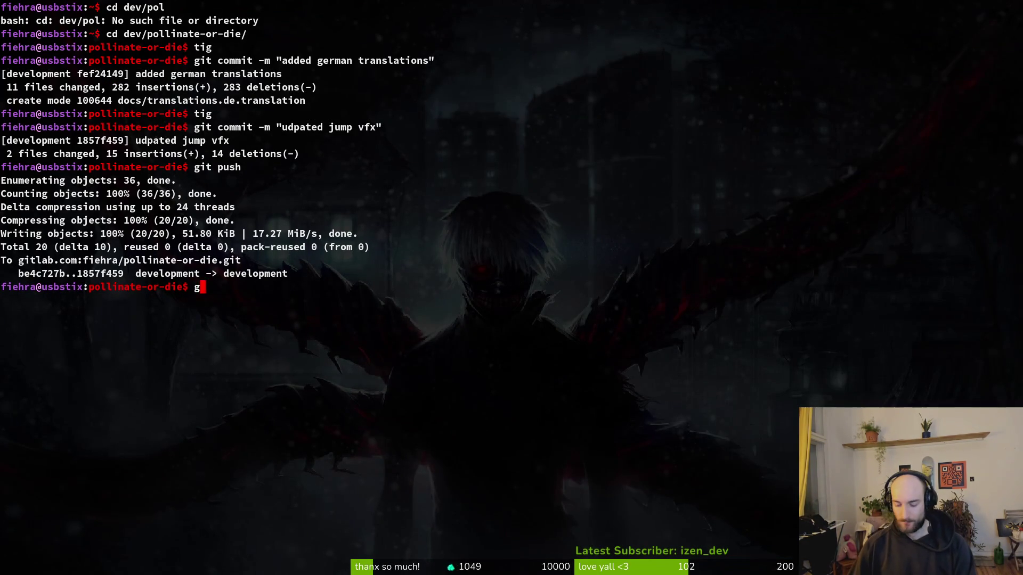
key(Return)
text(git checkout -b)
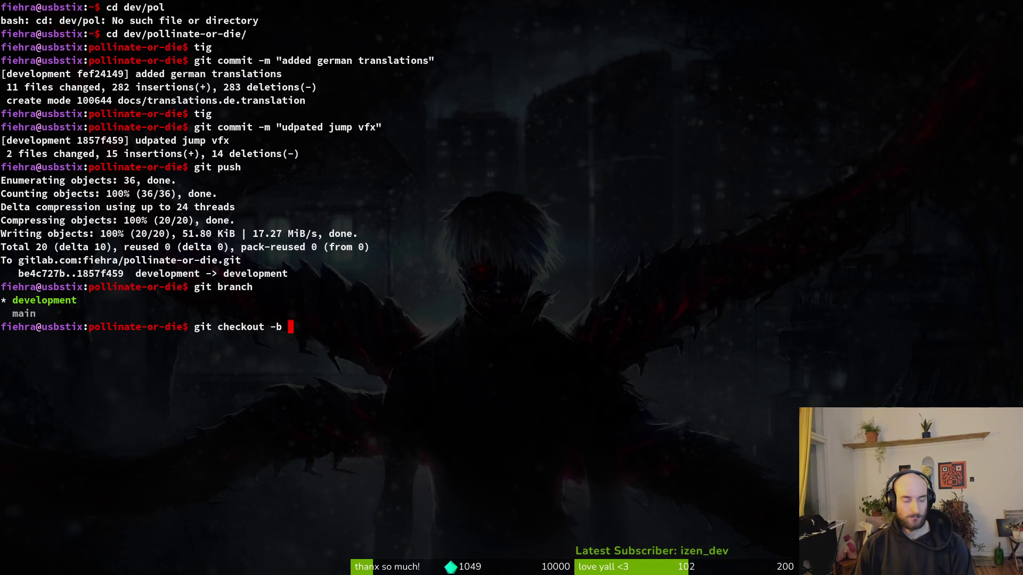
text( re)
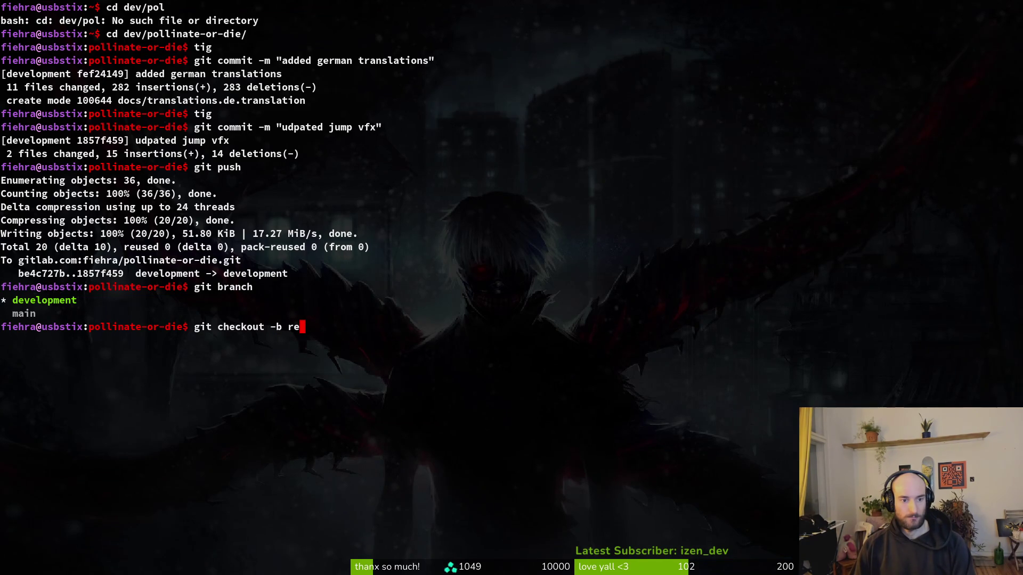
text(binding)
key(Return)
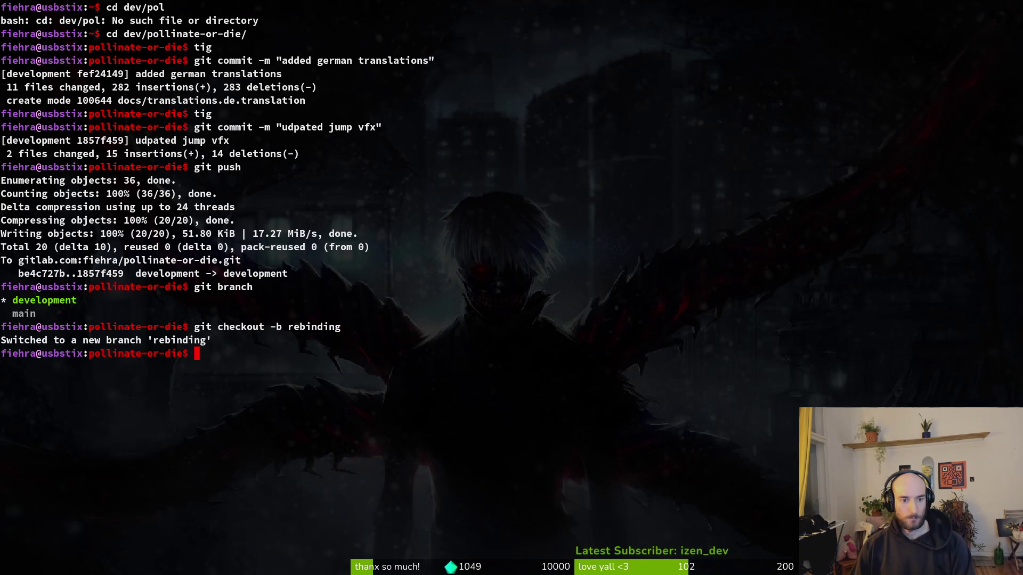
Step: Push 'rebinding' to origin with the suggested 'git push --set-upstream origin rebinding' command
text(git push)
key(Return)
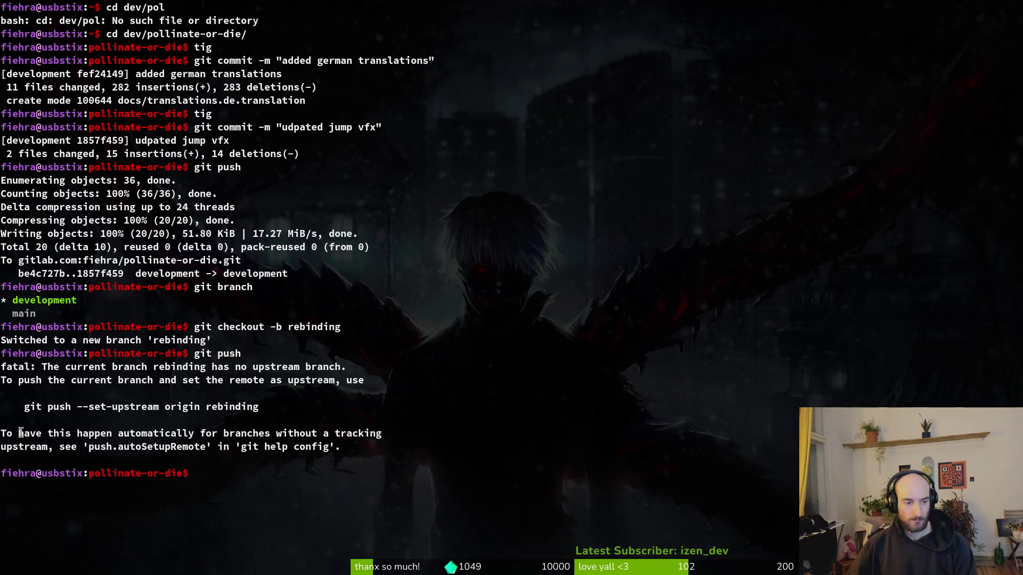
drag(19, 408, 285, 402)
middle_click(293, 404)
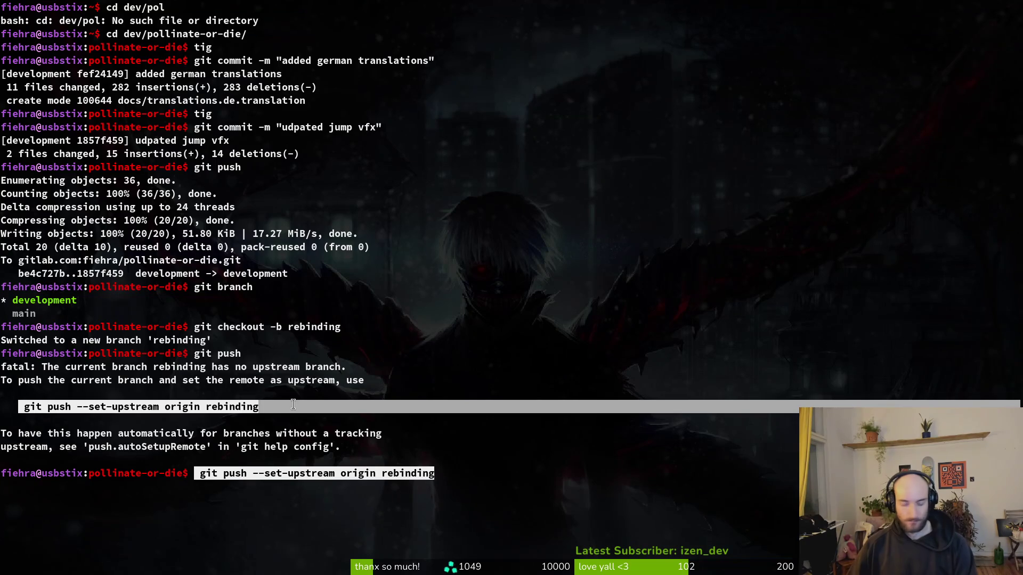
key(Return)
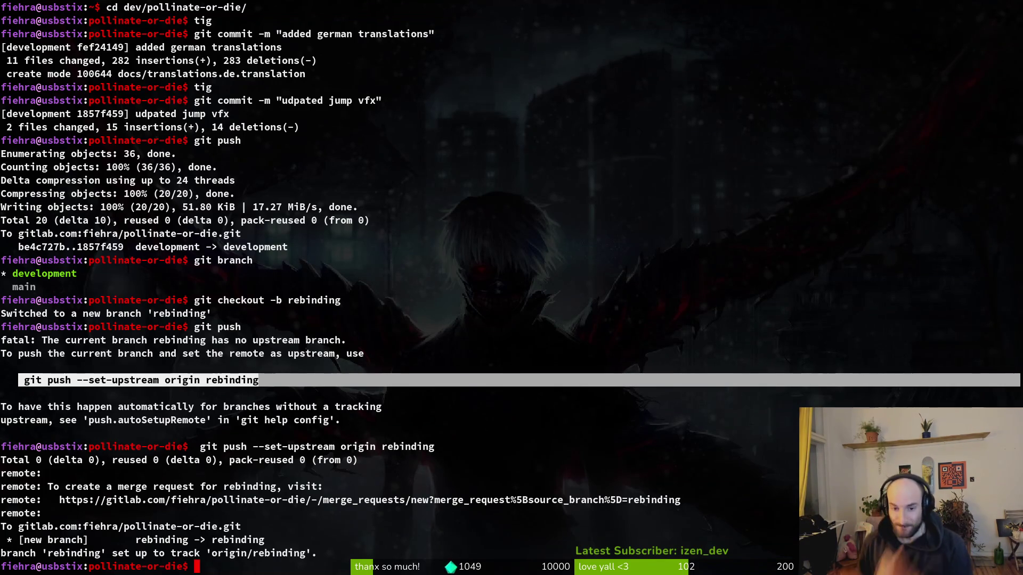
Step: Launch Vim and open settingsOverlay.gd through the fuzzy finder
text(v)
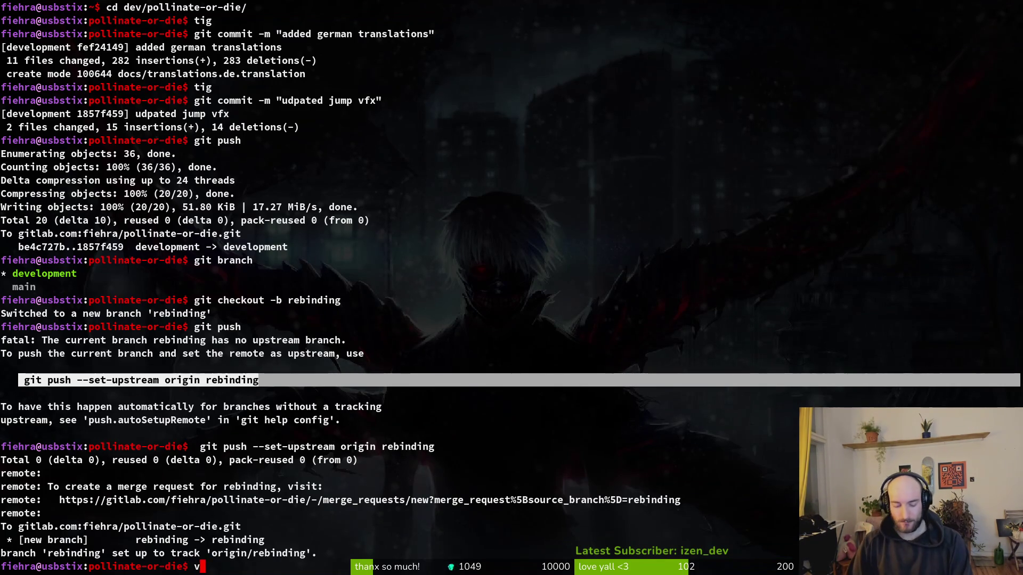
key(Return)
key(ctrl+p)
text(sett)
key(Return)
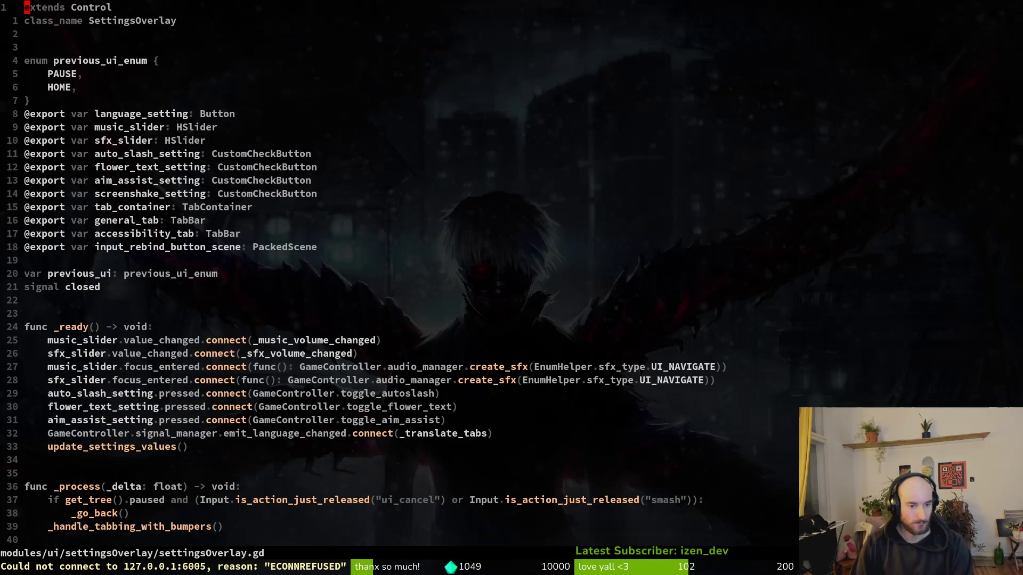
Step: Duplicate the accessibility_tab export line as controls_tab, save, and briefly test-run pollinateOrDie
click(27, 233)
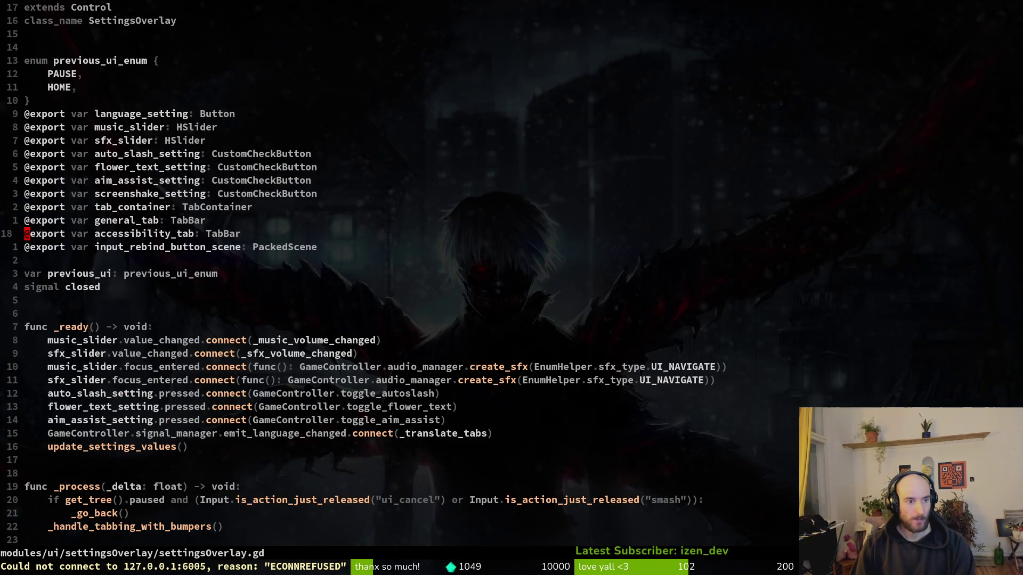
key(y)
key(y)
key(p)
key(w)
key(w)
text(ciwcontrols: TabBar)
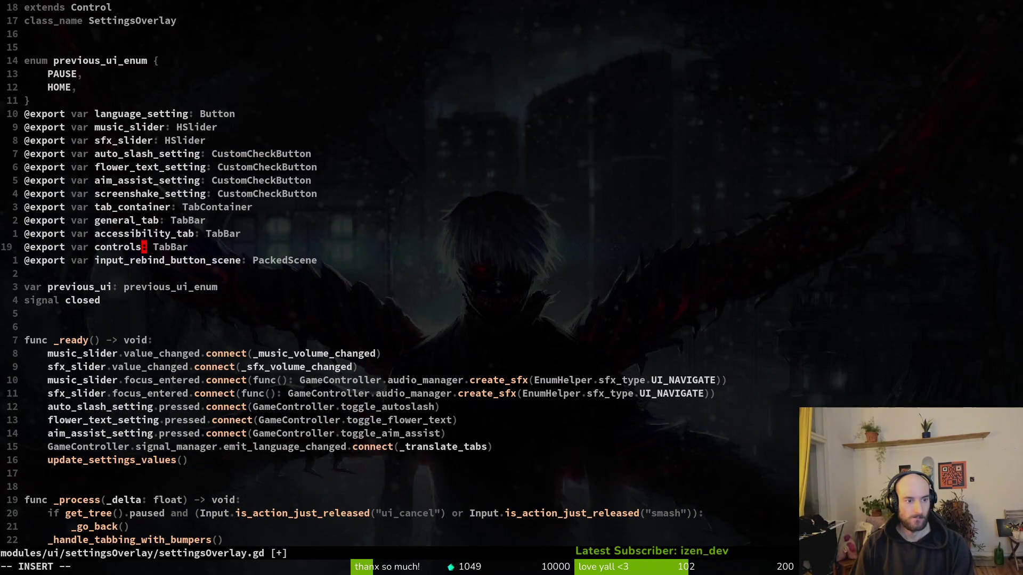
text(_tab)
key(Escape)
text(:w)
key(Return)
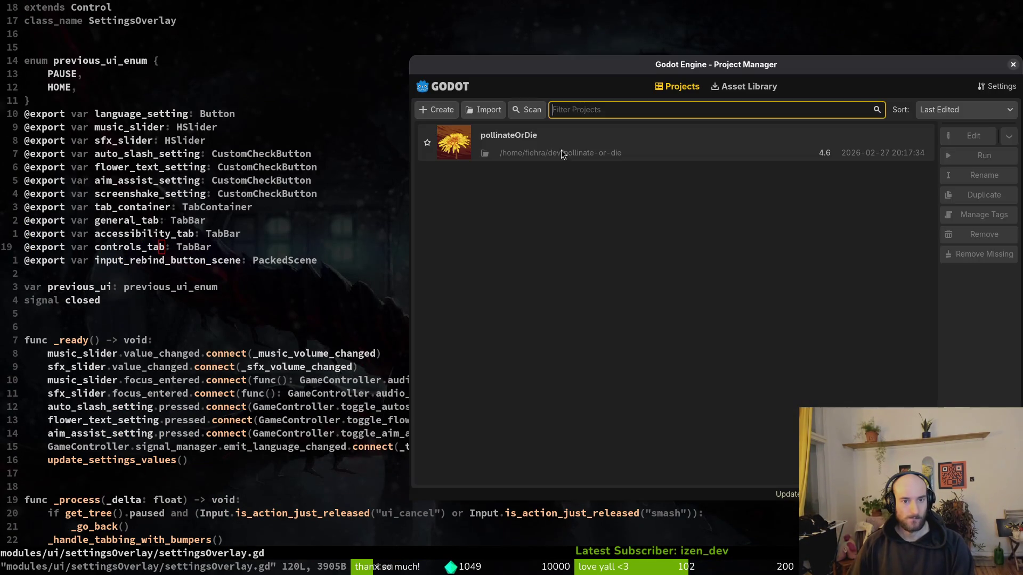
double_click(561, 149)
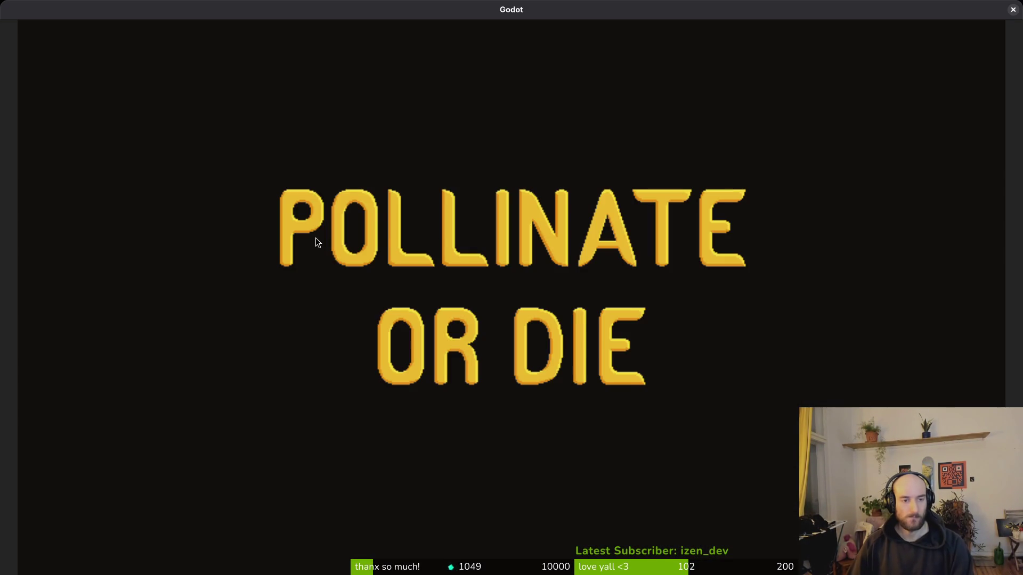
key(alt+F4)
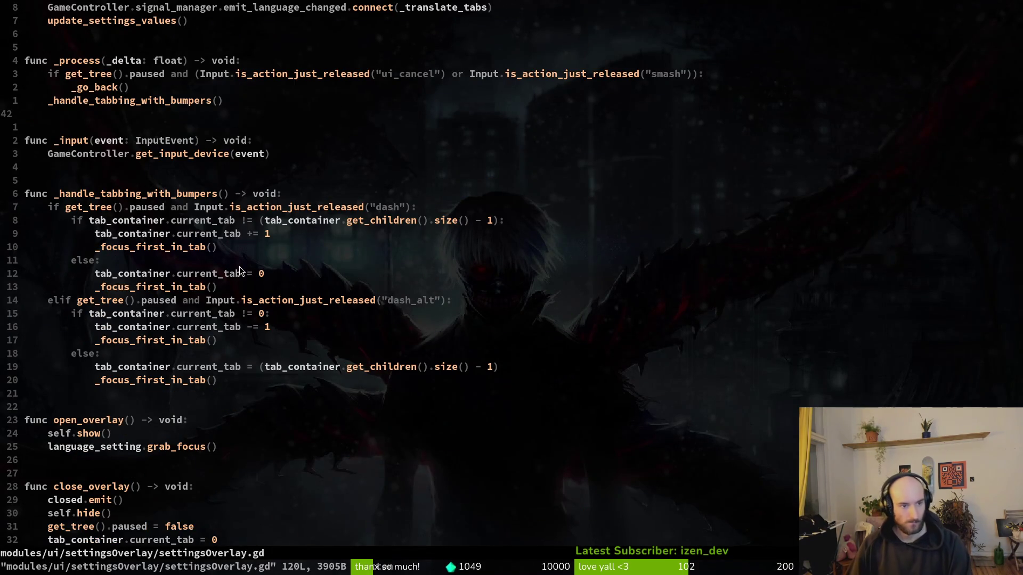
Step: Copy the 1: match branch and its grab_focus line into a new 2: branch, then save
scroll(237, 269, down, 15)
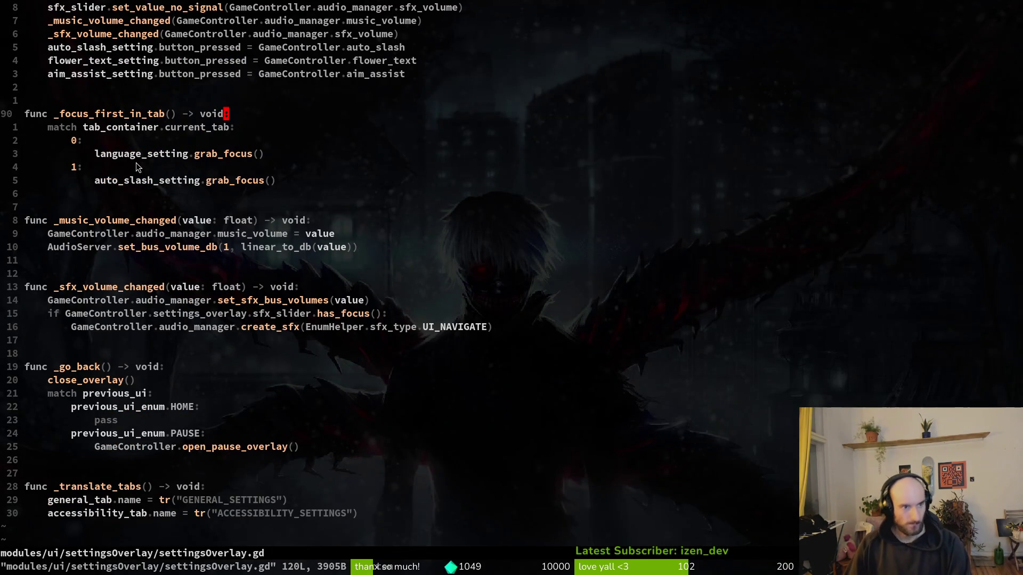
click(136, 162)
key(V)
key(j)
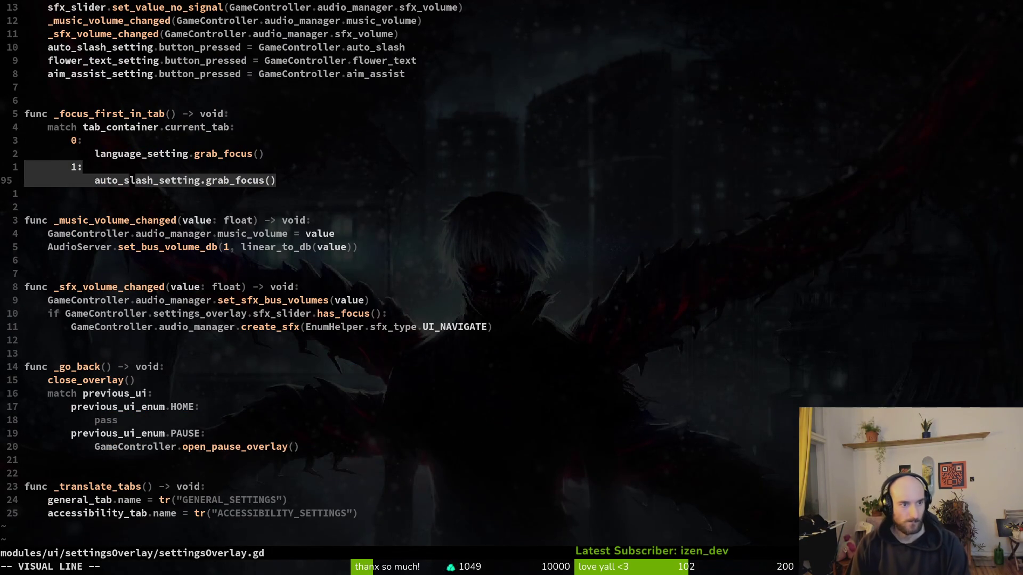
text(yps2)
key(Escape)
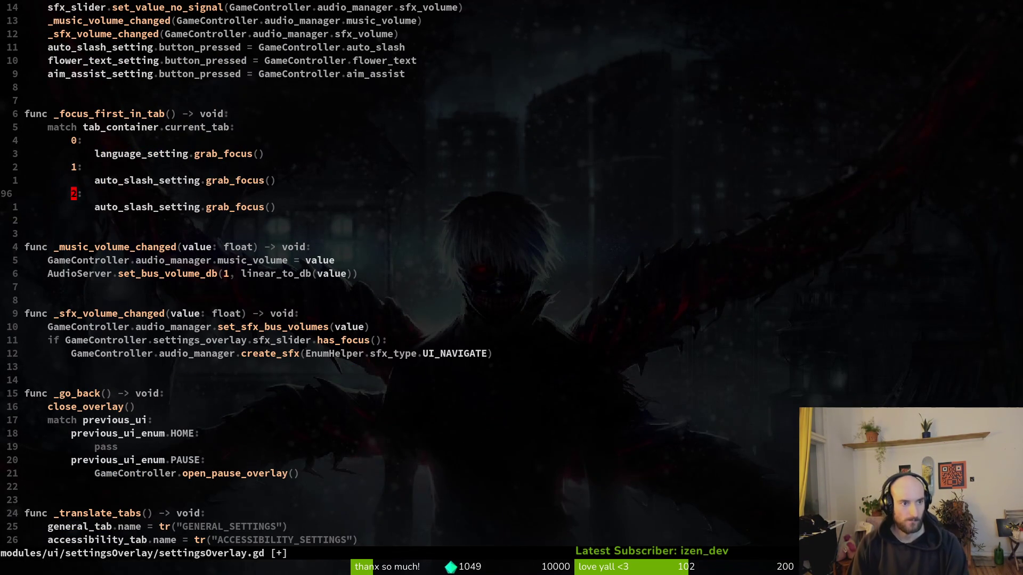
text(:w)
key(Return)
Step: Replace auto_slash_setting with up_keybind_setting in the copied grab_focus line
key(j)
key(c)
key(t)
key(period)
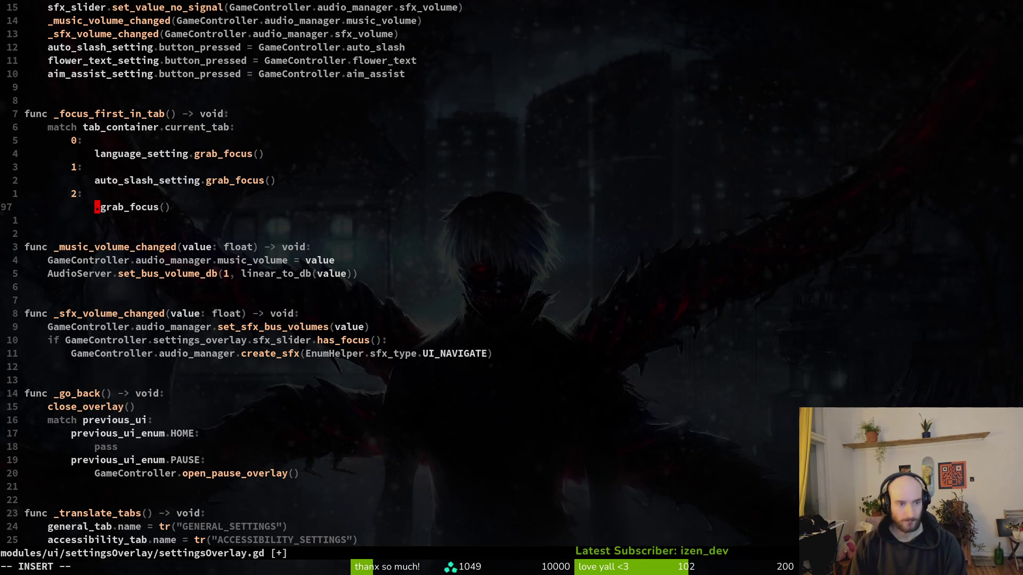
text(up_)
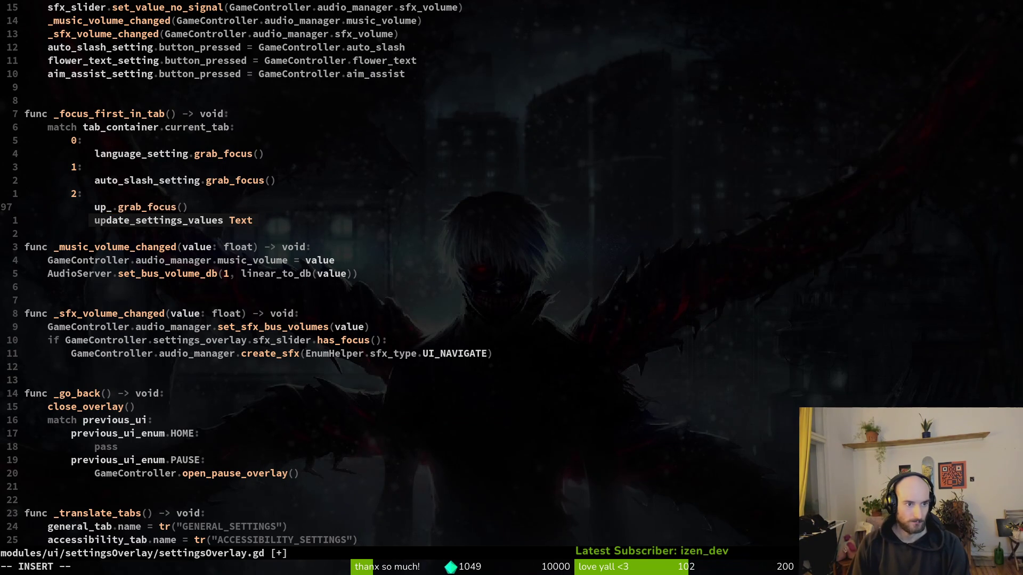
text(keybind_setting)
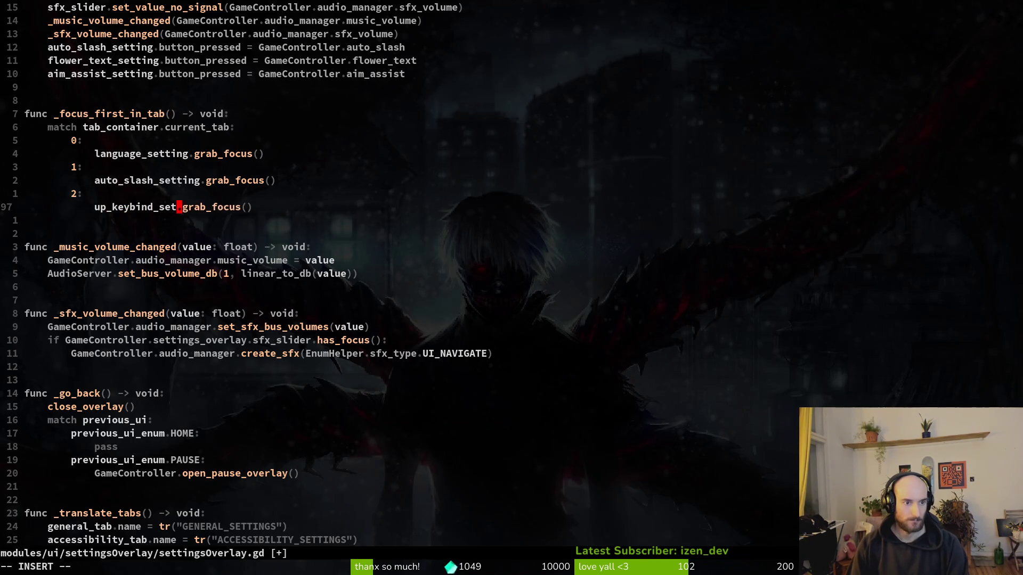
key(Escape)
text(:w)
key(asciicircum)
Step: Comment out that line with #, save the script, and quit Vim
text(i#)
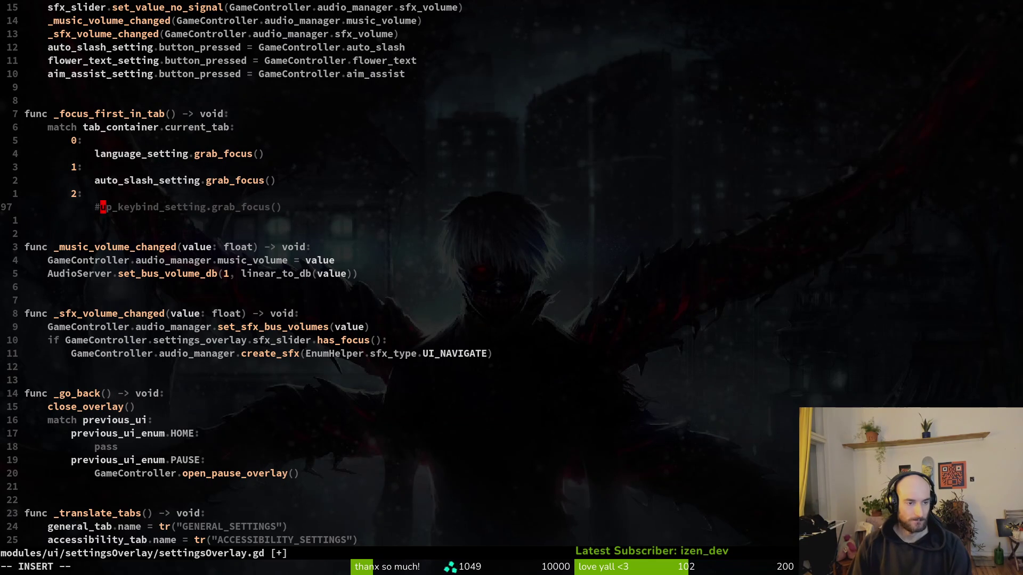
key(Escape)
text(:w)
key(ctrl+d)
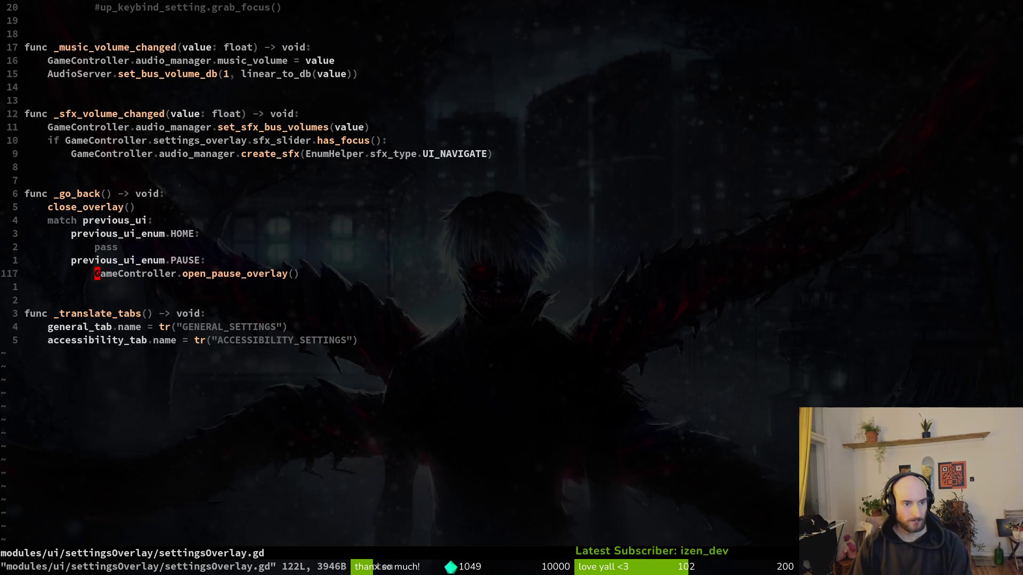
text(:q)
Step: Reopen the project with 'vim .' and load settingsOverlay.gd again
key(alt+Tab)
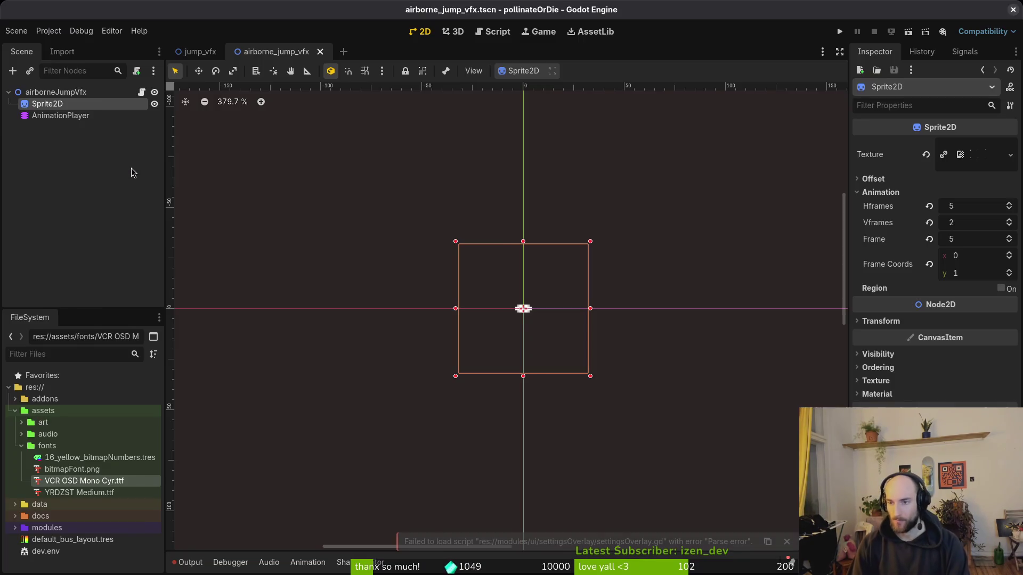
key(alt+Tab)
key(alt+Tab)
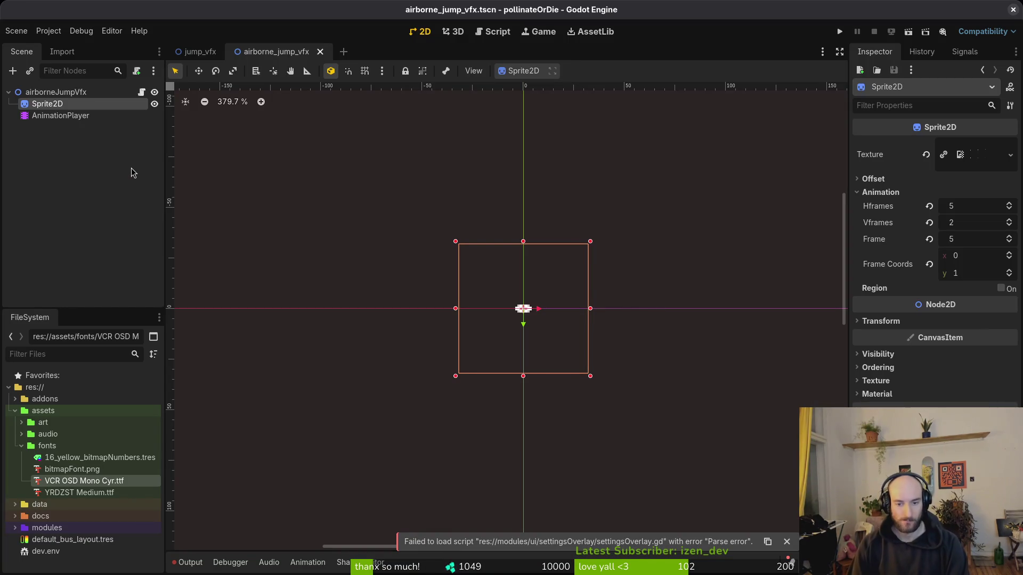
key(alt+Tab)
text(vim .)
key(Return)
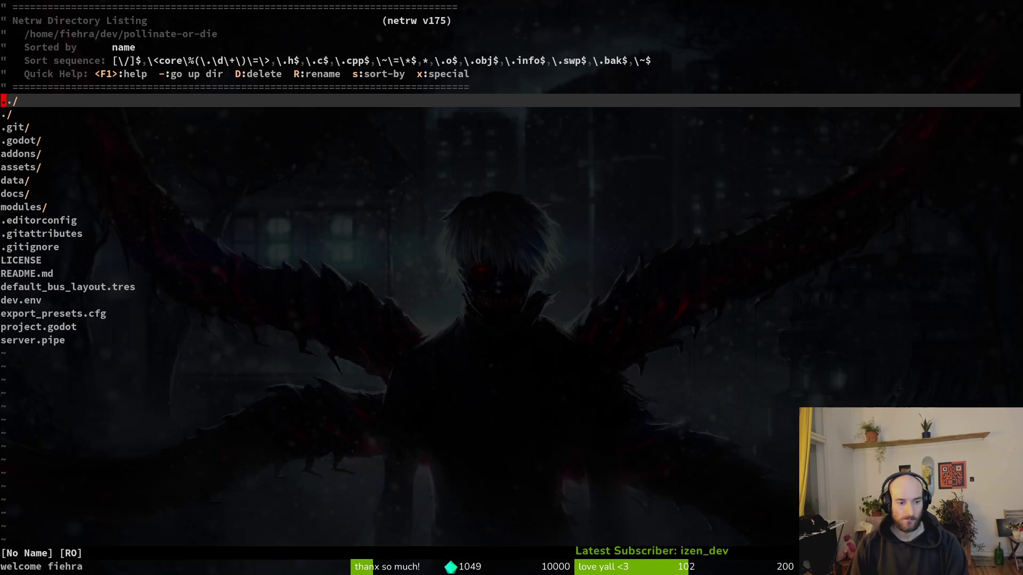
key(ctrl+p)
text(set)
key(Return)
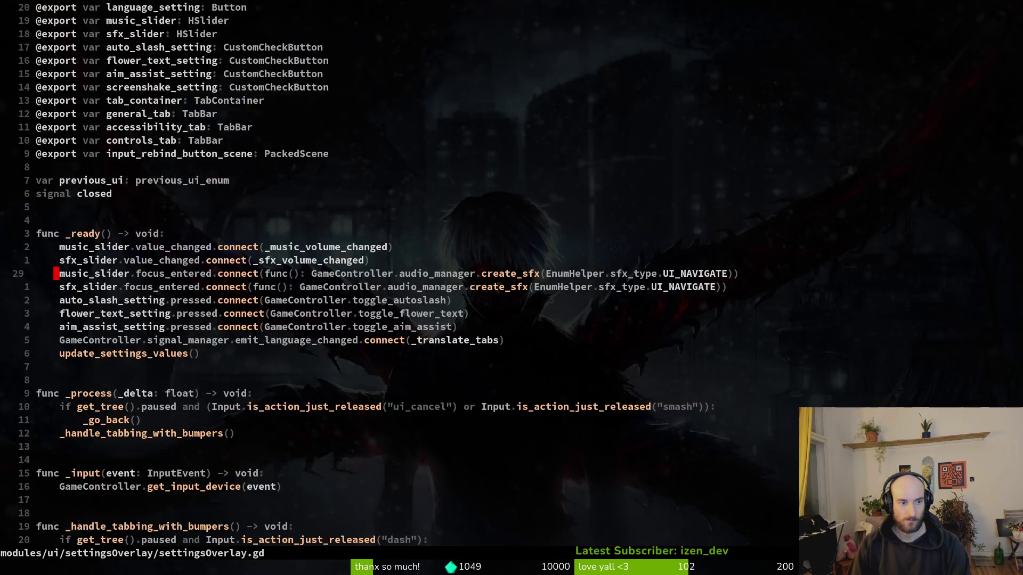
Step: Put # before the empty 2: branch in _focus_first_in_tab and save the file
key(ctrl+d)
key(ctrl+d)
key(ctrl+d)
key(j)
key(j)
key(j)
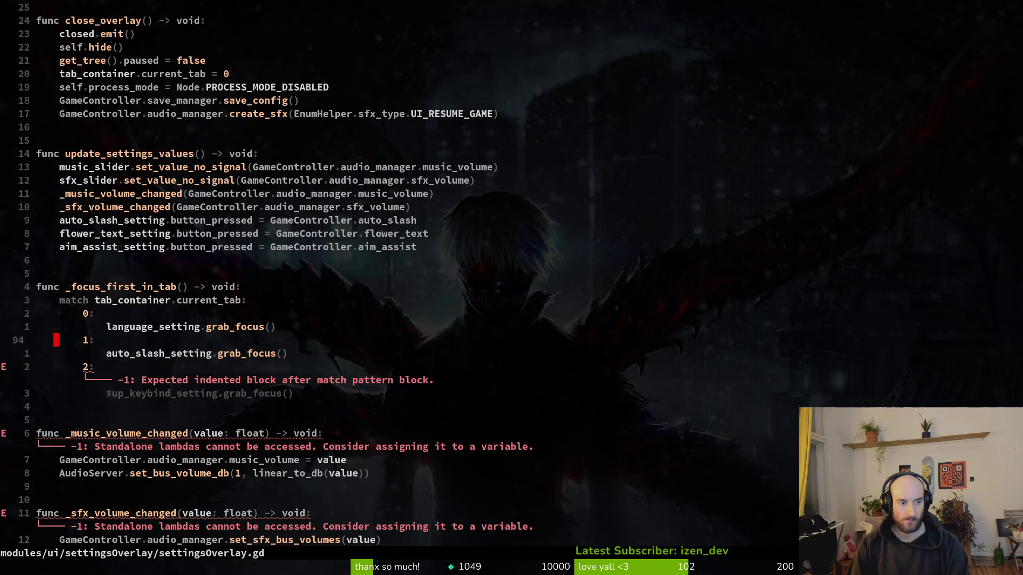
key(w)
key(i)
key(Escape)
text(:w)
key(Return)
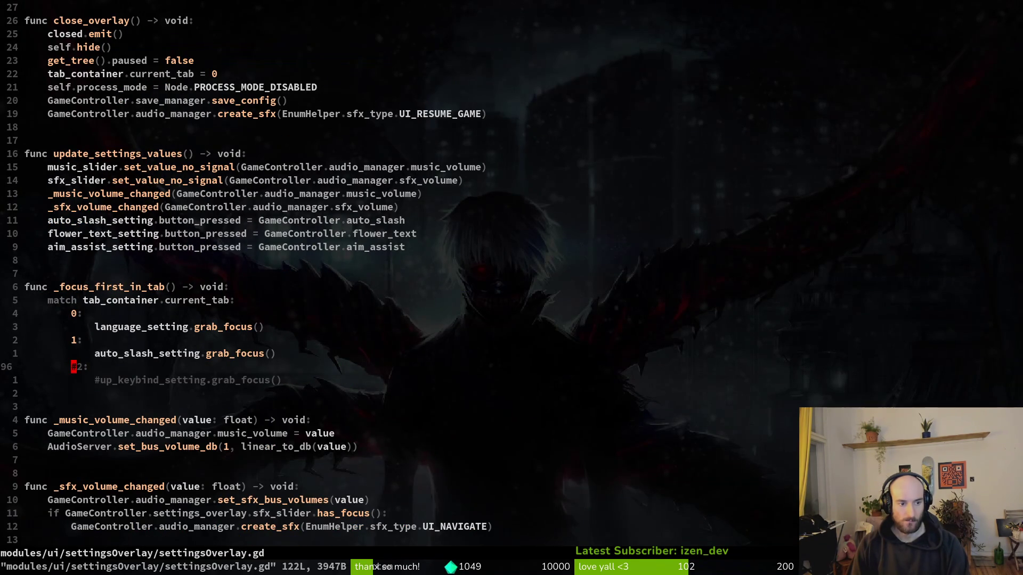
key(alt+Tab)
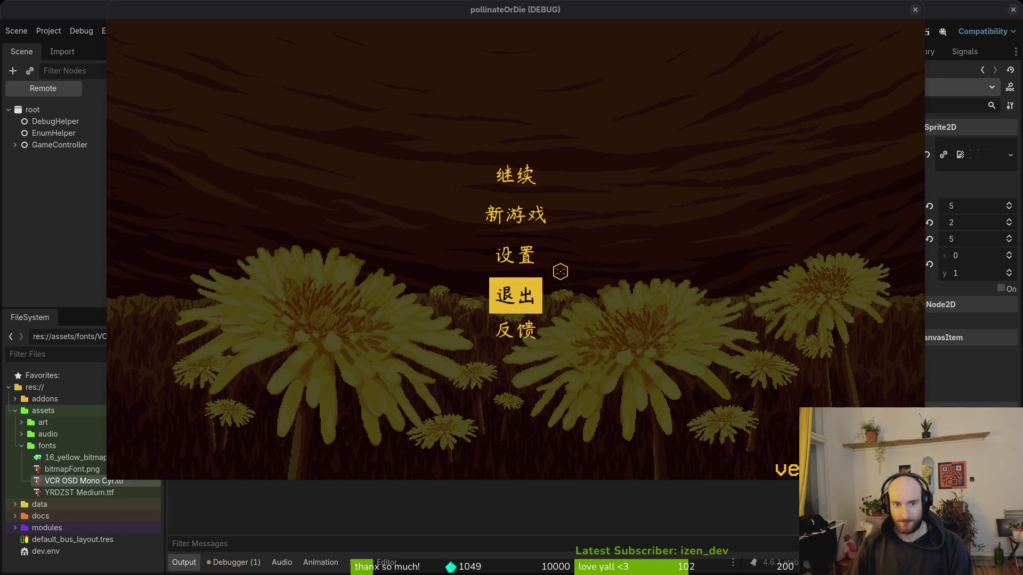
Step: Open the game's 设置 panel, close it with 关闭, then close the debug window
click(521, 253)
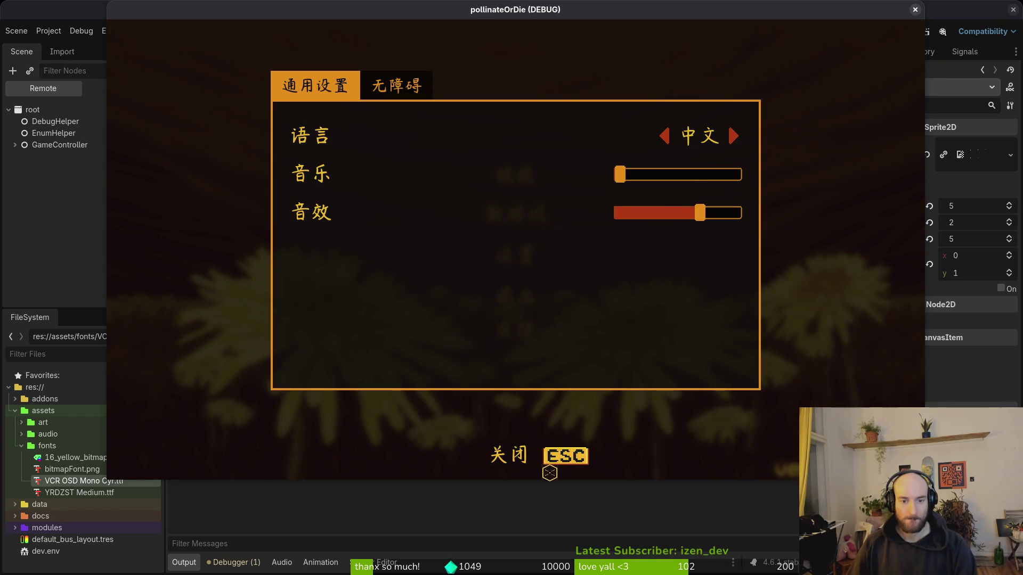
click(551, 453)
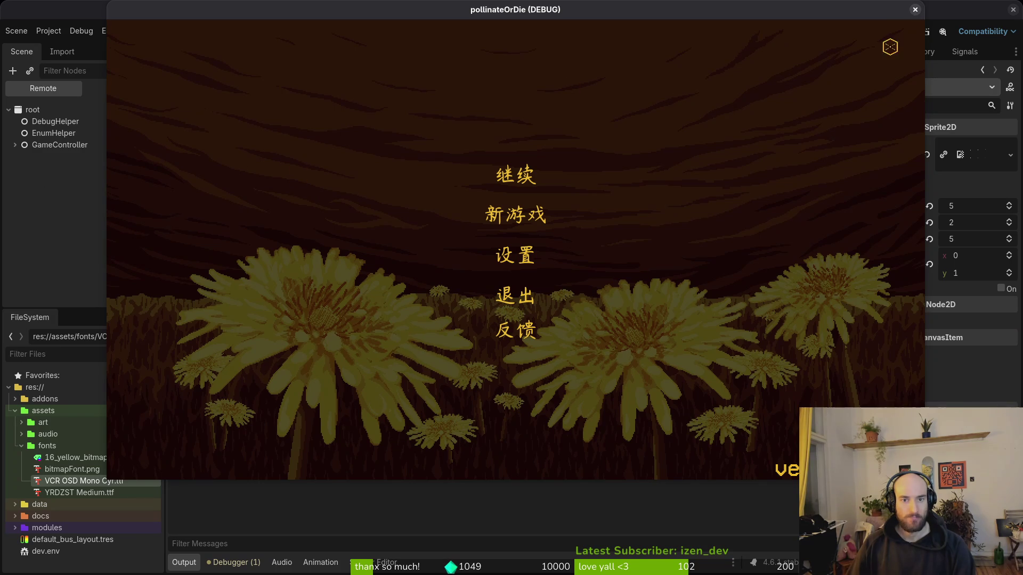
click(915, 10)
click(15, 31)
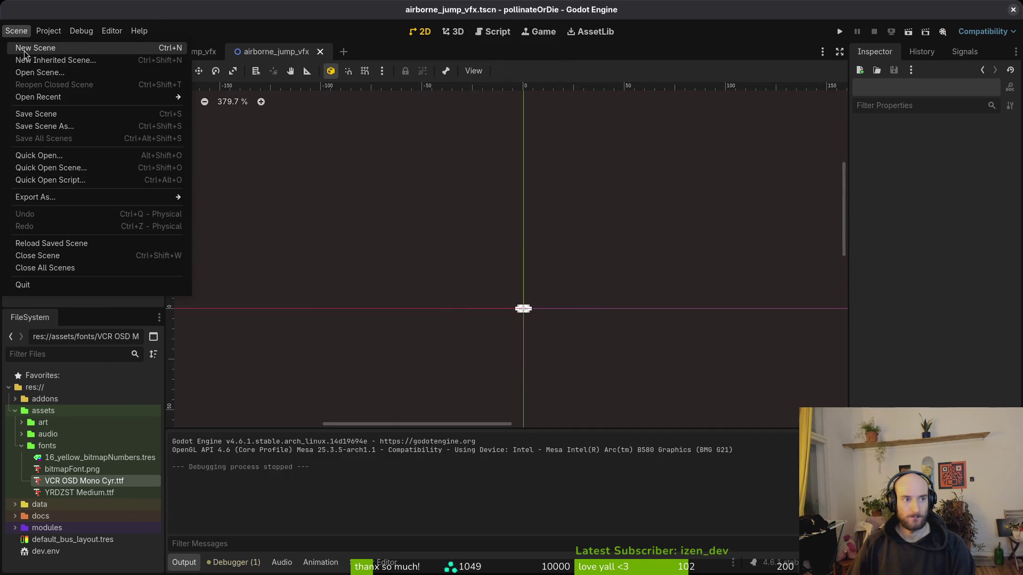
click(24, 44)
click(70, 144)
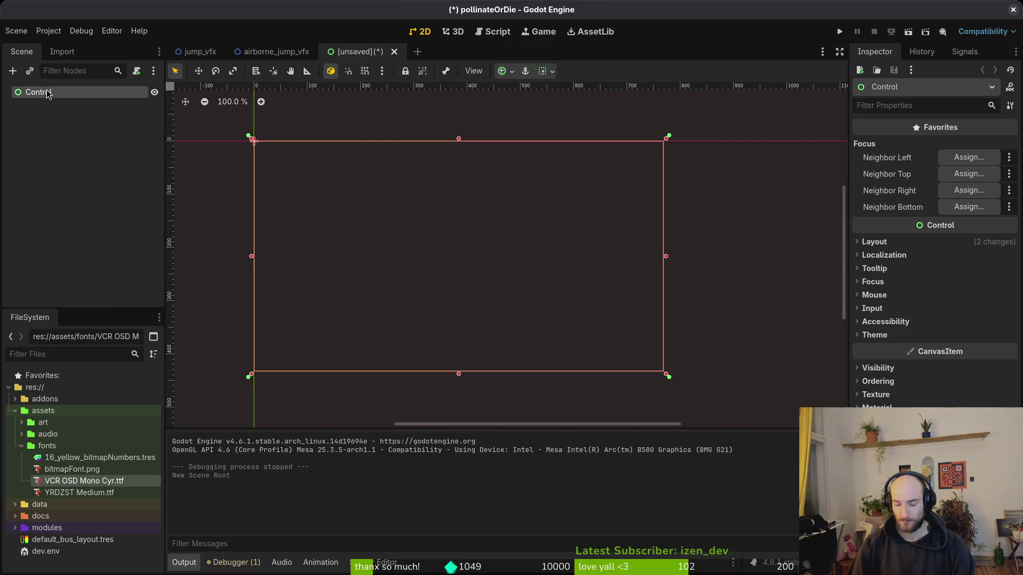
double_click(47, 93)
text(rebind)
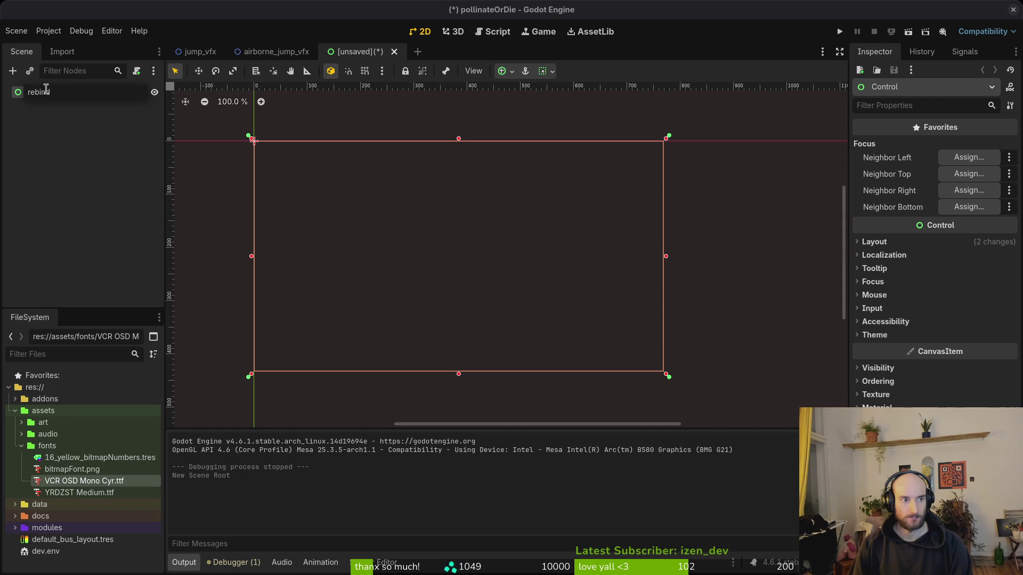
text(ton)
key(Return)
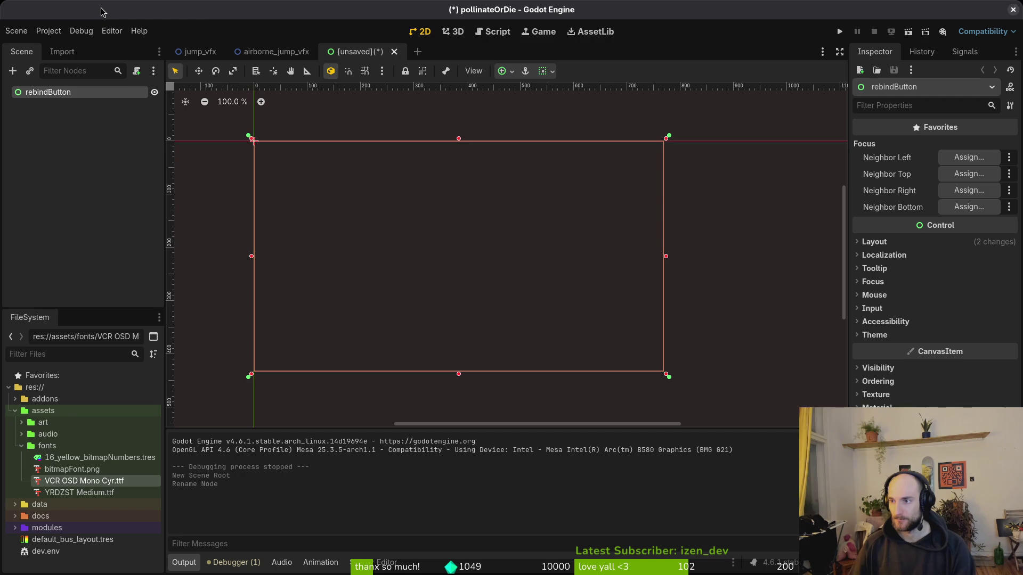
double_click(75, 95)
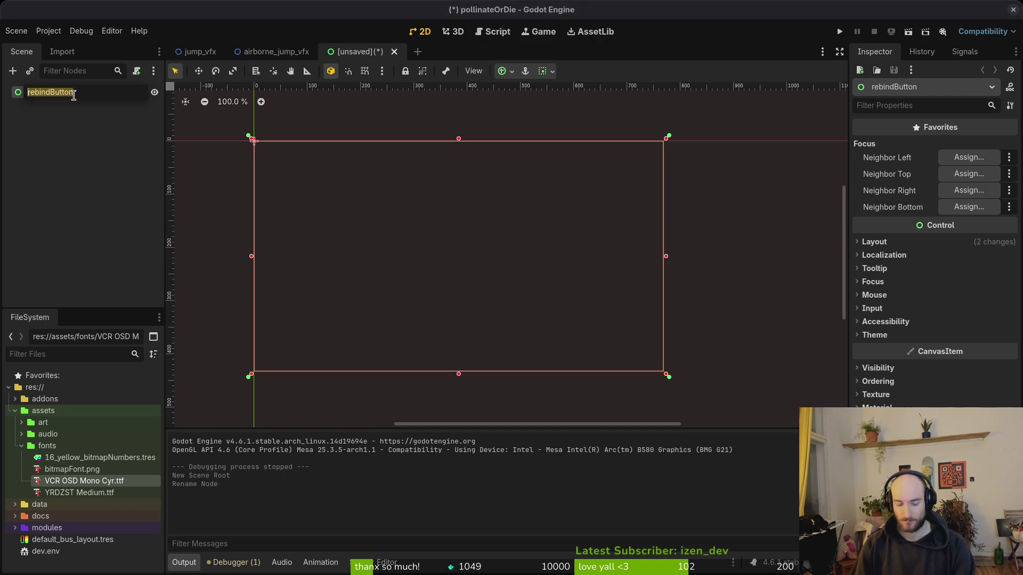
text(rebindAc)
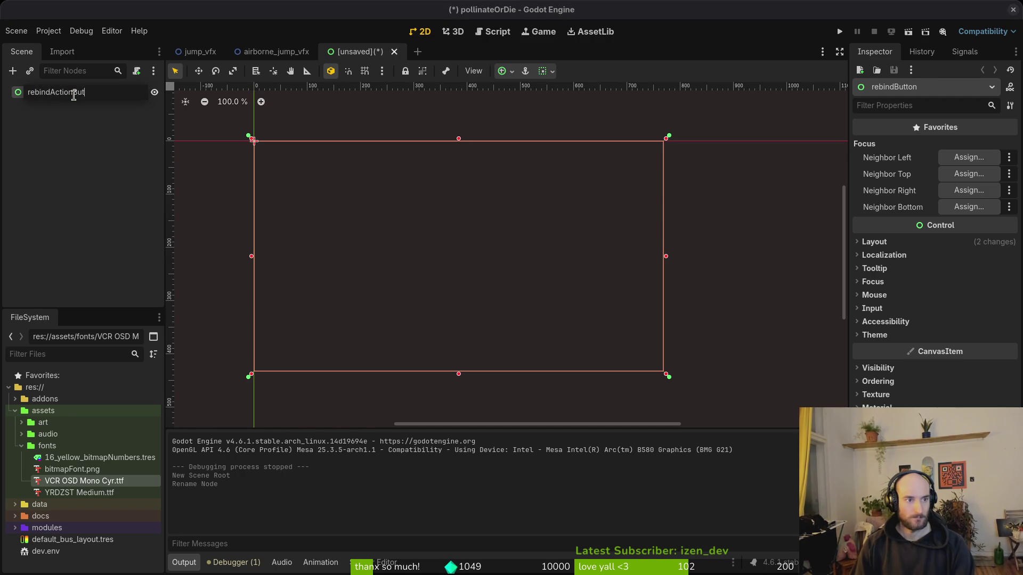
text(tion)
key(Return)
key(ctrl+a)
key(Escape)
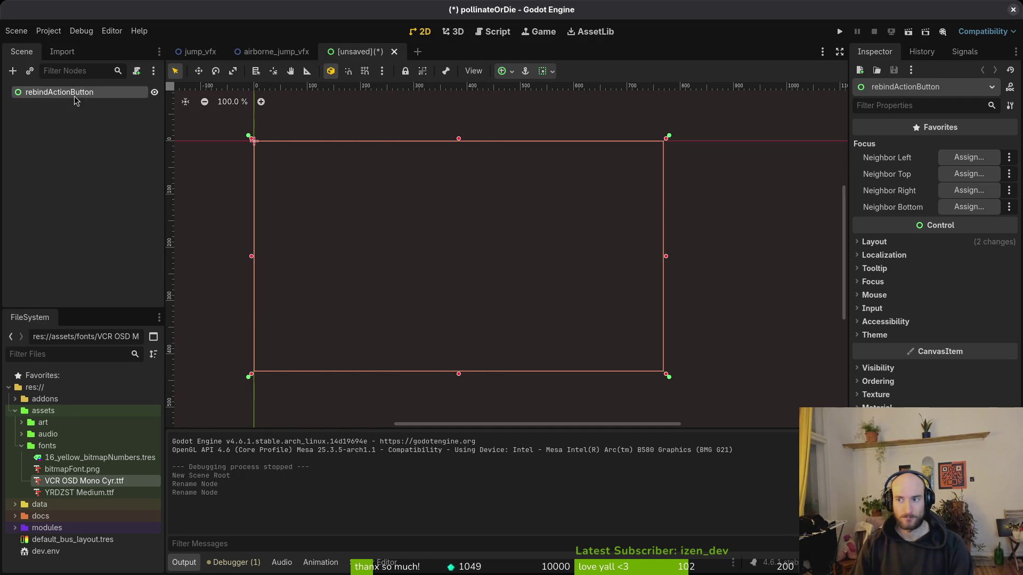
key(ctrl+s)
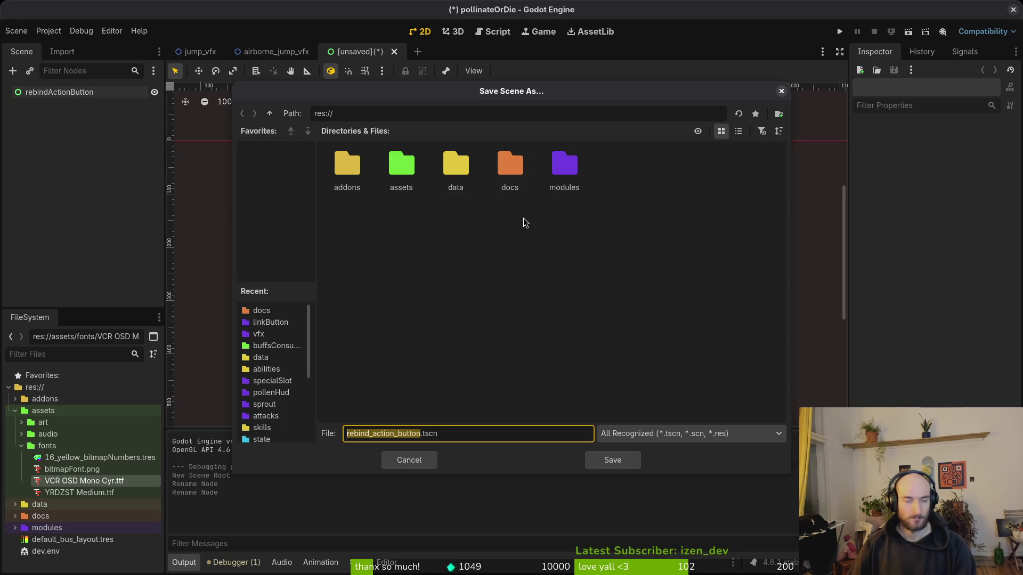
double_click(564, 166)
double_click(348, 227)
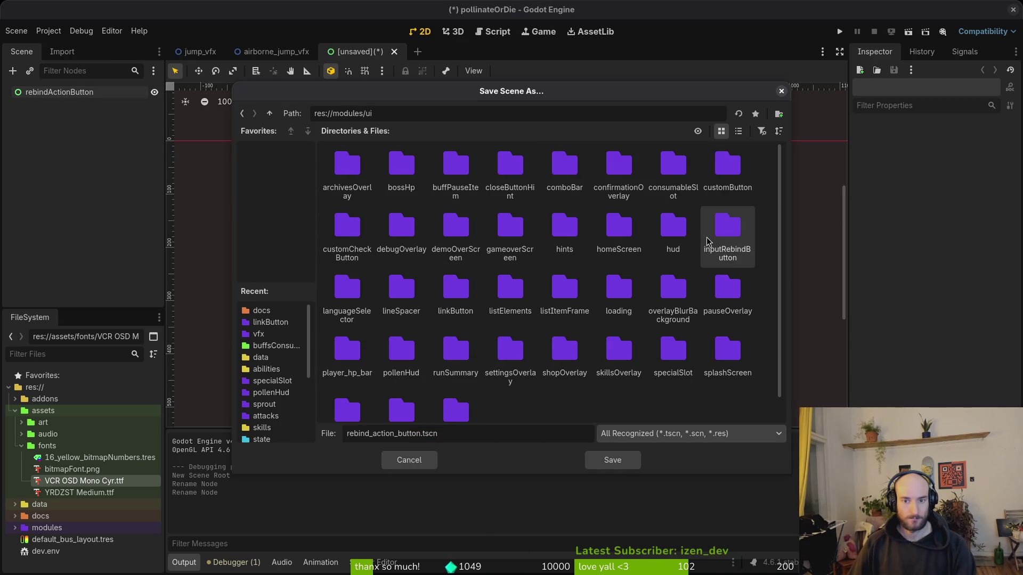
key(Escape)
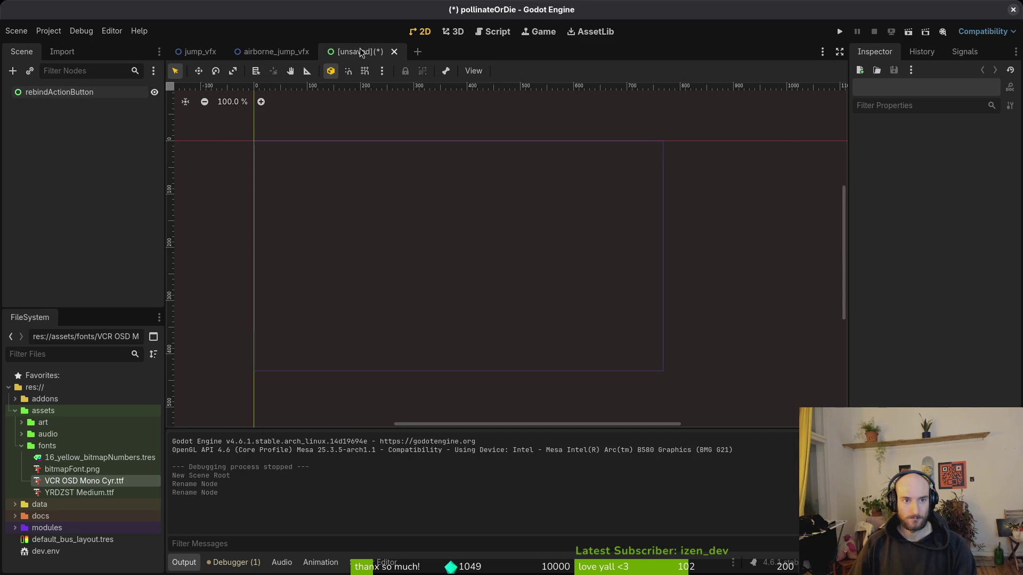
click(393, 52)
Step: Discard the unsaved scene and Quick Open input_rebind_button.tscn
click(440, 310)
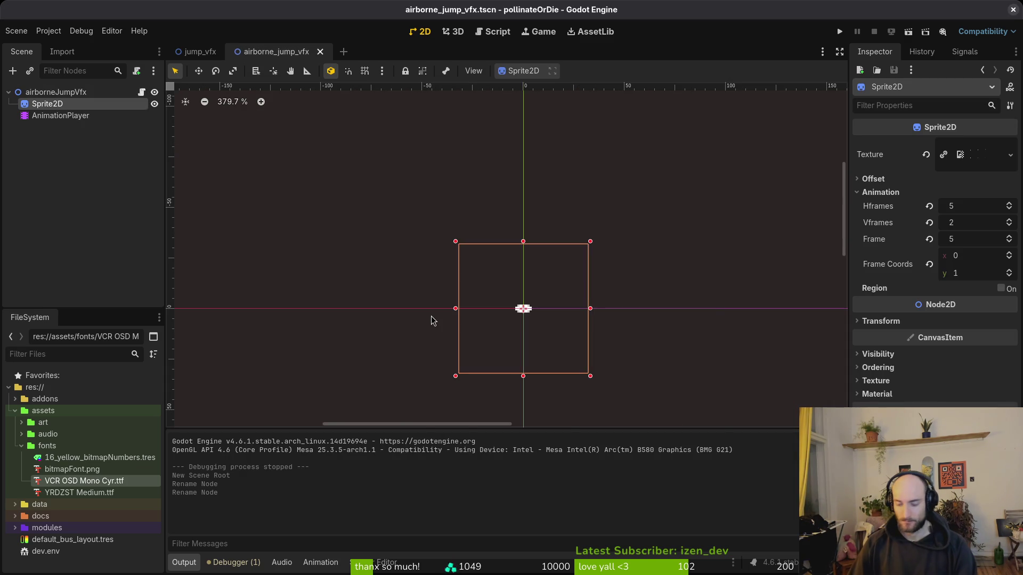
key(alt+shift+o)
text(inreb)
key(Return)
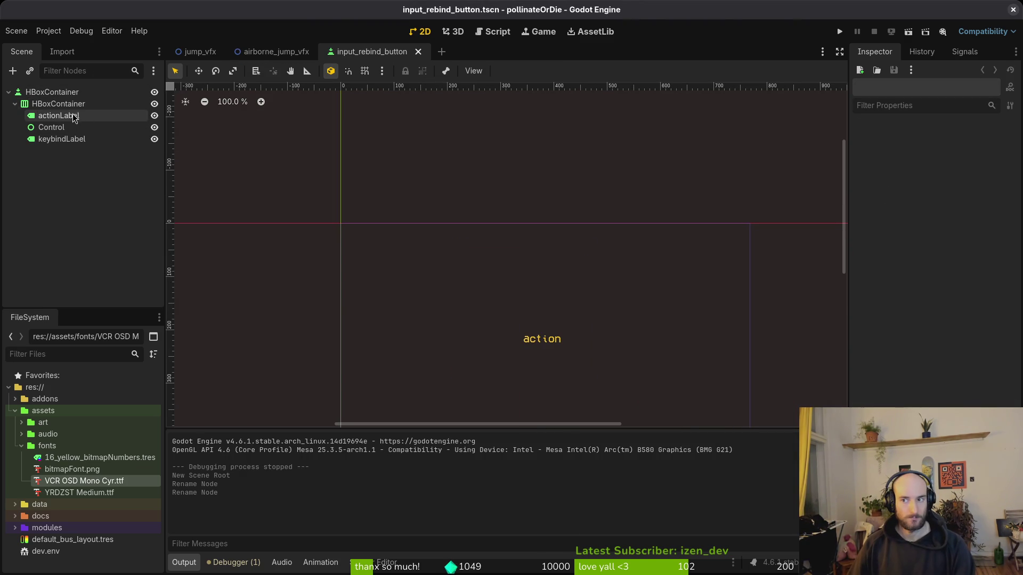
Step: Rename the scene's root node to rebindActionButton
click(60, 103)
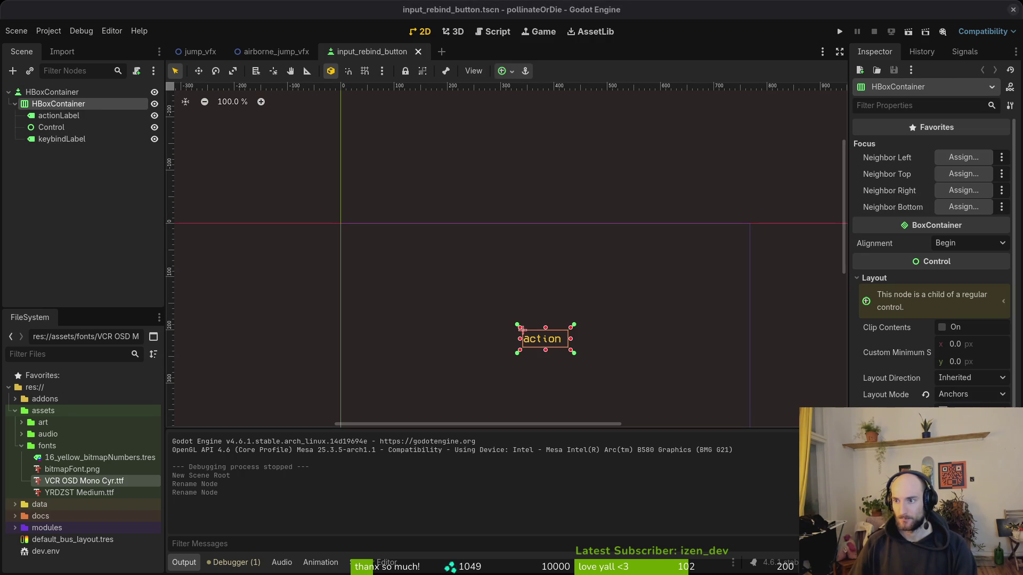
click(52, 92)
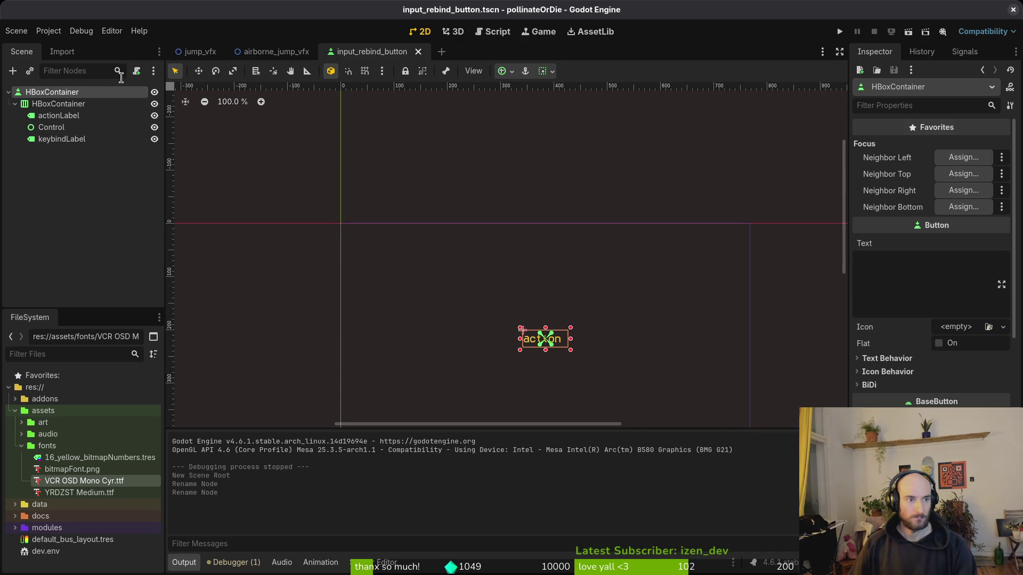
double_click(47, 94)
right_click(55, 93)
click(59, 108)
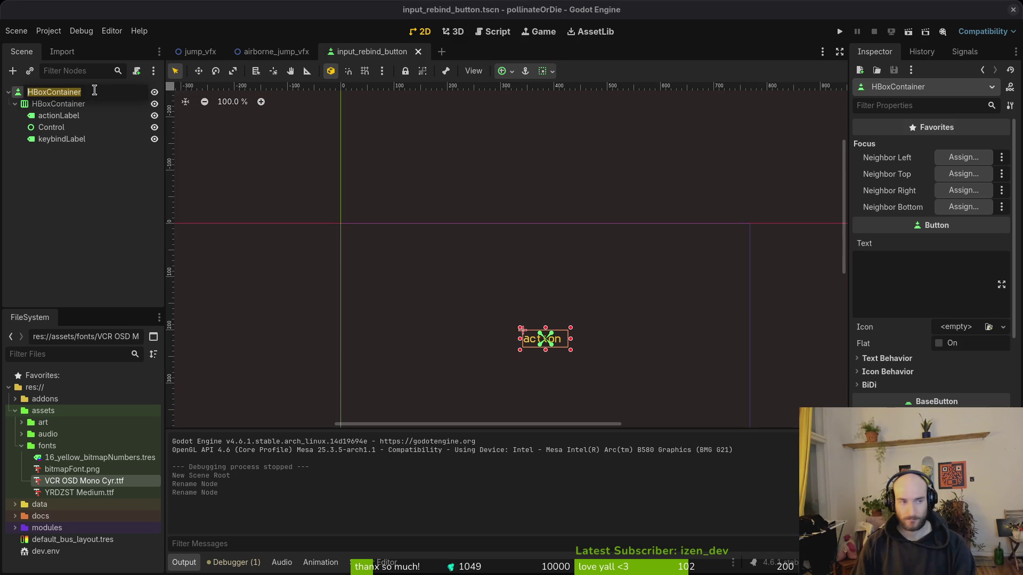
text(indActi)
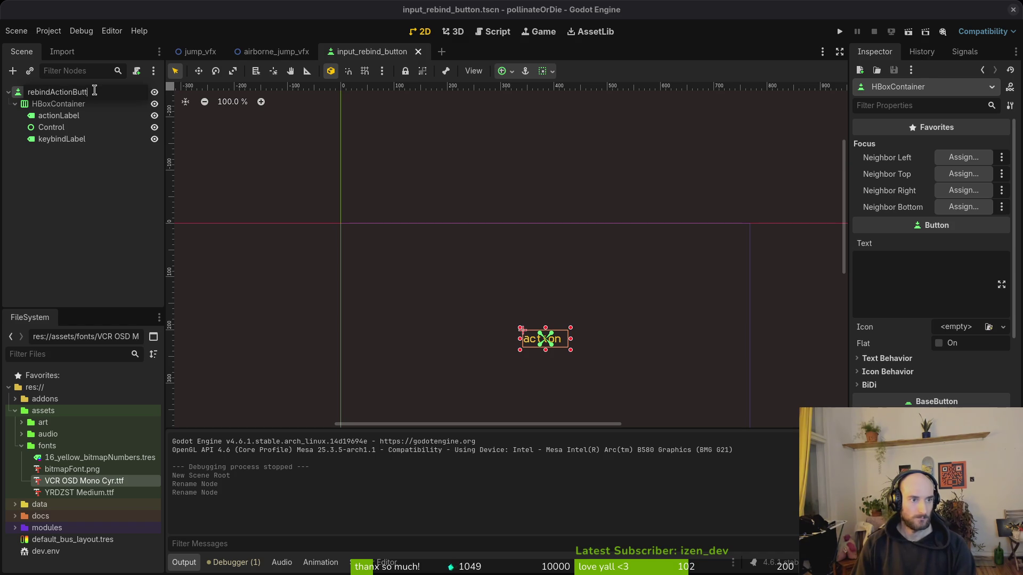
text(on)
key(Return)
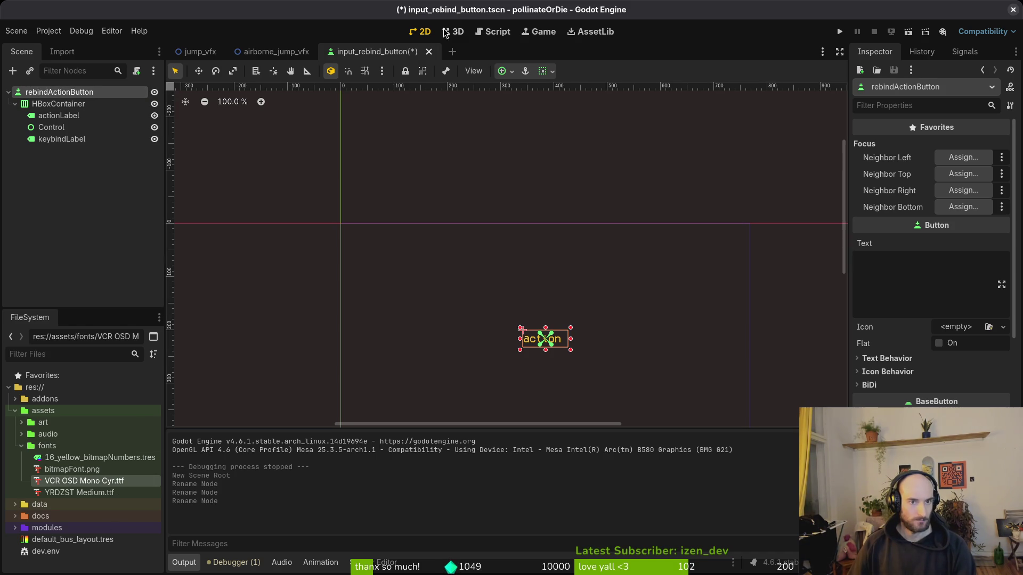
Step: Rename the inputRebindButton folder to rebindActionButton in the FileSystem dock
right_click(390, 49)
click(452, 113)
click(91, 530)
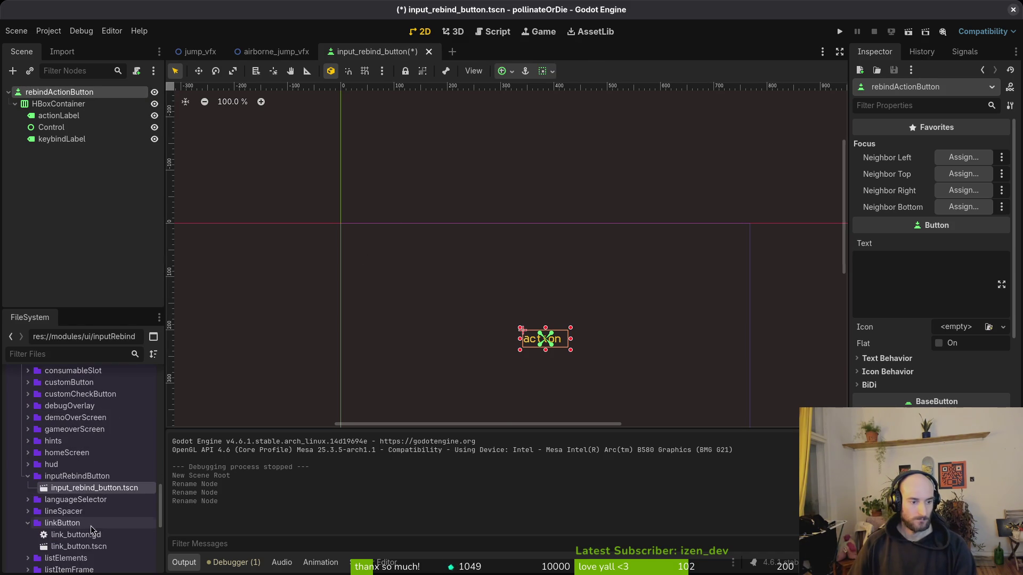
click(77, 476)
key(F2)
text(rebindActionButto)
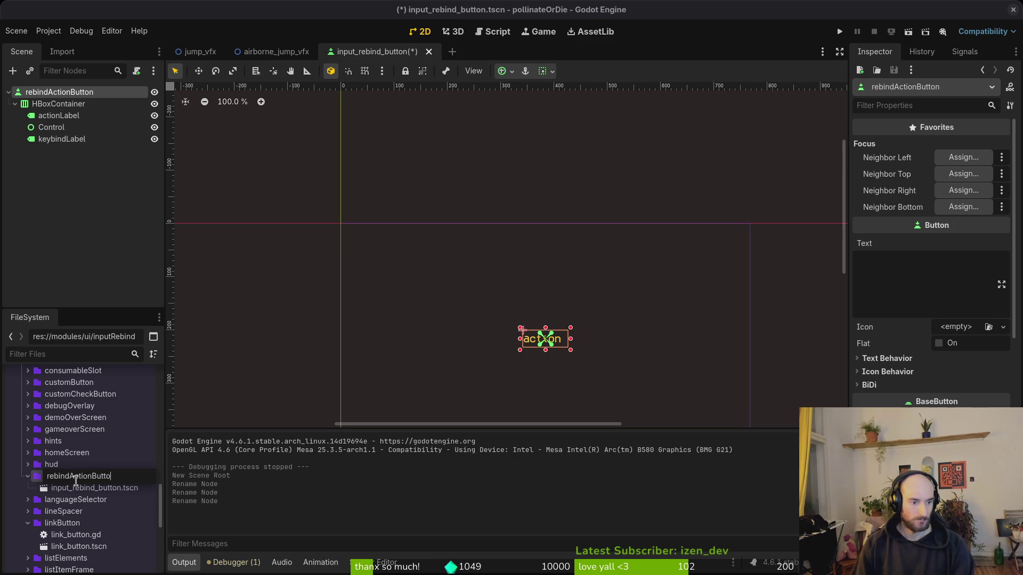
text(n)
key(Return)
Step: Rename input_rebind_button.tscn to rebindActionButton.tscn and save the scene
scroll(91, 452, down, 6)
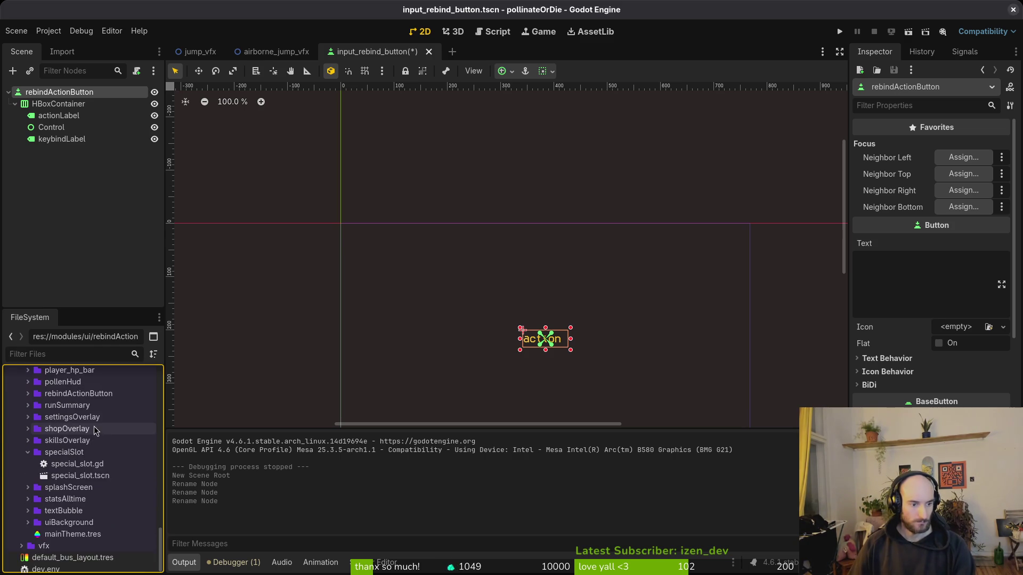
scroll(98, 453, up, 8)
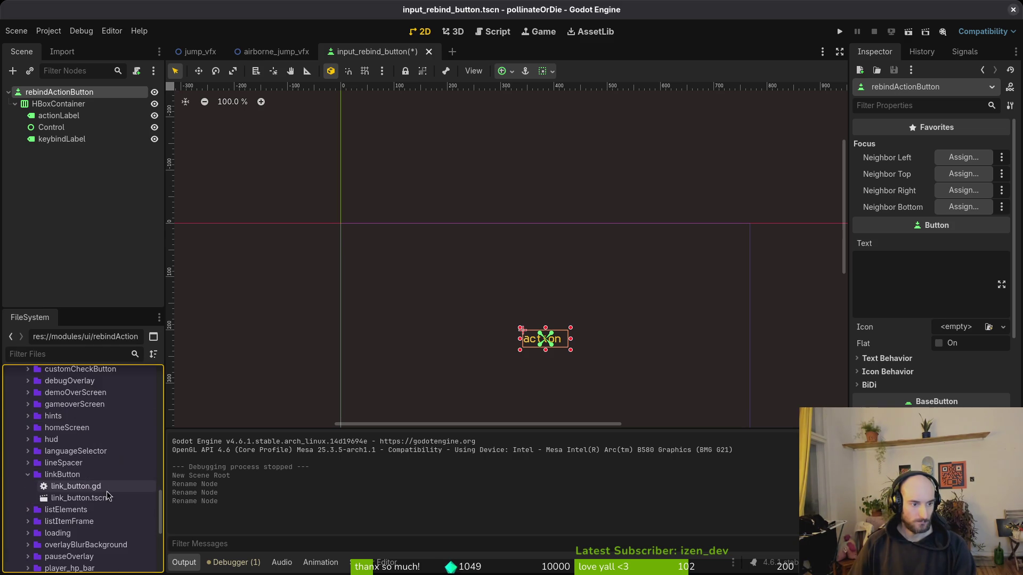
scroll(107, 496, down, 3)
right_click(376, 51)
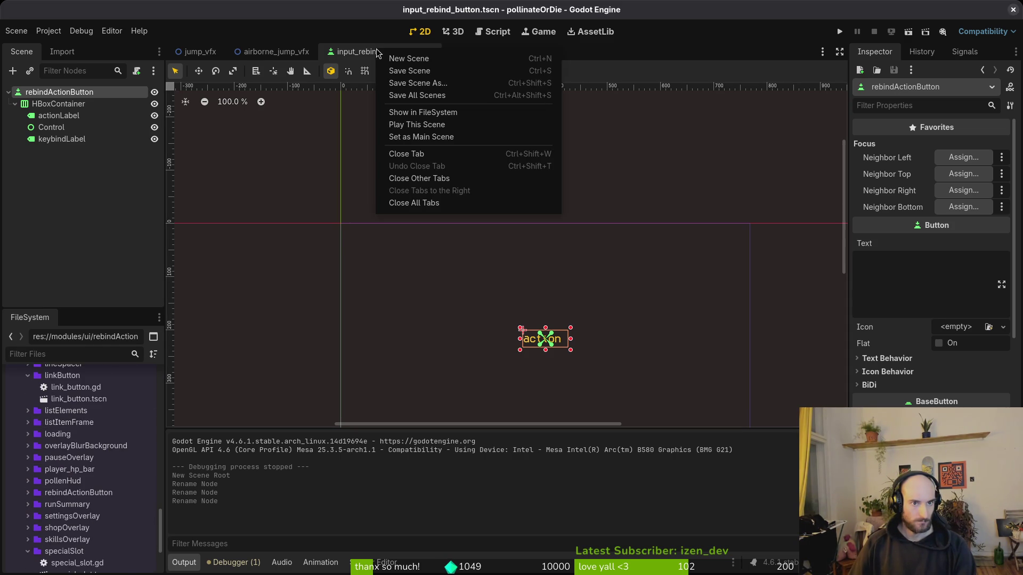
click(432, 113)
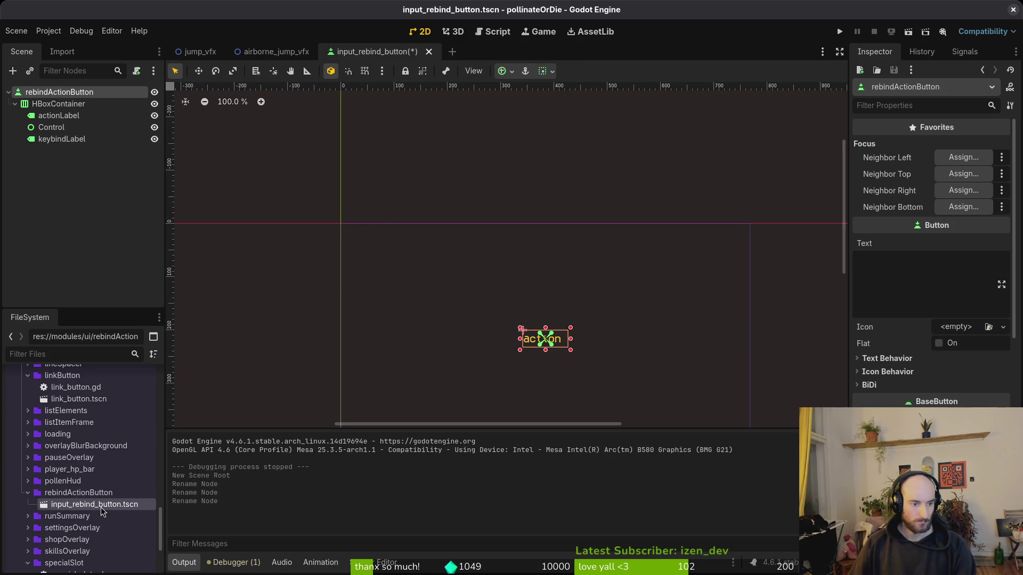
key(F2)
text(rebind)
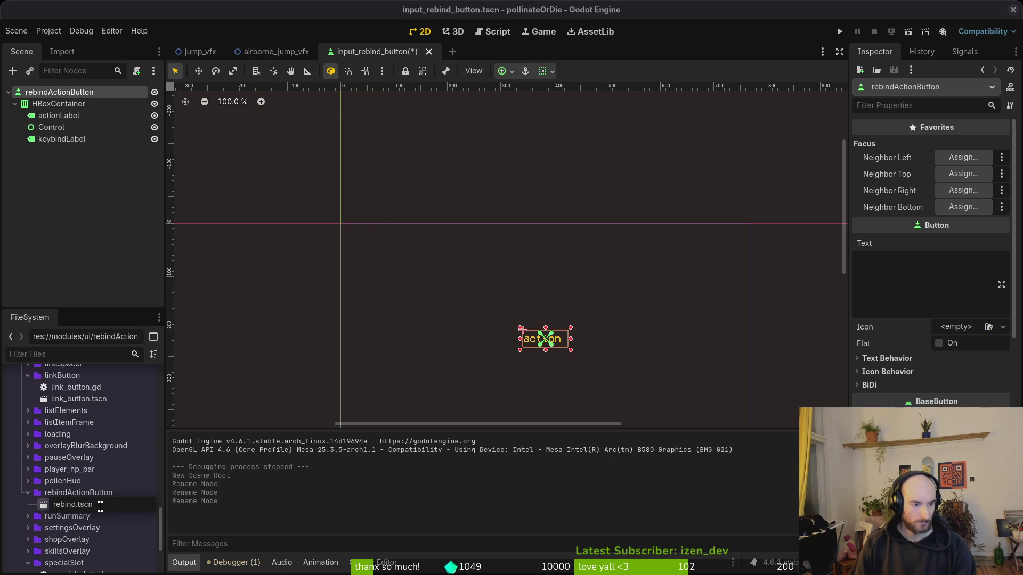
text(ActionButton)
key(Return)
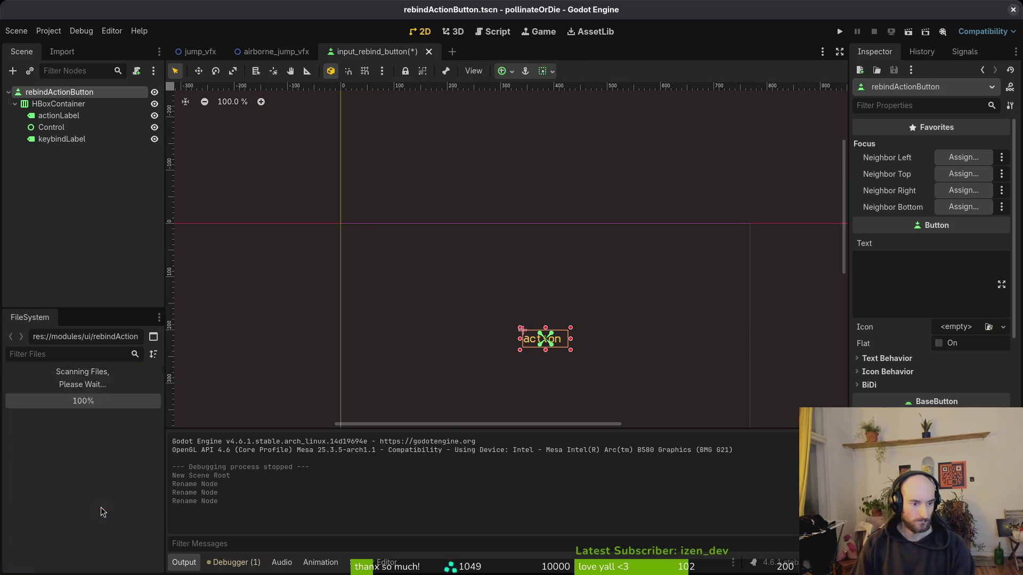
key(ctrl+s)
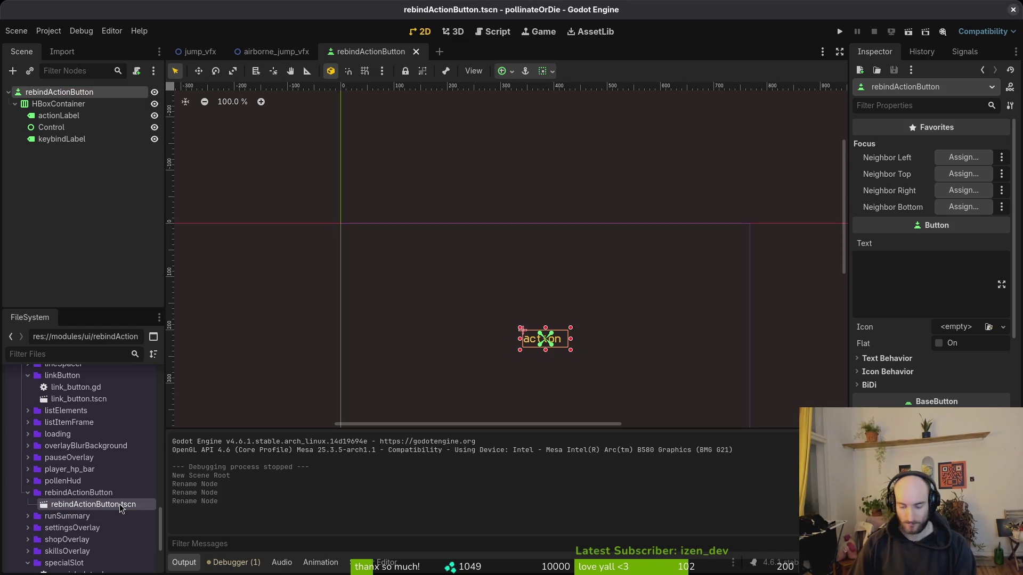
Step: Rename the scene file again to rebind_action_button.tscn
key(F2)
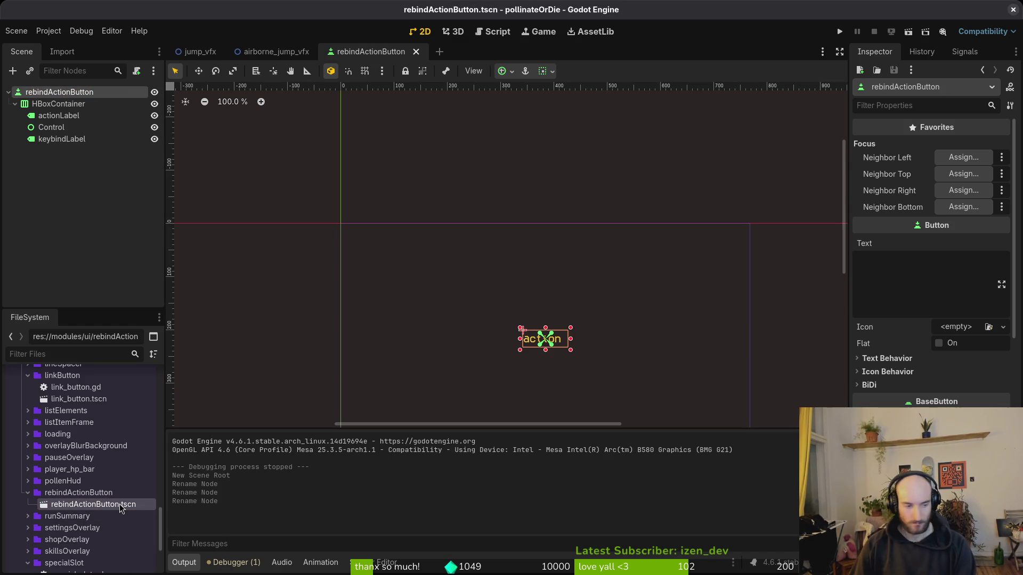
click(99, 504)
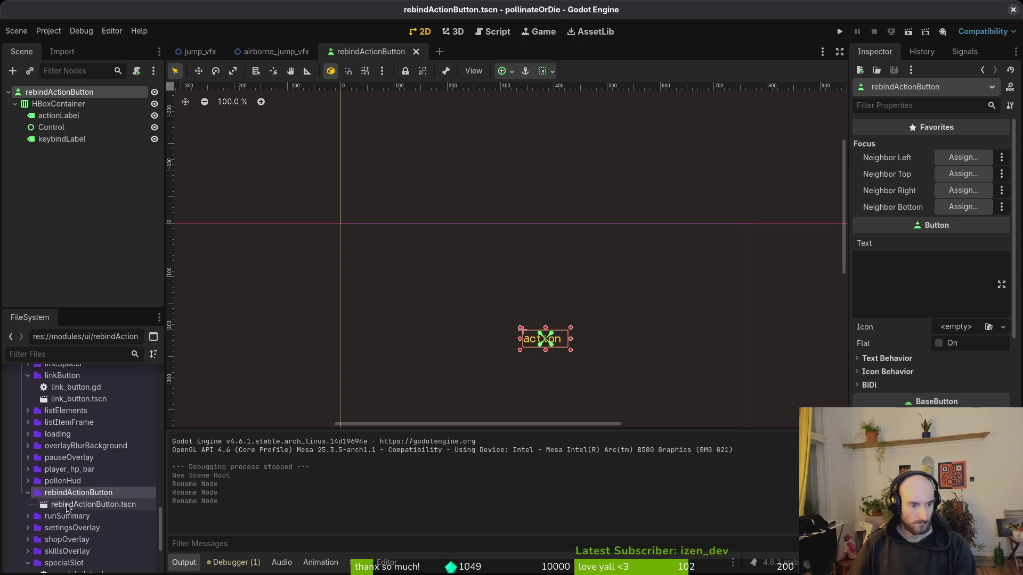
key(F2)
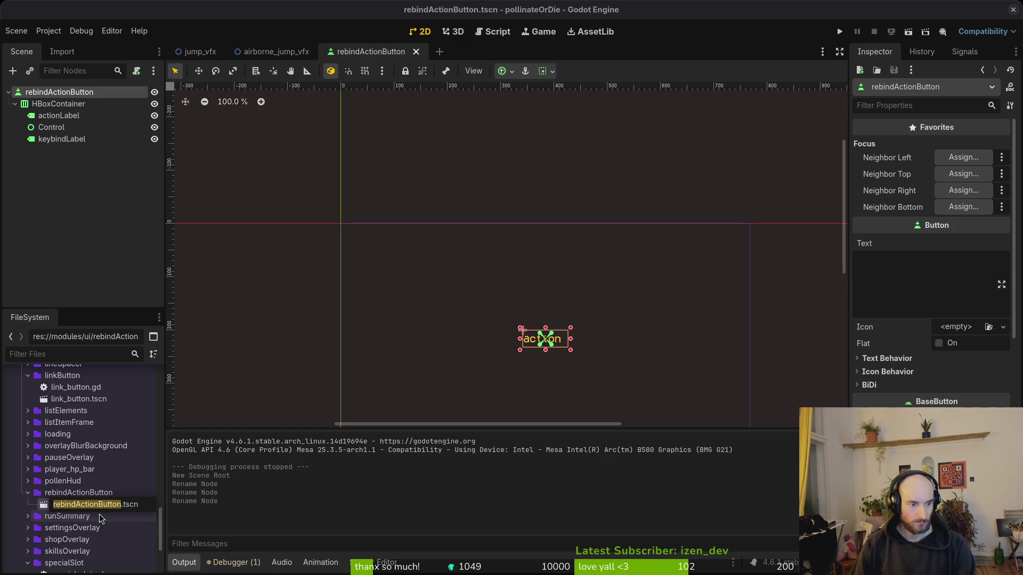
text(rebin)
text(action)
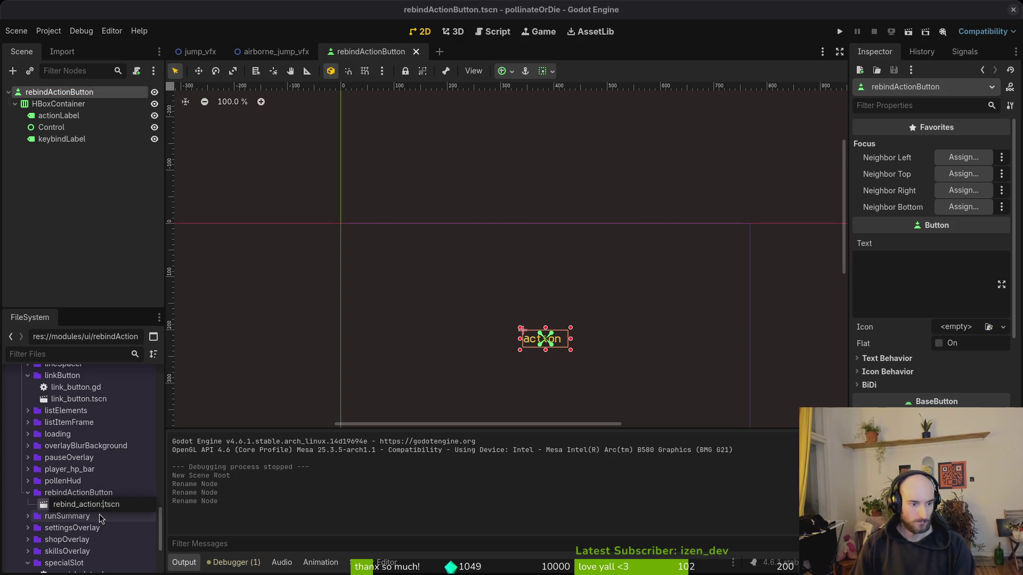
text(tton)
key(Return)
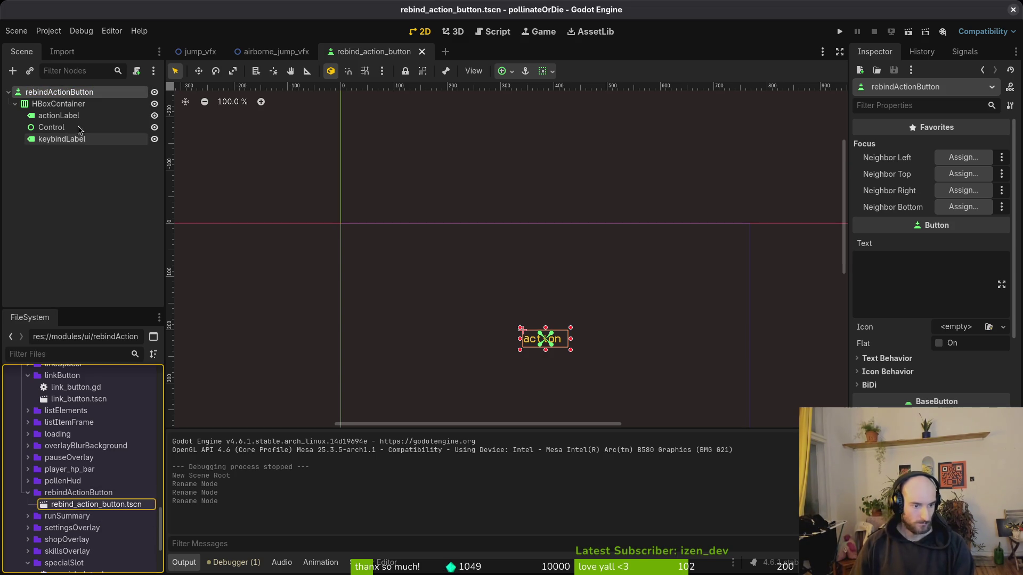
Step: Attach a new rebind_action_button.gd script to the root button
click(136, 71)
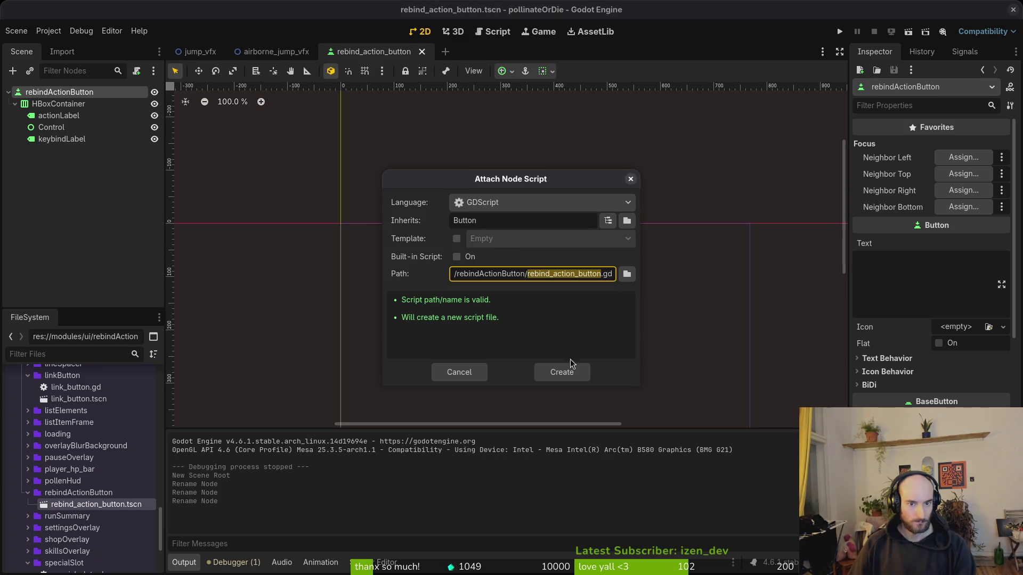
click(562, 373)
key(f)
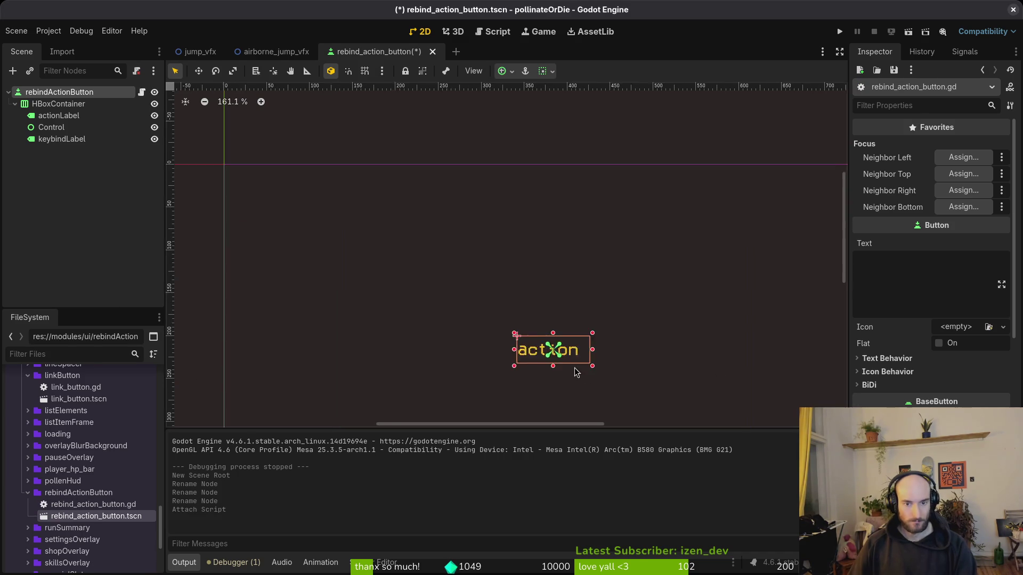
Step: Delete the HBoxContainer and its label children, then save the scene
click(64, 104)
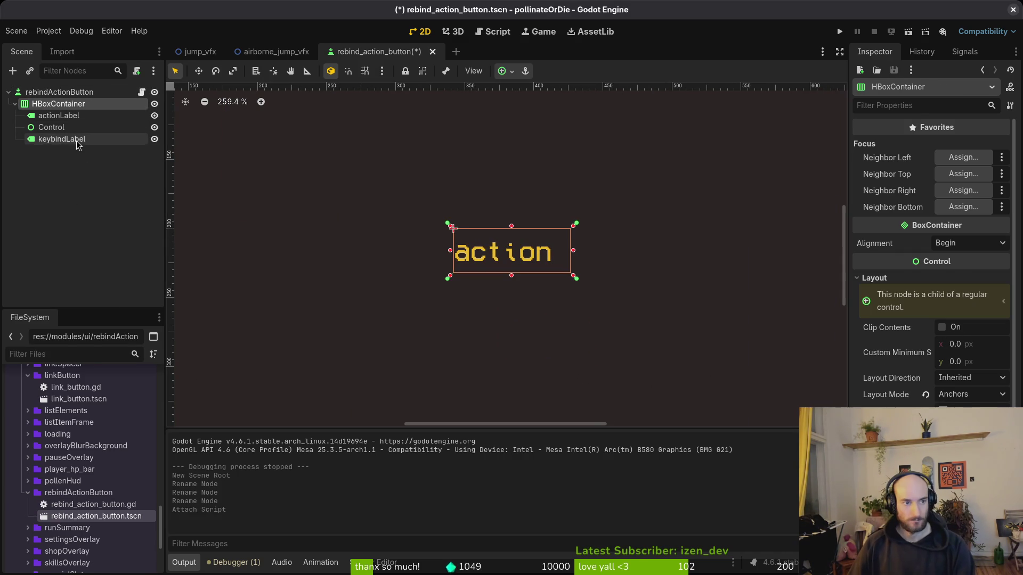
shift+click(58, 139)
key(Delete)
key(Return)
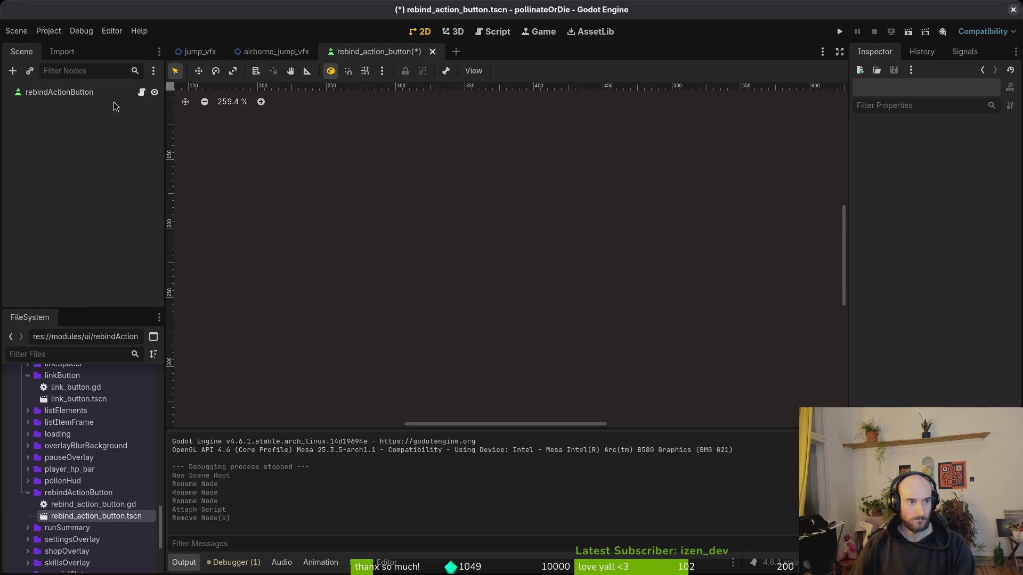
click(113, 94)
key(ctrl+s)
Step: Set the button's Text to 'action' in the Inspector and save
click(866, 291)
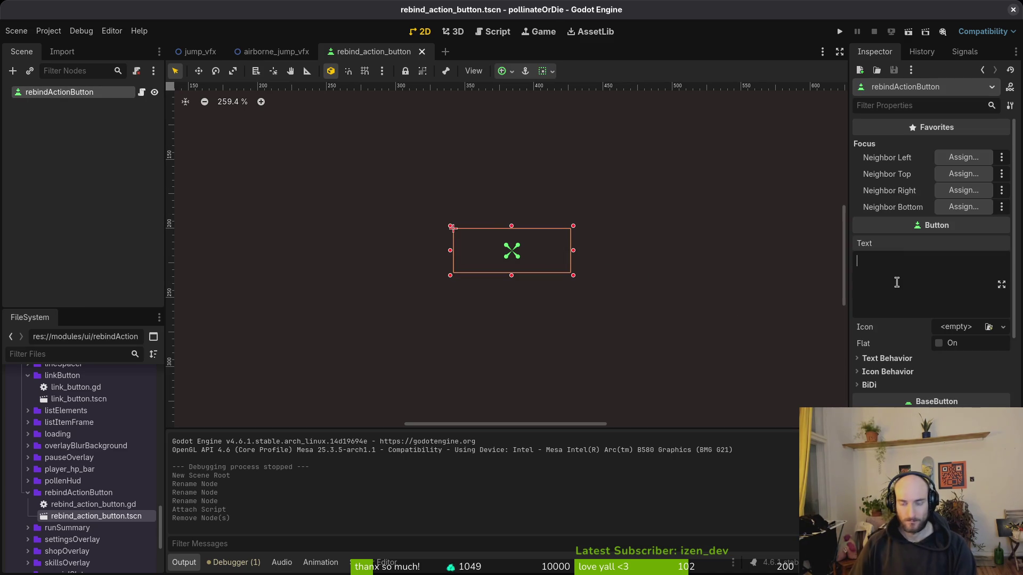
text(action)
key(BackSpace)
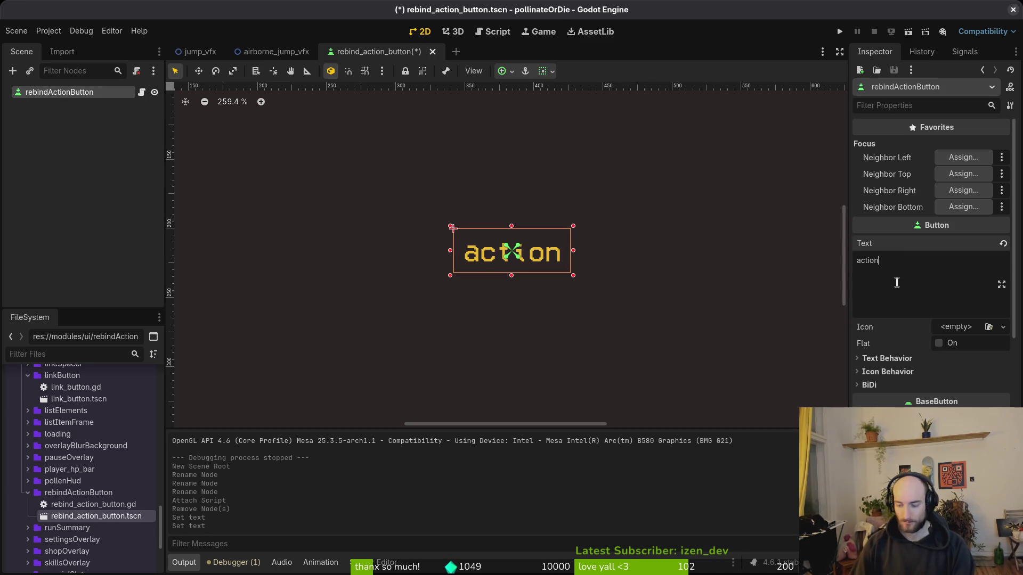
click(34, 164)
key(ctrl+s)
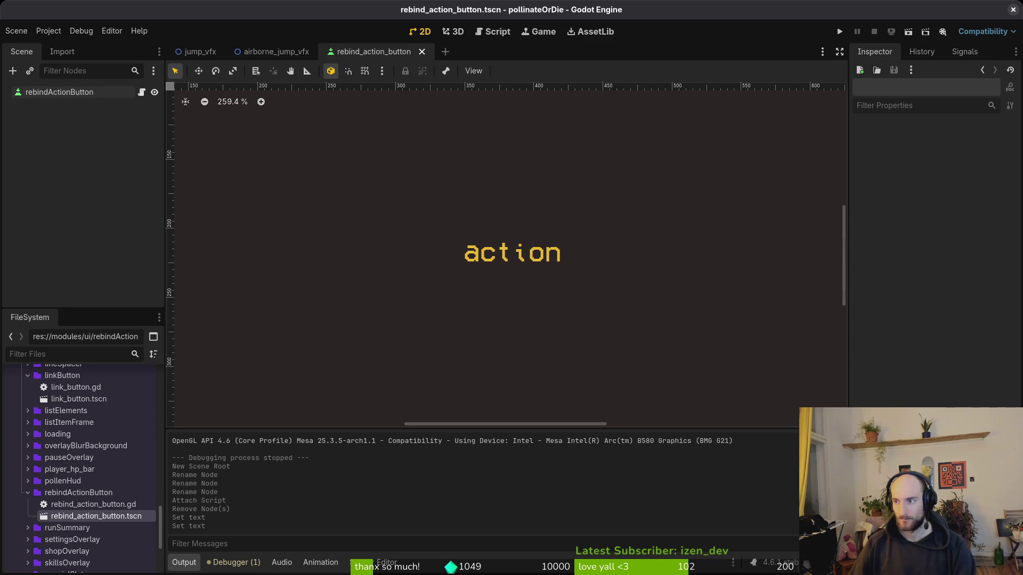
Step: Open rebind_action_button.gd in Neovim through the project file finder
key(alt+Tab)
key(space)
key(f)
key(f)
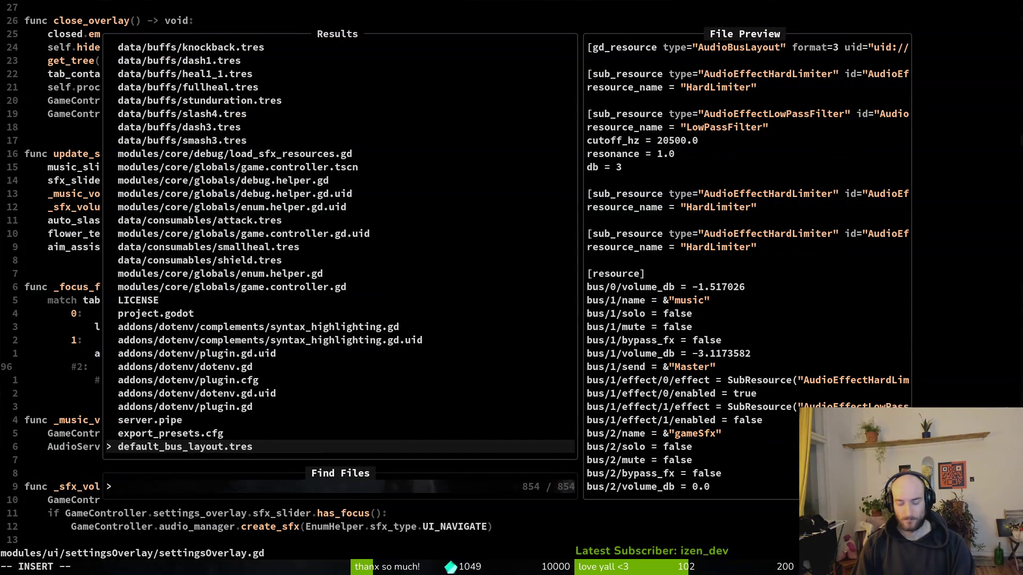
text(rebind)
key(Return)
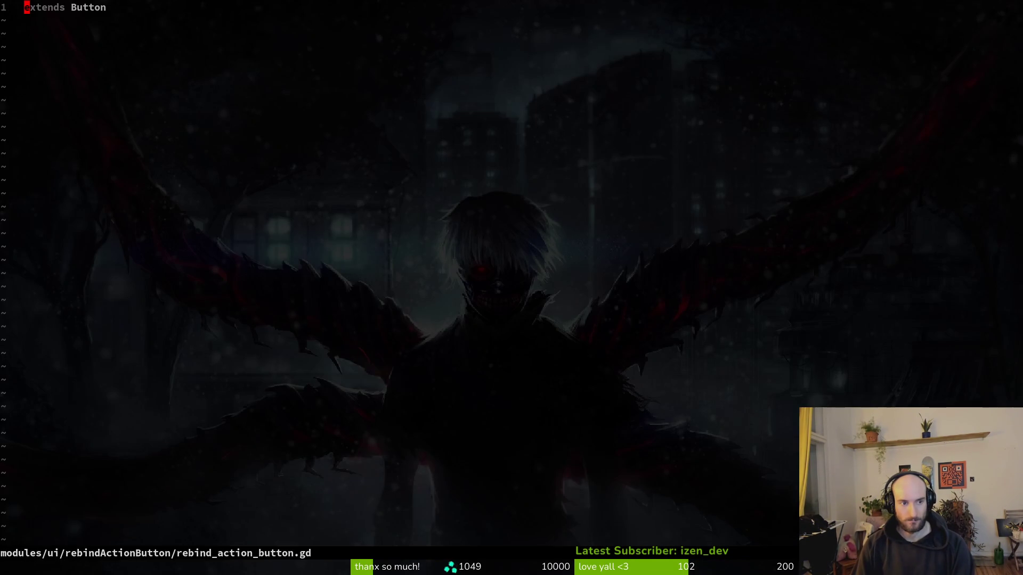
Step: Add export var action: String = "ui_up" below extends Button
key(o)
key(Return)
key(Return)
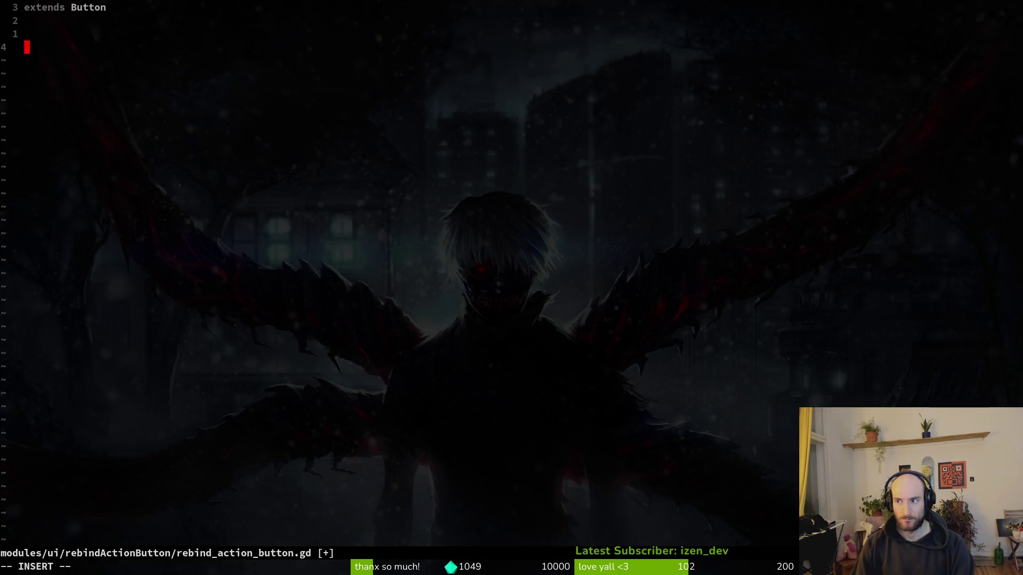
text(export var s)
key(BackSpace)
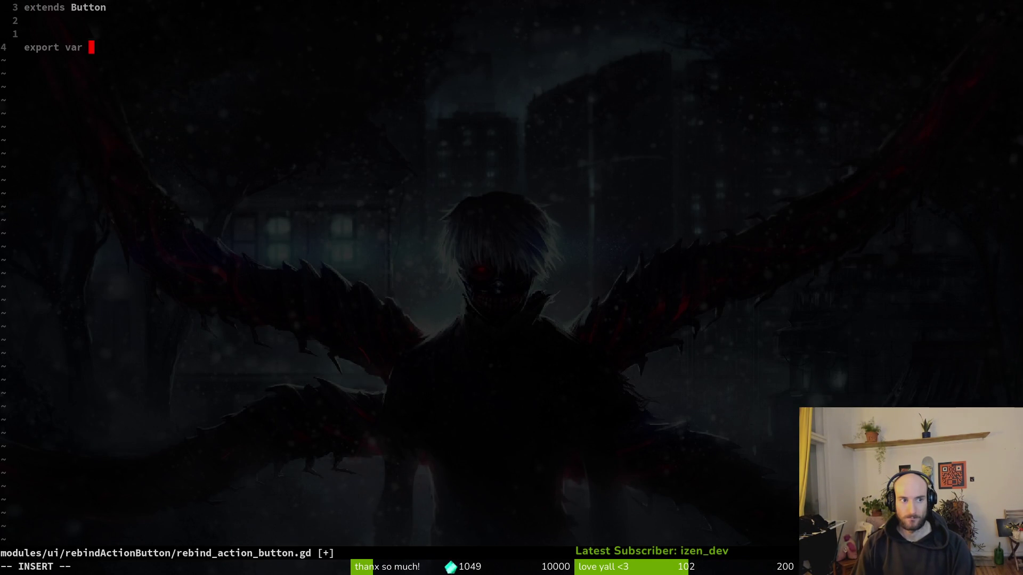
text(action)
key(BackSpace)
key(BackSpace)
key(BackSpace)
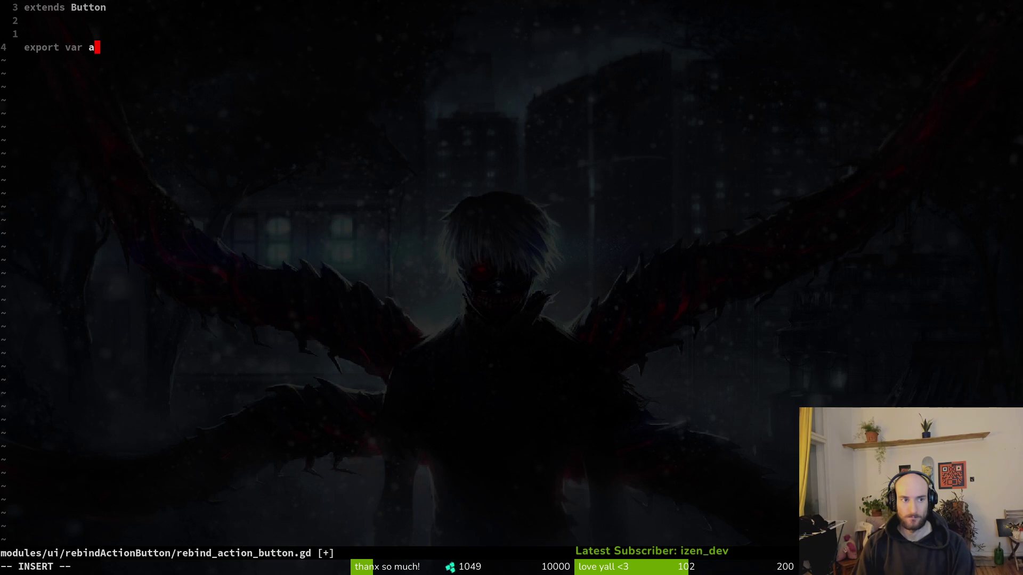
text(act)
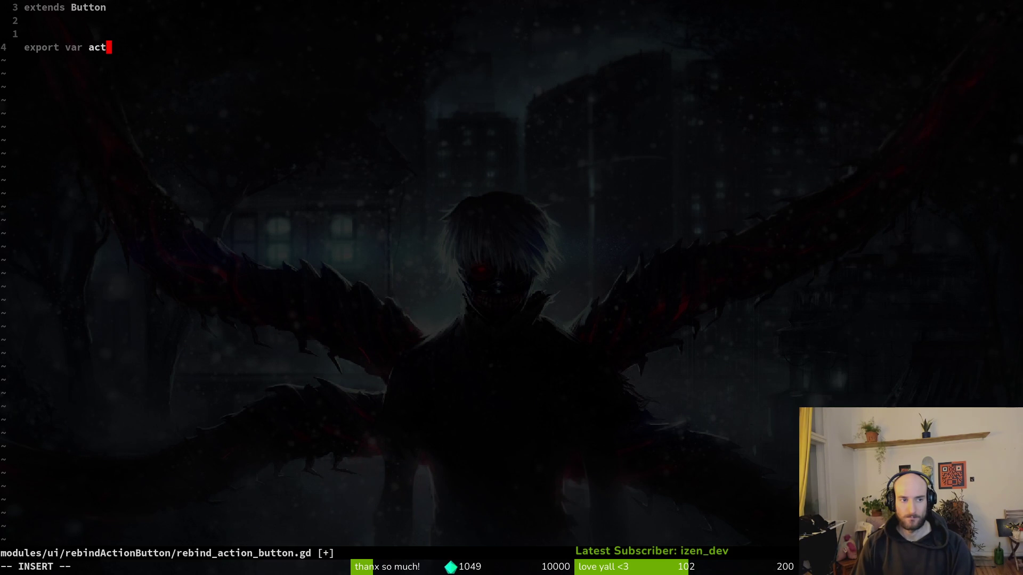
text(ion: Stri)
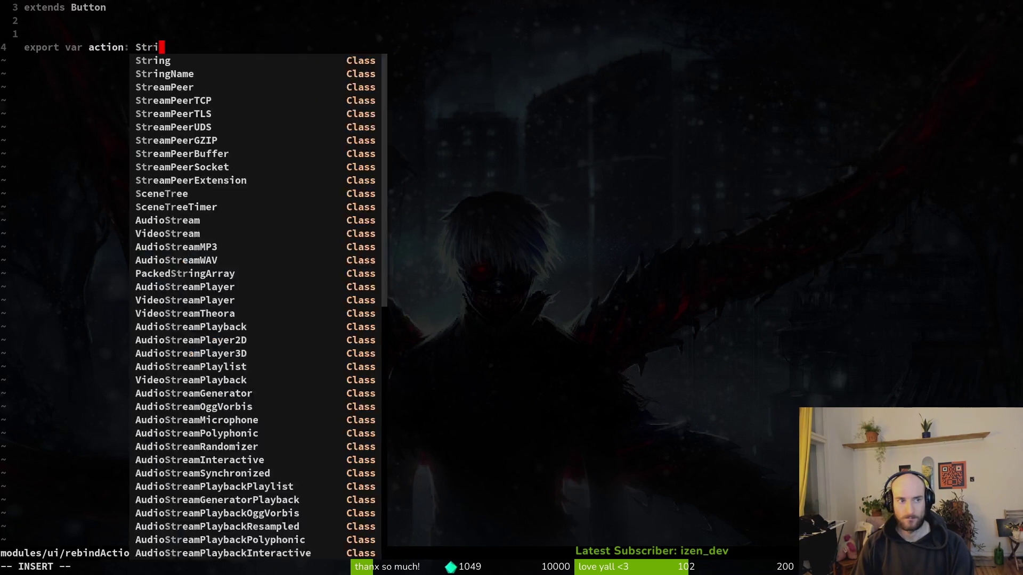
text(ng = "ui)
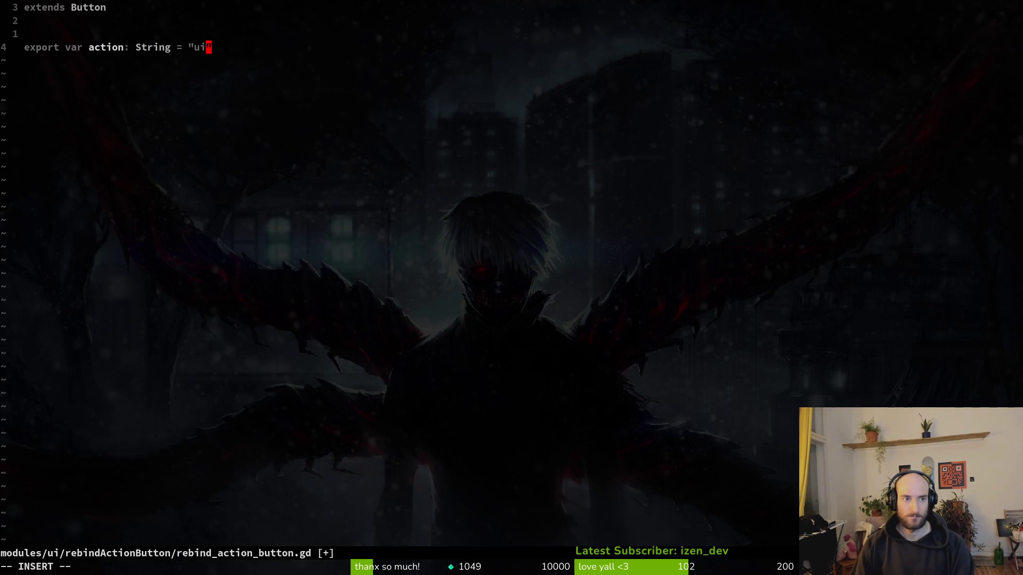
text(_)
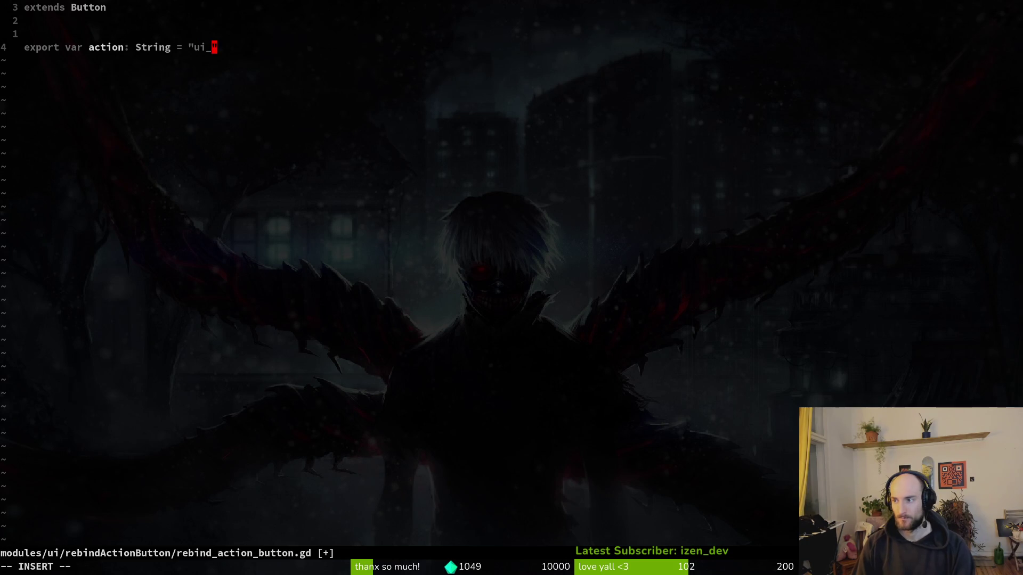
text(up")
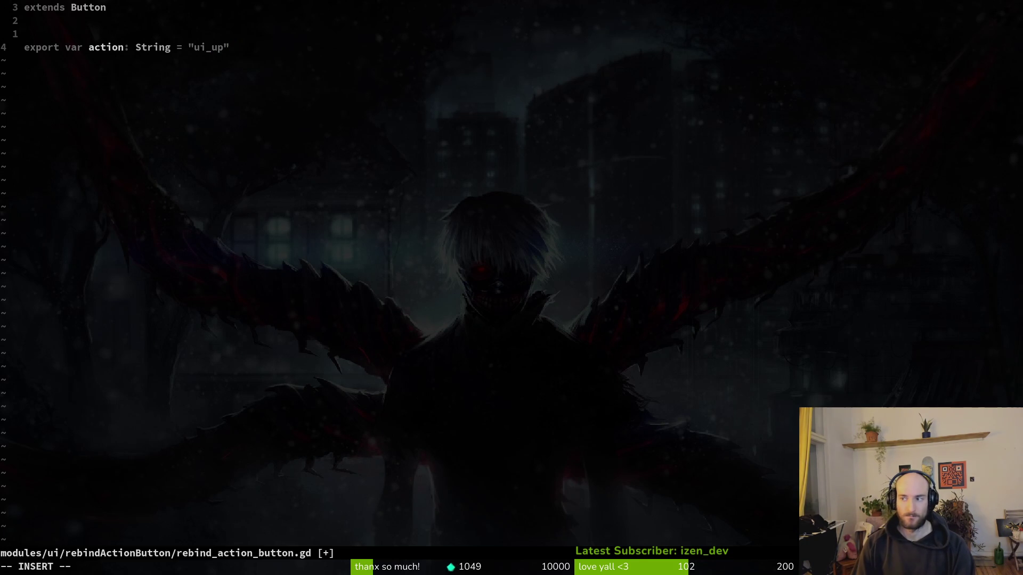
Step: Add a _ready function calling set_process_unhandled_key_input(false), then save the script
key(Return)
key(Return)
text(func _rea)
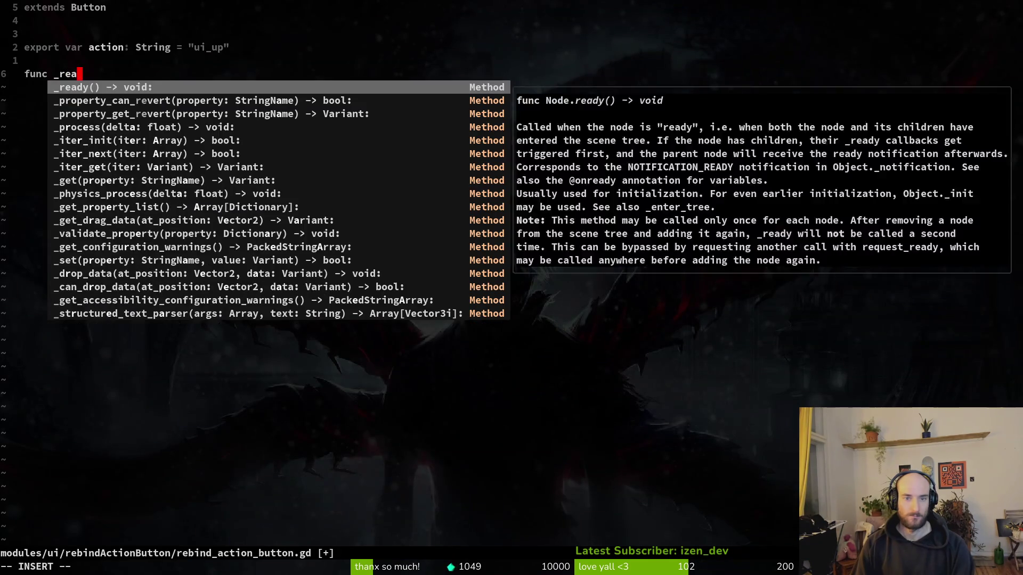
key(Return)
key(Return)
key(Tab)
text(se)
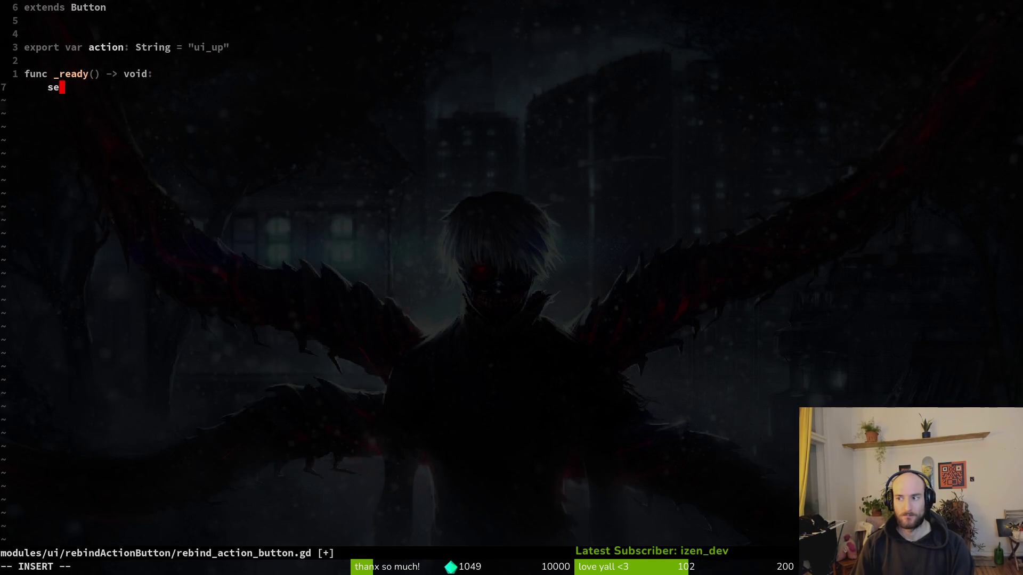
text(prun)
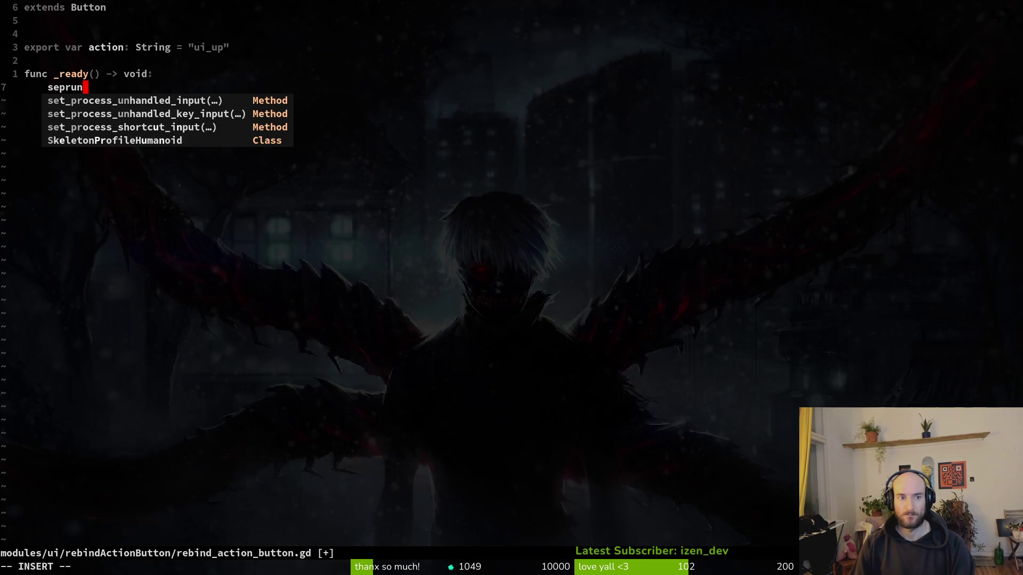
key(Tab)
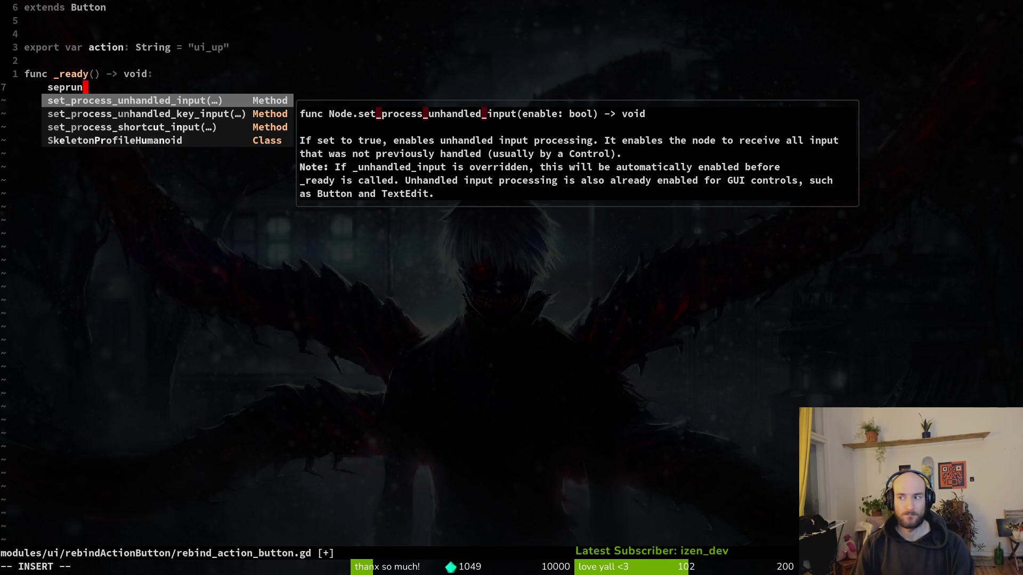
key(Tab)
key(Return)
text(false)
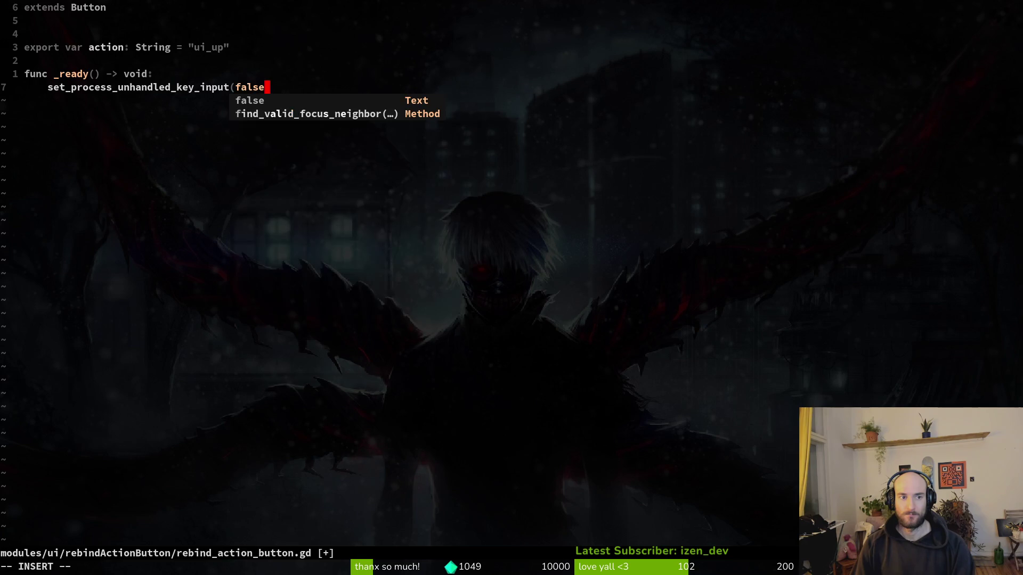
text())
key(Escape)
text(:w)
key(Return)
key(k)
key(k)
key(k)
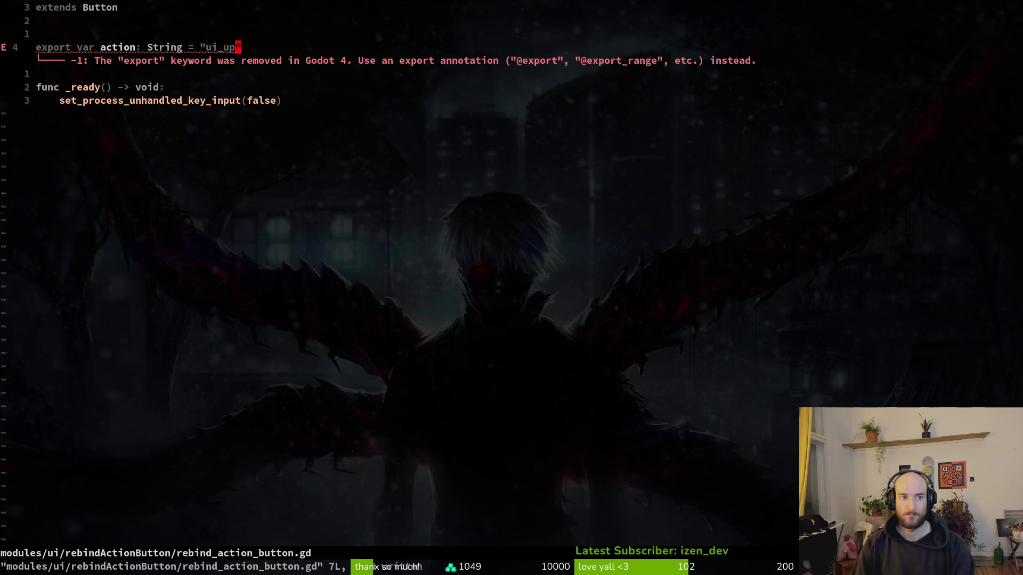
key(b)
key(b)
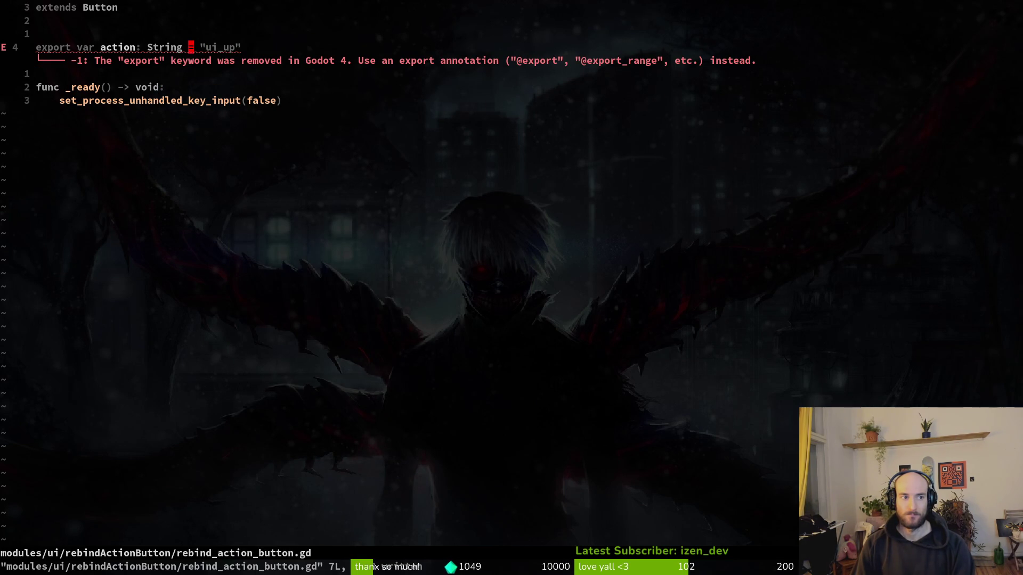
text(0i@)
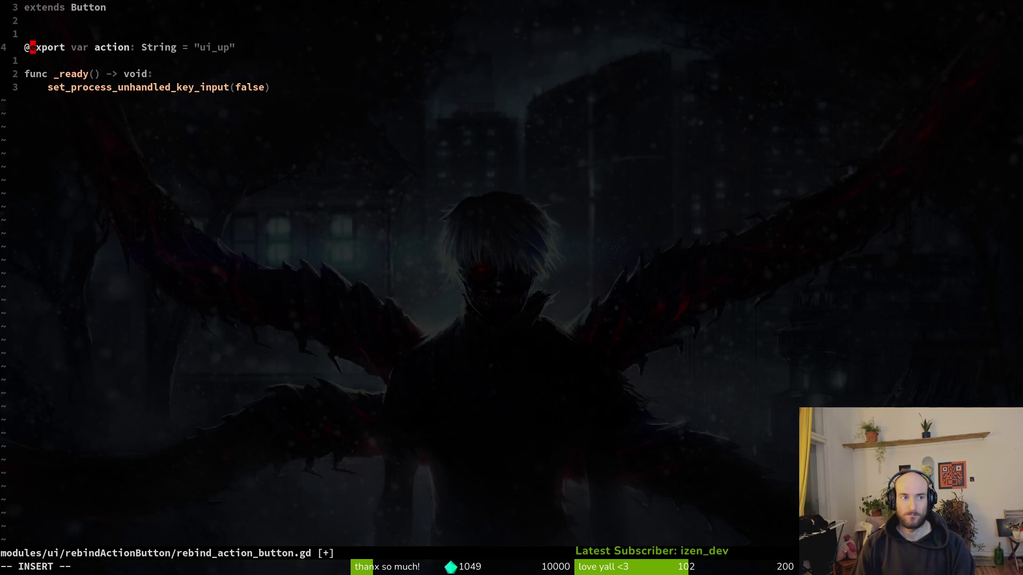
key(Escape)
text(:w)
key(Return)
key(j)
key(j)
Step: Insert blank lines below the _ready function
text(jo)
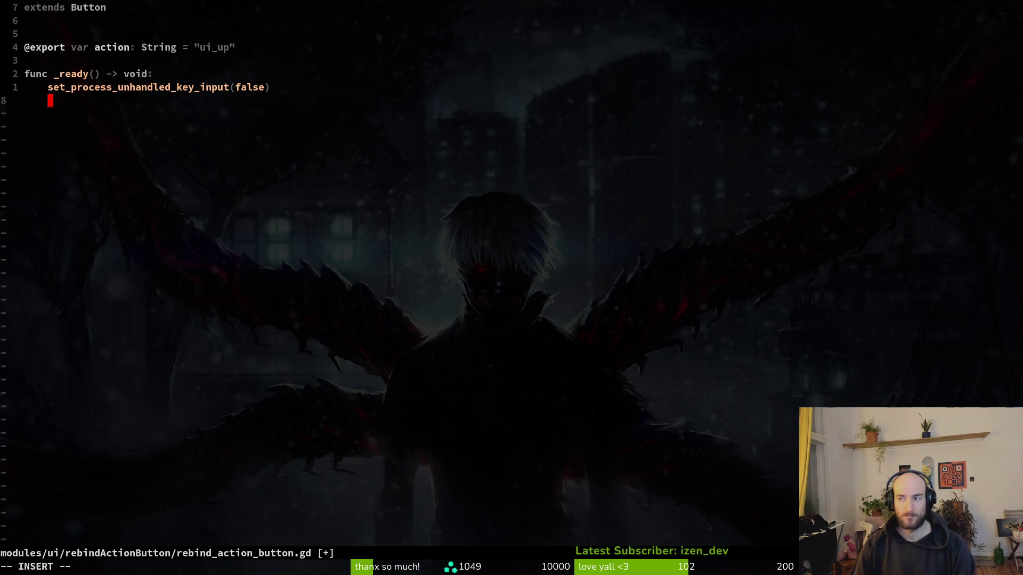
text(dis)
key(BackSpace)
key(BackSpace)
key(BackSpace)
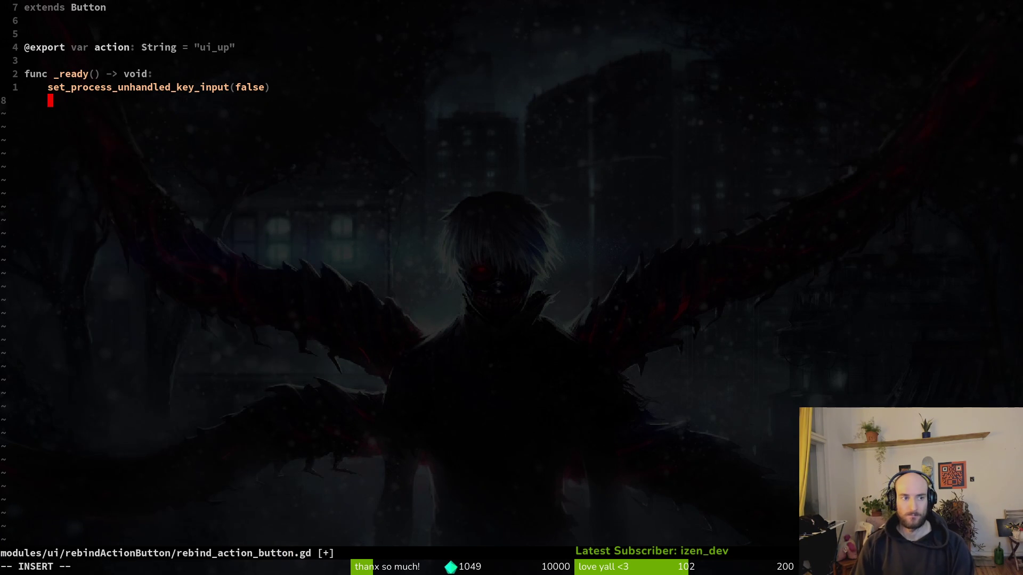
key(Escape)
key(o)
key(Return)
key(Return)
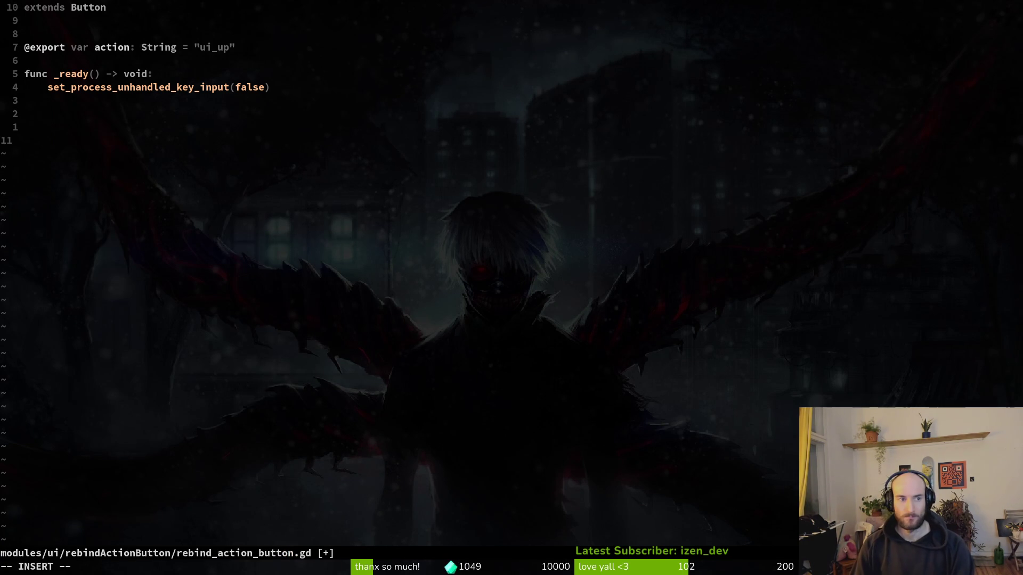
Step: Declare func _display_key() -> void: with a body line beginning self.text =
text(func _disp)
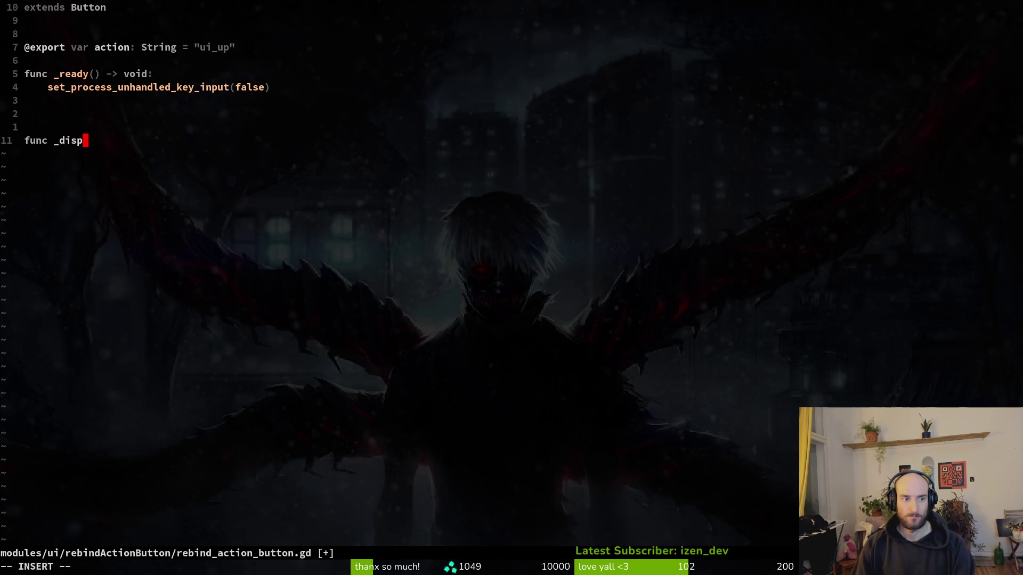
text(lay_key() -> voi)
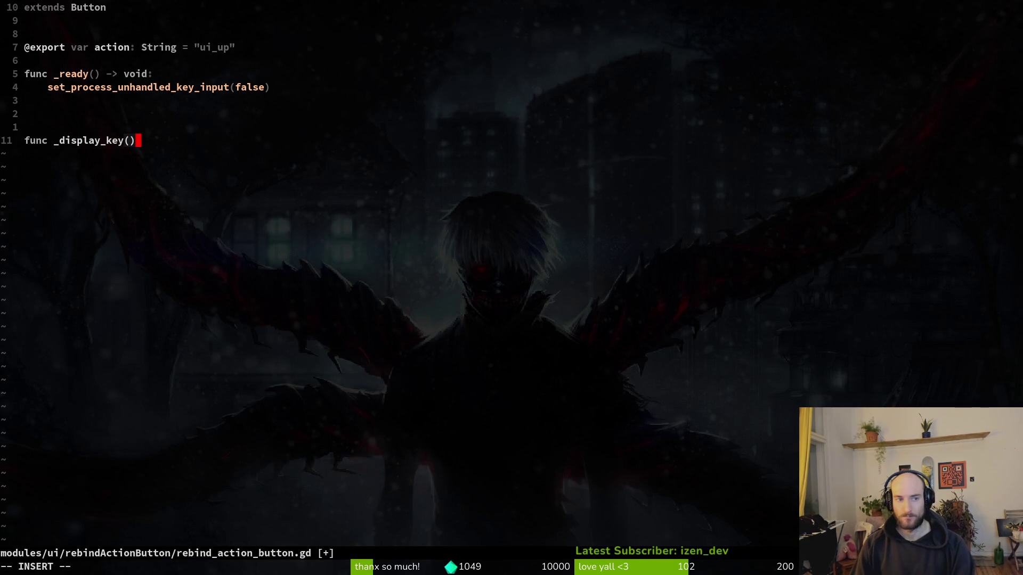
text(d:)
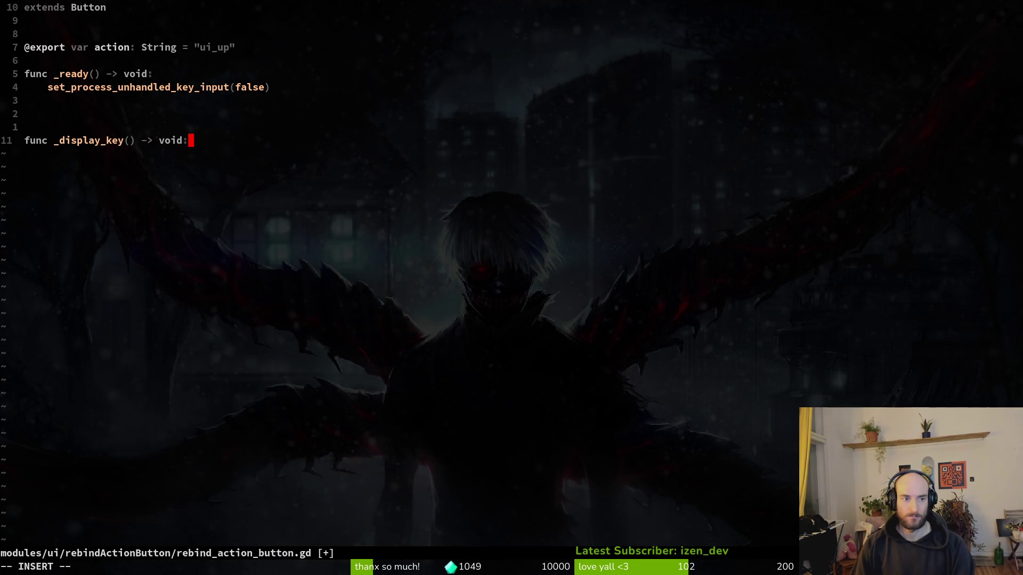
key(Return)
key(Tab)
text(text =)
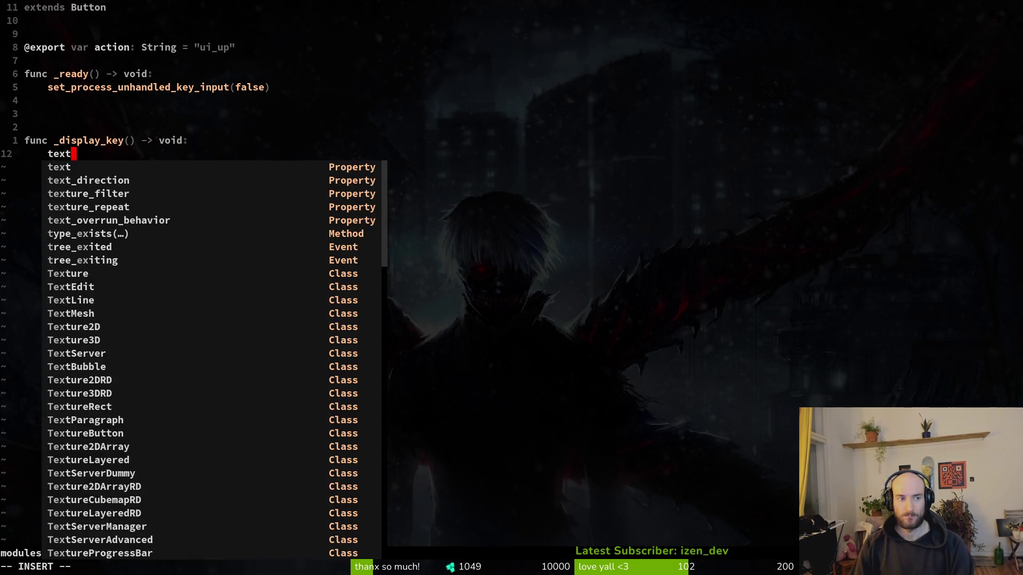
key(Escape)
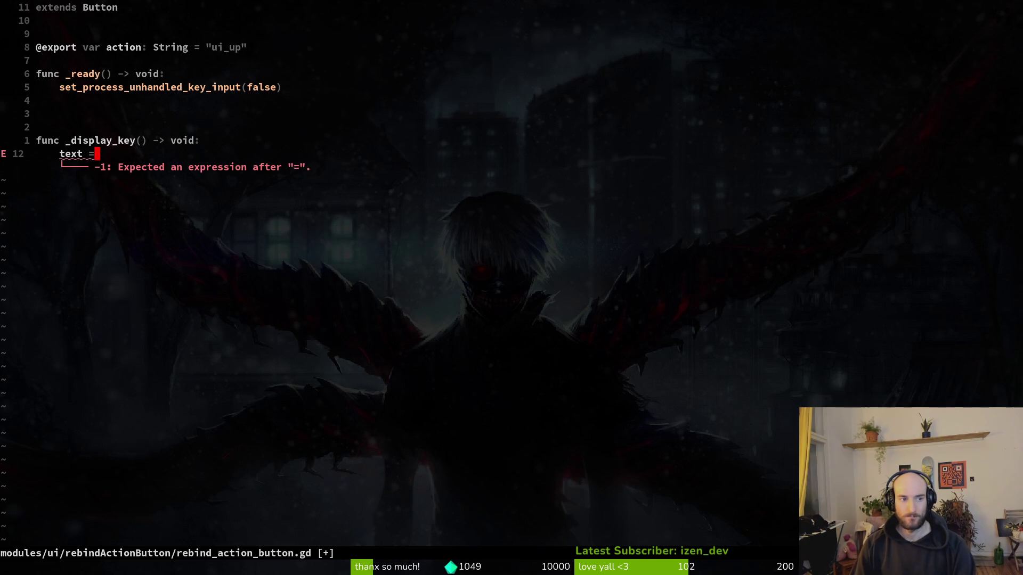
key(shift+i)
text(self.)
key(Escape)
text(A)
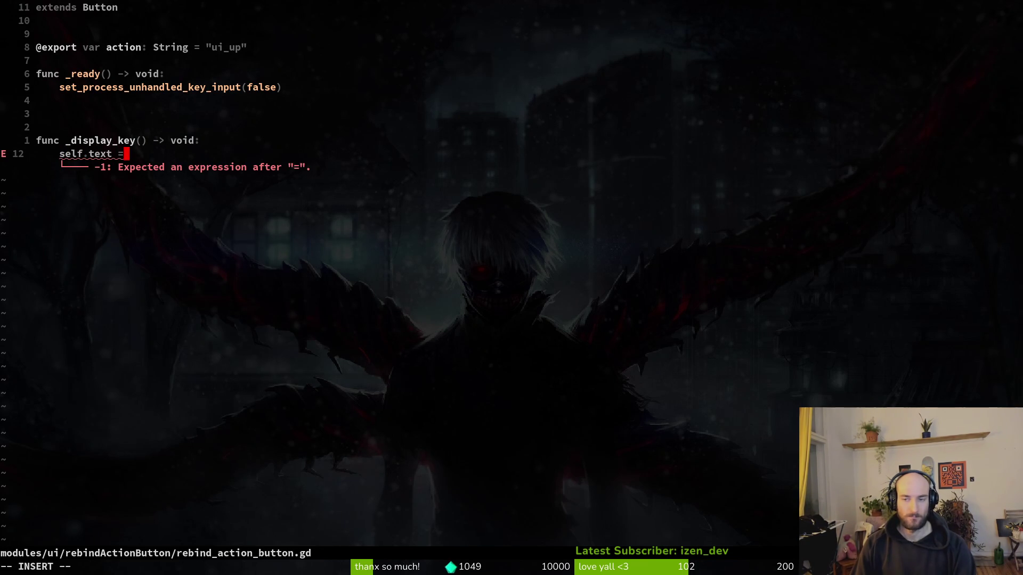
text(")
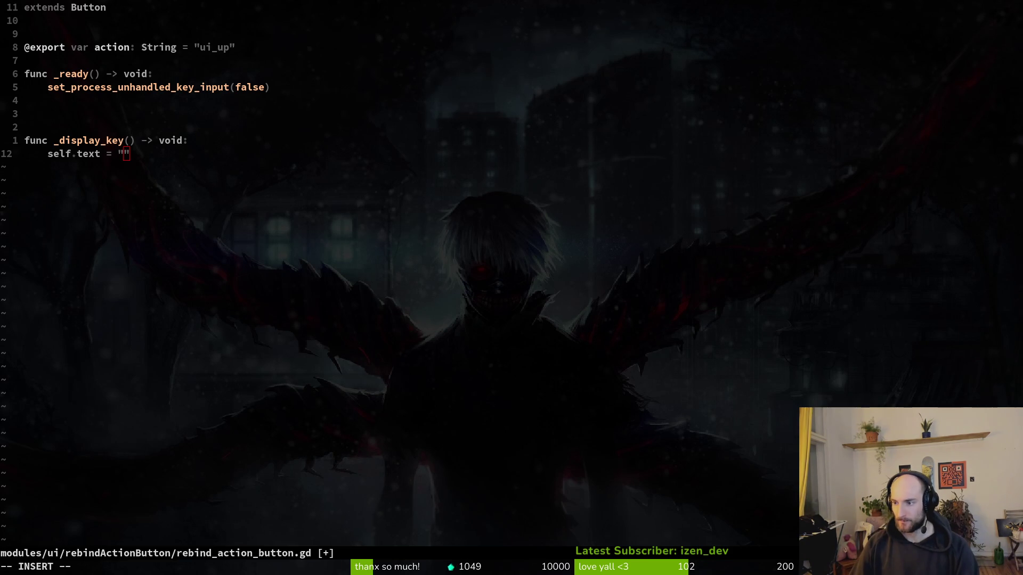
Step: Start a new first line in _ready with self.pressed
click(167, 75)
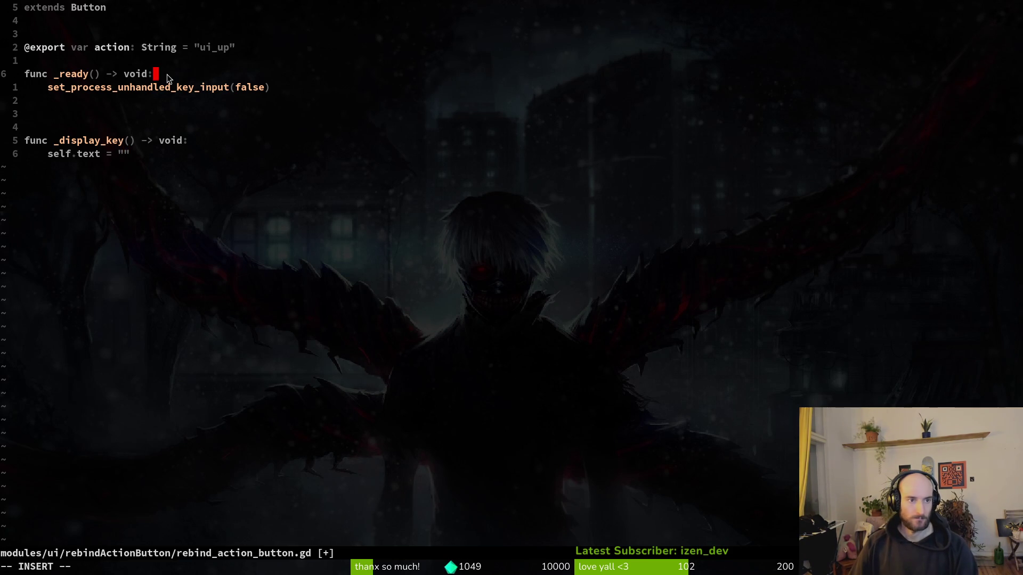
key(Return)
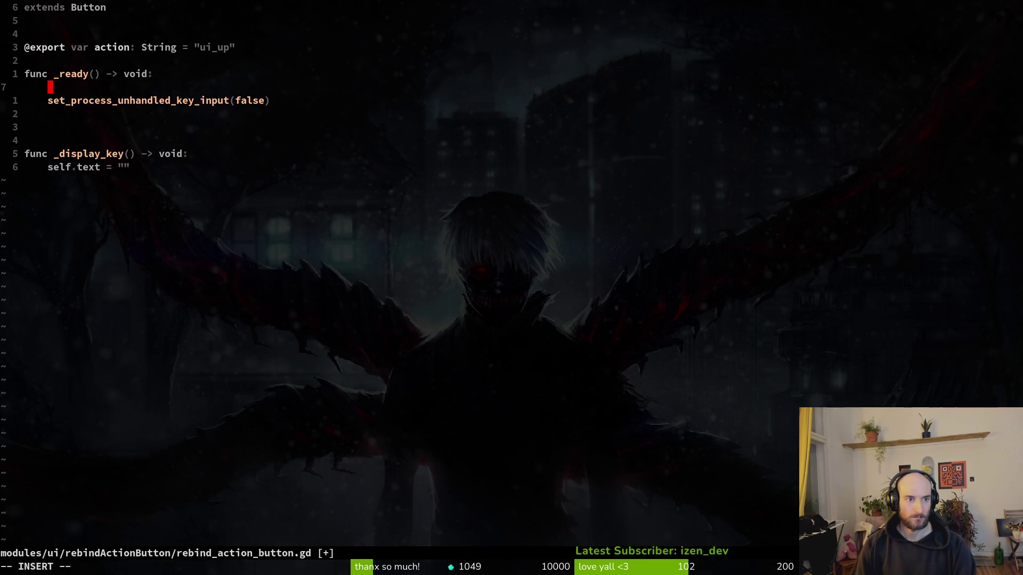
text(self.pres)
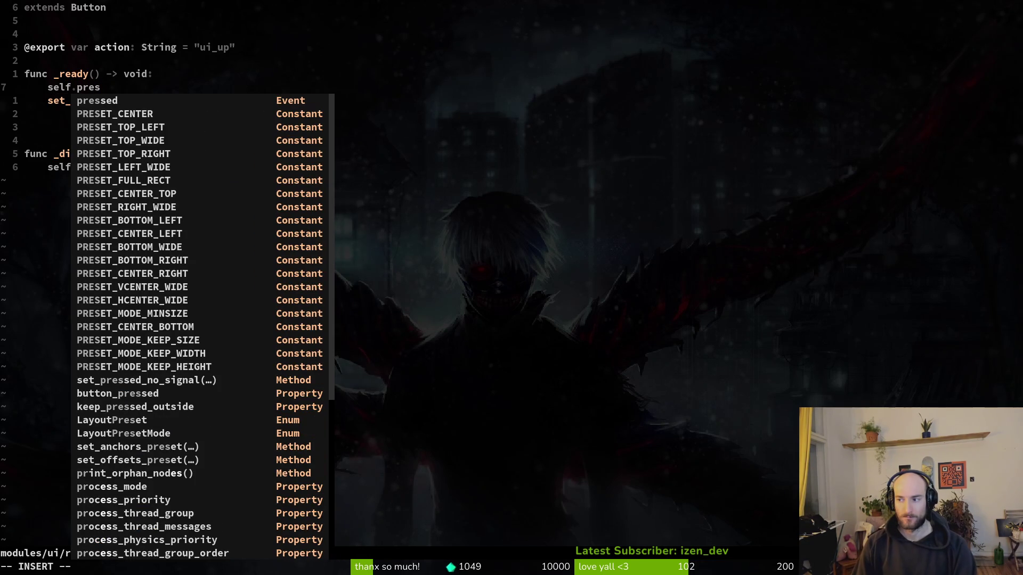
key(Tab)
key(Return)
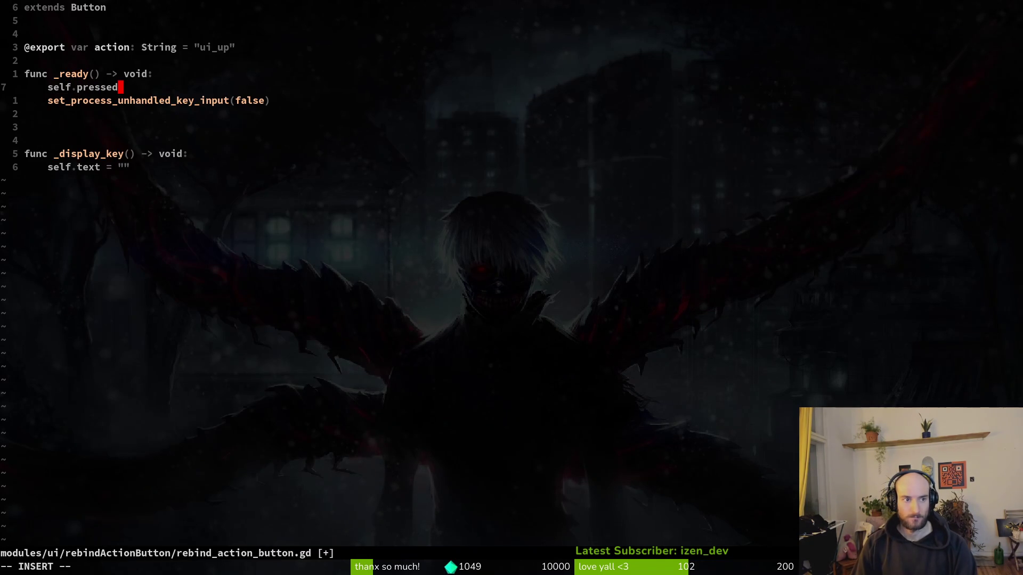
key(Escape)
key(A)
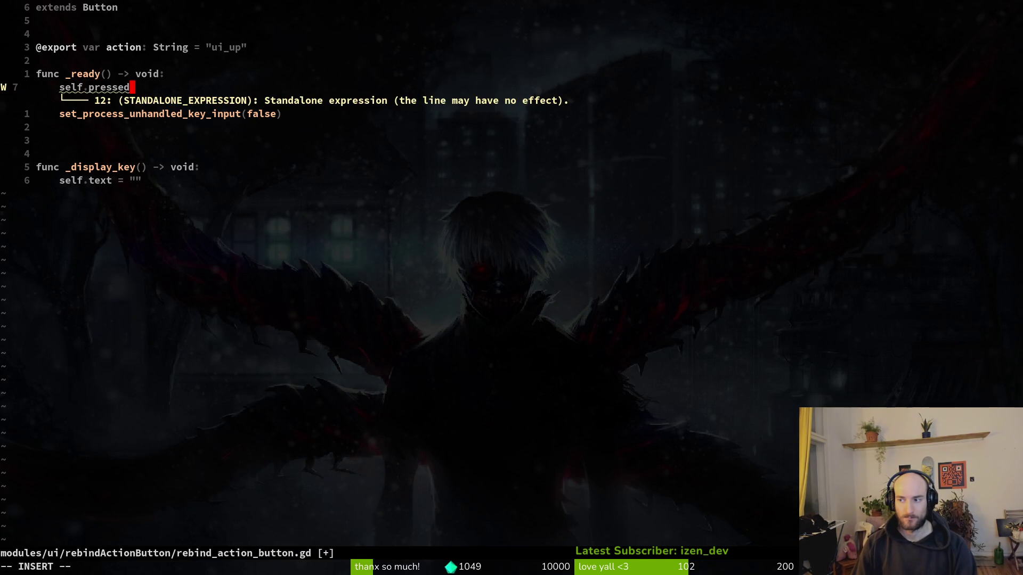
Step: Complete the line as self.pressed.connect(_pressed_action_button)
text(.conn)
key(Tab)
key(Return)
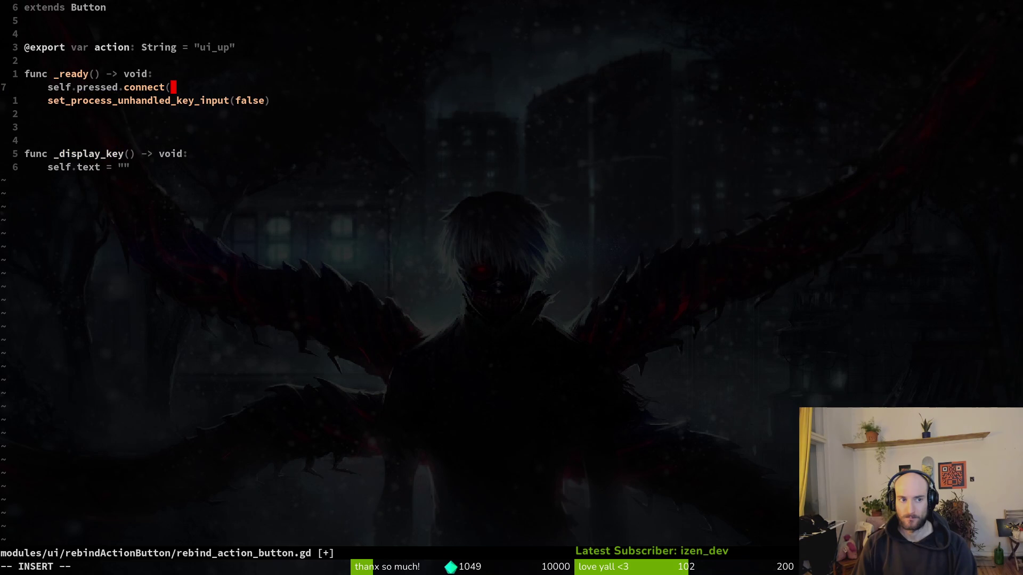
text((on_action_)
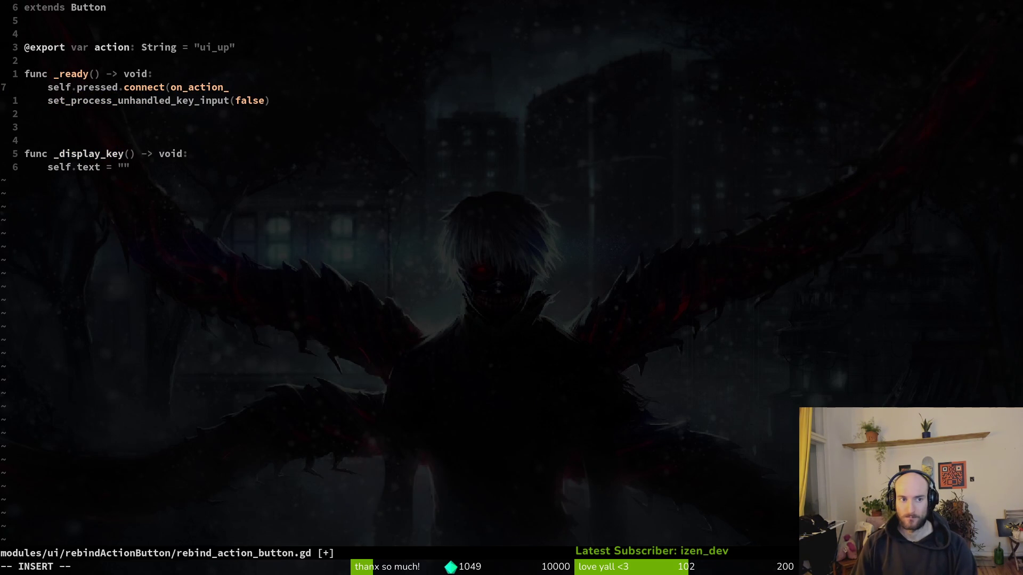
key(BackSpace)
key(BackSpace)
key(BackSpace)
text(_actio)
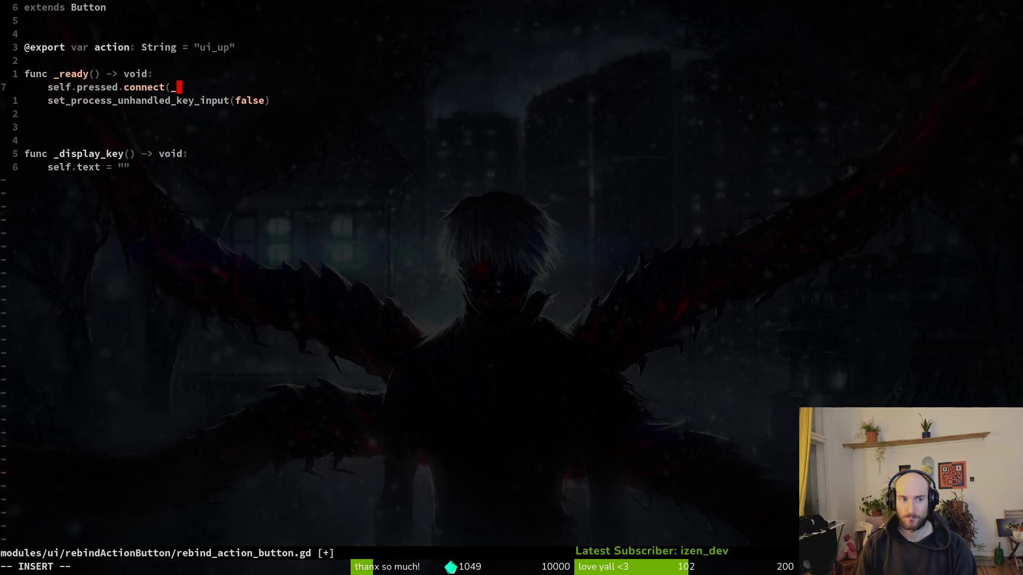
key(BackSpace)
key(BackSpace)
key(BackSpace)
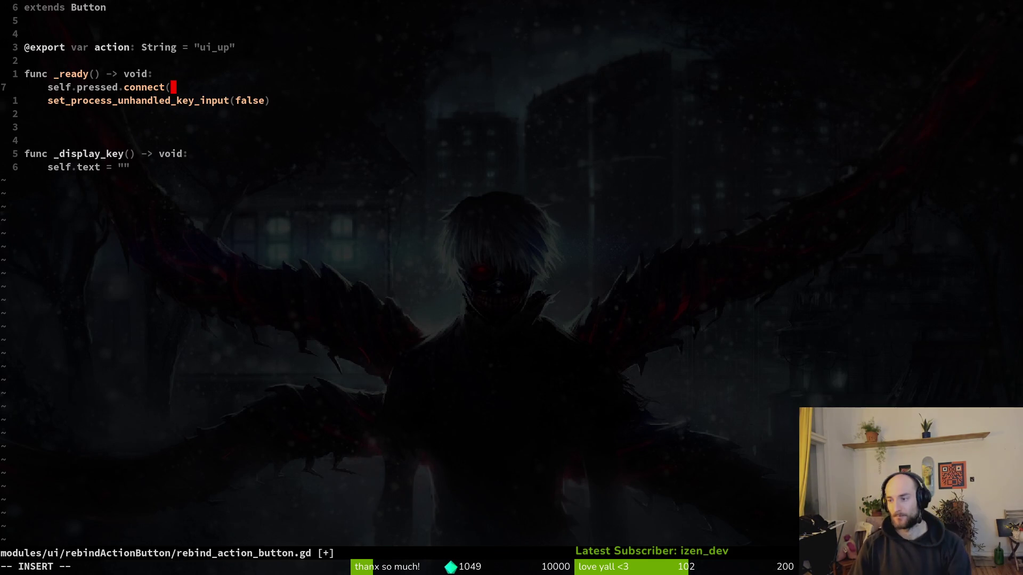
text(_)
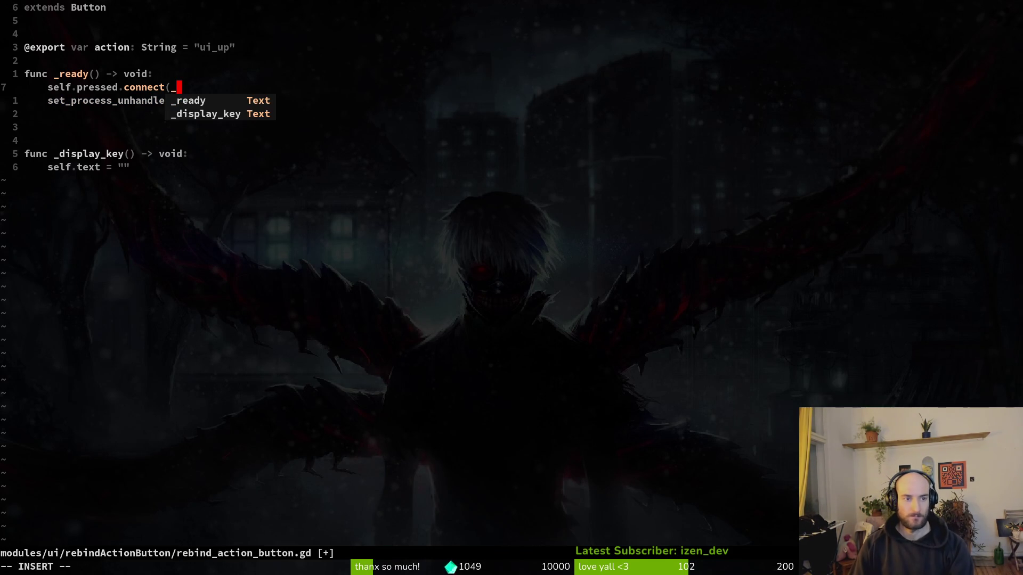
text(pressed)
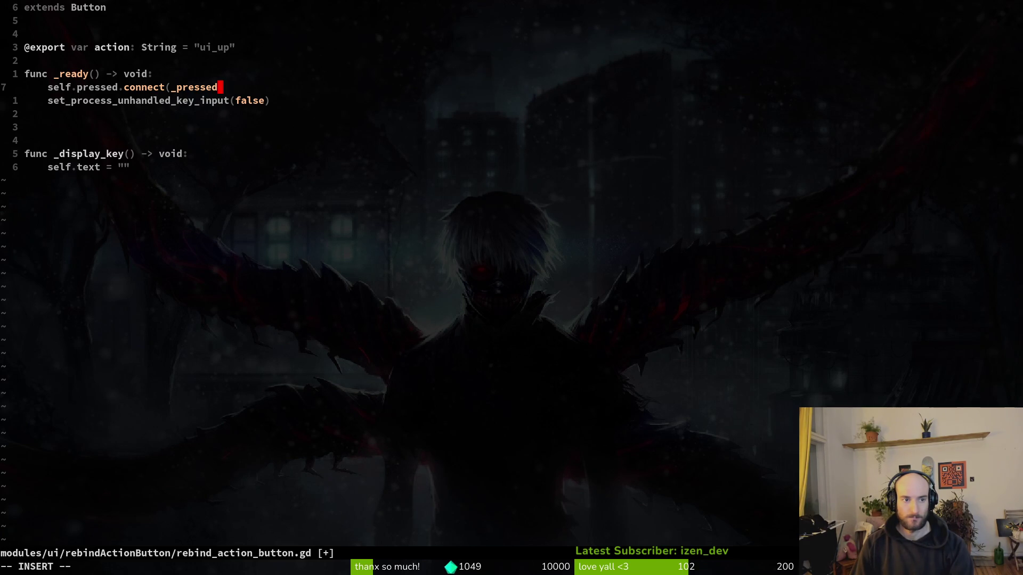
text(_action_button))
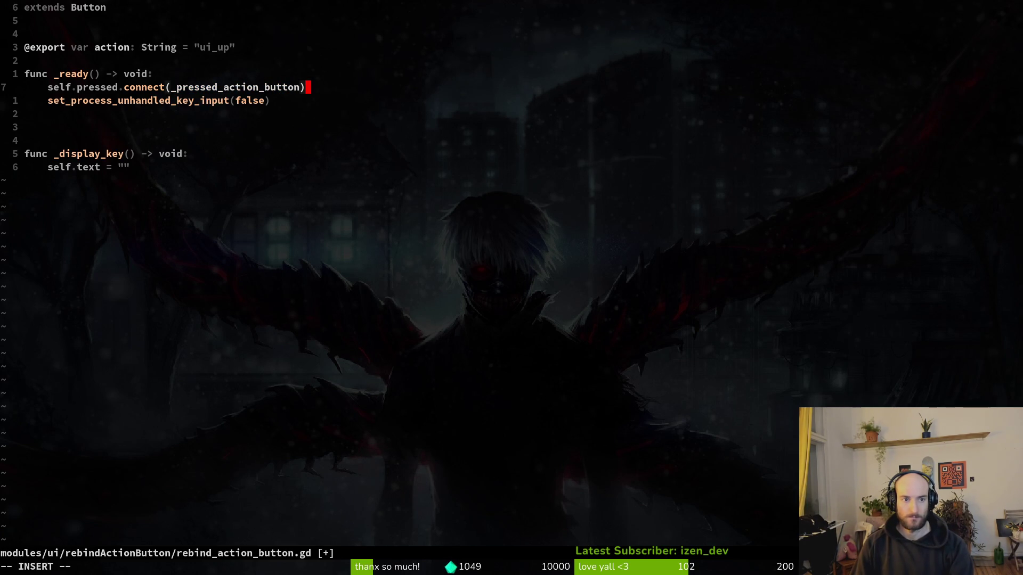
Step: Save the script and move to the end of the self.text line
key(Escape)
text(:w)
key(Return)
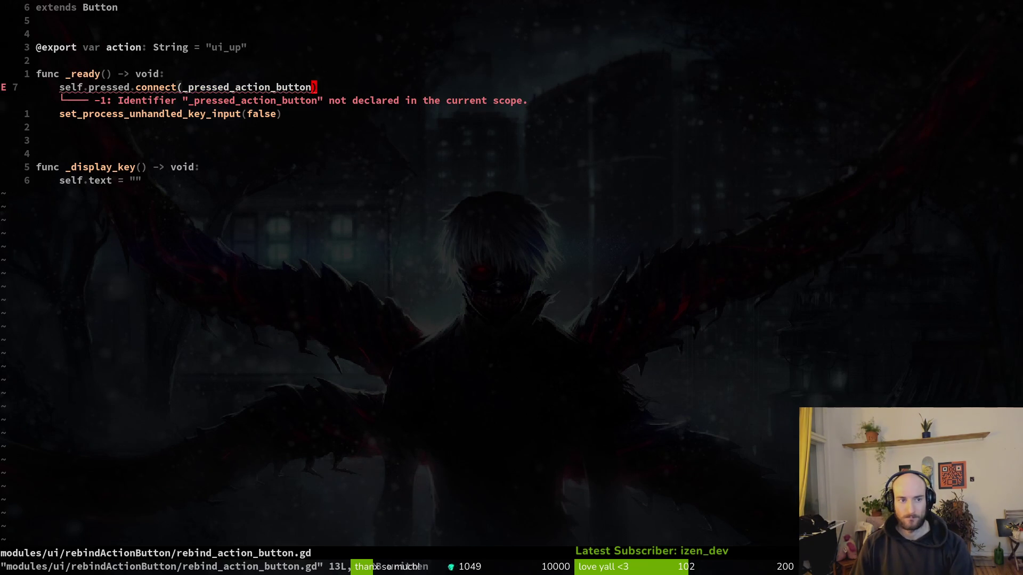
key(j)
key(v)
key(Escape)
key(k)
key(b)
key(b)
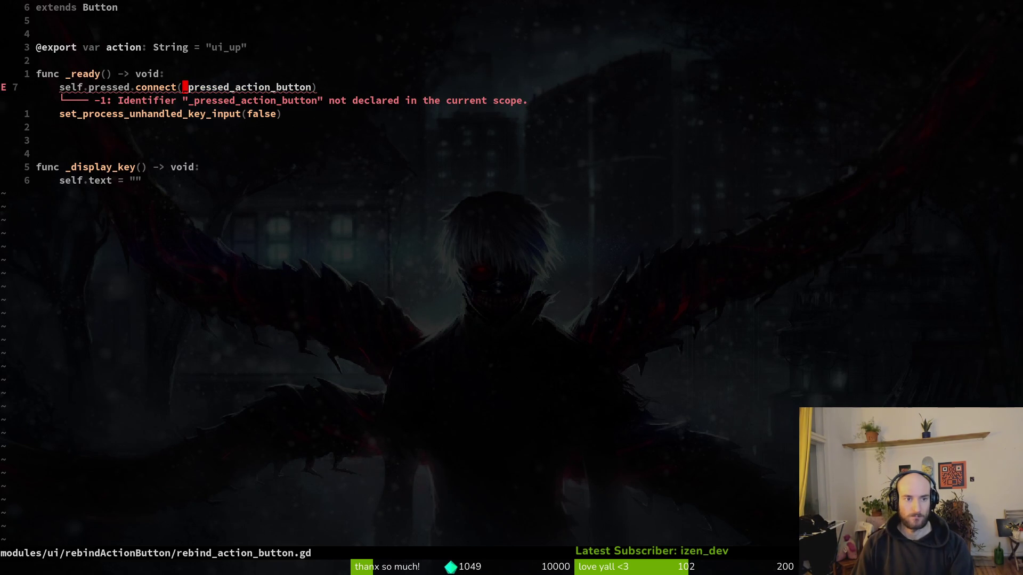
key(shift+g)
key(shift+4)
Step: Declare func _pressed_action_button(pressed: bool) -> void: below _display_key
key(o)
key(Return)
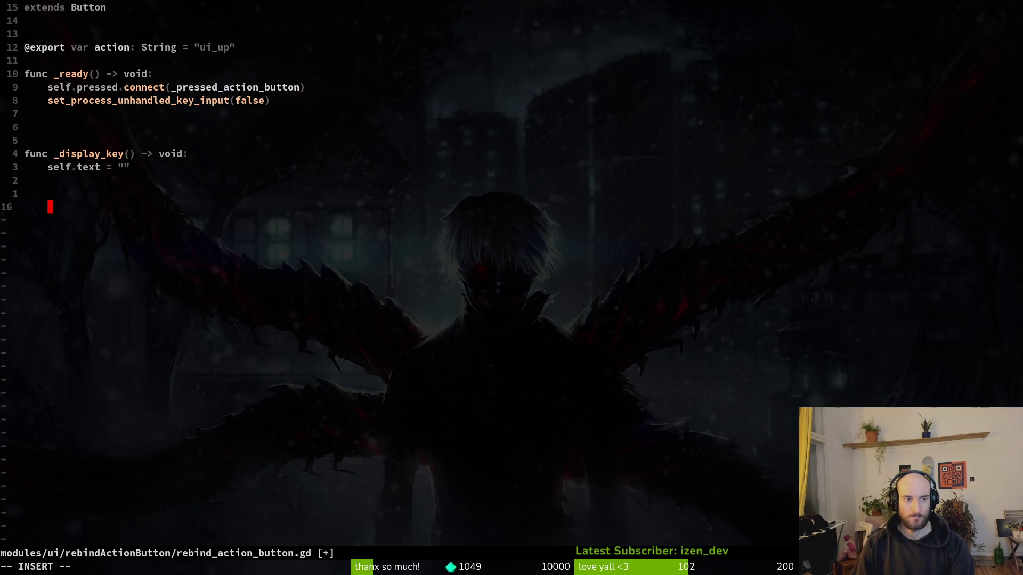
key(BackSpace)
key(Return)
text(func _pressed_action_button())
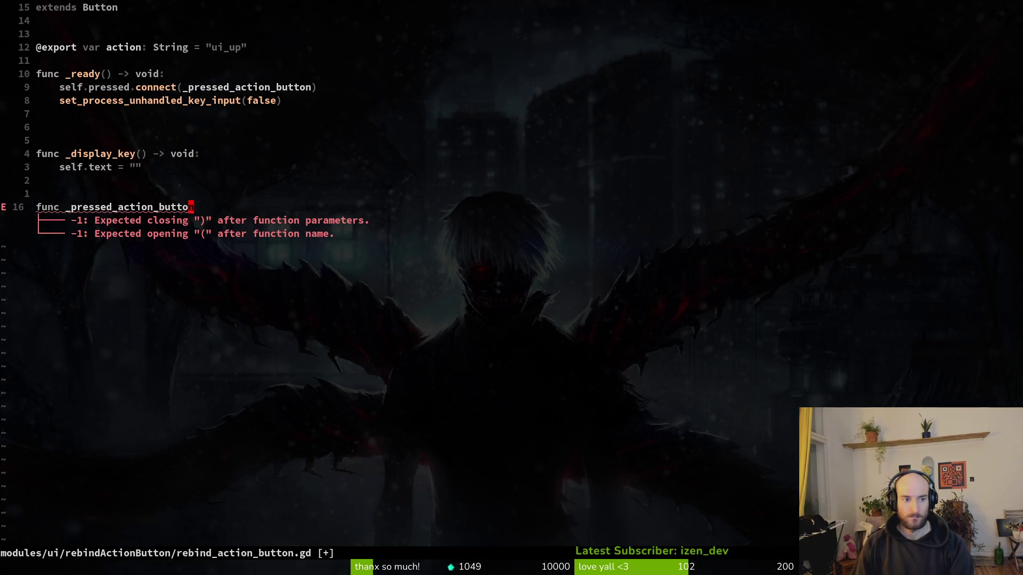
key(Escape)
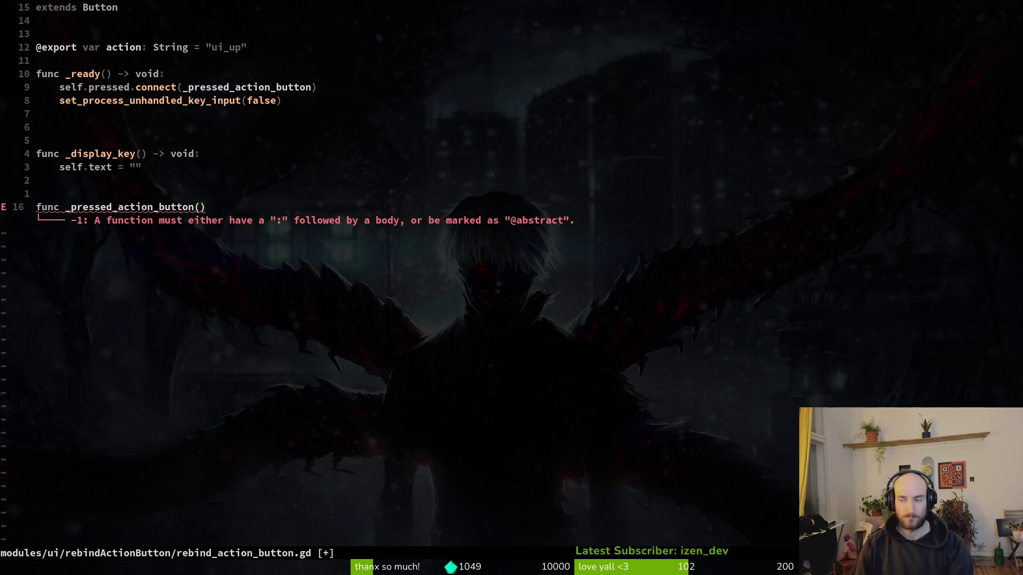
text(iprese)
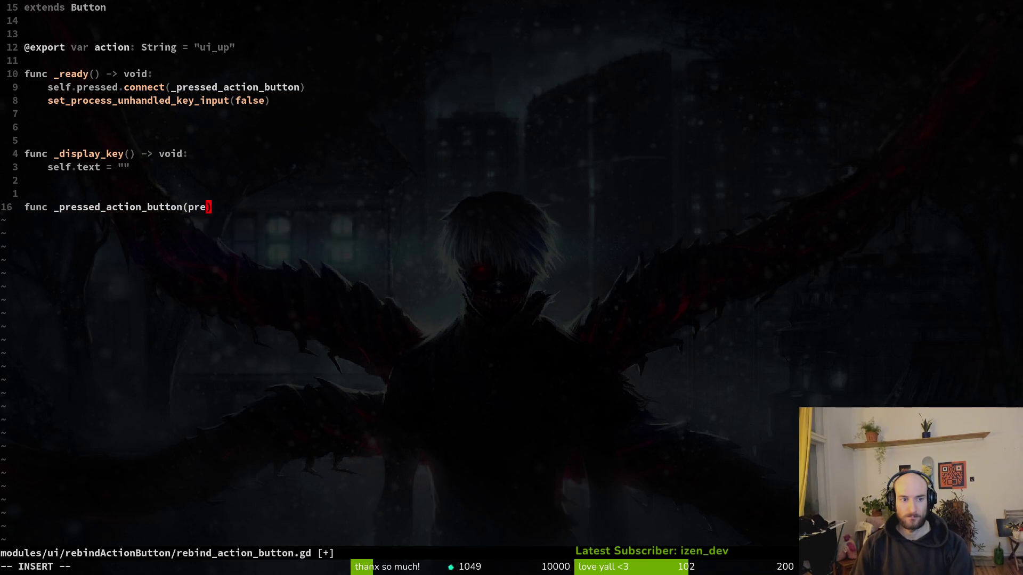
key(BackSpace)
text(sed: )
text(bool) -)
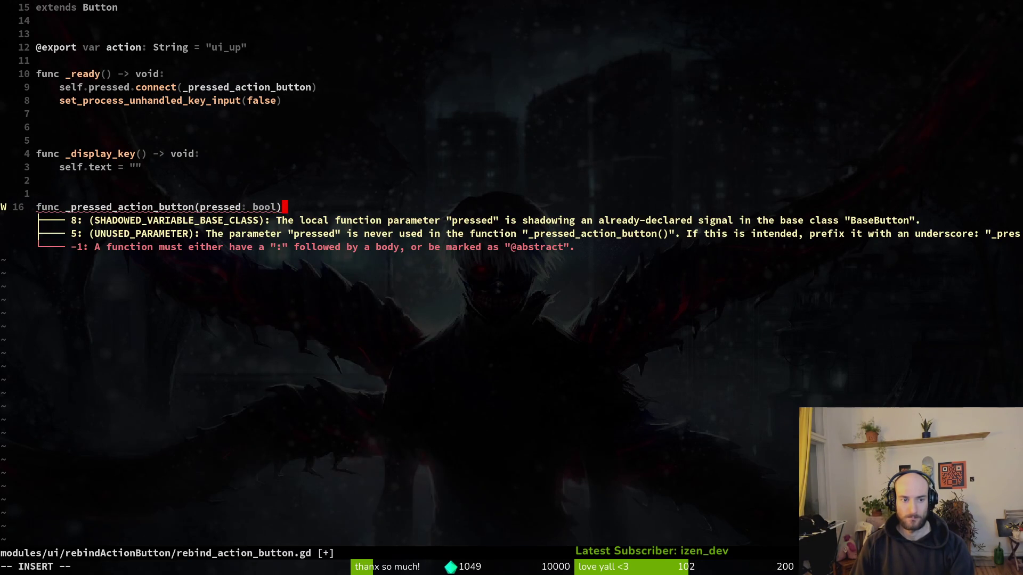
text(> void:)
key(Escape)
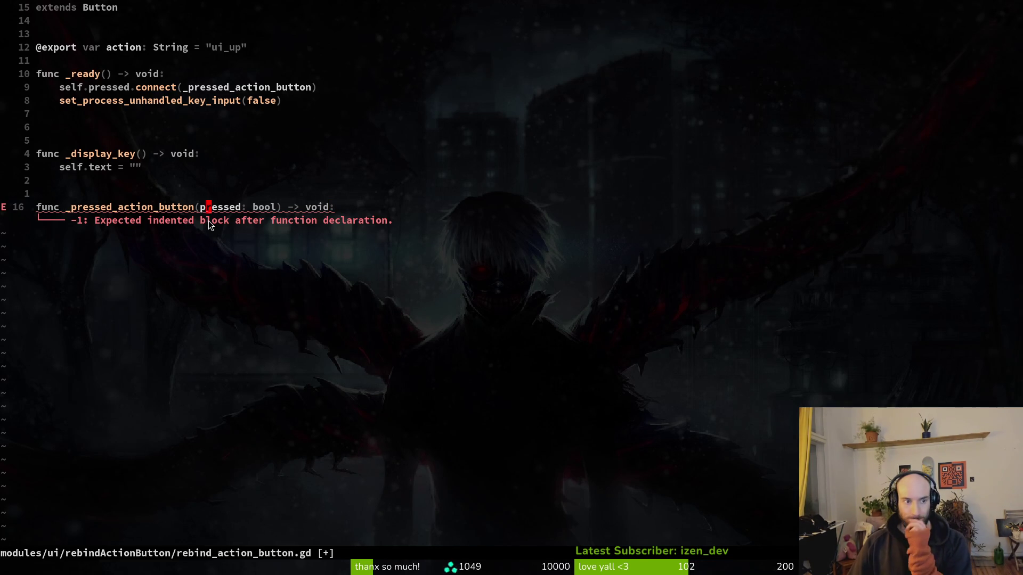
Step: Give the handler the body line set_process_unhandled_key_input(pressed)
key(o)
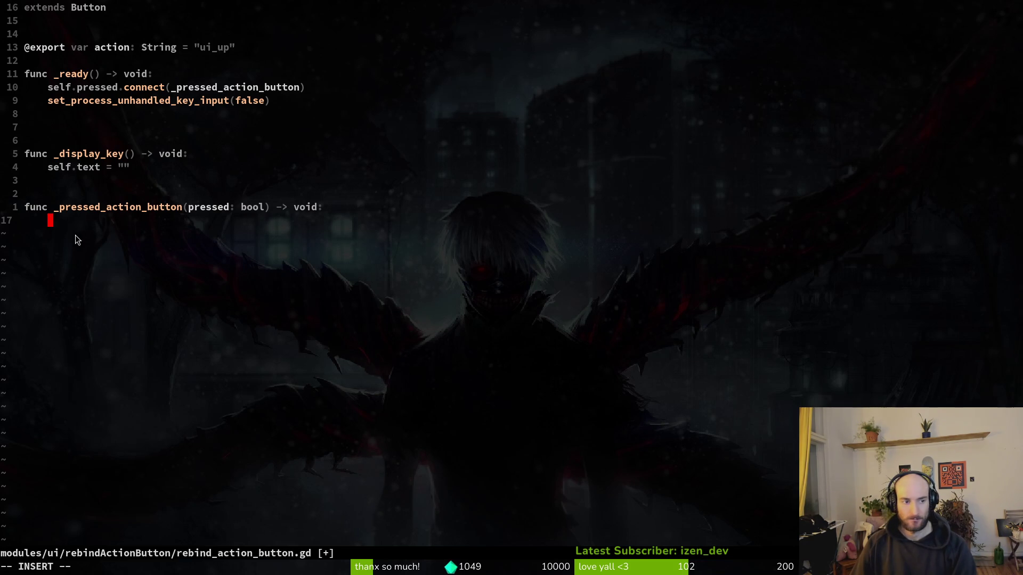
drag(75, 235, 421, 480)
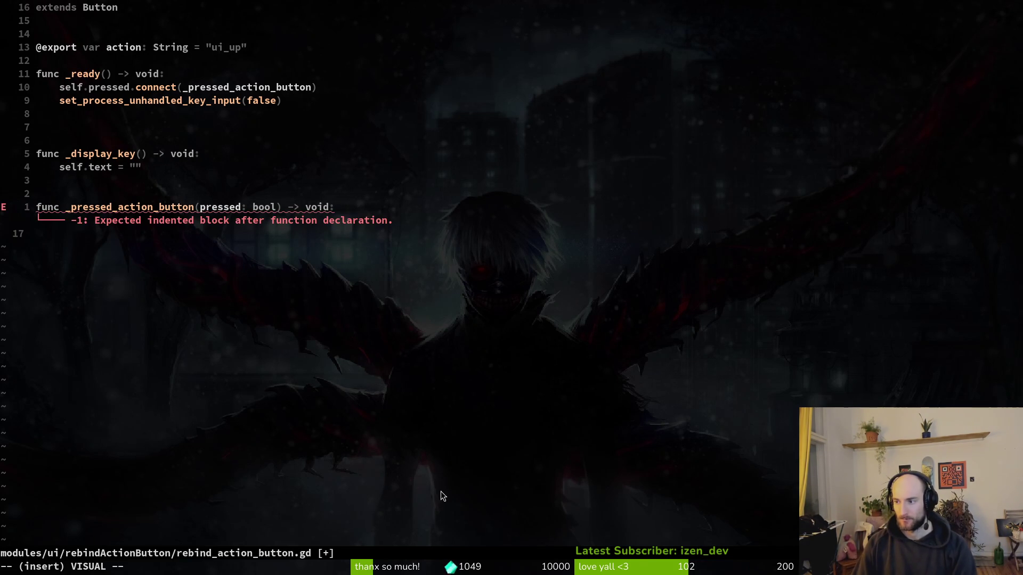
click(249, 207)
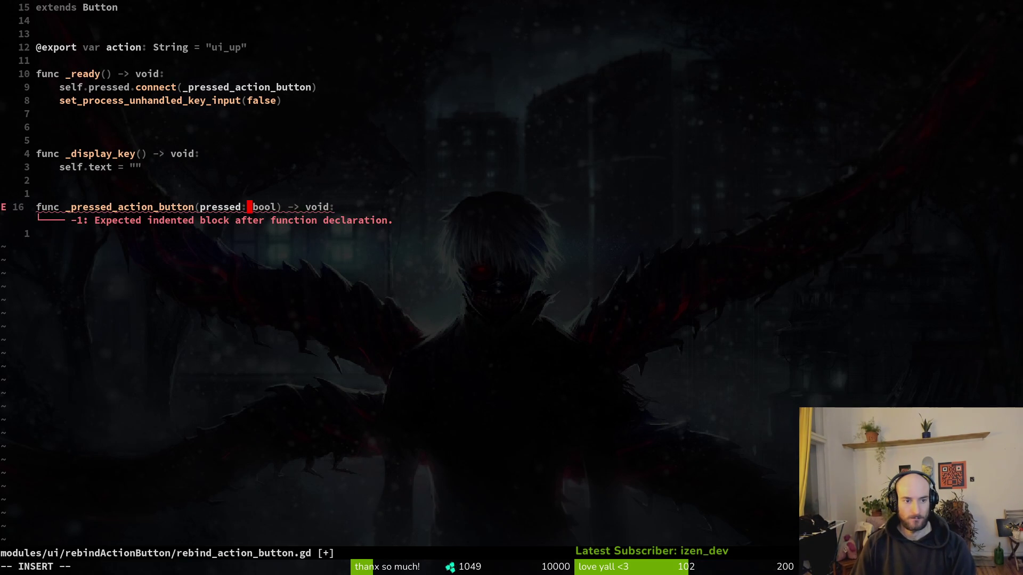
text(o)
key(BackSpace)
key(Escape)
text(o)
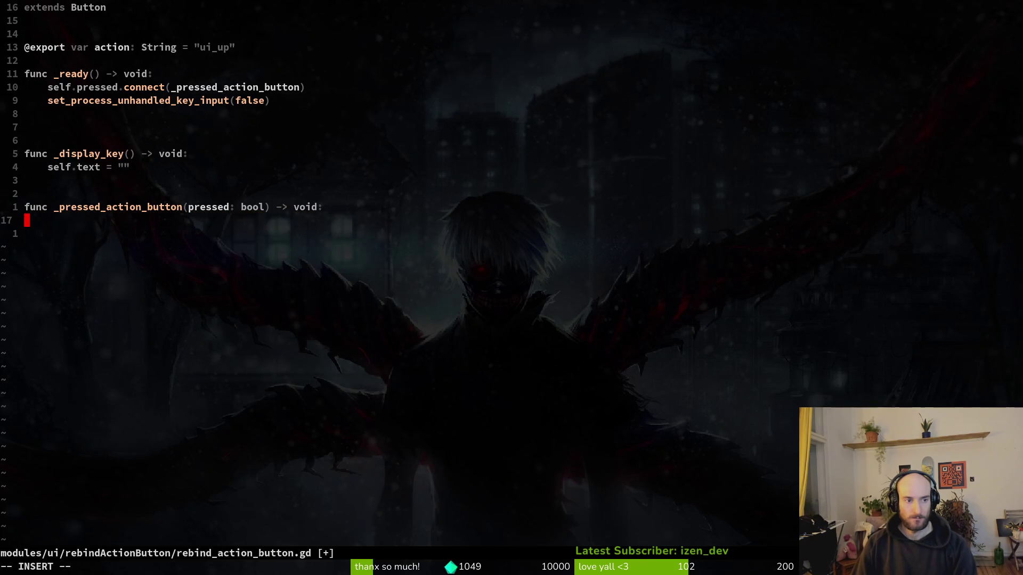
text(set)
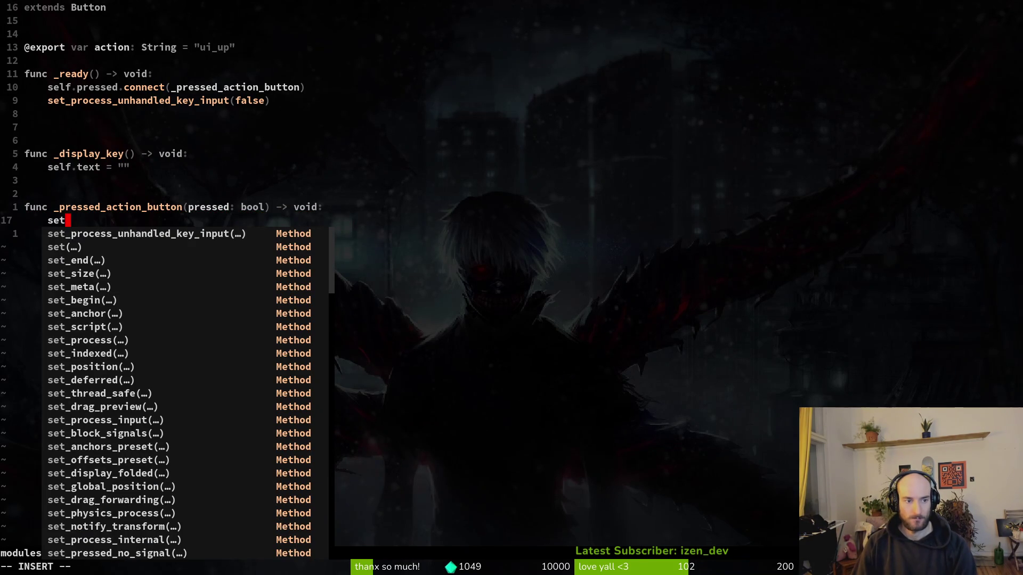
key(Tab)
key(Return)
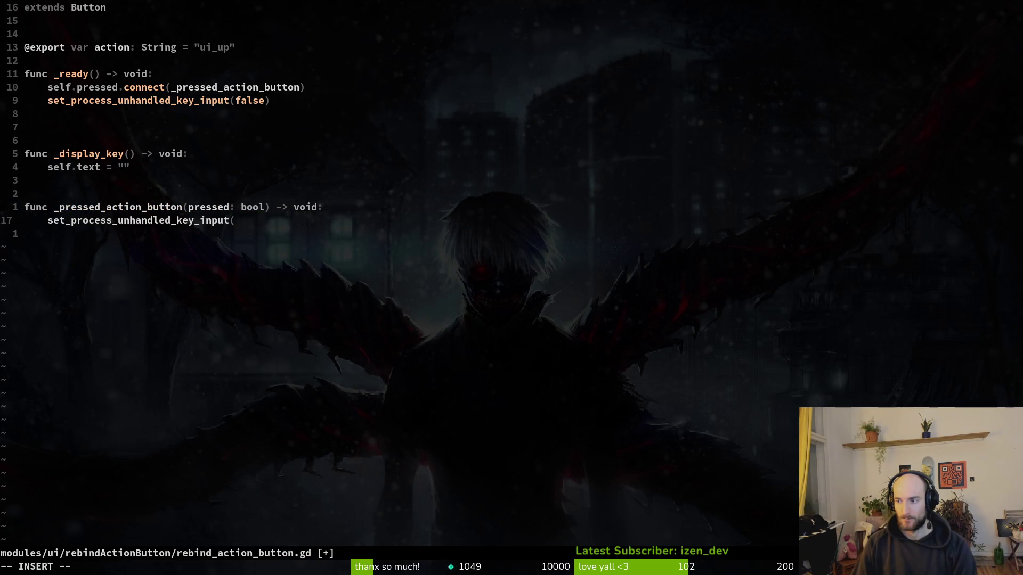
text(pre)
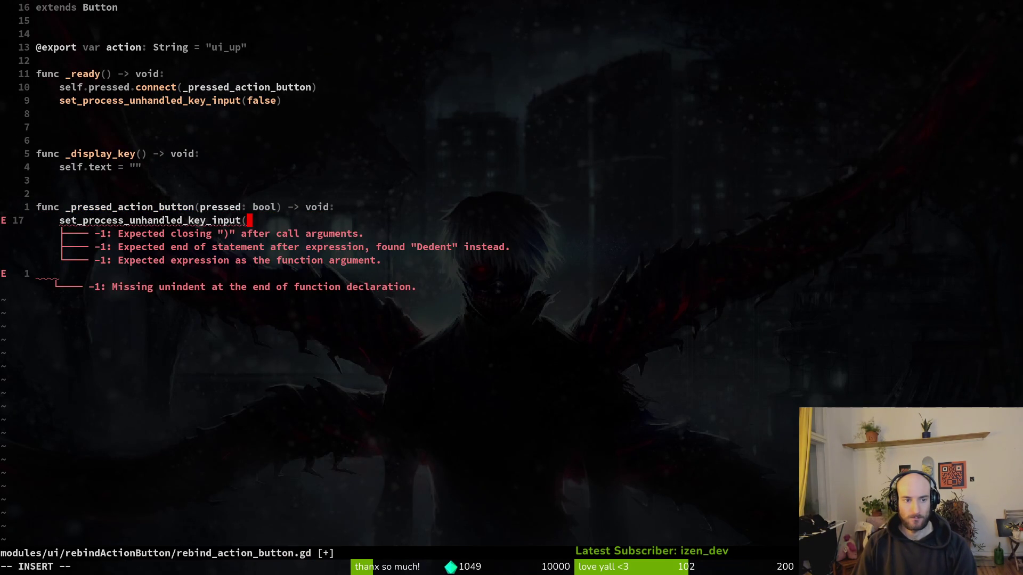
key(Return)
key(Escape)
Step: Duplicate the if pressed block and turn the copy into an else branch
key(p)
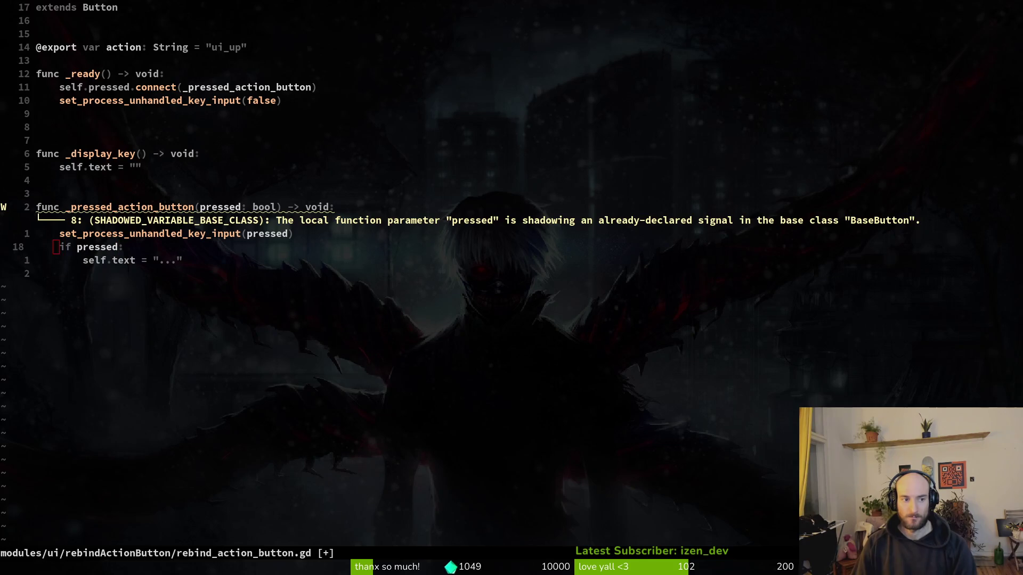
key(p)
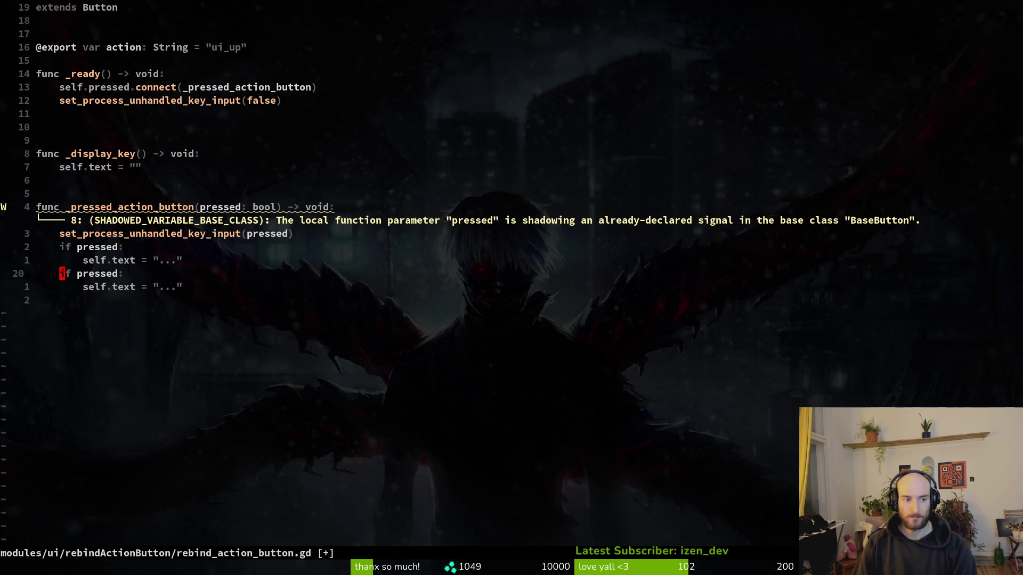
text(cwelse)
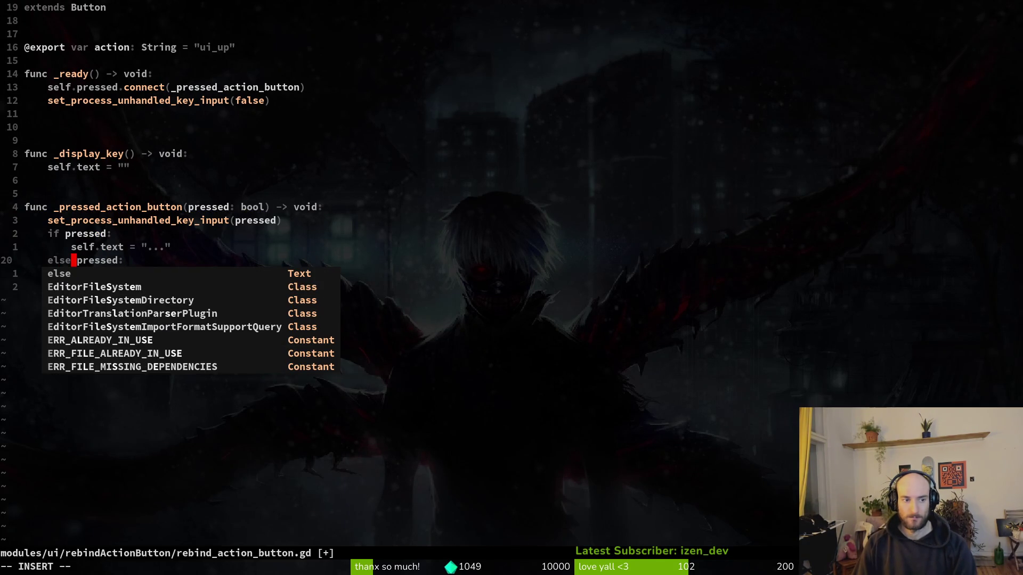
key(Delete)
key(Delete)
key(Delete)
key(Escape)
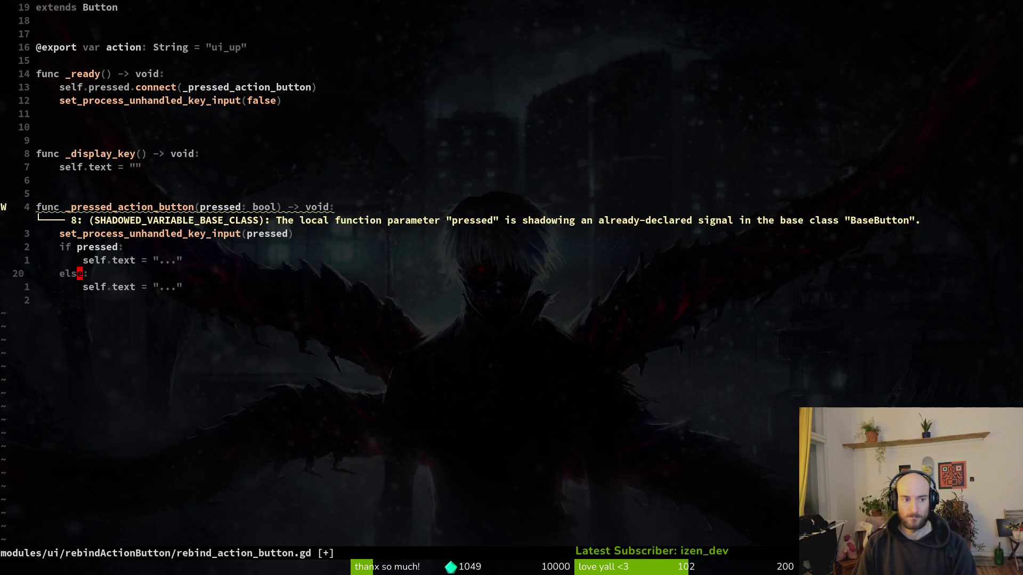
key(k)
key(shift+v)
key(Escape)
key(j)
key(j)
Step: Call _display_key() under else, delete the leftover self.text line, and save
key(shift+o)
text(d)
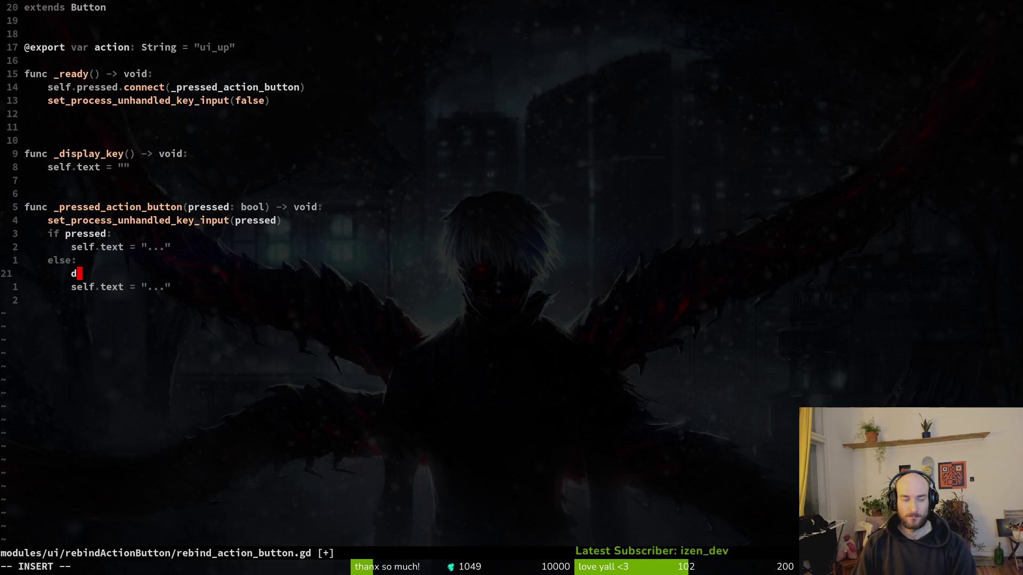
text(r)
key(BackSpace)
key(BackSpace)
text(_)
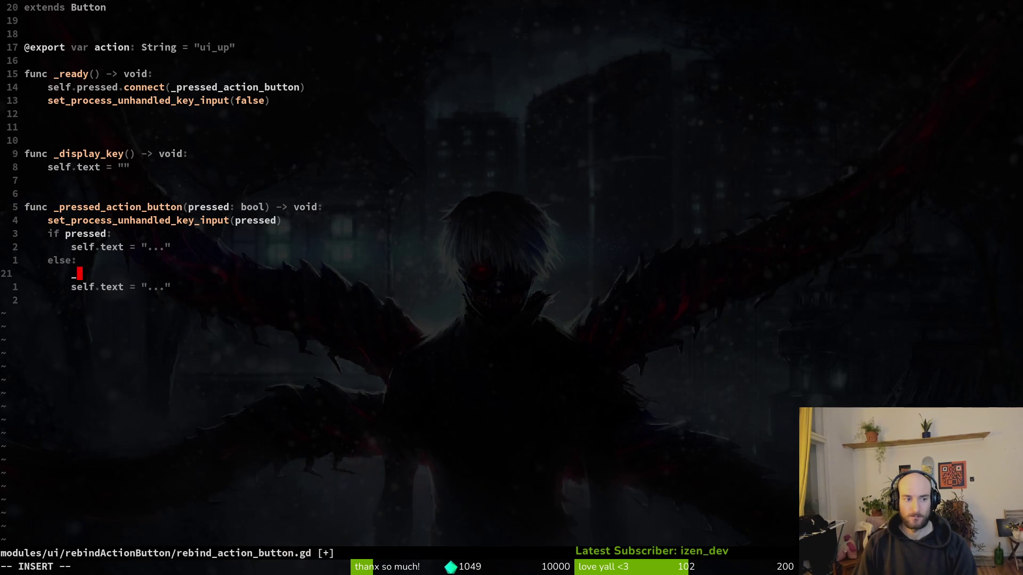
text(d)
key(Return)
key(Escape)
key(j)
key(d)
key(d)
text(k:w)
key(Return)
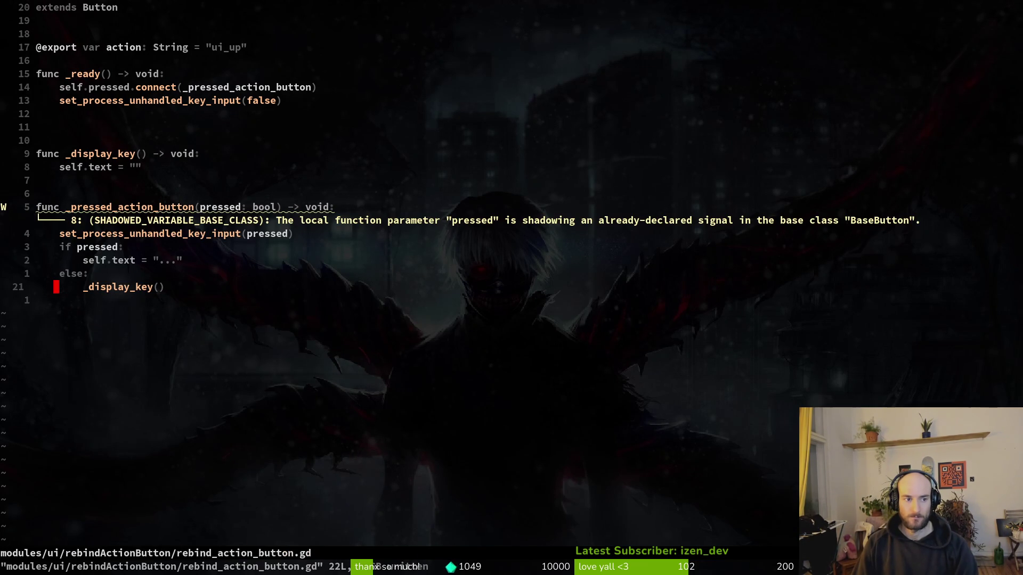
Step: Add a _display_key() call at the end of _ready and save
key(5)
key(k)
key(5)
key(k)
key(k)
key(j)
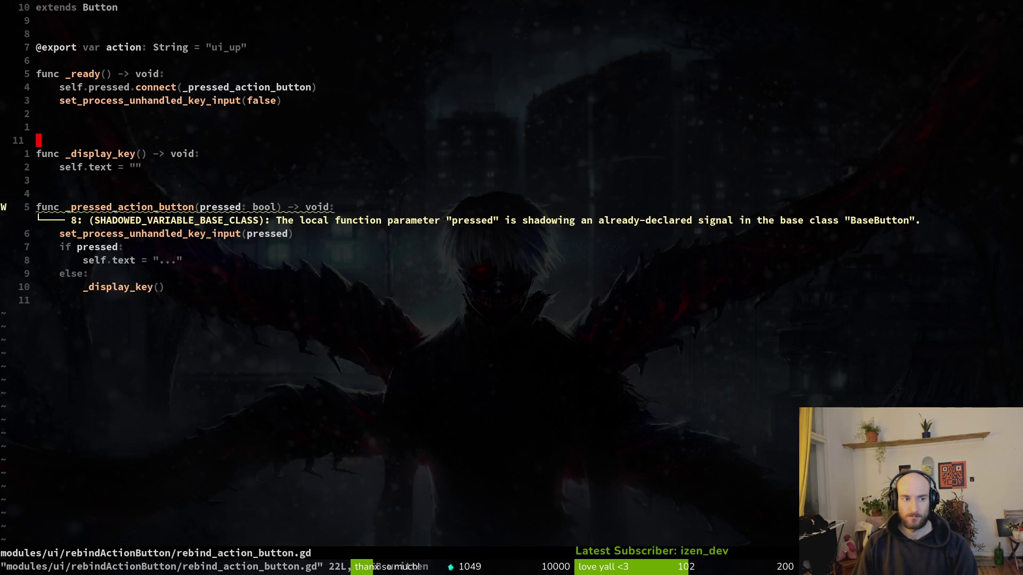
key(j)
key(j)
key(k)
key(k)
key(k)
key(k)
key(k)
text(o_dis)
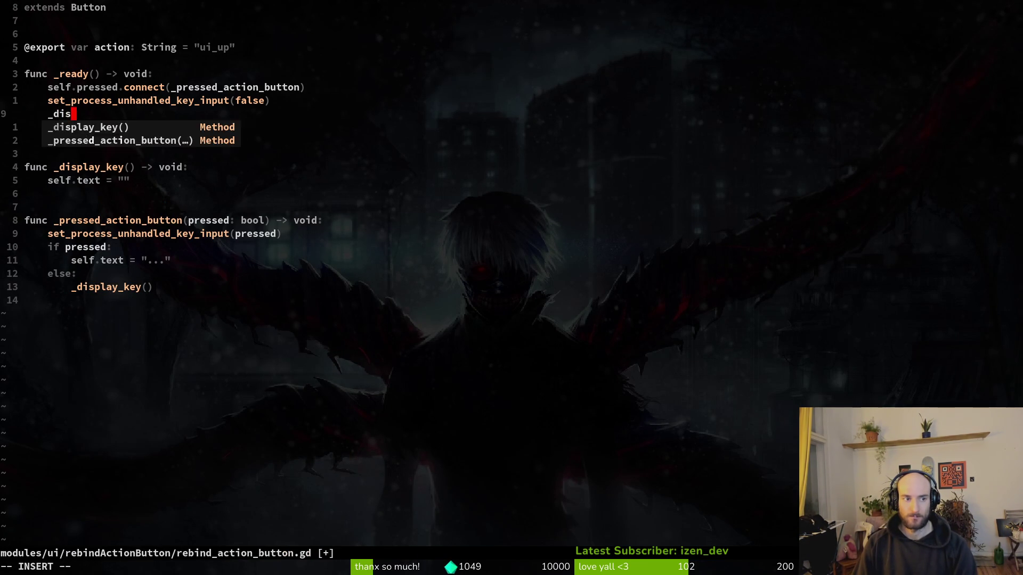
key(Return)
key(Escape)
text(:w)
key(Return)
key(j)
key(j)
key(j)
key(j)
key(j)
Step: Set _display_key's text to "%s" % InputMap.get_actions()
key($)
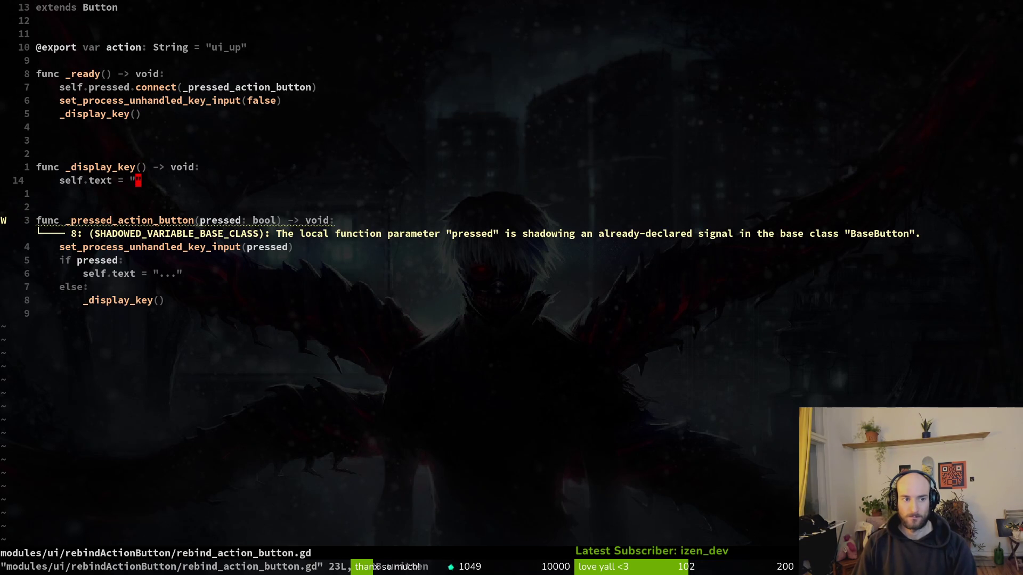
key(i)
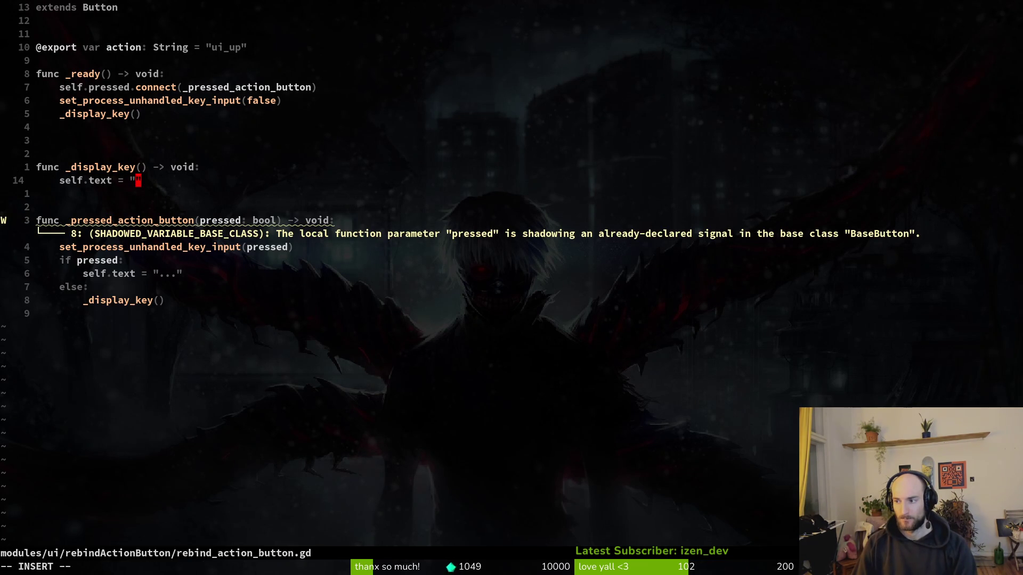
text(%s)
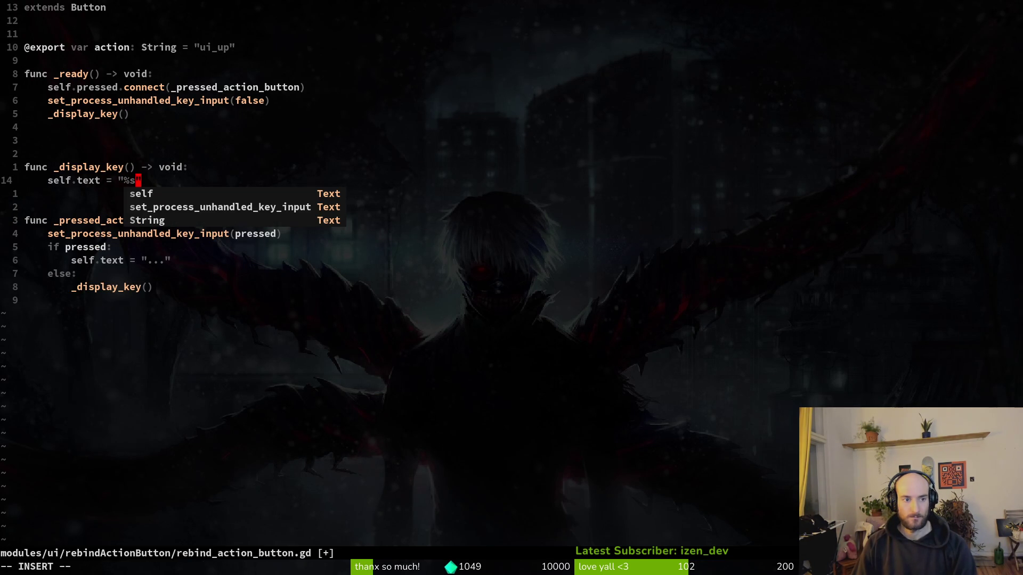
key(Escape)
text(A )
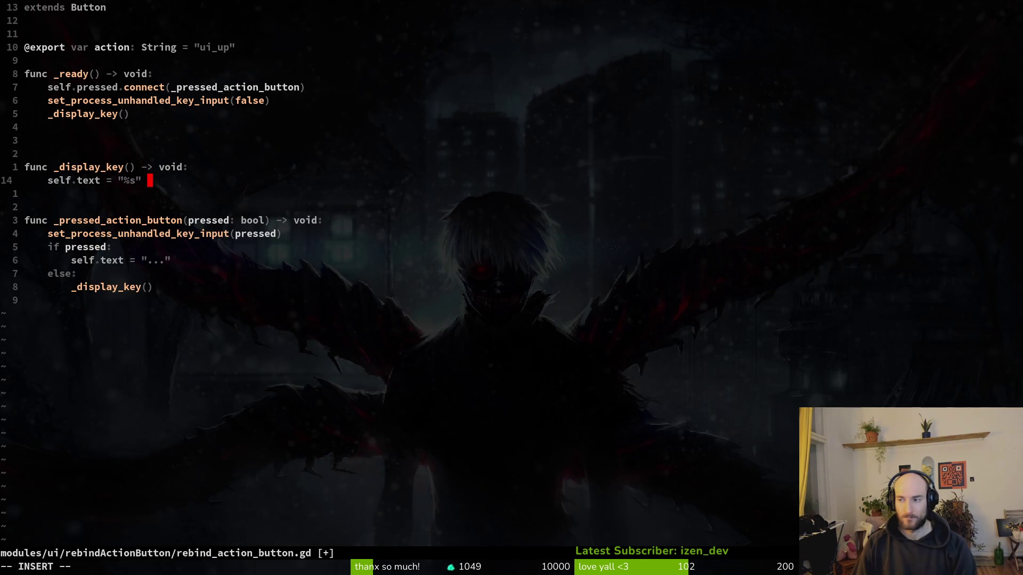
text(%)
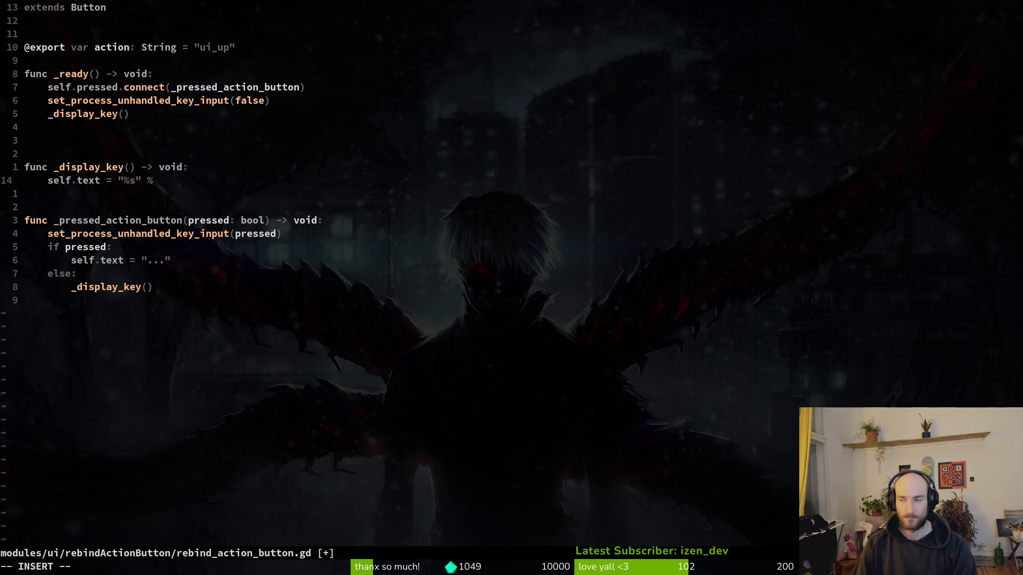
text( Input.)
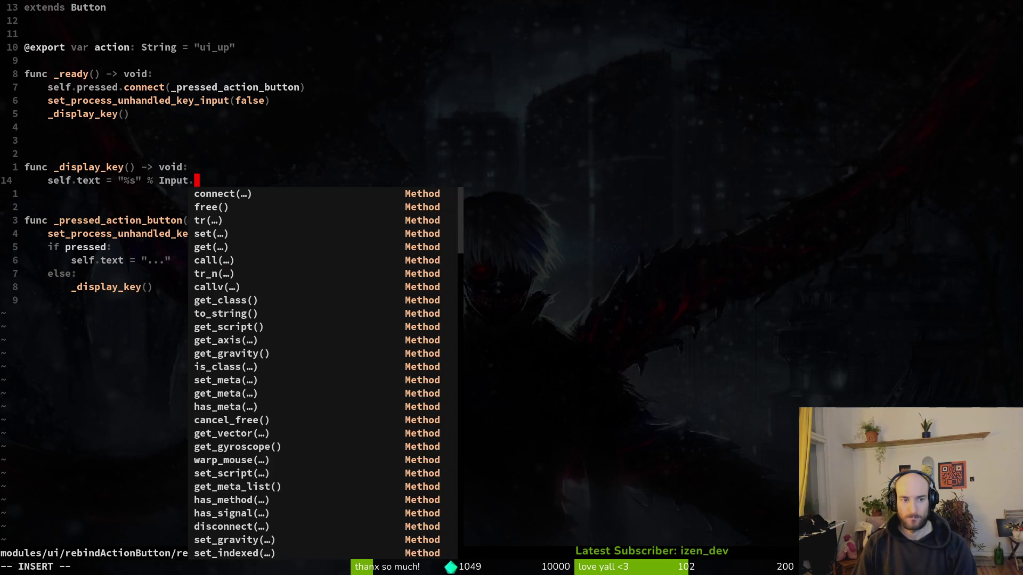
key(BackSpace)
text(ma)
key(Return)
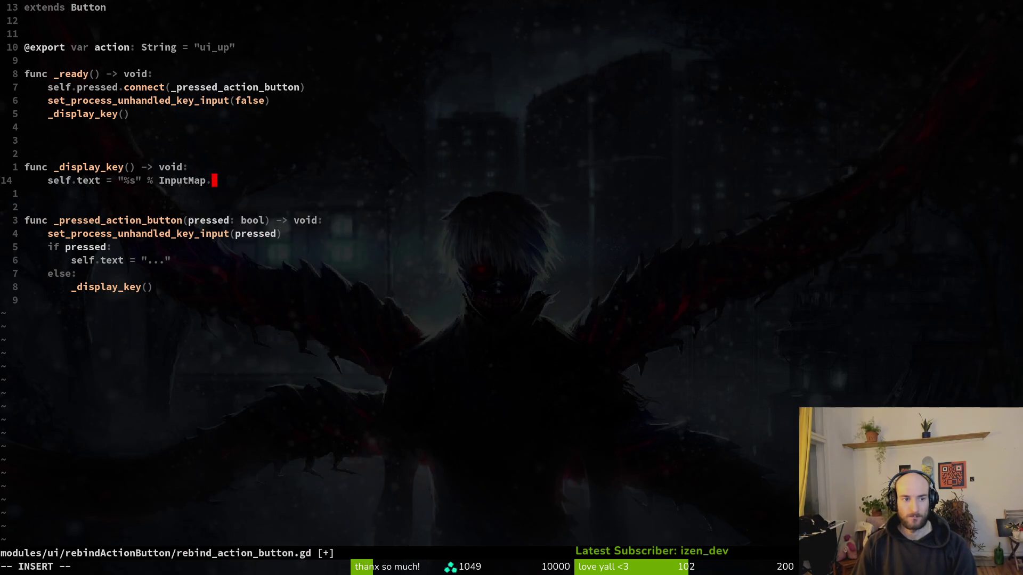
text(.geacl)
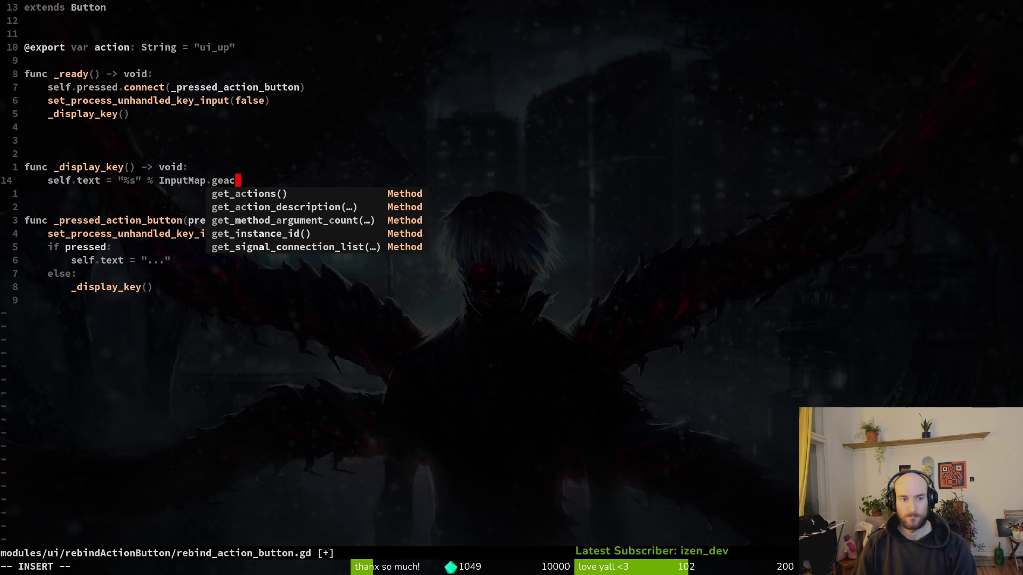
key(BackSpace)
key(BackSpace)
key(BackSpace)
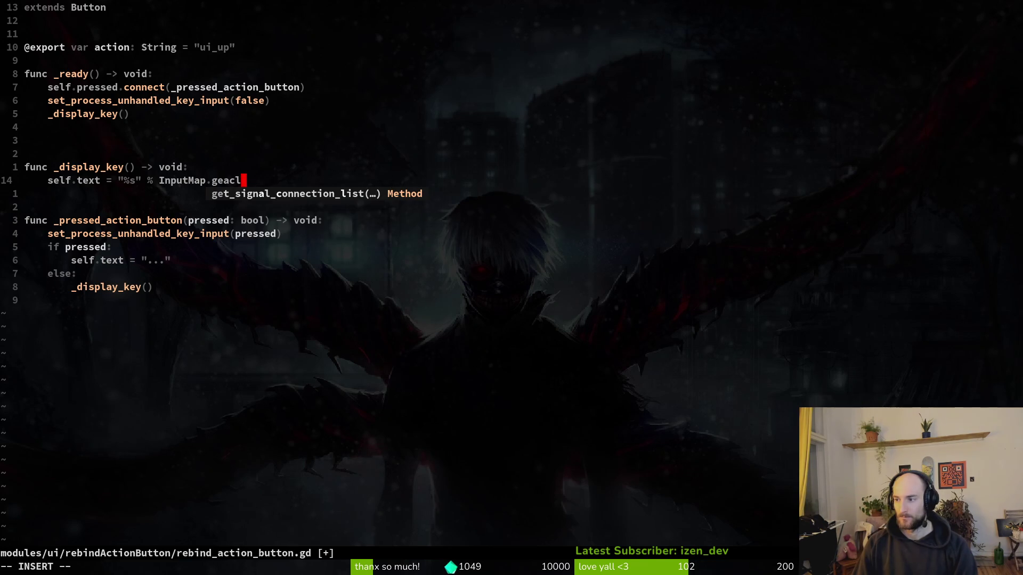
text(act)
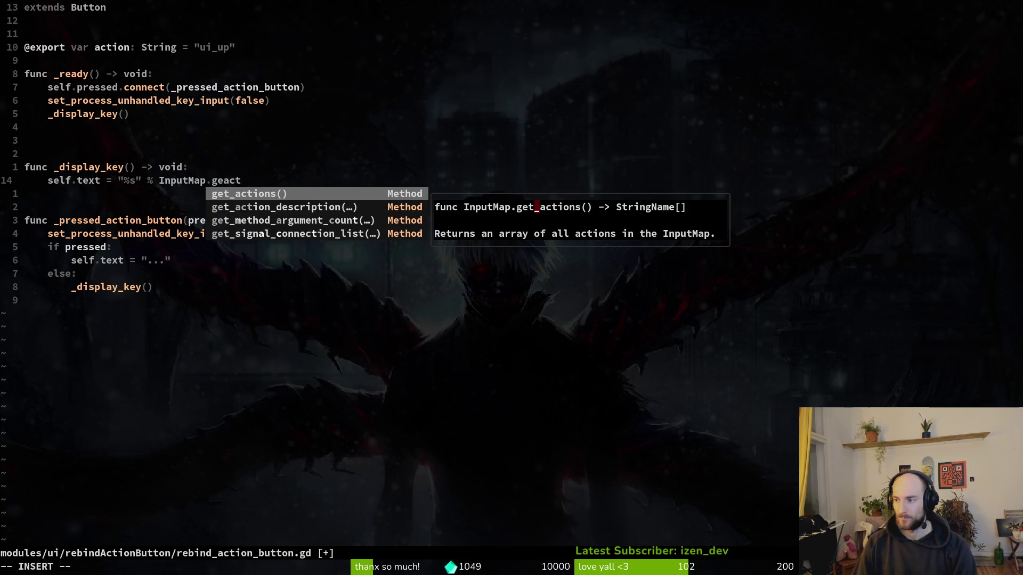
key(Return)
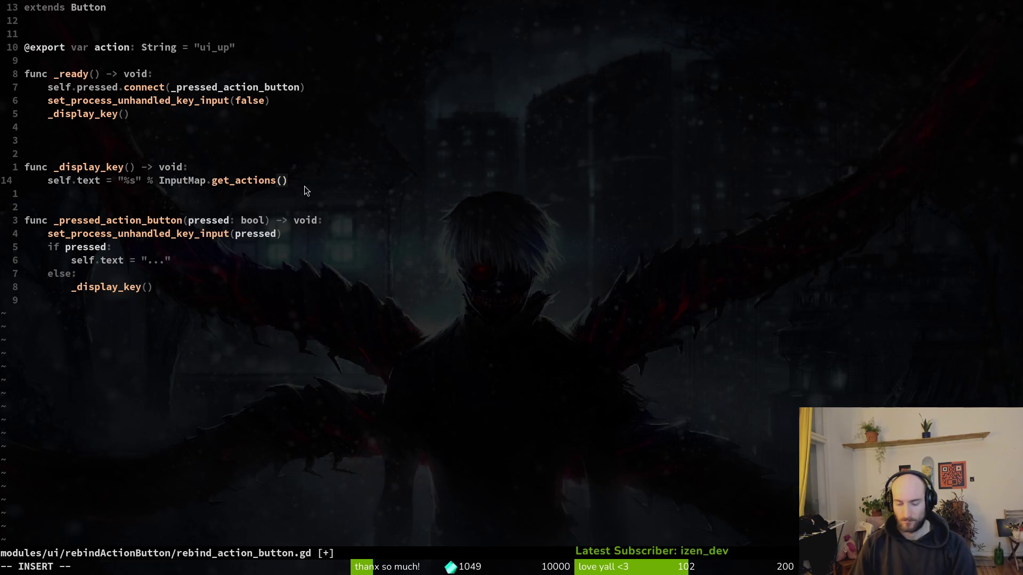
Step: Append [0] to InputMap.get_actions() on the _display_key self.text line, trying method completions after it
text(a)
key(BackSpace)
text([)
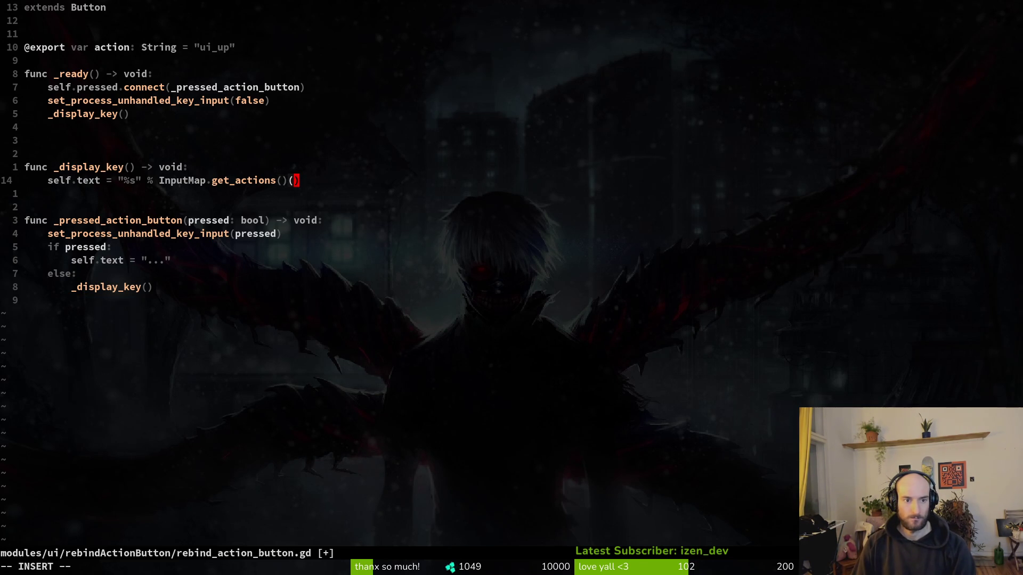
text(0)
text(])
text(.aste)
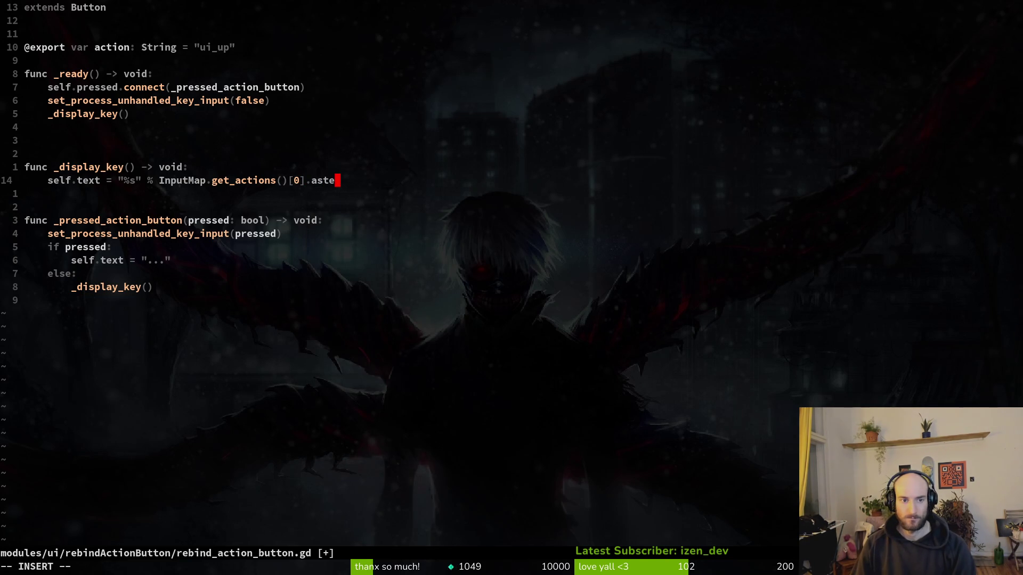
key(BackSpace)
key(BackSpace)
key(BackSpace)
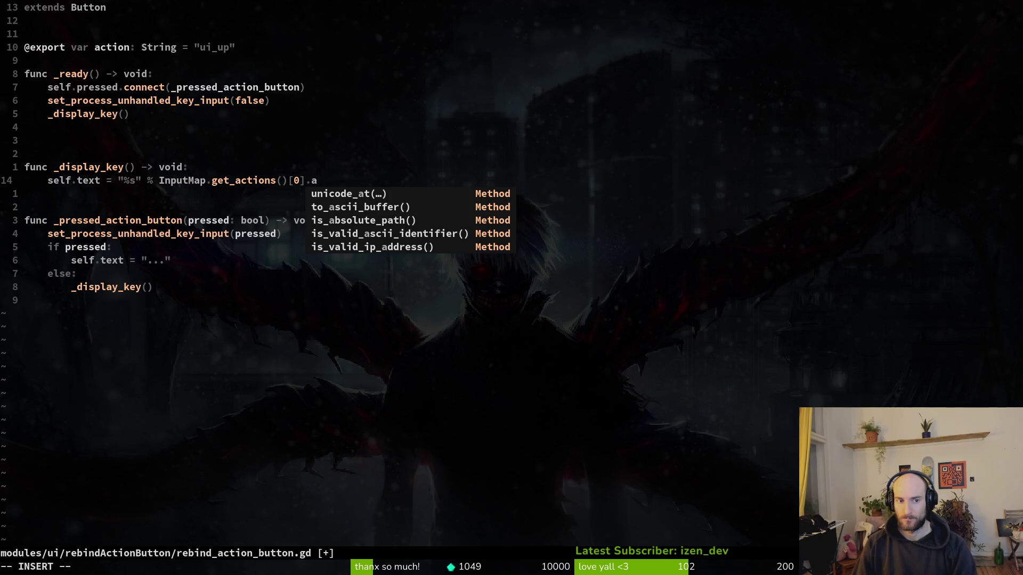
key(BackSpace)
text(te)
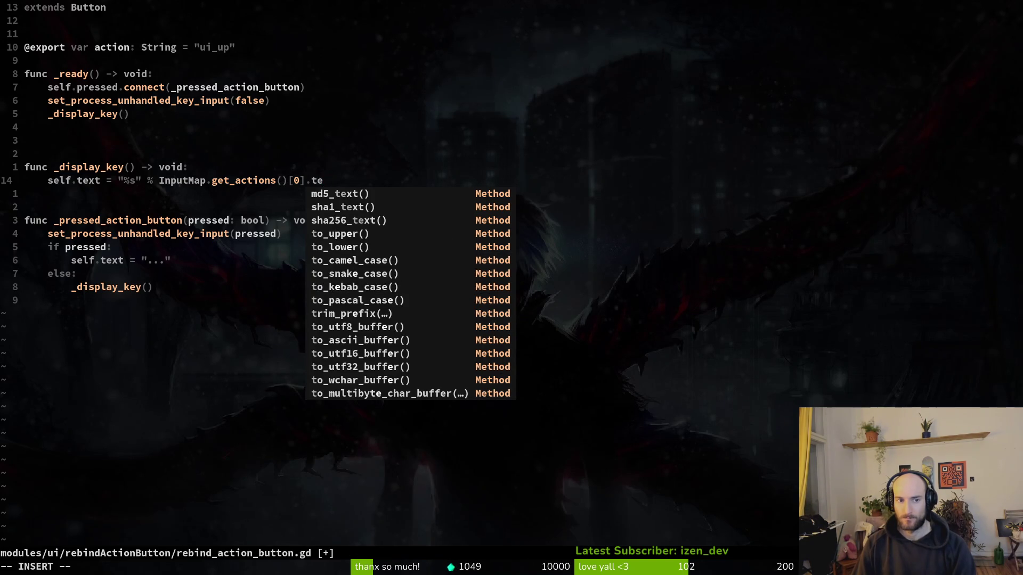
key(BackSpace)
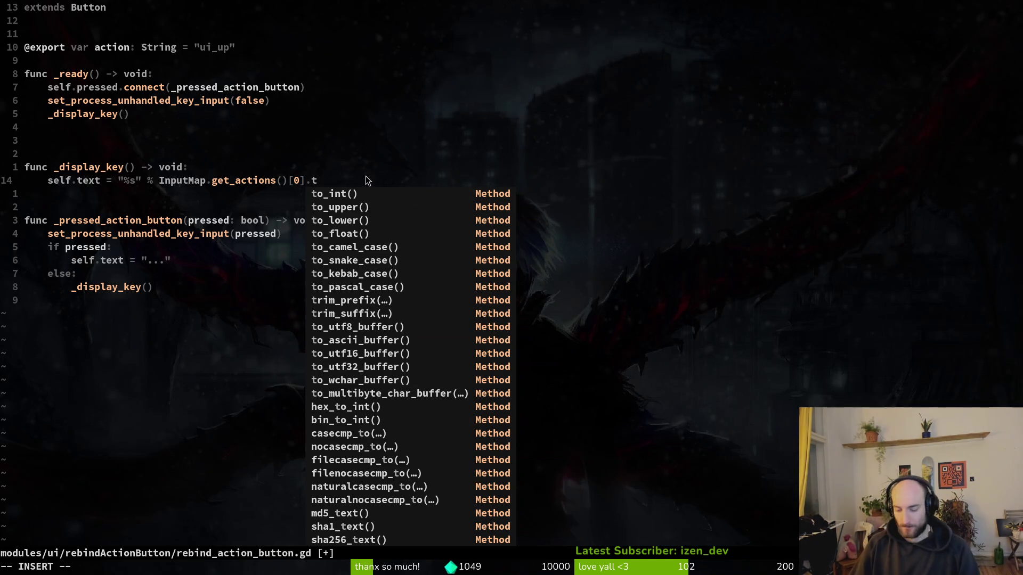
Step: Remove the partial method name after [0], wrap the InputMap expression in str(), and save
key(BackSpace)
key(BackSpace)
key(Escape)
key(b)
key(b)
key(b)
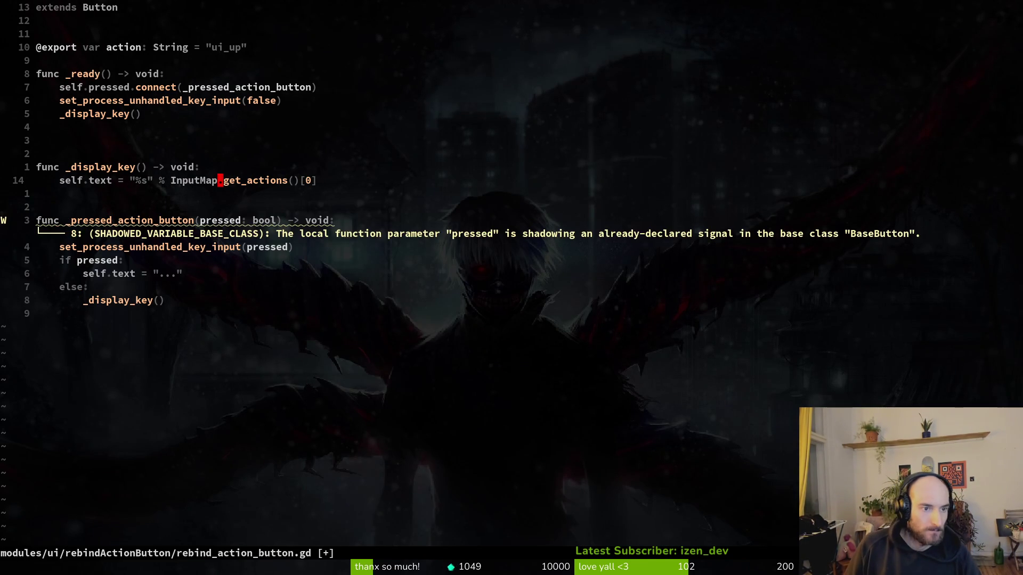
text(istr()
key(End)
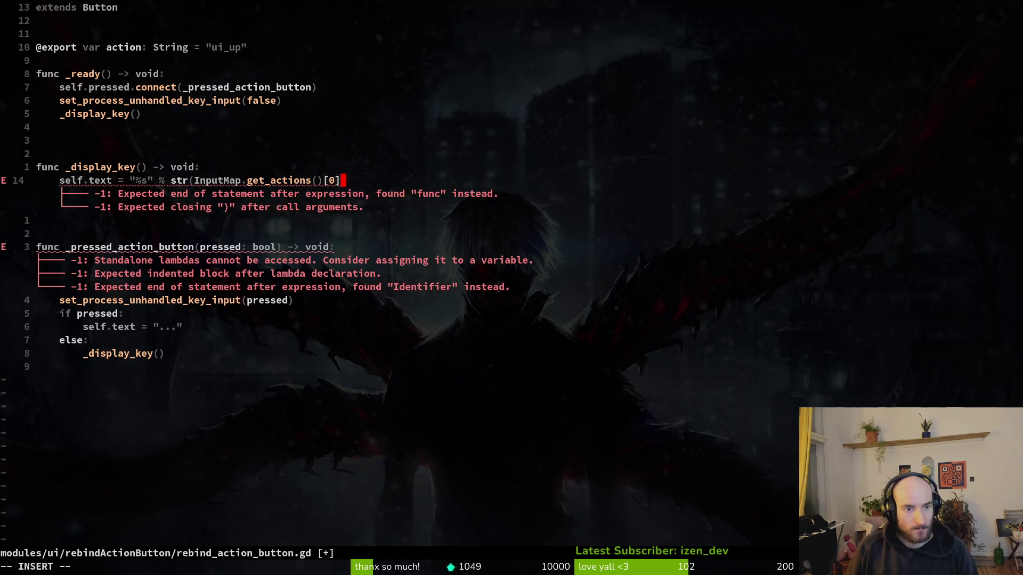
text())
key(Escape)
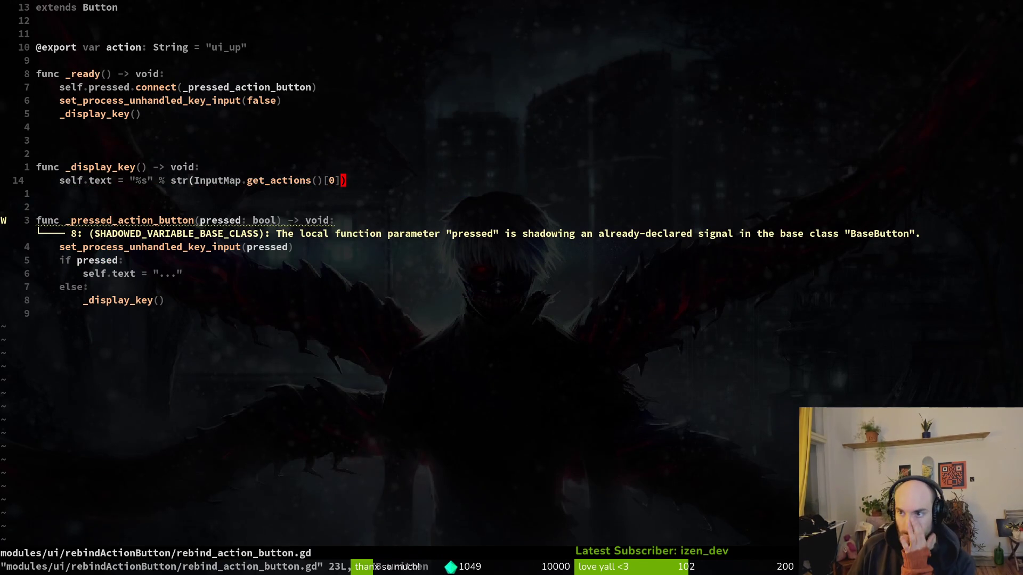
text(:w)
key(Return)
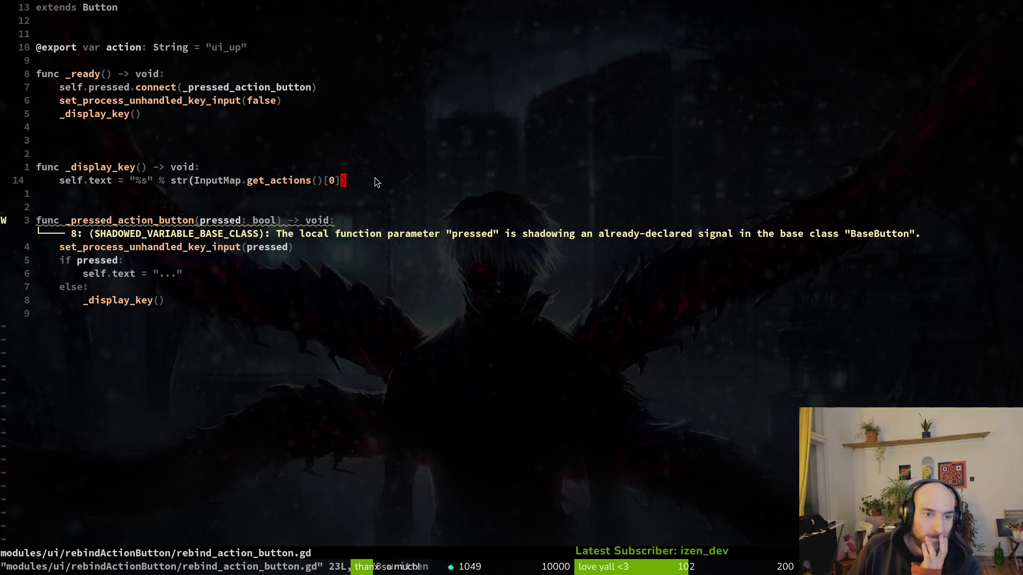
Step: Try .as_text() on line 14's get_actions()[0], then undo it and save the restored line
text(ions()[0].as_t)
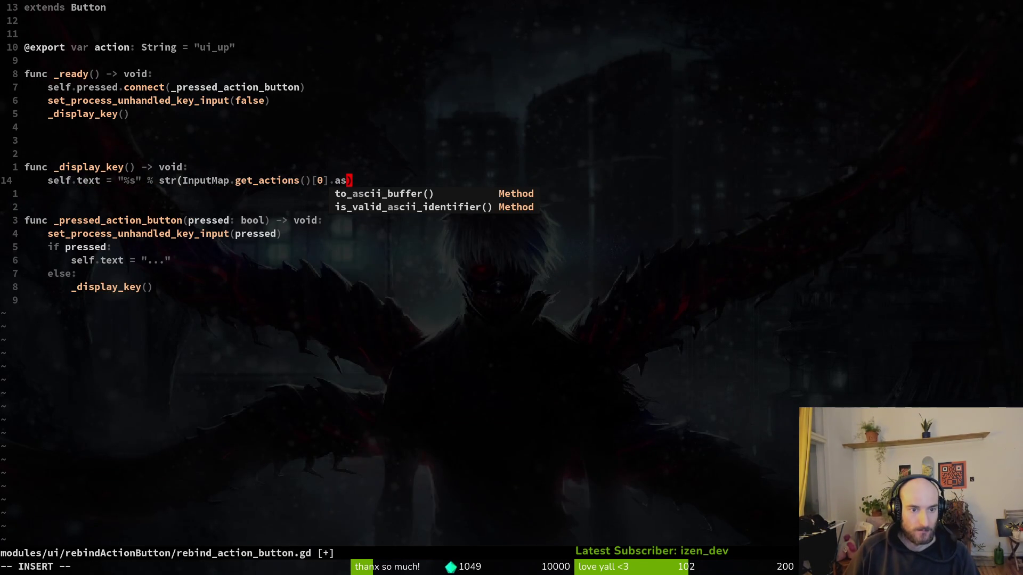
text(ext())
key(Escape)
text(:w)
key(Return)
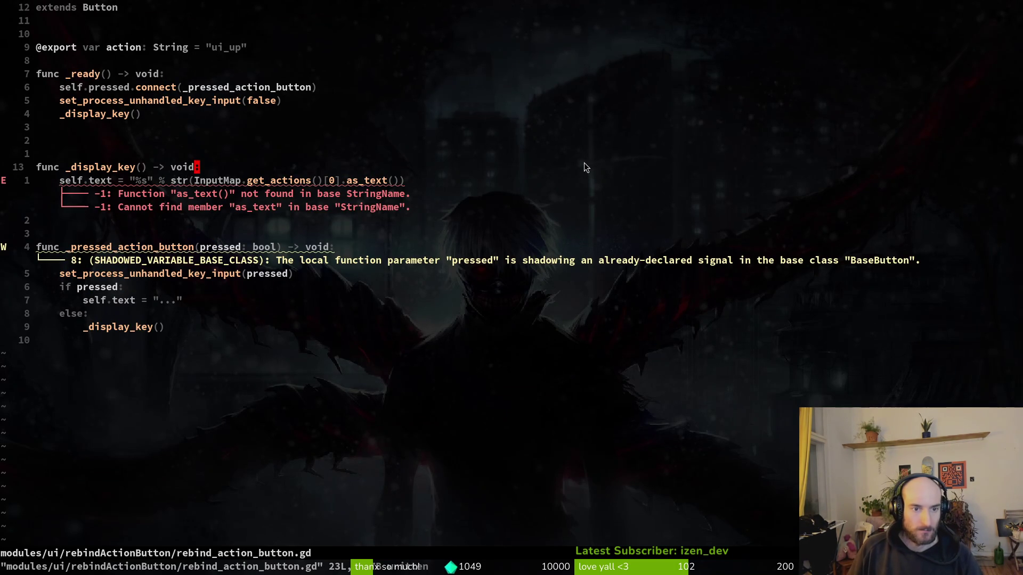
key(u)
key(u)
key(u)
key(u)
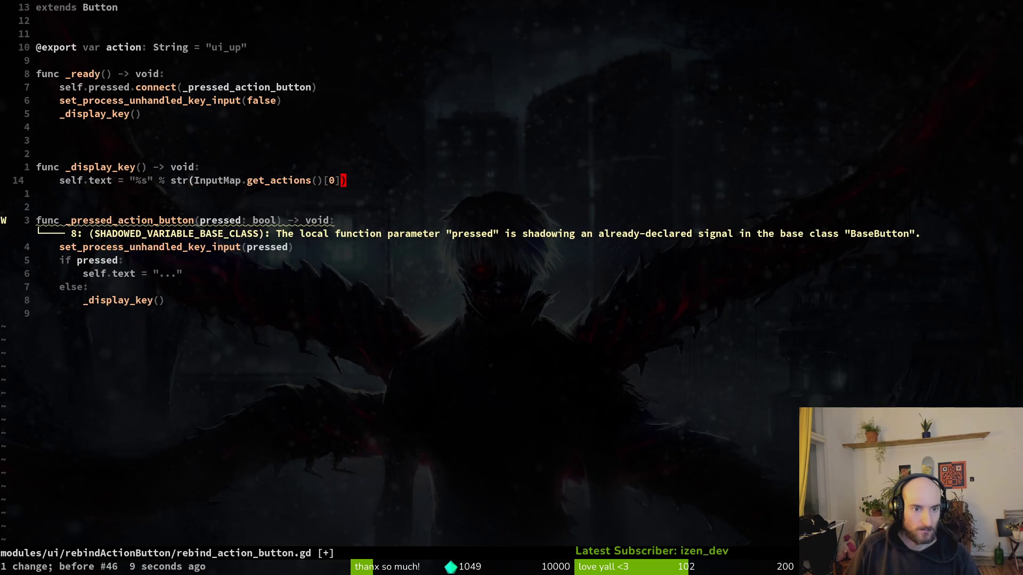
text(:w)
key(Return)
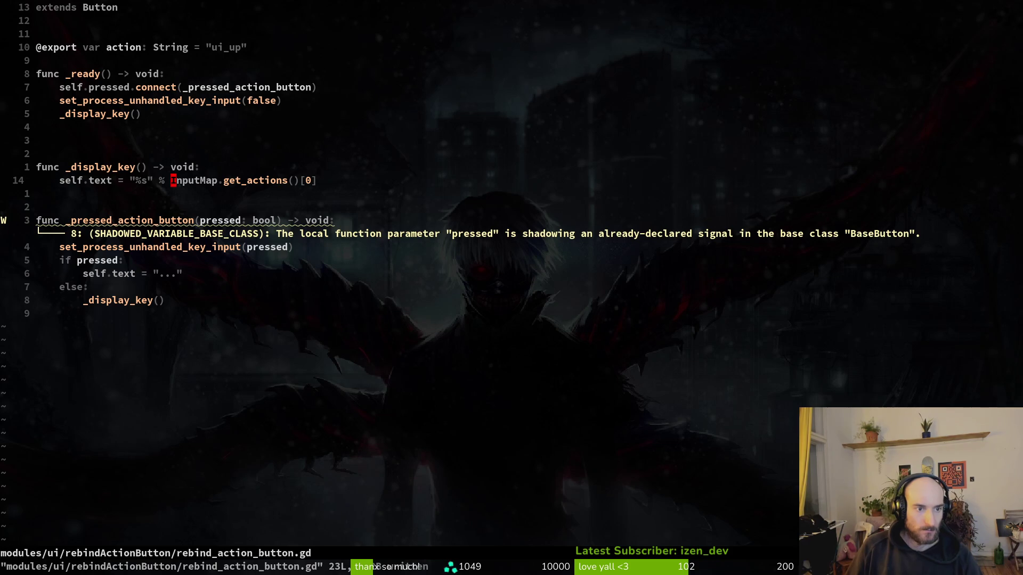
Step: Rename the handler's pressed parameter to _button_pressed, pass it to set_process_unhandled_key_input, and save
key(alt+Tab)
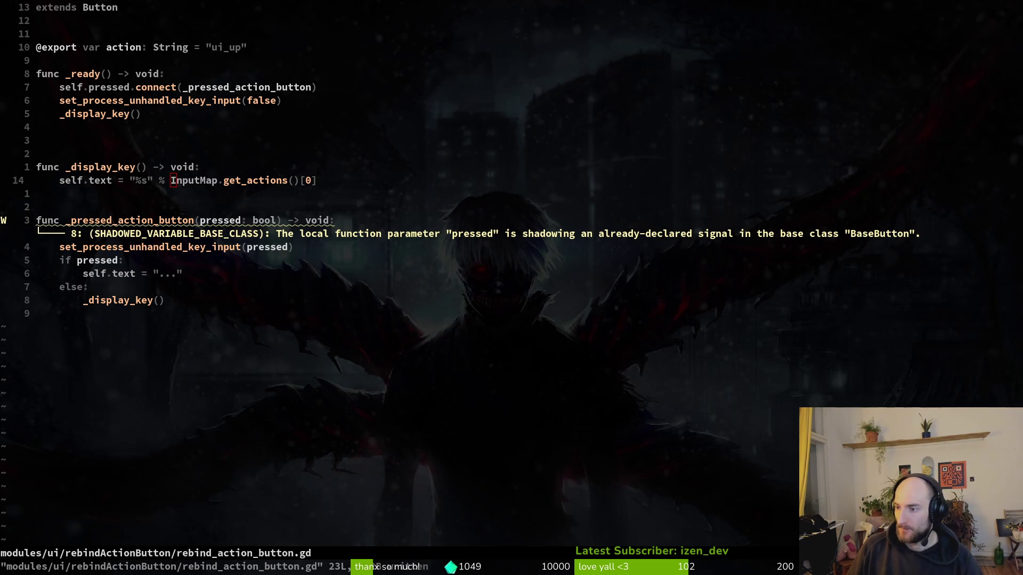
click(306, 238)
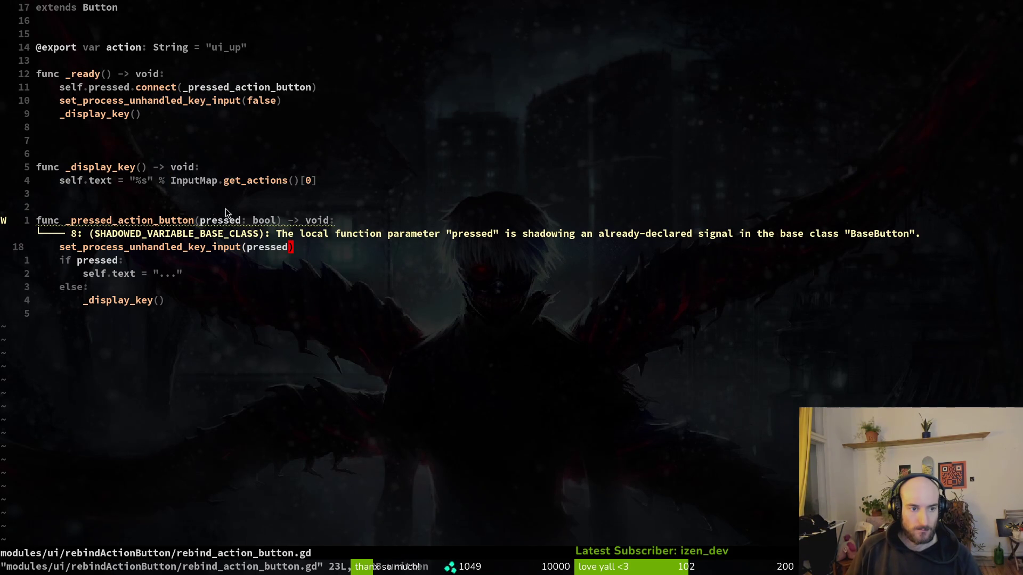
click(202, 220)
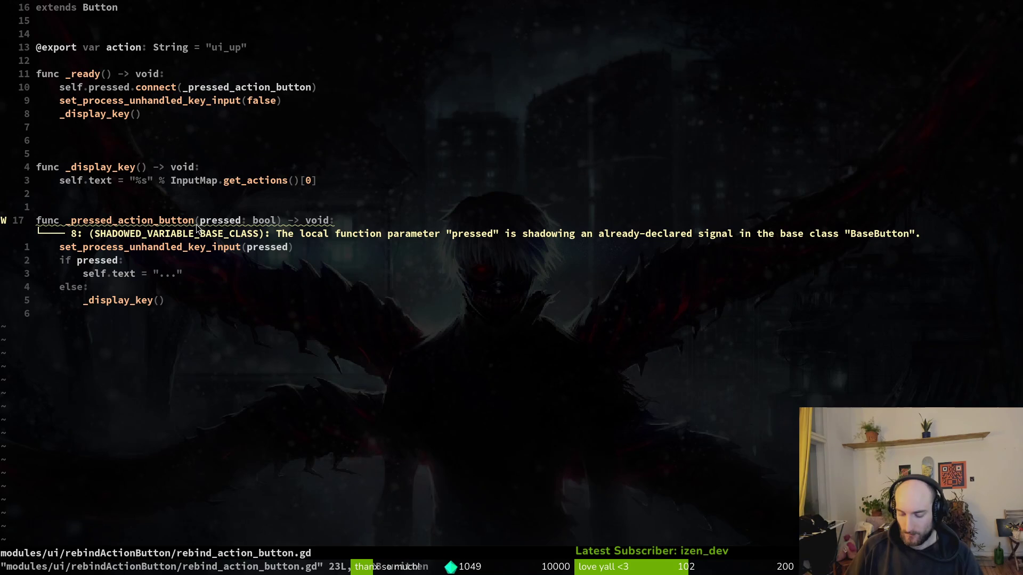
text(ion_button()
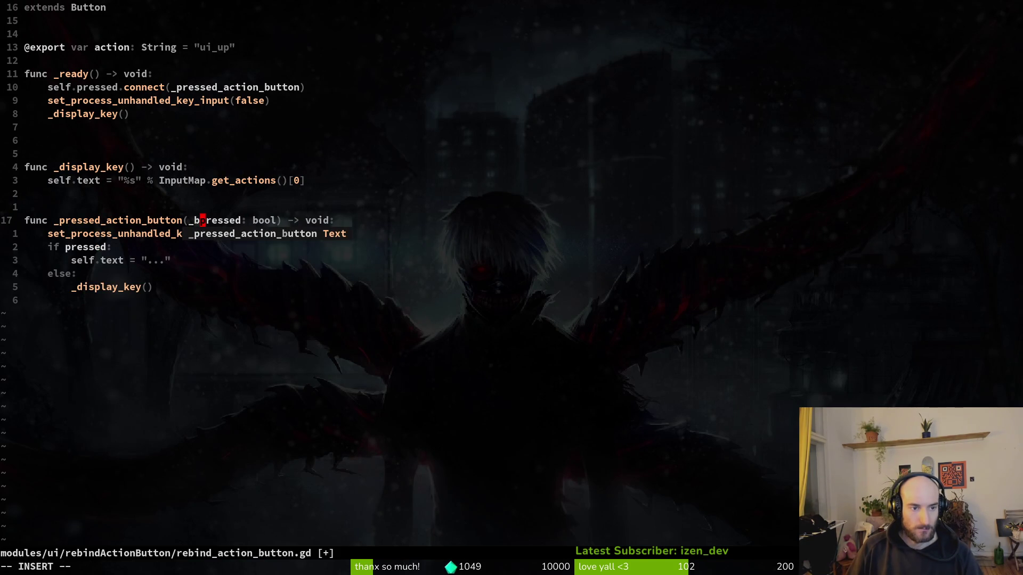
text(_)
key(Escape)
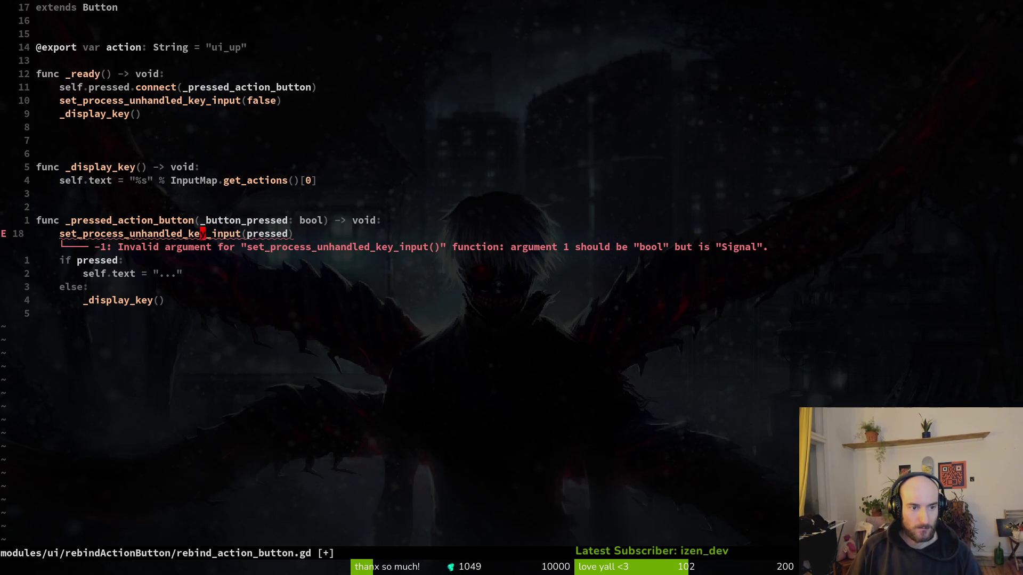
click(250, 233)
text(input(_button_)
key(Escape)
text(:w)
key(Return)
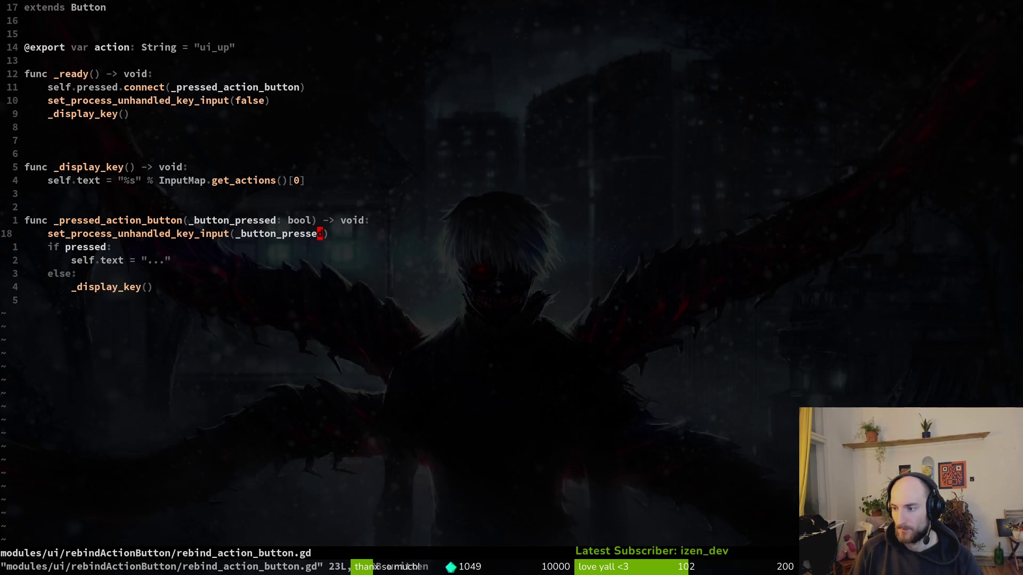
Step: Add func _unhandled_key_input(event: InputEvent) -> void: below the pressed handler
key(j)
key(j)
key(j)
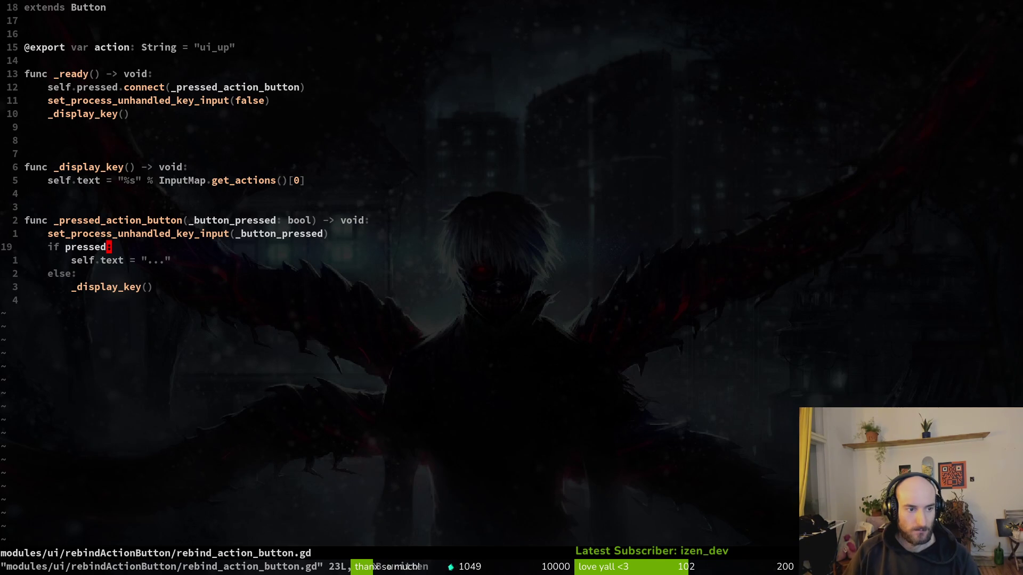
key(k)
key(j)
key(j)
key(o)
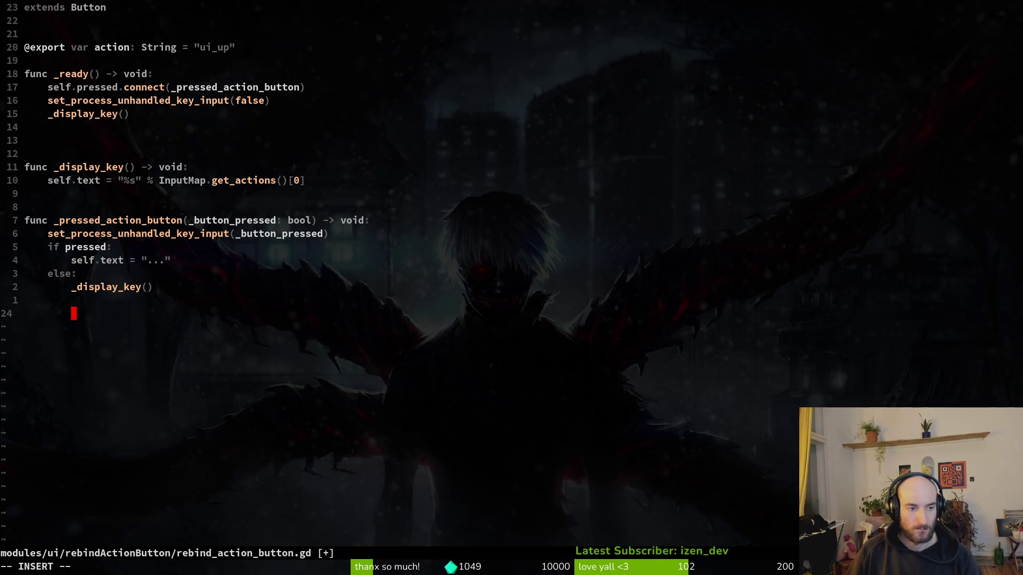
key(Return)
key(Return)
text(func _unda)
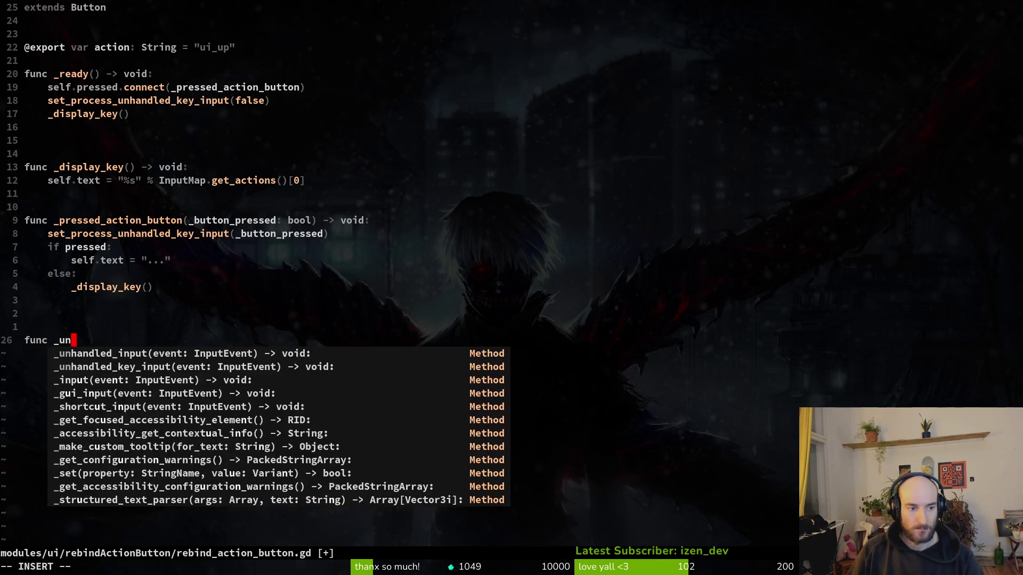
key(BackSpace)
key(BackSpace)
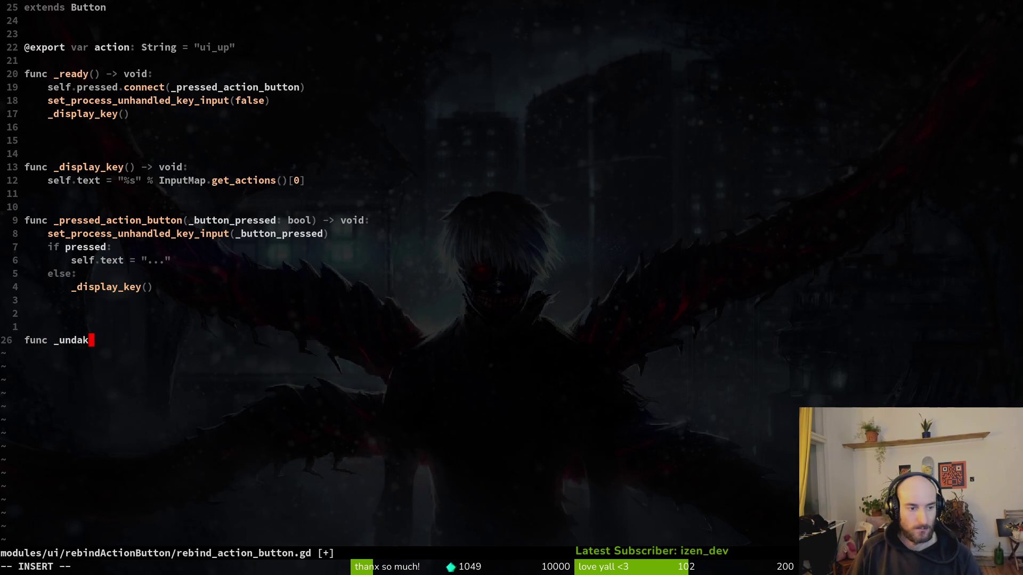
text(hke)
key(Return)
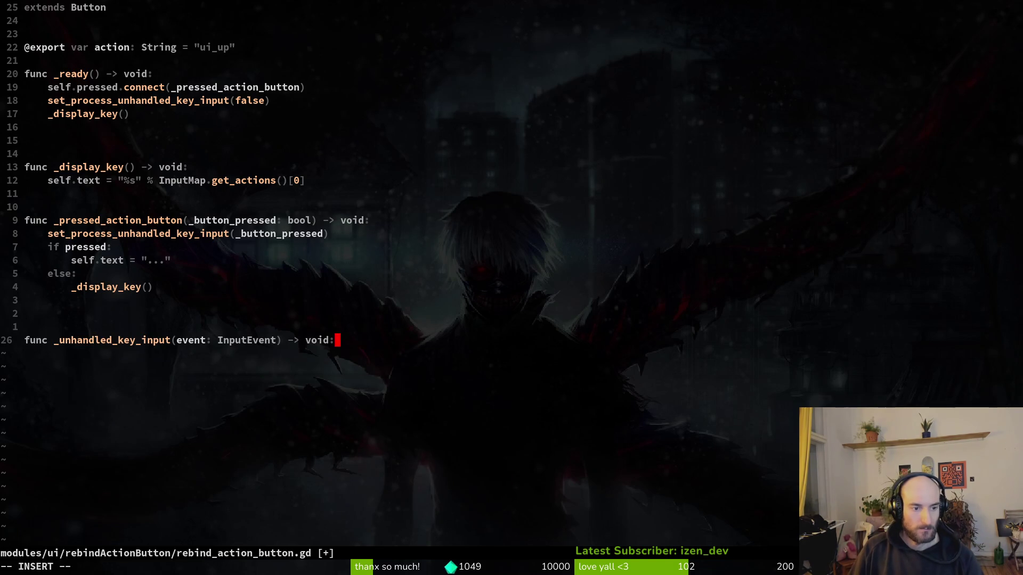
key(Return)
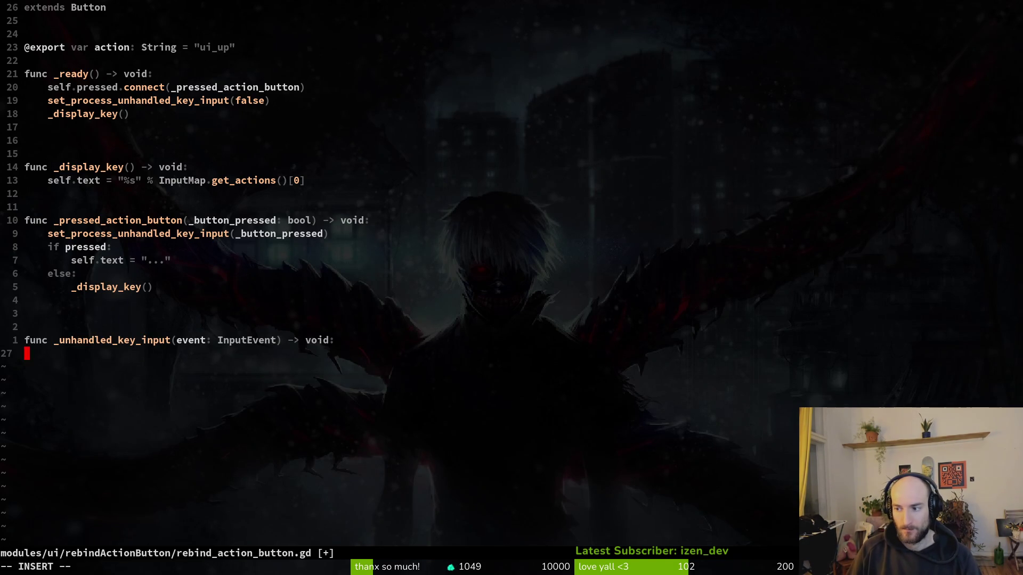
Step: Fill the function body with _remap_key(event) followed by pressed = false
key(Tab)
text(remap_key)
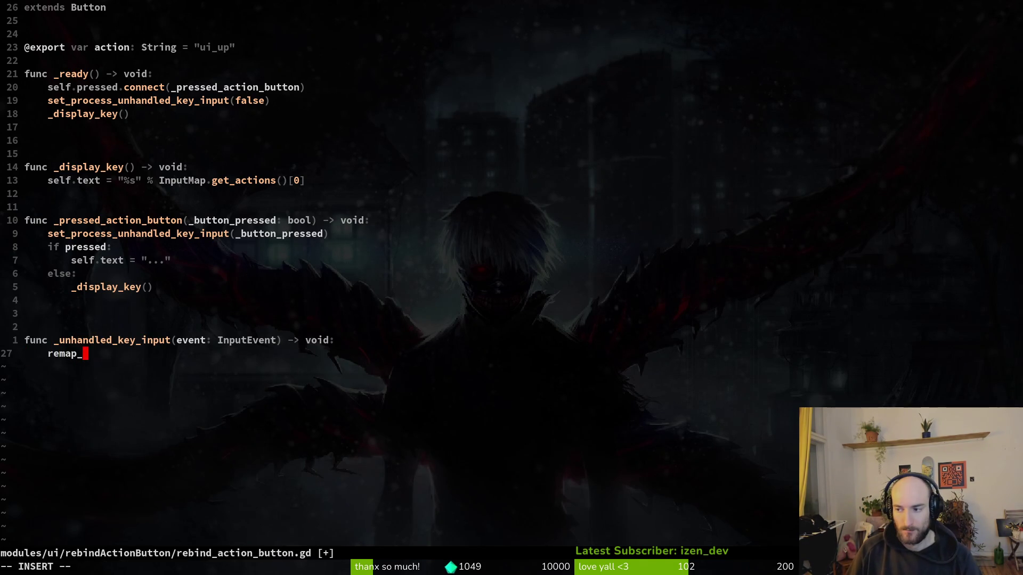
key(Escape)
text(I_)
key(Escape)
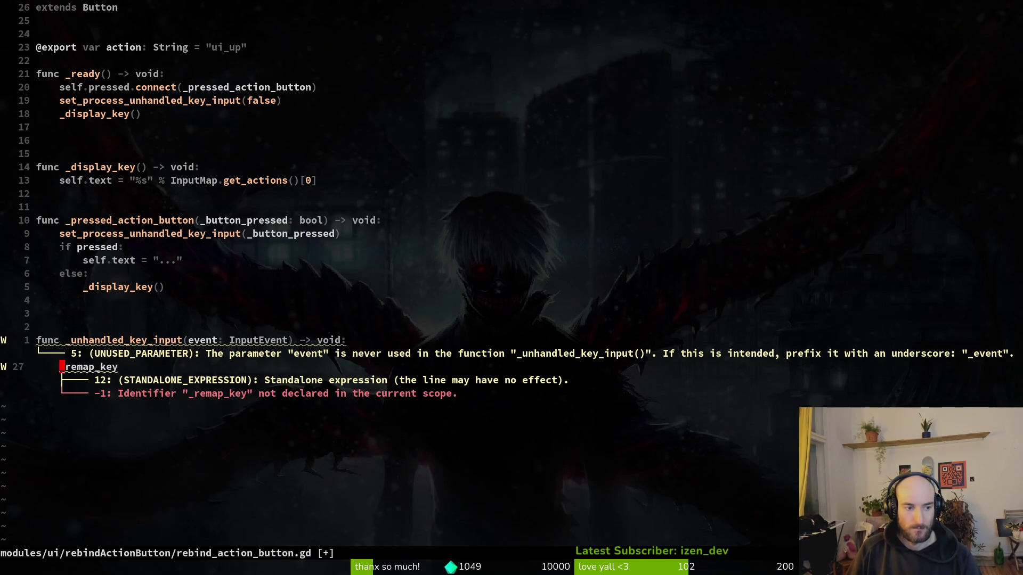
text(A()
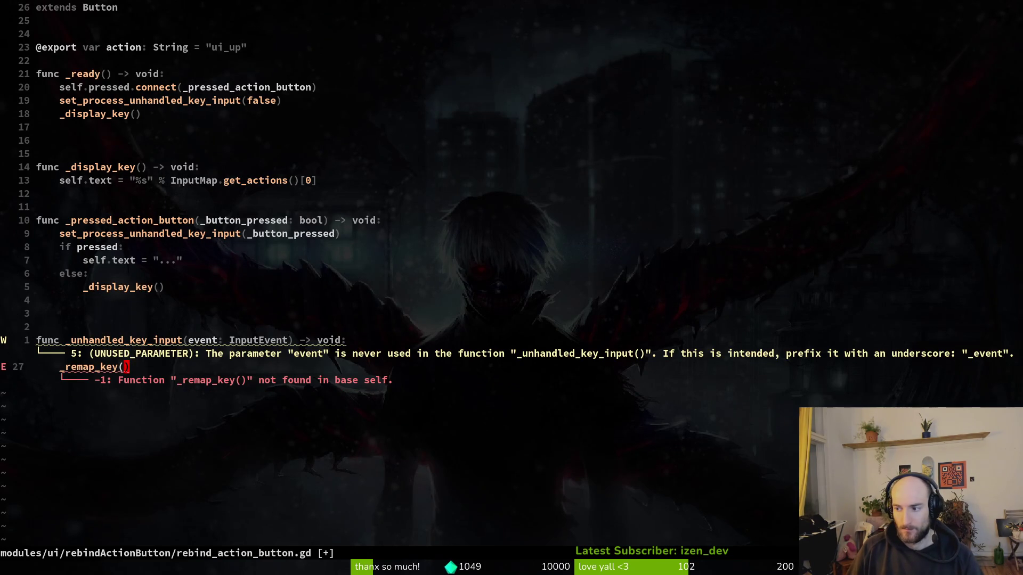
text(event)
key(Escape)
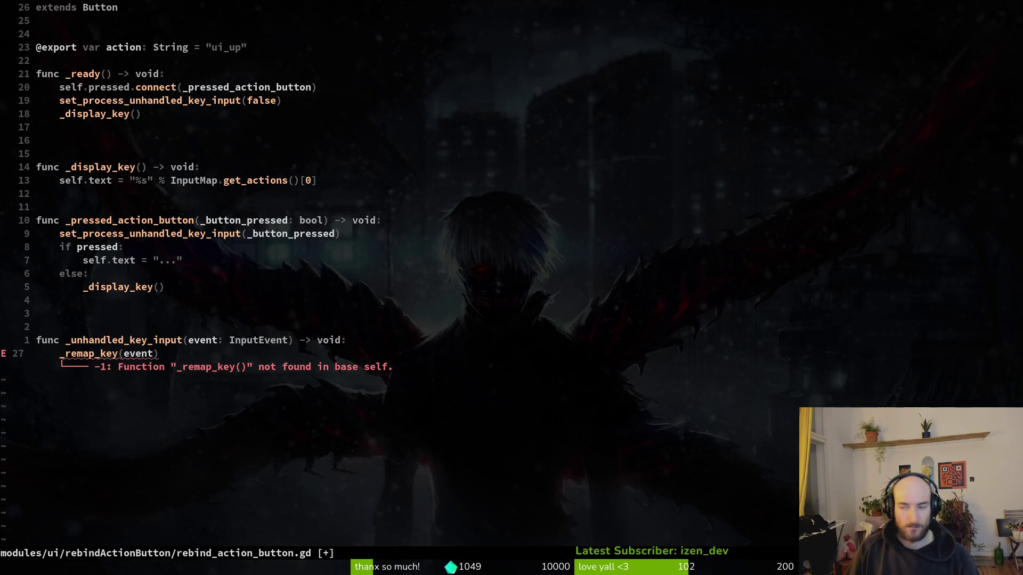
text(opressed = f)
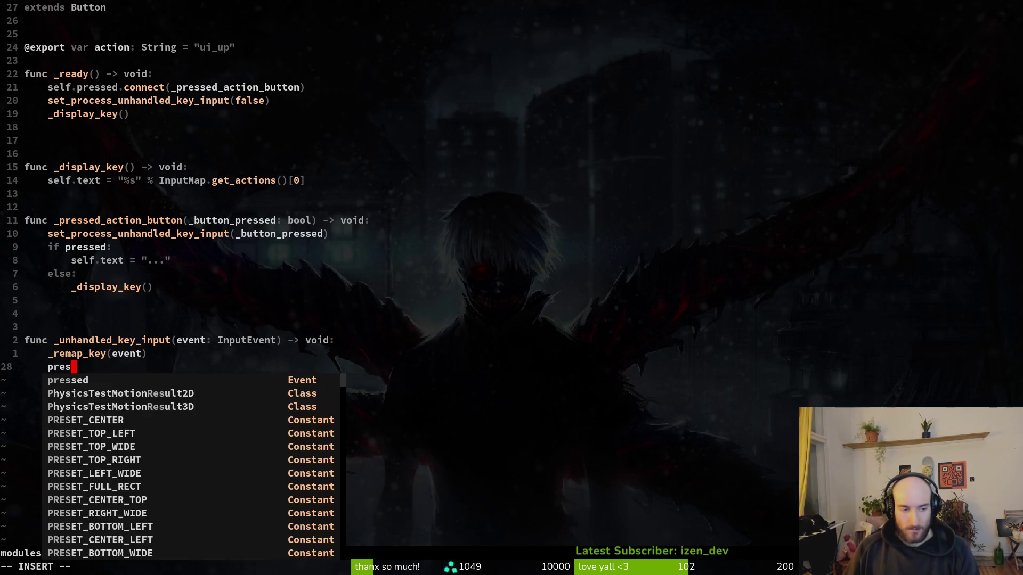
text(alse)
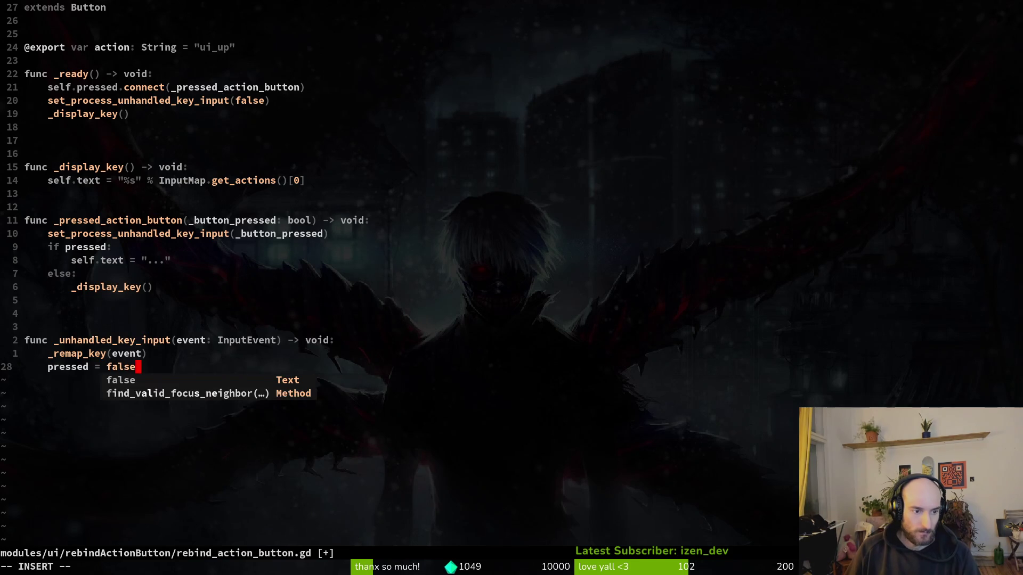
key(Return)
key(Return)
key(Return)
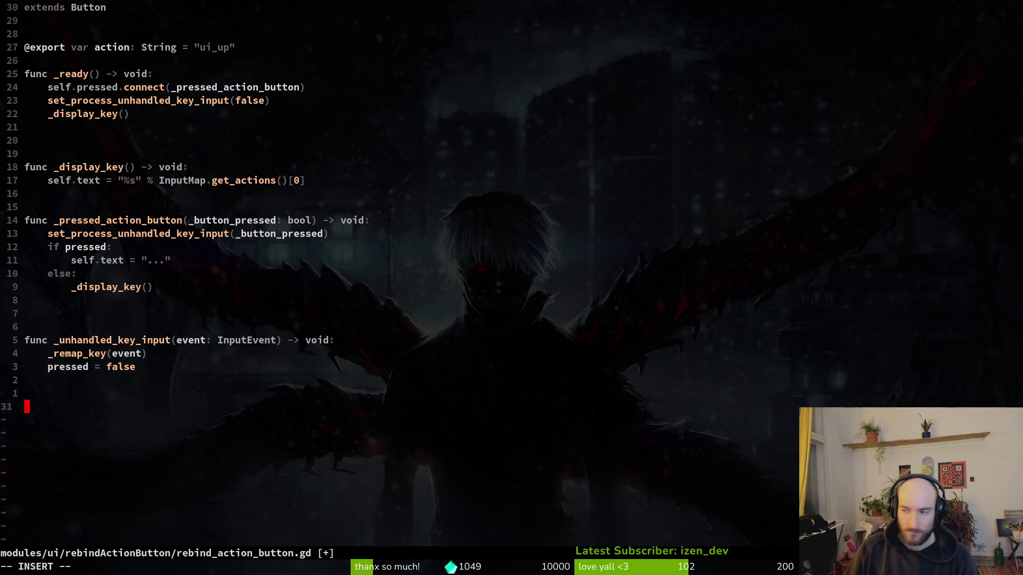
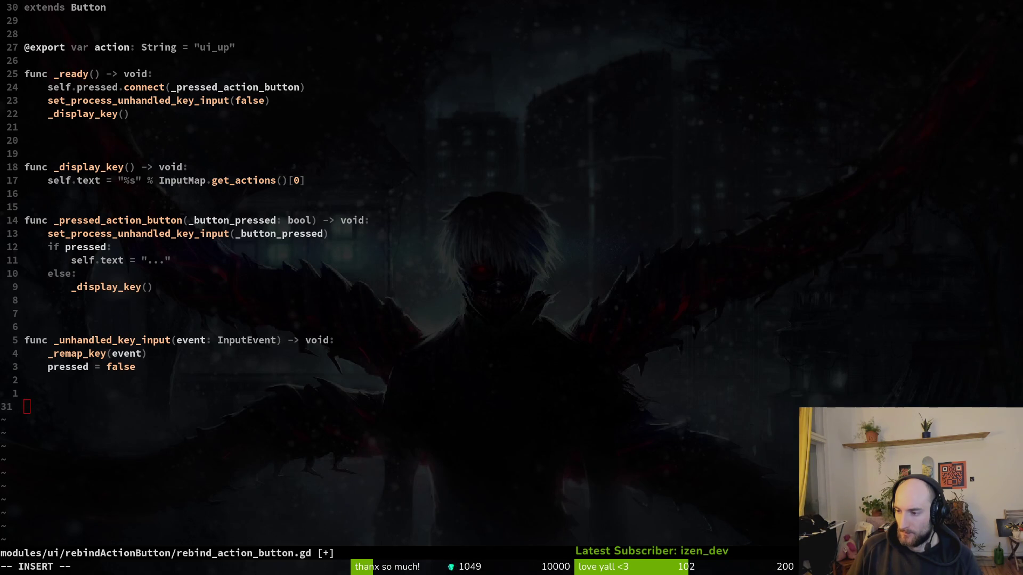
Step: Add a 'func _remap_key() -> void:' signature below the script's last function
click(61, 389)
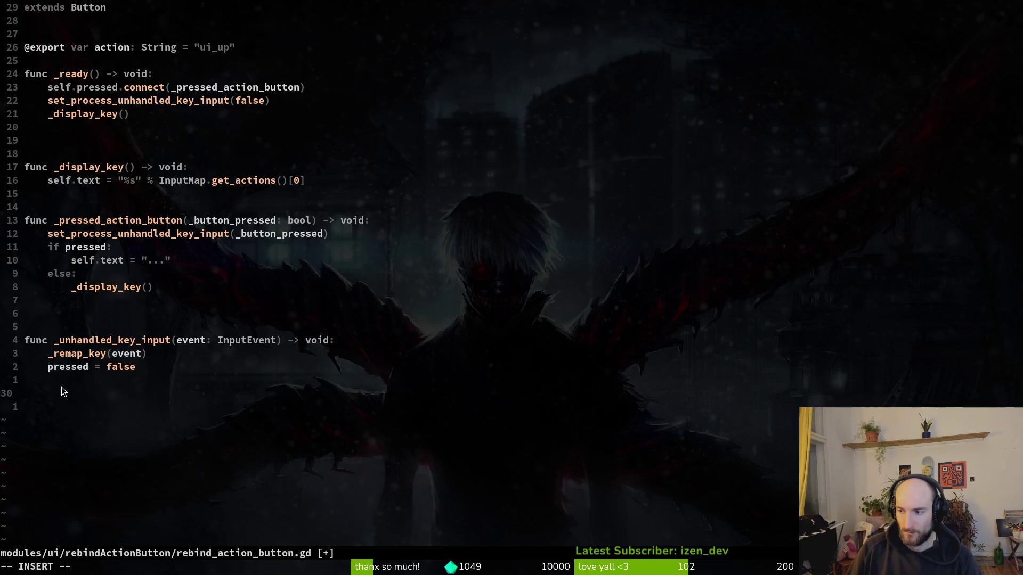
text(o)
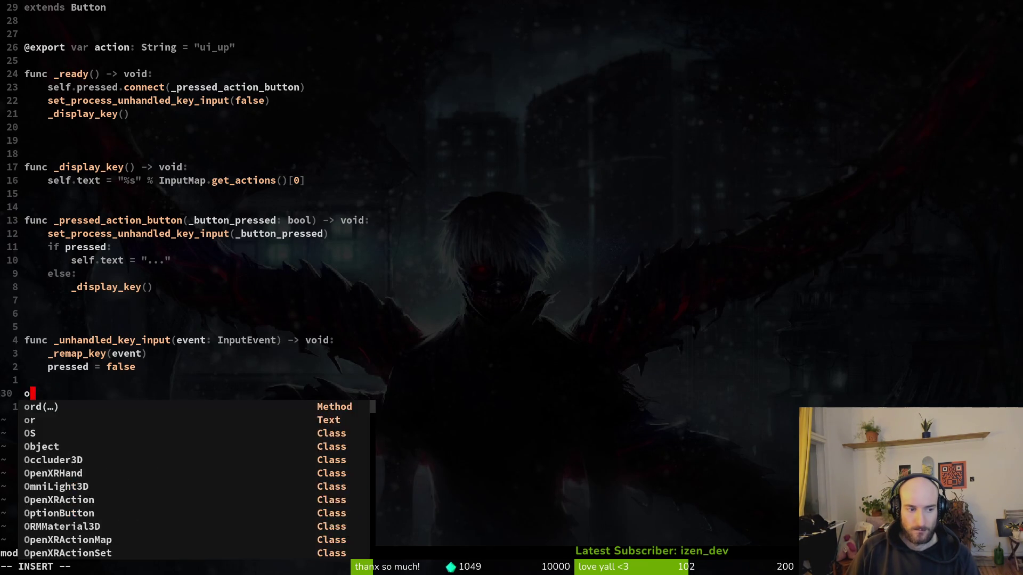
key(BackSpace)
key(Return)
key(Return)
key(Return)
key(BackSpace)
text(func )
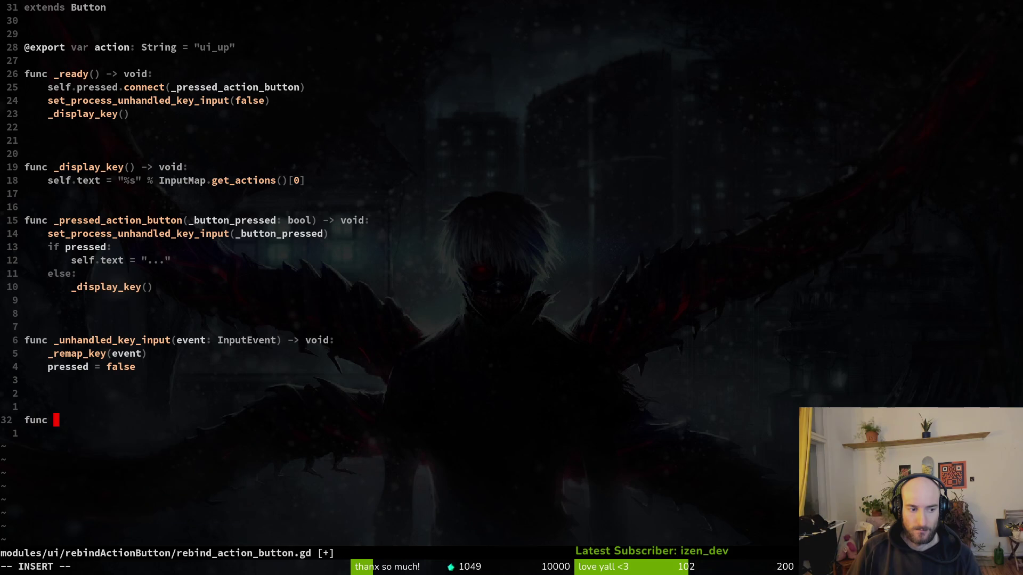
text(_rem)
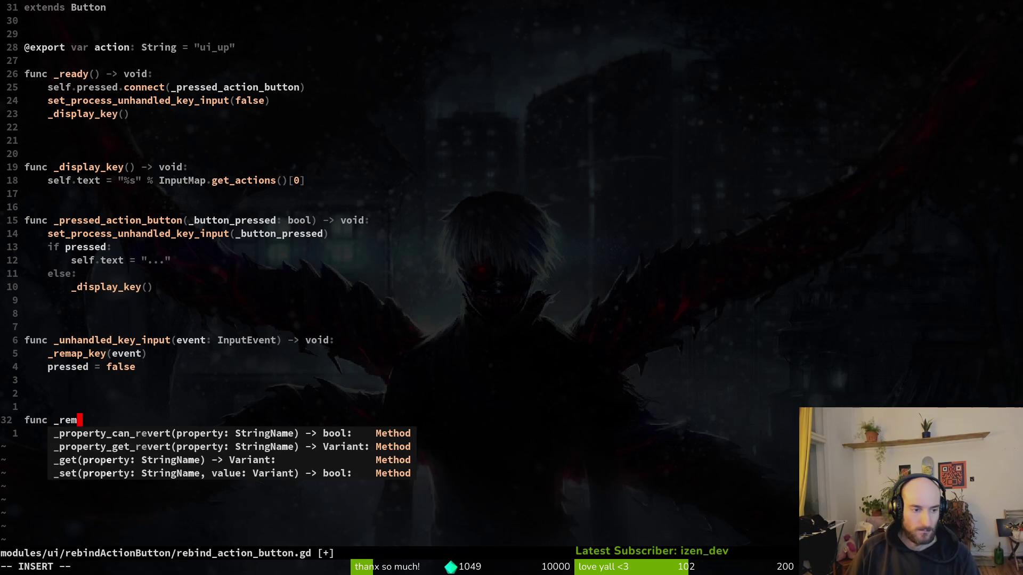
text(ap)
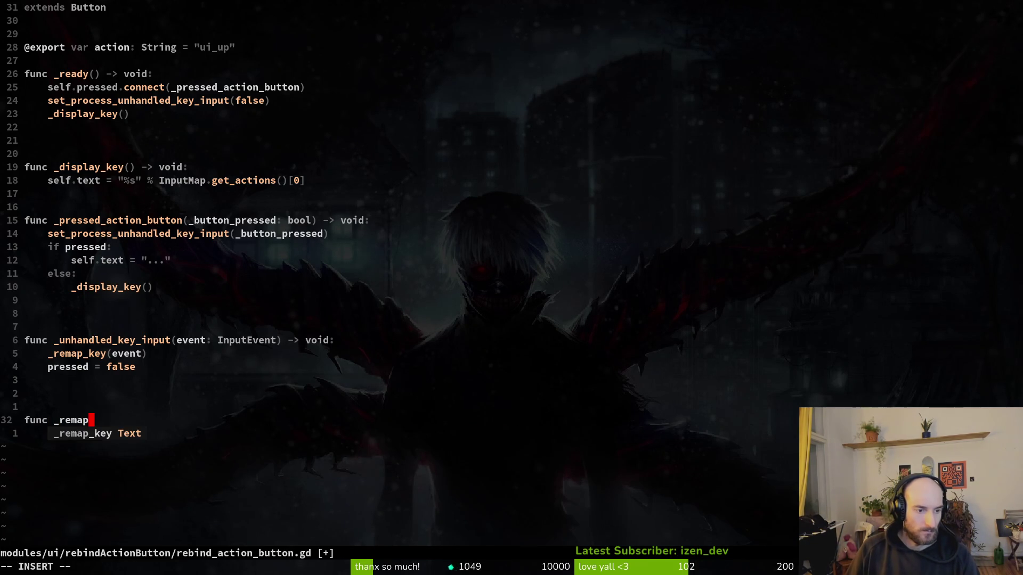
text(_key() -> )
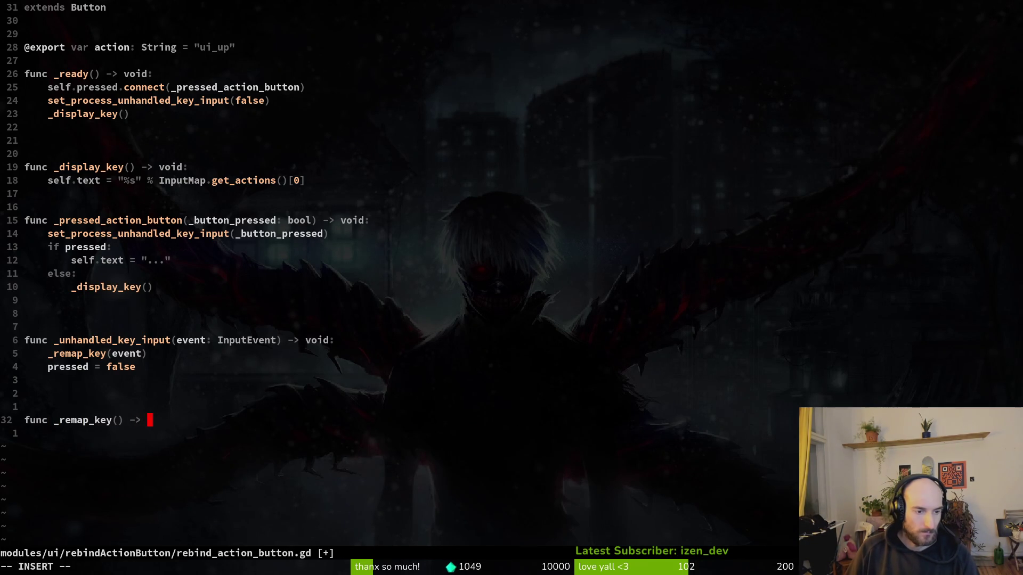
text(void:)
key(Return)
Step: Start the indented body with an InputMap.action_erase_event( call picked from autocomplete
key(Tab)
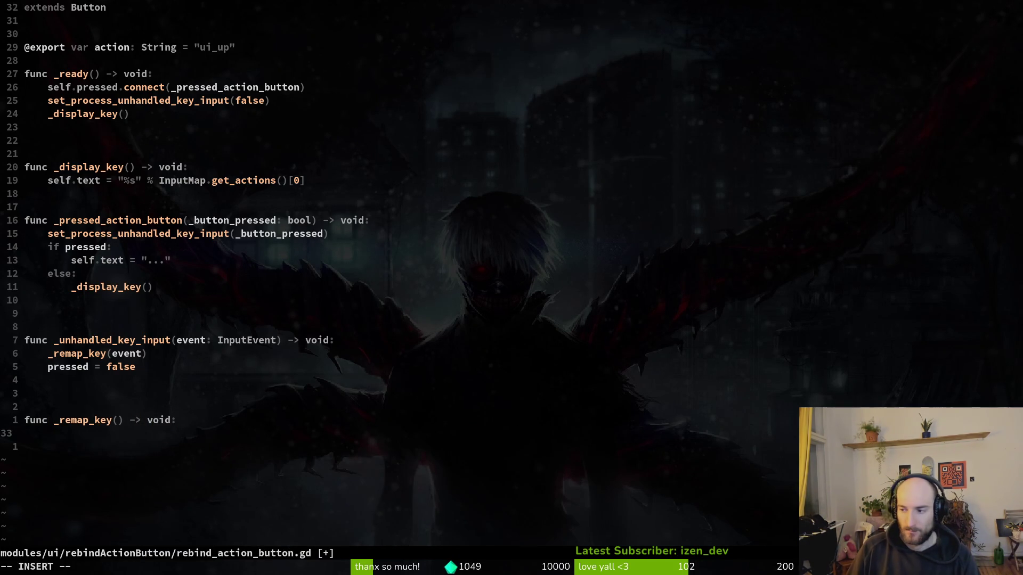
text(InputMap.)
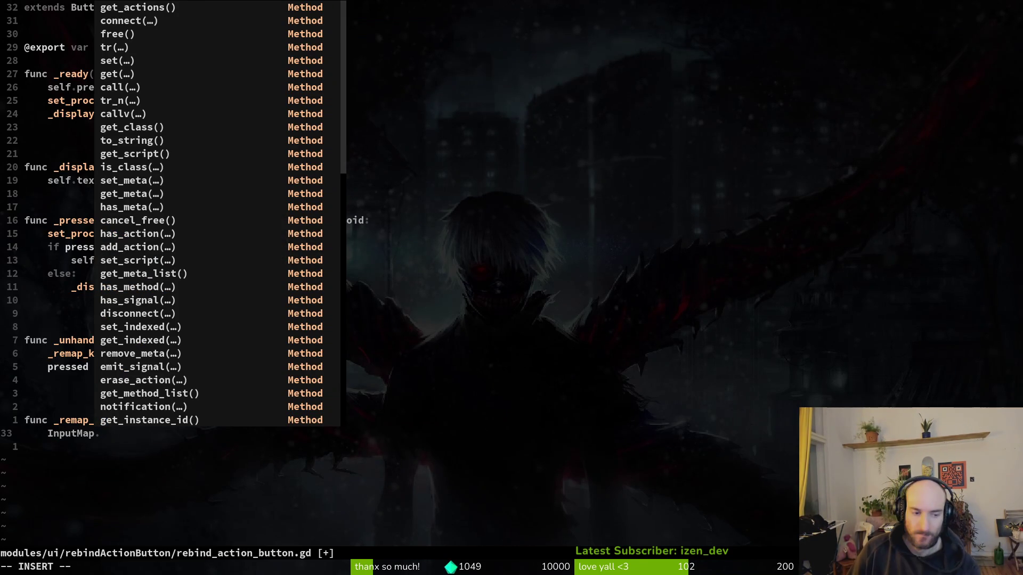
text(act)
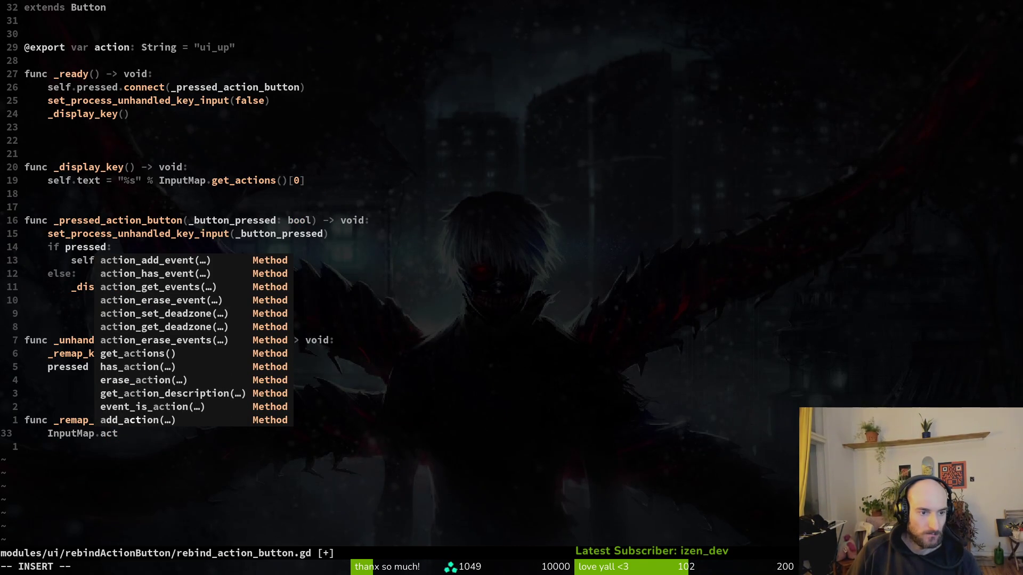
key(Tab)
key(Tab)
key(Tab)
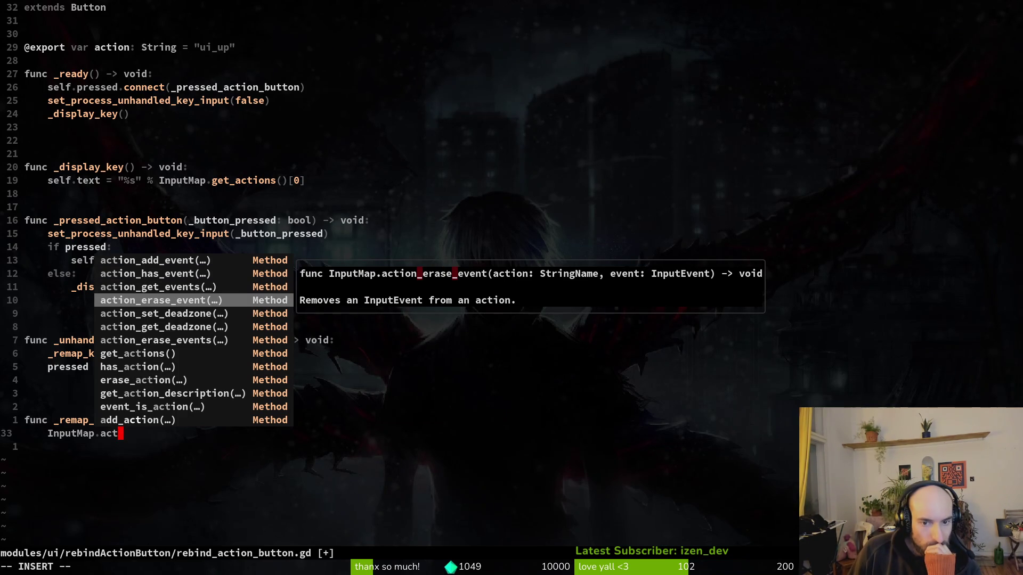
key(Return)
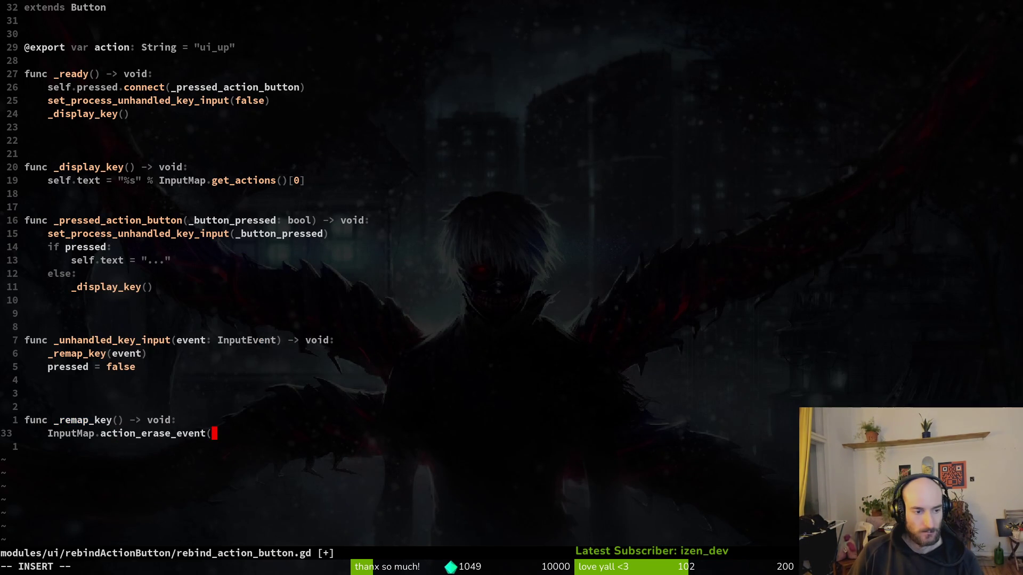
key(Escape)
Step: Give _remap_key an 'action: String' parameter and close the erase call with action)
key(k)
key(b)
key(b)
key(b)
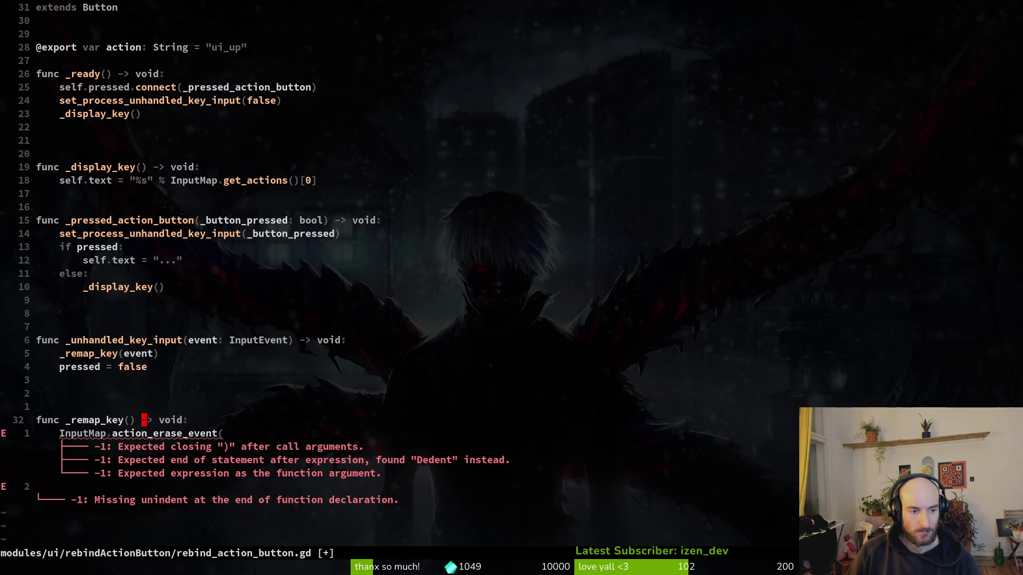
text(ap_key(action)
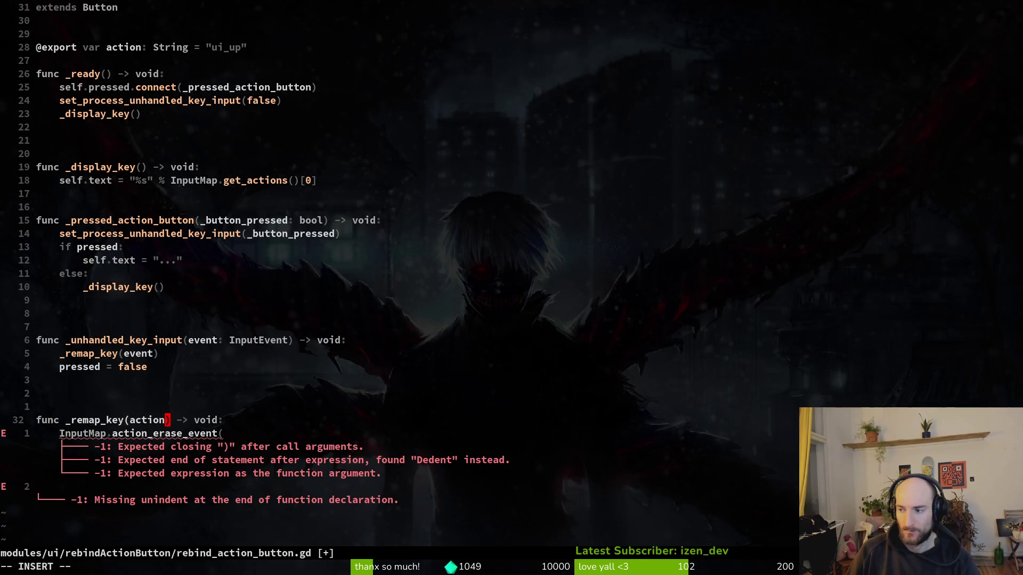
key(Escape)
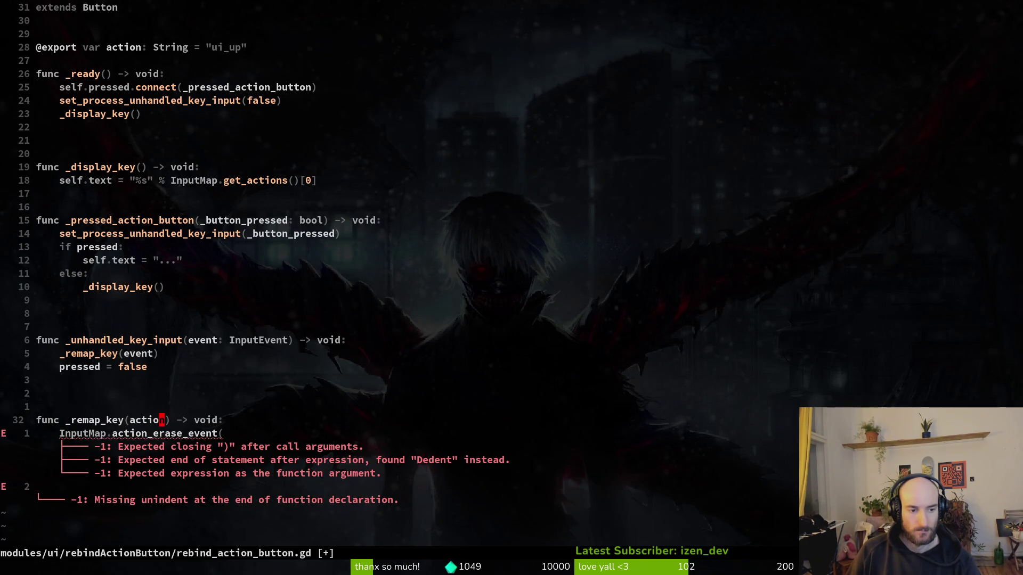
text(action: String)
key(Escape)
text(j)
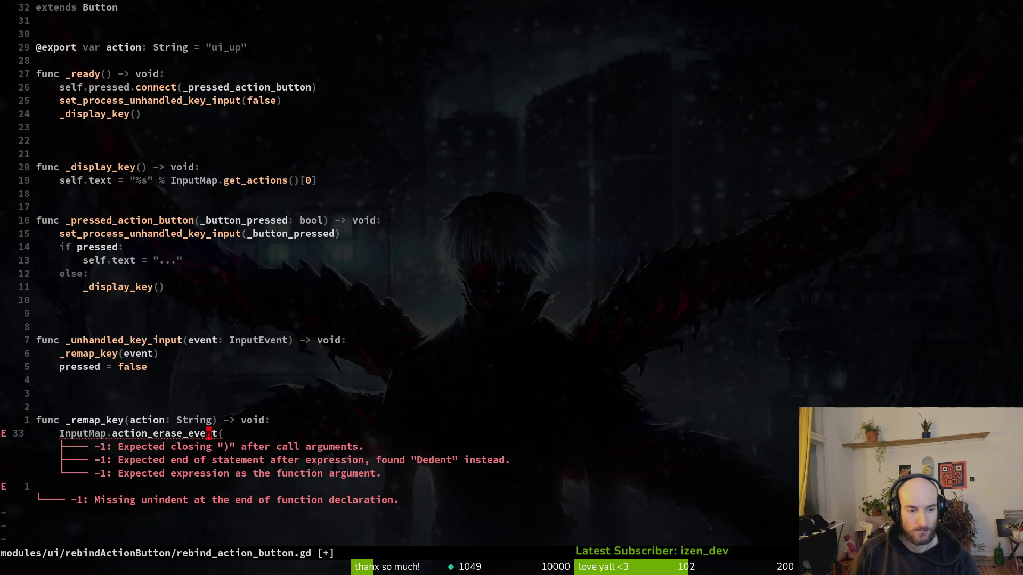
text(Aaction)
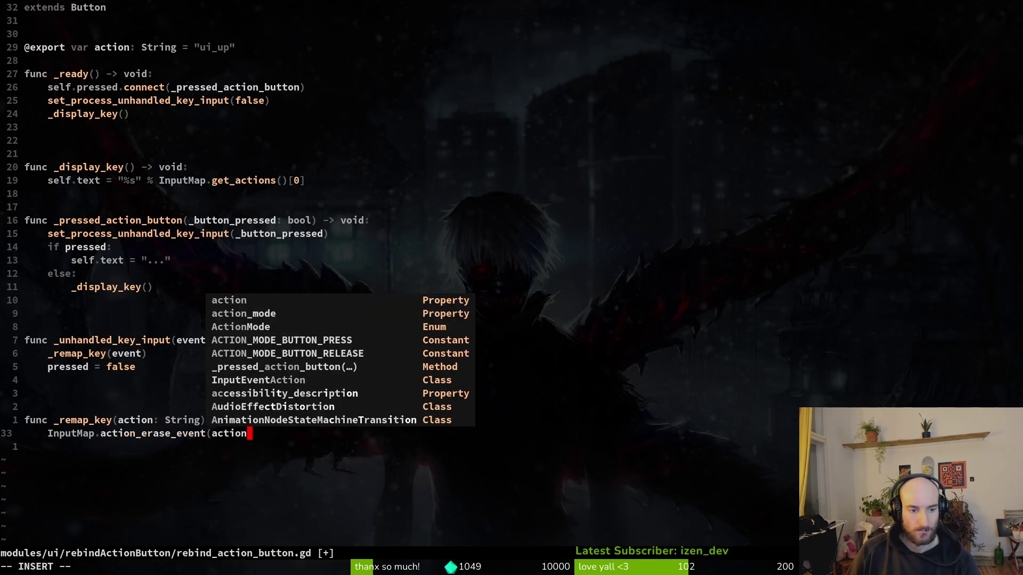
text())
key(Escape)
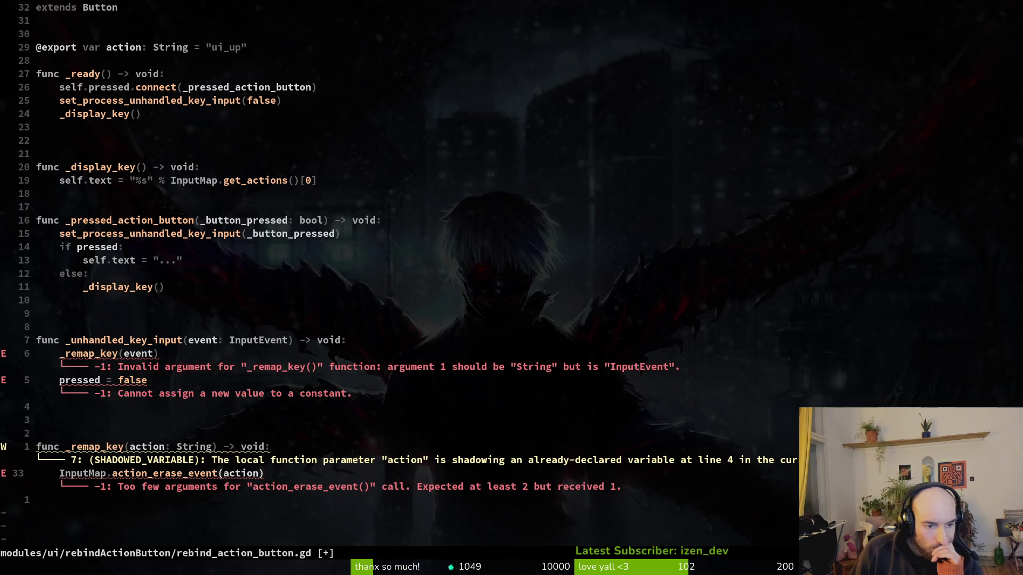
Step: Change the action parameter's type from String to InputEvent via autocomplete
key(k)
key(b)
key(b)
key(b)
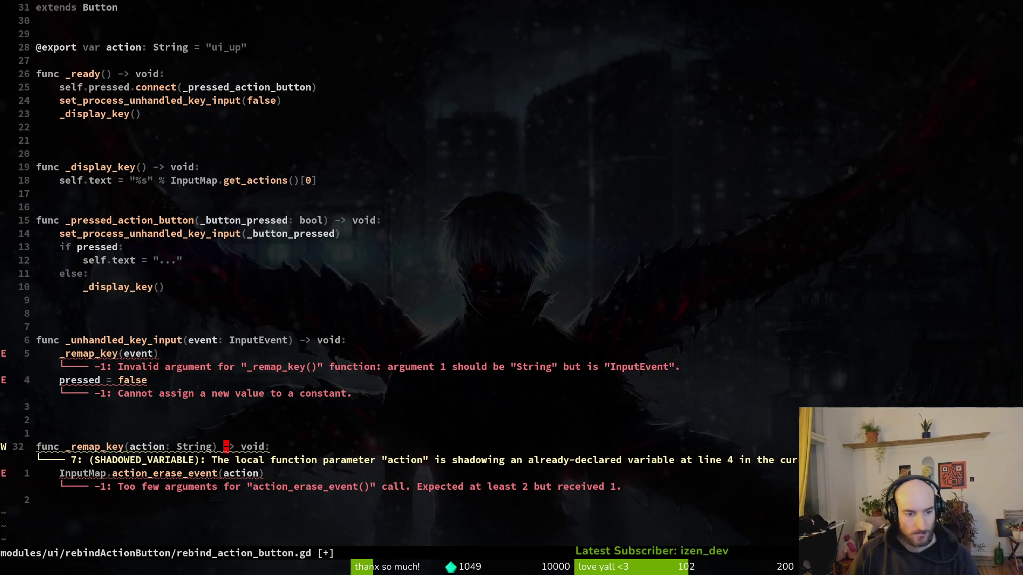
text(cwIn)
key(Tab)
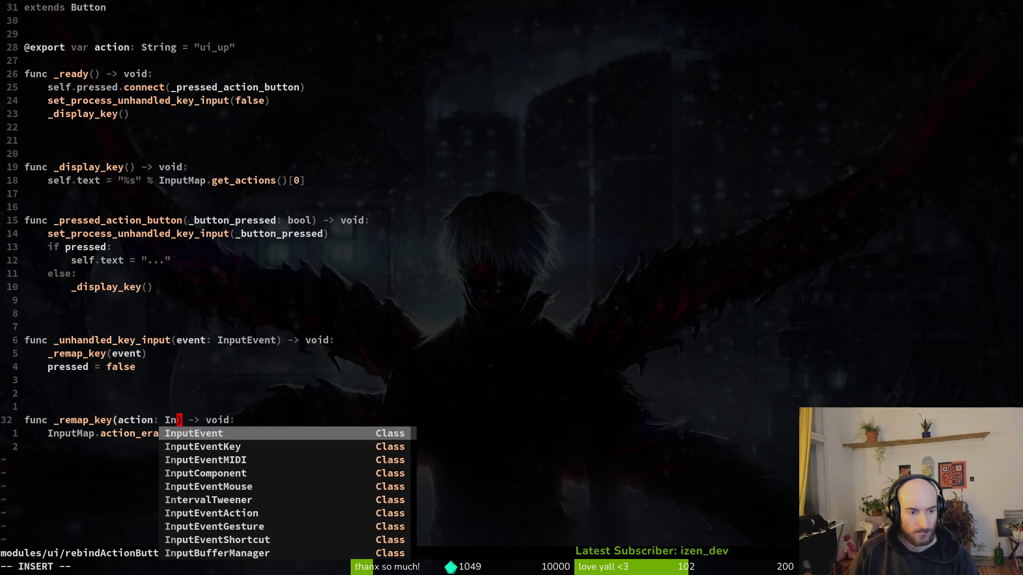
key(Escape)
key(j)
key($)
key(k)
key(k)
key(k)
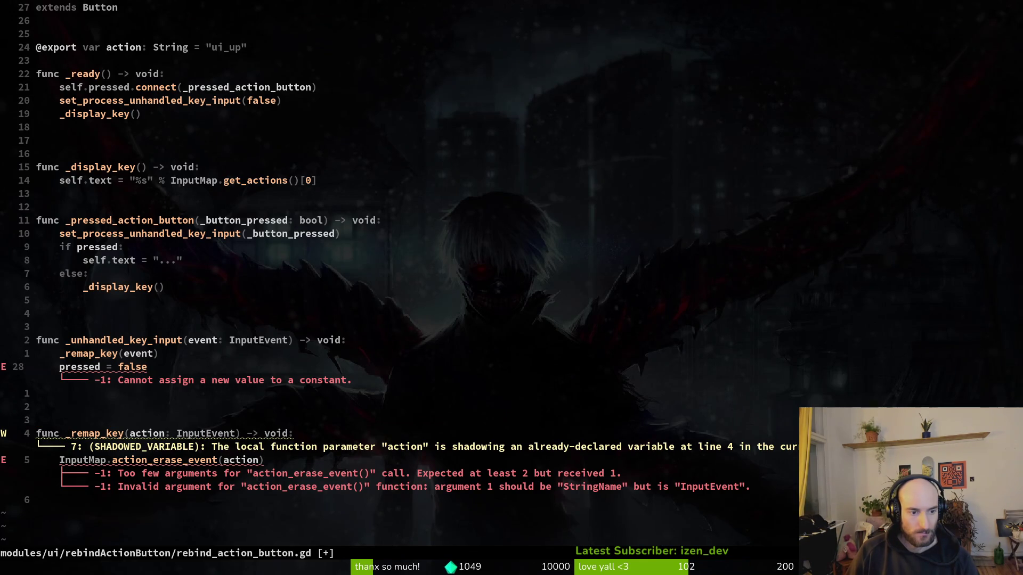
key(b)
key(b)
key(b)
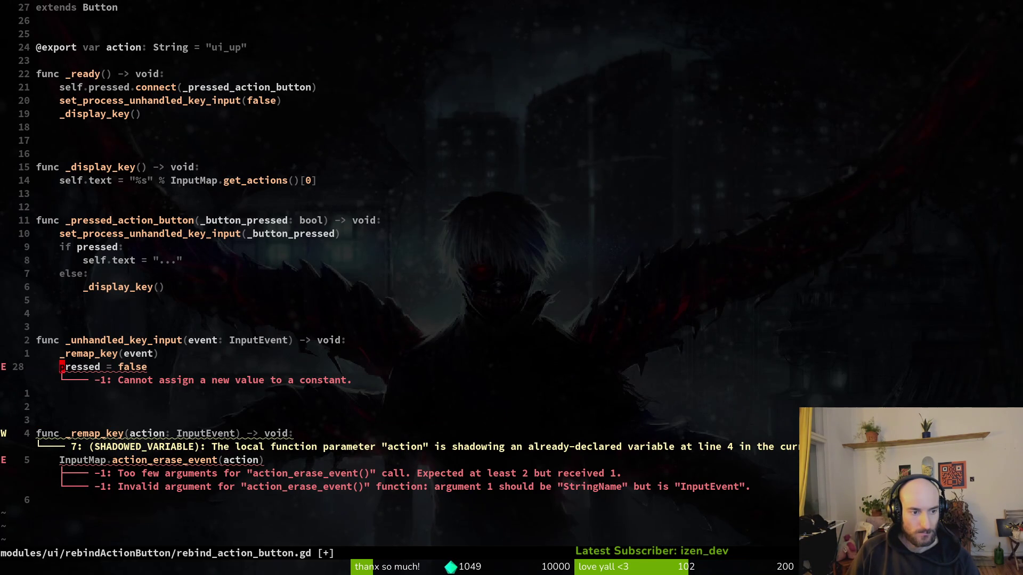
text(iself.)
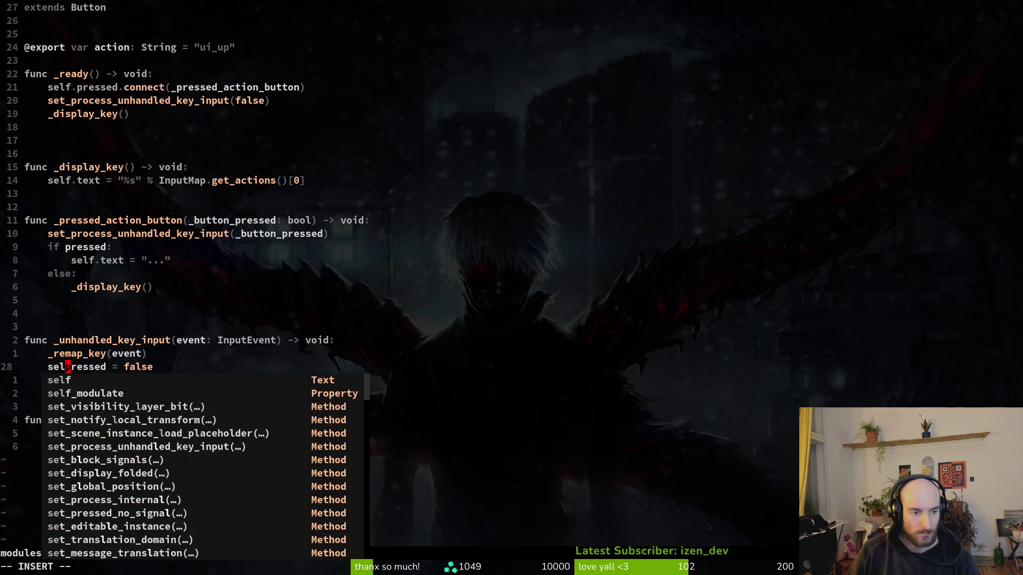
key(Escape)
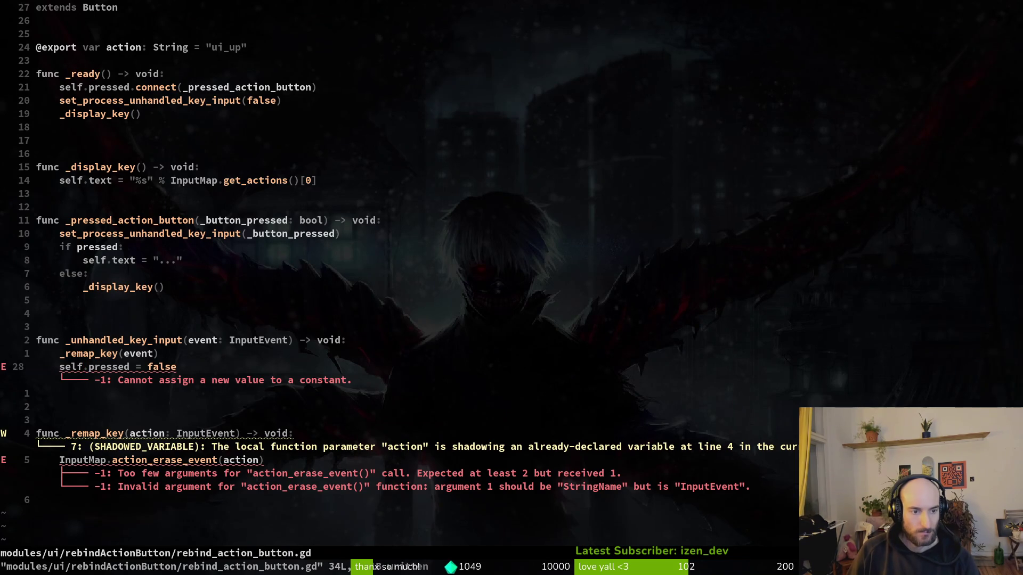
text(Af)
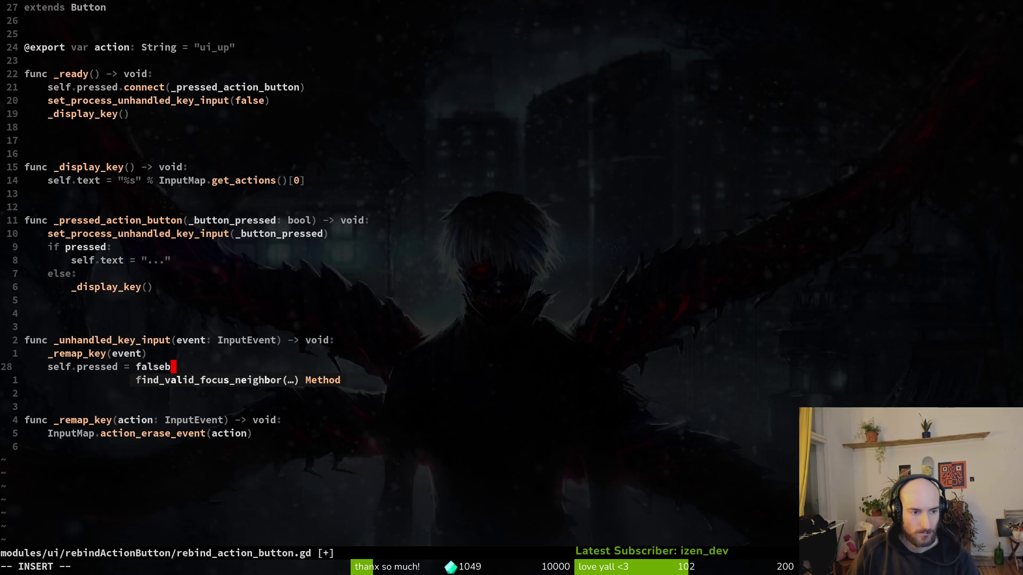
key(BackSpace)
key(Escape)
text(:w)
key(Return)
key(j)
key(j)
key(k)
key(k)
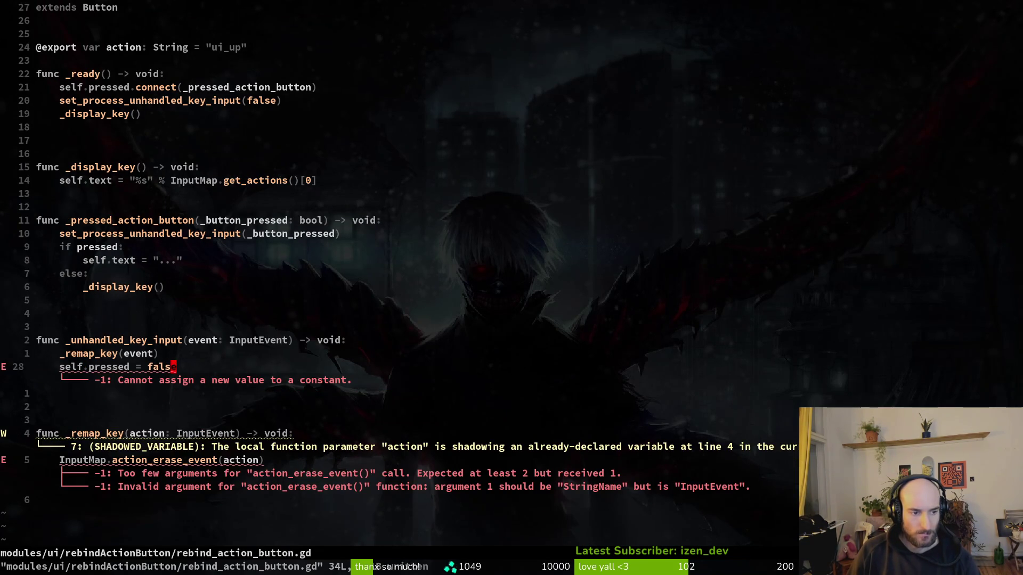
key(k)
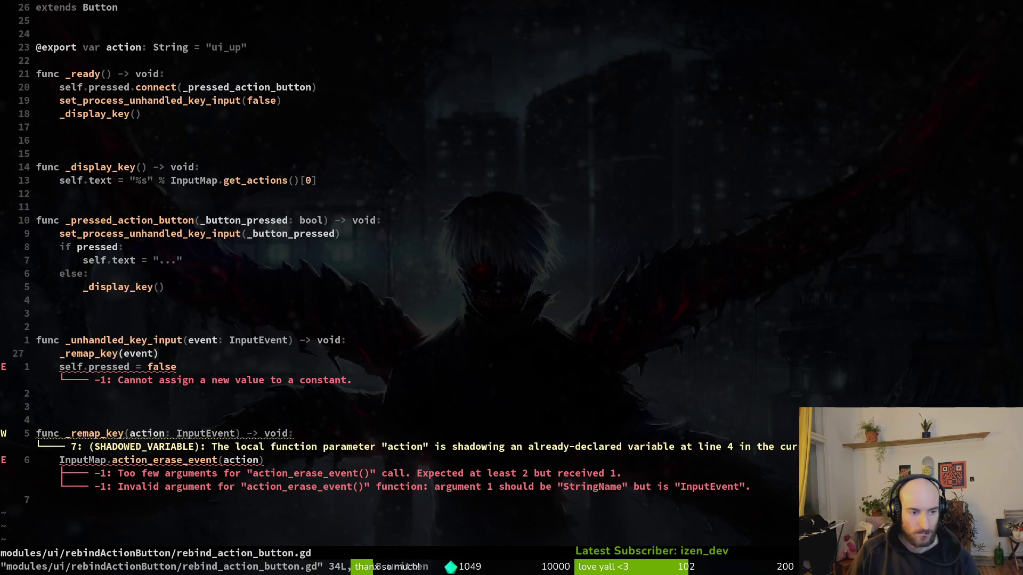
key(j)
key(k)
key(k)
key(k)
key(k)
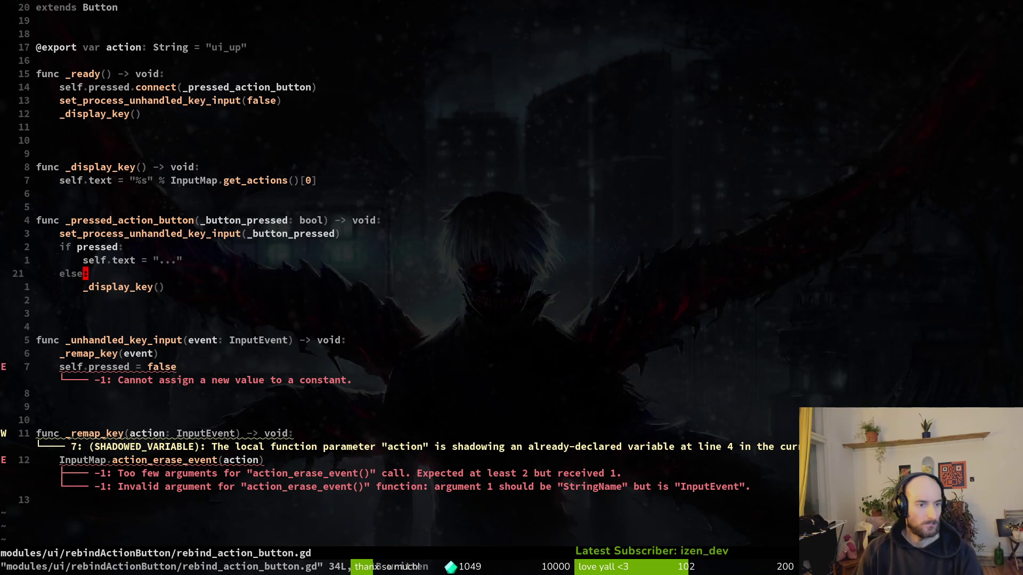
text(biself)
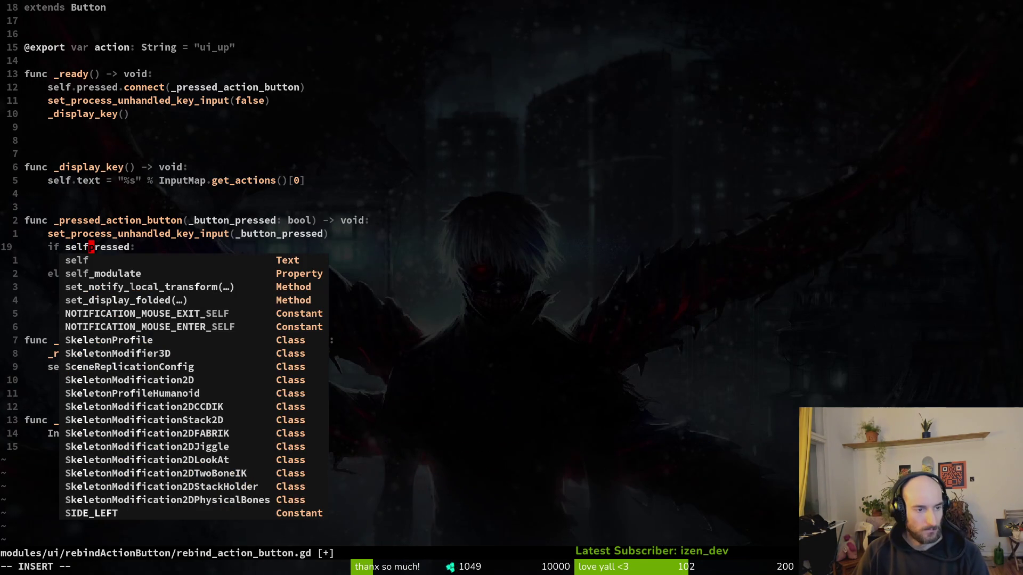
text(.)
key(Escape)
text(:write)
key(Return)
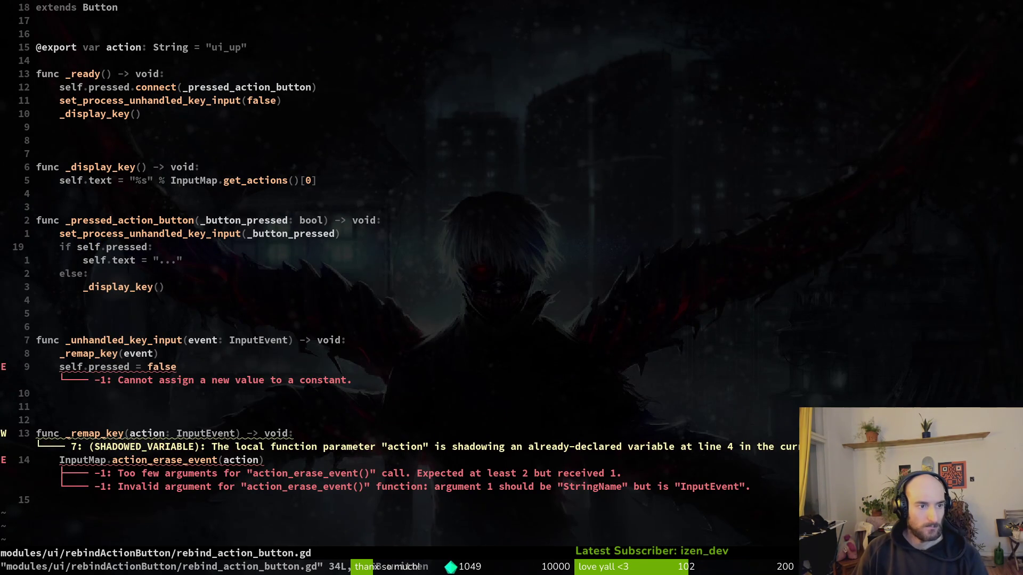
key(j)
key(j)
key(j)
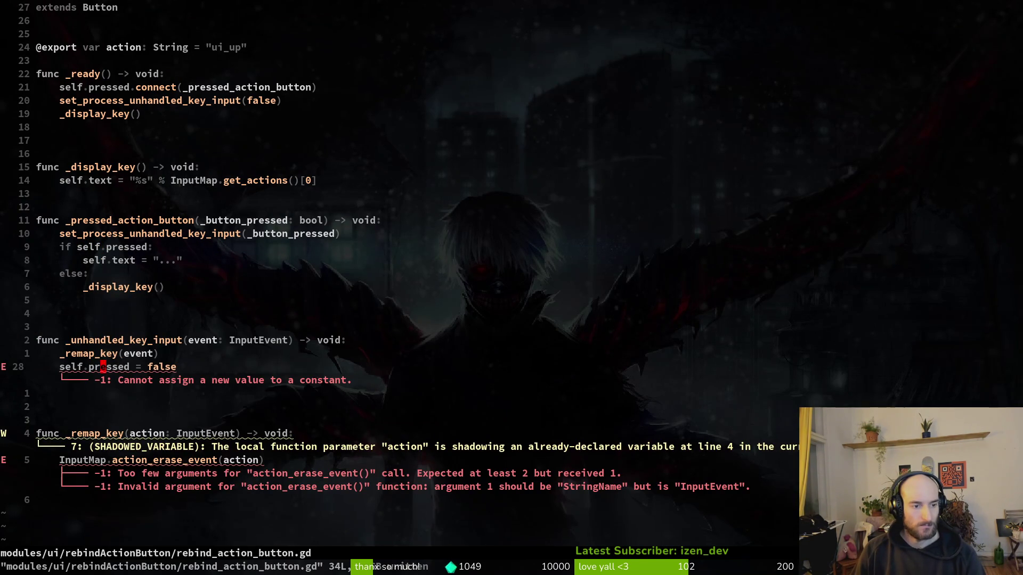
key(w)
key(w)
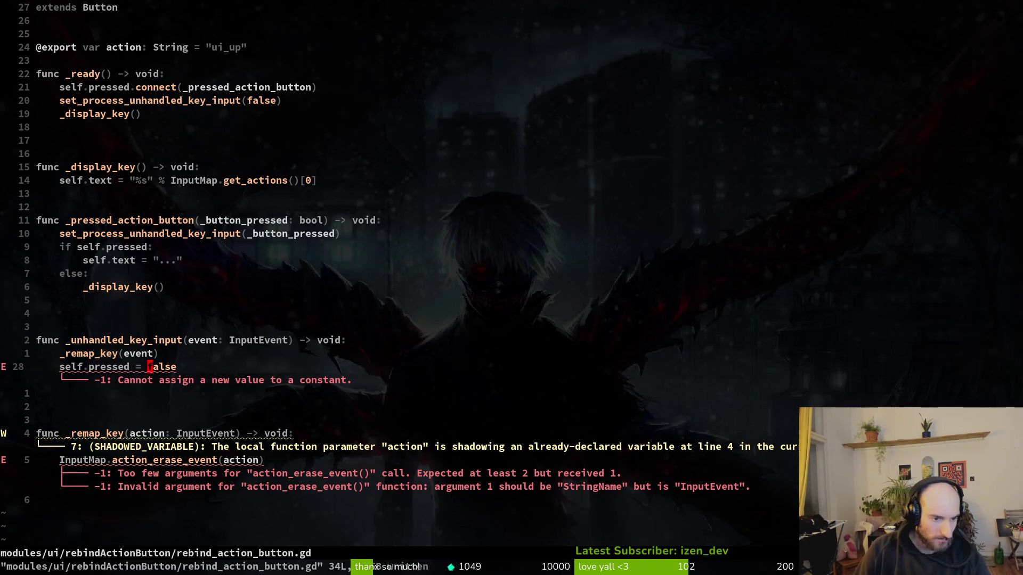
key(d)
key(d)
key(u)
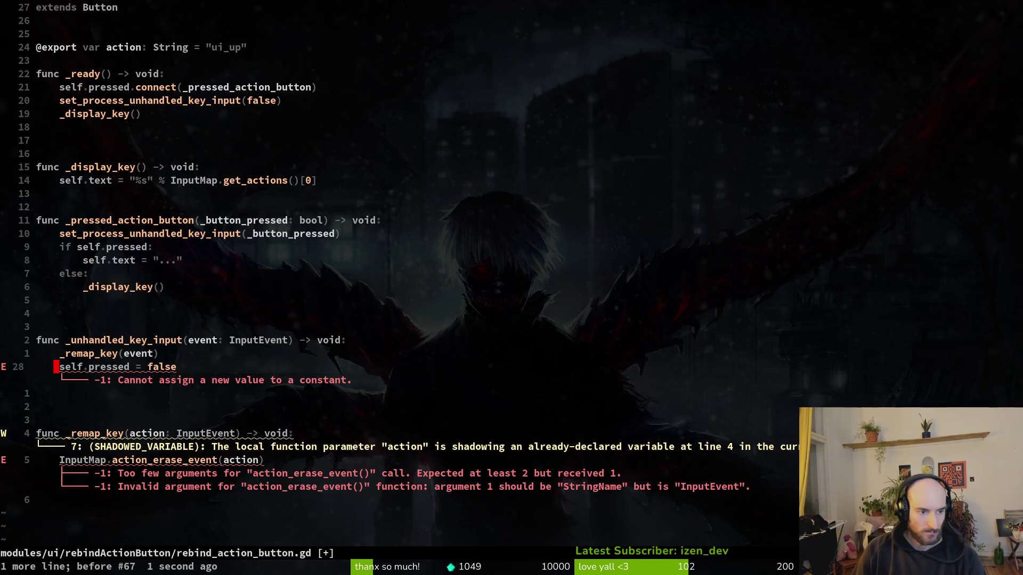
key(w)
key(w)
key(w)
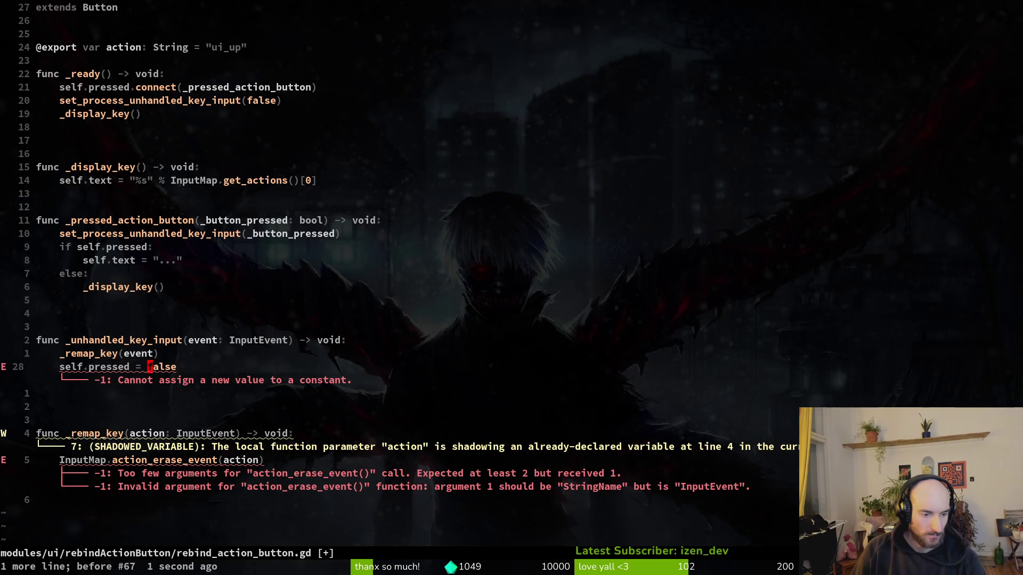
key(G)
key(ctrl+o)
key(ctrl+o)
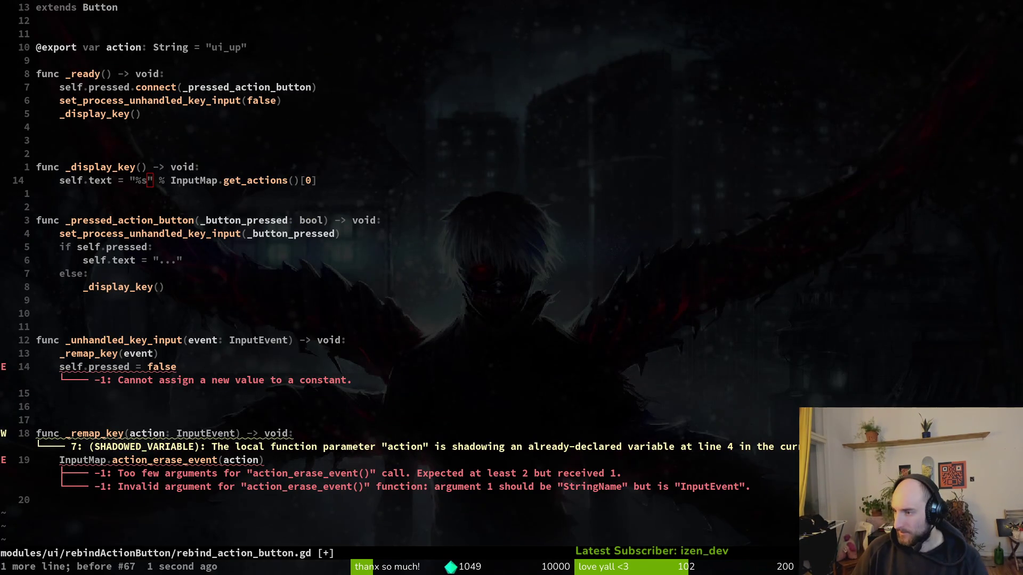
key(alt+Tab)
Step: Select the rebindActionButton node, save the scene, and switch back to Neovim
click(59, 91)
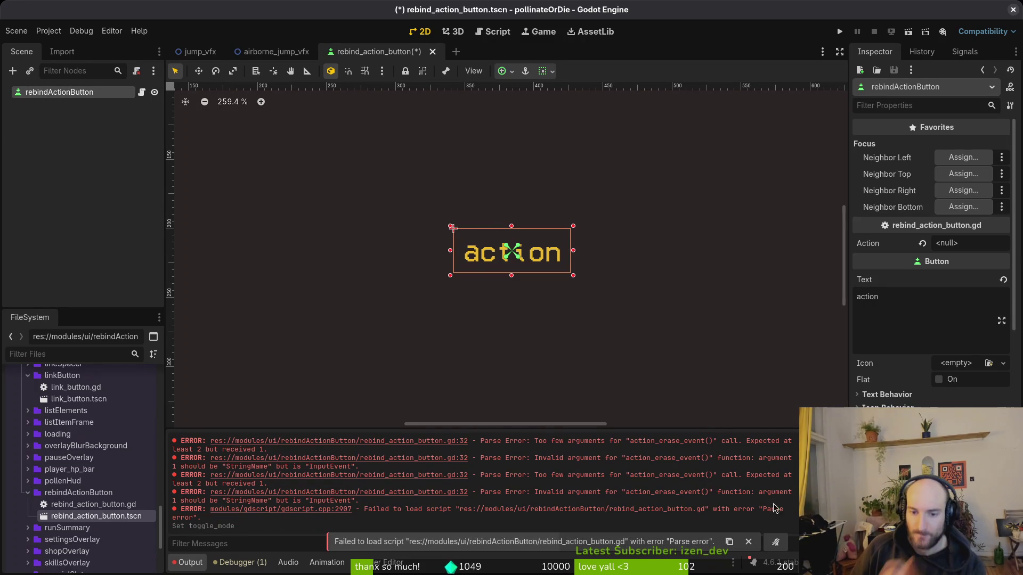
key(ctrl+s)
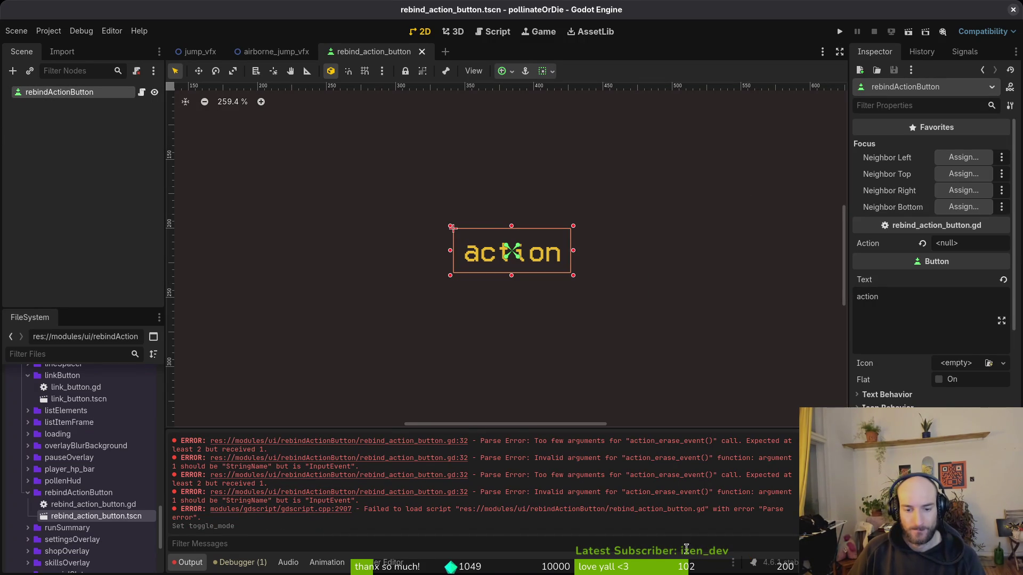
key(alt+Tab)
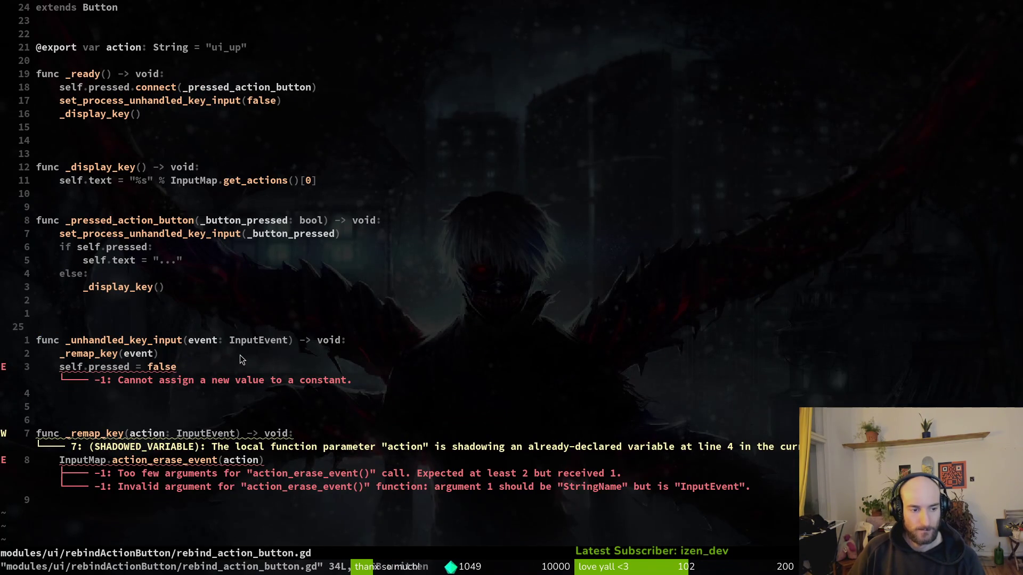
key(j)
key(j)
key(j)
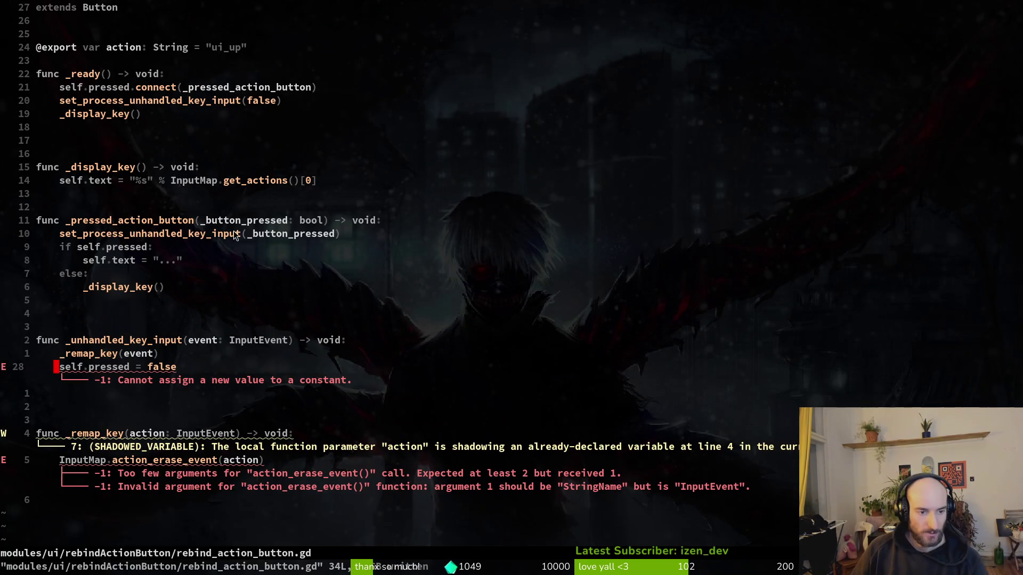
click(96, 368)
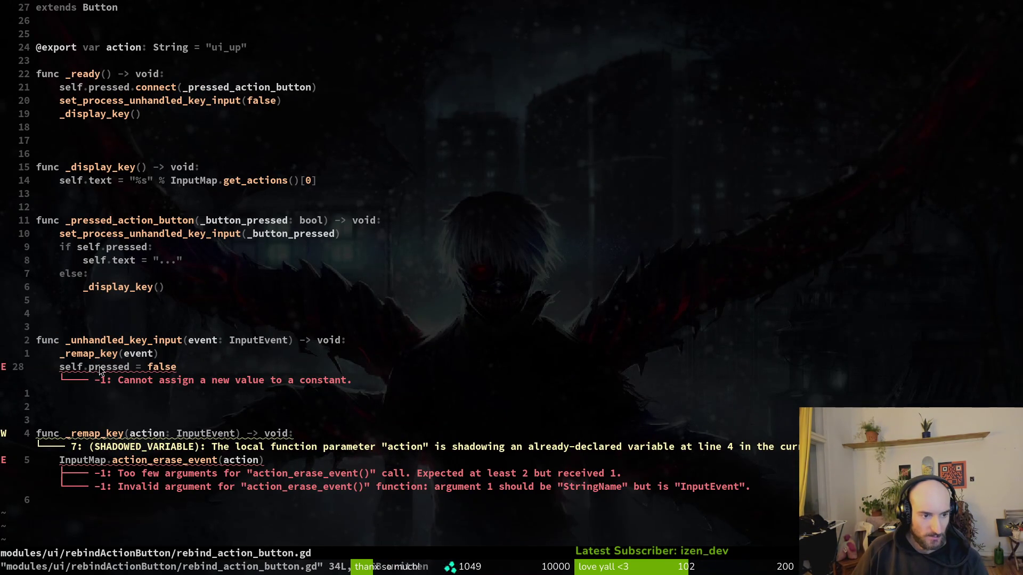
key(alt+Tab)
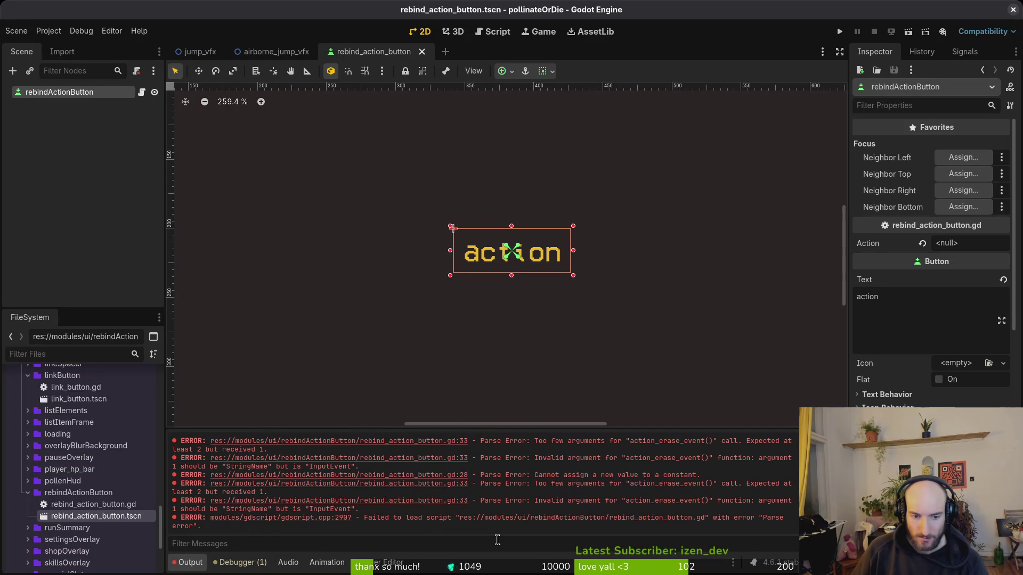
key(alt+Tab)
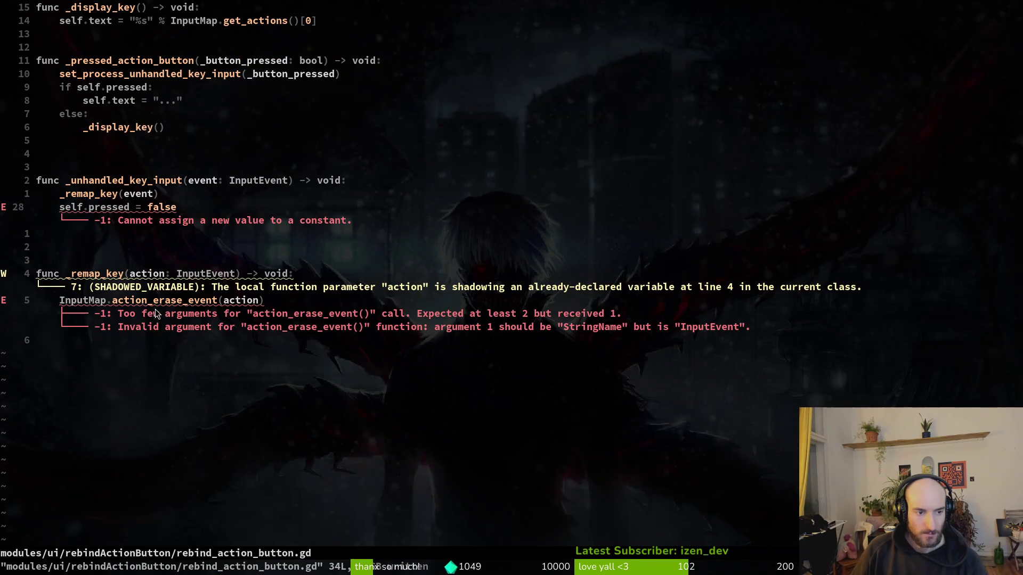
key(5)
key(j)
click(264, 301)
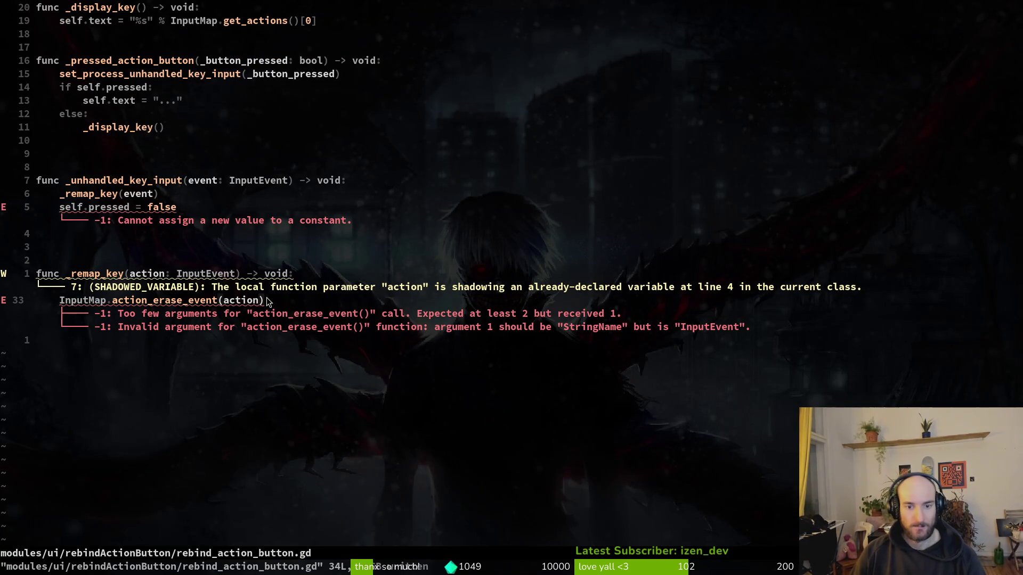
Step: Make the erase call action_erase_event(str(action), action) and save the script
key(b)
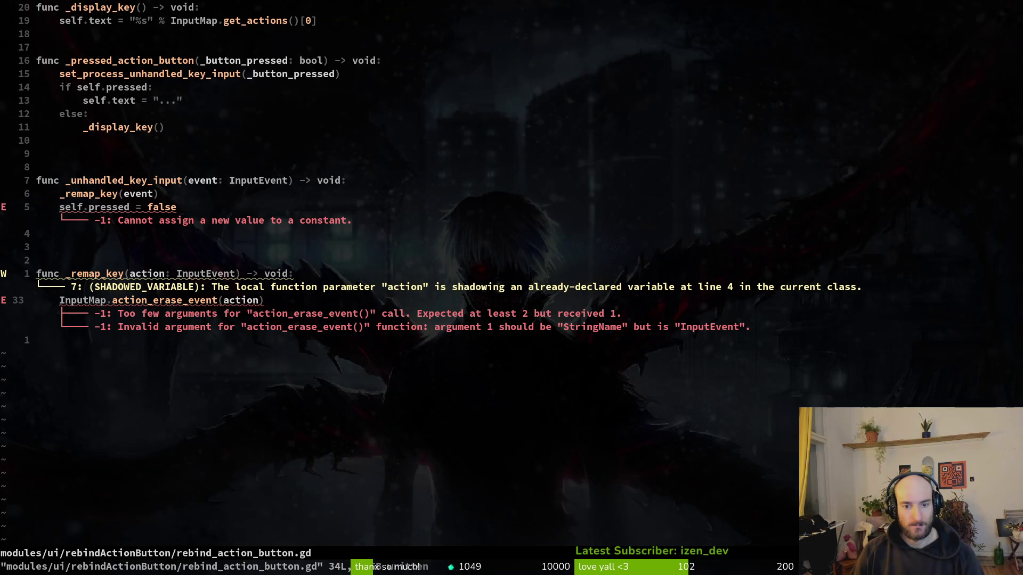
text(iaction.action)
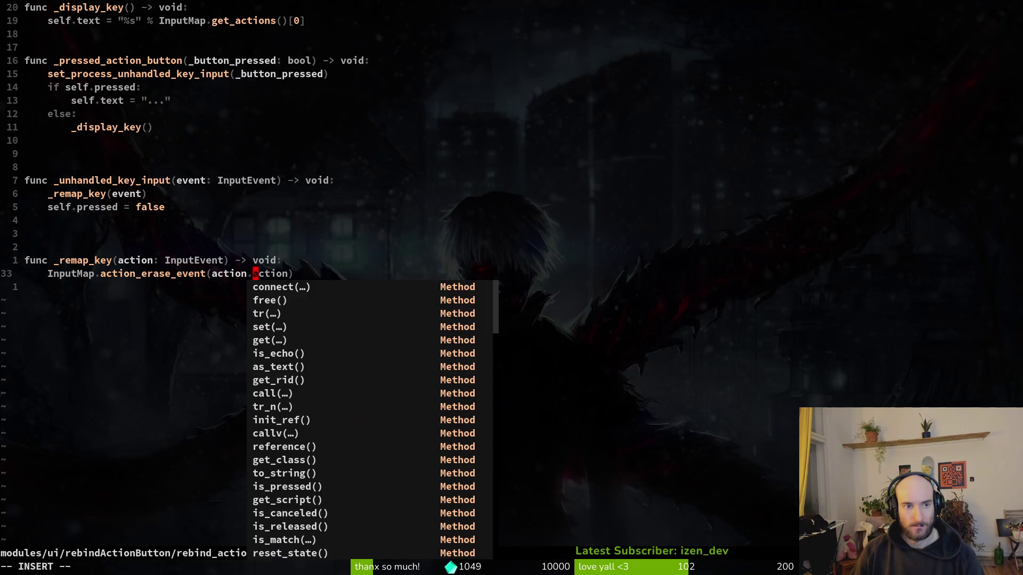
key(BackSpace)
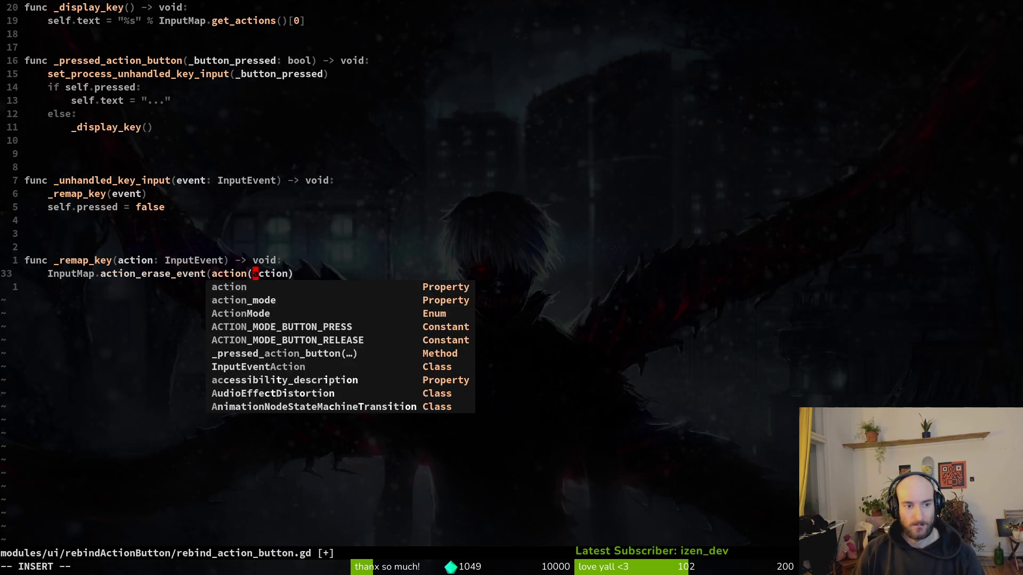
text(.)
key(BackSpace)
key(Escape)
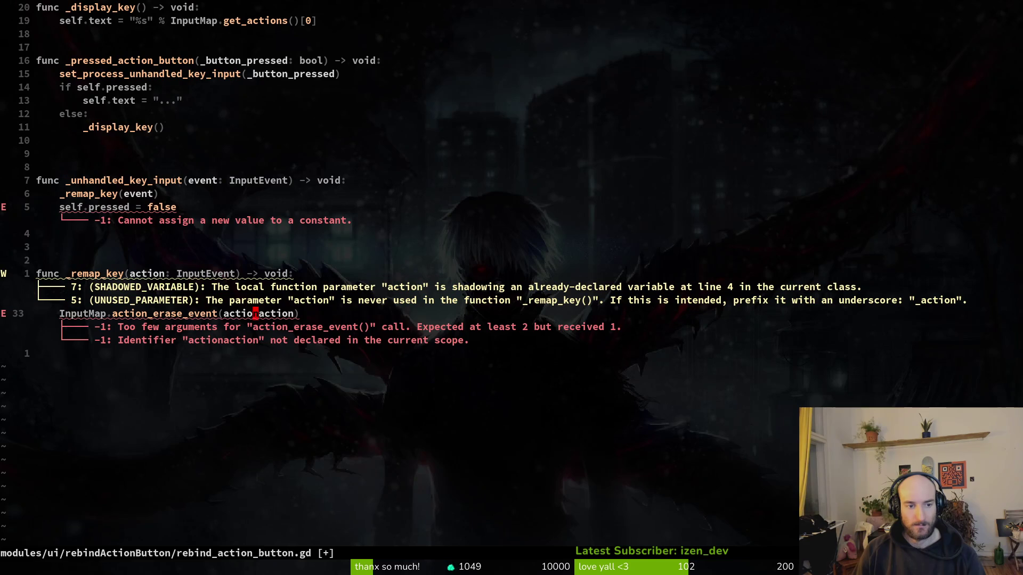
text(bistr()
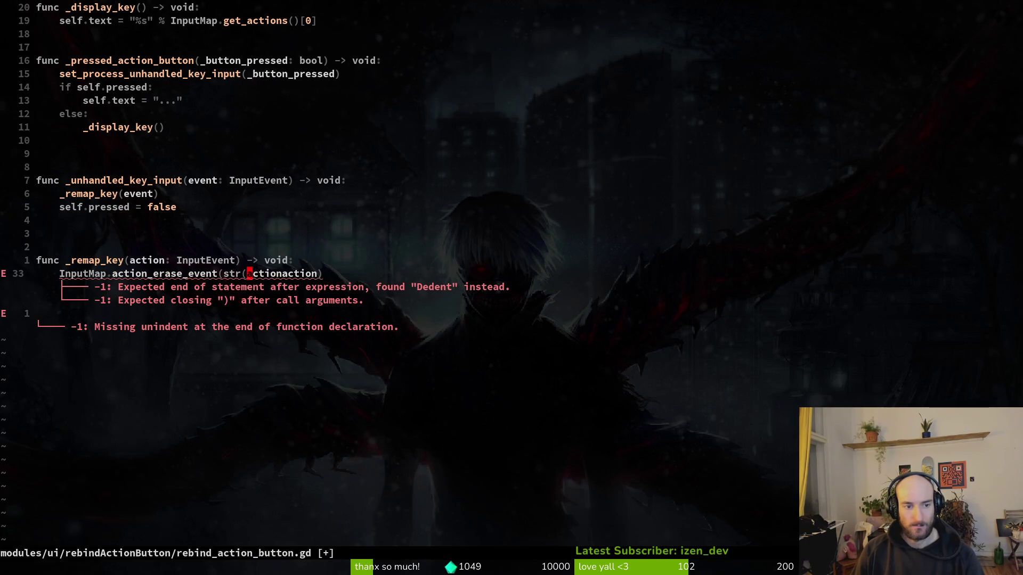
key(Right)
key(Right)
key(Right)
text(),)
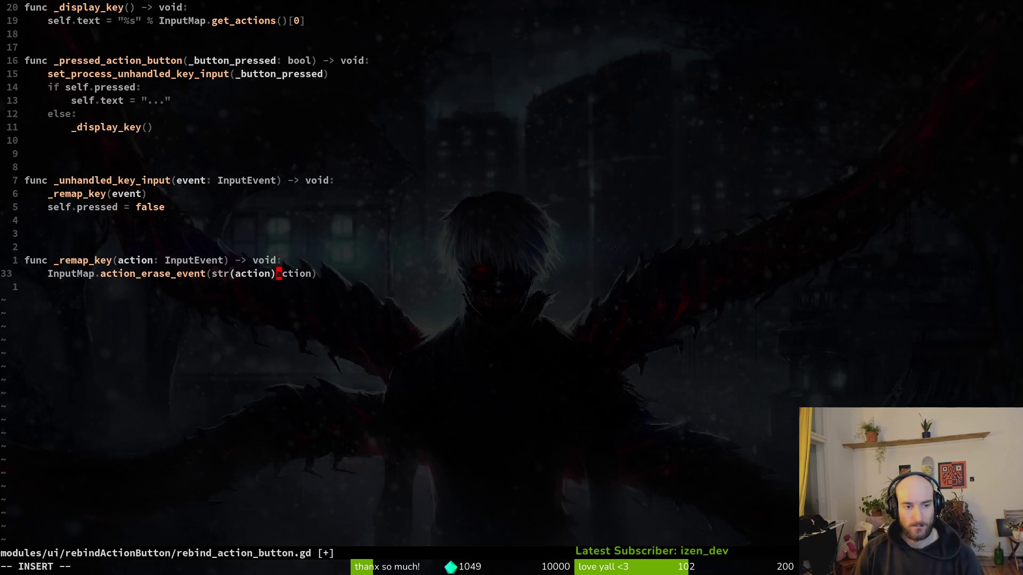
key(Escape)
text(:w)
key(Return)
Step: Delete the self.pressed = false line and save again
key(k)
key(k)
key(k)
key(k)
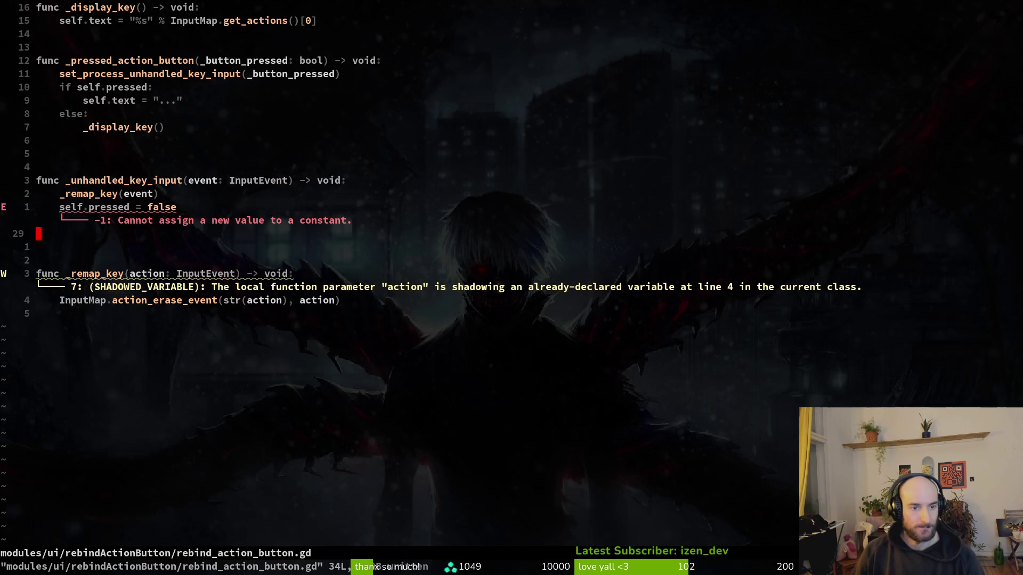
text(dd:w)
key(Return)
Step: Add an InputMap.action_add_event(action, event) line below the erase call
key(j)
key(j)
key(j)
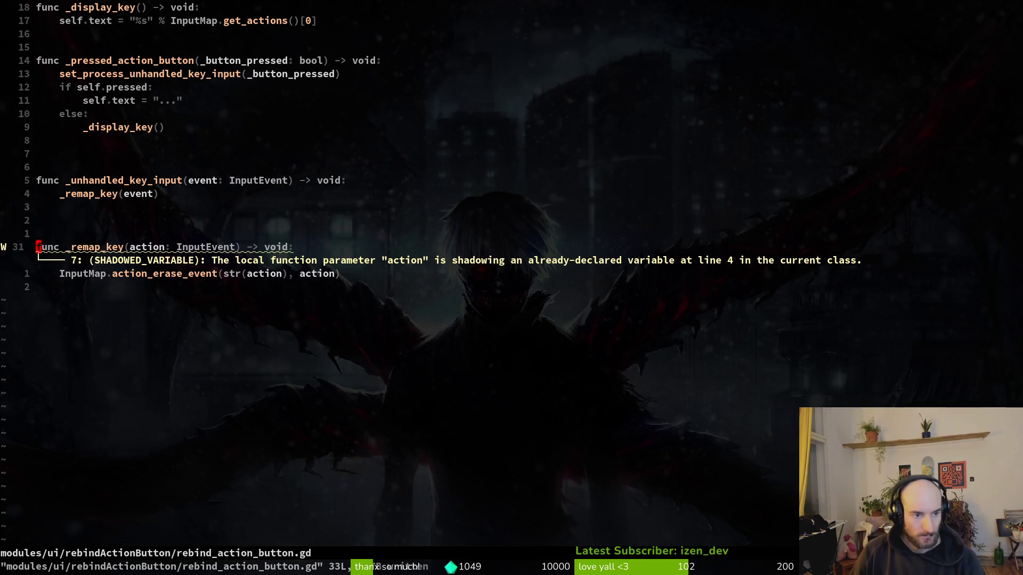
key(j)
key(j)
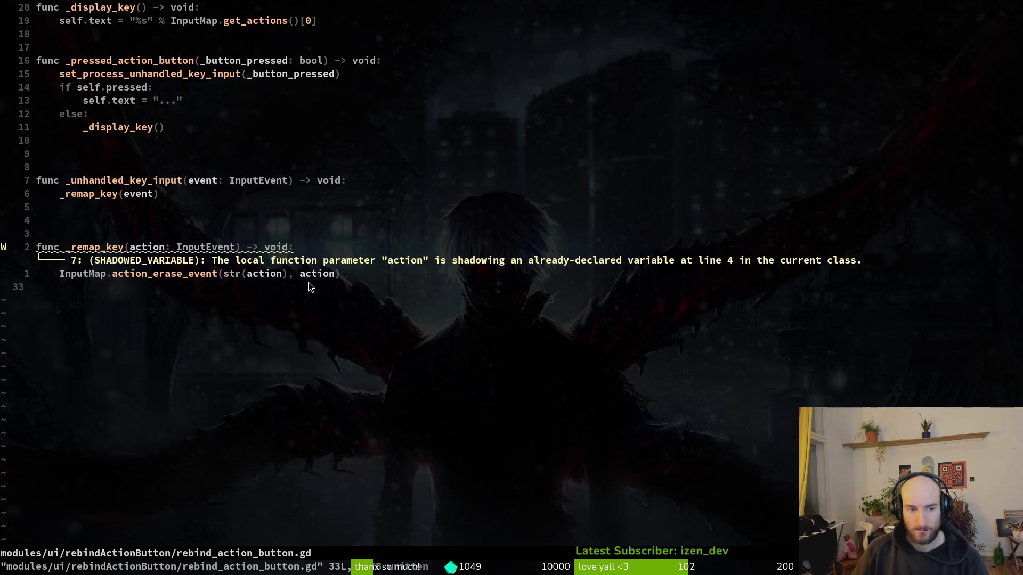
key(k)
text(kjo)
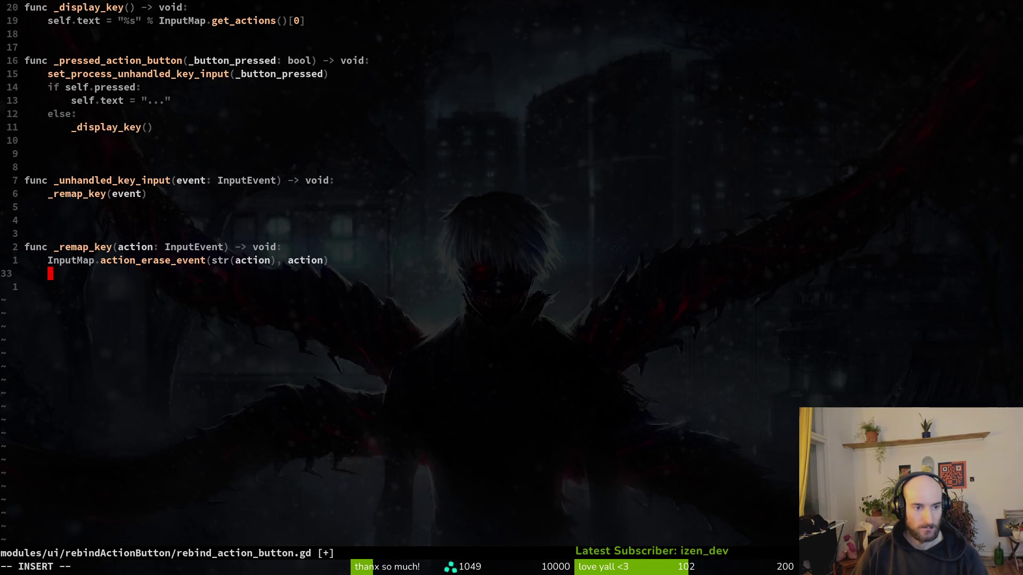
text(inp)
key(Tab)
key(Tab)
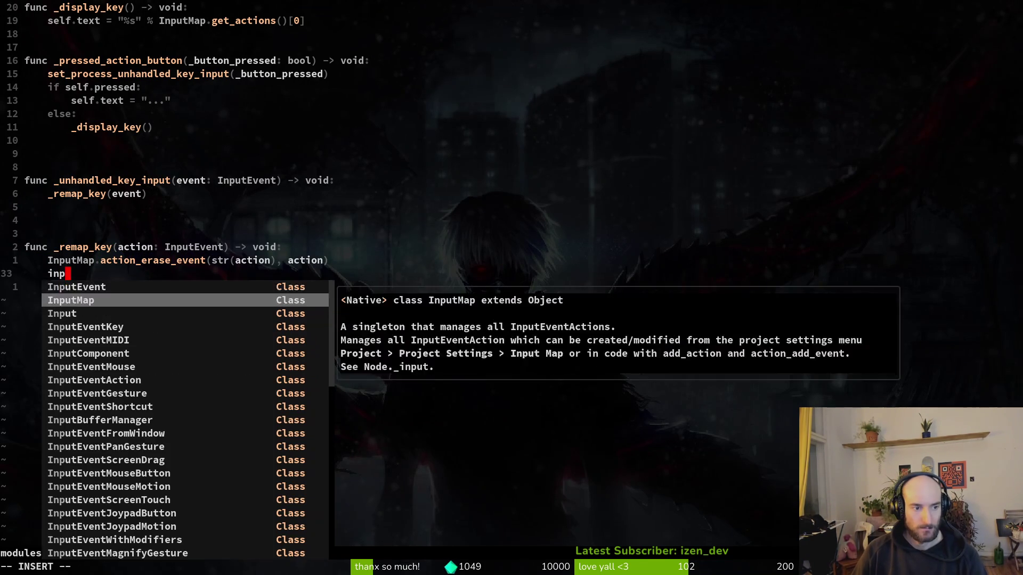
text(.aceve)
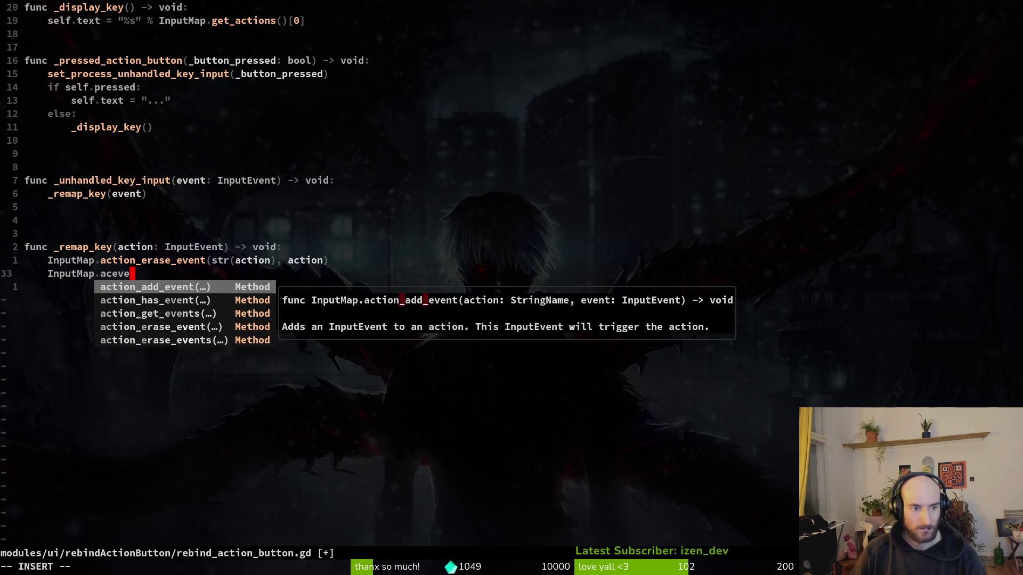
key(Return)
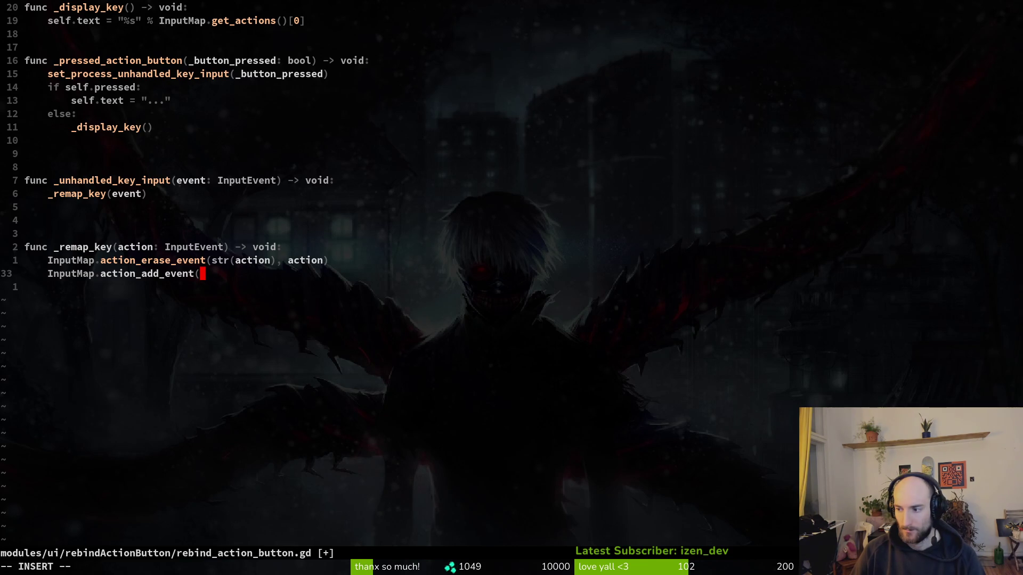
text(action, e)
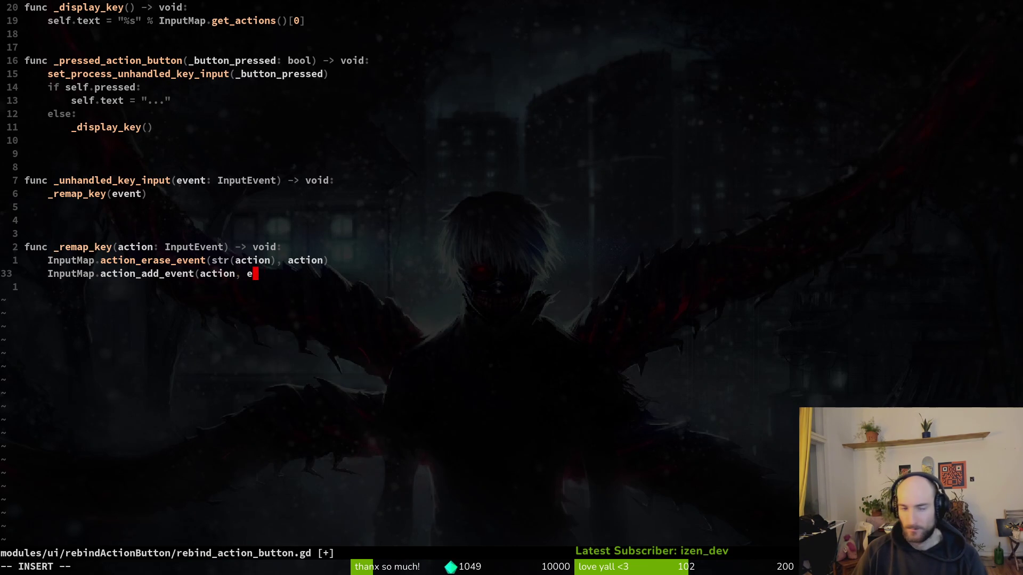
text(vent))
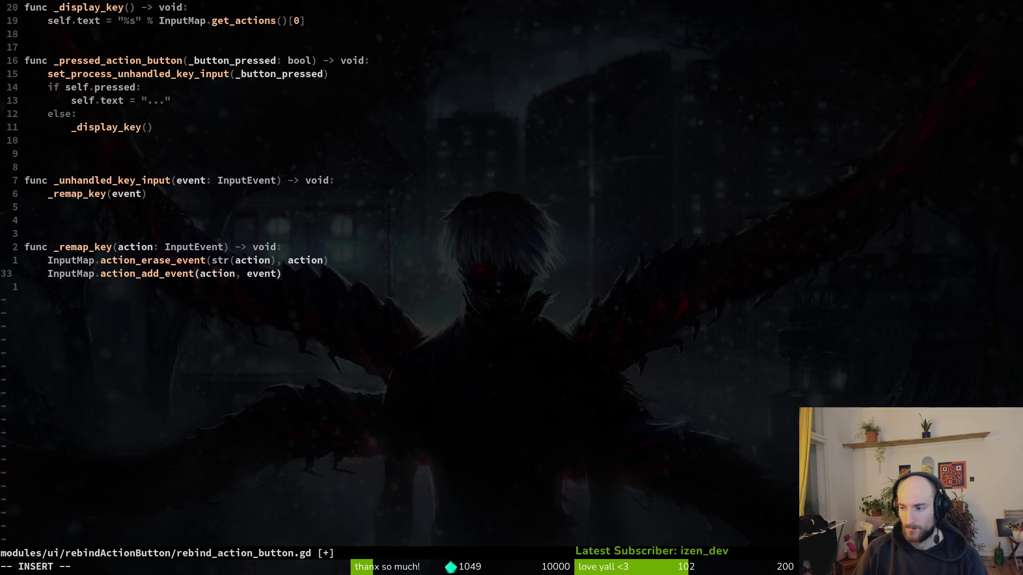
Step: Add a new line setting self.text = "%s" % event, fixing the 'test' typo
key(Return)
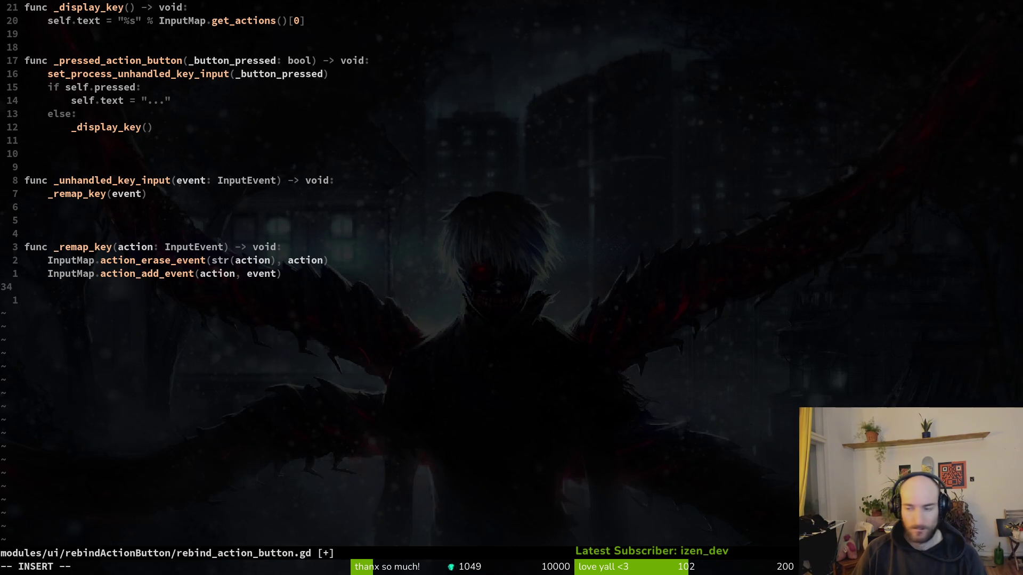
text(self.test)
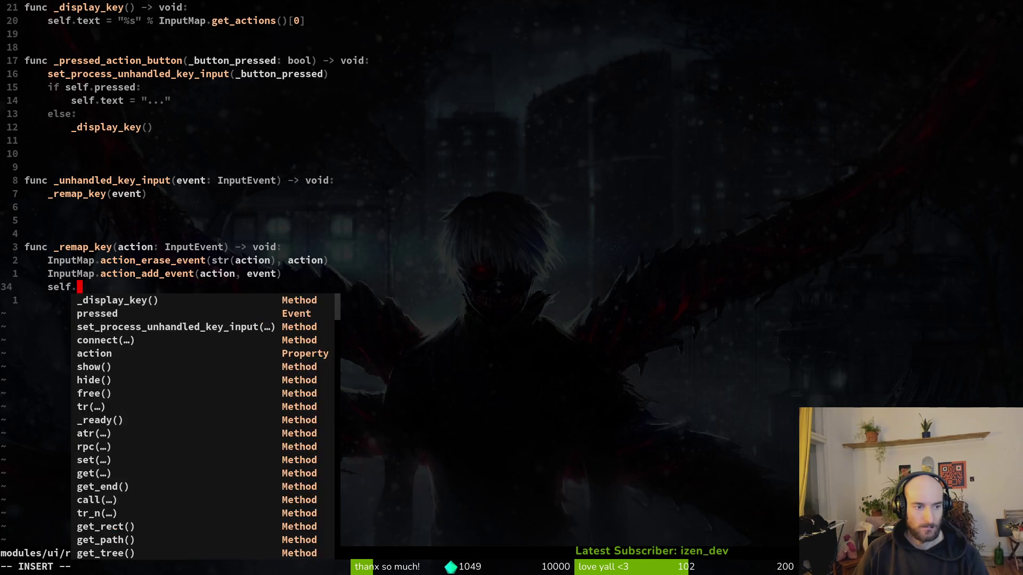
key(BackSpace)
key(BackSpace)
key(BackSpace)
text(xt )
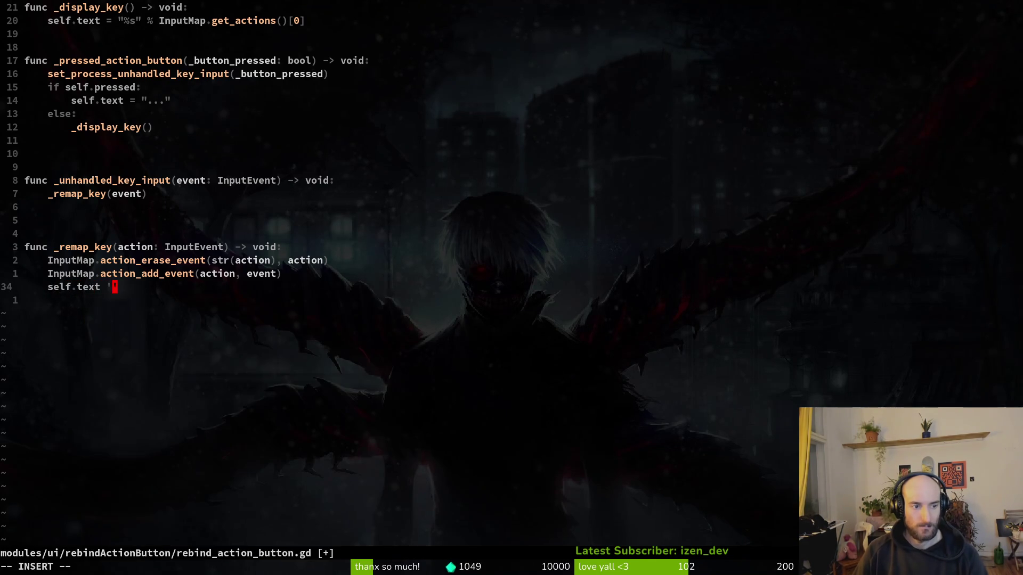
text(=)
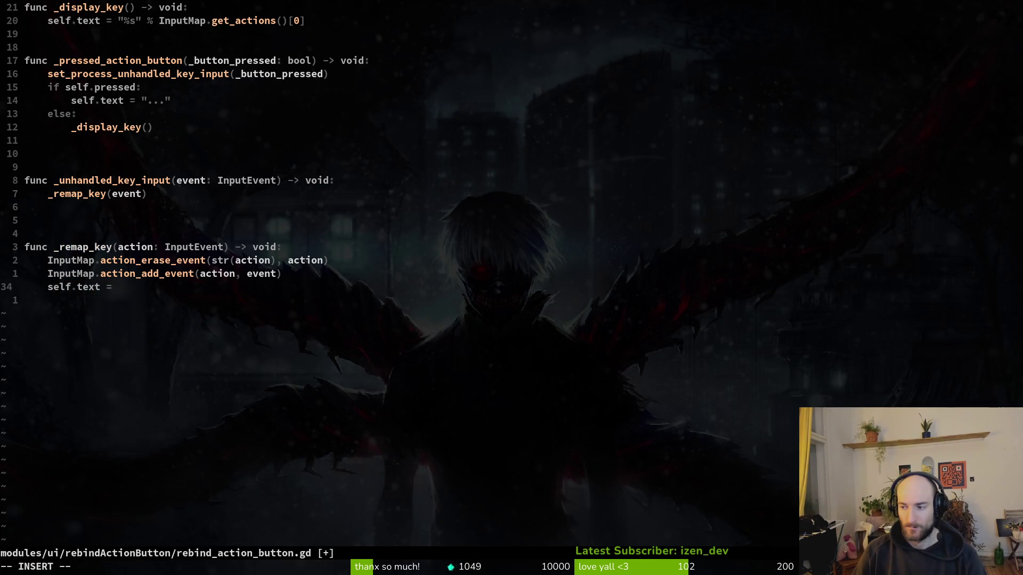
text( "%s" )
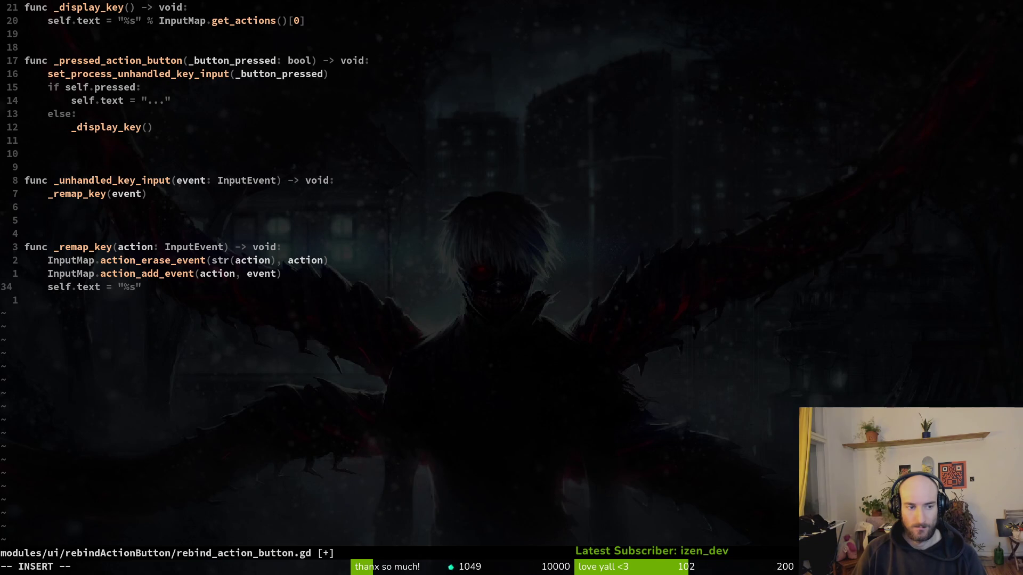
text(% eve)
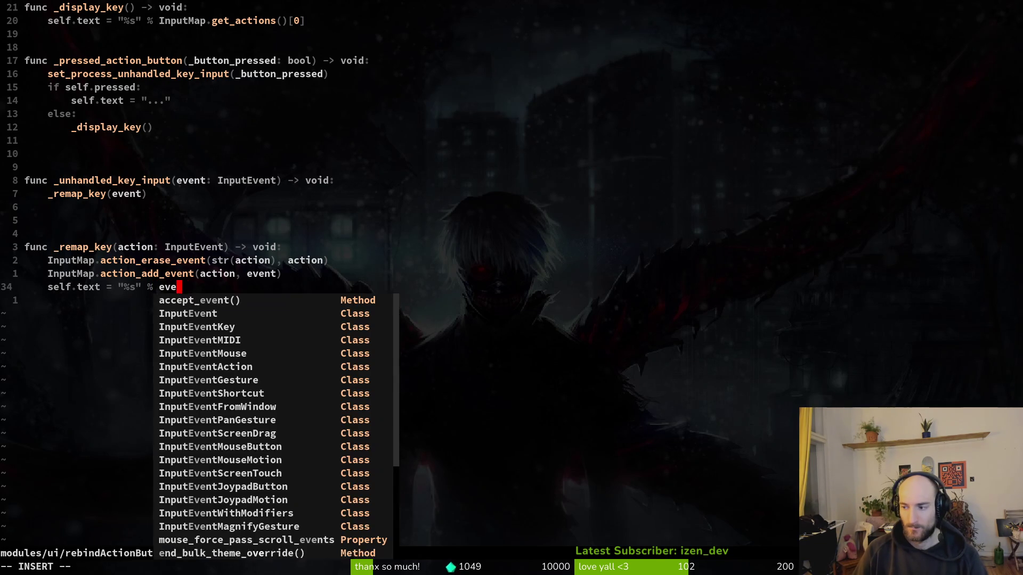
text(nt.ast)
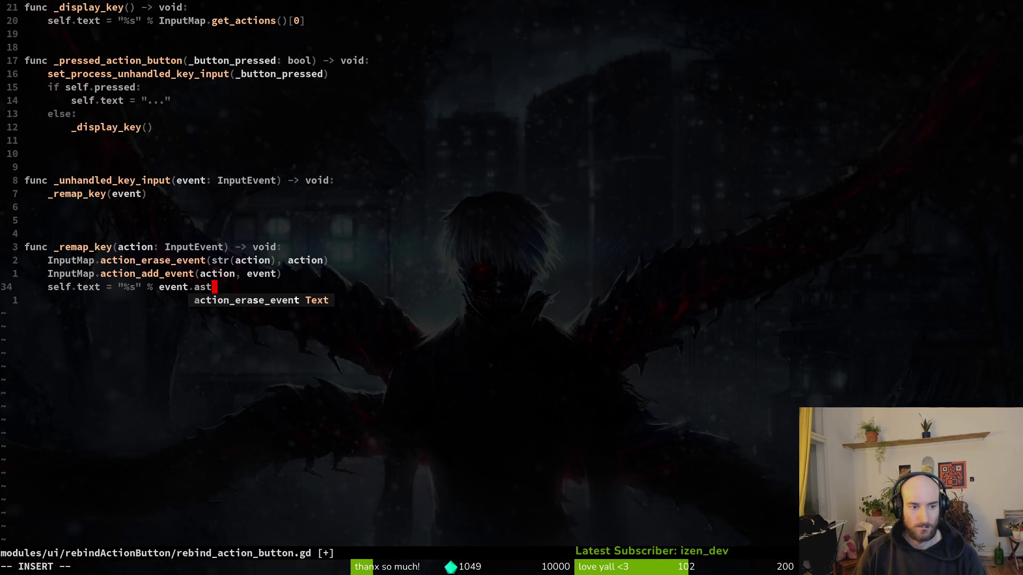
key(BackSpace)
key(BackSpace)
key(BackSpace)
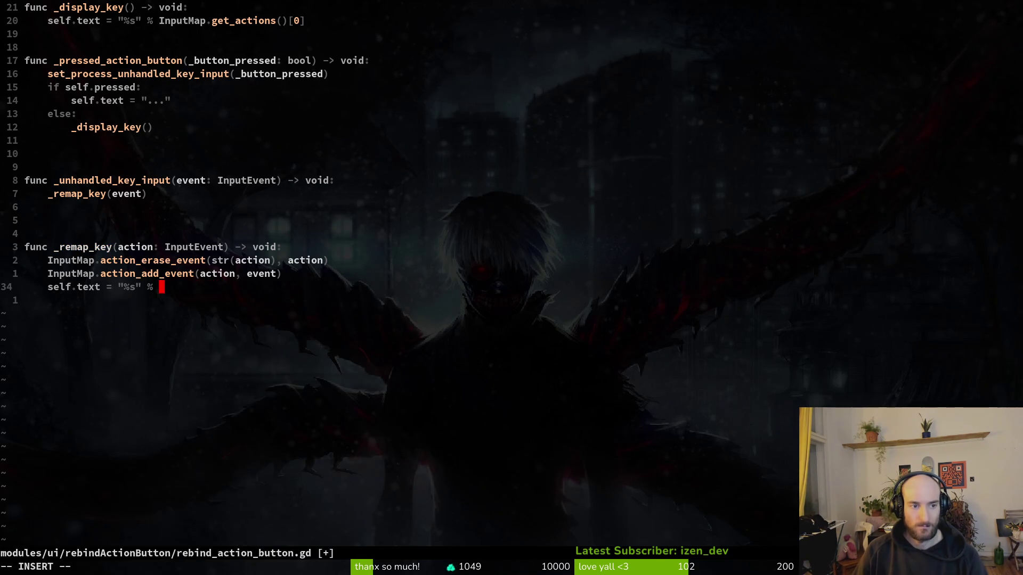
text(event)
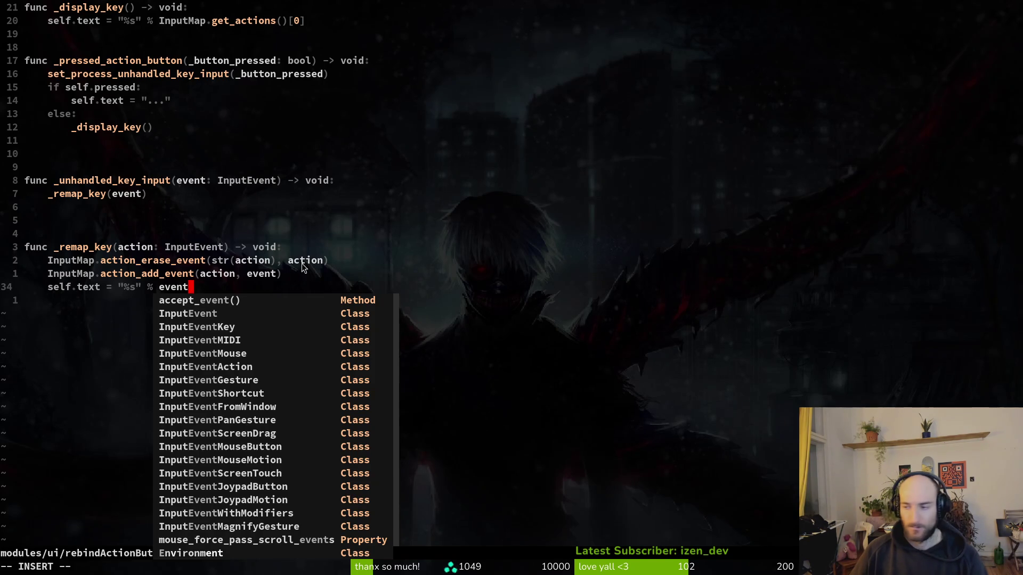
Step: Review the _remap_key lines, undo the last edit and retype the action argument
key(Escape)
click(292, 248)
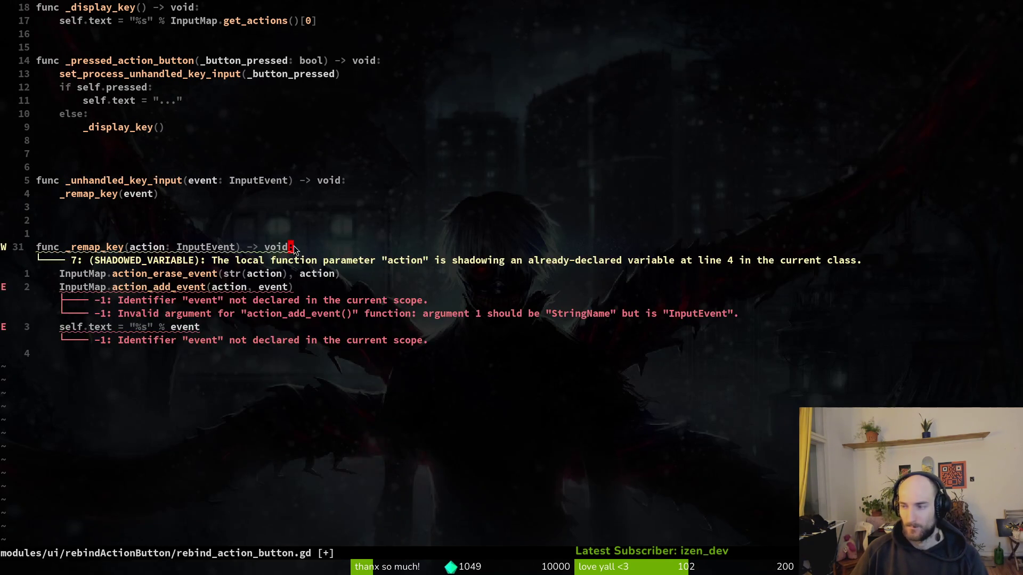
scroll(205, 200, up, 2)
click(272, 371)
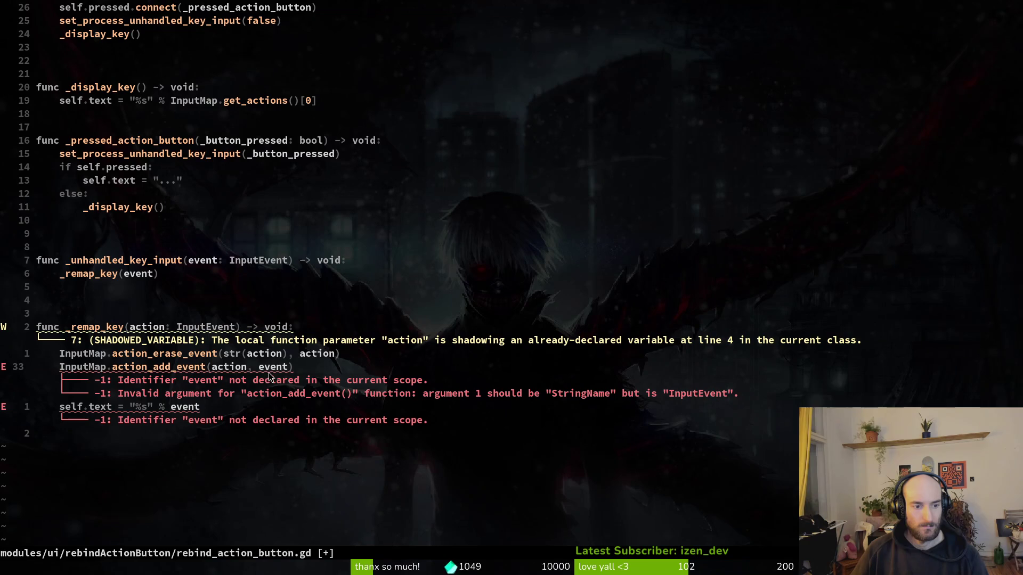
click(216, 411)
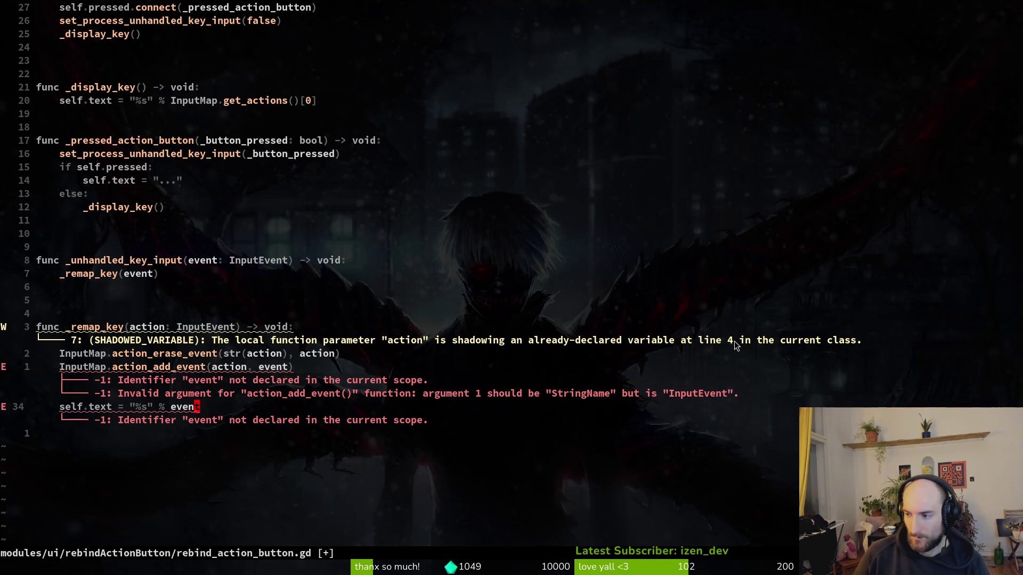
key(k)
key(k)
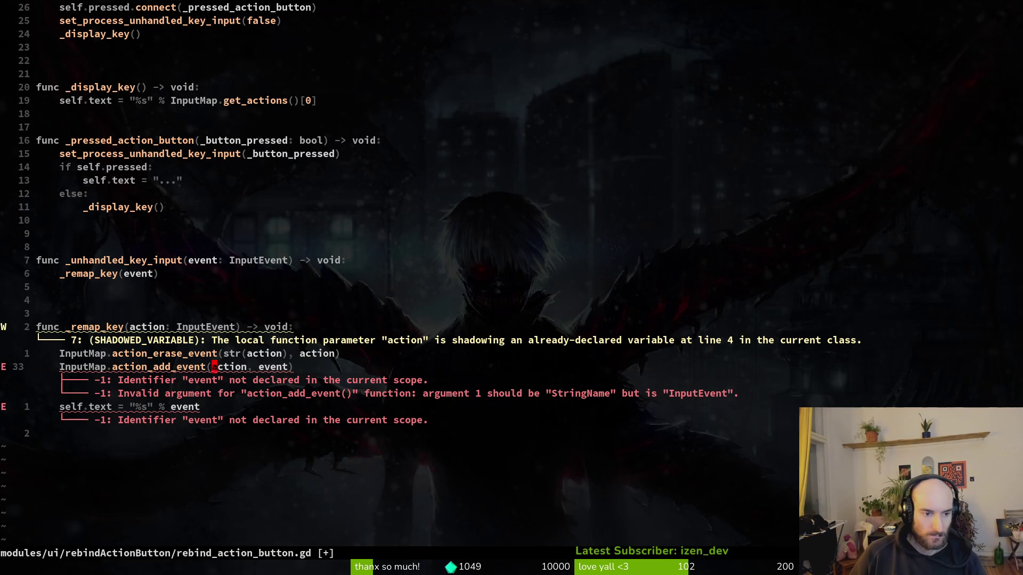
key(j)
key(e)
key(h)
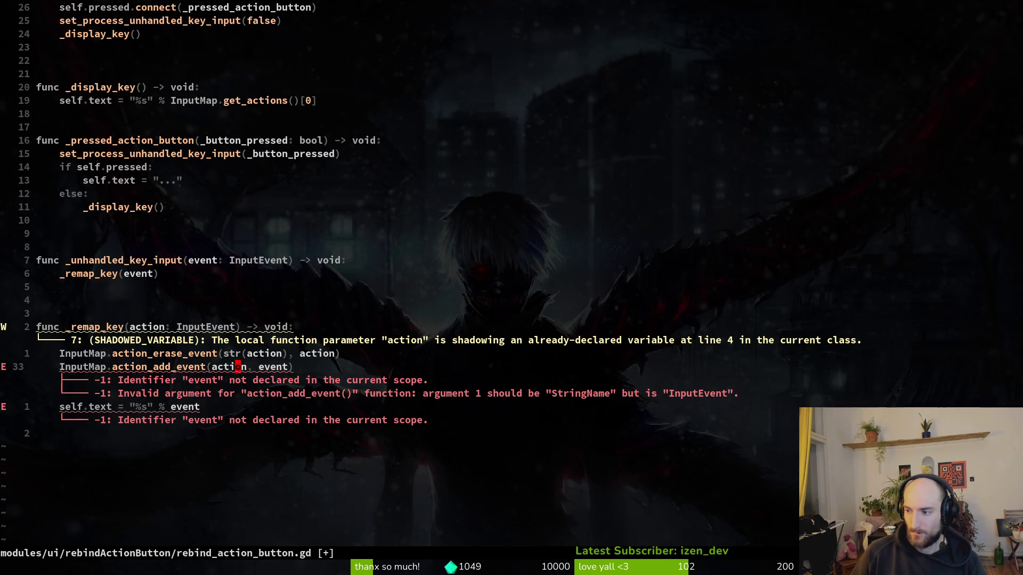
key(c)
key(e)
key(Escape)
text(uciwac)
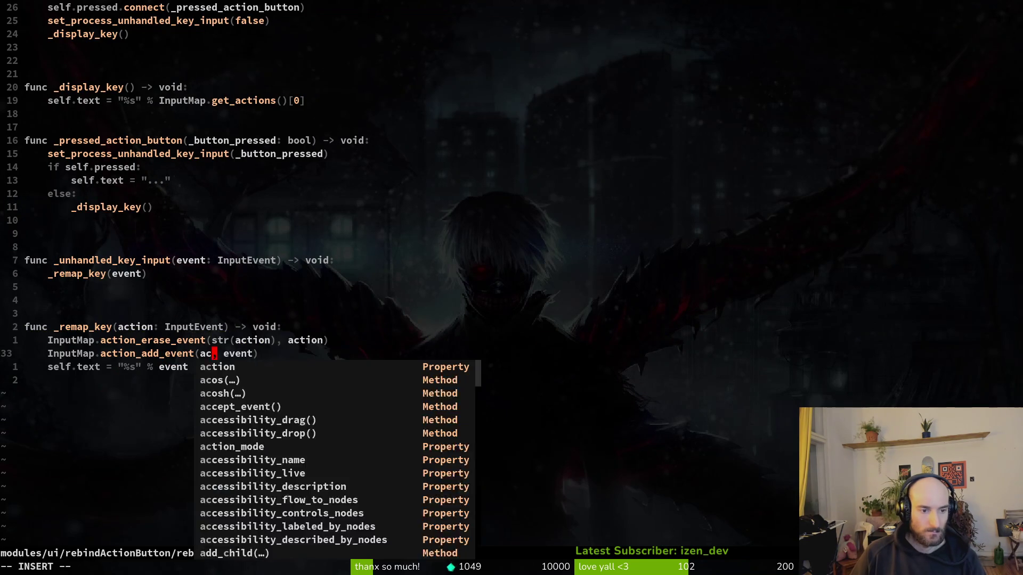
text(tion)
key(Escape)
Step: Rename the _remap_key parameter from action to event and save
key(w)
key(w)
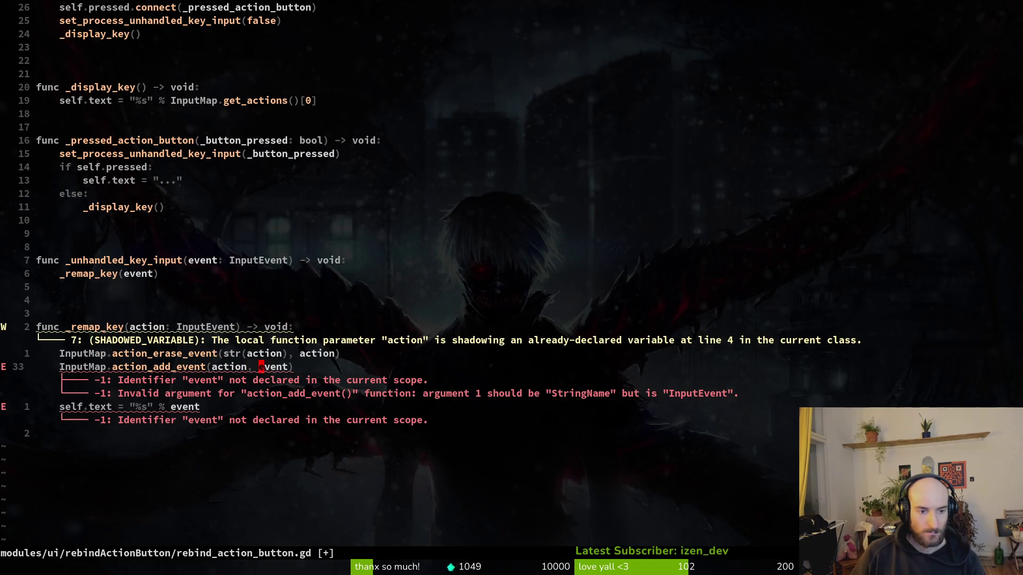
key(k)
key(k)
key(k)
key(j)
key(h)
key(h)
key(j)
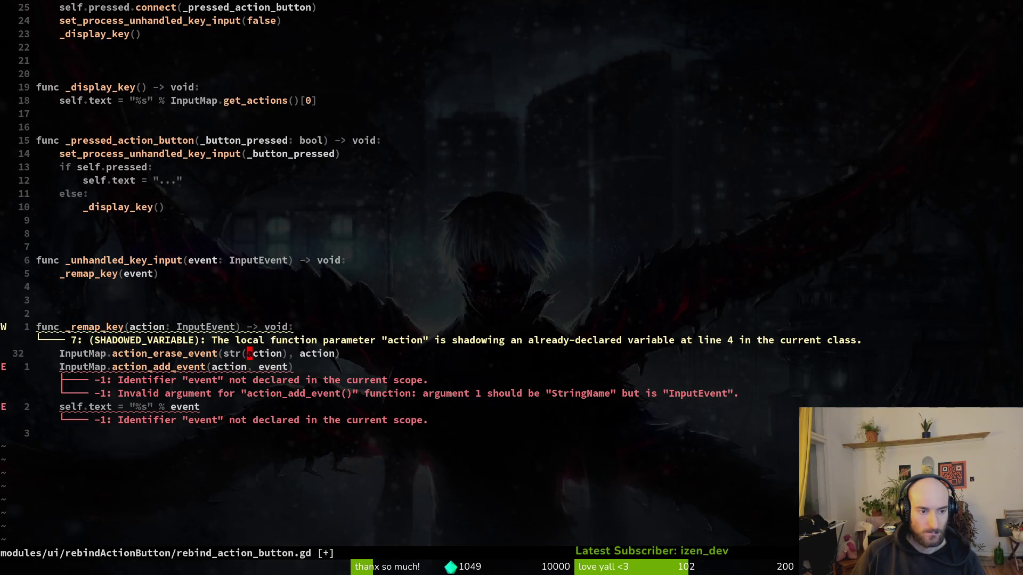
key(k)
key(h)
key(h)
key(b)
key(b)
key(b)
key(e)
key(l)
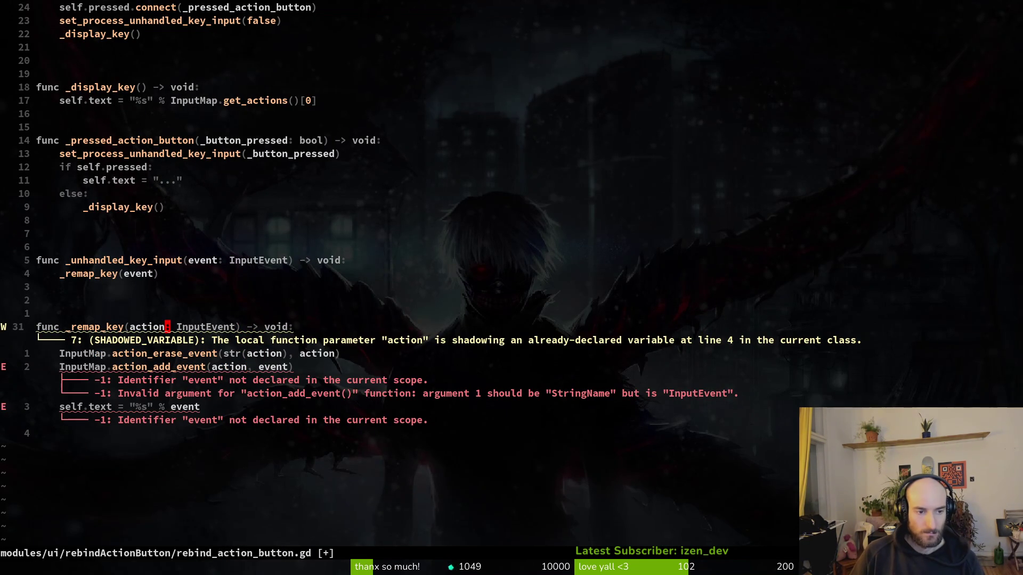
key(v)
key(Escape)
text(hi)
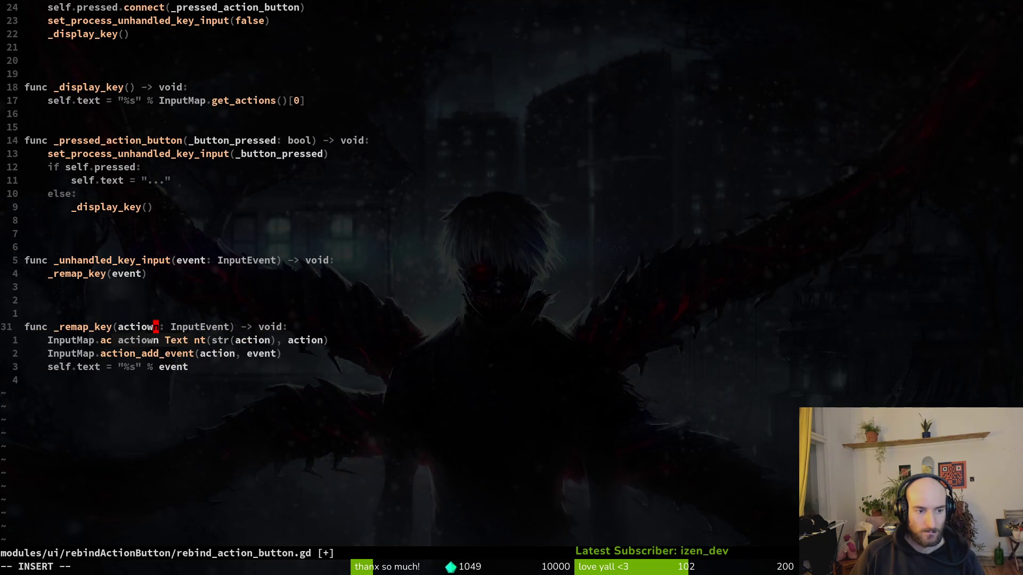
text(w)
key(Escape)
text(ciwevent)
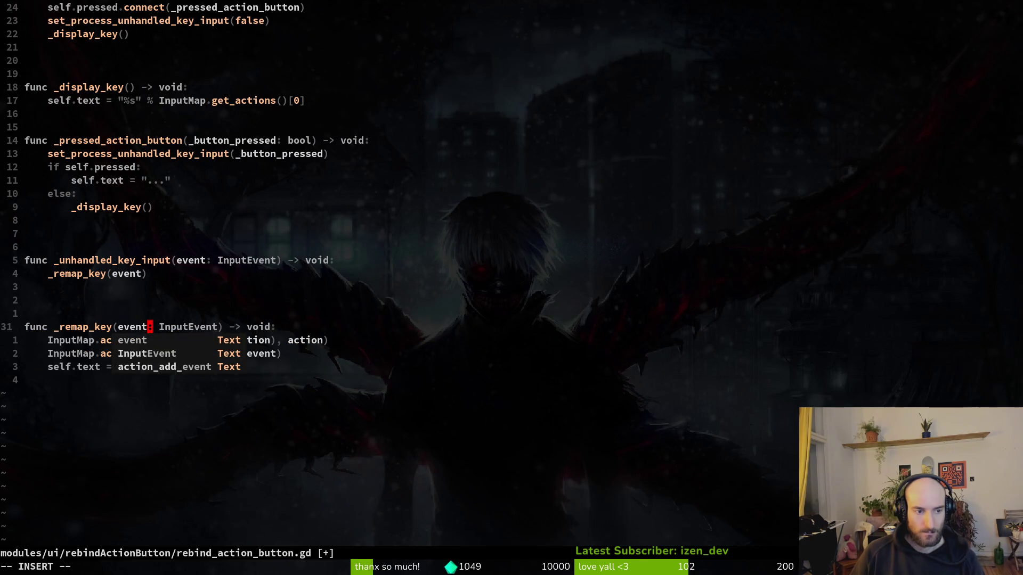
key(Escape)
text(:w)
key(Return)
Step: Change the erase call's second argument to event, checking action_erase_event's documentation
key(j)
key(w)
key($)
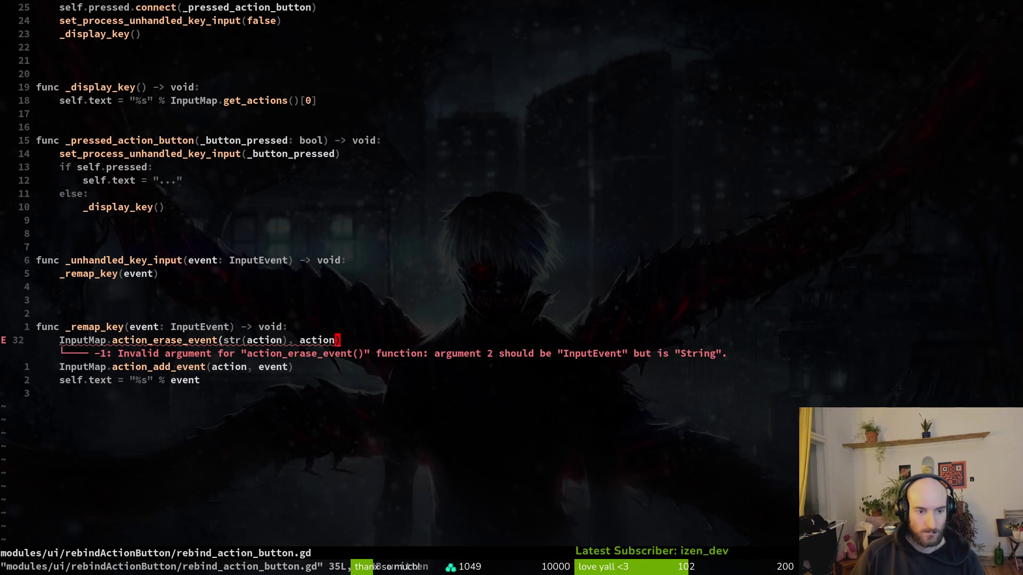
key(h)
key(h)
text(ciweve)
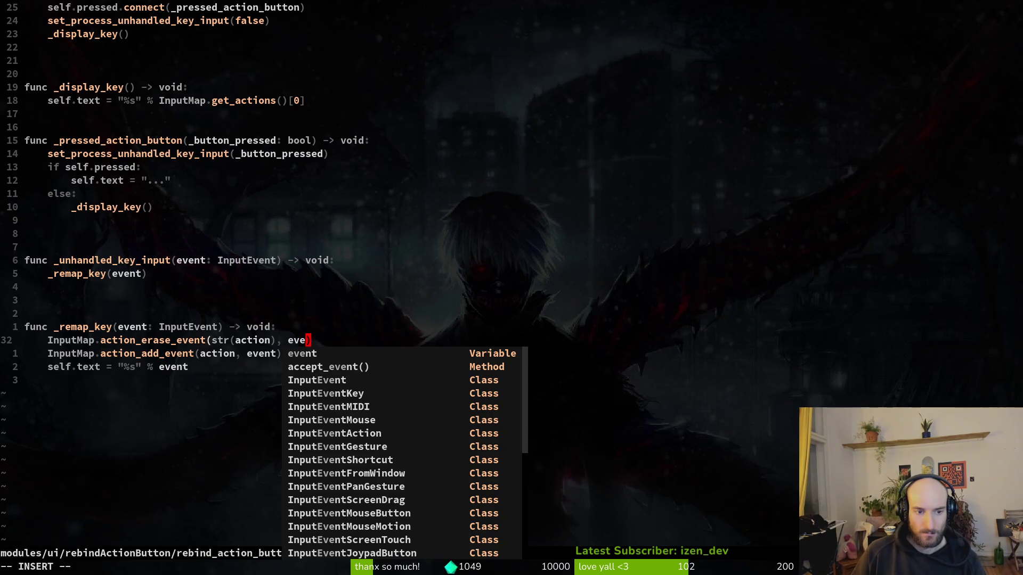
key(Escape)
key(b)
key(b)
key(b)
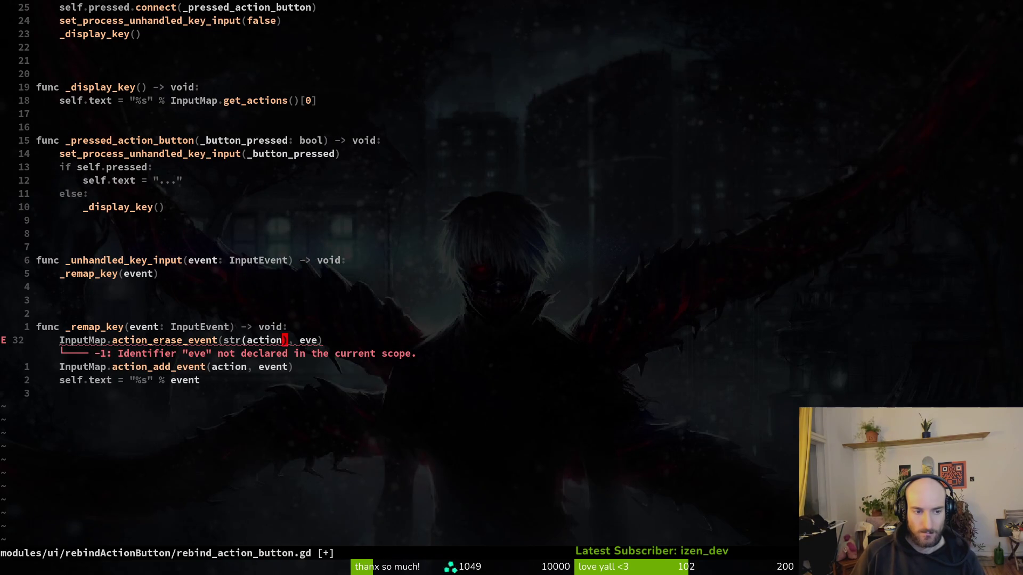
key(i)
key(ctrl+space)
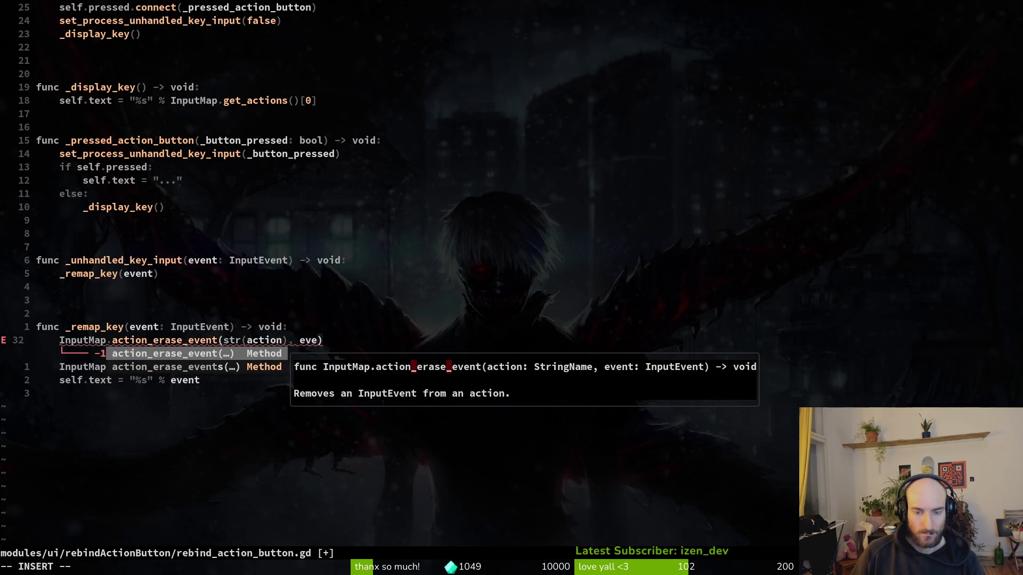
key(Escape)
key(w)
key(w)
key(w)
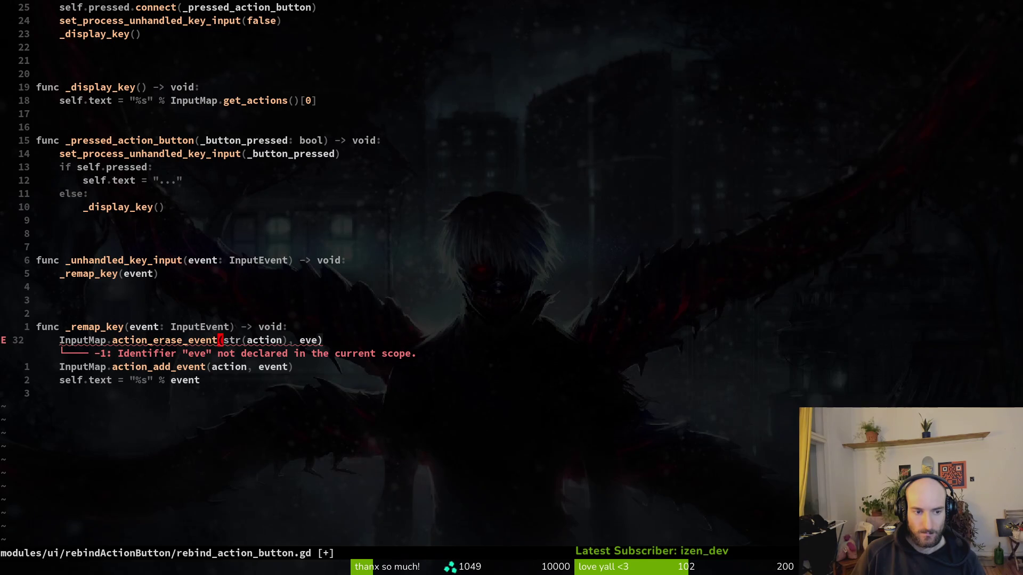
key(w)
key(w)
text(ea)
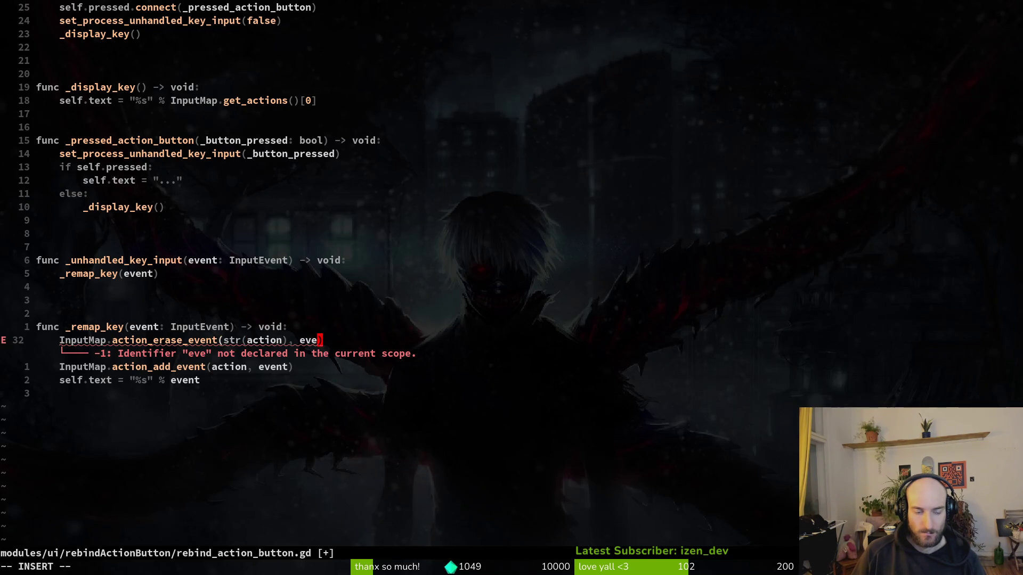
text(nt)
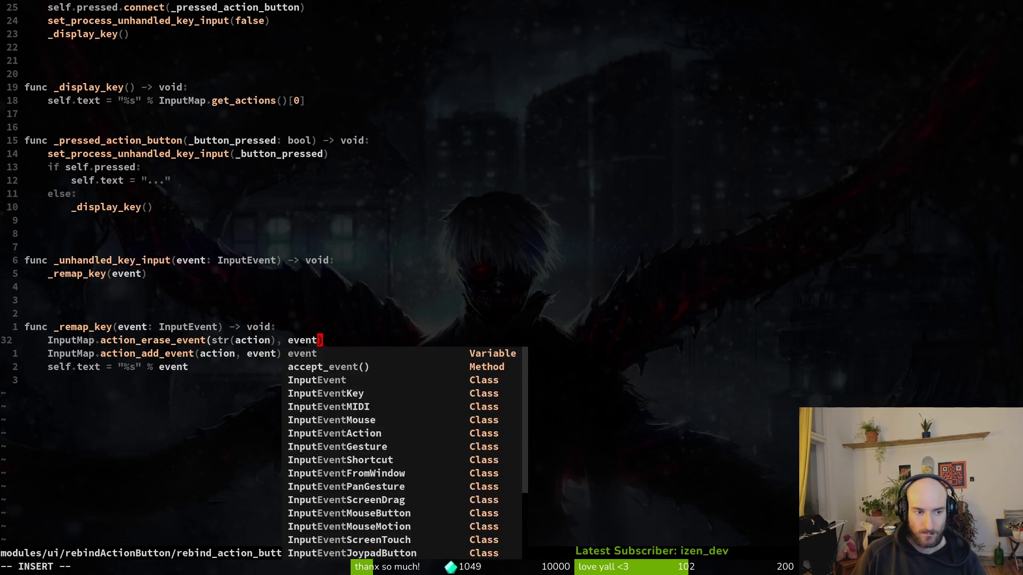
key(Escape)
Step: Append .as_text() to event on the self.text line and save
key(j)
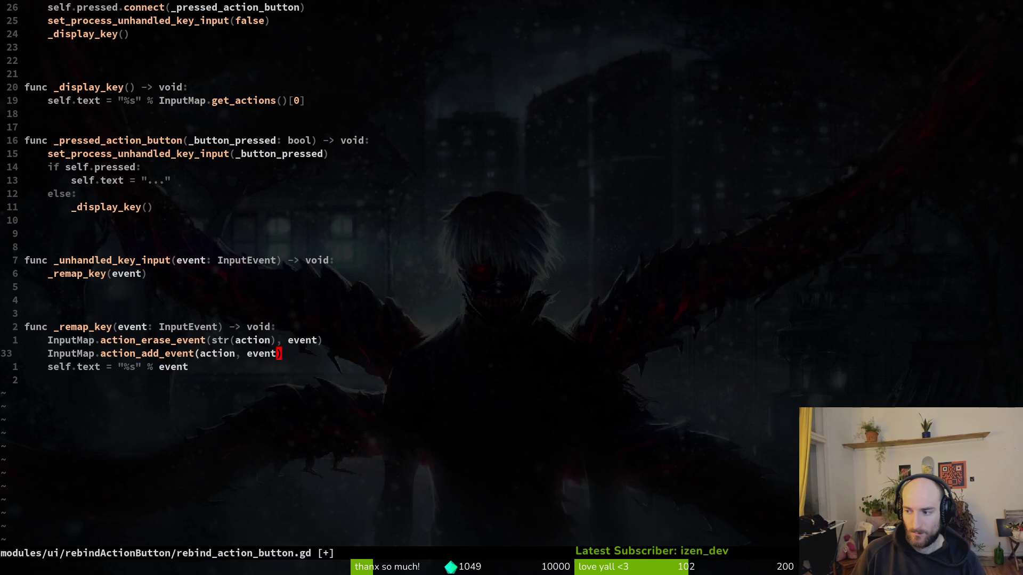
key(b)
key(b)
key(j)
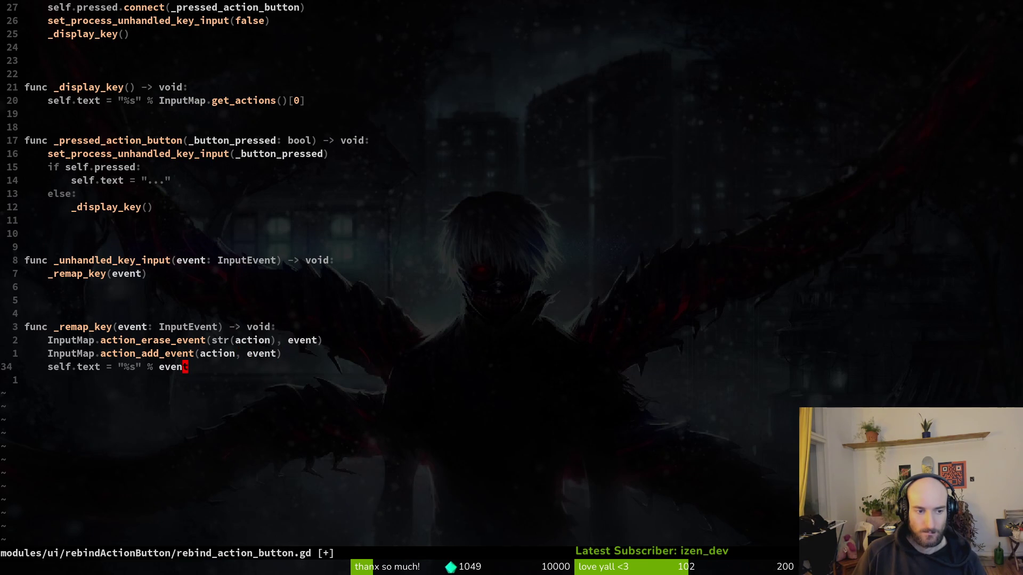
text(a.as)
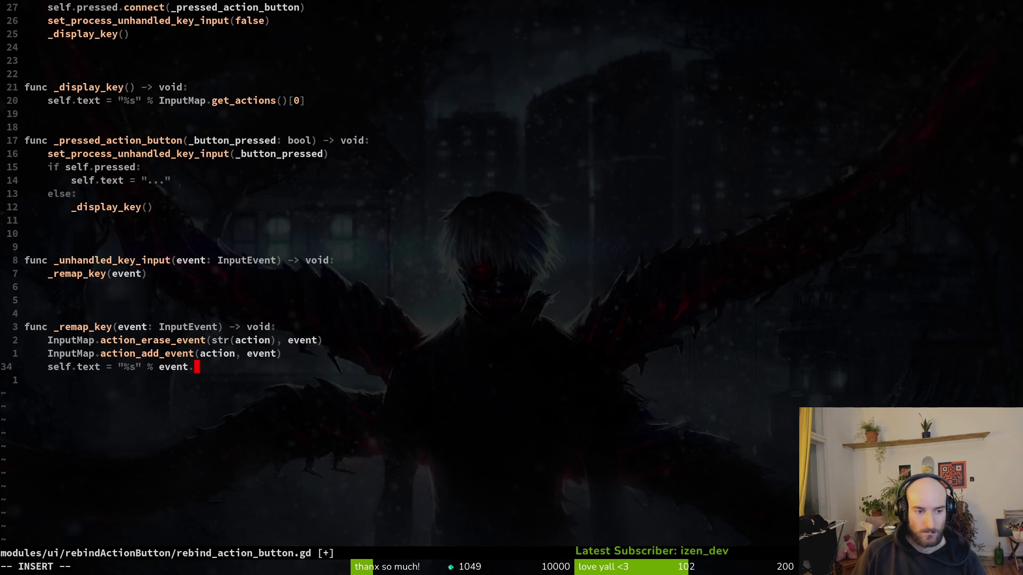
key(Return)
key(Escape)
text(:w)
key(Return)
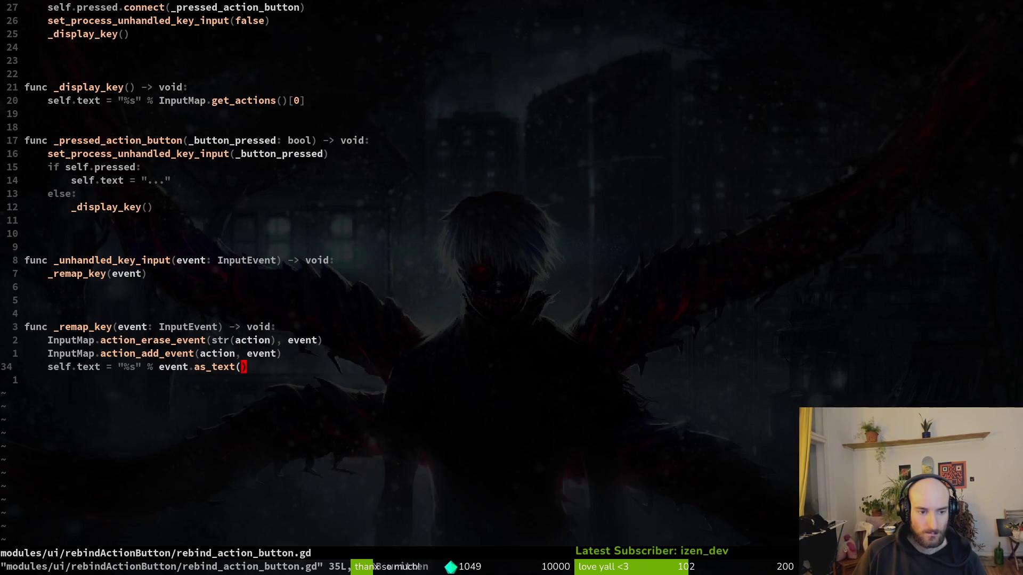
Step: Add .as_text() to the _display_key text line 14, save, then undo the parentheses and resave
key(k)
key(1)
key(4)
key(k)
text(5k)
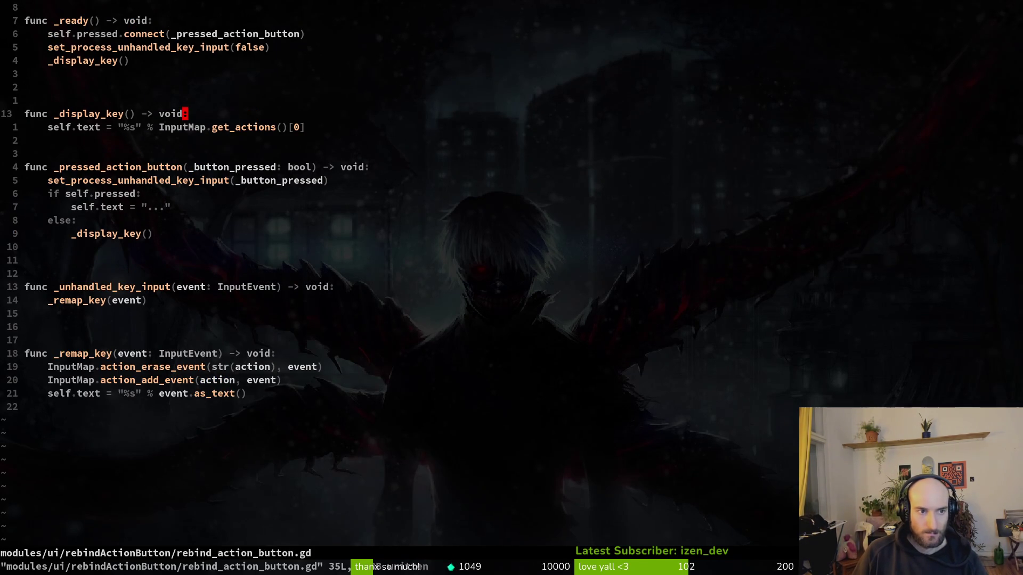
text(A.as_text)
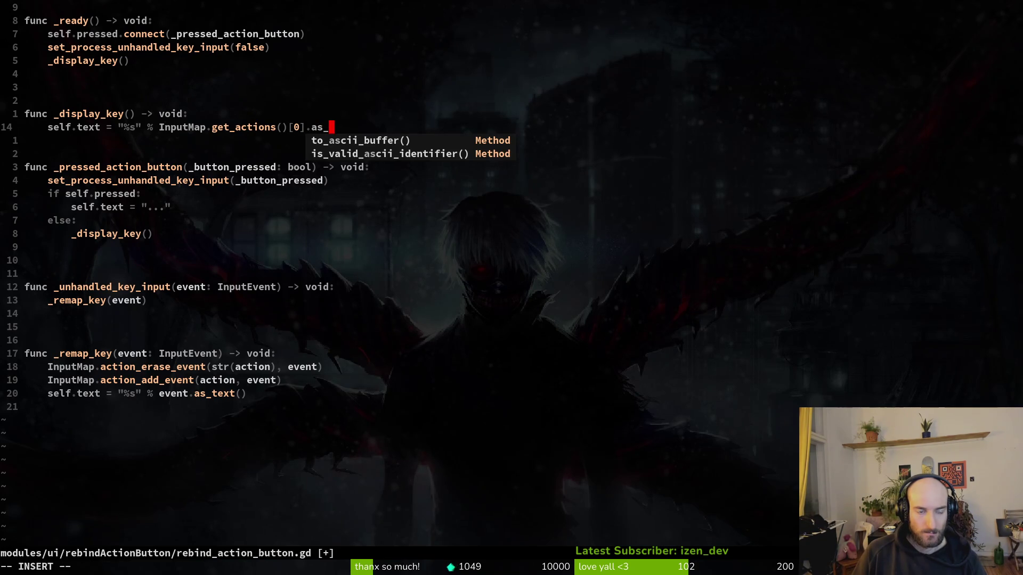
key(Return)
key(Escape)
text(:w)
key(Return)
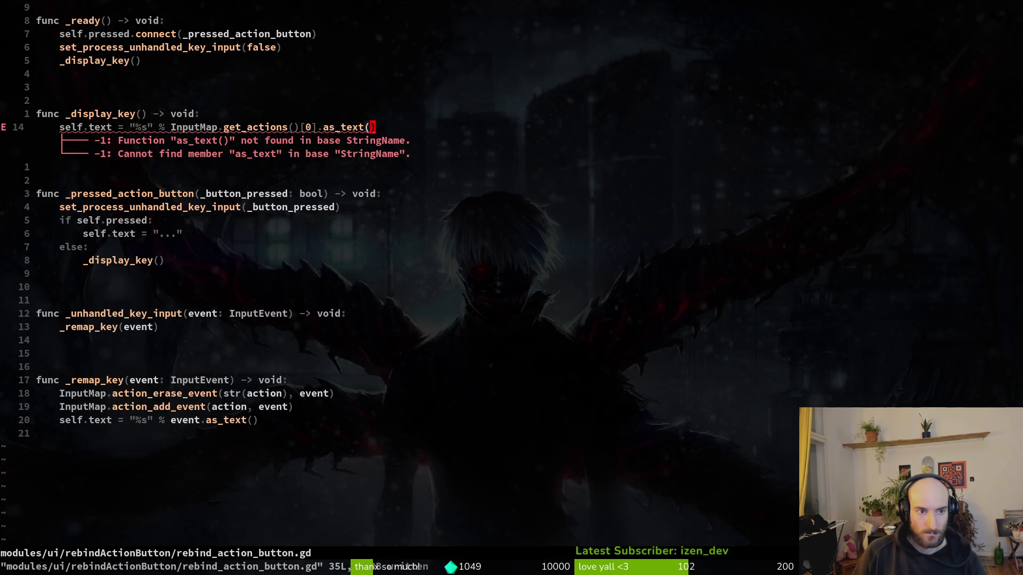
text(u:w)
key(Return)
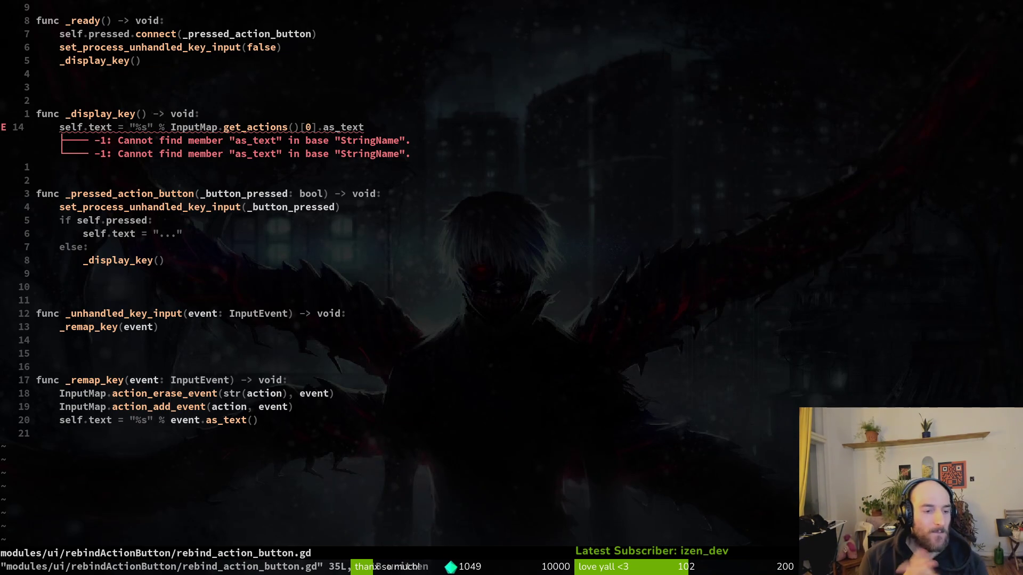
Step: Undo the remaining .as_text on line 14 and run the game from Godot with F5
key(u)
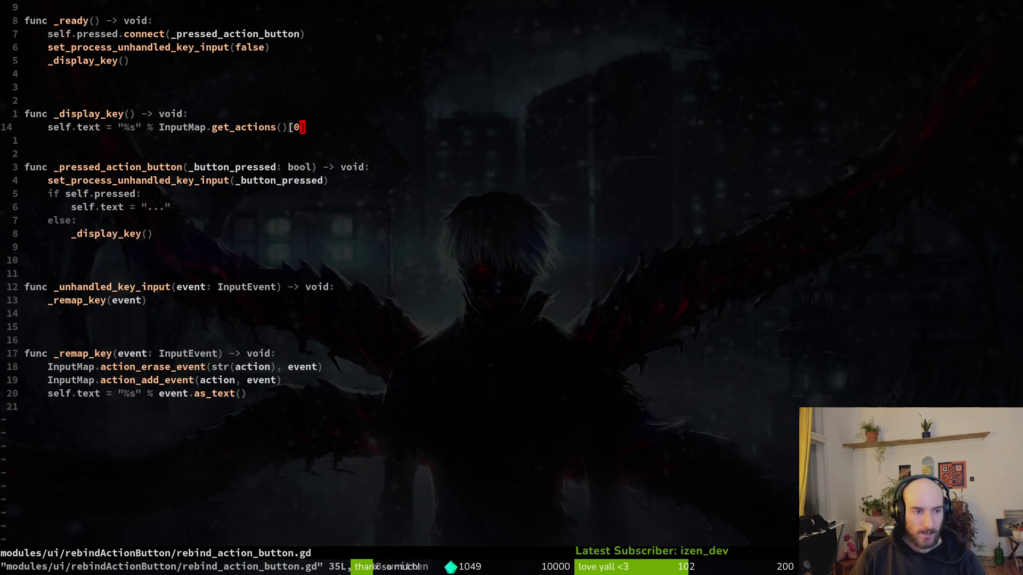
key(alt+Tab)
key(F5)
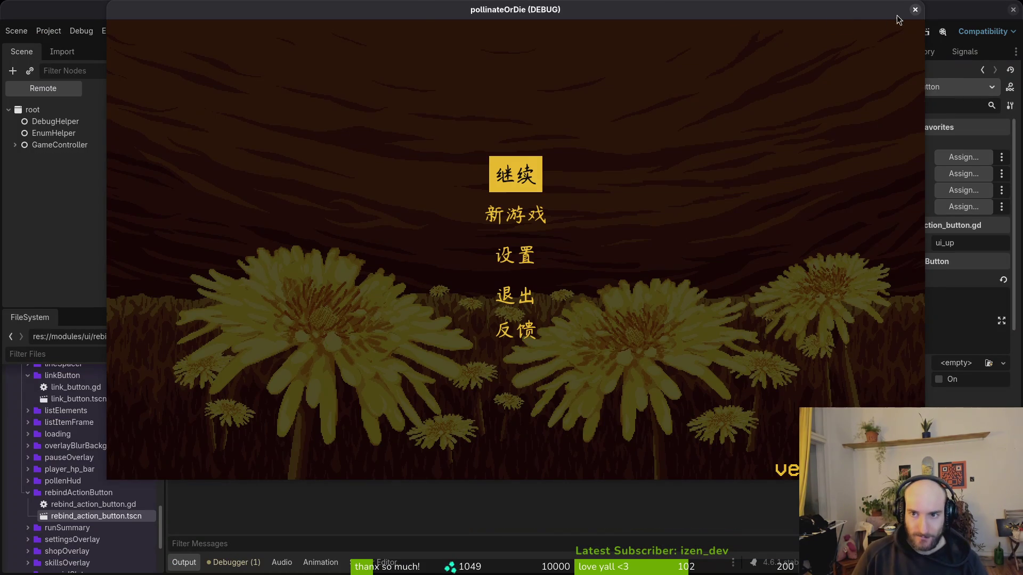
Step: Stop the game, open settingsOverlay.tscn and paste a copy of the accessibility tab node under TabContainer
key(F8)
key(ctrl+shift+o)
text(settings)
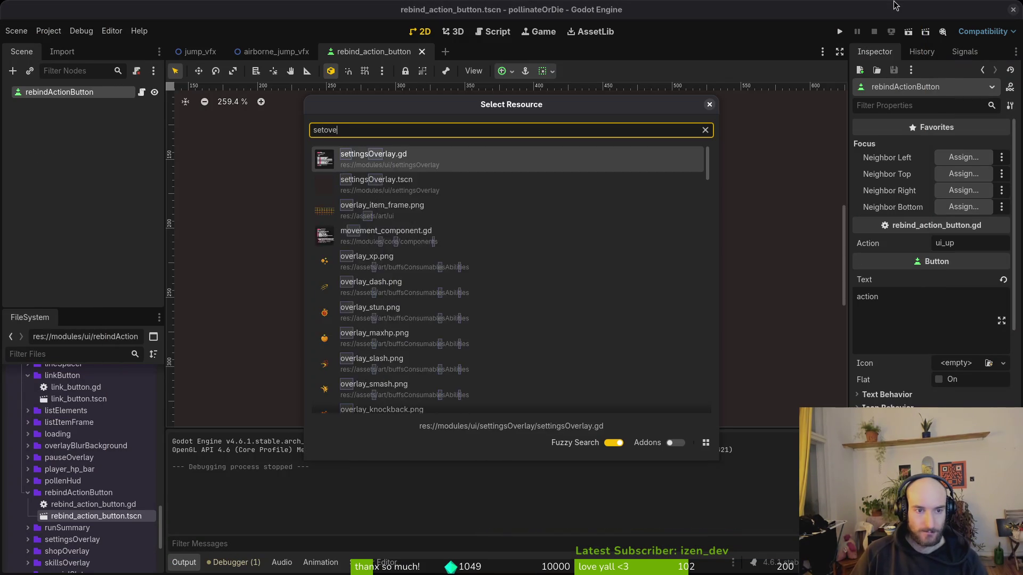
key(Return)
click(8, 93)
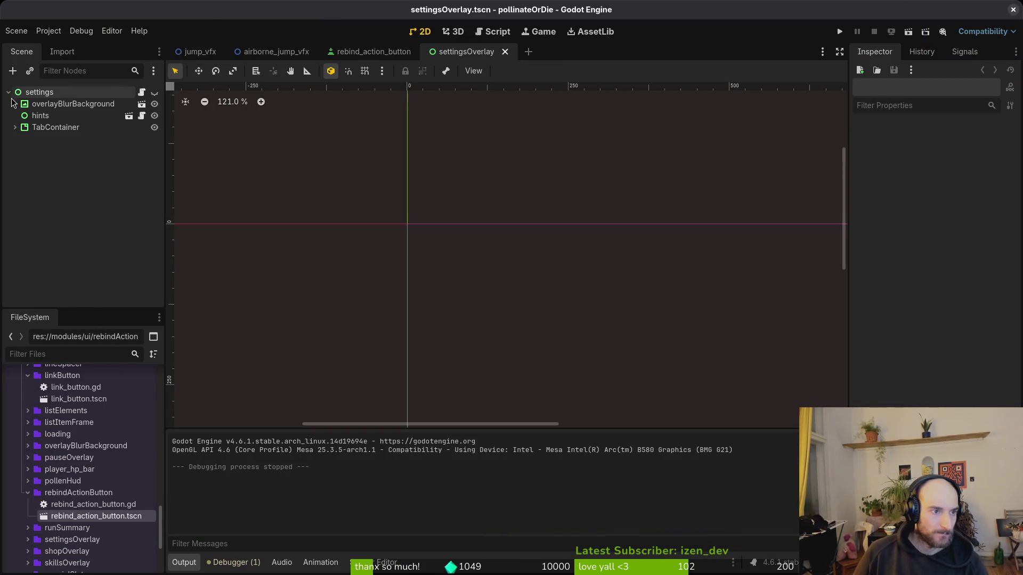
click(15, 128)
click(60, 152)
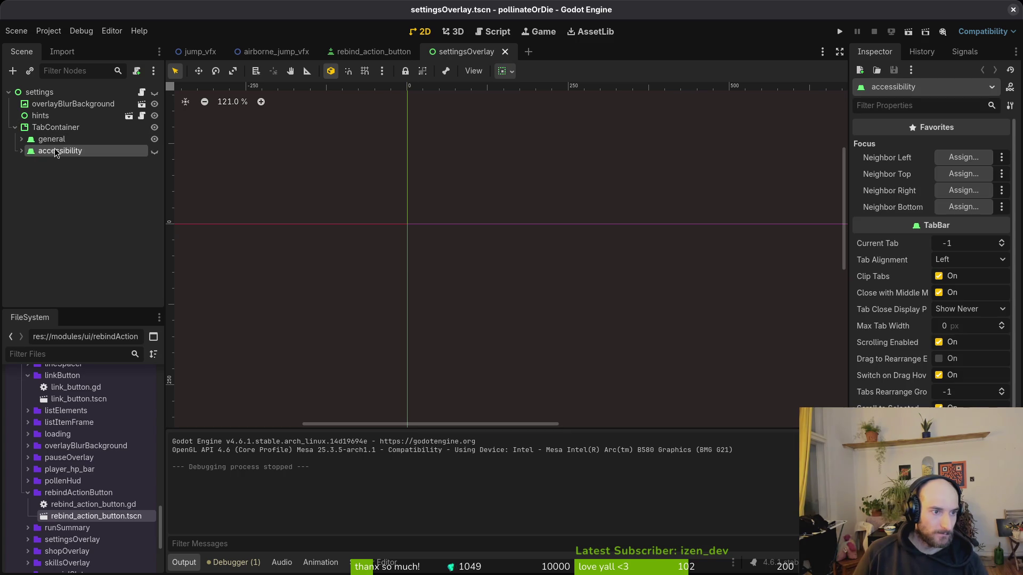
key(ctrl+c)
click(55, 127)
key(ctrl+v)
Step: Delete all 12 option rows, from autoslash to the last checkButton, in the copy's vboxContainer
click(74, 174)
click(66, 186)
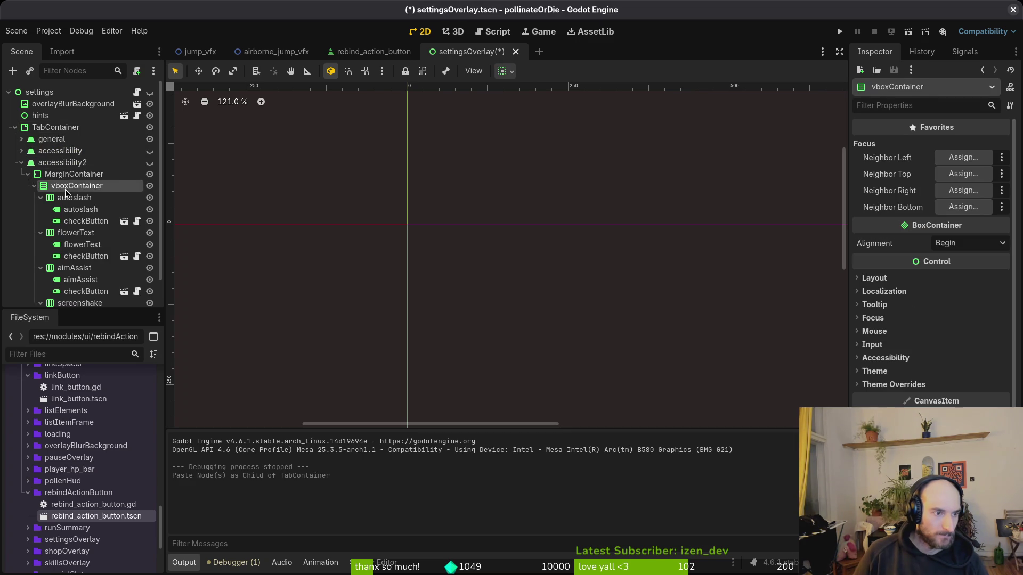
scroll(66, 192, down, 1)
click(80, 169)
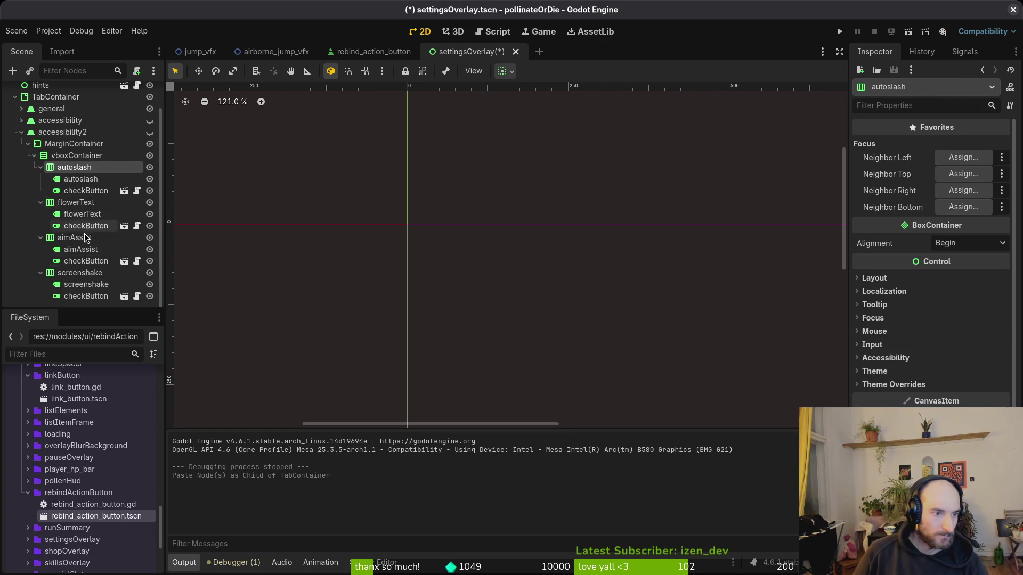
shift+click(73, 297)
key(Delete)
key(Return)
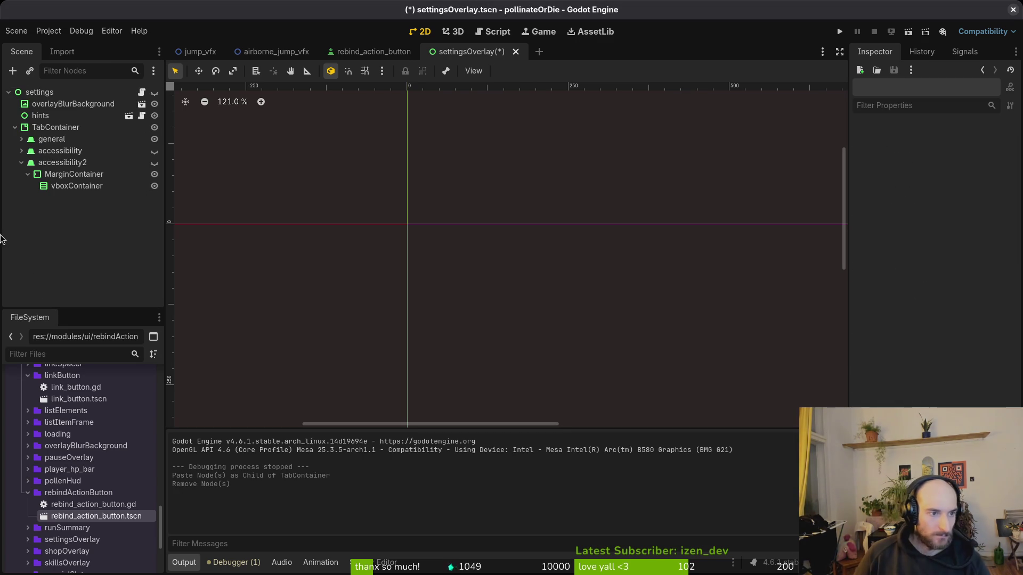
Step: Make the settings panel visible on the canvas and rename the copied tab to controls
click(155, 92)
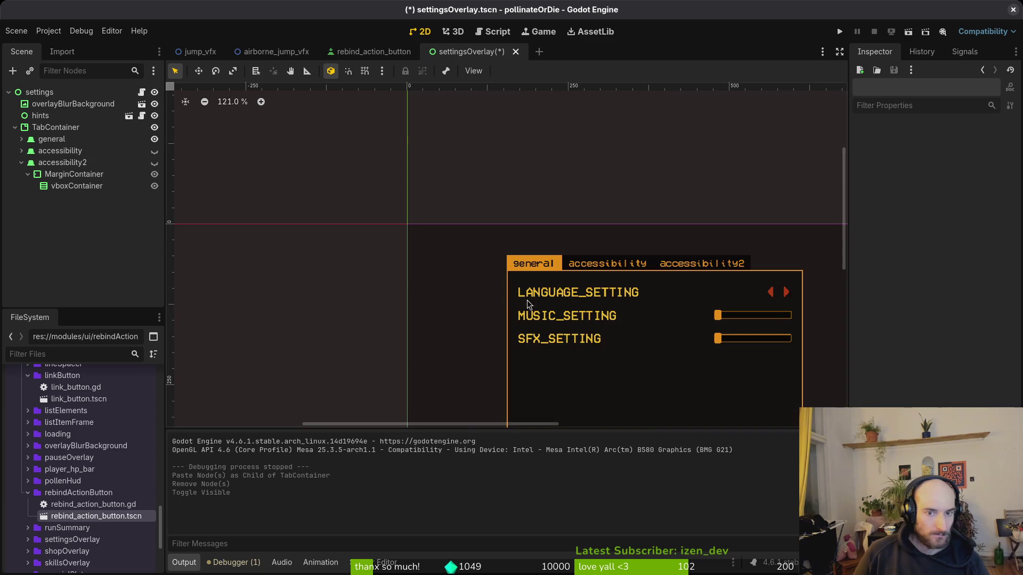
double_click(53, 162)
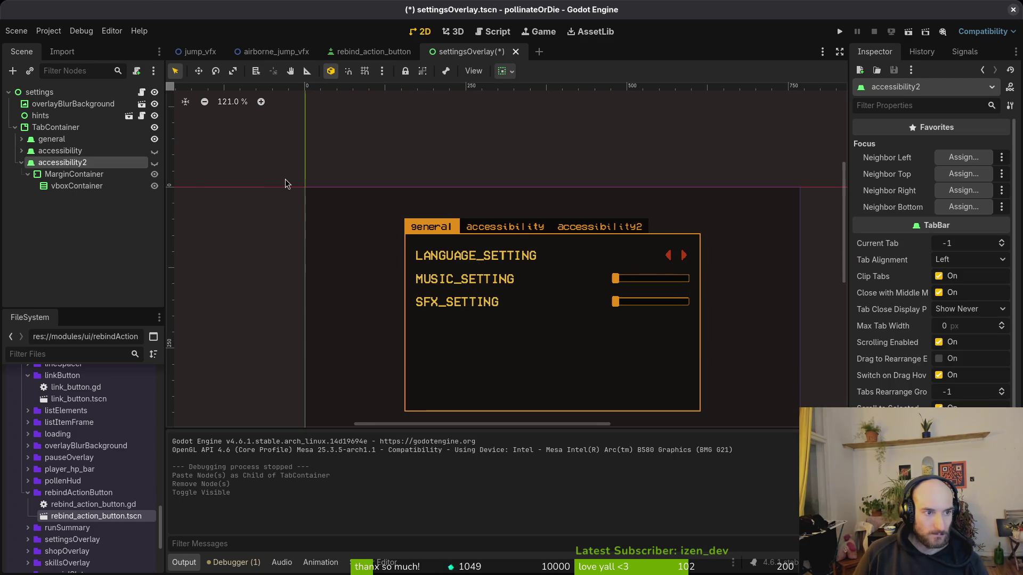
text(coi)
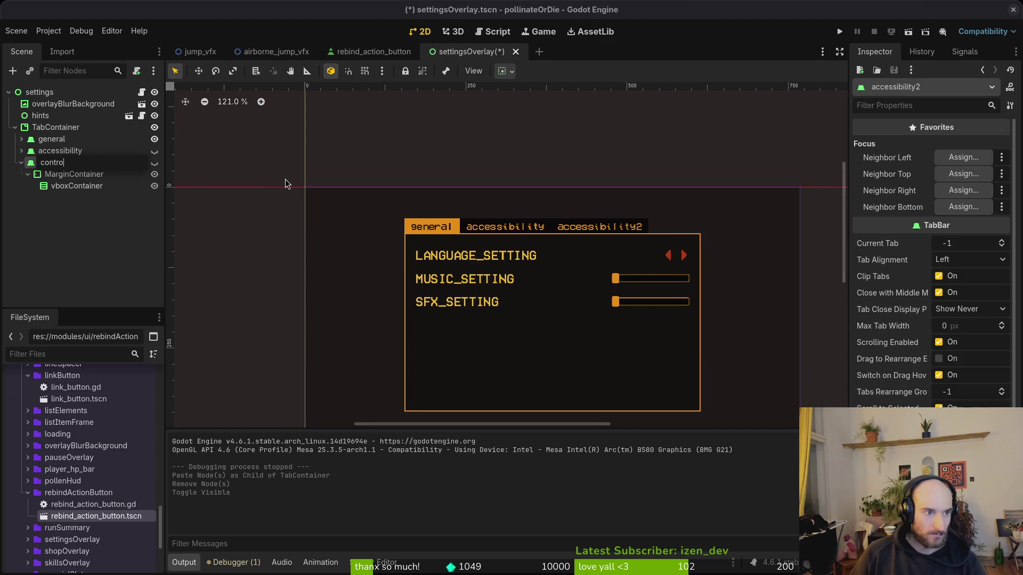
text(ls)
key(Return)
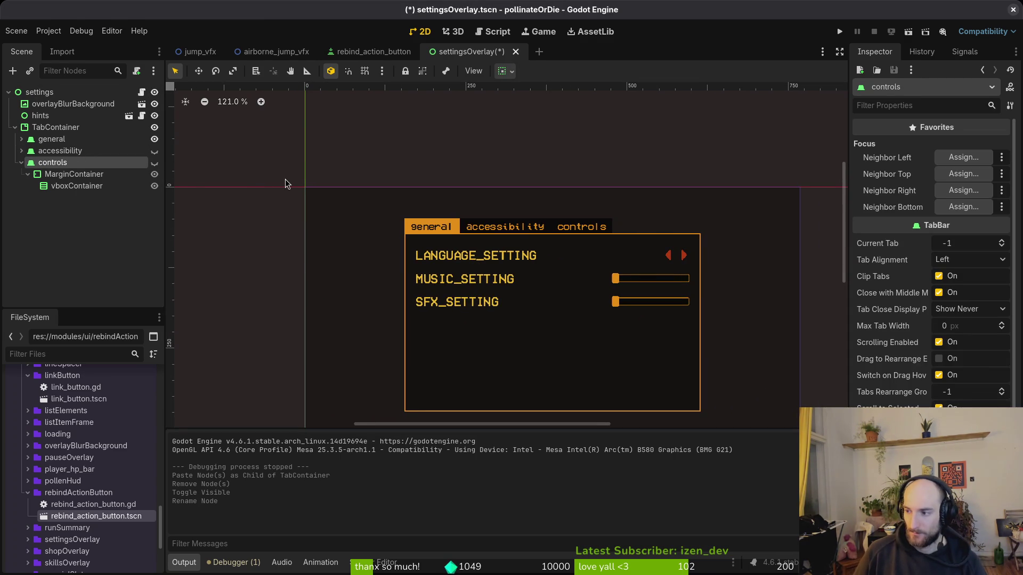
key(alt+Tab)
Step: Close the get_actions()[0] subscript with ] and save the rebind button script
text(])
key(Escape)
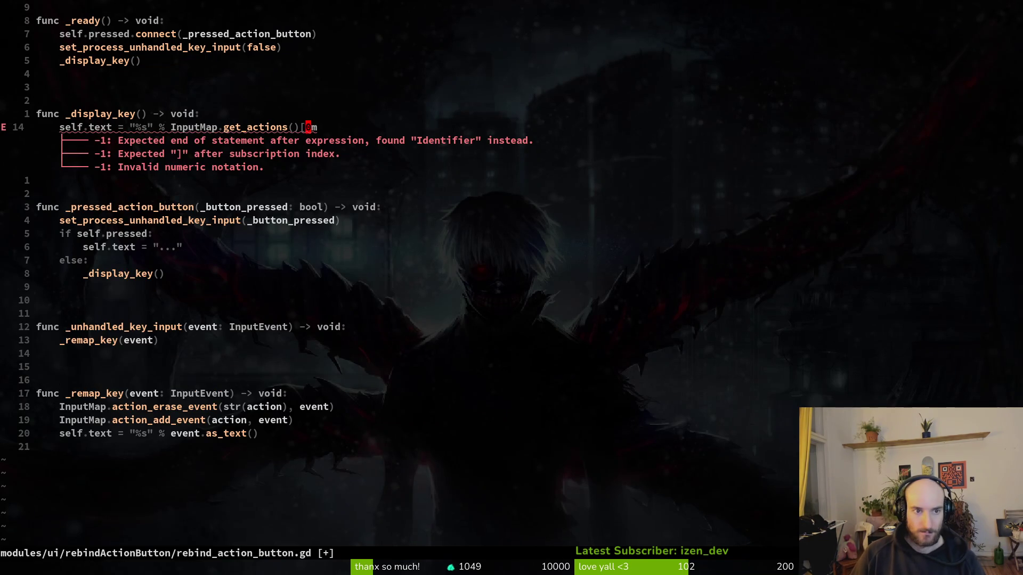
key(ctrl+s)
key(space)
Step: Find and open docs/translations.csv with the project file finder using 'tran'
key(f)
key(f)
text(tran)
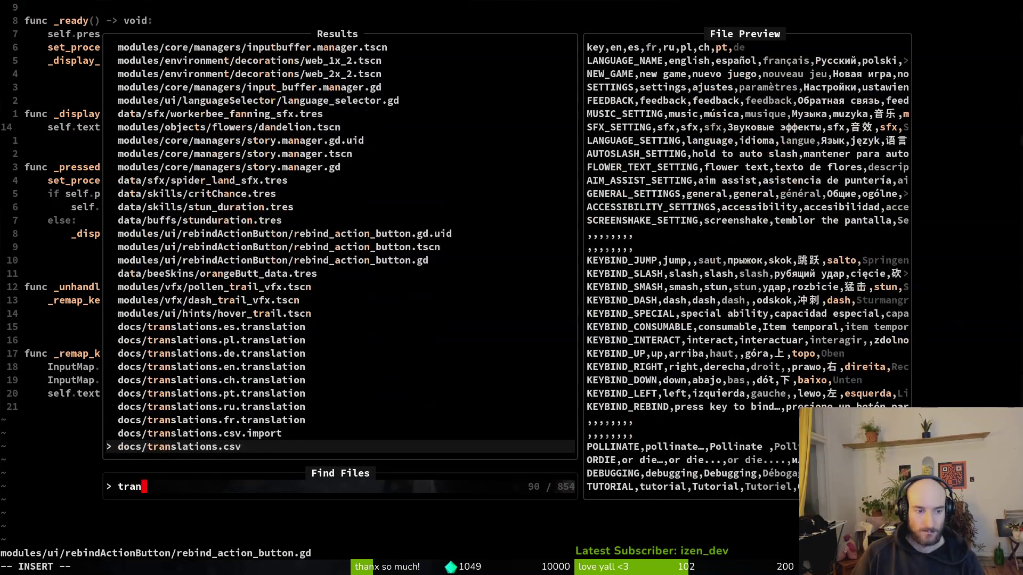
key(Return)
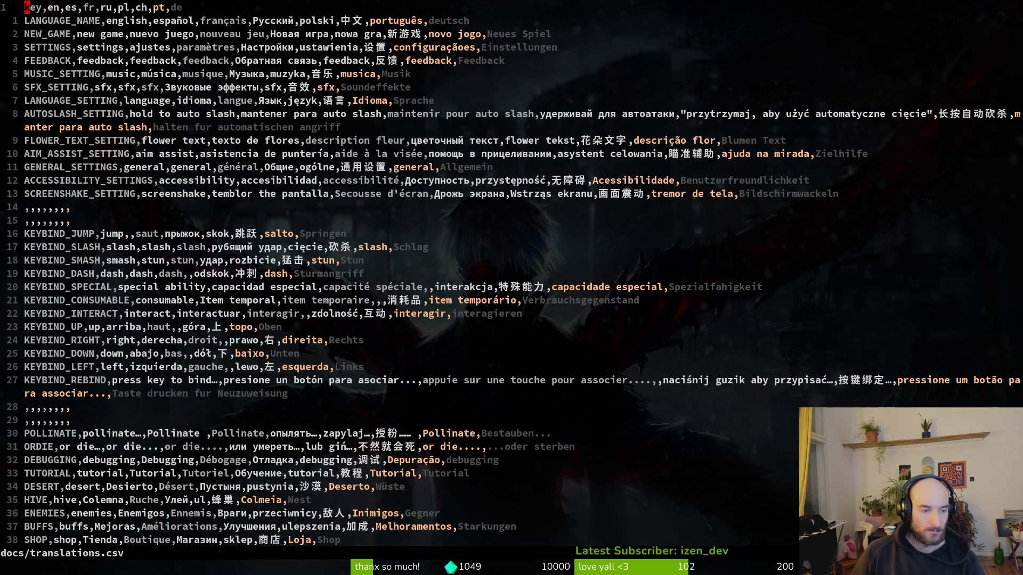
Step: Duplicate the KEYBIND_JUMP line as a CONTROLS row with English text controls
text(/control)
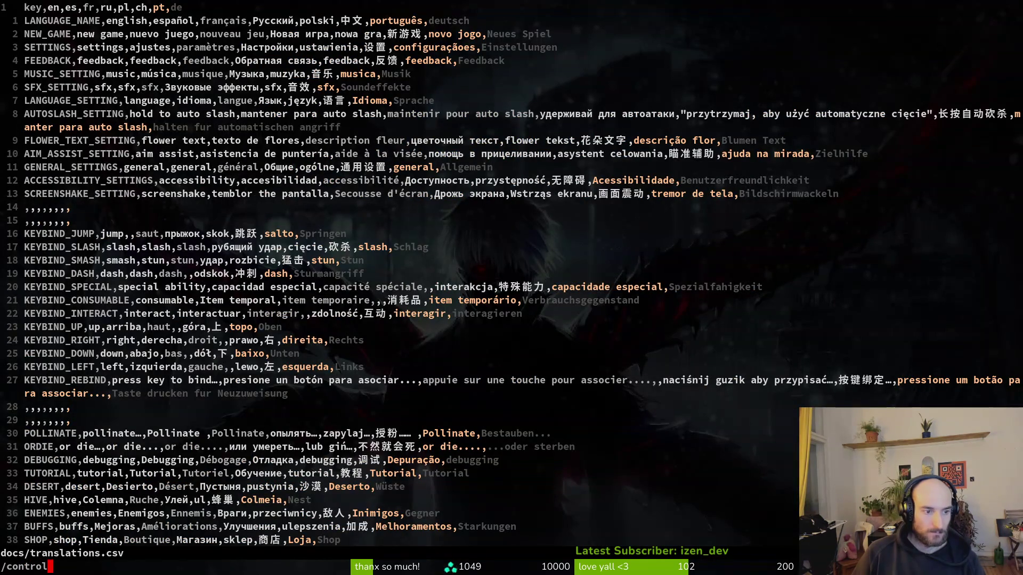
key(Return)
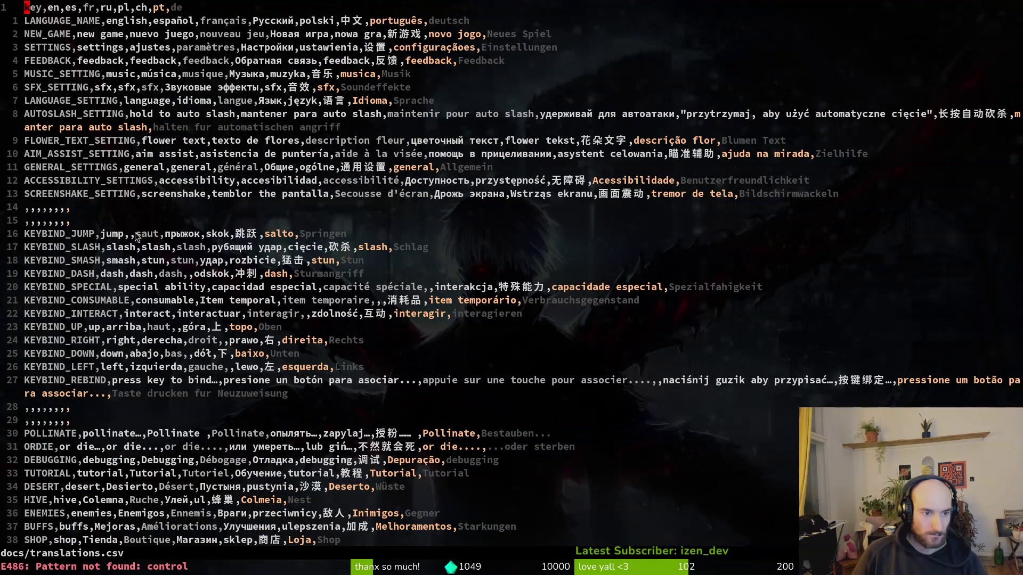
key(1)
key(6)
key(j)
key(shift+v)
key(y)
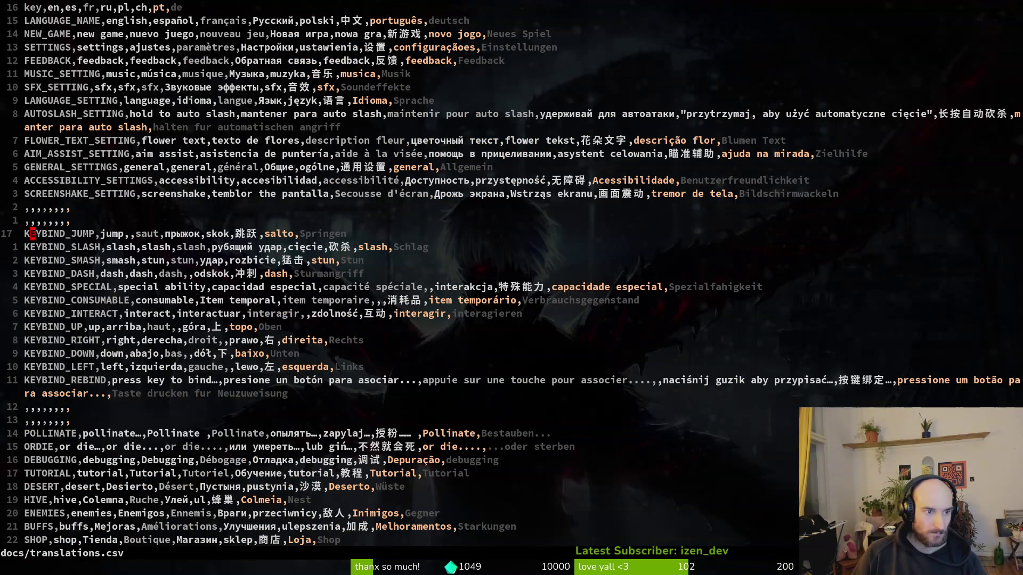
key(shift+p)
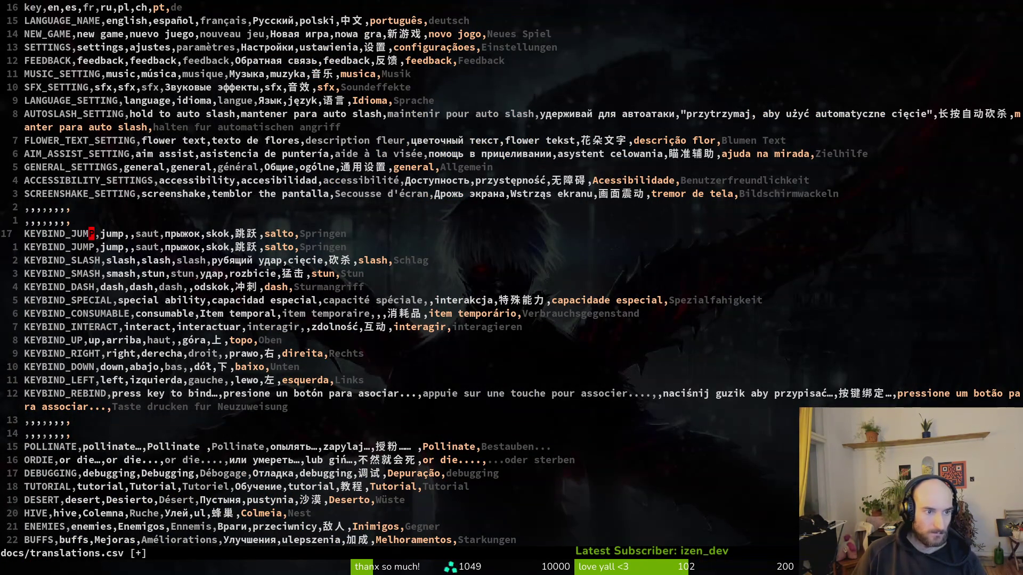
text(ciwCONTROL)
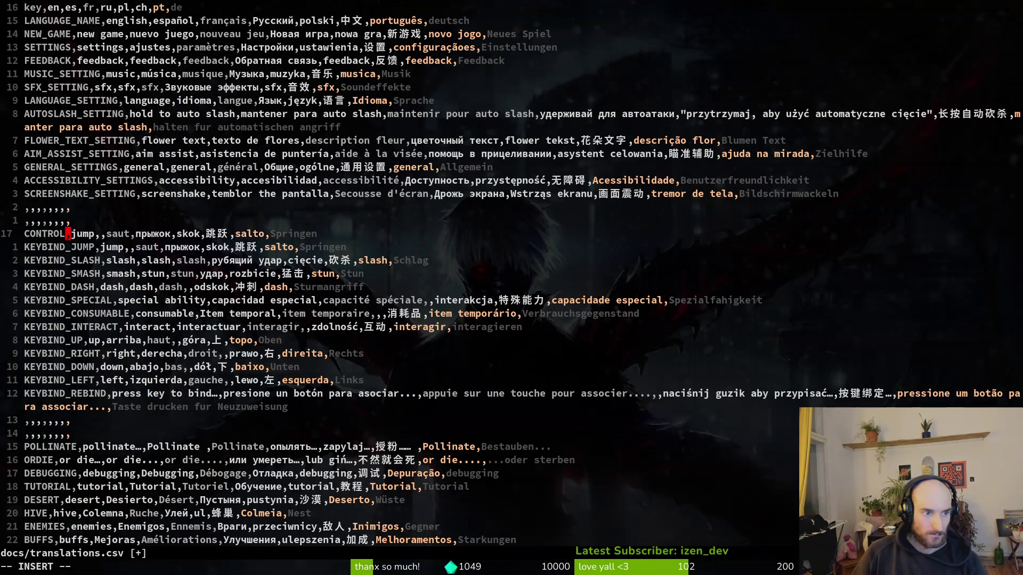
text(S)
key(Escape)
text(ciwcontrols)
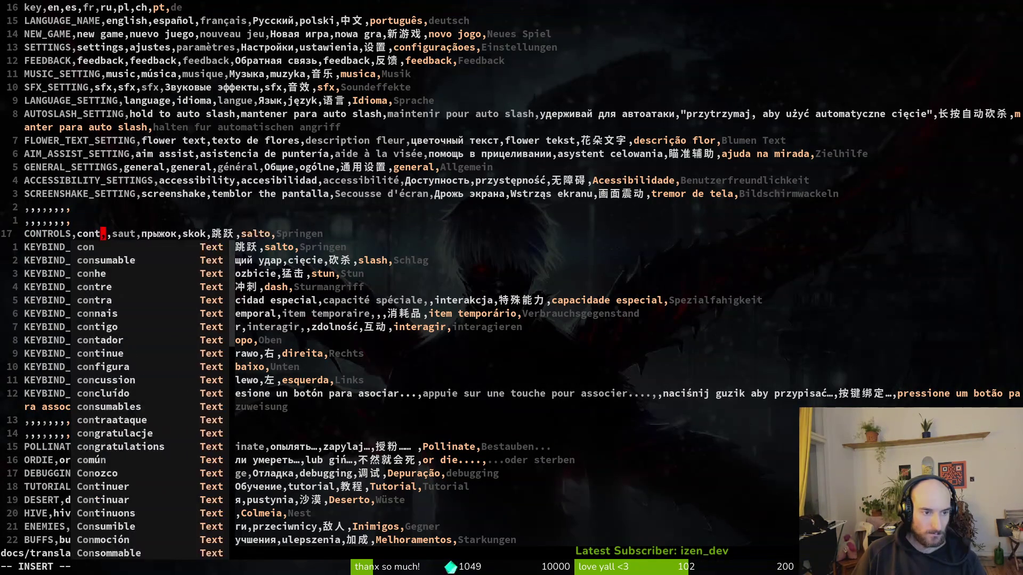
key(Escape)
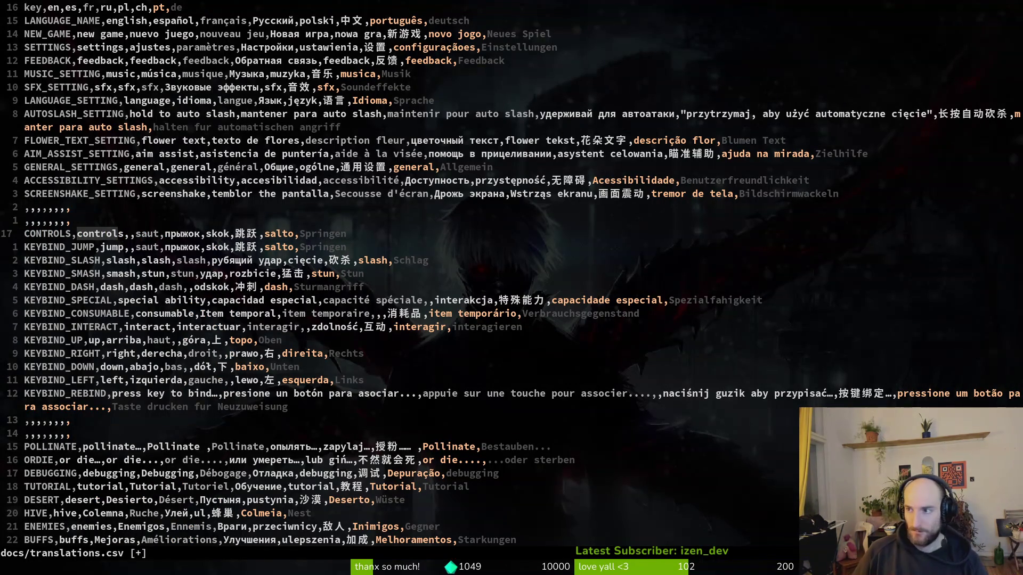
Step: Undo the added CONTROLS row and save translations.csv with its original rows
click(152, 248)
key(u)
key(u)
key(u)
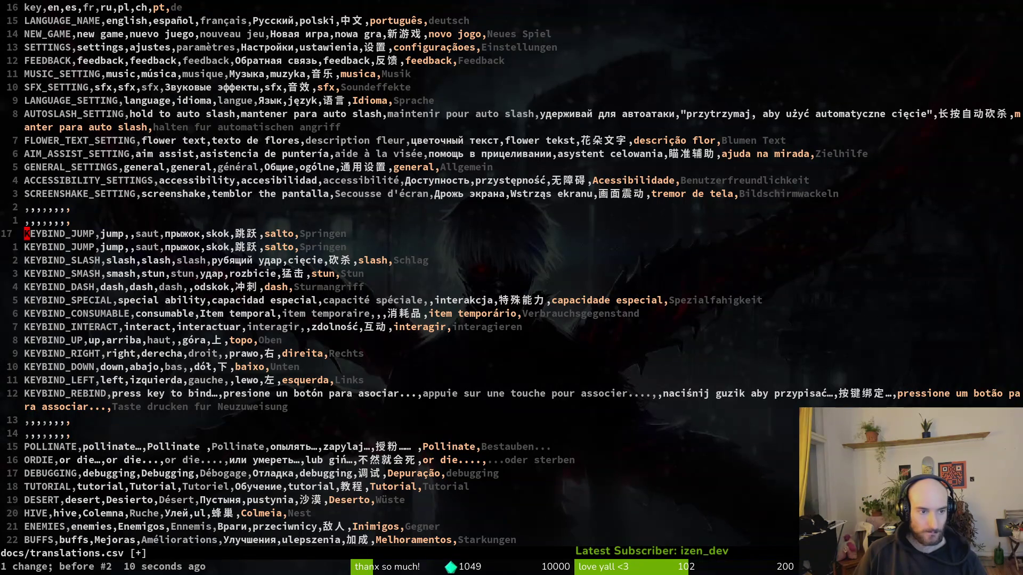
text(:w)
key(Return)
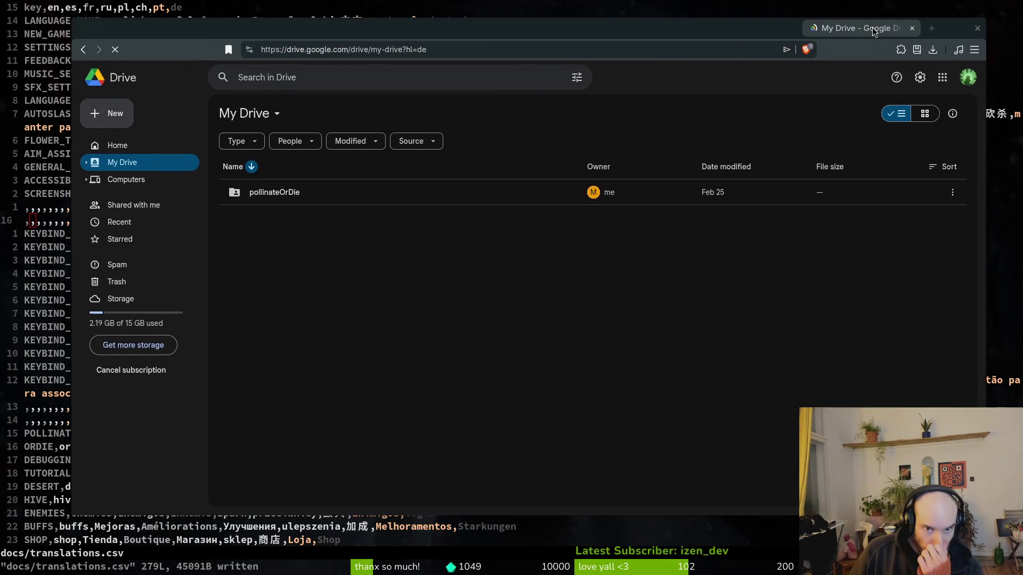
Step: Open pollinateOrDie, then gameLocalization, then the gameLocale spreadsheet
click(401, 202)
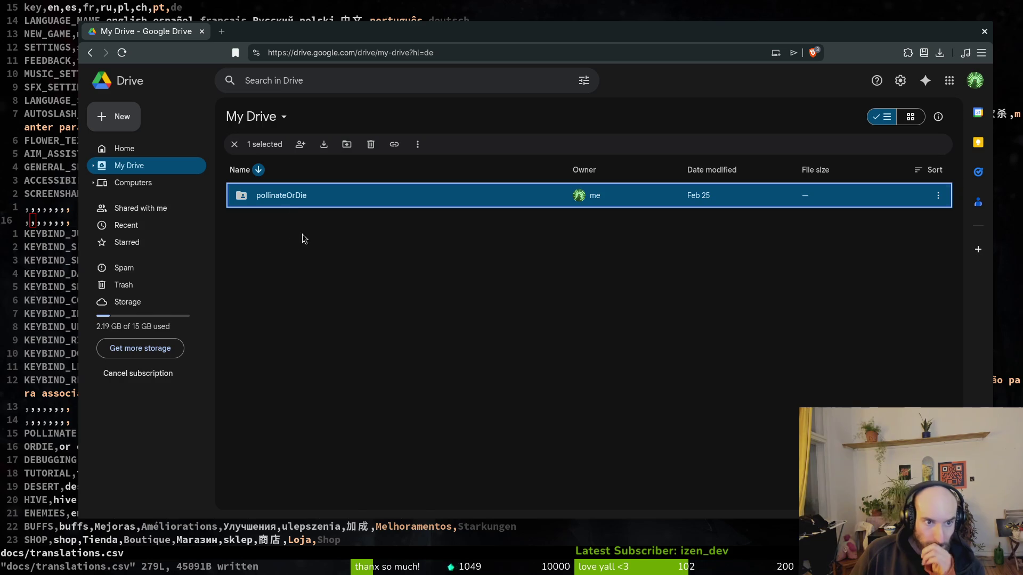
double_click(280, 195)
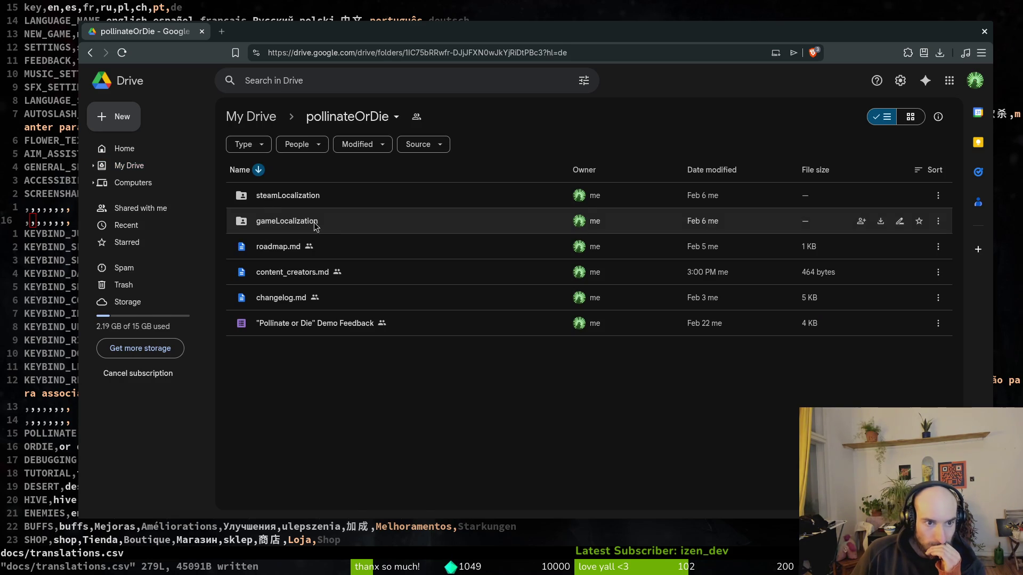
double_click(267, 223)
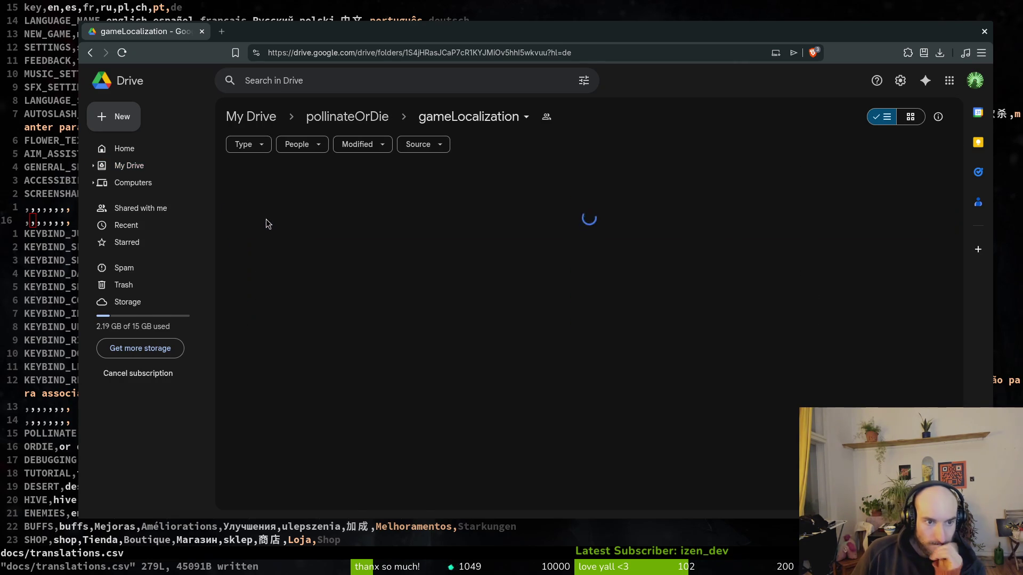
click(277, 202)
double_click(276, 201)
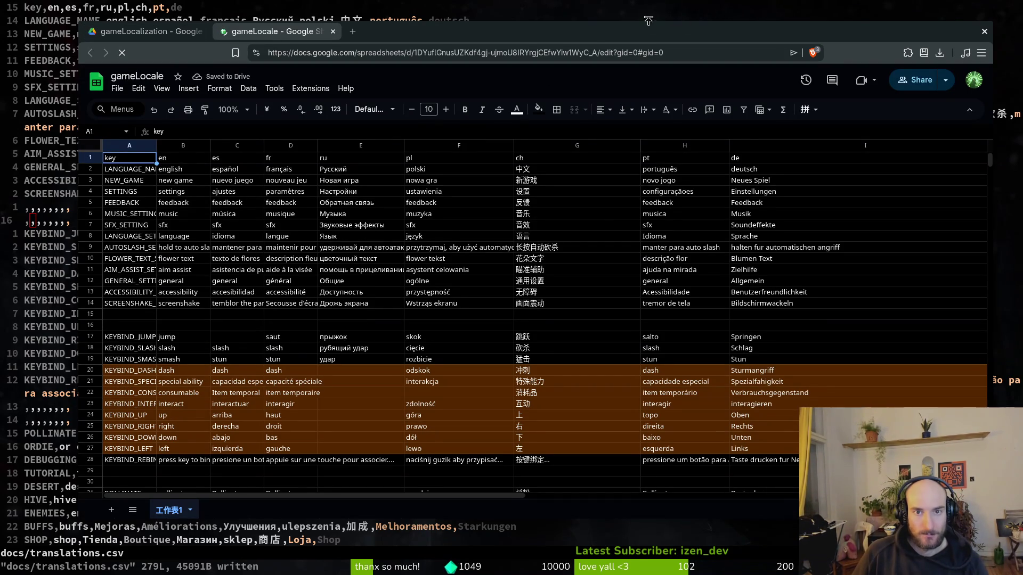
Step: Insert a row below row 16, entering CONTROLS in A17 and controls in B17
drag(616, 34, 616, 40)
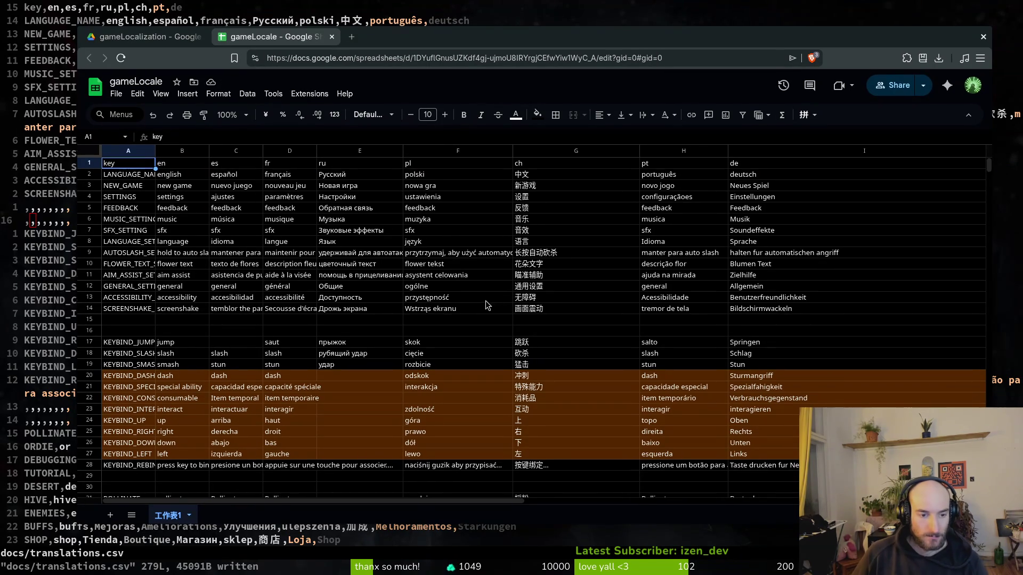
click(133, 332)
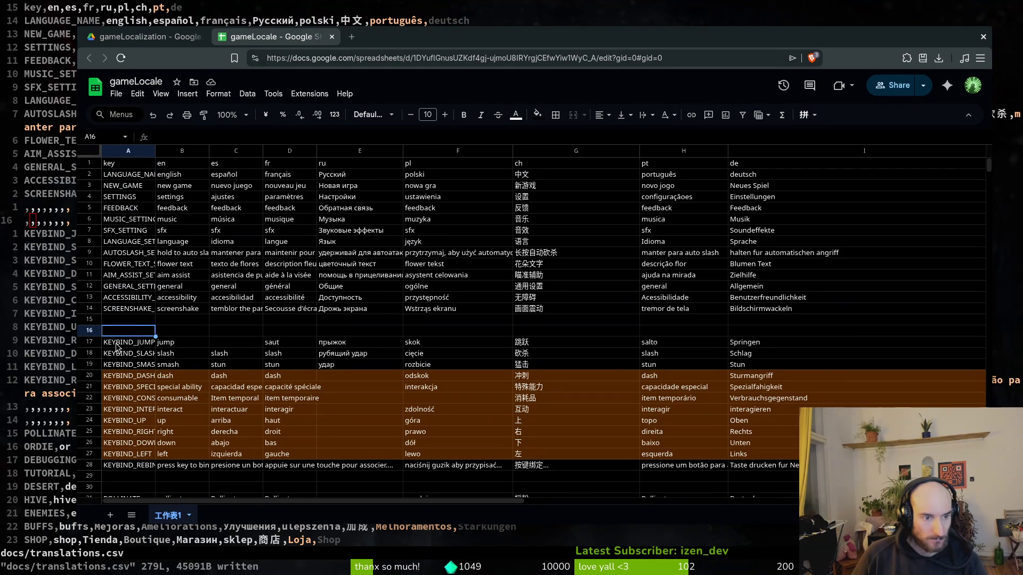
right_click(87, 327)
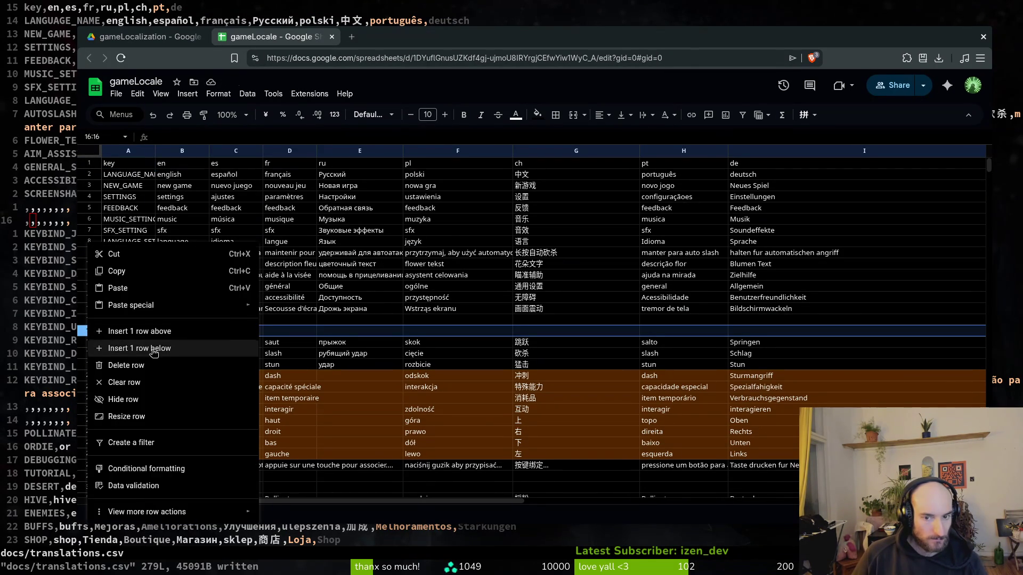
click(122, 347)
click(121, 343)
text(CONTROLS)
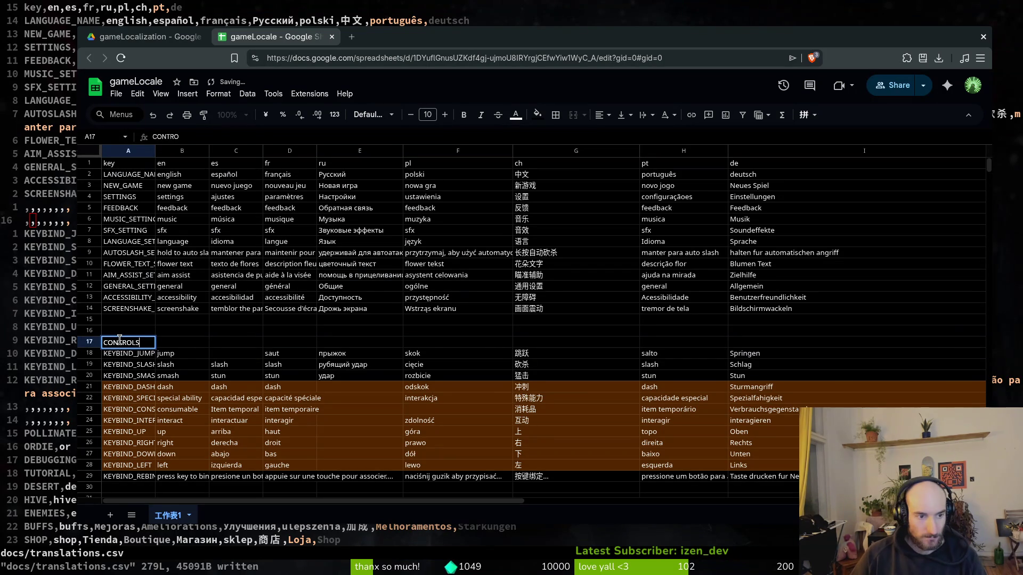
key(Tab)
text(con)
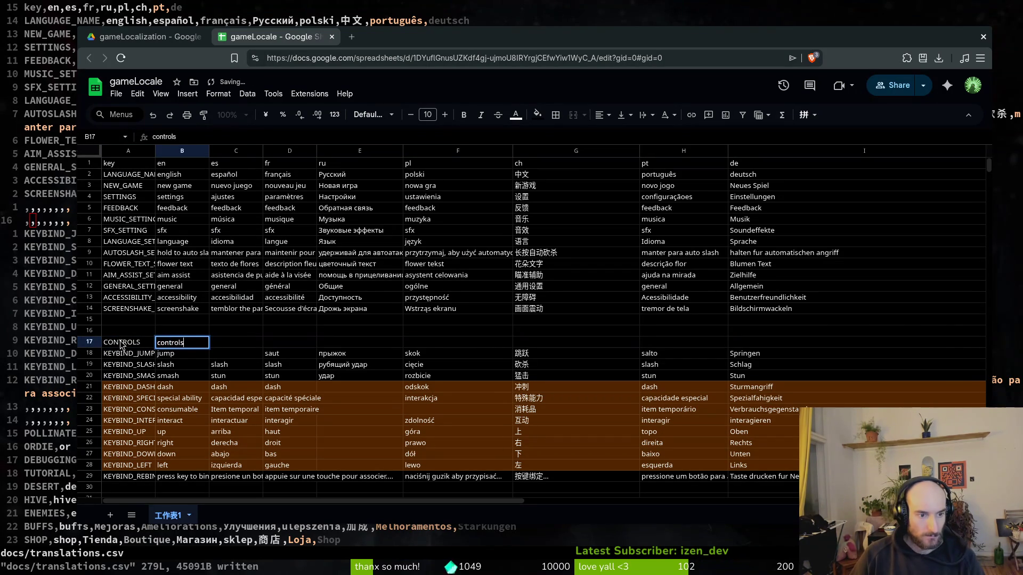
key(Tab)
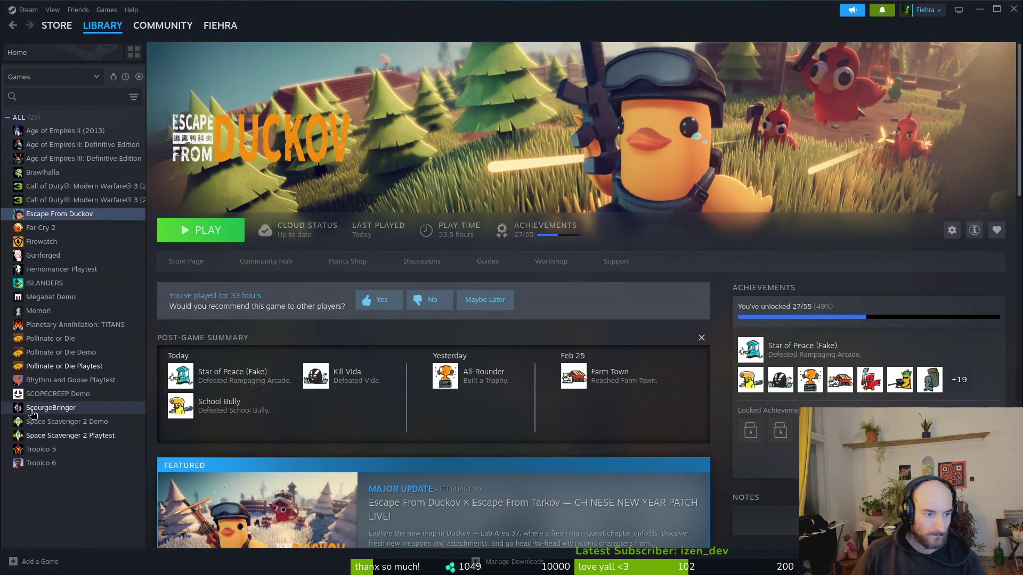
Step: Launch ScourgeBringer from the Steam library
double_click(42, 408)
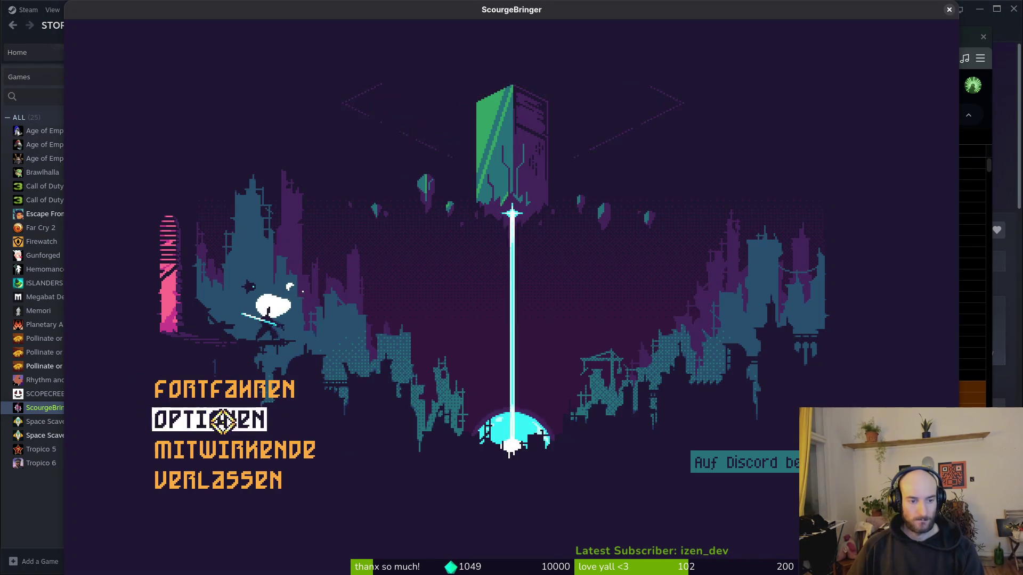
Step: In Optionen, cycle the language through Italiano and English, keep Display stats on, and settle on Français
click(199, 418)
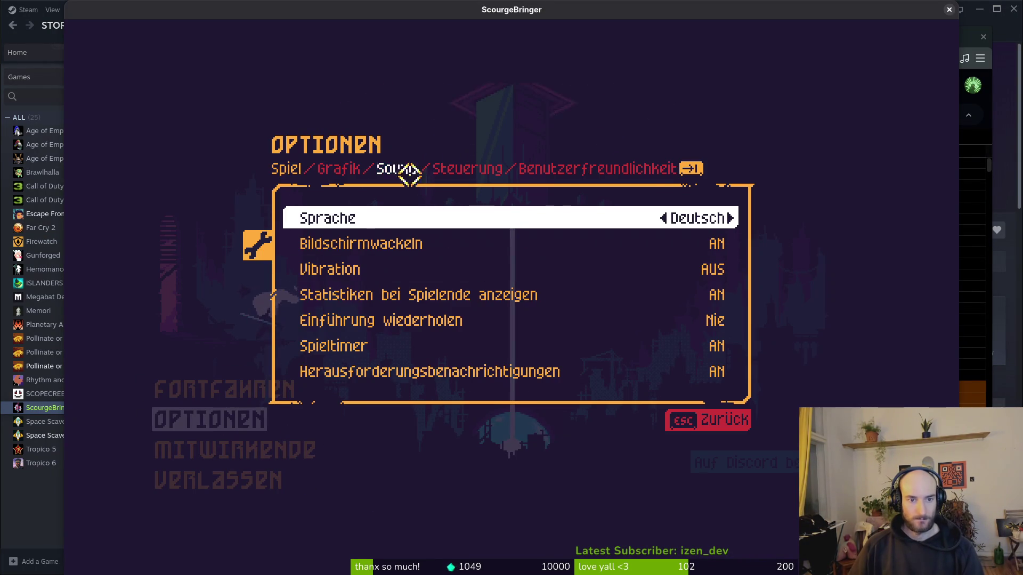
click(692, 210)
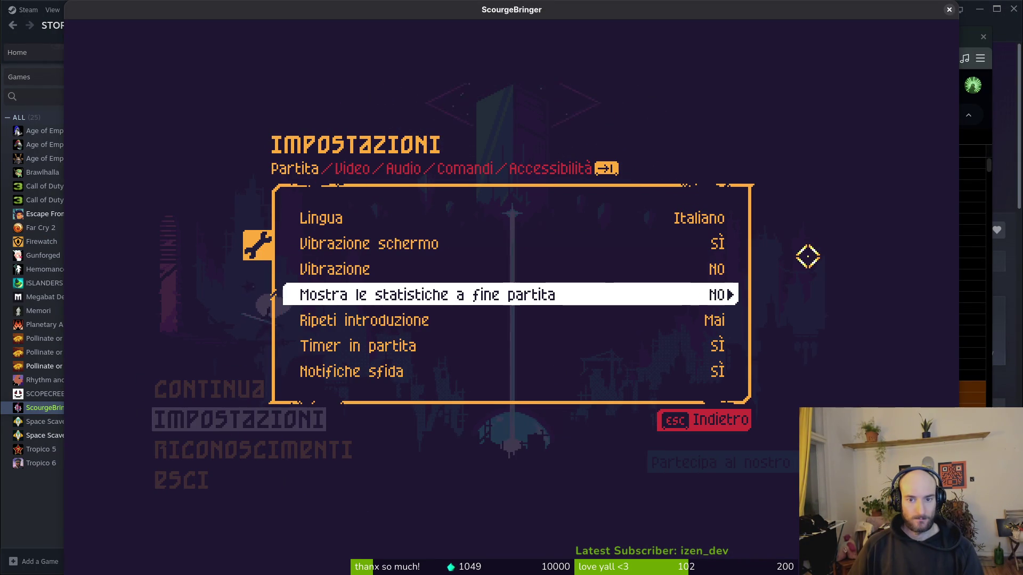
click(732, 218)
click(744, 269)
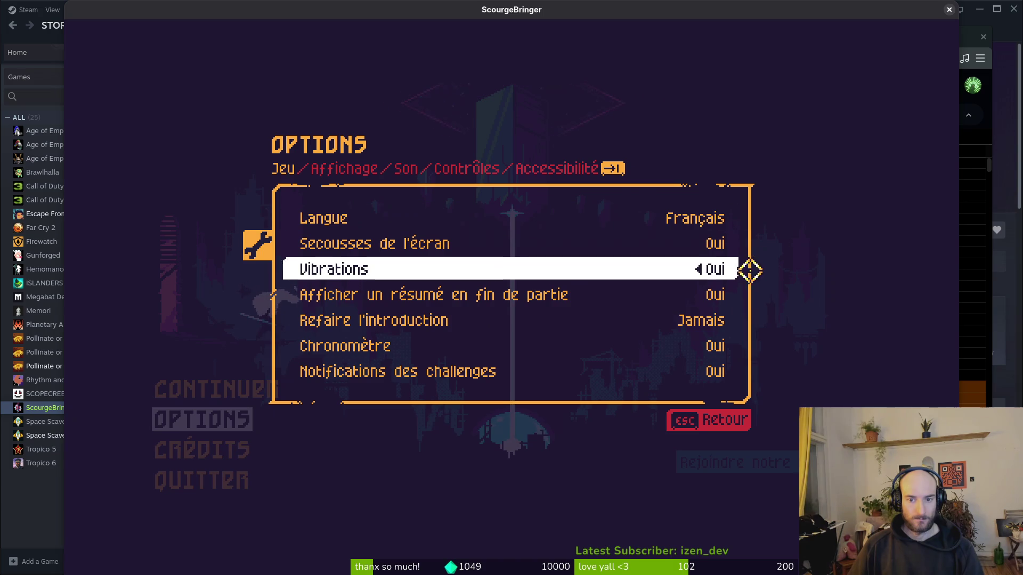
click(745, 293)
click(743, 293)
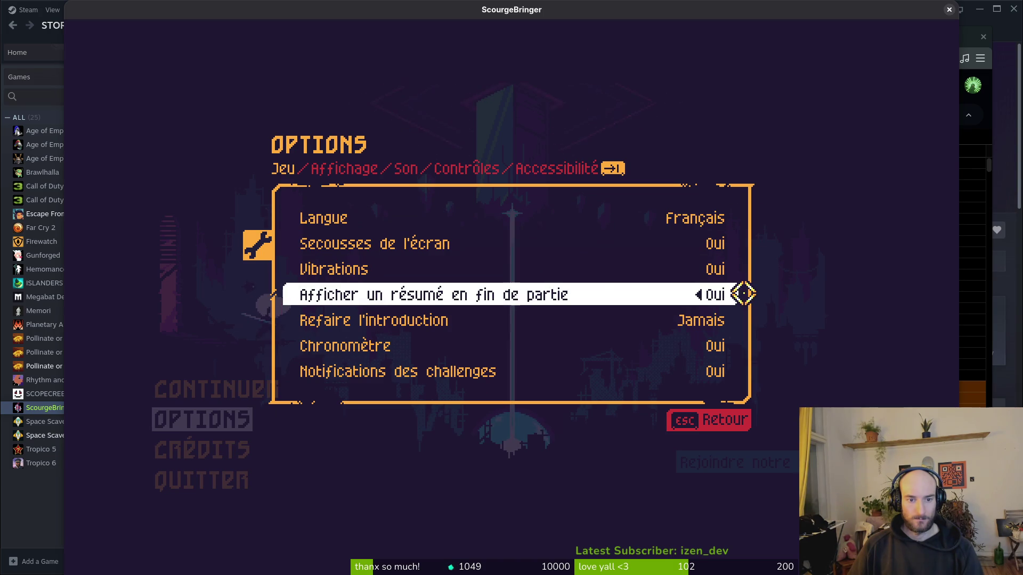
click(743, 293)
click(728, 218)
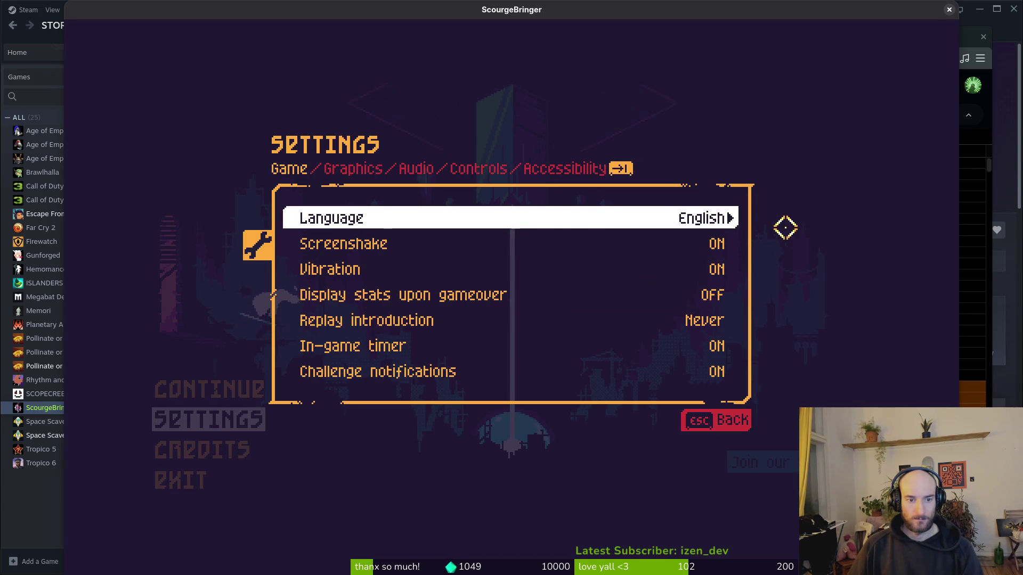
click(739, 293)
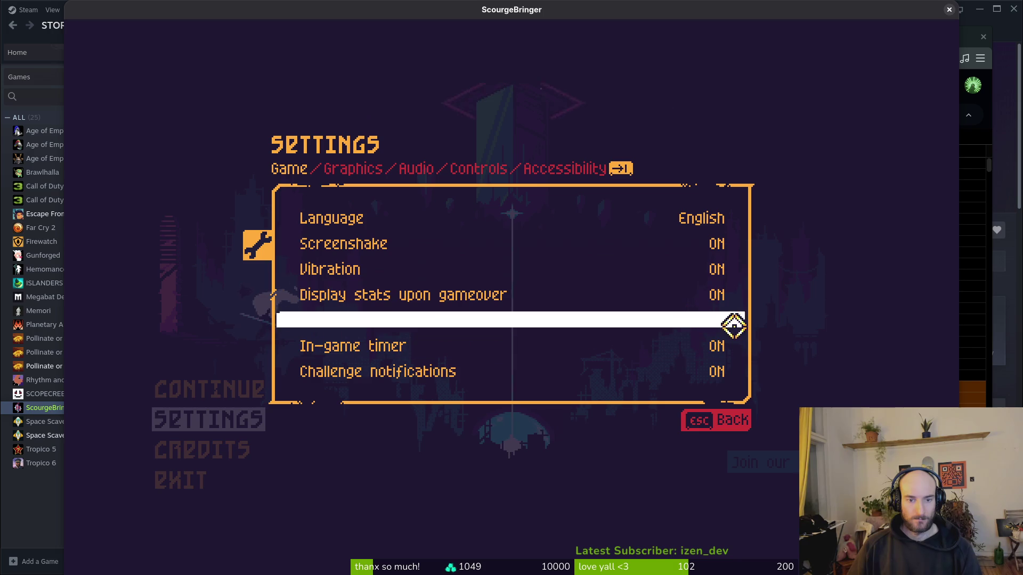
click(698, 214)
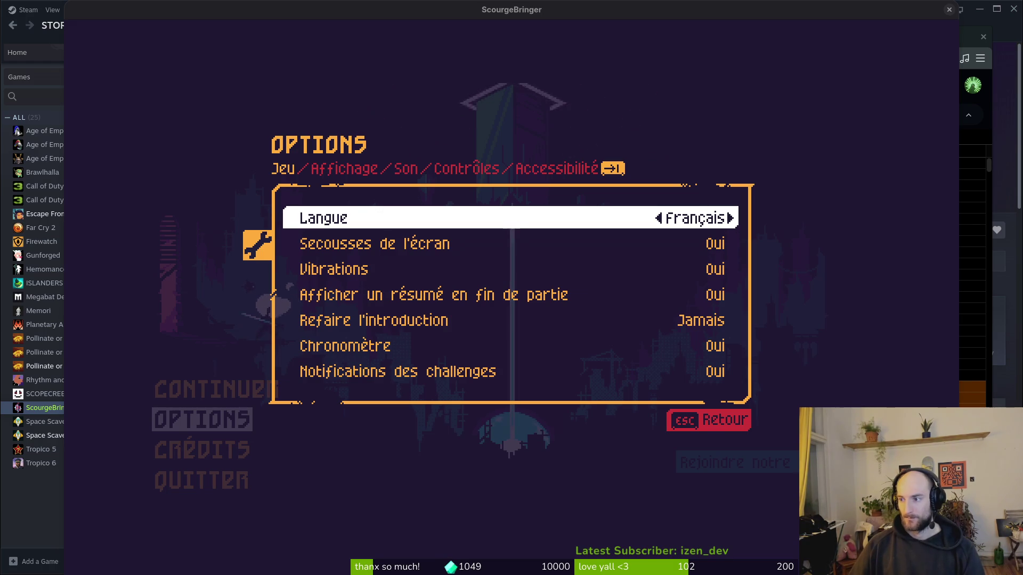
Step: Paste contrôles into D17 and controles into C17 of the CONTROLS row
key(alt+Tab)
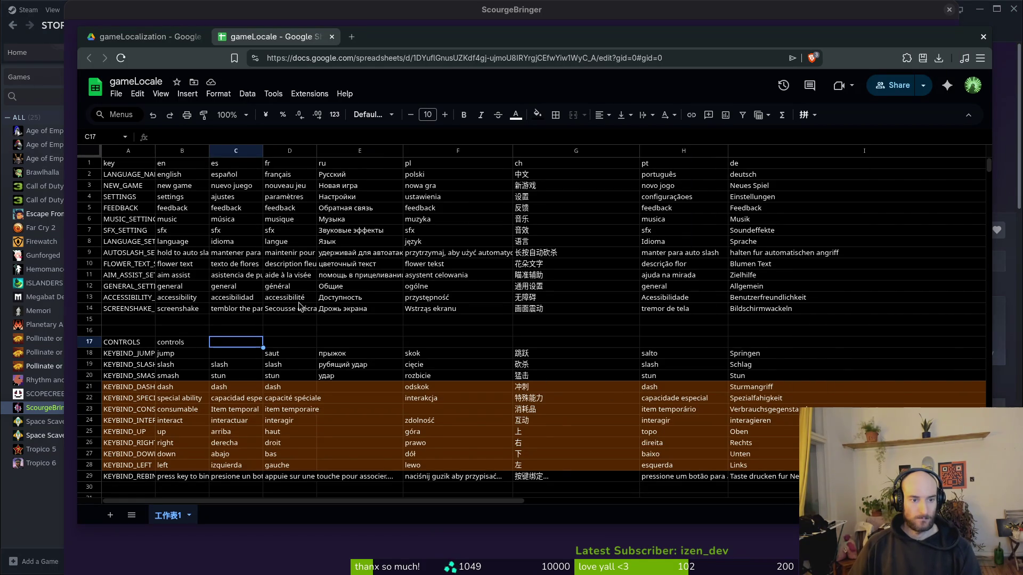
click(285, 343)
text(contrôles)
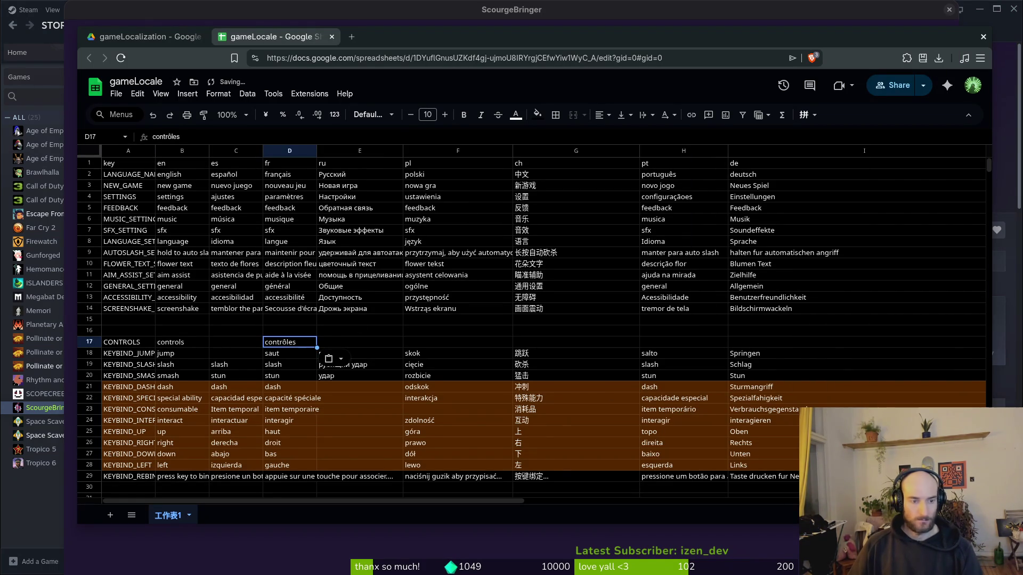
key(alt+Tab)
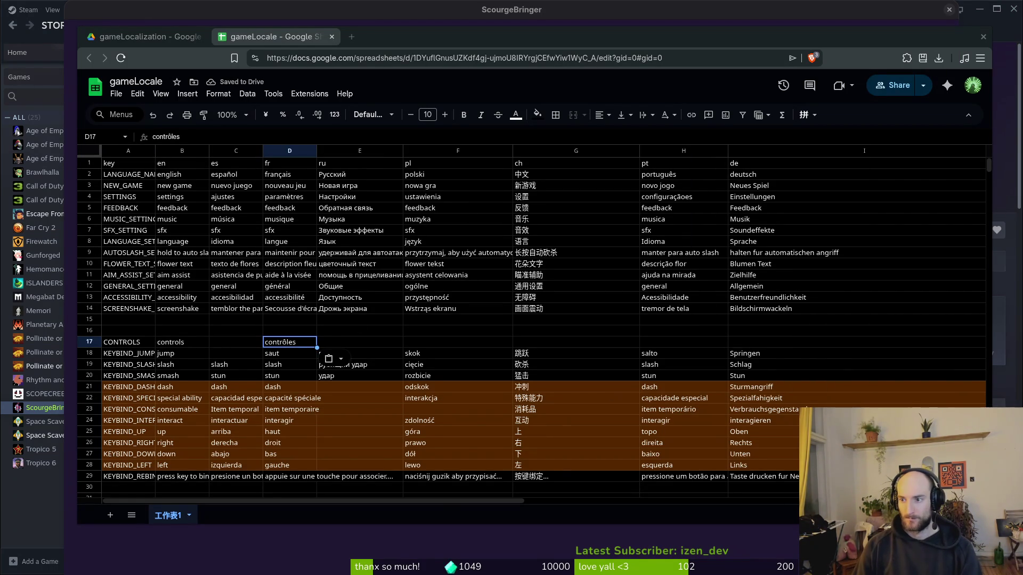
click(233, 342)
text(controles)
key(alt+Tab)
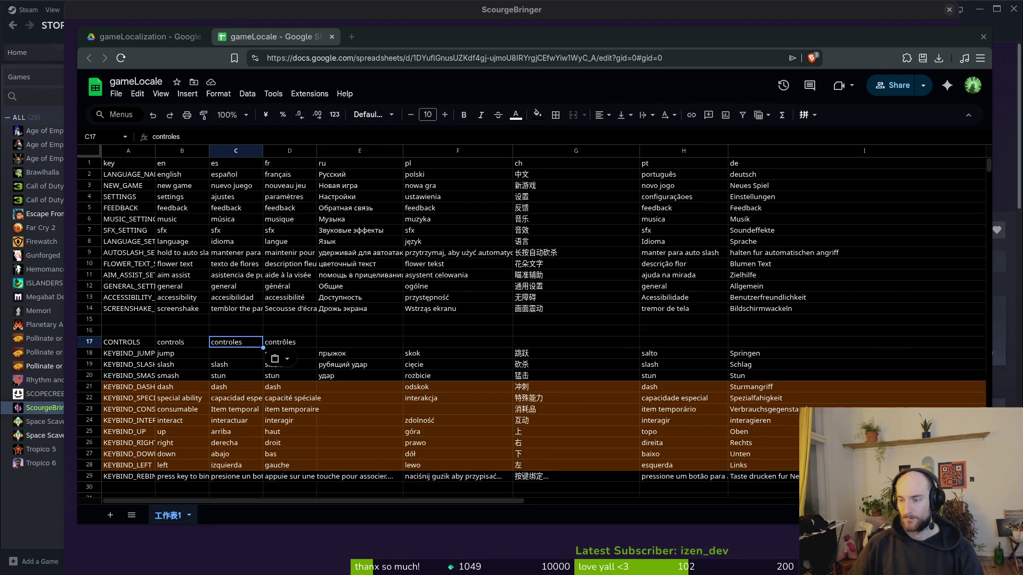
key(alt+Tab)
Step: Step the game's Language setting through Italiano, Deutsch and Español toward Русский
key(Right)
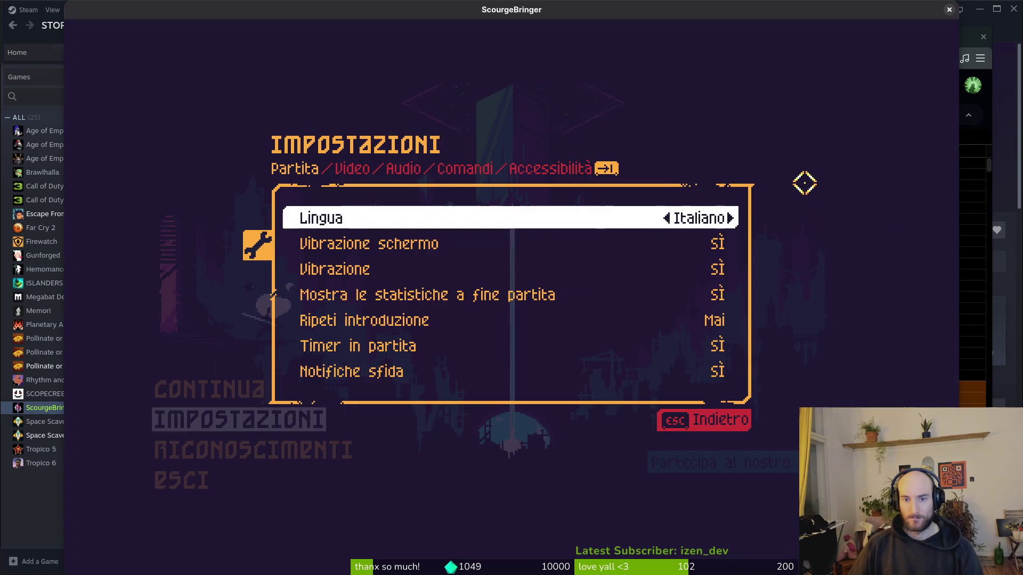
key(Right)
key(Right)
key(Left)
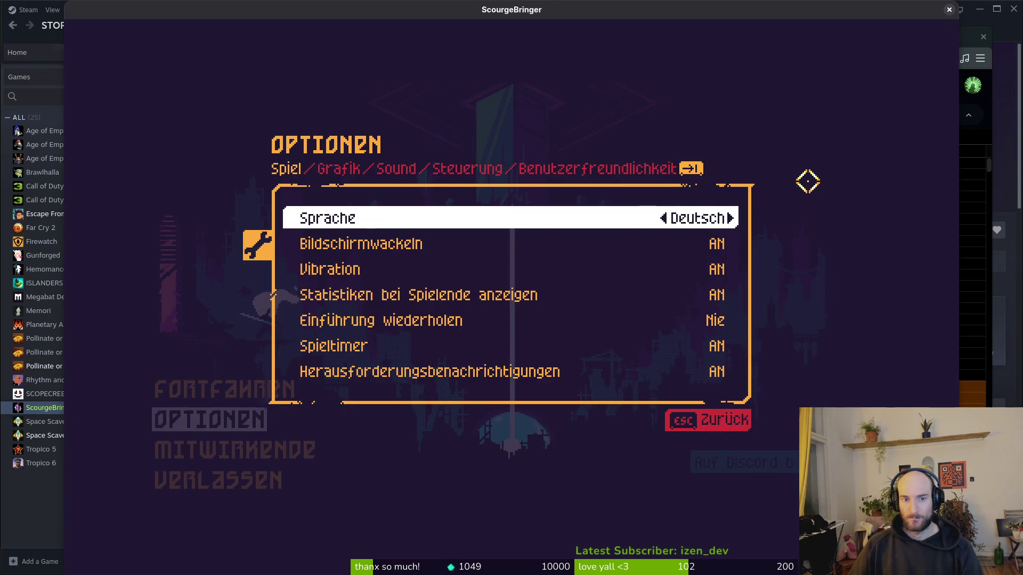
key(Right)
key(Right)
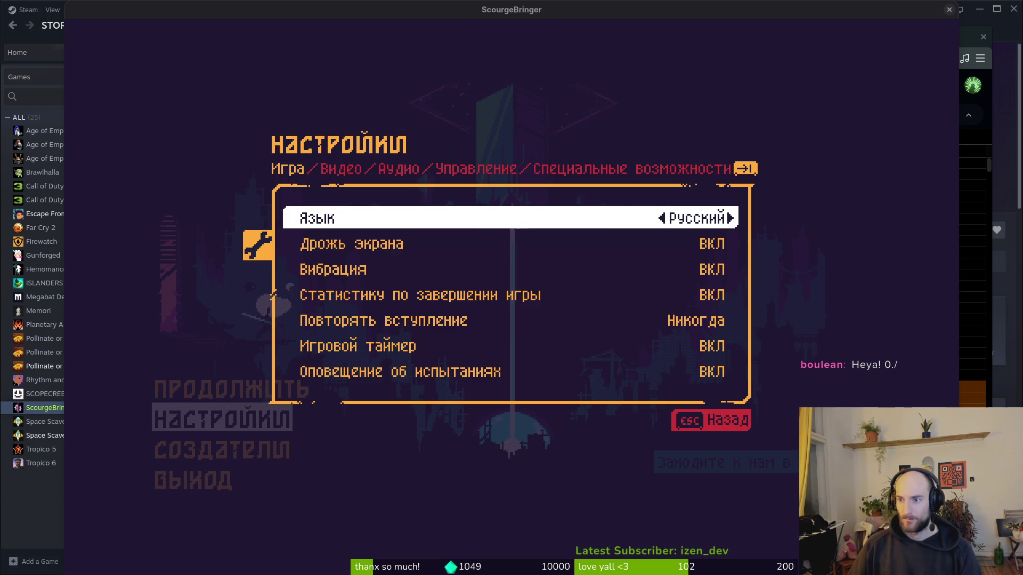
key(alt+Tab)
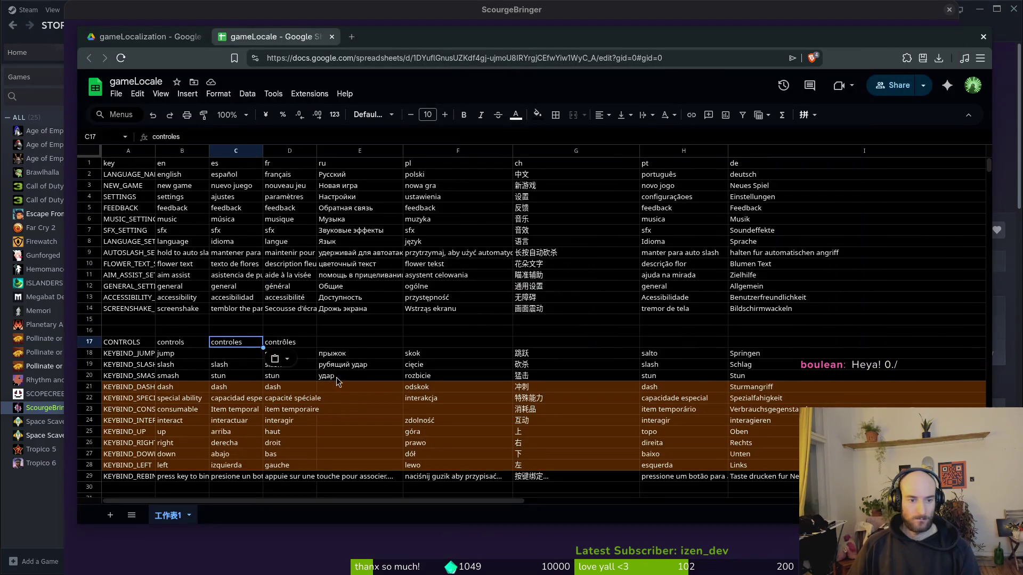
Step: Paste управление into E17 and move to F17 for the Polish word
click(326, 345)
text(управление)
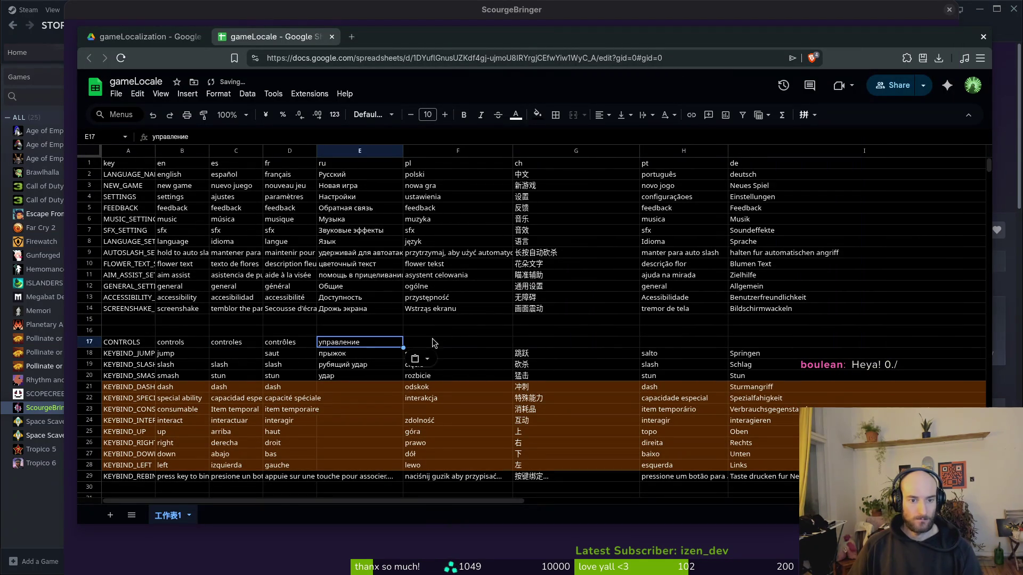
click(434, 343)
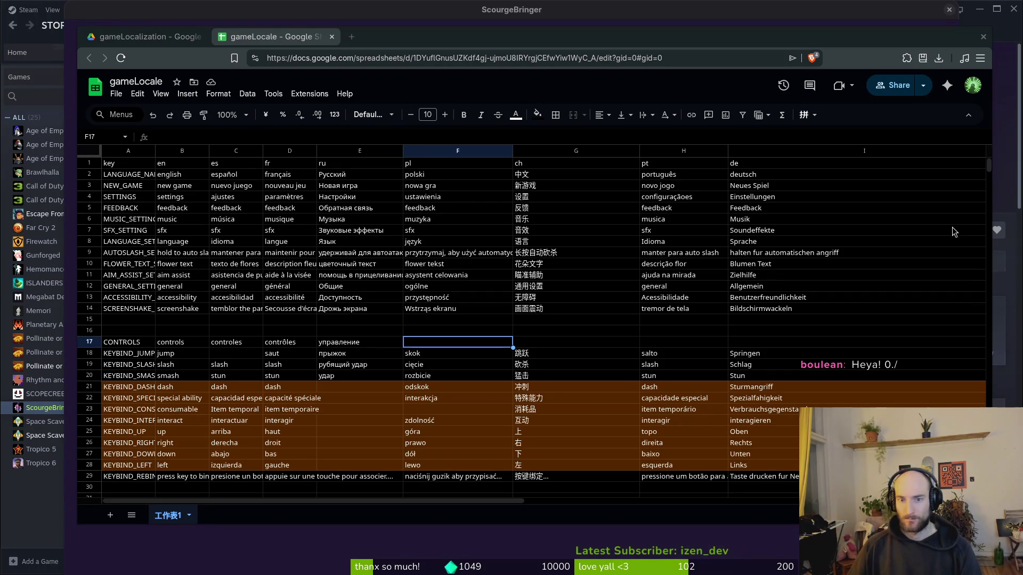
key(alt+Tab)
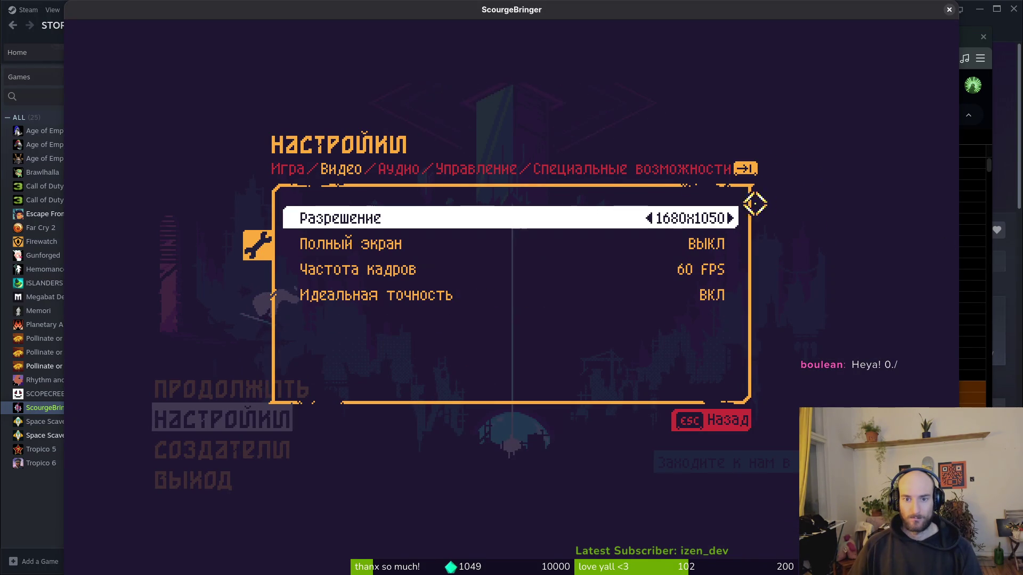
Step: From the Игра tab, switch the game language to Polski and view the Grafika tab
click(285, 168)
key(Left)
key(Left)
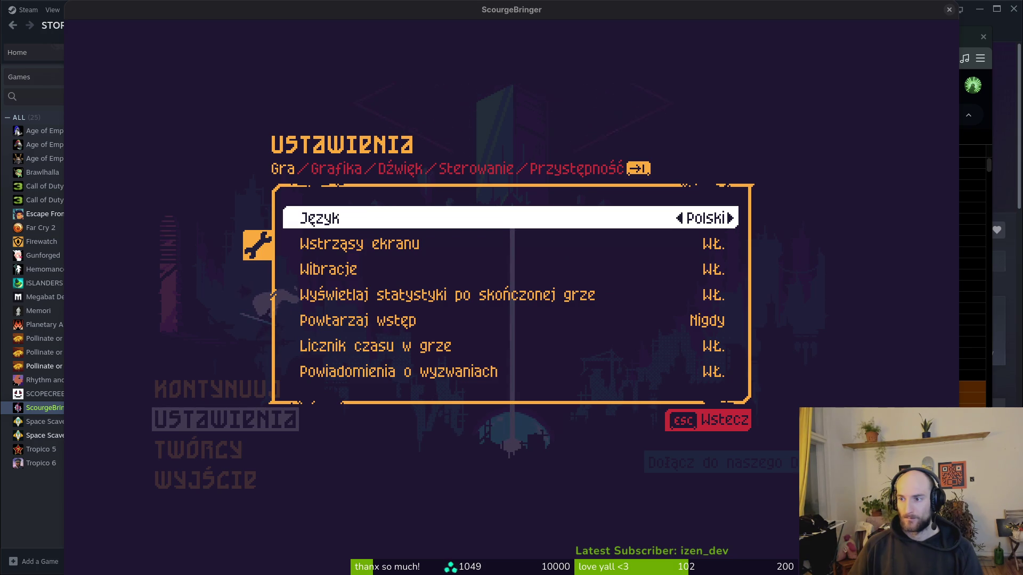
key(Tab)
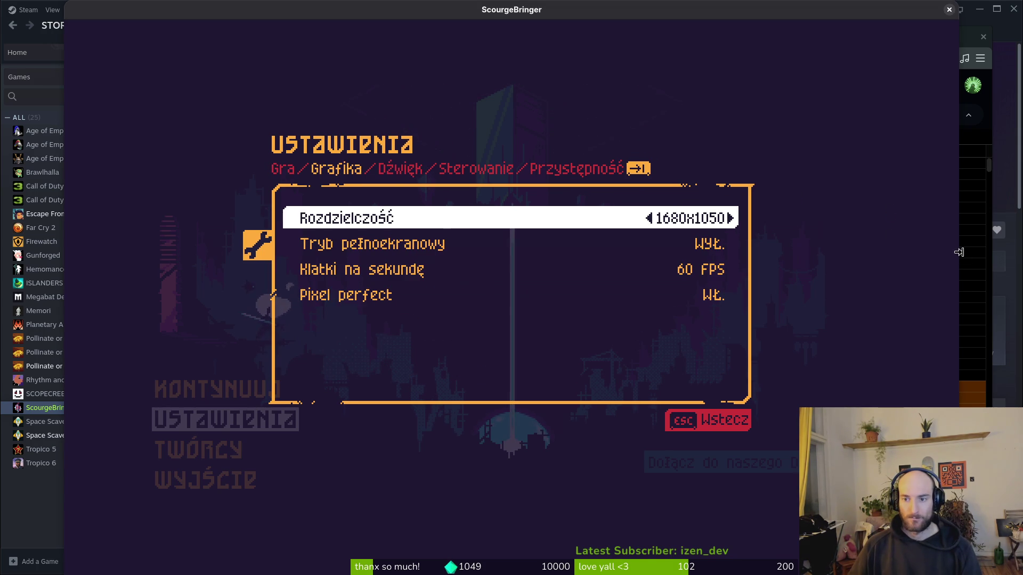
Step: Enter the Polish word 'sterowanie' in F17 of the gameLocale CONTROLS row
click(976, 161)
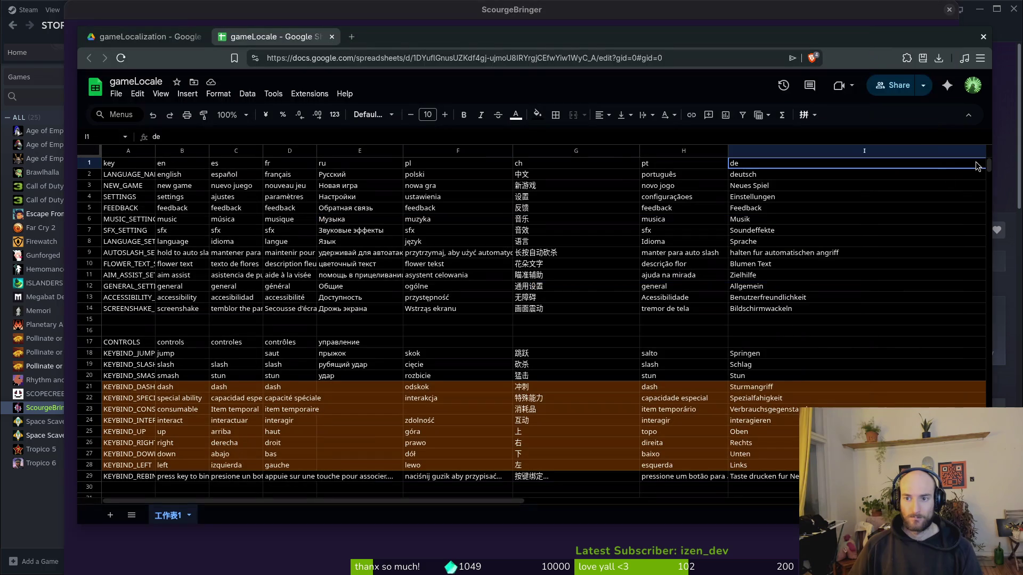
click(436, 346)
text(sterowanie)
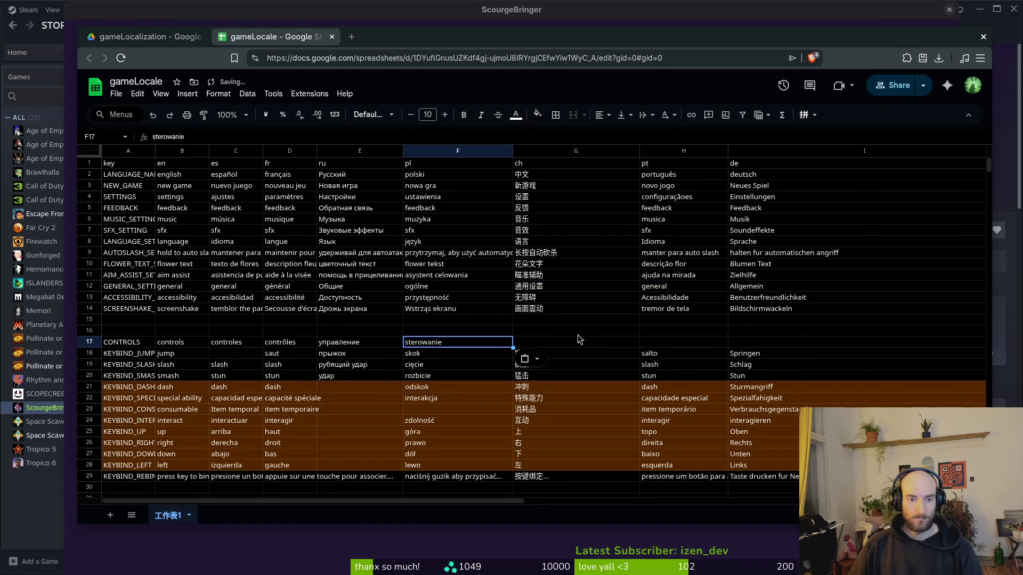
click(556, 349)
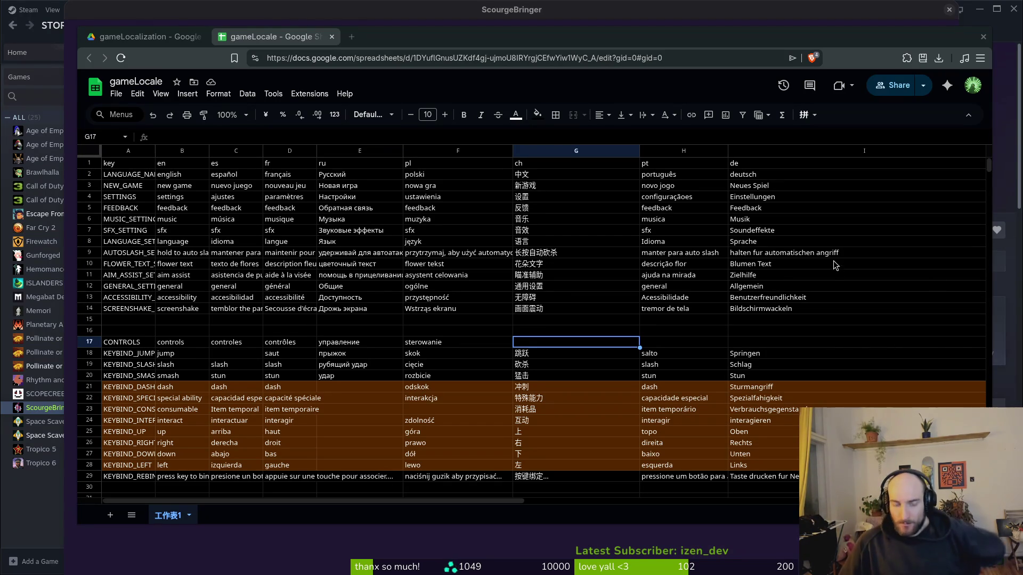
Step: Back in ScourgeBringer, cycle the screen resolution setting and return it to its original value
key(alt+Tab)
key(Right)
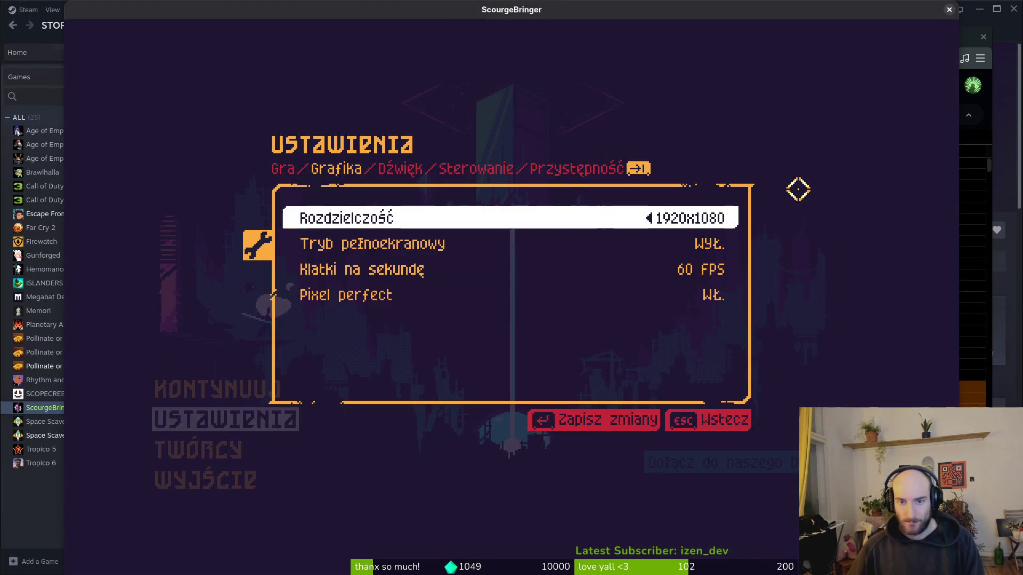
key(Left)
key(Right)
Step: On the general game settings page, set the game language to Simplified Chinese (简体中文)
click(282, 168)
key(Left)
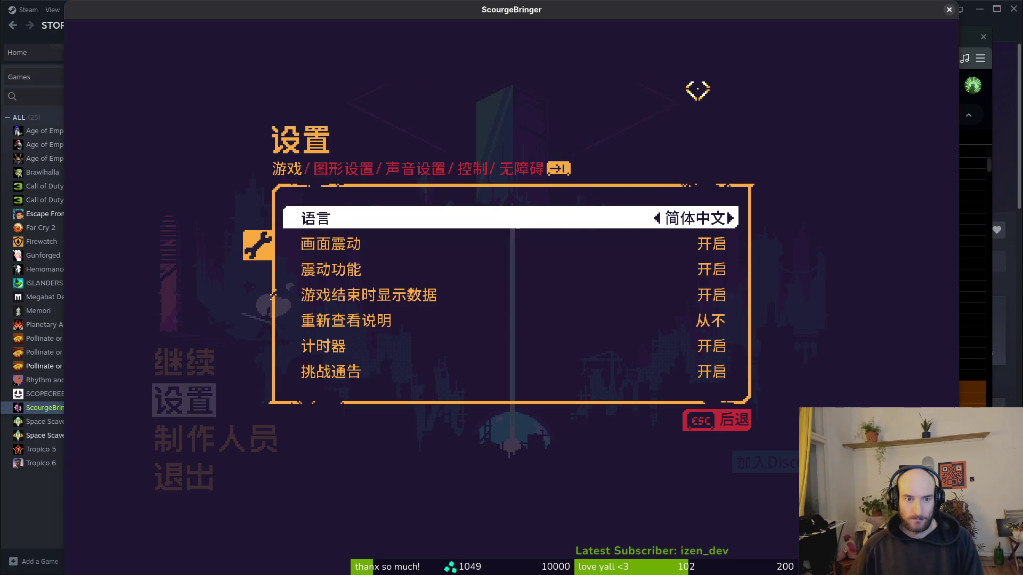
key(Right)
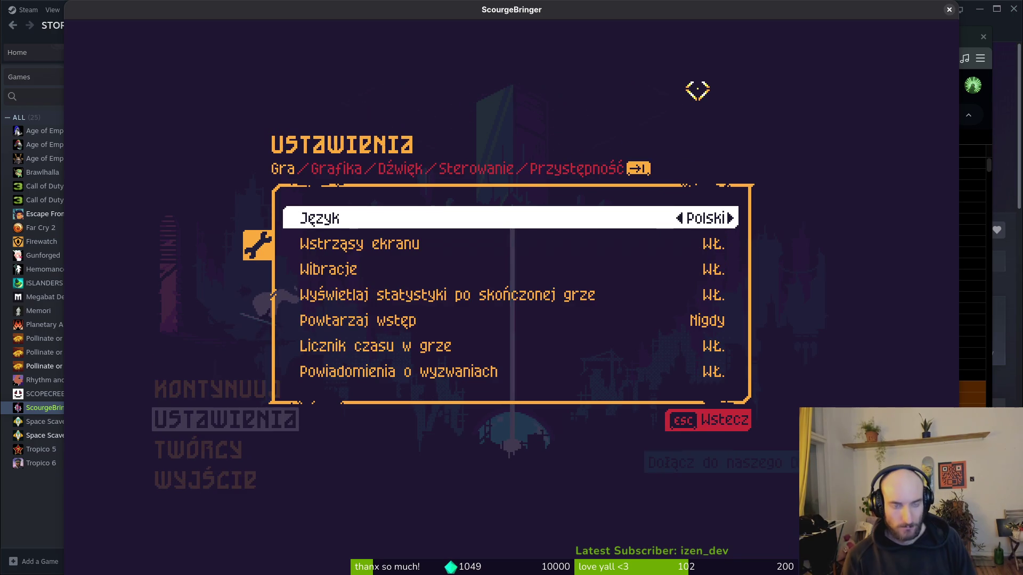
key(Left)
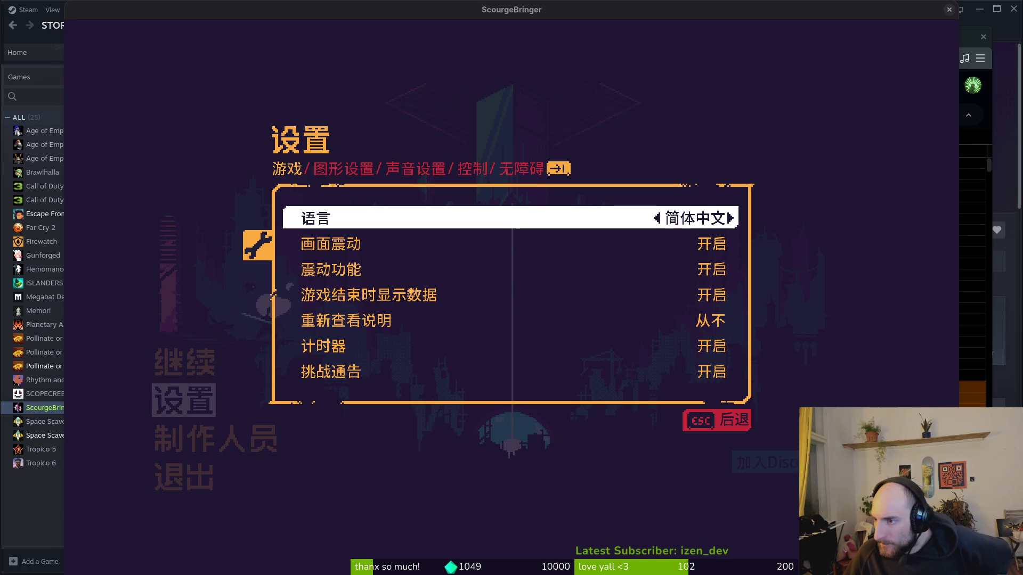
Step: Fill the CONTROLS row with 控制 in ch, controles in pt and Steuerung in de
click(976, 258)
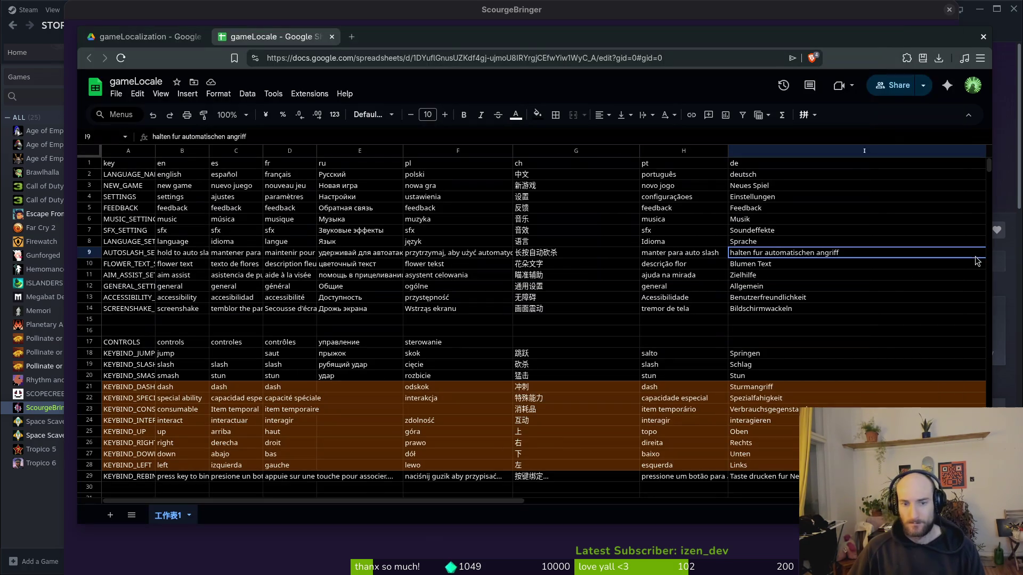
click(530, 343)
text(控制)
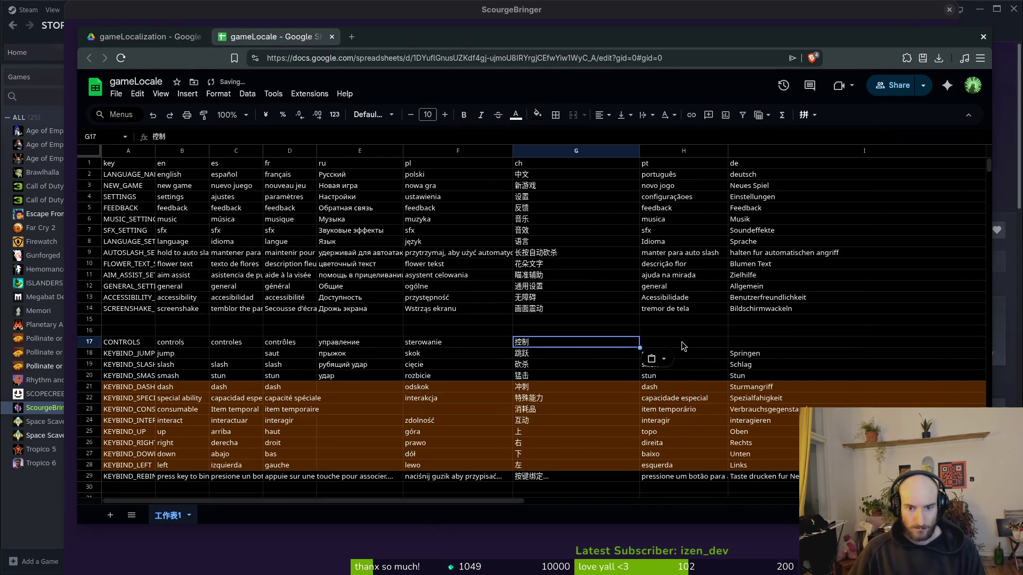
click(682, 344)
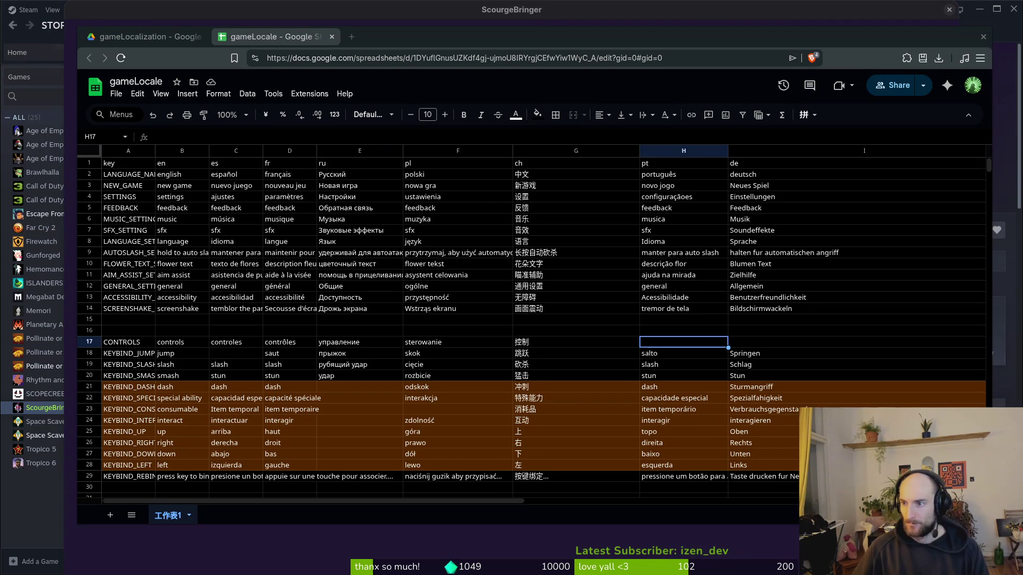
text(controles)
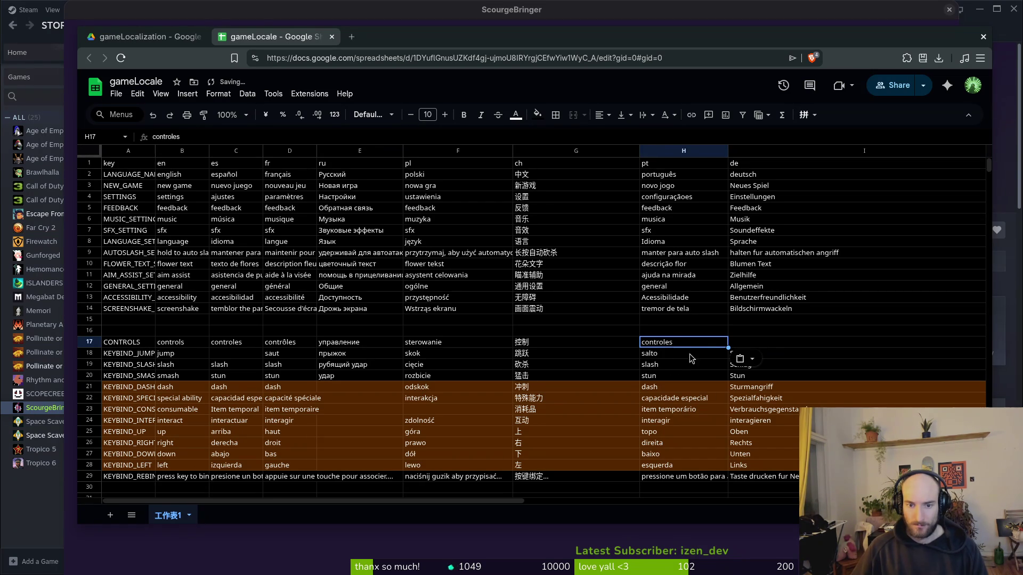
click(769, 345)
text(Ste)
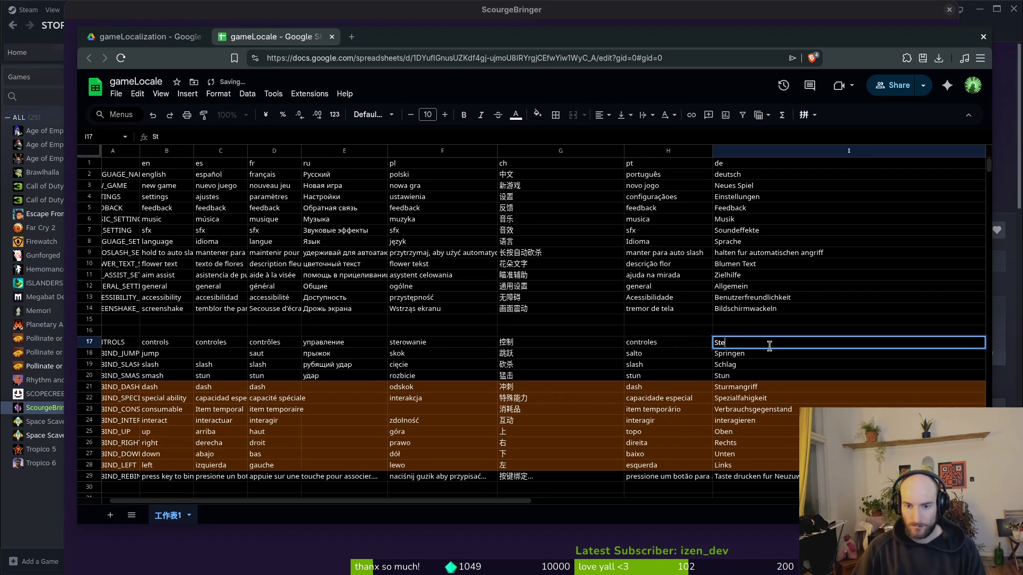
text(uerung)
key(Return)
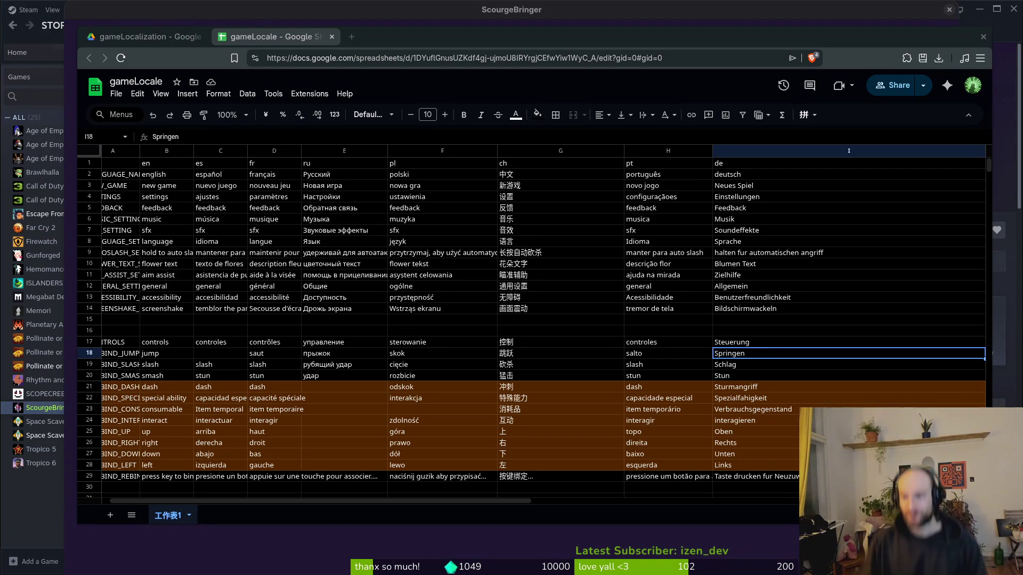
Step: Check the French and Russian entries in row 4 and Polish in row 7, then select the whole sheet
click(274, 198)
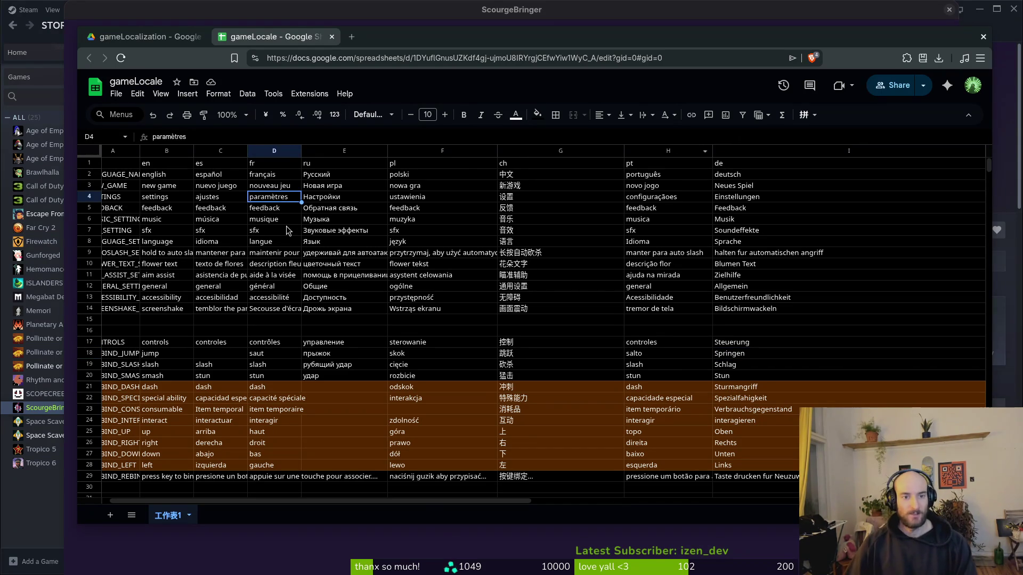
click(320, 200)
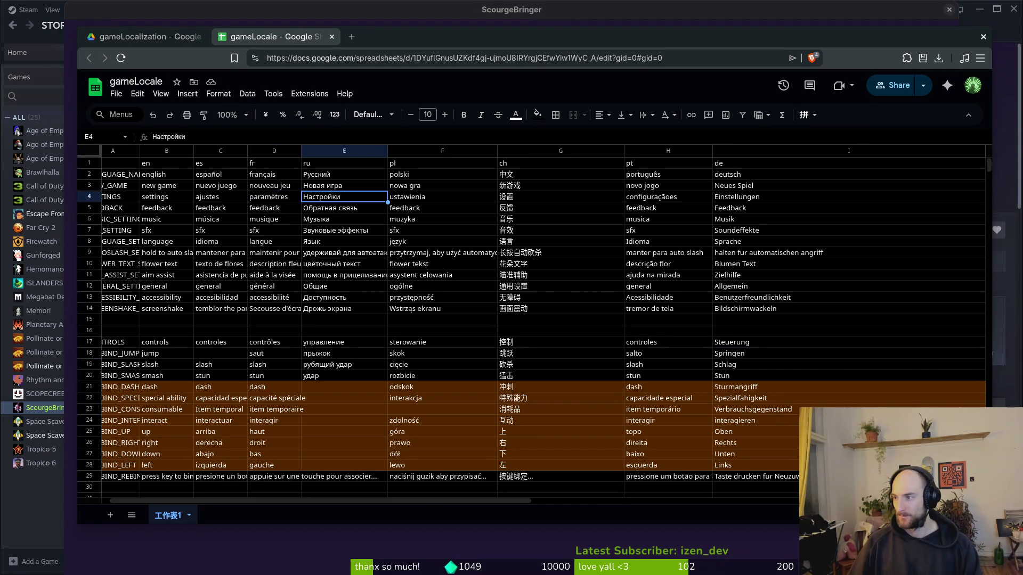
click(440, 231)
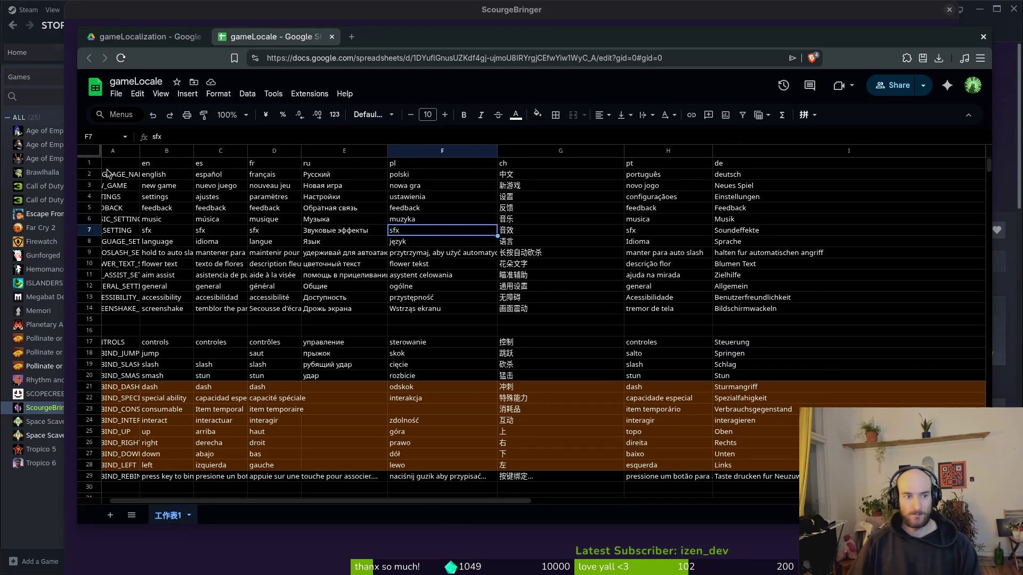
click(82, 154)
scroll(182, 194, down, 5)
scroll(180, 200, up, 5)
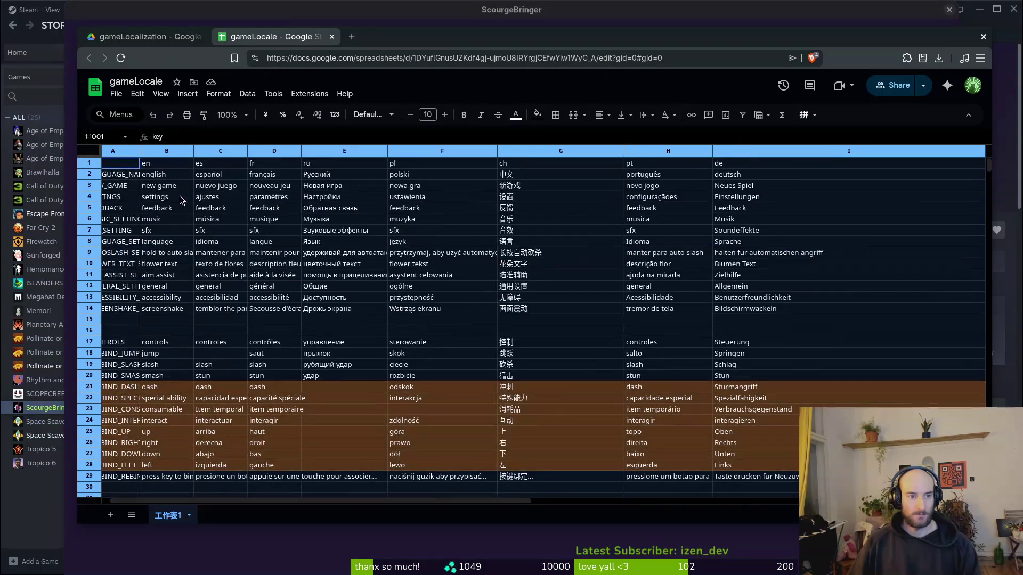
scroll(543, 228, down, 10)
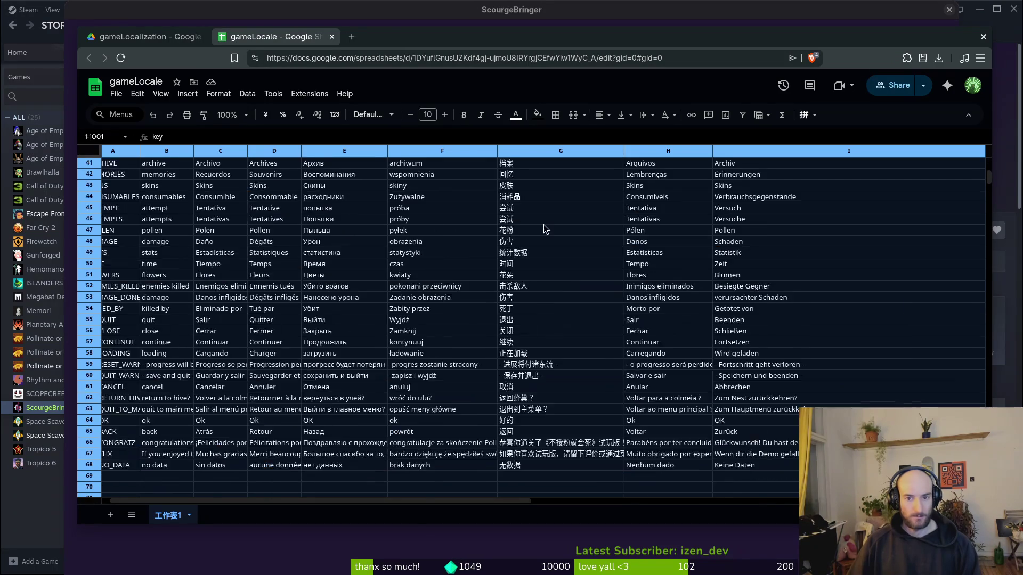
scroll(543, 228, up, 8)
key(super)
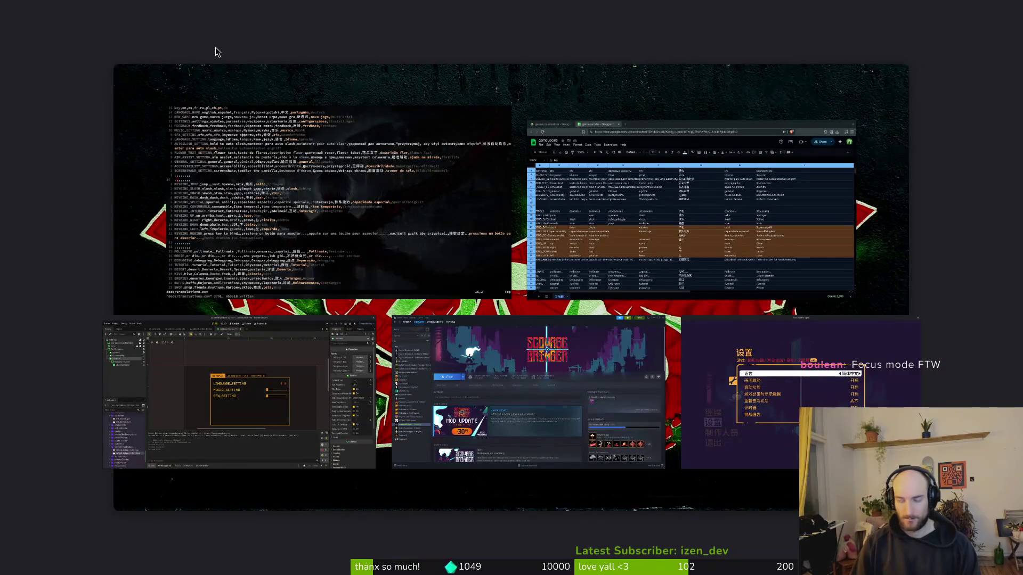
Step: Open translations.csv from the docs folder in Calc, accepting the default CSV import settings
key(super)
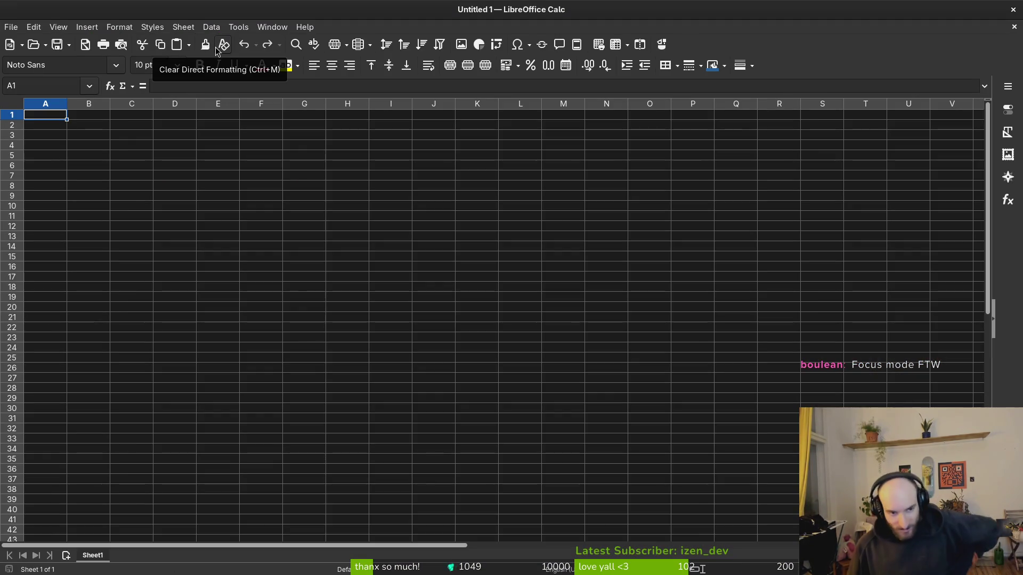
click(11, 26)
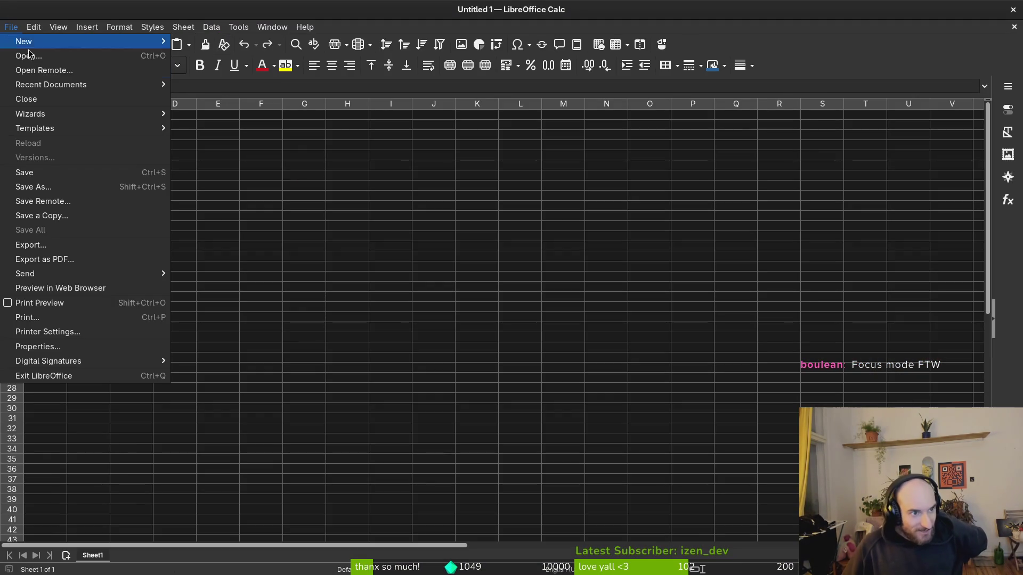
click(57, 56)
click(316, 172)
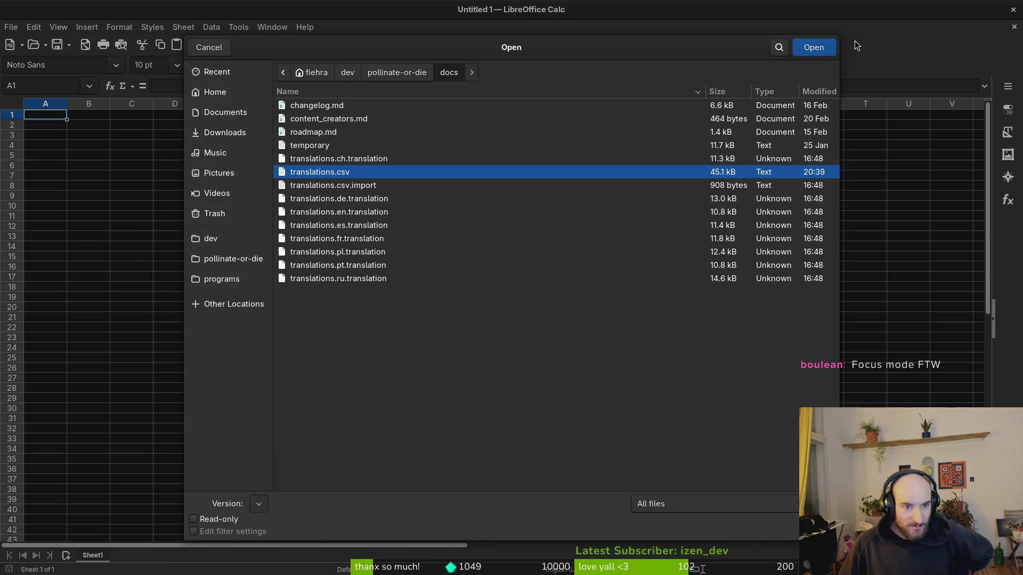
click(815, 47)
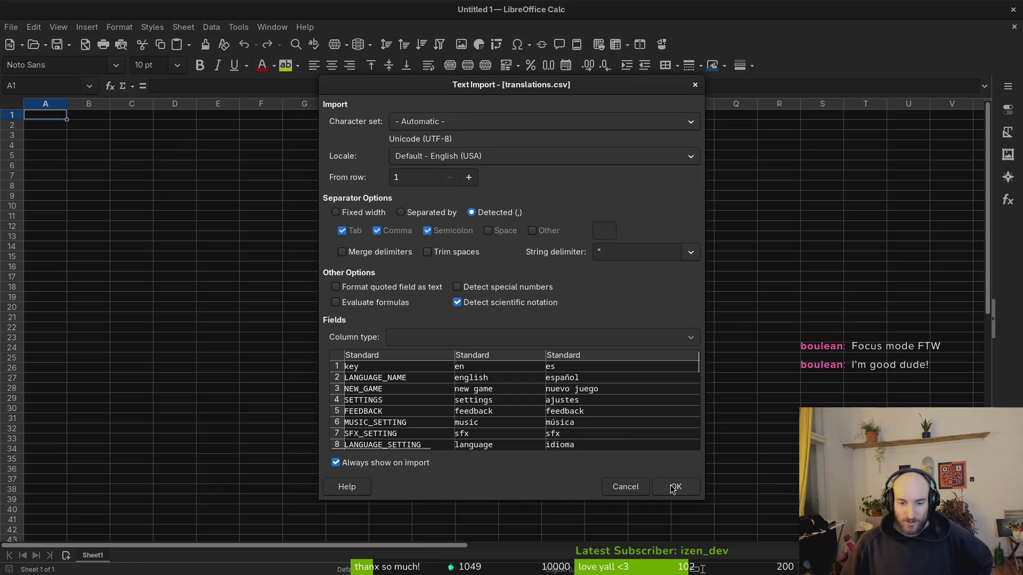
click(674, 488)
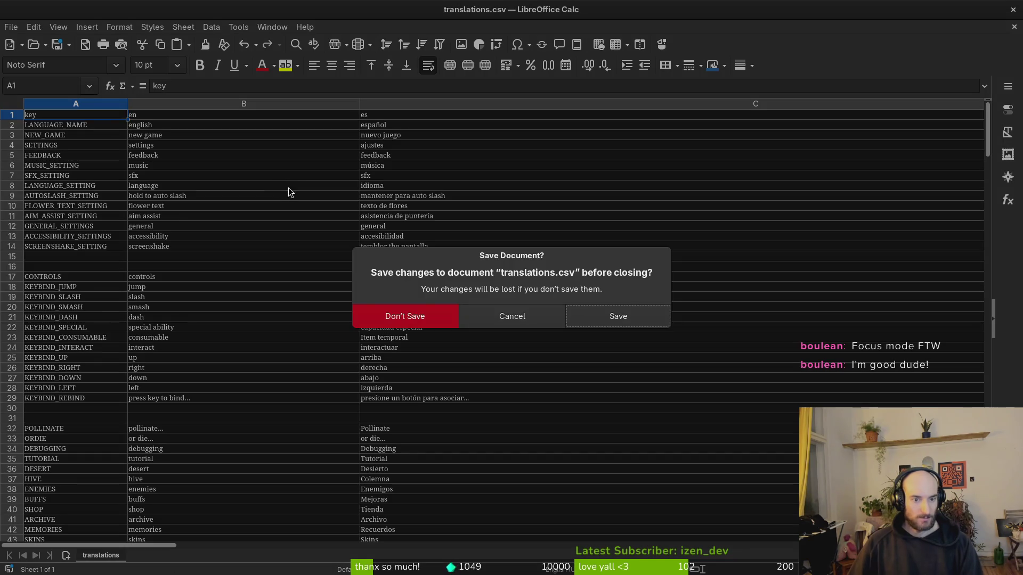
Step: Paste the copied gameLocale table as unformatted text, accepting the import settings
key(ctrl+shift+v)
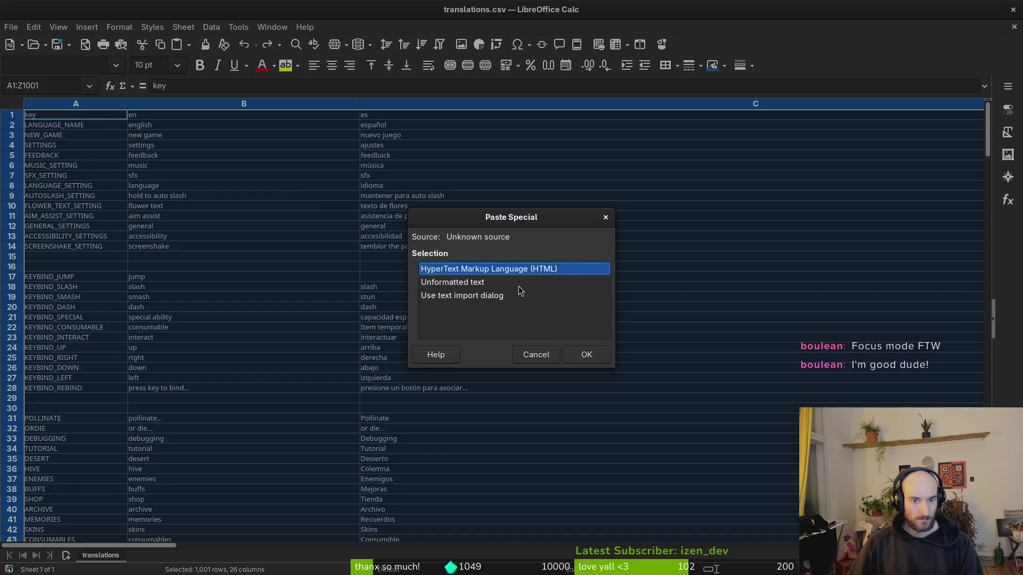
click(493, 286)
click(588, 354)
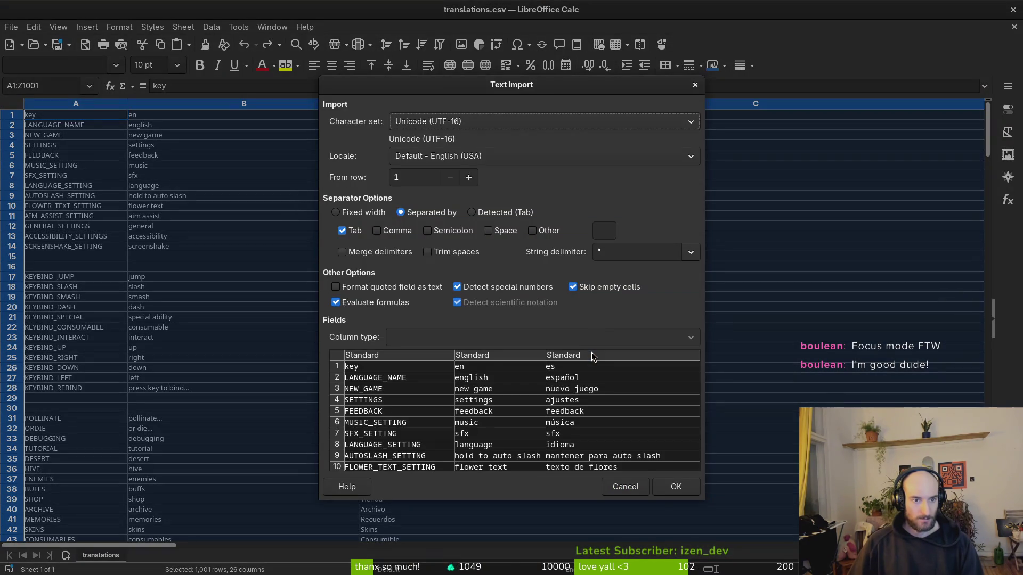
click(676, 486)
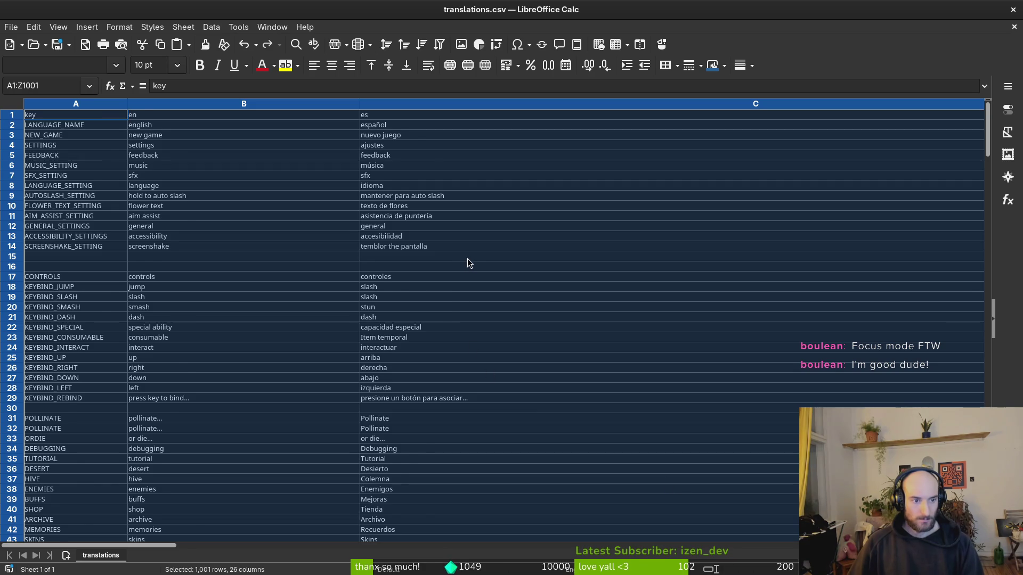
Step: Inspect the Err:509 cells in row 130, including the Spanish one
scroll(468, 258, down, 19)
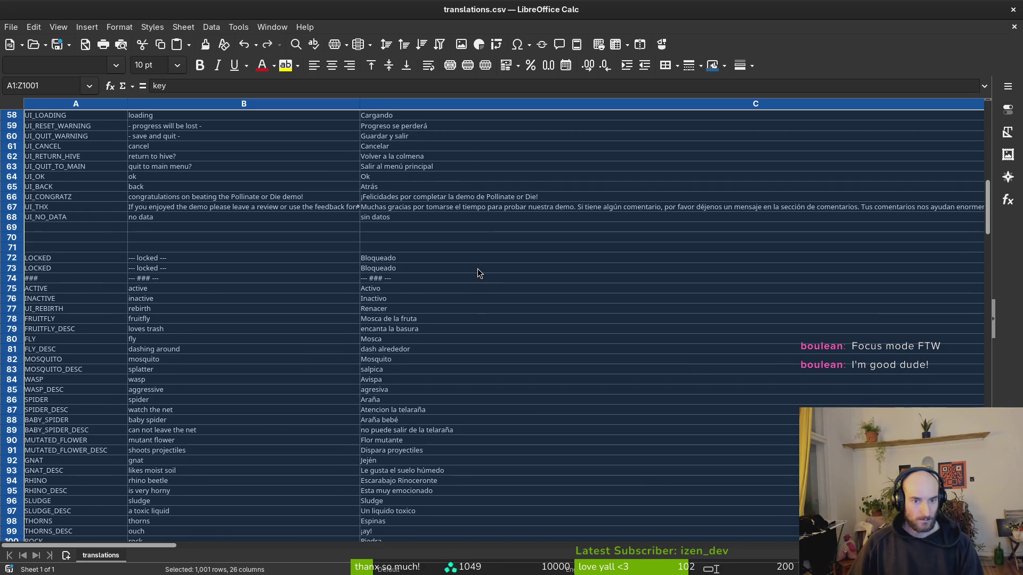
scroll(477, 272, down, 20)
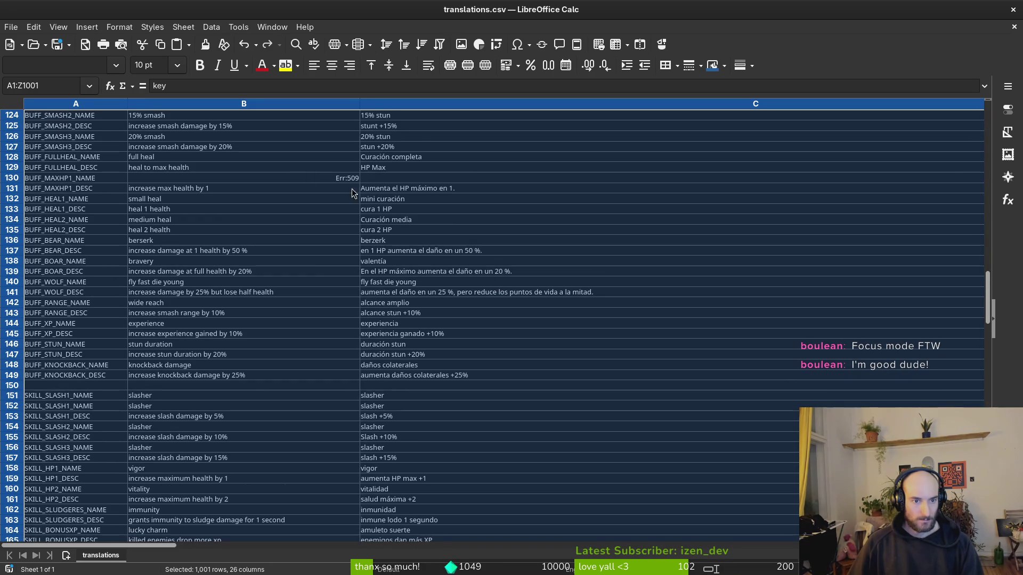
click(279, 180)
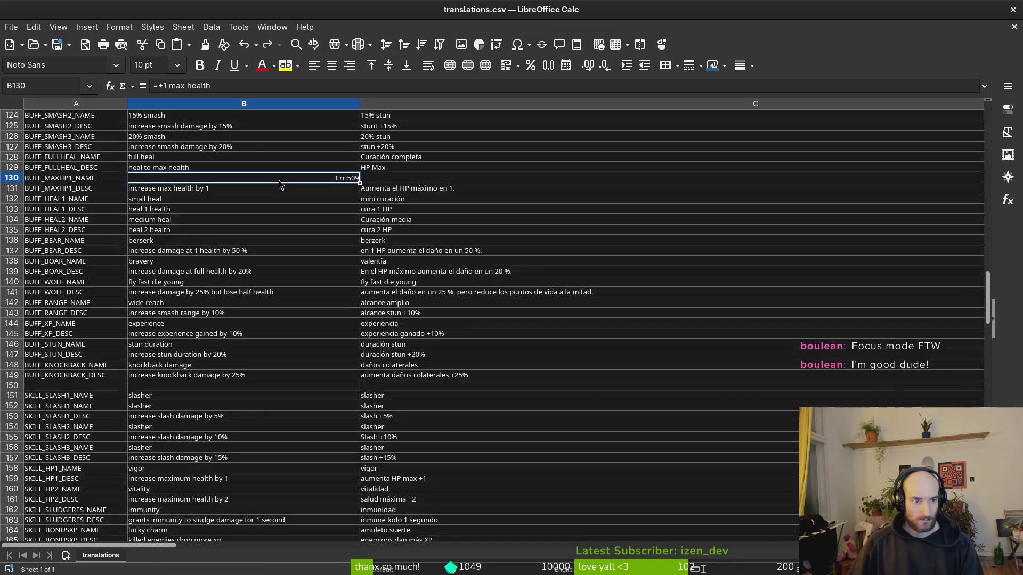
scroll(295, 188, up, 4)
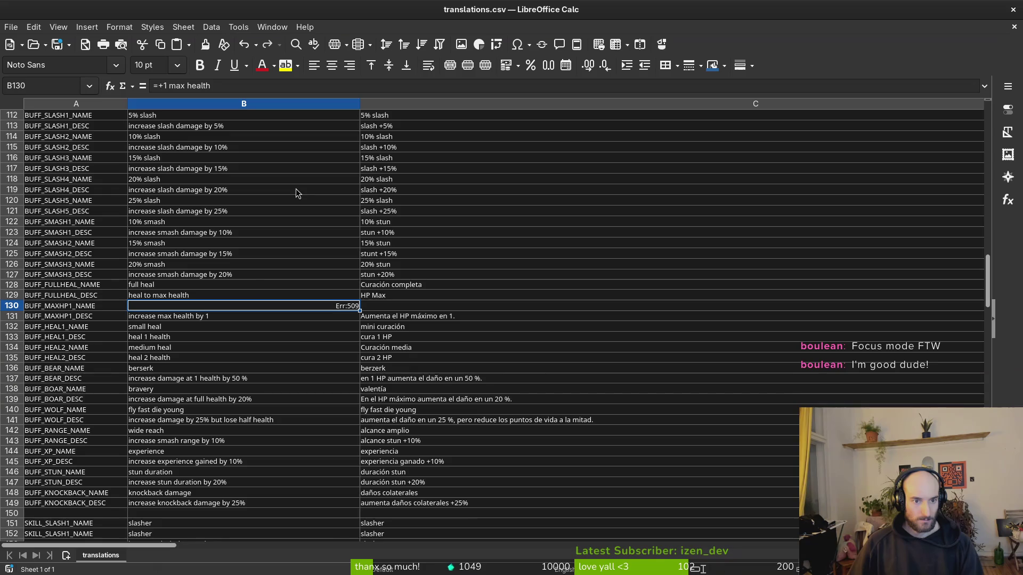
click(390, 307)
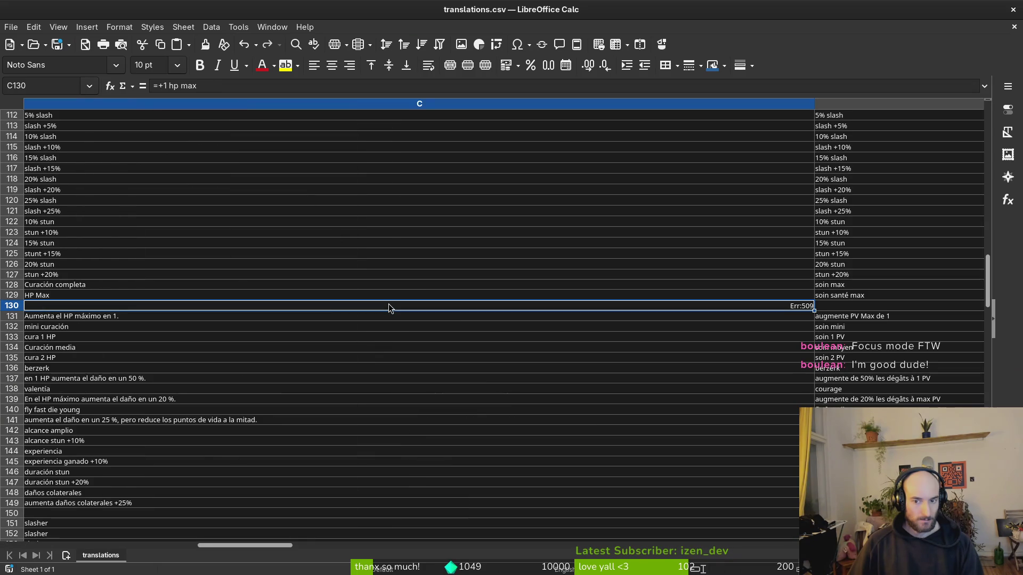
scroll(421, 298, right, 1)
ctrl+scroll(422, 300, down, 1)
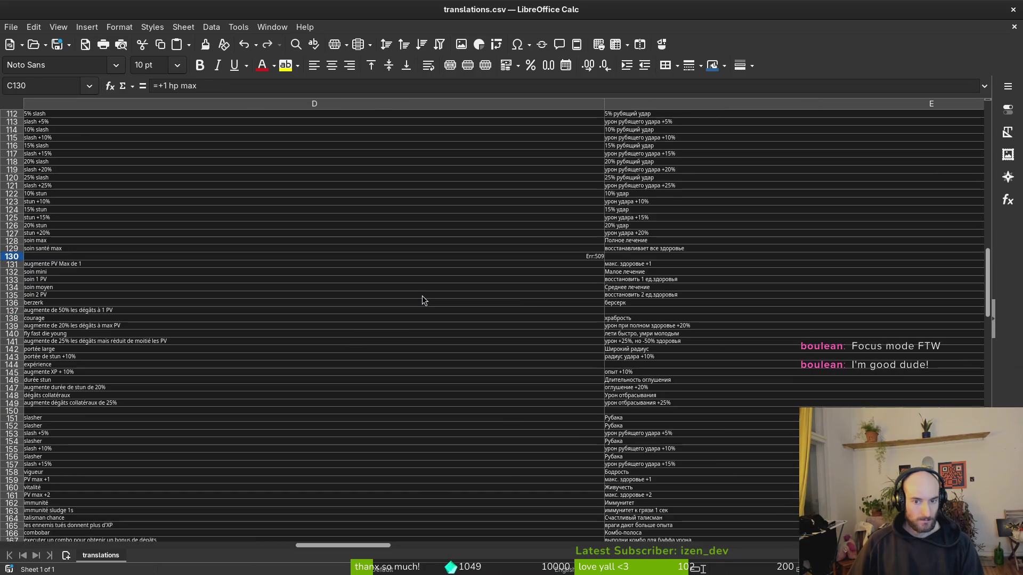
ctrl+scroll(422, 300, down, 1)
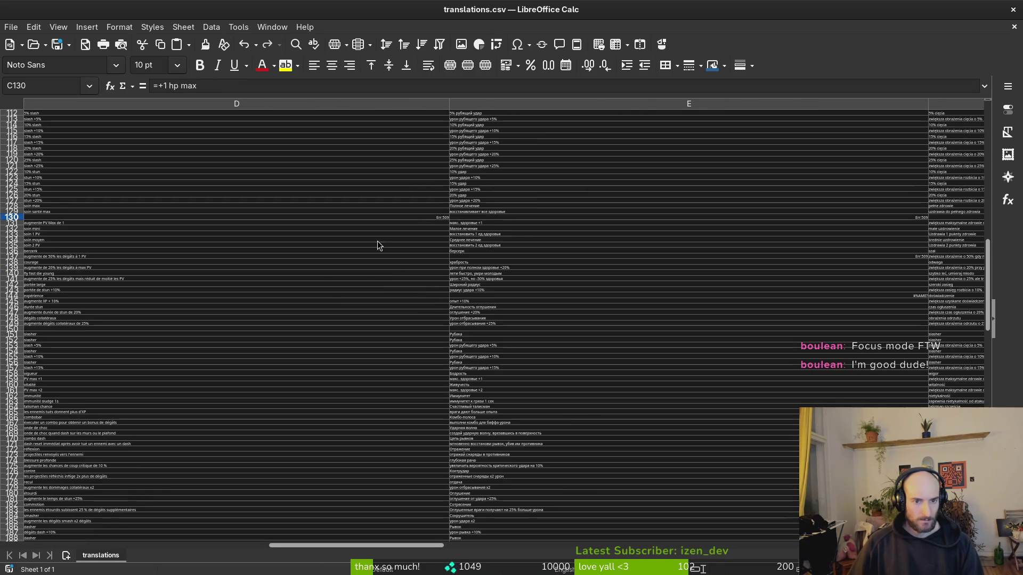
scroll(394, 216, up, 3)
ctrl+scroll(392, 229, up, 2)
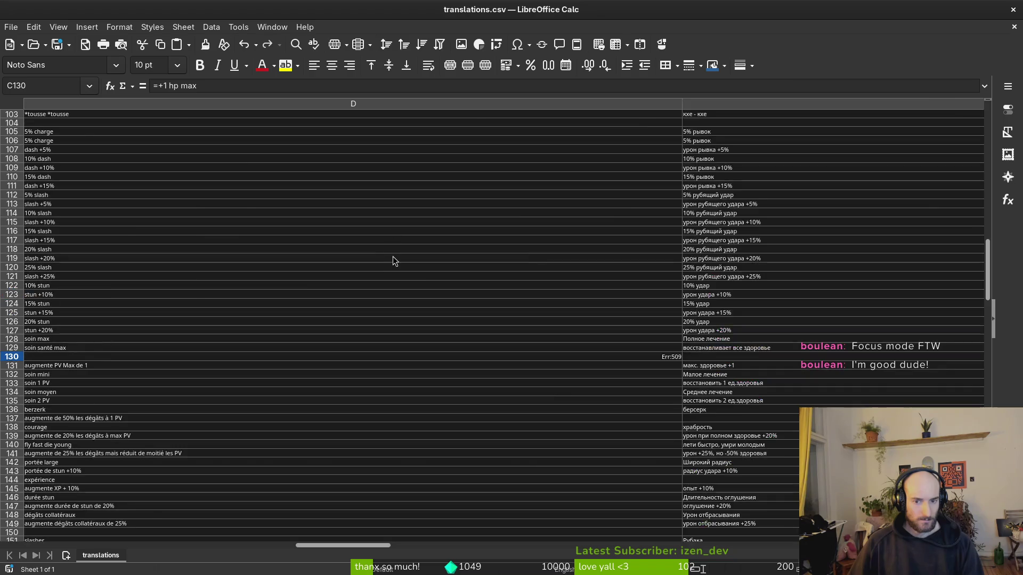
Step: Switch to the gameLocale Google Sheet and select a cell there
key(alt+Tab)
click(243, 403)
scroll(287, 325, down, 10)
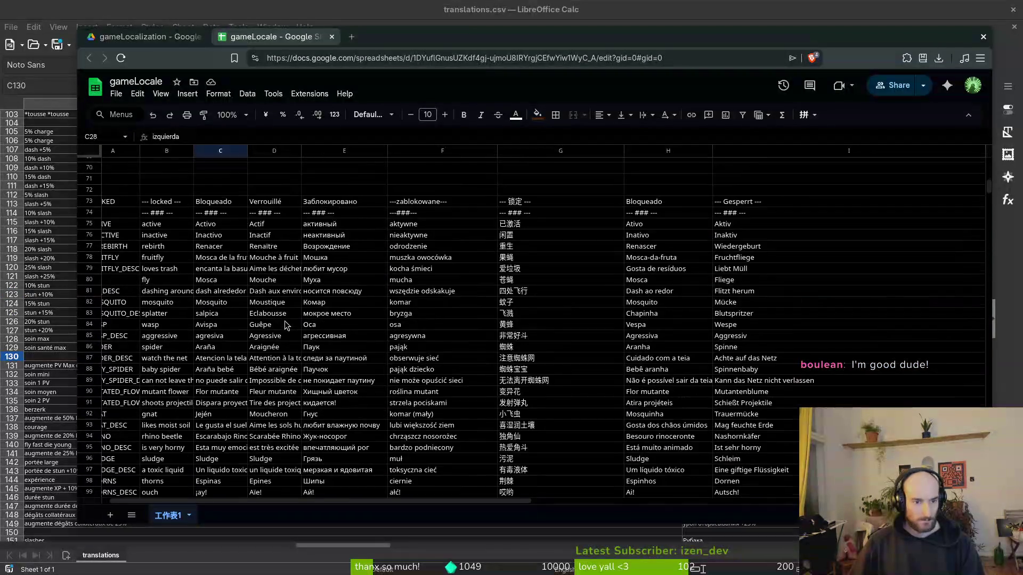
Step: Check C80 (Mosca), then read the Spanish, Russian and French buff texts in row 137
scroll(287, 320, up, 5)
scroll(294, 333, down, 5)
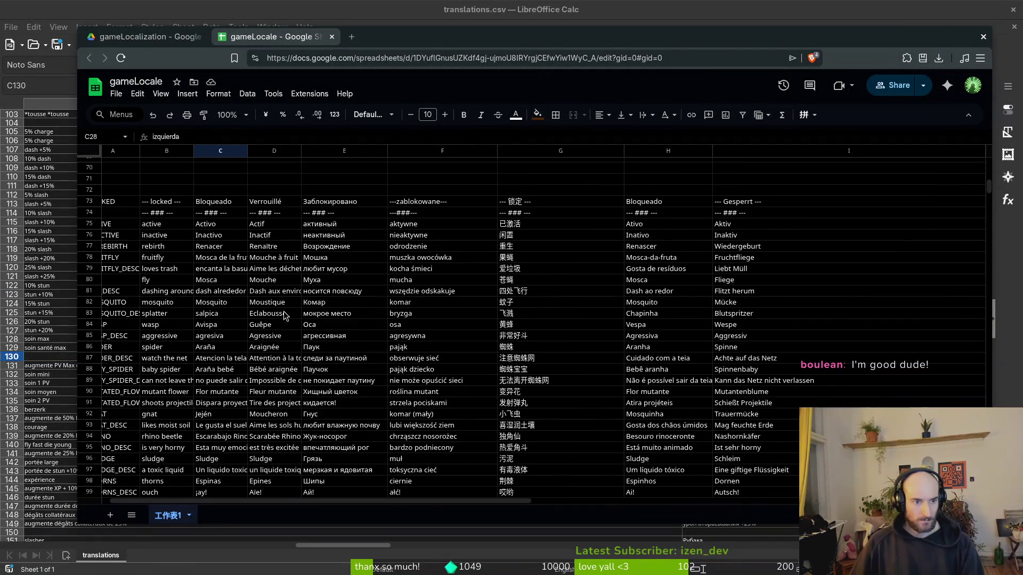
click(212, 282)
scroll(234, 309, down, 10)
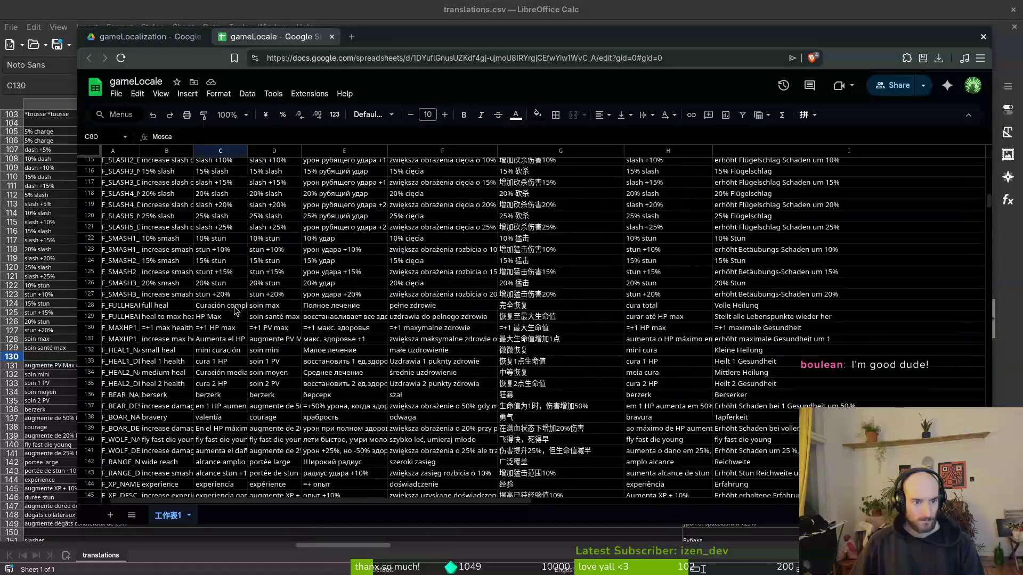
scroll(246, 290, down, 3)
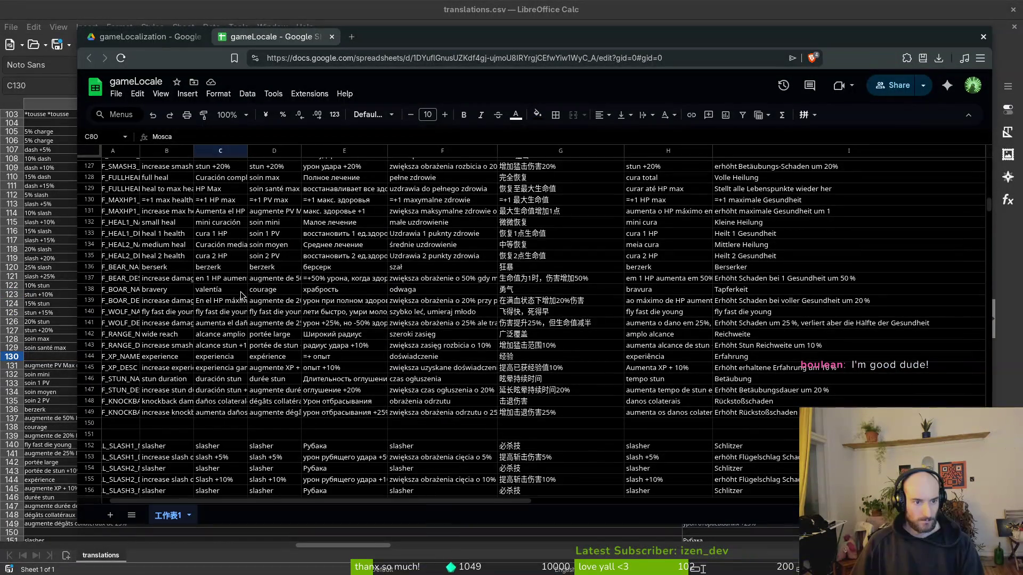
click(230, 282)
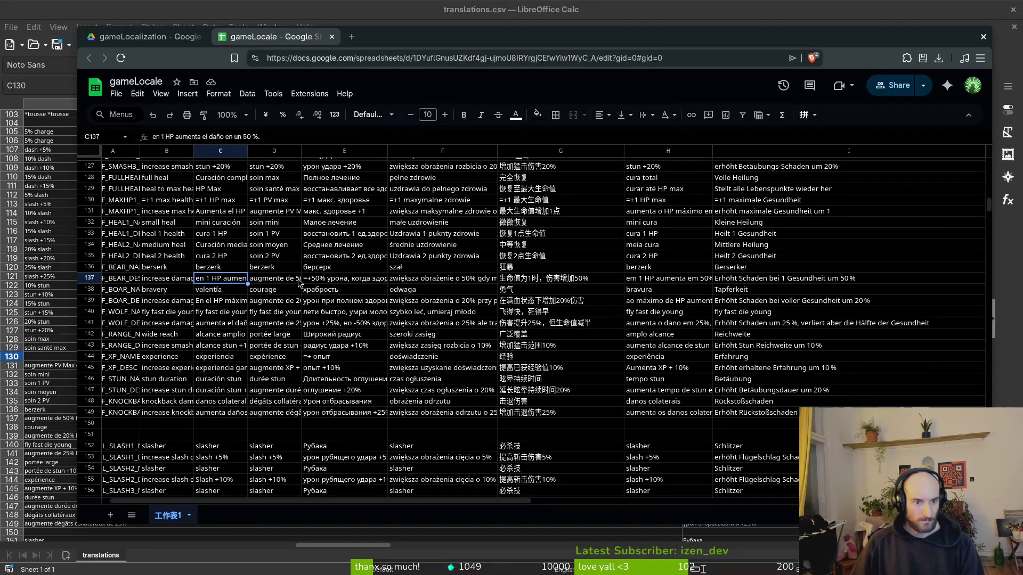
click(317, 280)
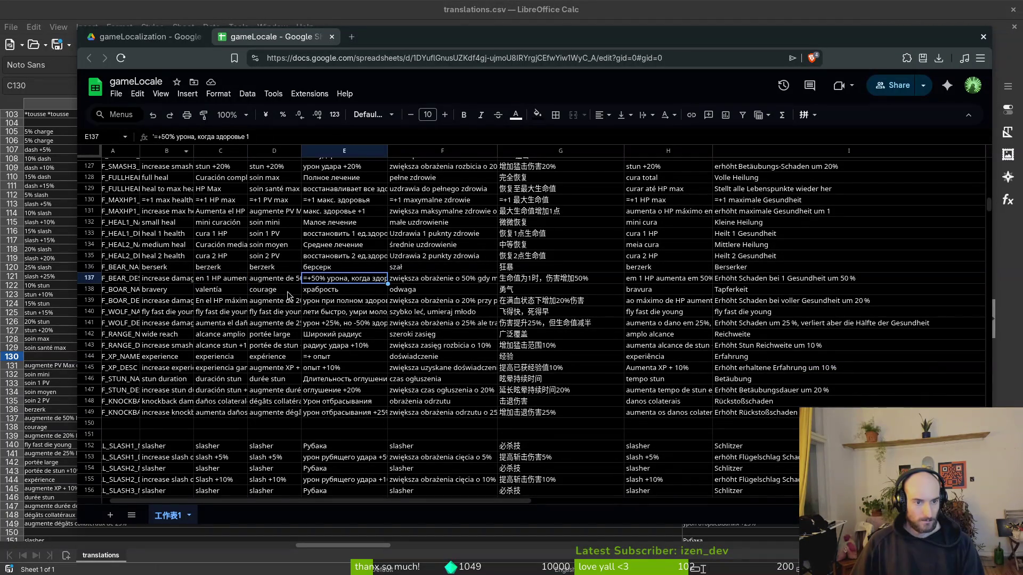
click(277, 282)
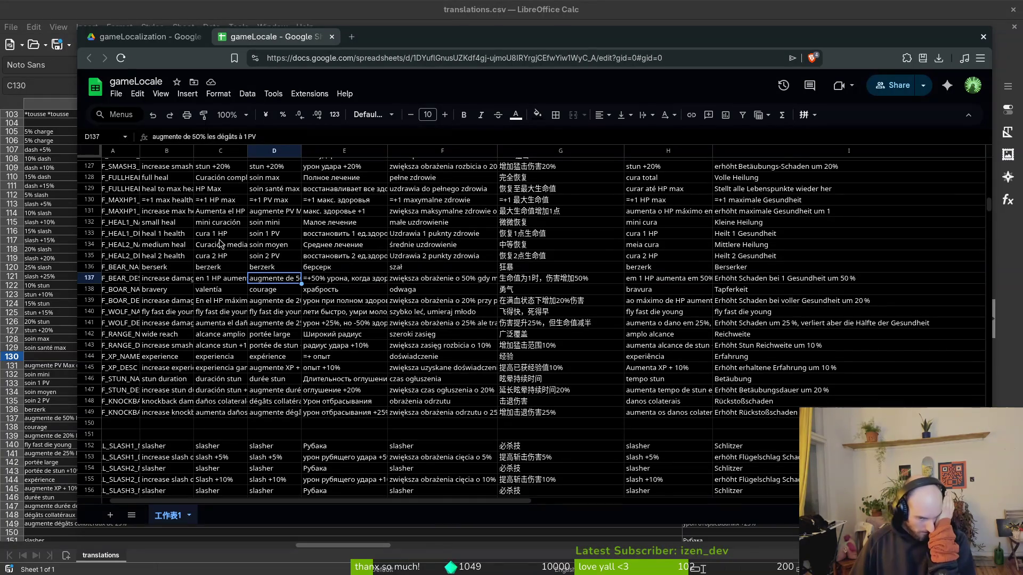
scroll(220, 243, down, 2)
scroll(196, 285, down, 1)
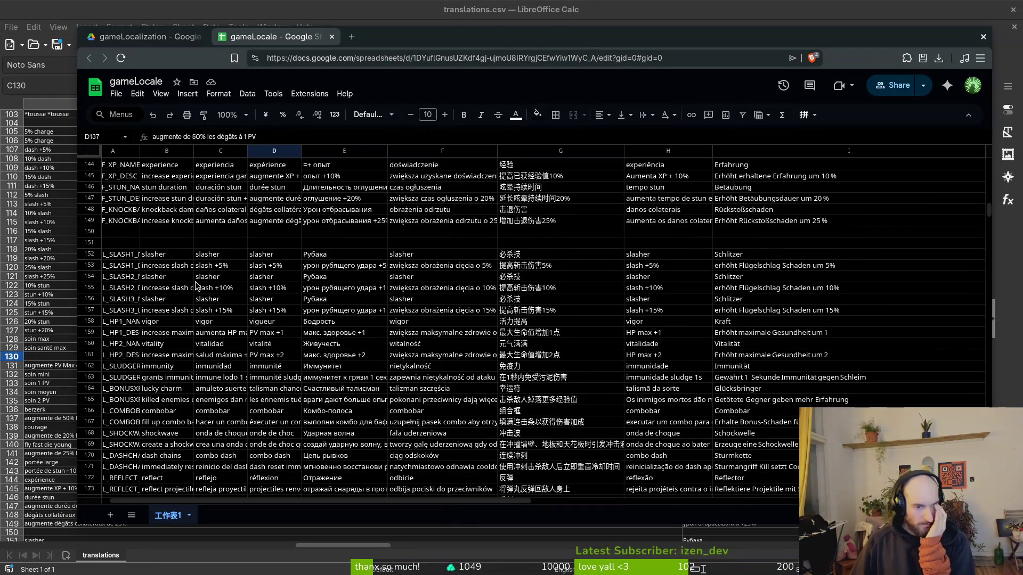
key(alt+Tab)
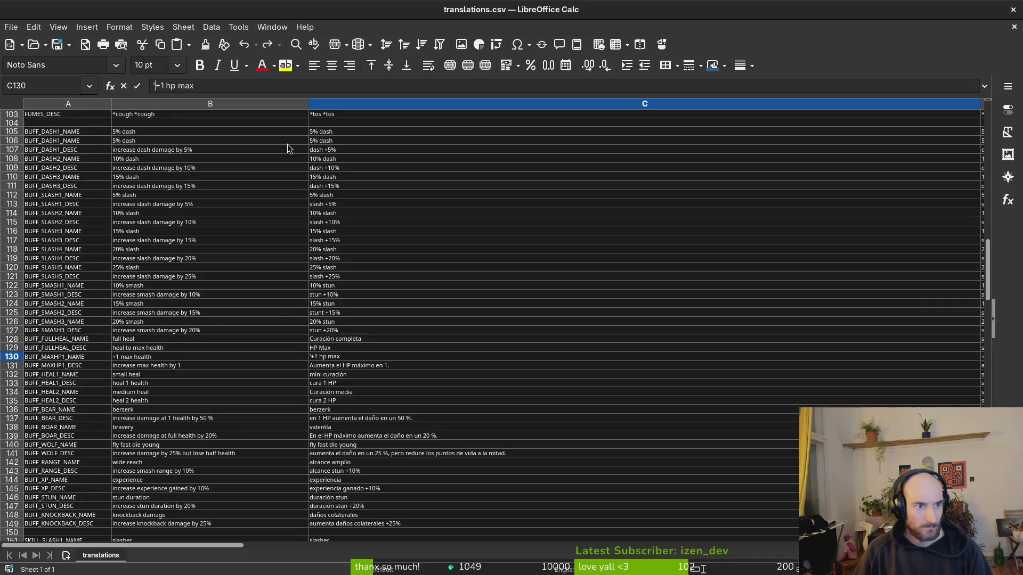
Step: Try replacing C130 with 'max health', then undo it back to '+1 hp max'
key(Down)
click(337, 360)
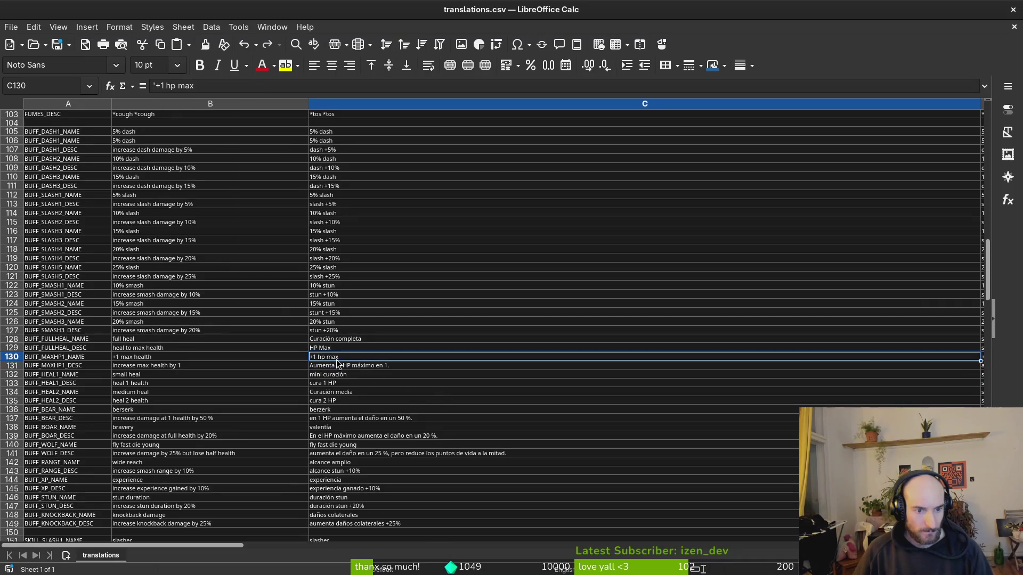
triple_click(211, 89)
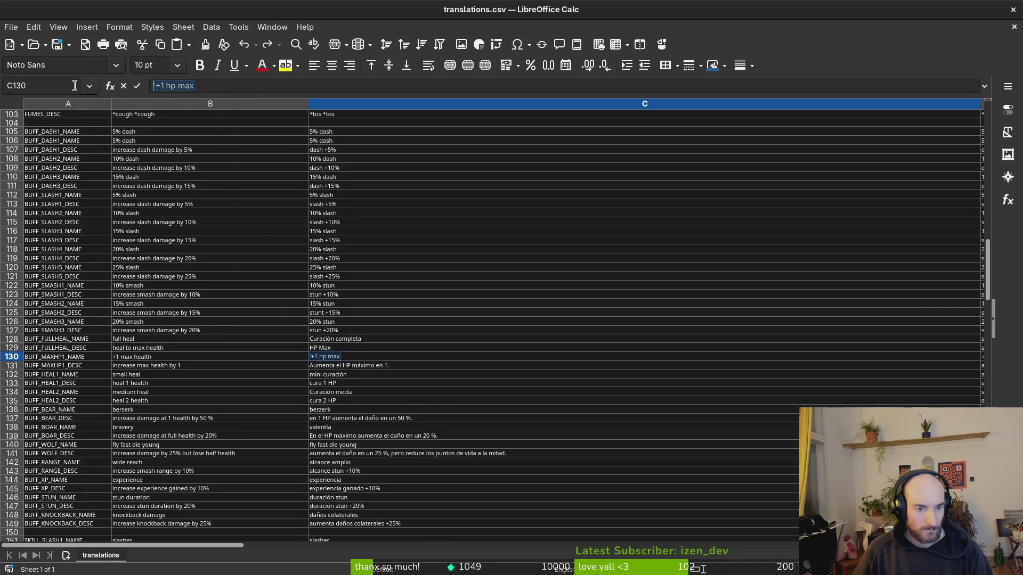
text(max )
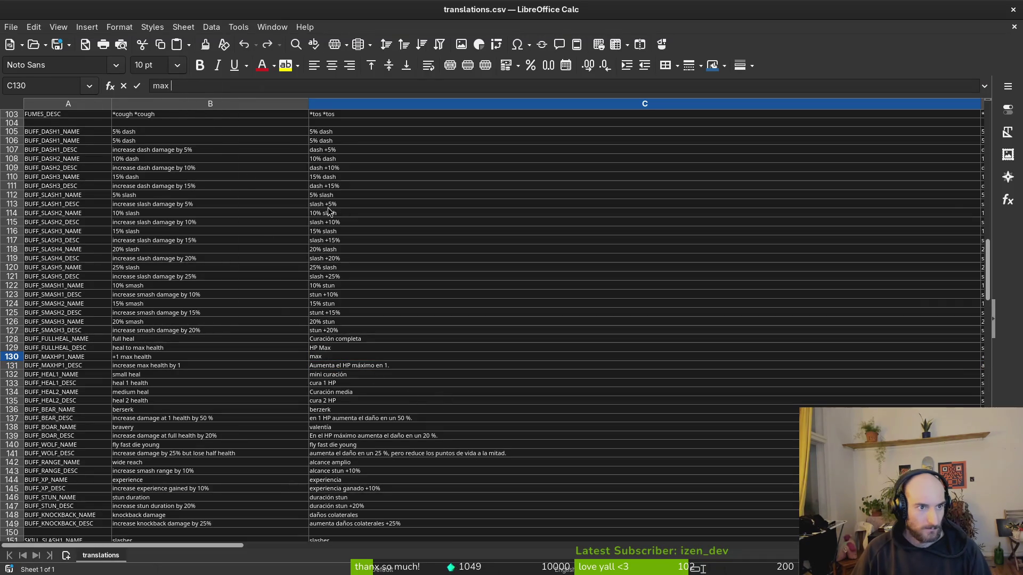
text(health +1)
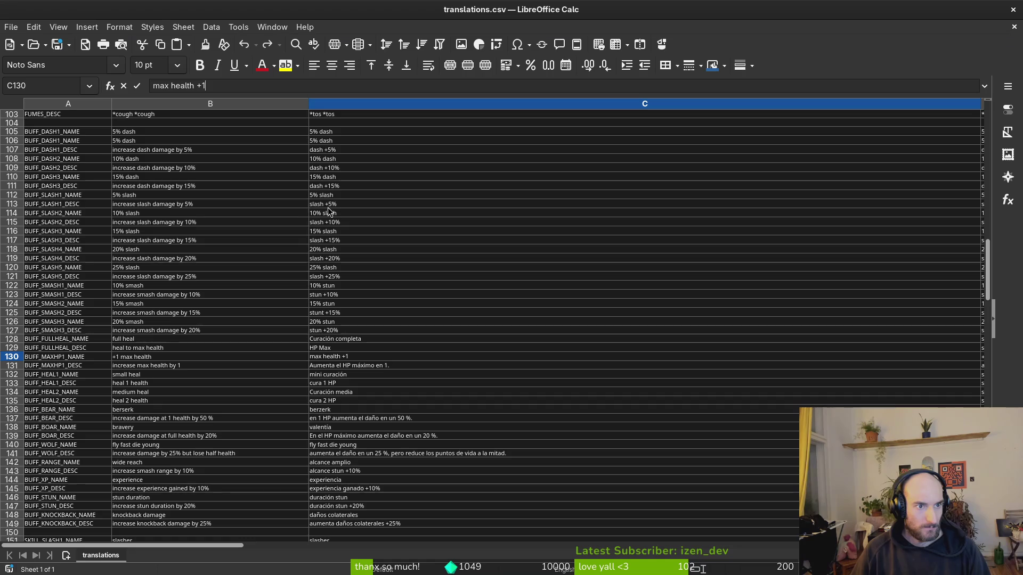
key(Return)
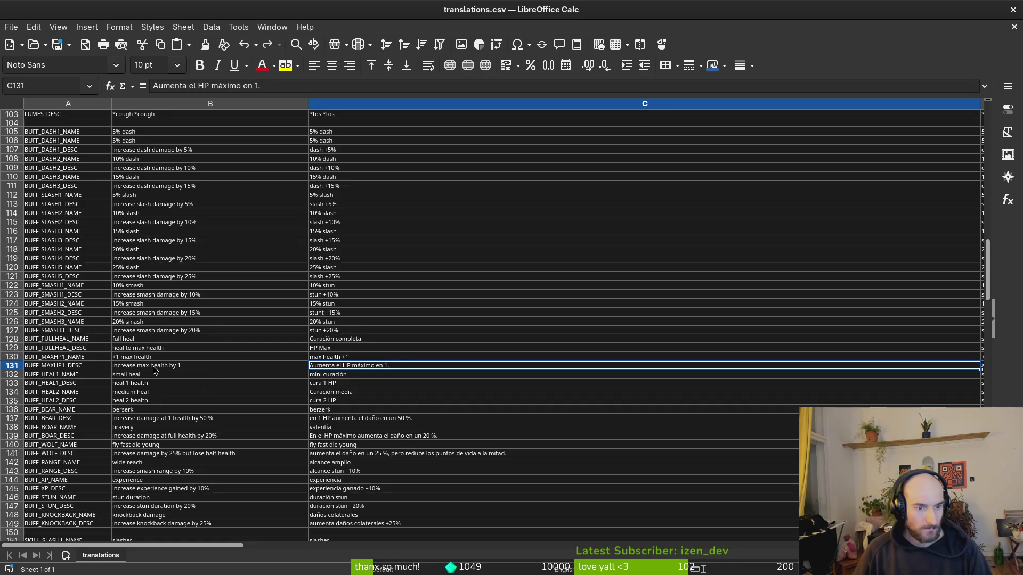
key(ctrl+z)
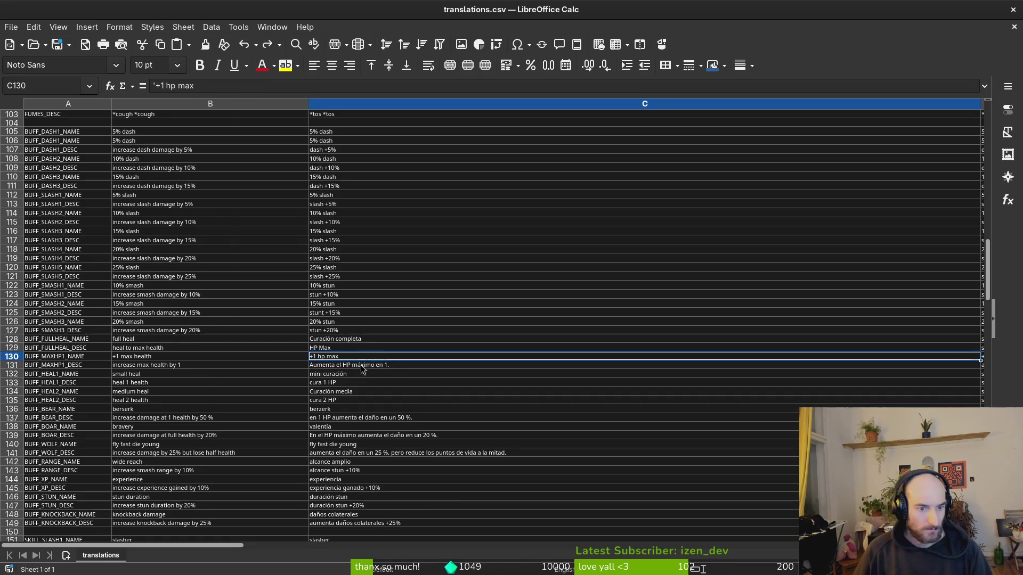
click(332, 355)
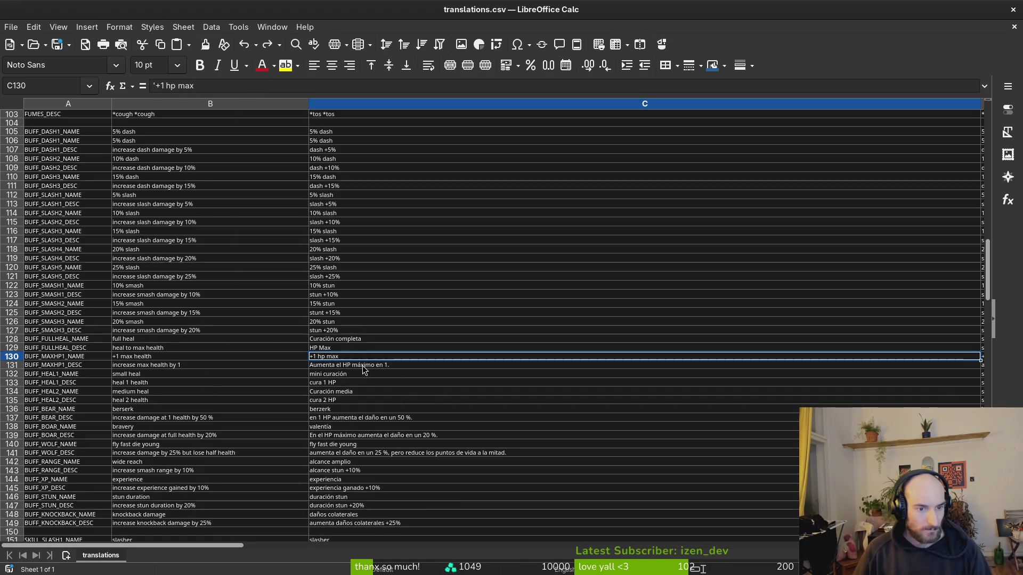
Step: Delete the leading +1 from B130's text
click(158, 358)
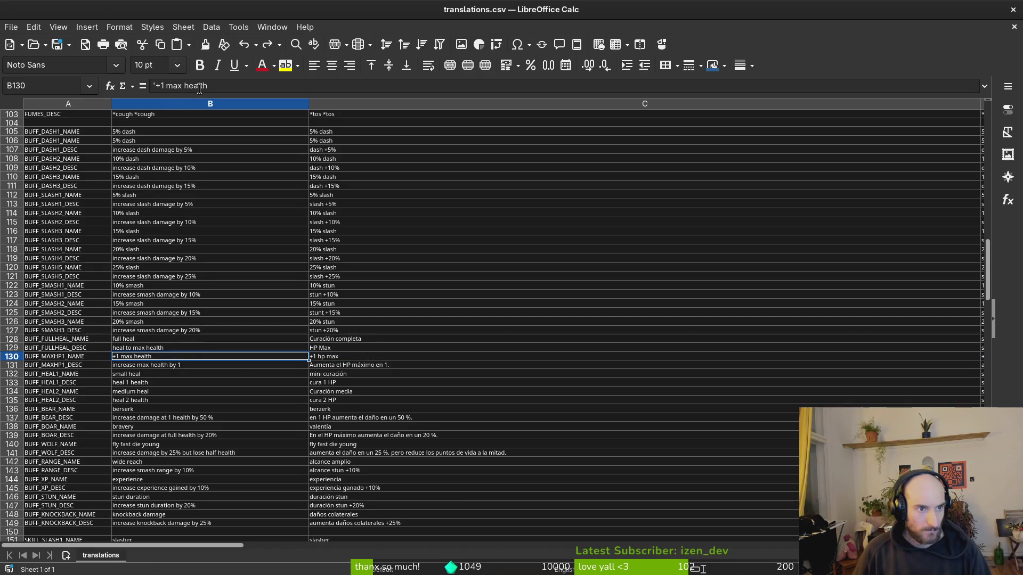
drag(163, 87, 139, 86)
key(BackSpace)
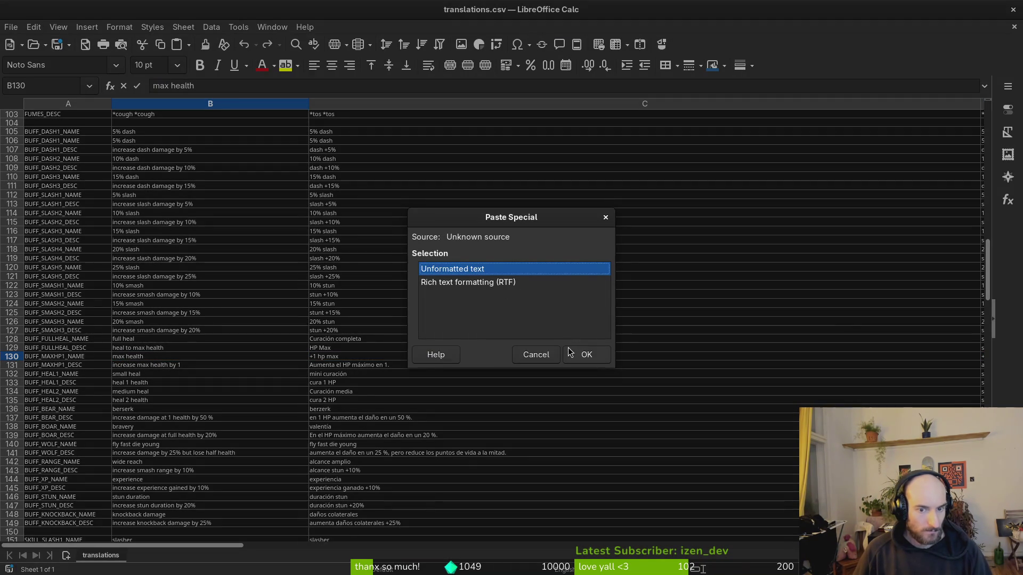
Step: Finish B130 as 'max health +1' and rewrite C130 as 'hp max +1'
click(569, 351)
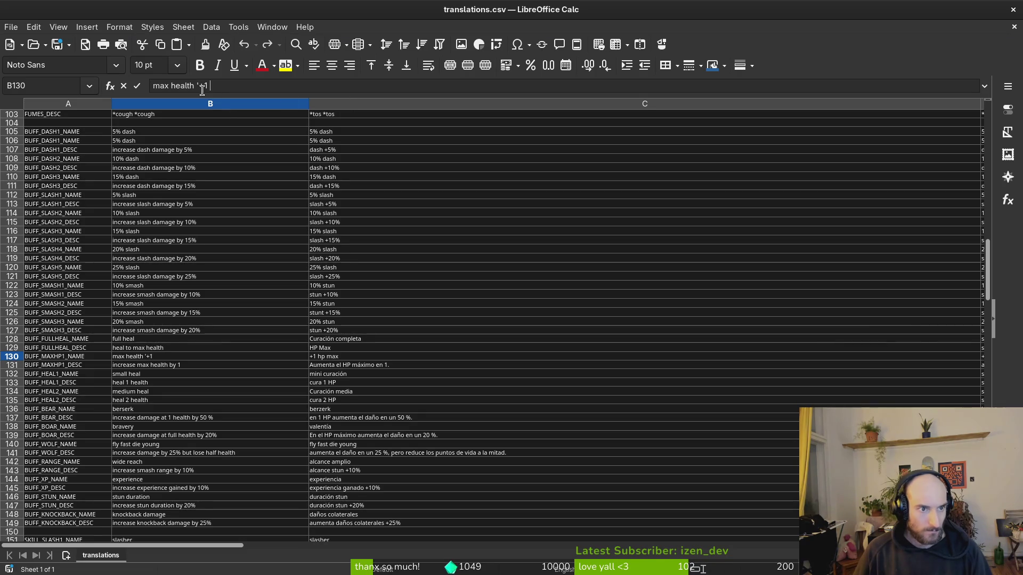
key(BackSpace)
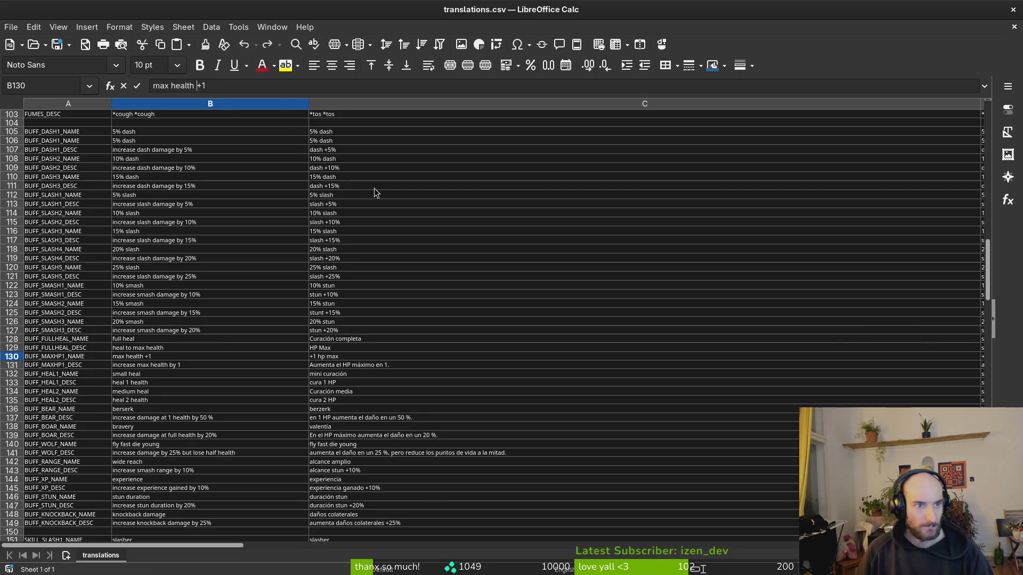
key(Return)
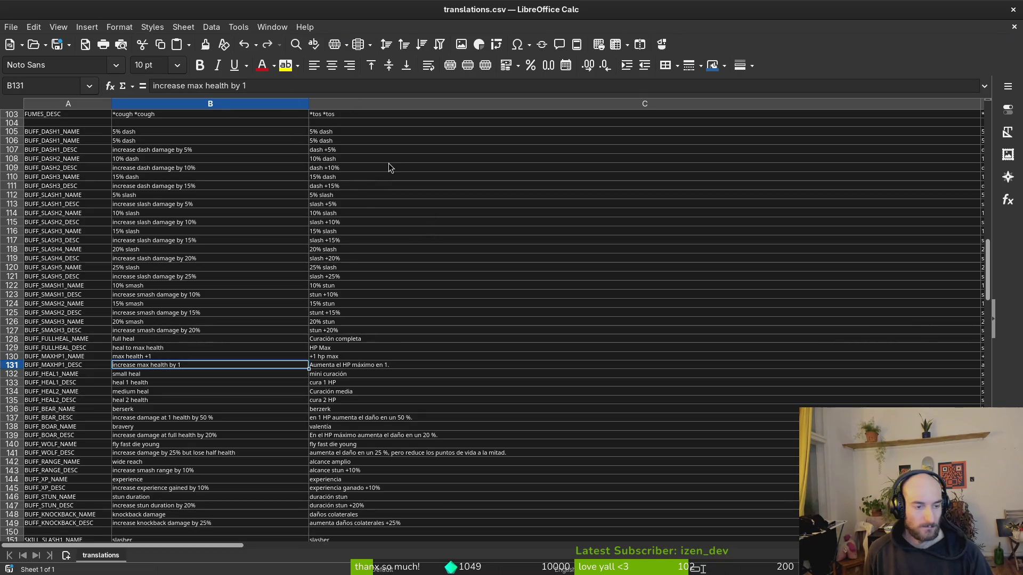
key(ctrl+asterisk)
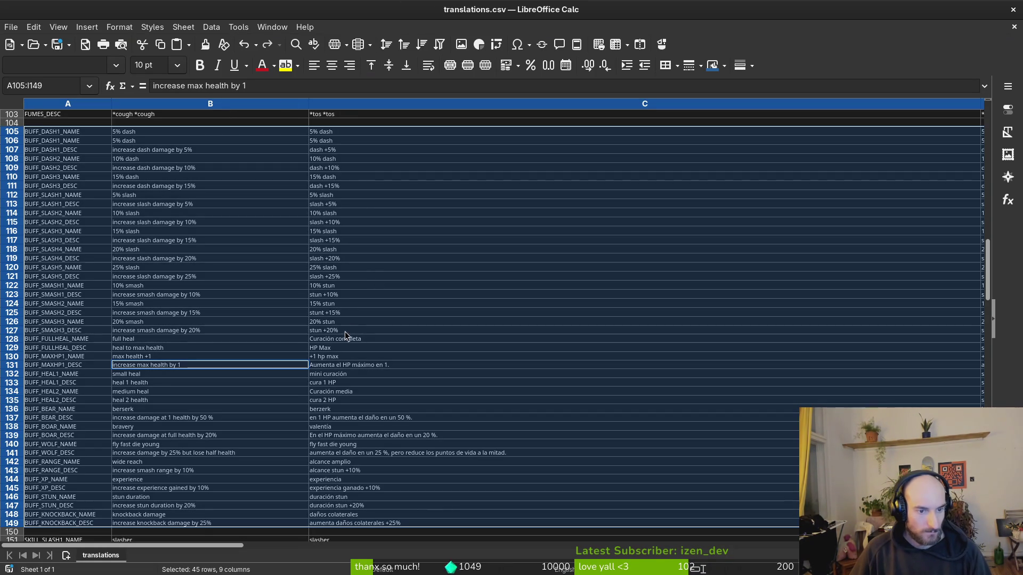
click(327, 356)
click(164, 86)
key(BackSpace)
key(BackSpace)
key(BackSpace)
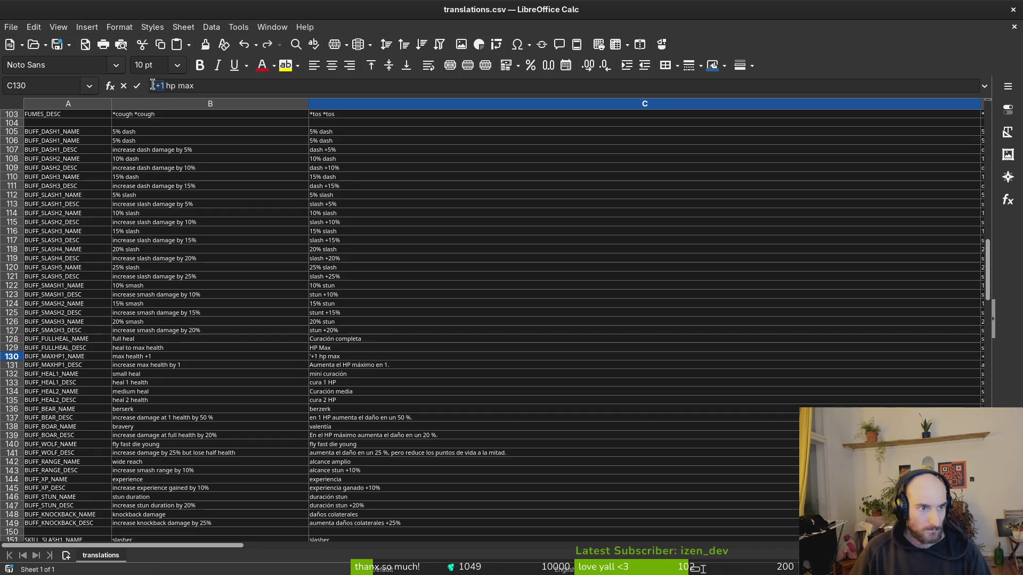
text('+1)
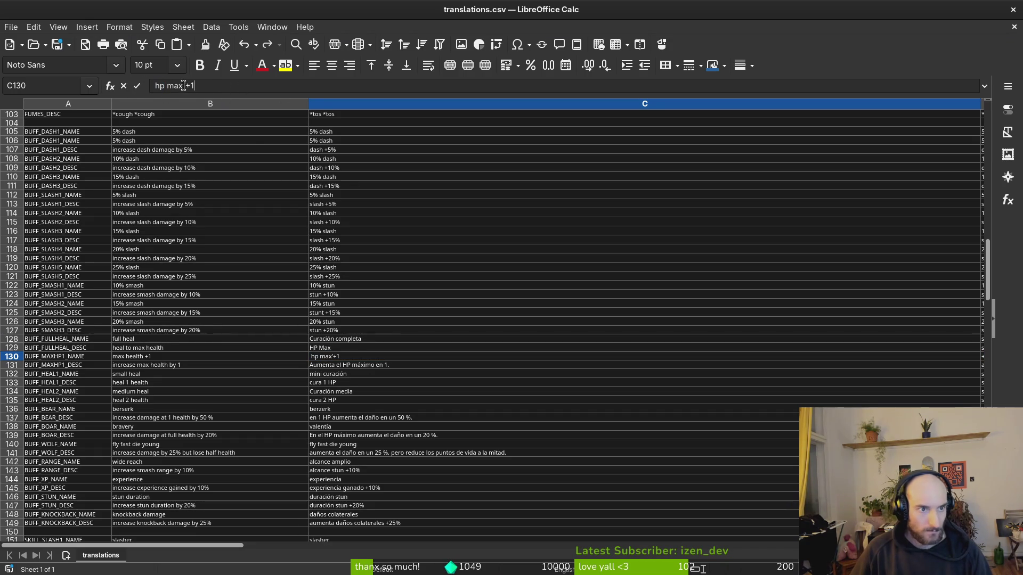
key(BackSpace)
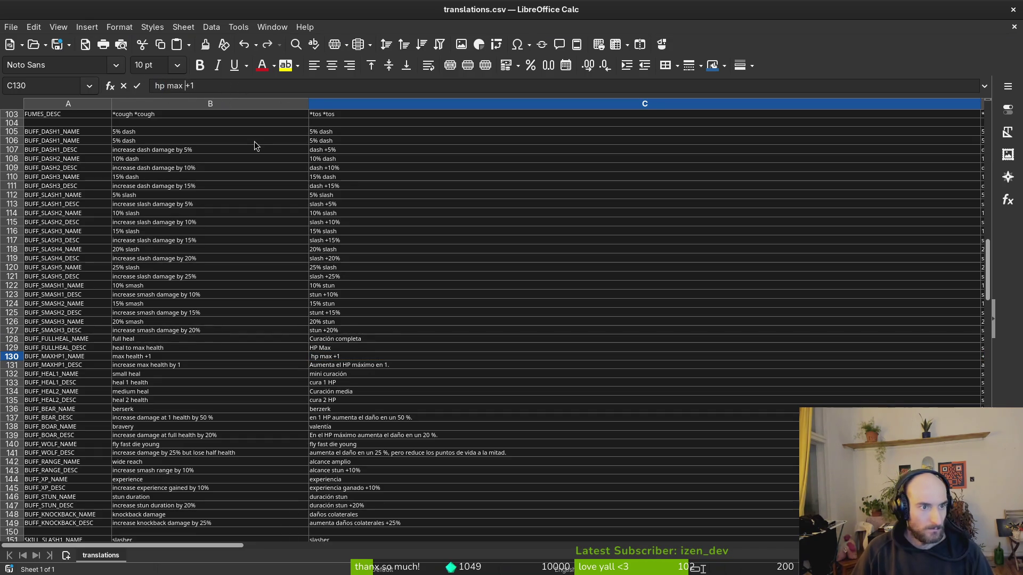
key(Delete)
key(Return)
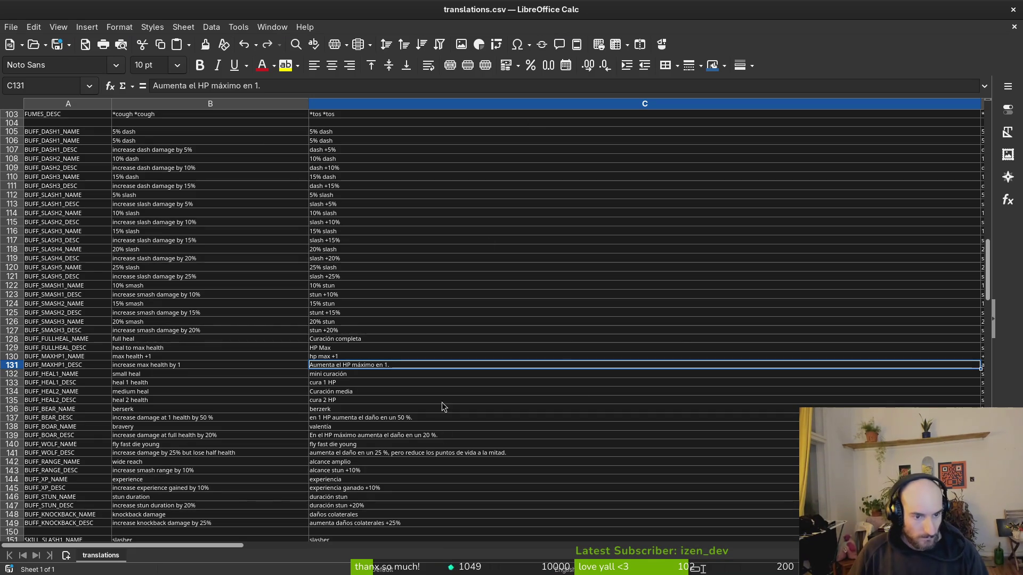
Step: Rewrite French cell D130 as 'pv max +1' without the prefix or apostrophe
click(400, 357)
key(Right)
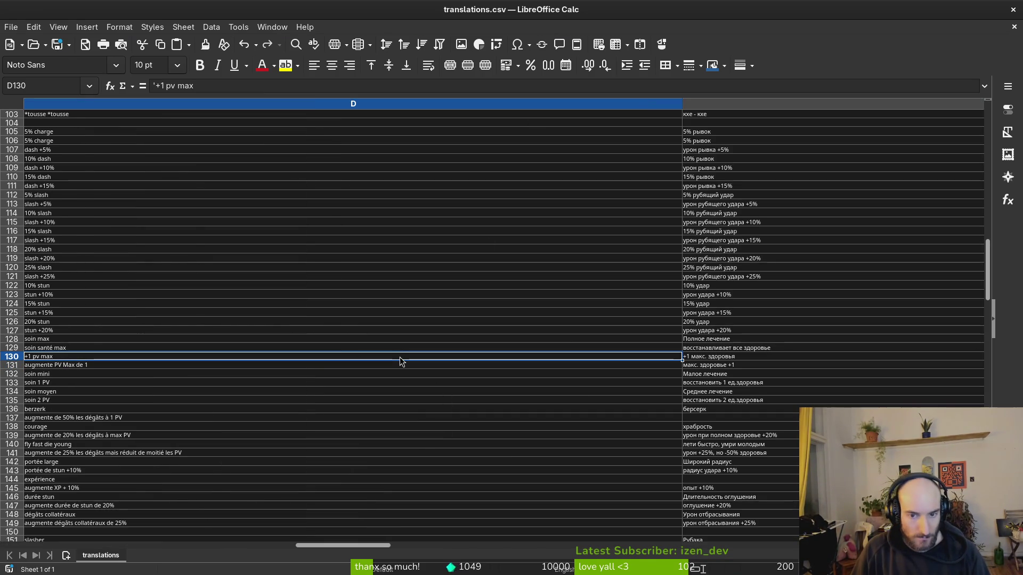
double_click(168, 86)
key(BackSpace)
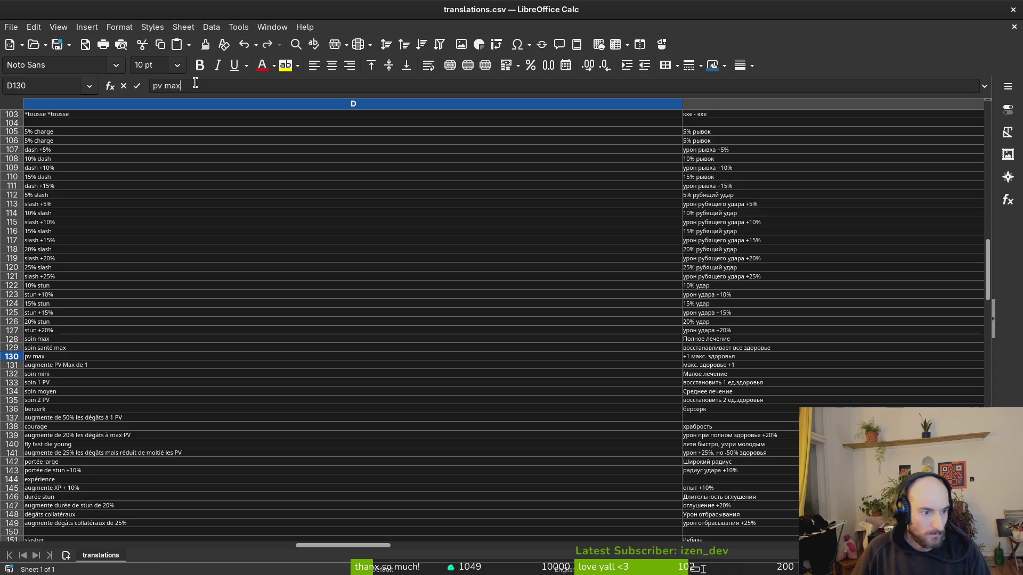
text('+1)
click(184, 85)
key(BackSpace)
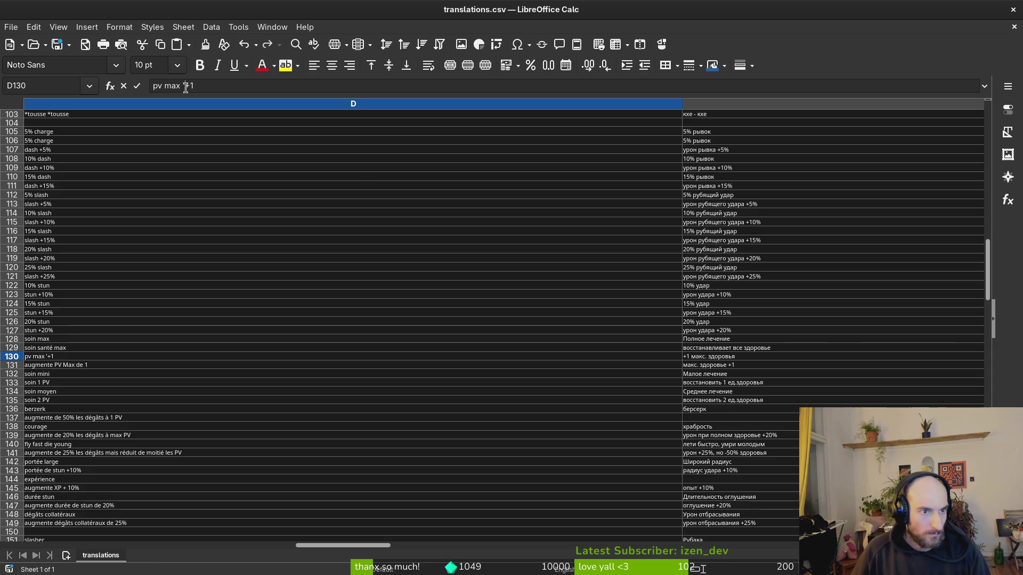
key(Return)
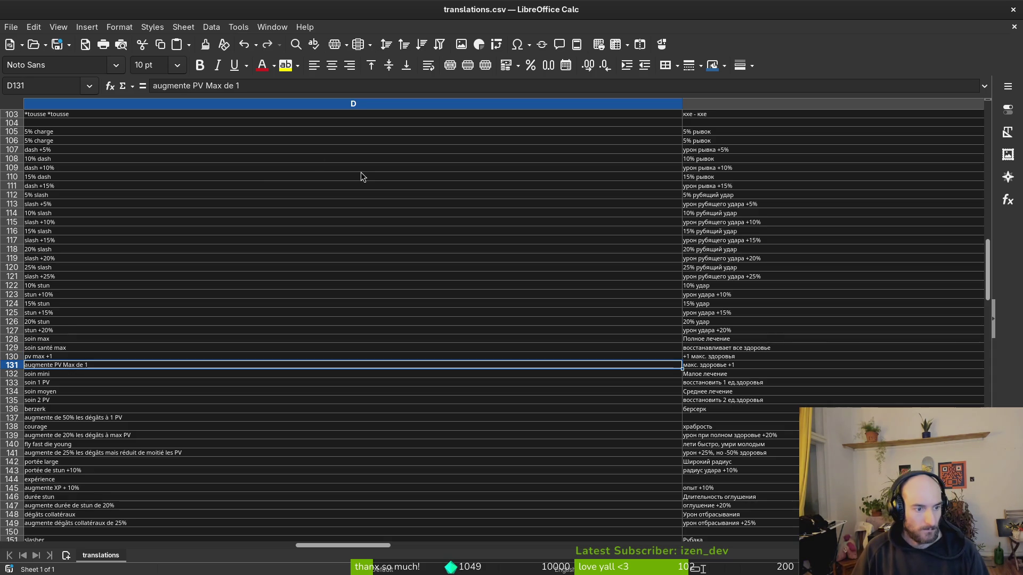
Step: Rewrite Russian cell E130 as 'макс. здоровья +1' and verify it
click(710, 350)
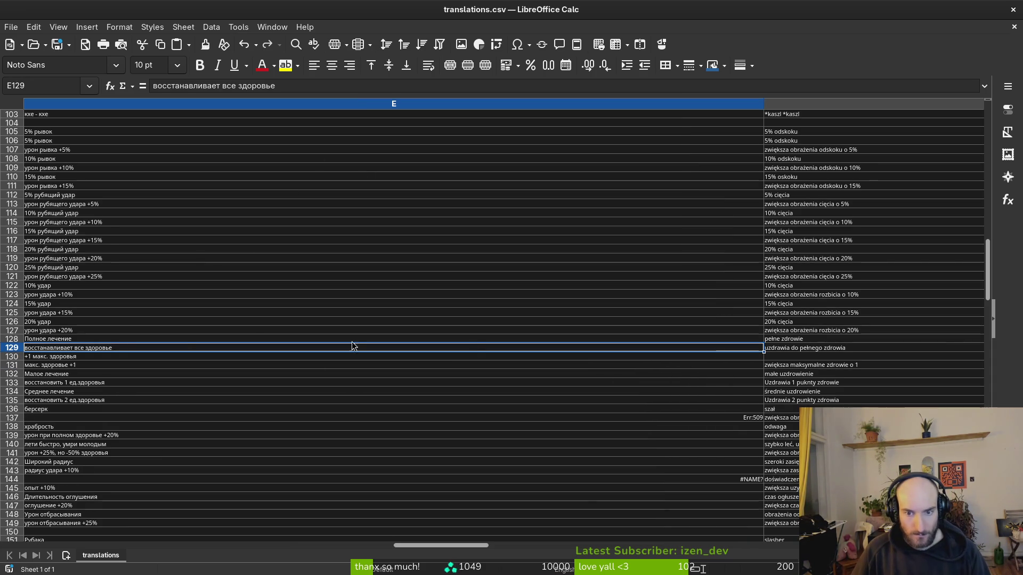
click(57, 358)
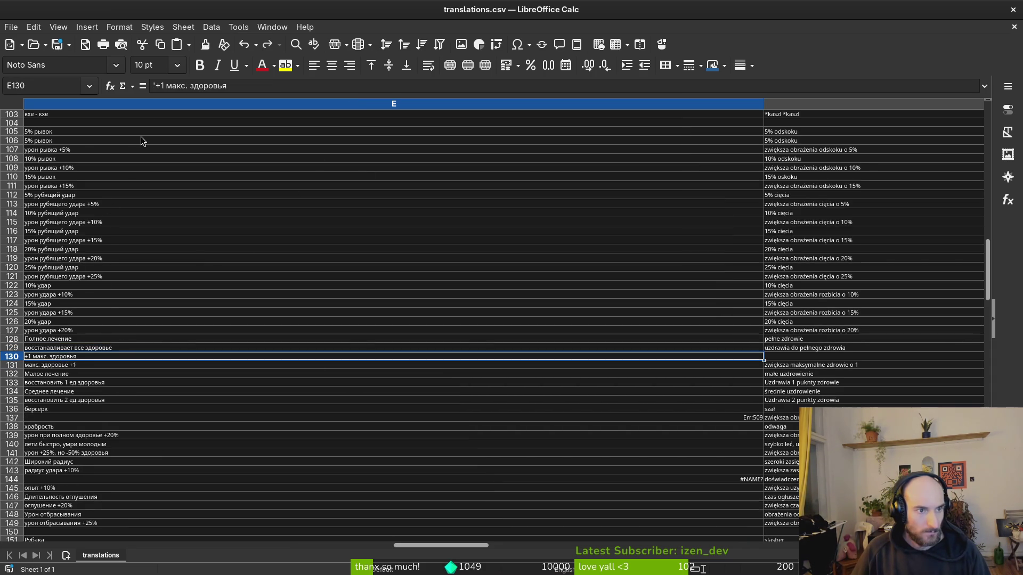
click(167, 85)
key(BackSpace)
key(BackSpace)
key(BackSpace)
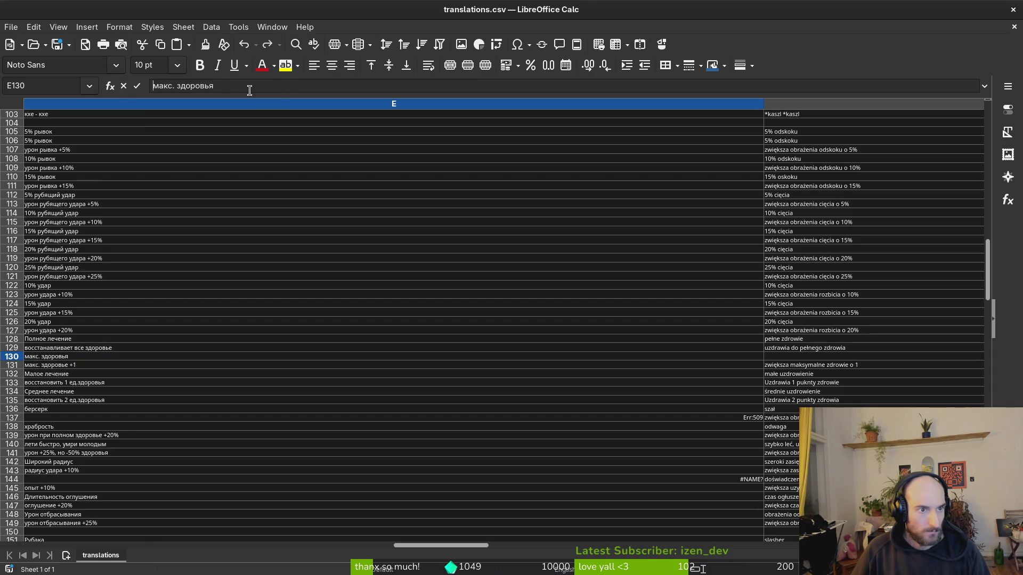
key(ctrl+shift+v)
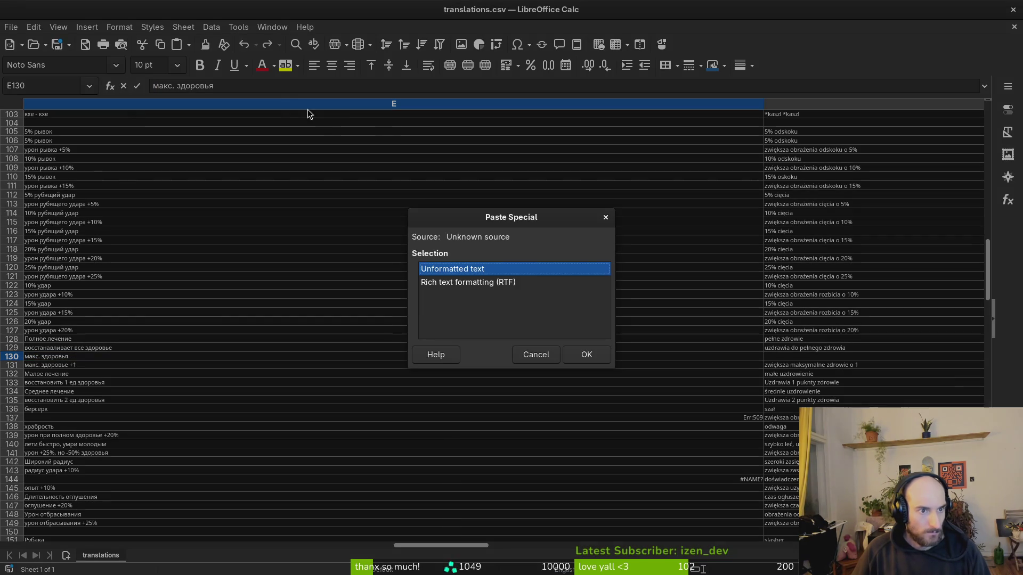
key(Return)
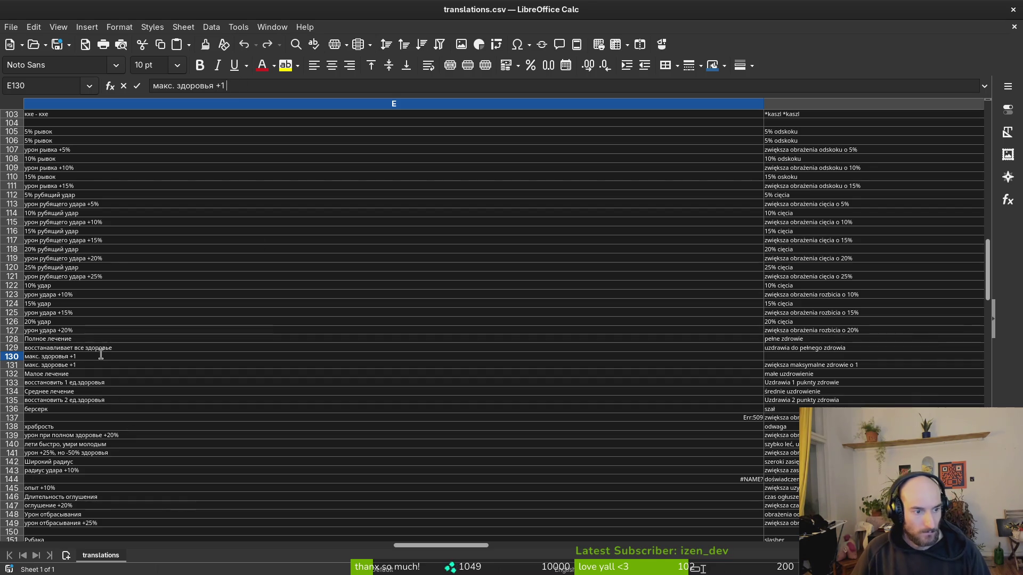
key(Return)
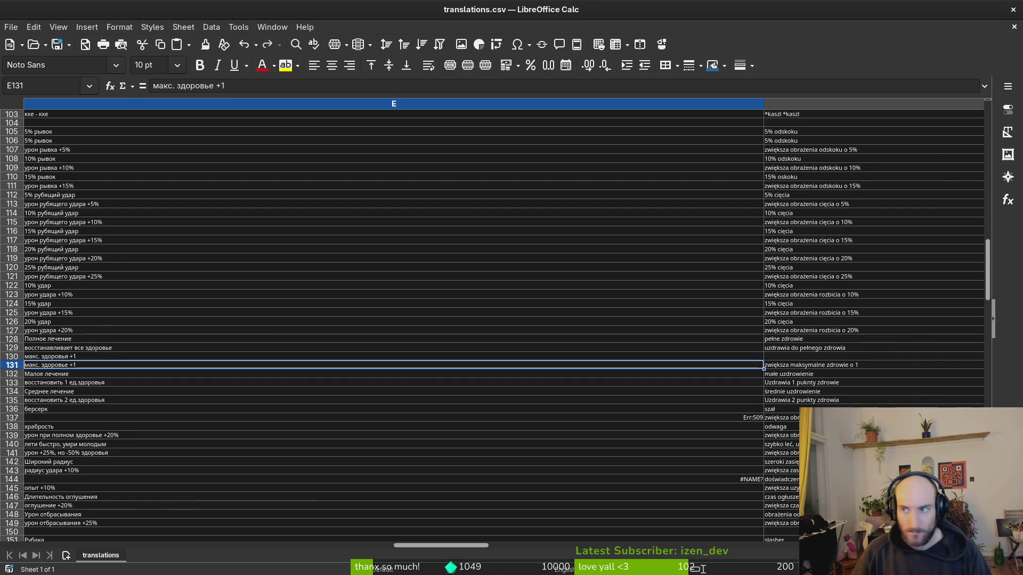
click(93, 360)
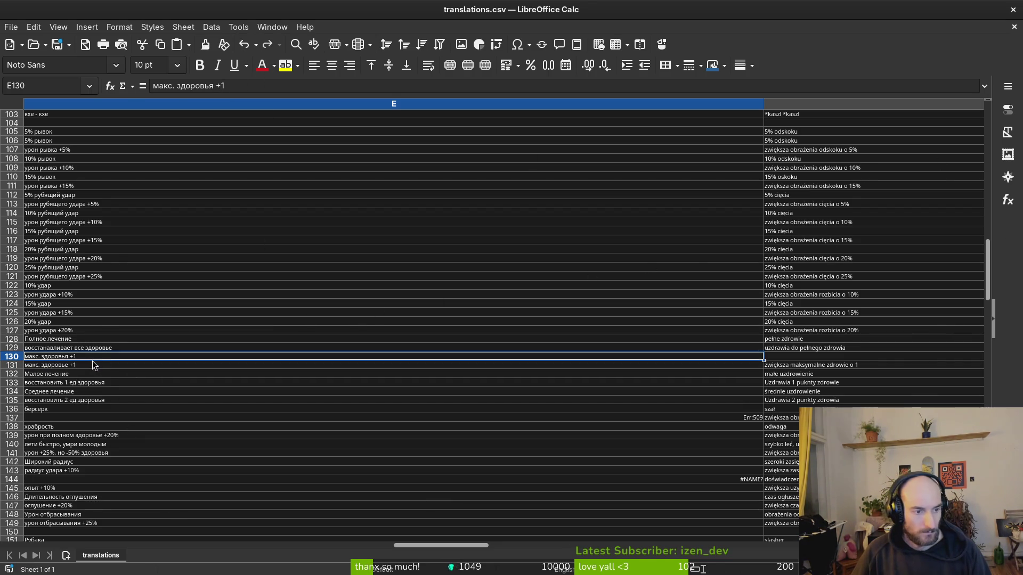
click(177, 86)
drag(178, 87, 72, 86)
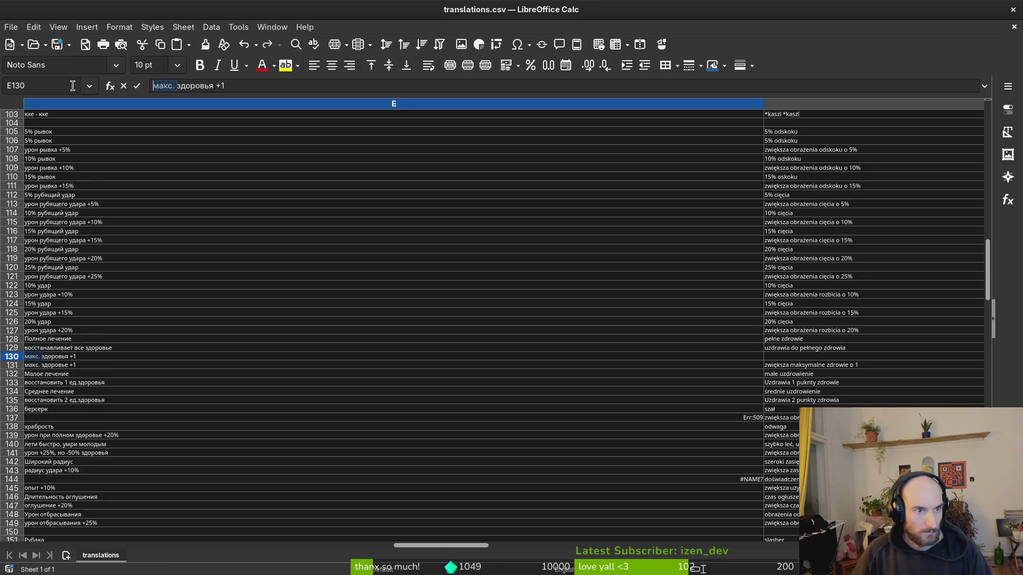
click(228, 86)
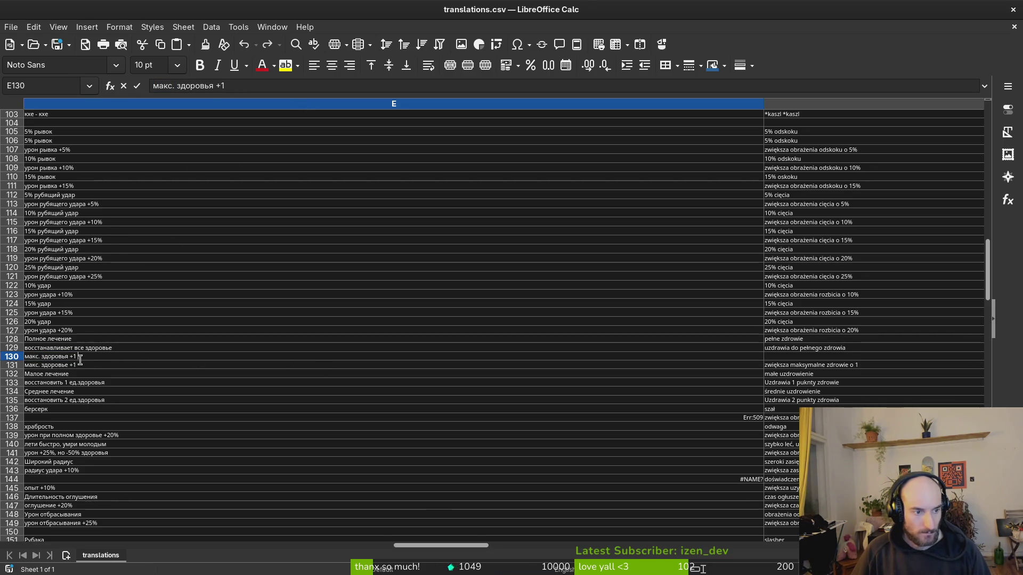
key(Return)
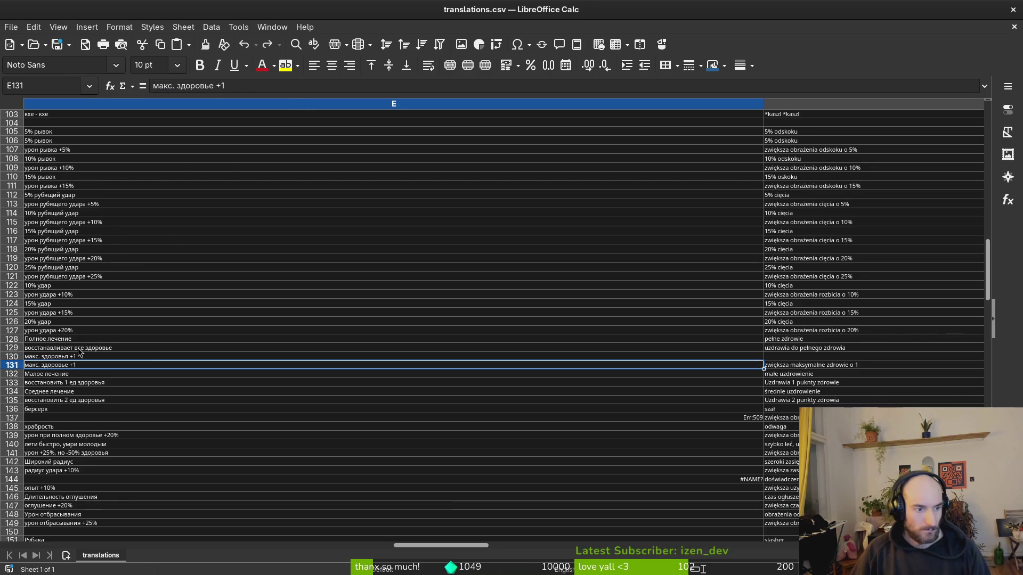
click(770, 349)
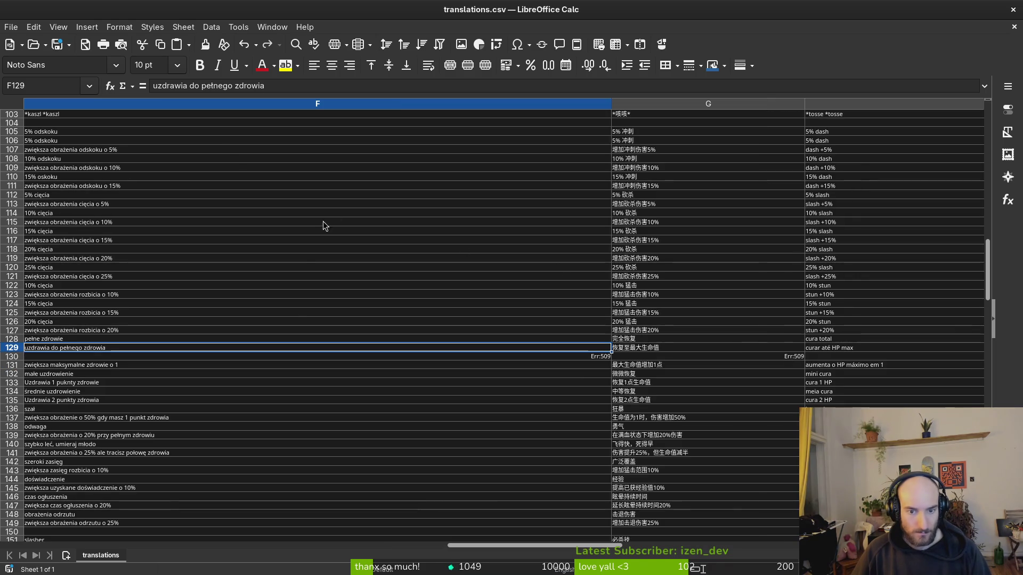
Step: Replace Polish cell F130's formula with plain text 'maxymalne zdrowie +1'
click(66, 360)
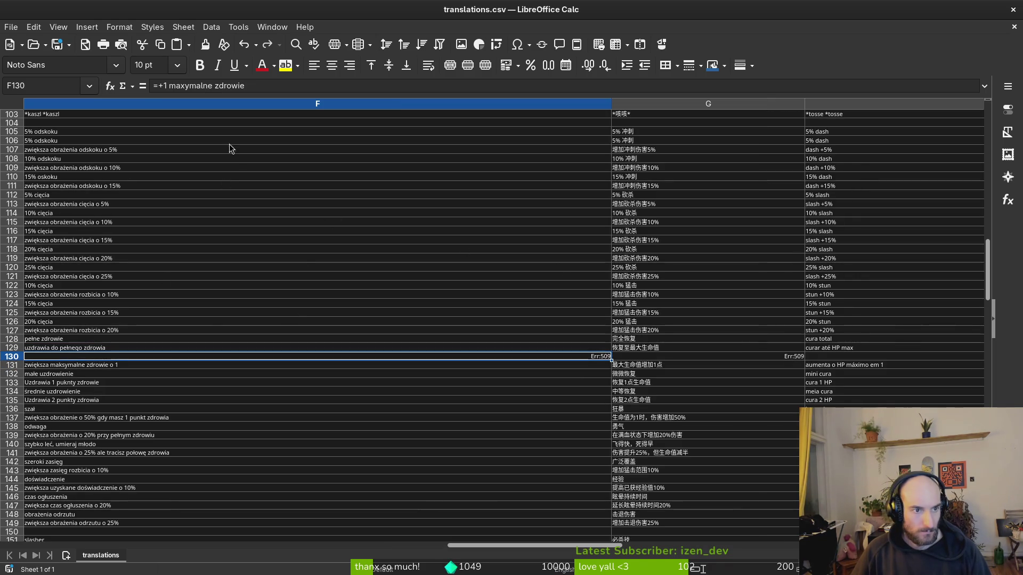
click(170, 87)
key(BackSpace)
key(BackSpace)
key(BackSpace)
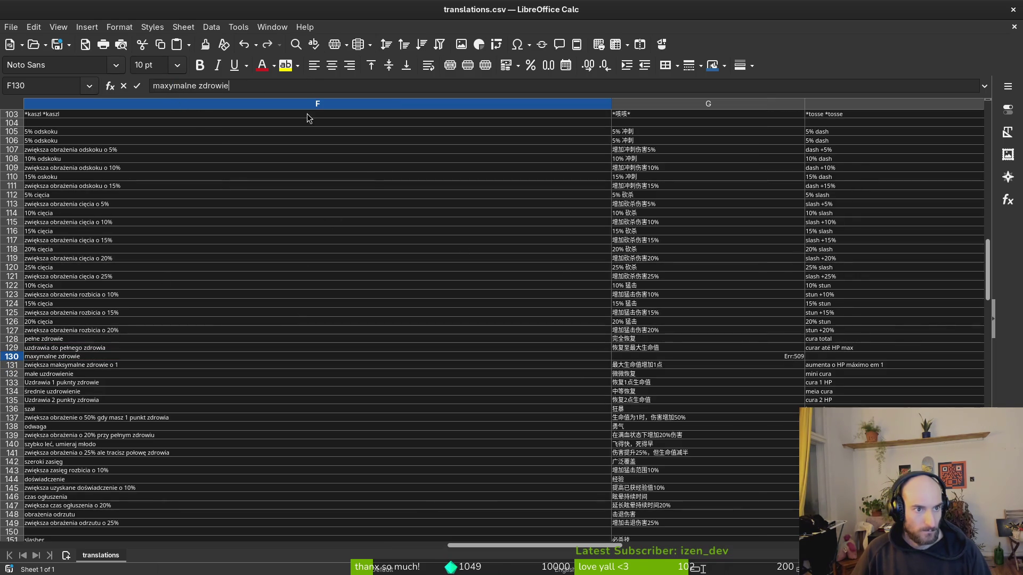
text(=+1)
key(Return)
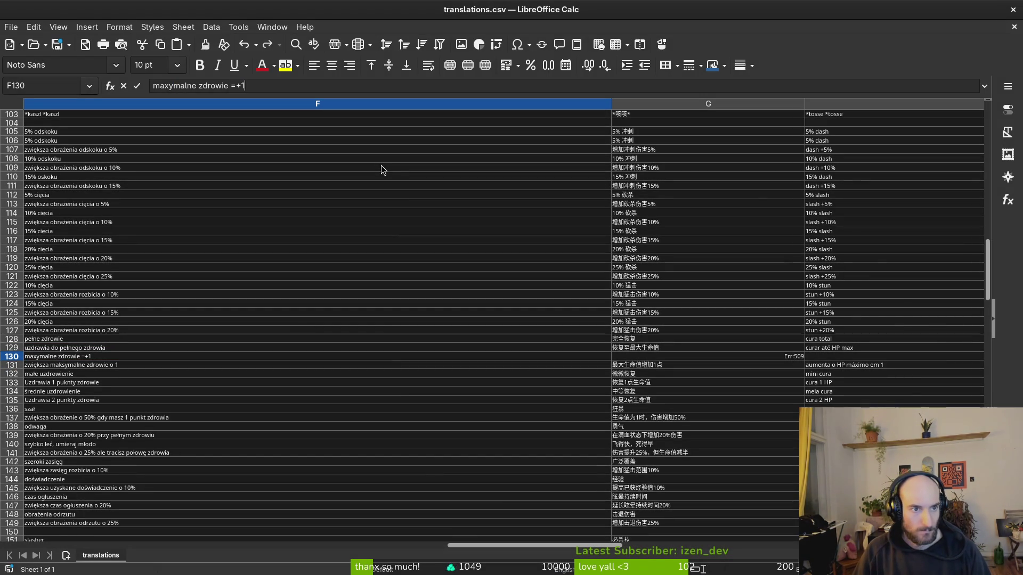
key(BackSpace)
key(Return)
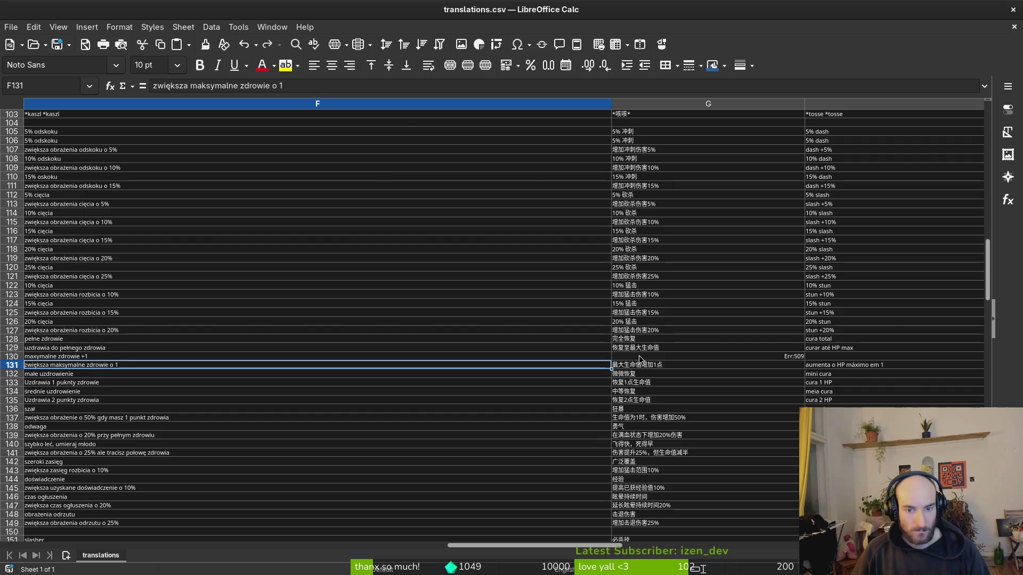
Step: Replace Chinese cell G130's formula with '最大生命值 +1'
click(640, 358)
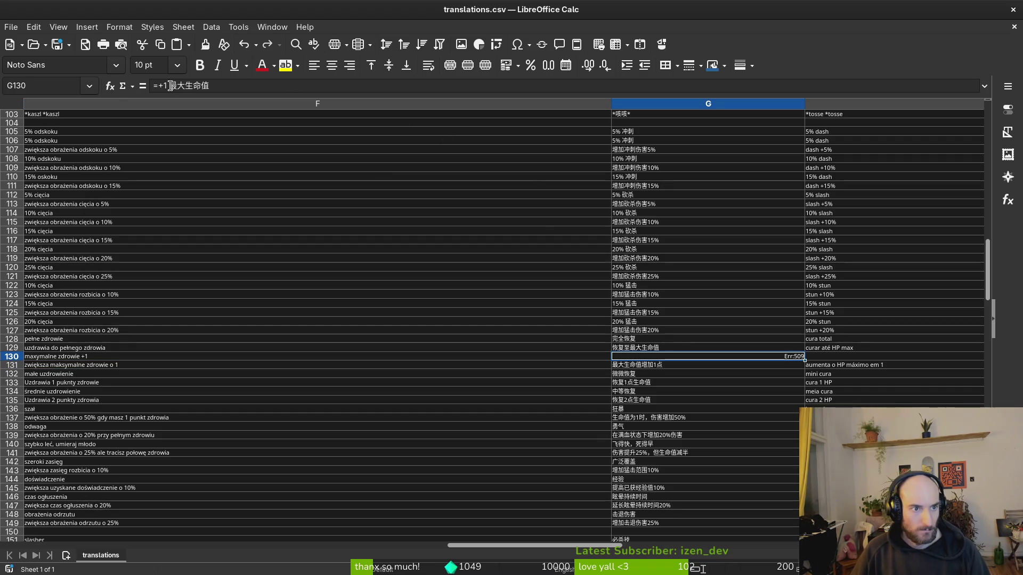
drag(170, 85, 102, 86)
key(BackSpace)
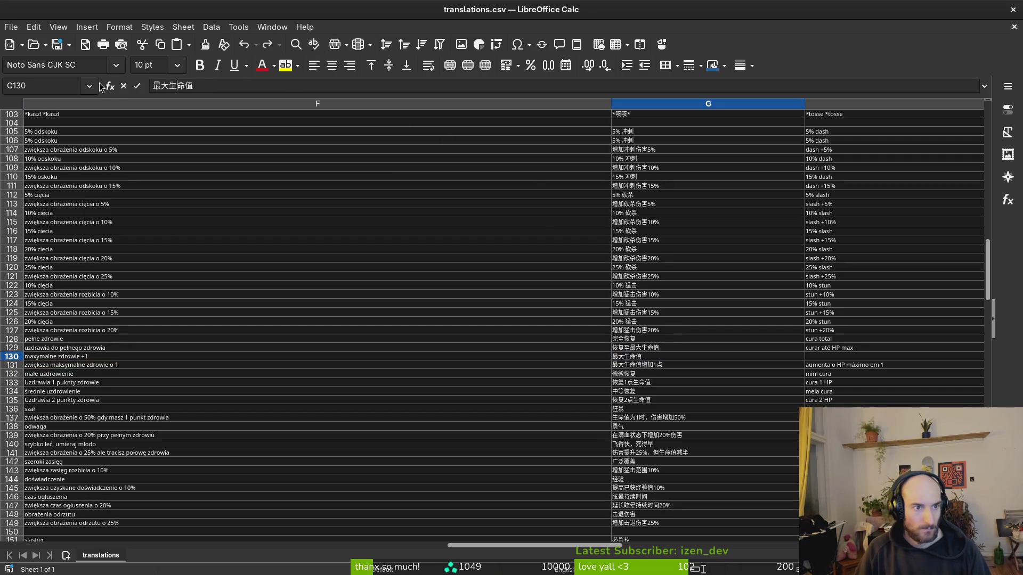
text(=+1)
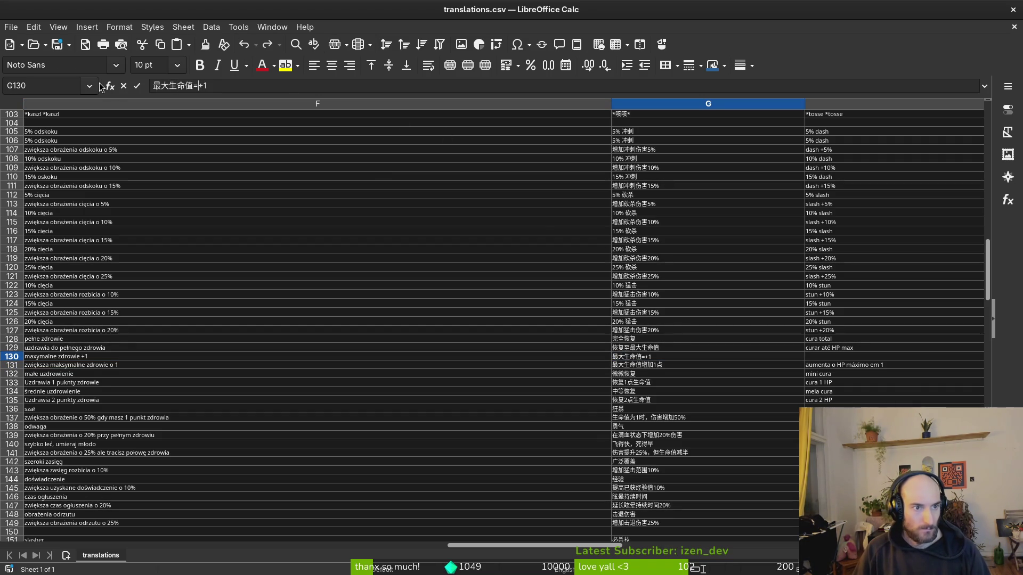
key(Return)
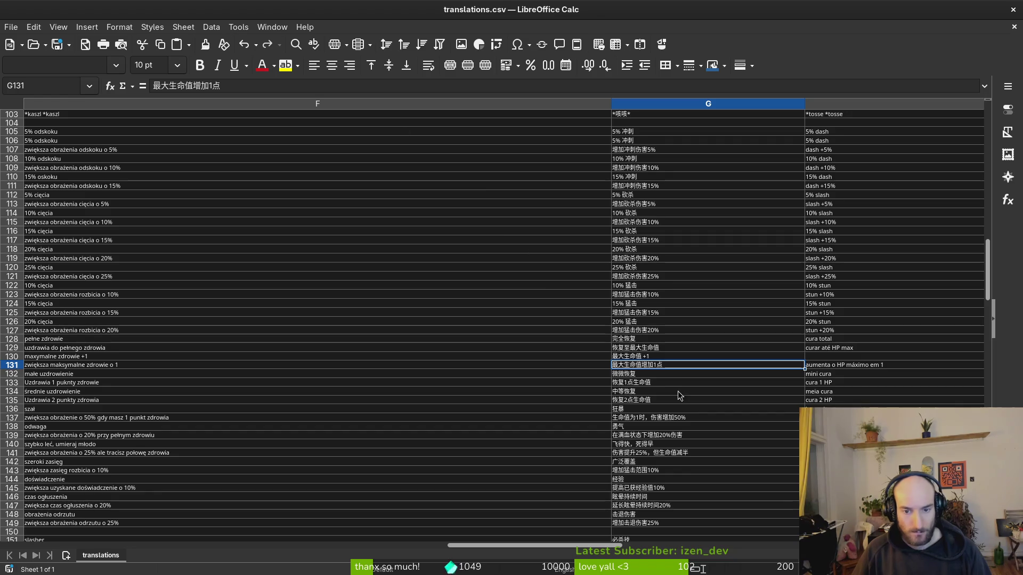
click(644, 360)
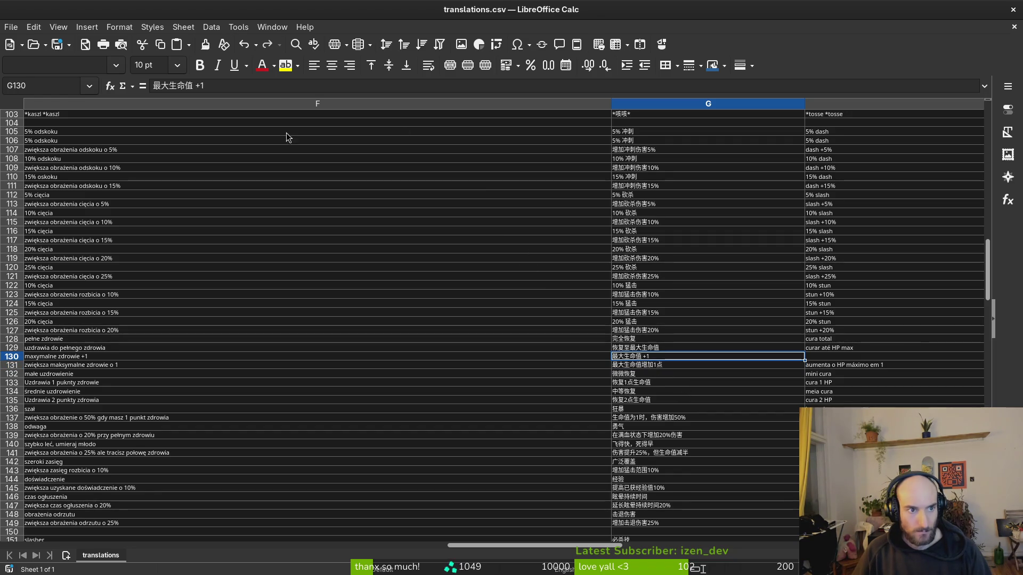
Step: Rewrite Portuguese cell H130 as 'max hp + 1'
click(820, 359)
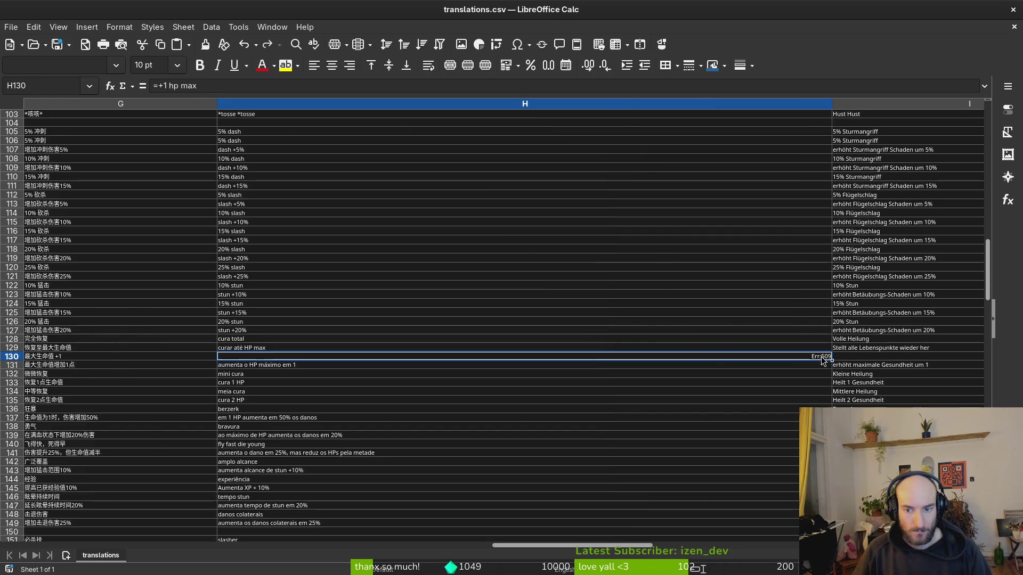
click(164, 85)
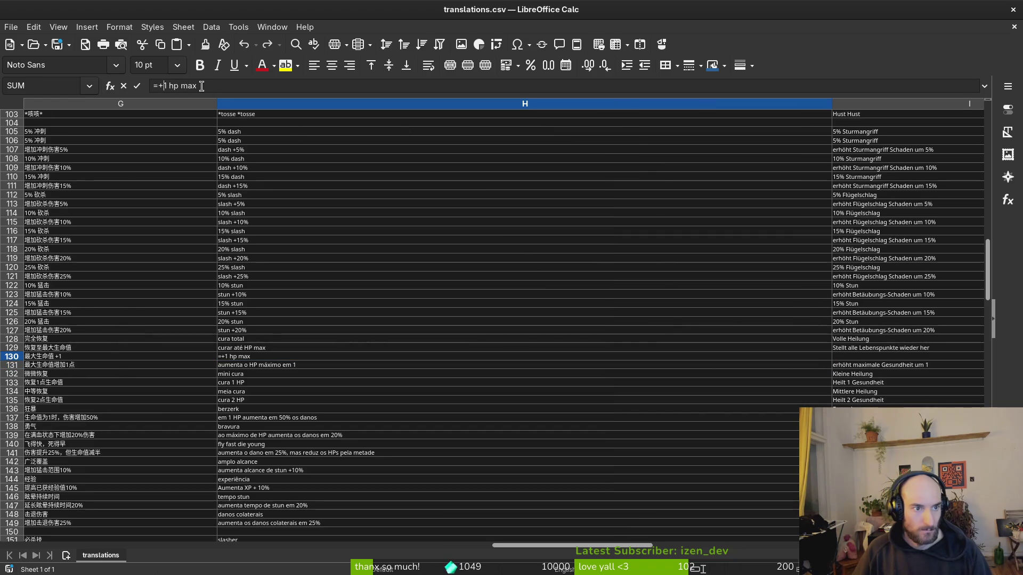
drag(202, 86, 153, 86)
text(max hp + 1)
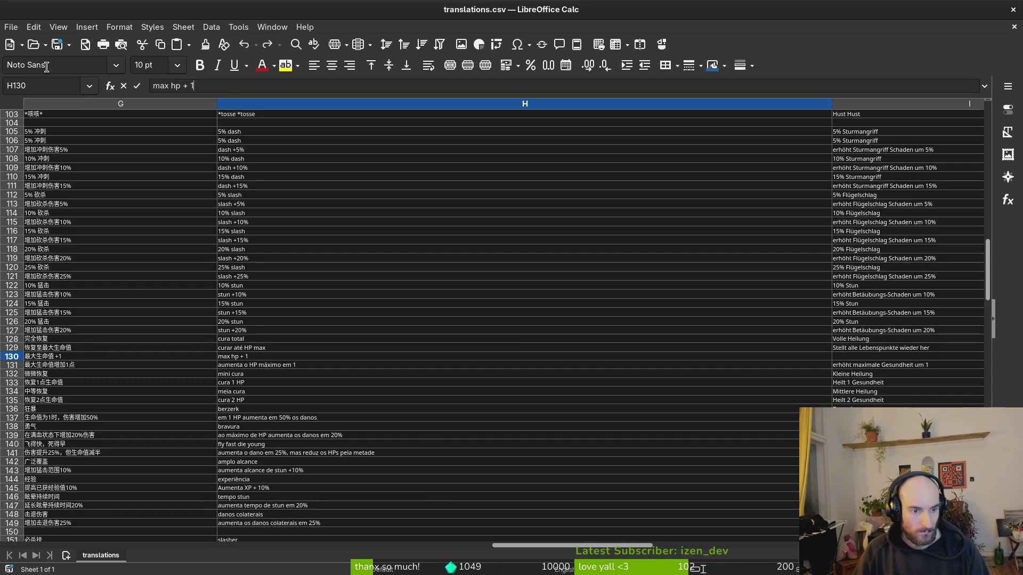
key(Return)
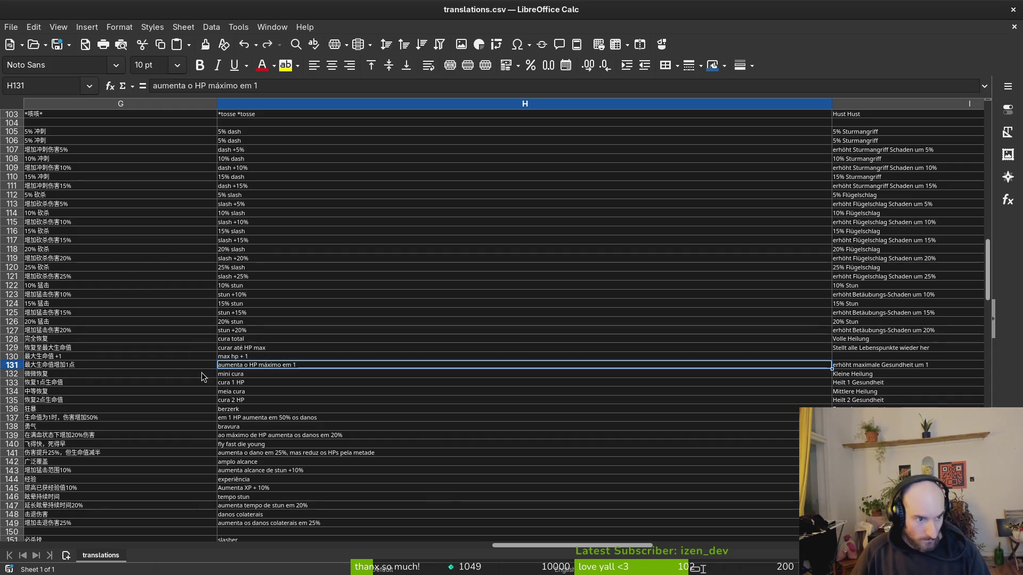
Step: Rewrite German cell I130 as 'maximale gesundheit +1' and save the file in CSV format
click(858, 357)
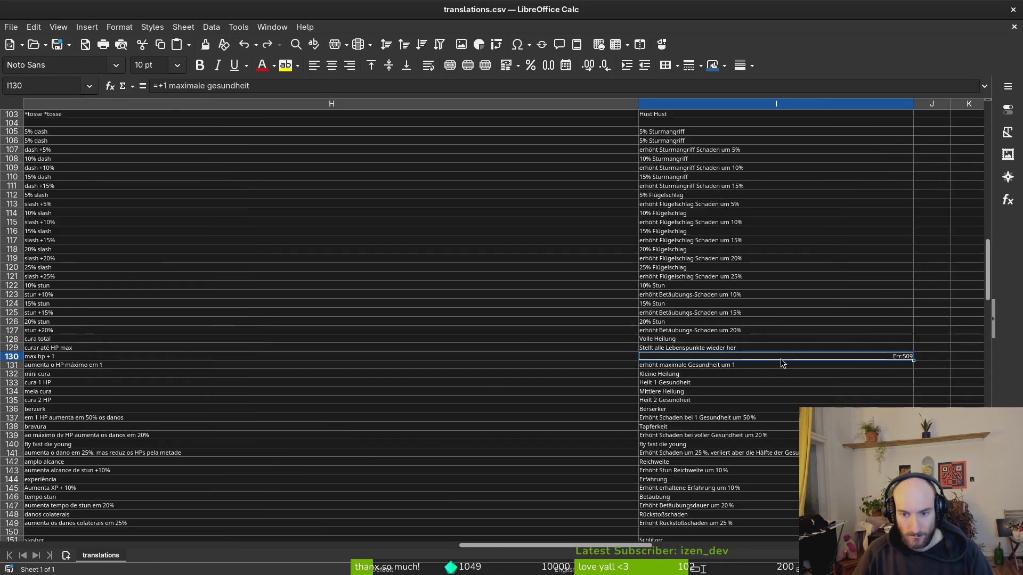
click(170, 86)
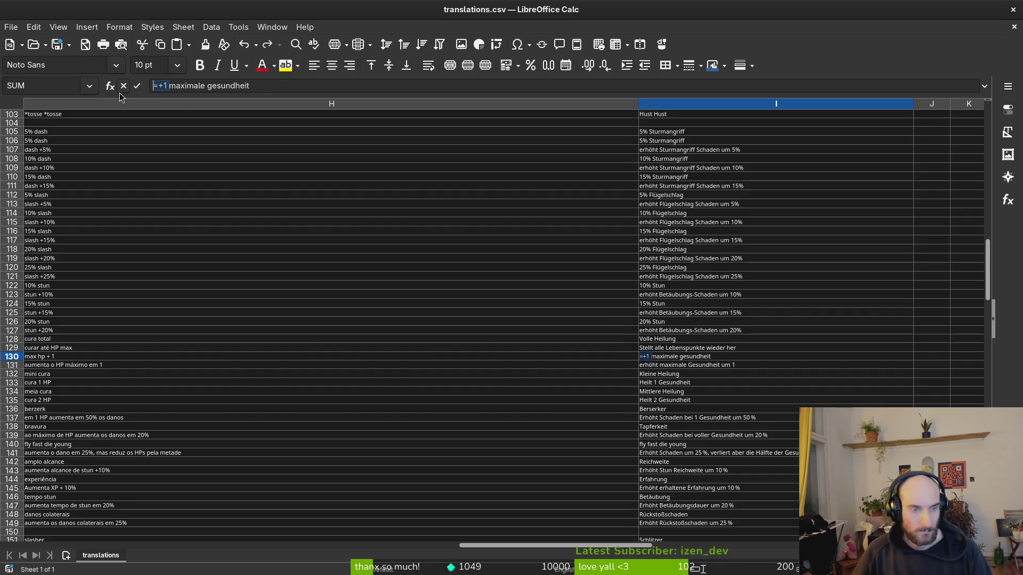
key(BackSpace)
key(BackSpace)
key(BackSpace)
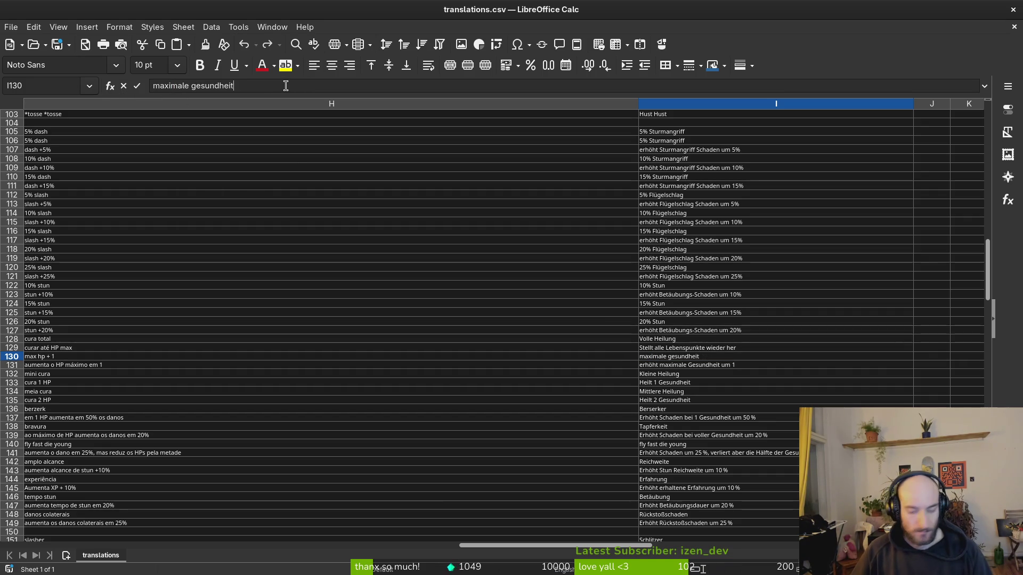
text( +1)
key(Return)
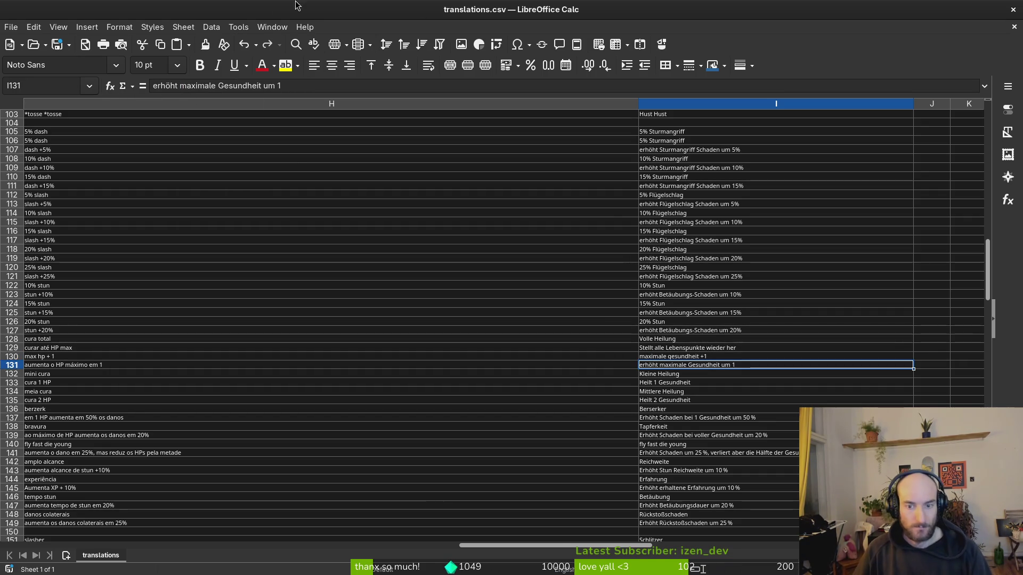
key(ctrl+s)
Step: Keep translations.csv in Text CSV format and scroll through its data
click(614, 343)
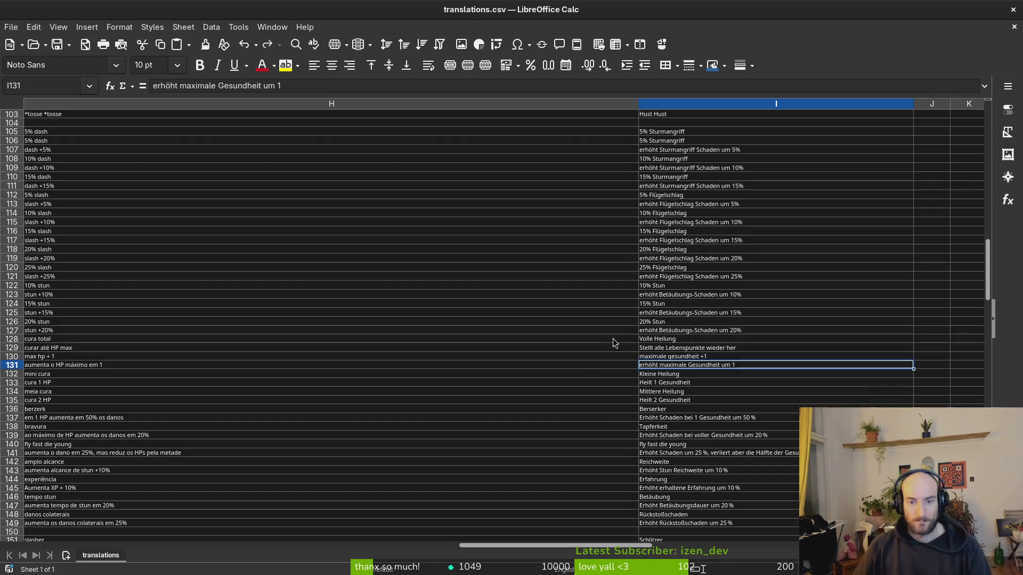
scroll(565, 343, down, 5)
scroll(551, 341, down, 7)
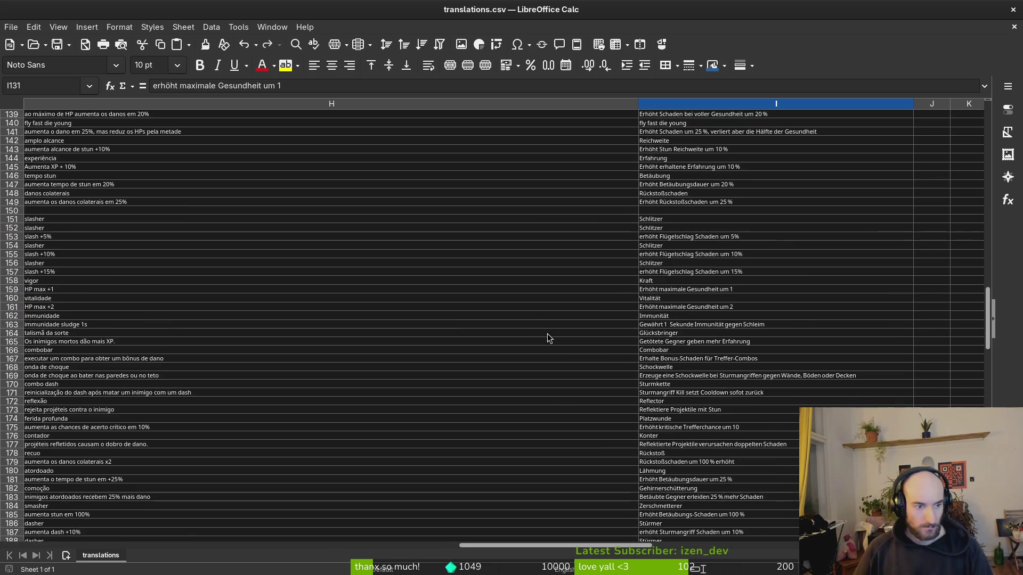
scroll(549, 338, down, 7)
scroll(452, 275, down, 7)
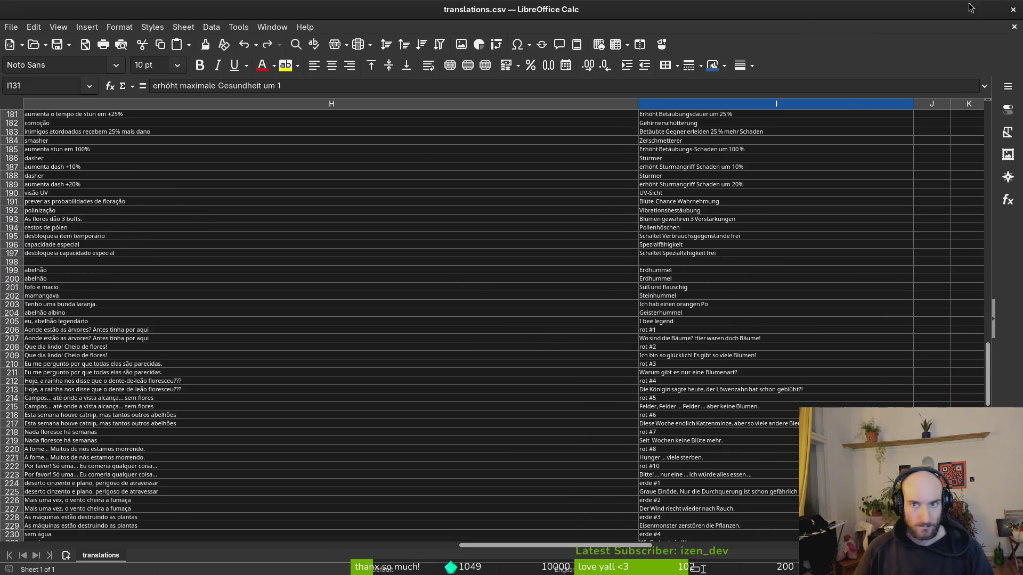
scroll(468, 194, up, 14)
Step: Select the translation data block, then the entire sheet from the top-left corner
click(109, 180)
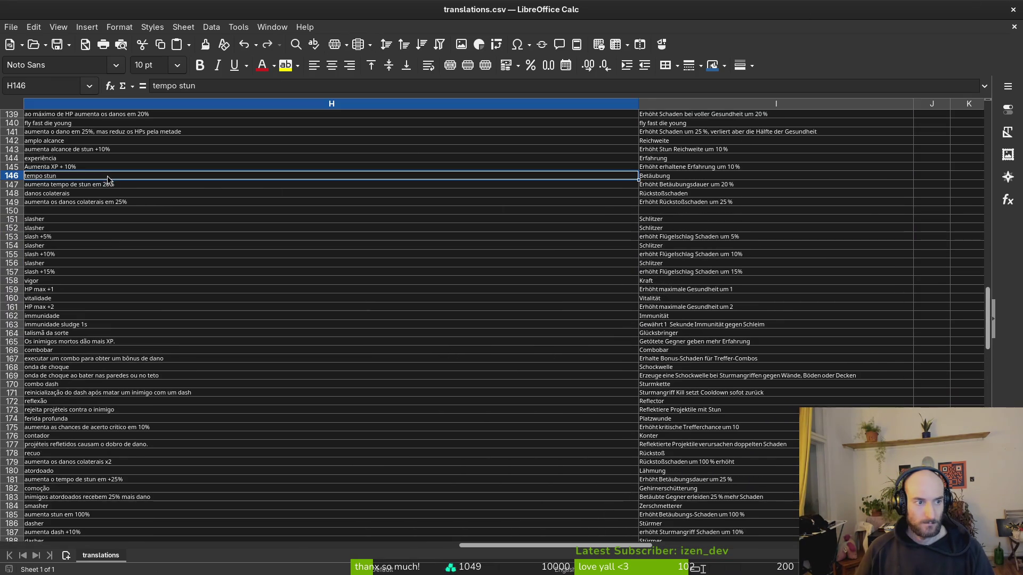
key(ctrl+KP_Multiply)
scroll(164, 186, up, 15)
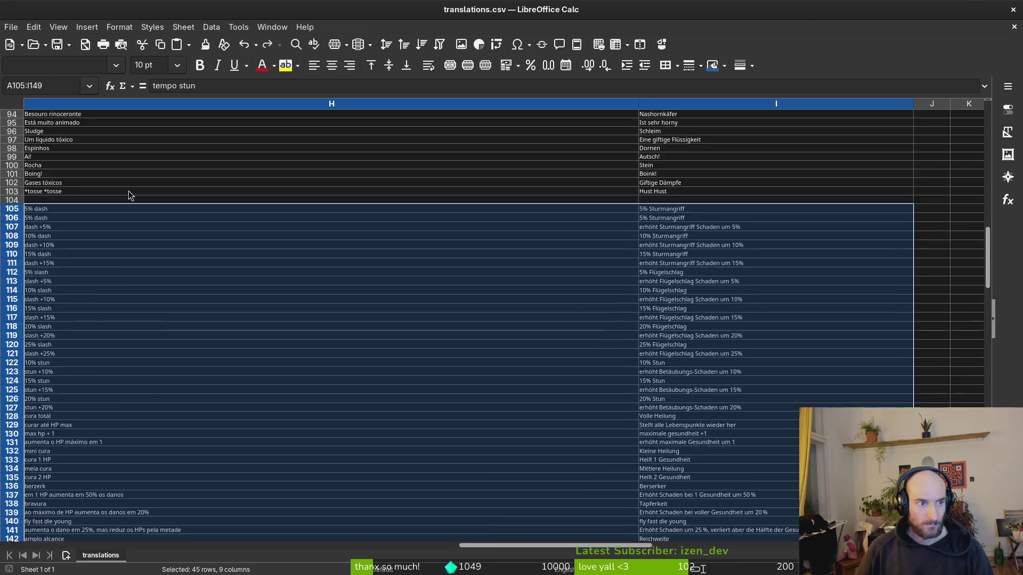
scroll(131, 195, up, 20)
scroll(651, 229, left, 5)
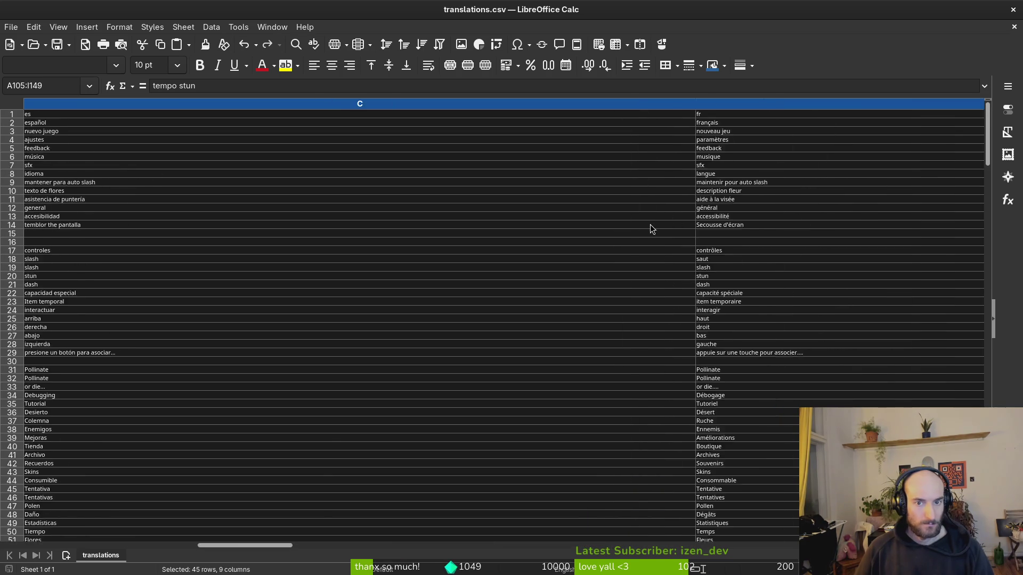
scroll(649, 228, left, 2)
click(7, 105)
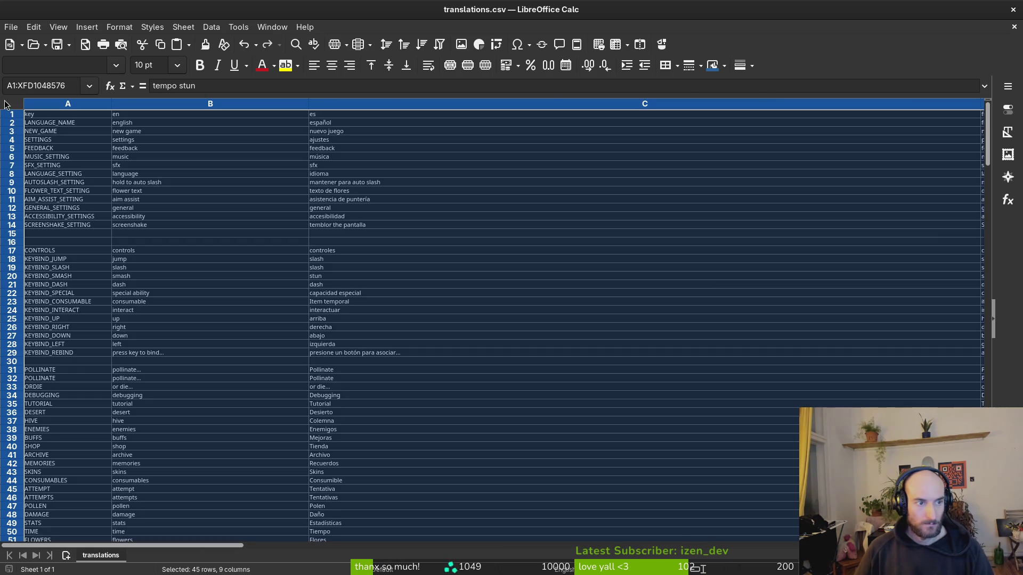
Step: Paste the copied translation table over the whole gameLocale Google Sheet
key(alt+Tab)
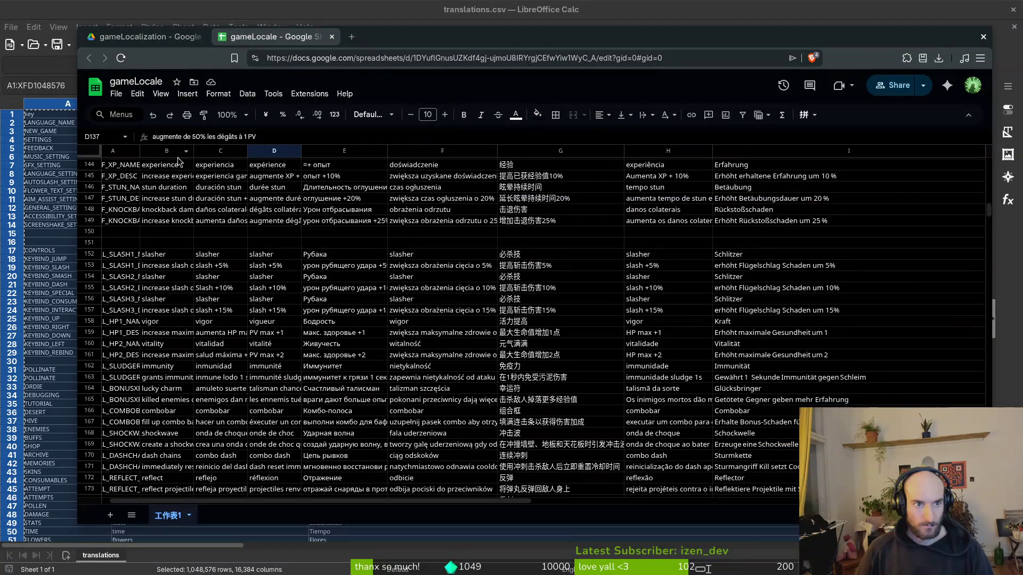
scroll(186, 243, up, 15)
scroll(186, 243, up, 10)
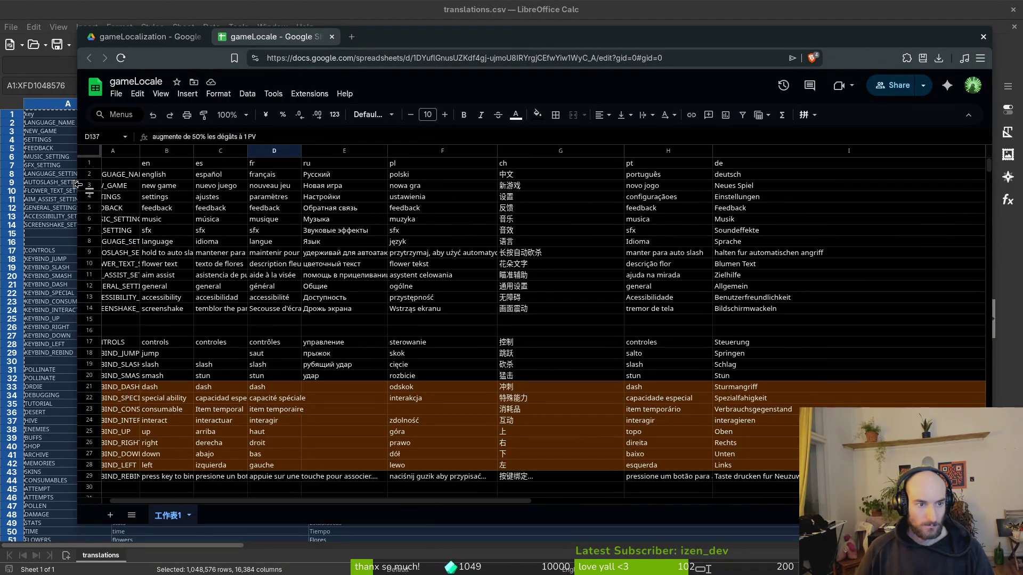
click(92, 153)
key(ctrl+v)
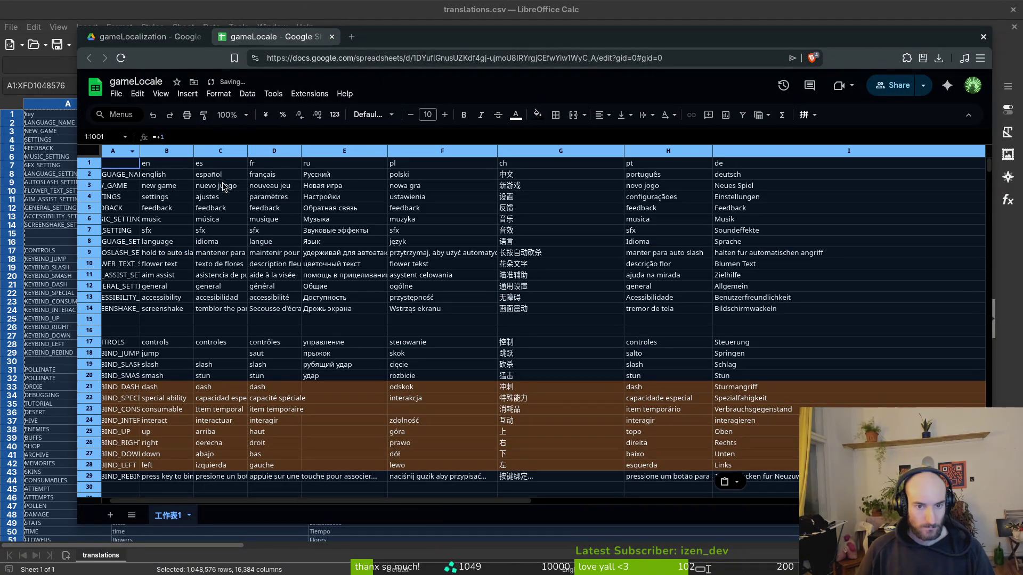
Step: Scroll down the pasted sheet and inspect the =+1 content in cell E130
scroll(684, 341, down, 8)
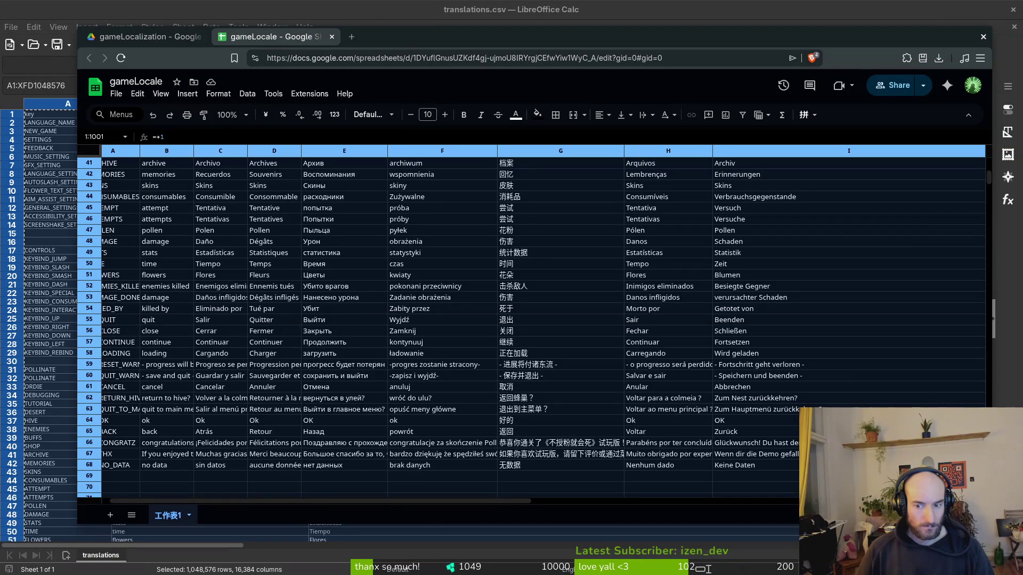
scroll(503, 281, down, 10)
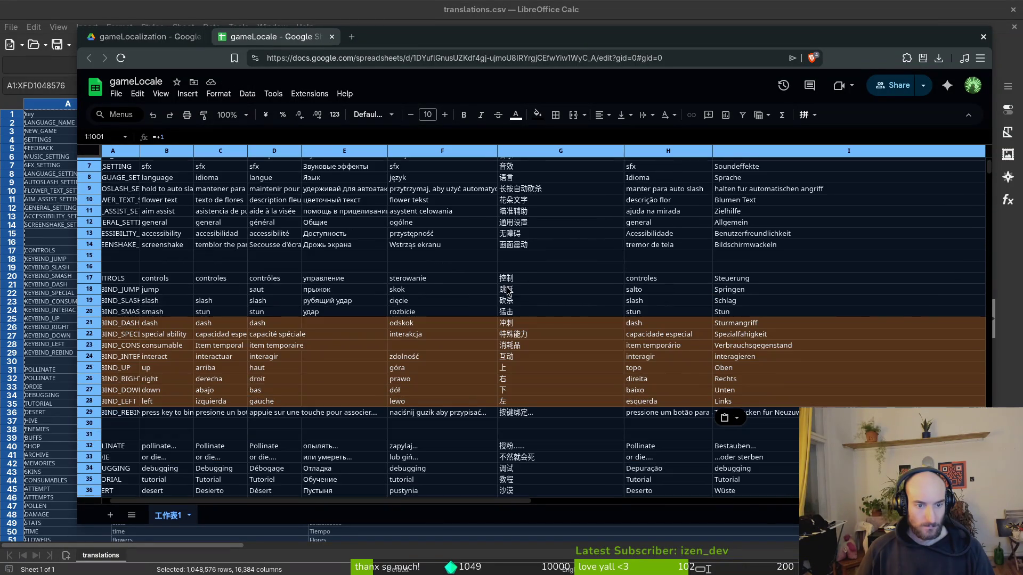
scroll(501, 297, down, 7)
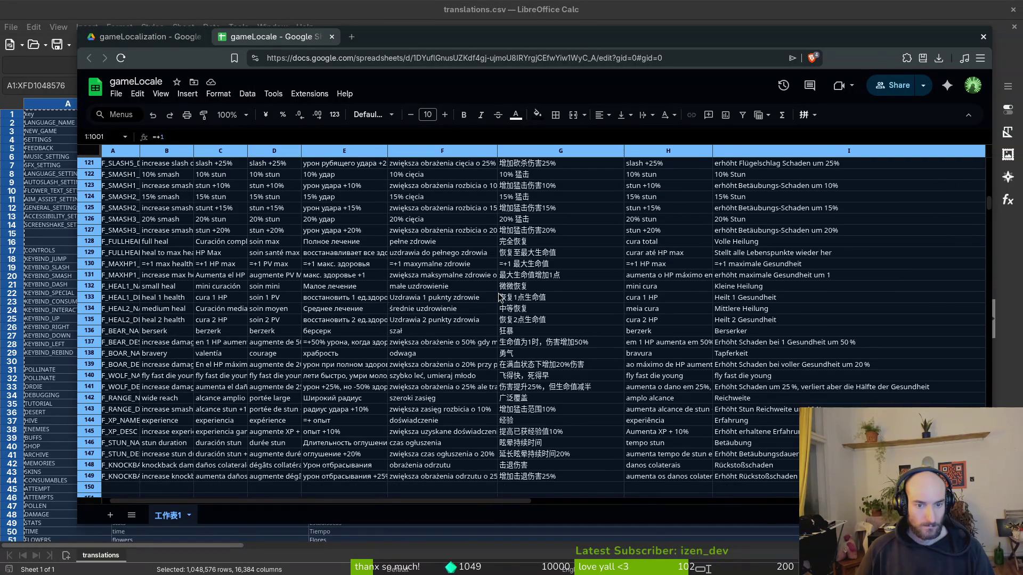
click(343, 268)
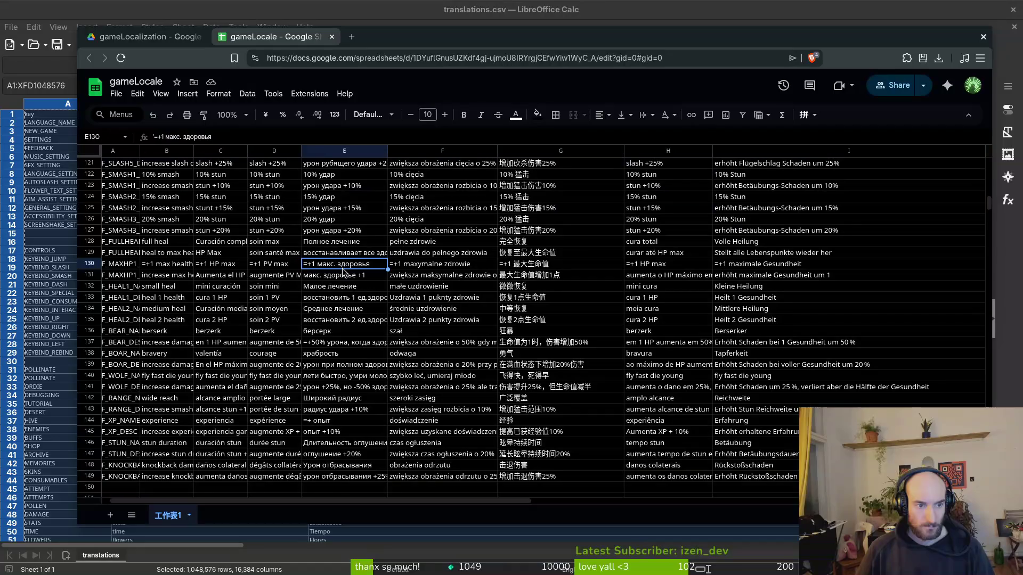
Step: Select and copy the entire translations.csv sheet in LibreOffice Calc
key(alt+Tab)
click(59, 216)
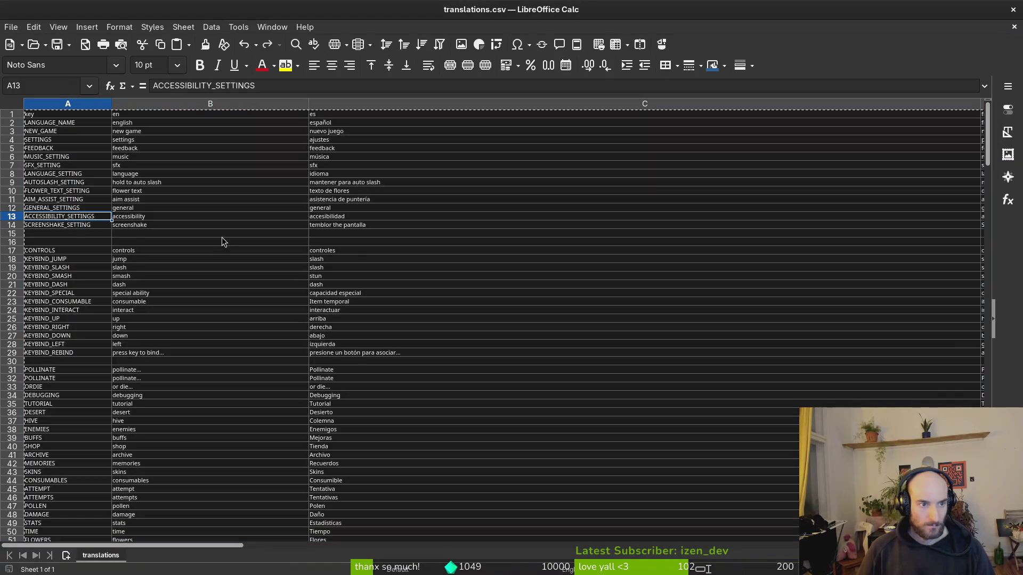
key(ctrl+KP_Multiply)
click(40, 104)
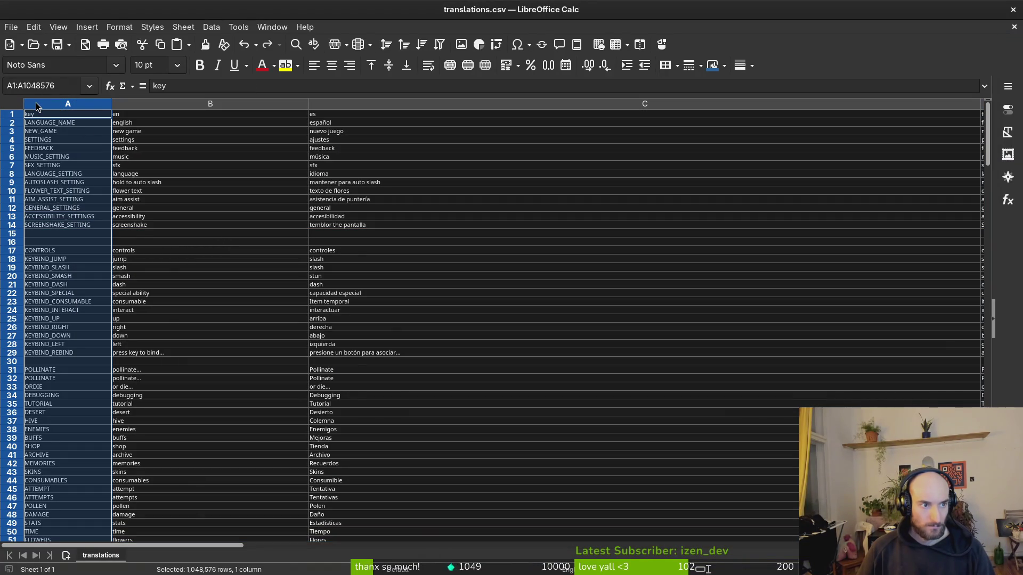
scroll(148, 206, down, 20)
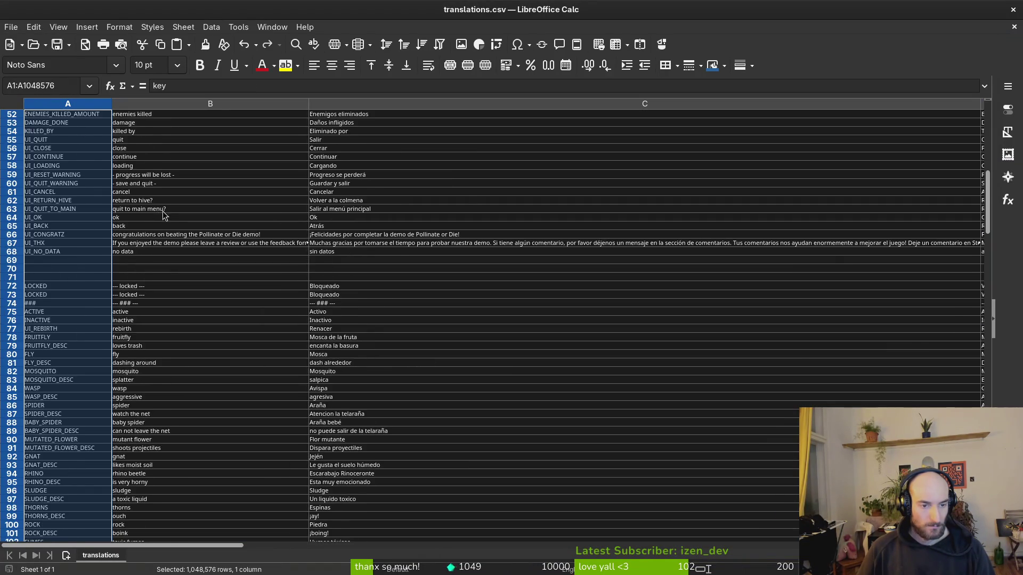
click(16, 107)
key(ctrl+c)
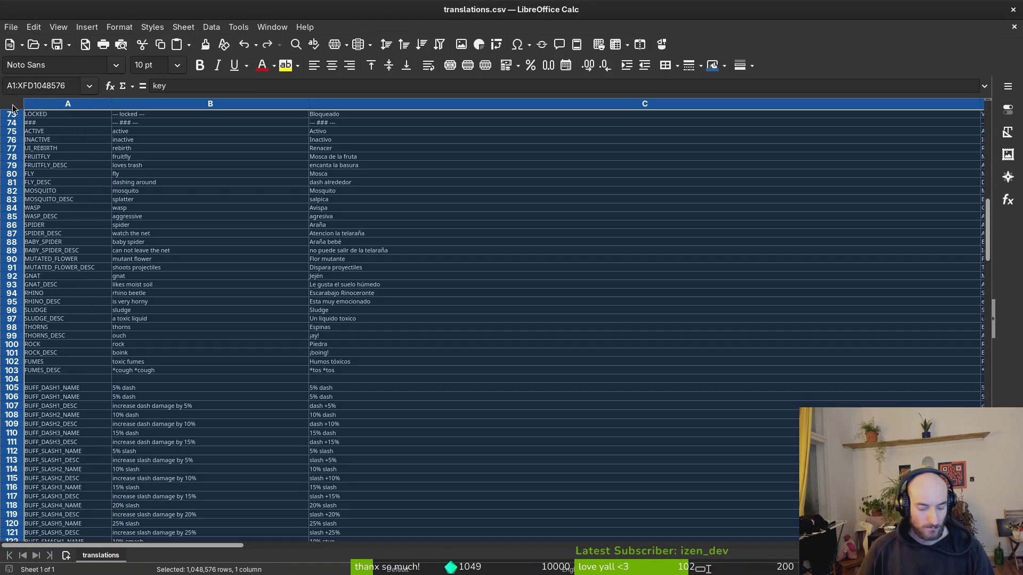
Step: Clear all gameLocale contents and paste the translation table starting at A1
key(alt+Tab)
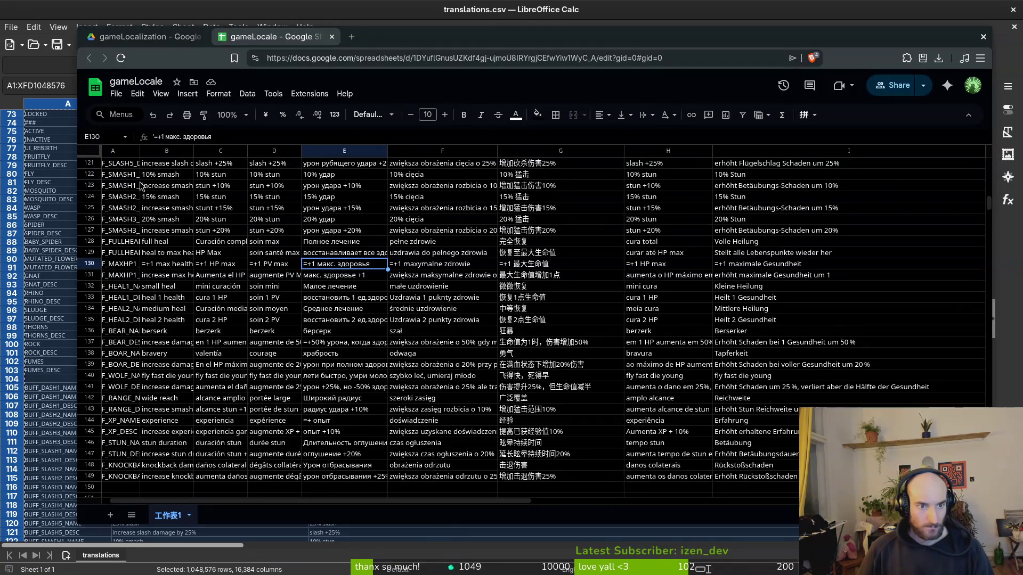
key(Delete)
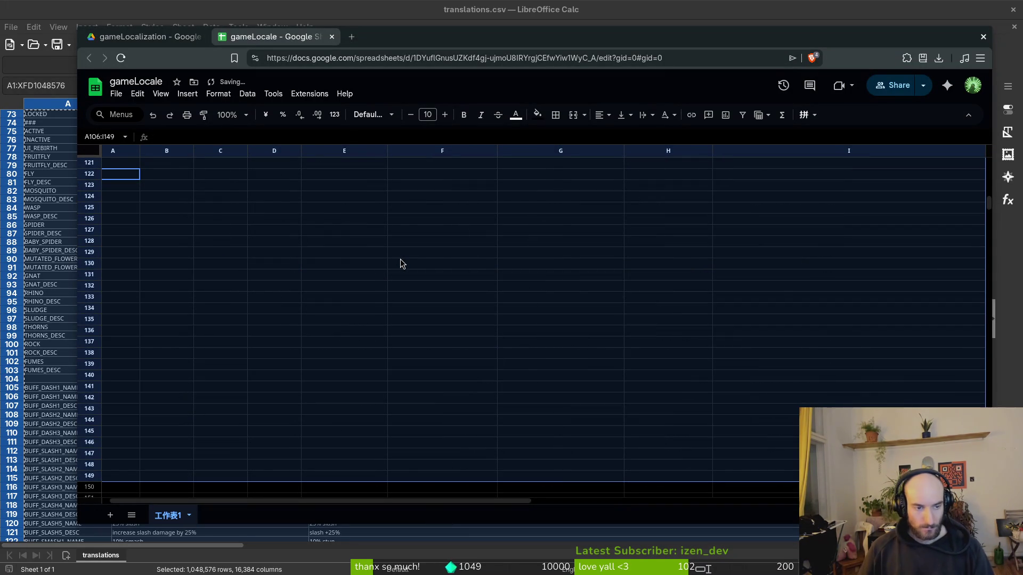
scroll(144, 232, up, 4)
key(ctrl+a)
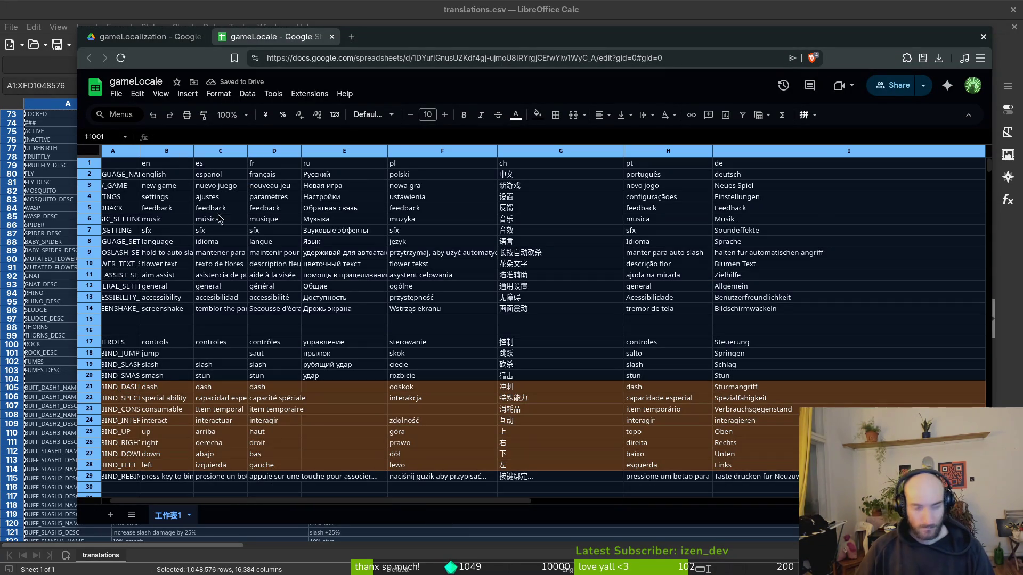
key(Delete)
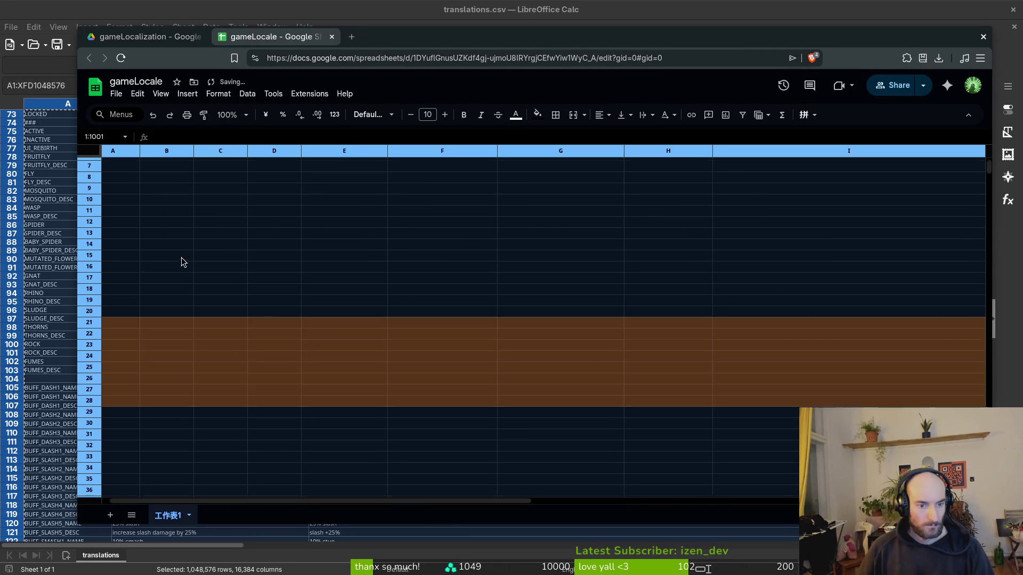
click(95, 156)
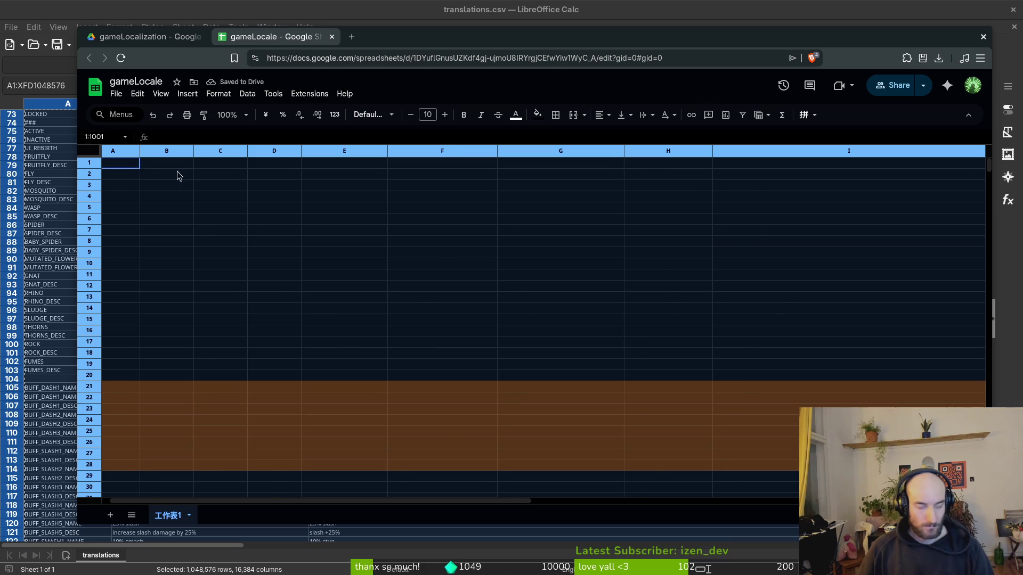
key(ctrl+v)
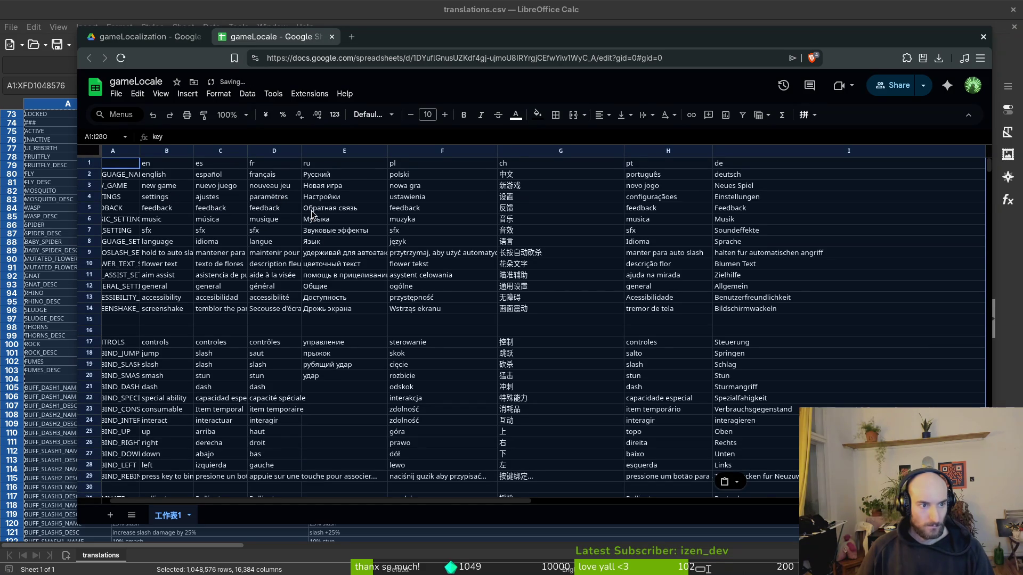
Step: Reselect the entire translations.csv sheet in Calc
click(45, 140)
scroll(106, 205, up, 20)
key(alt+Tab)
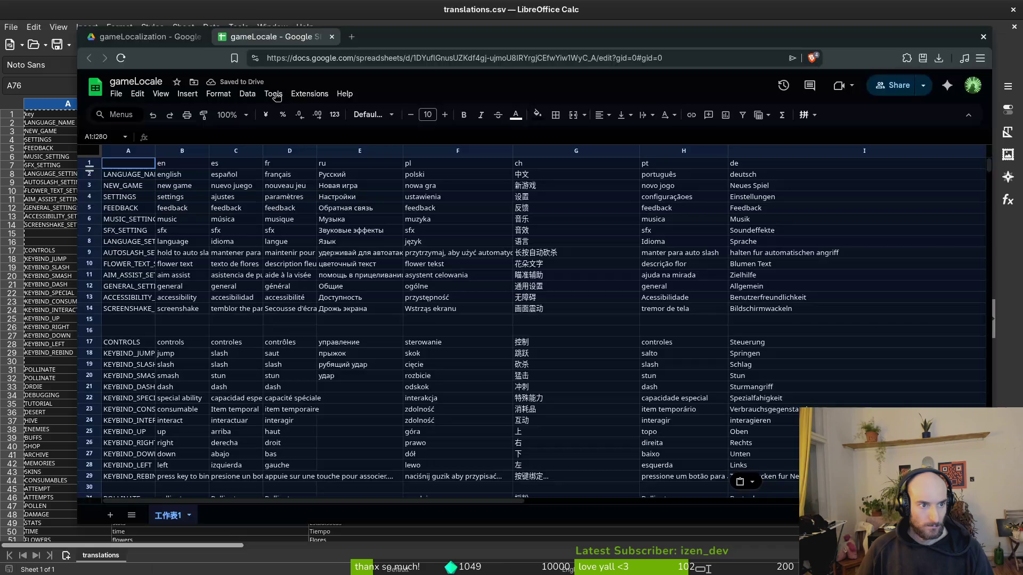
key(alt+Tab)
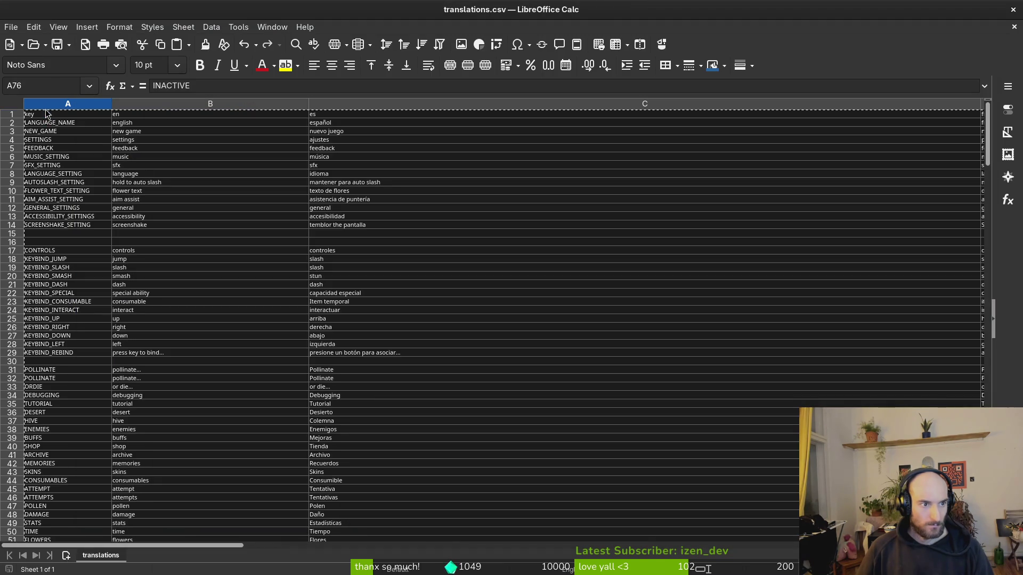
click(29, 113)
key(ctrl+space)
click(19, 108)
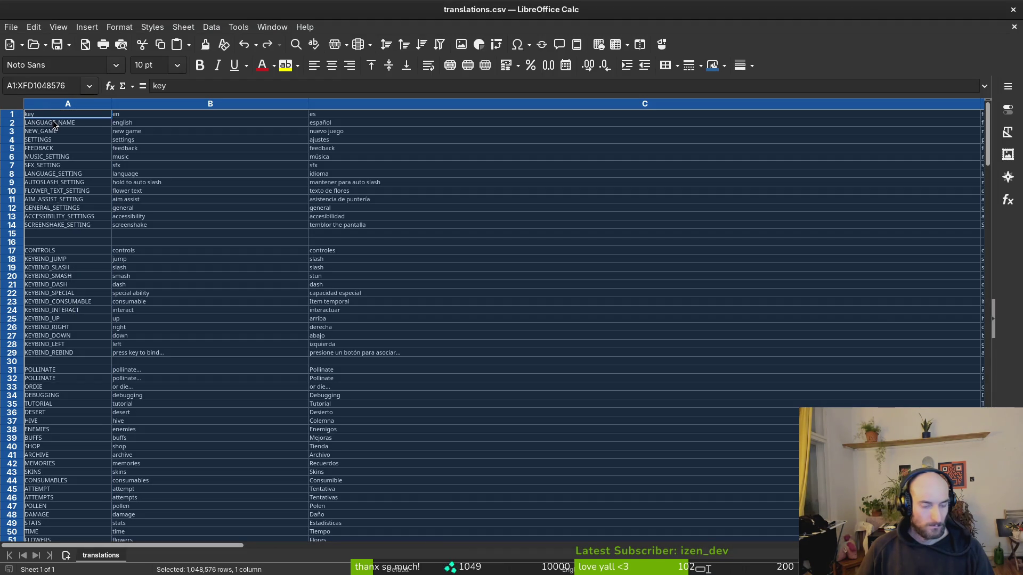
Step: Paste the table so A1 holds key, then clear gameLocale and paste it again
key(alt+Tab)
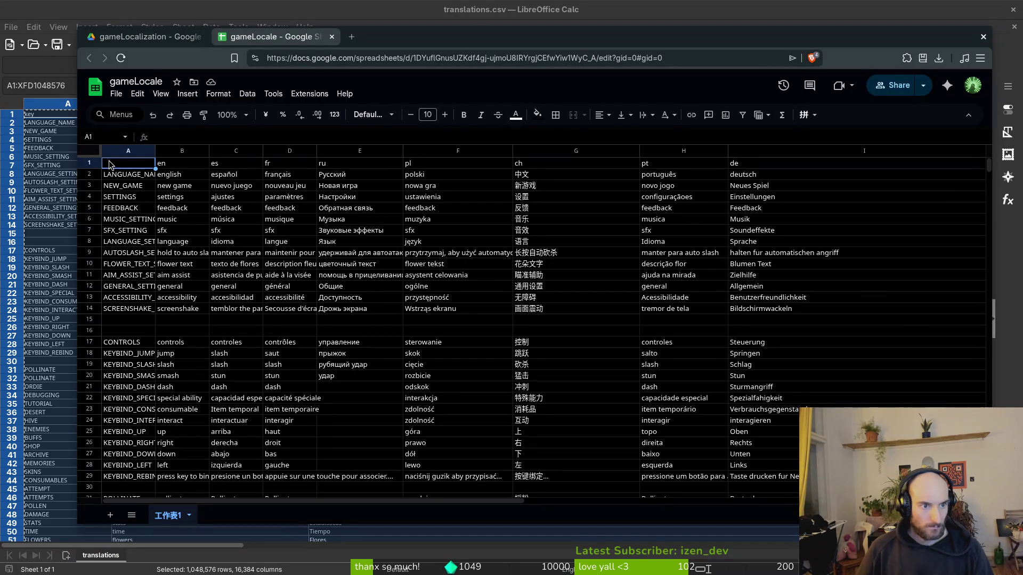
key(ctrl+v)
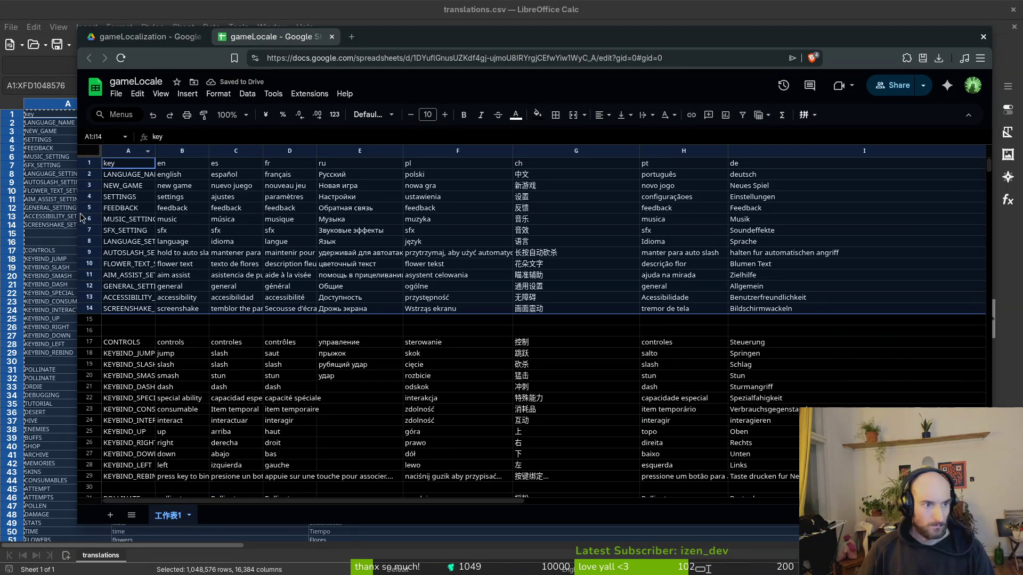
click(85, 153)
key(Delete)
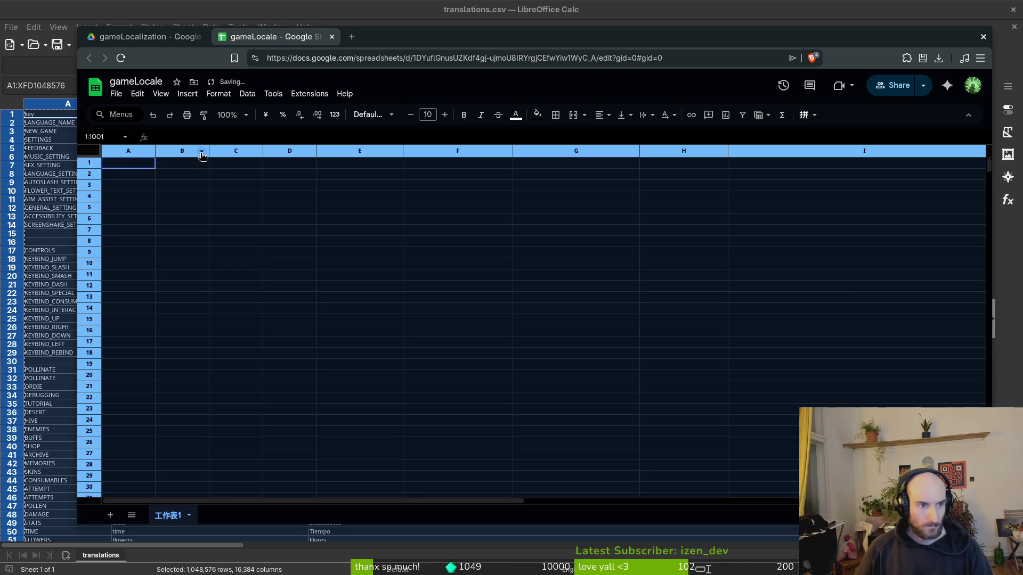
key(ctrl+v)
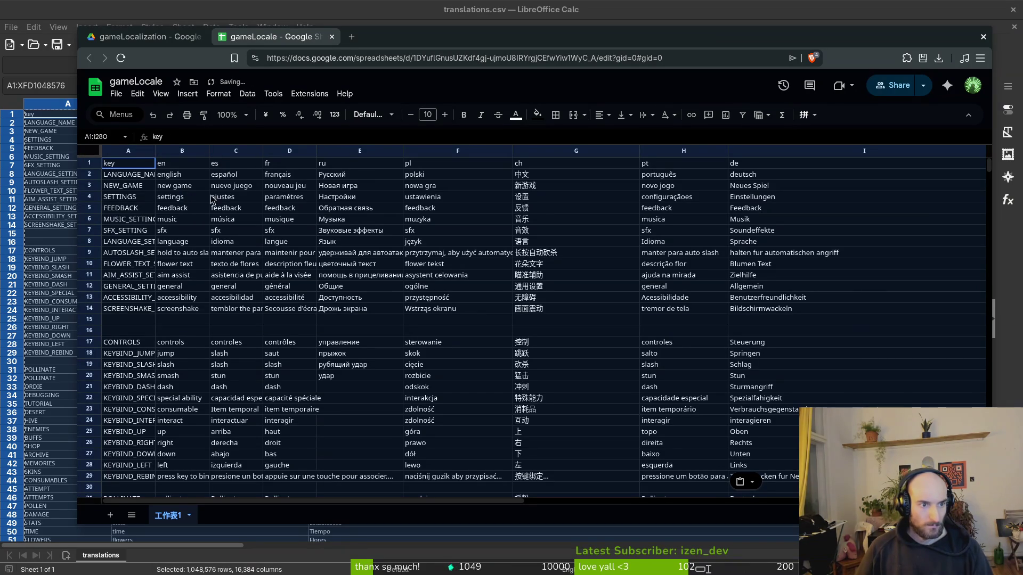
Step: Scroll through the pasted gameLocale table down to around row 280
scroll(368, 296, down, 10)
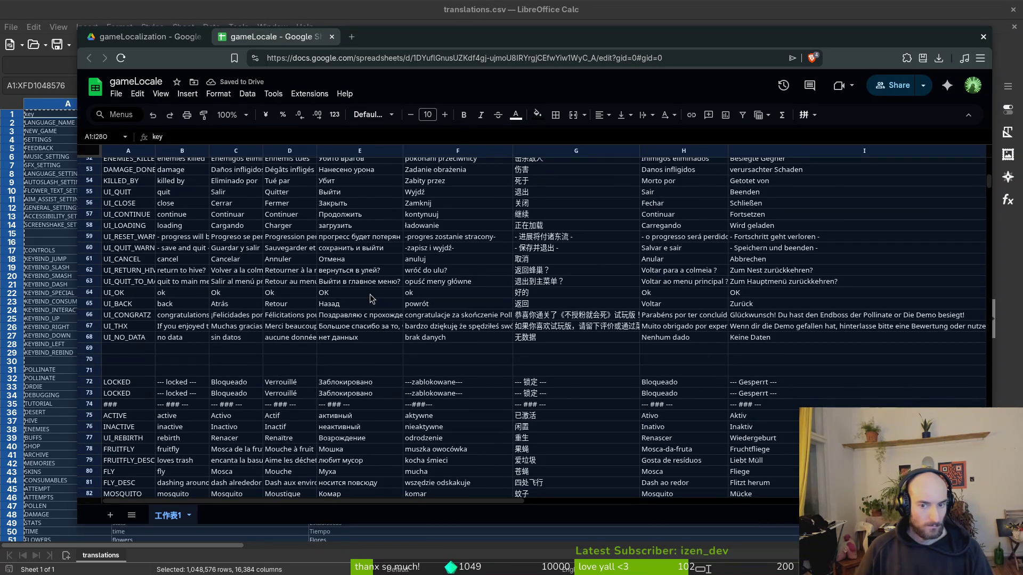
scroll(376, 298, down, 9)
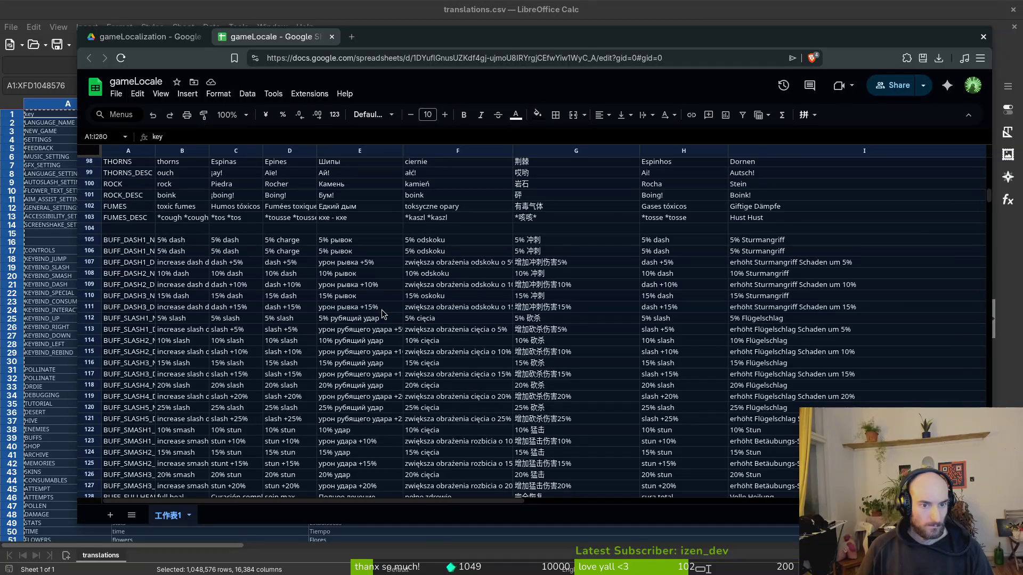
scroll(383, 313, down, 7)
scroll(387, 315, down, 5)
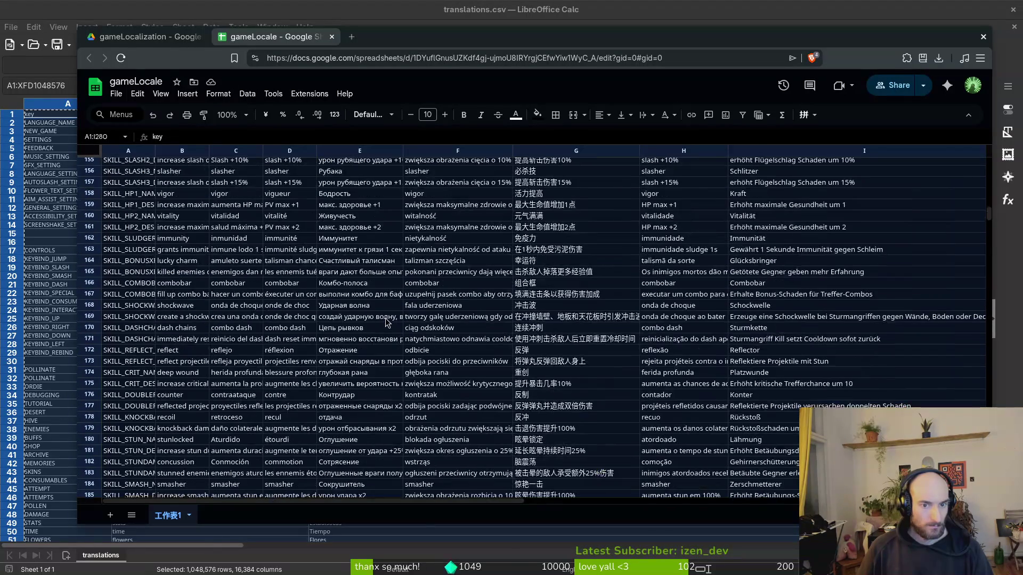
scroll(387, 321, down, 3)
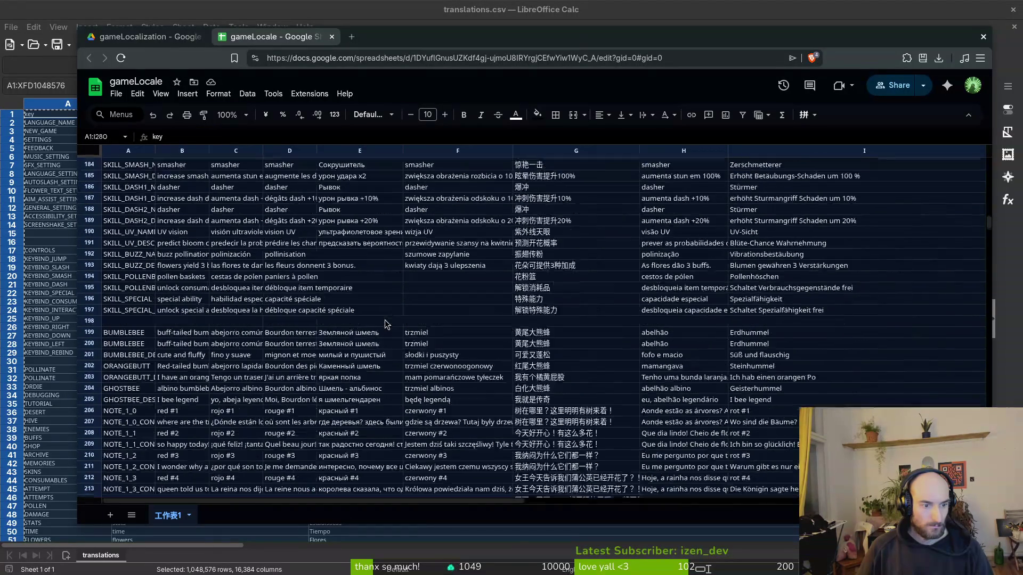
scroll(386, 321, up, 3)
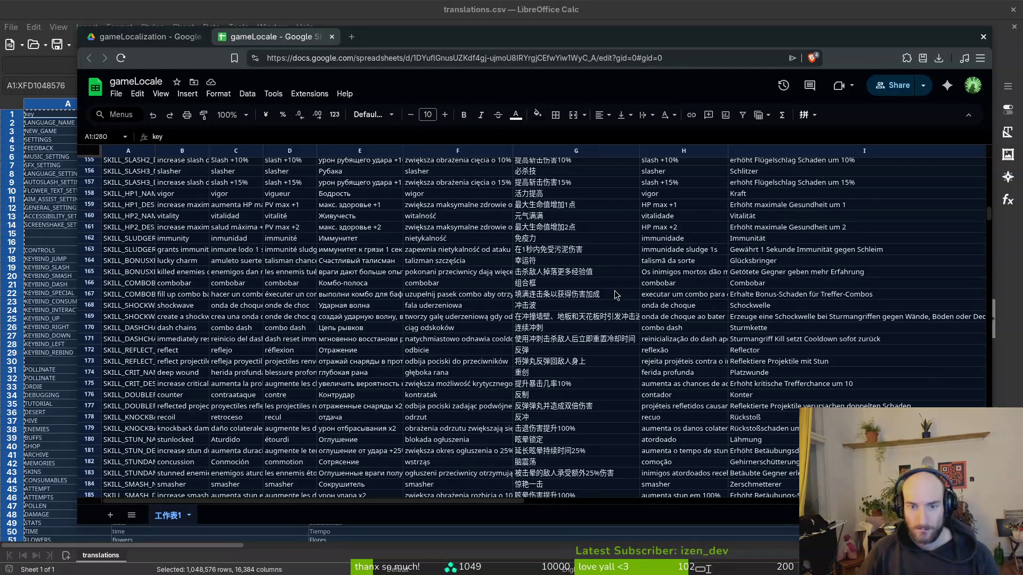
scroll(455, 283, down, 12)
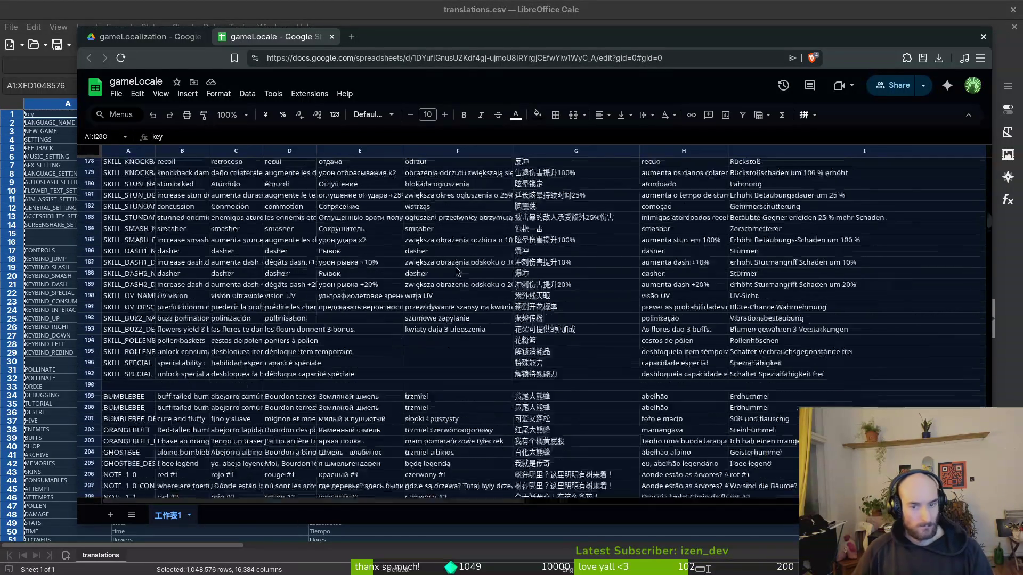
scroll(474, 318, down, 6)
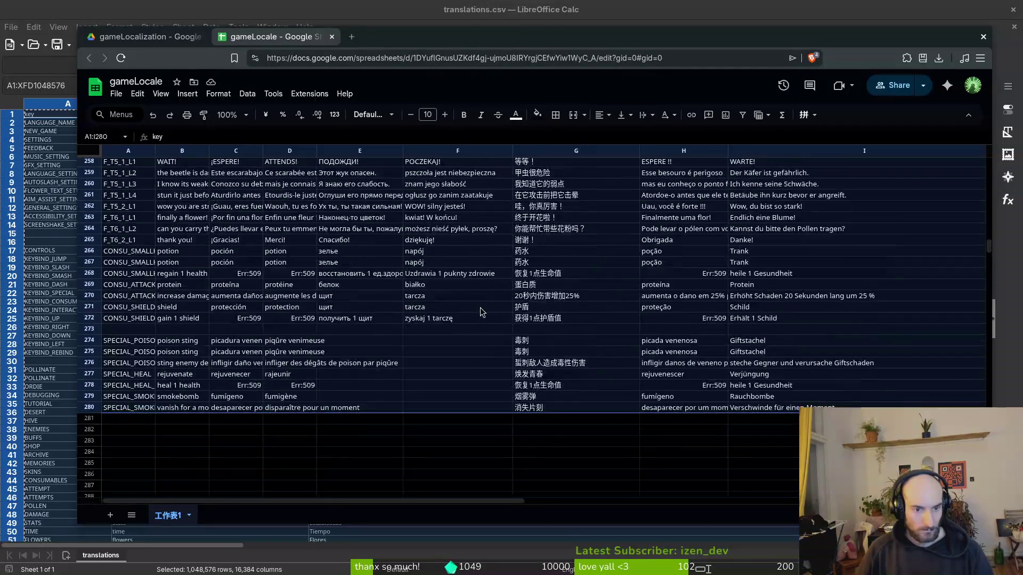
Step: Inspect the Err:509 cell C268 and the English text in B268, then return to Calc
click(241, 275)
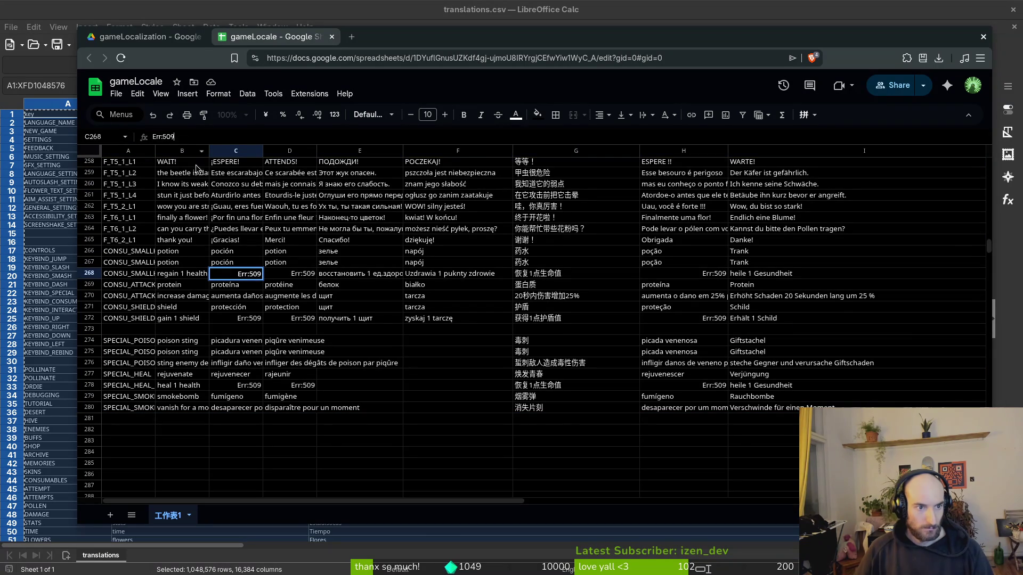
click(179, 274)
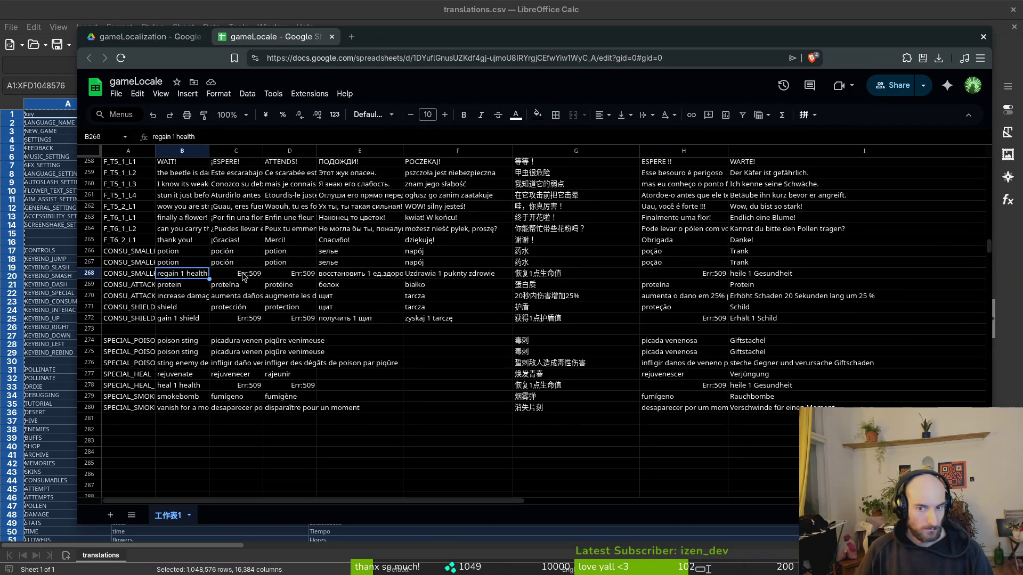
click(243, 275)
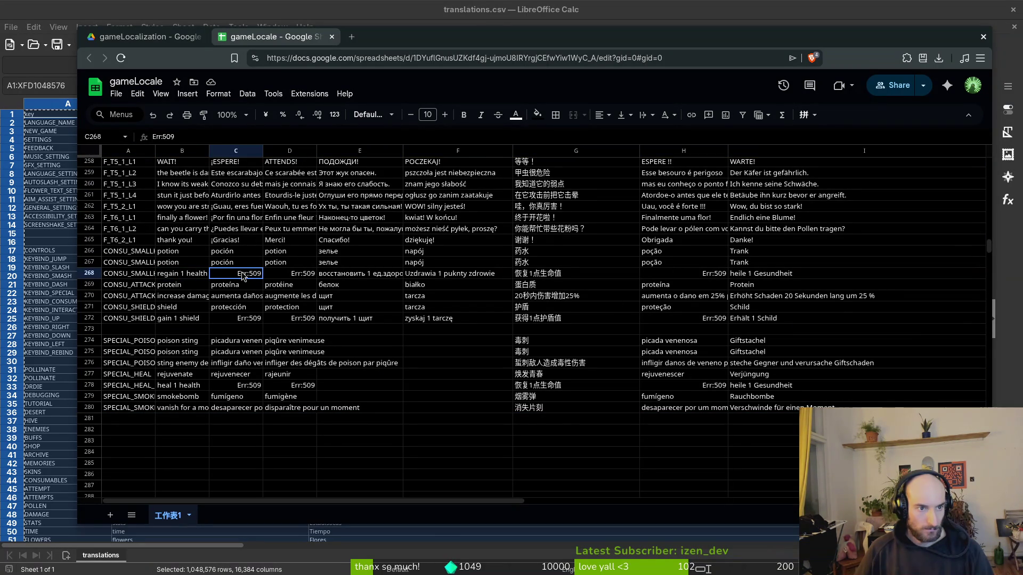
key(alt+Tab)
Step: Scroll to the rows near 268 and inspect the Spanish text in C270
scroll(283, 266, down, 20)
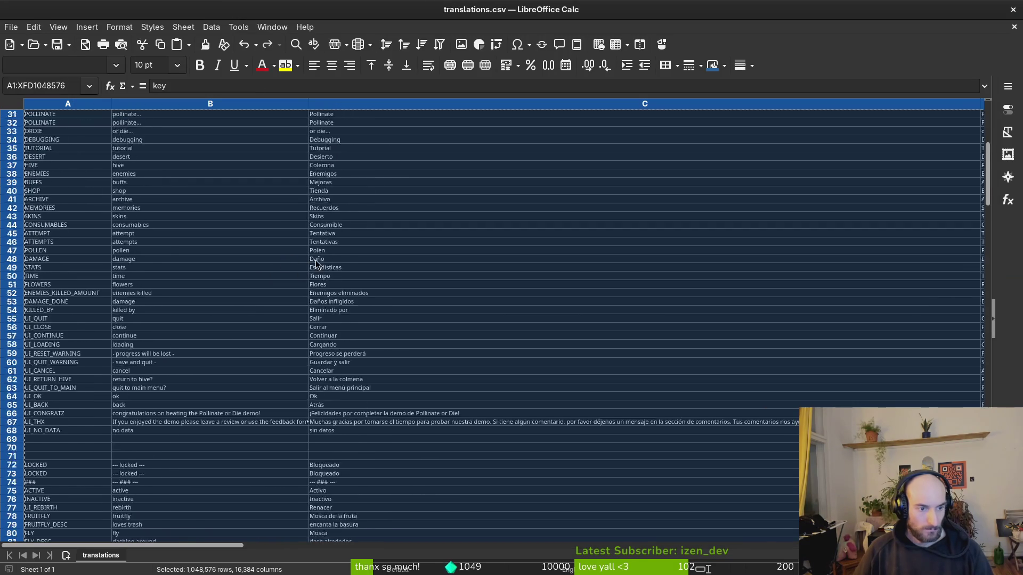
scroll(353, 290, down, 20)
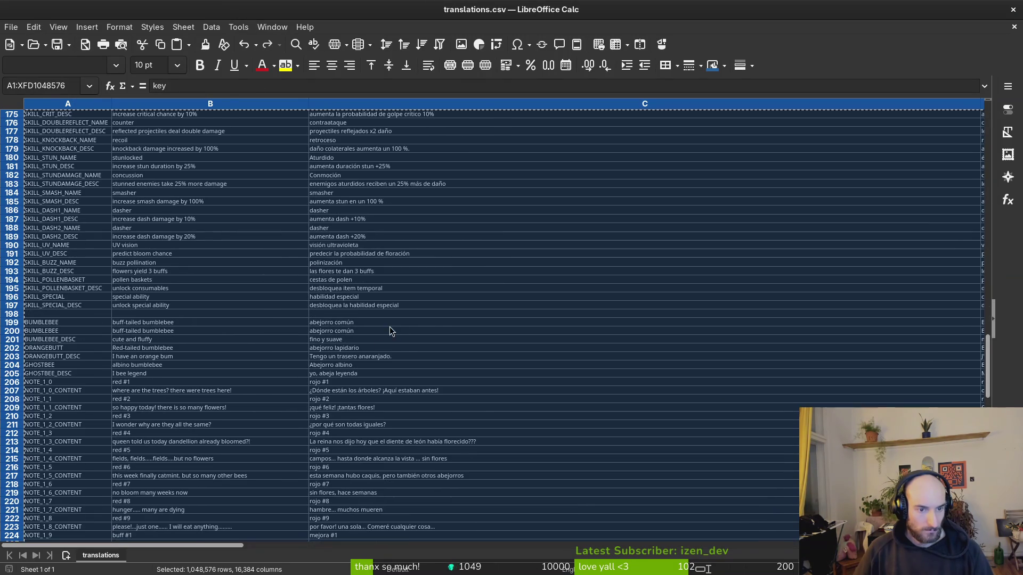
scroll(350, 340, down, 20)
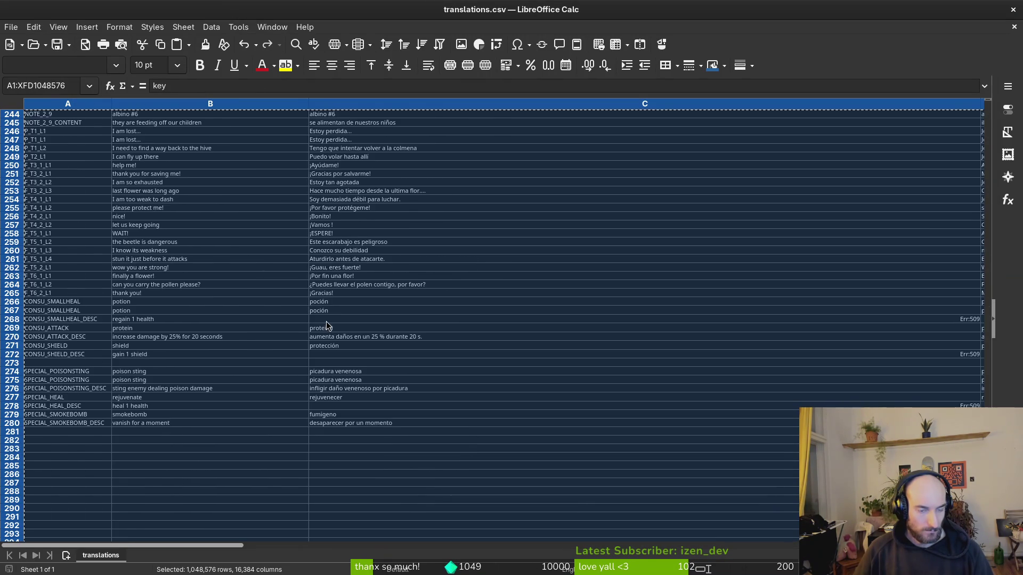
click(360, 338)
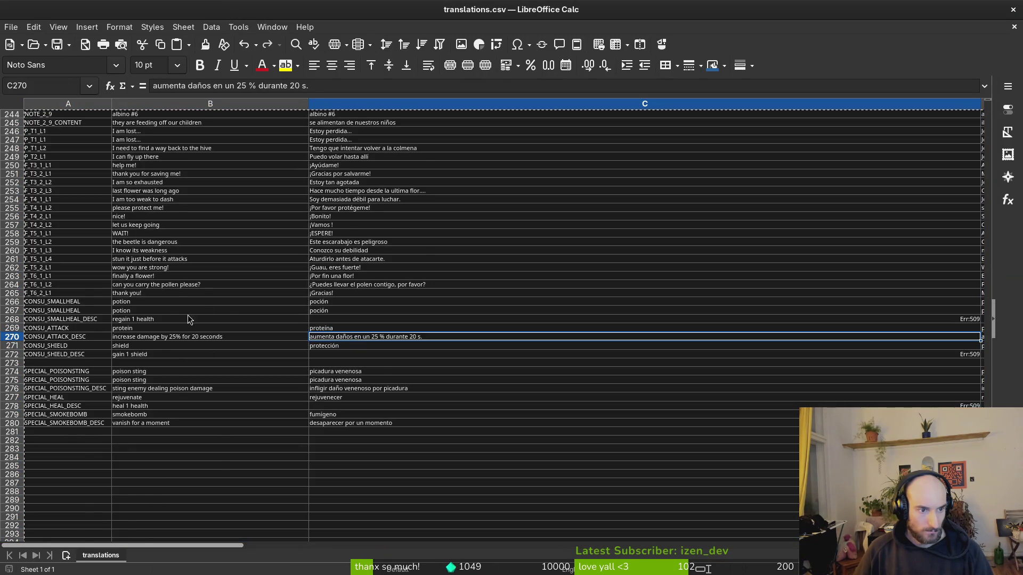
scroll(222, 304, up, 5)
scroll(223, 307, up, 6)
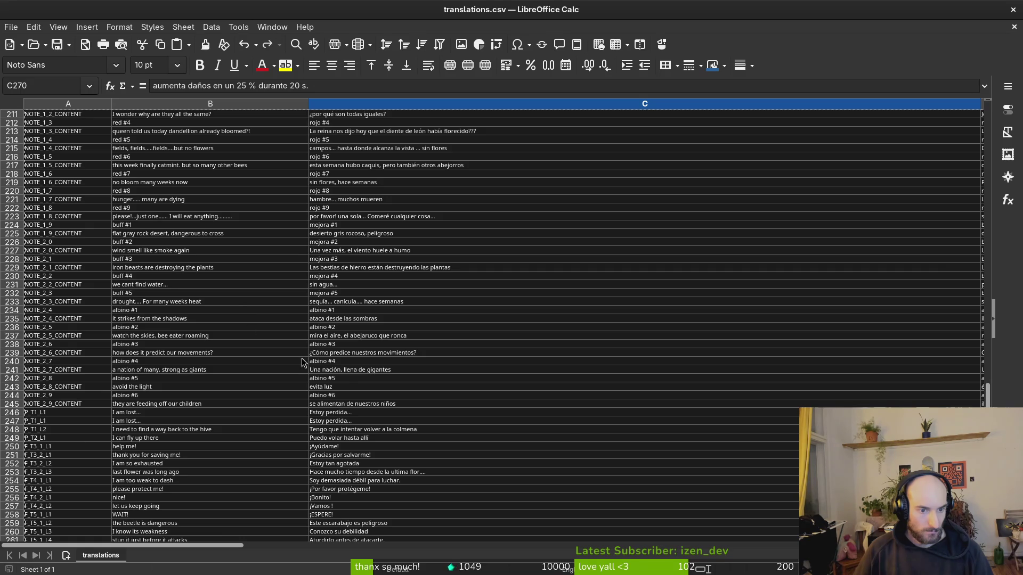
Step: Compare against the pasted browser sheet and check the contents of C271
key(alt+Tab)
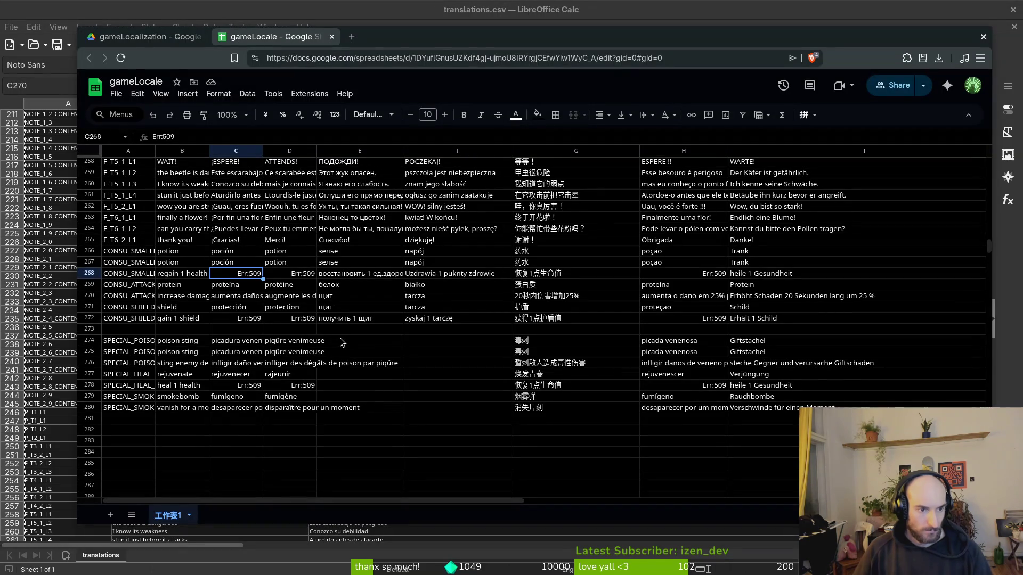
key(alt+Tab)
scroll(328, 312, down, 7)
scroll(328, 312, down, 6)
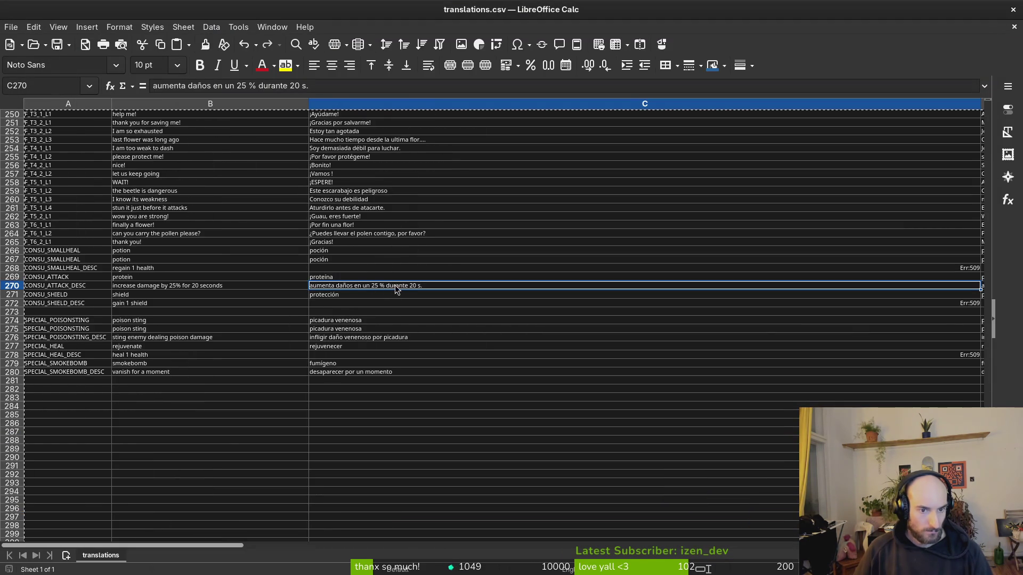
click(341, 296)
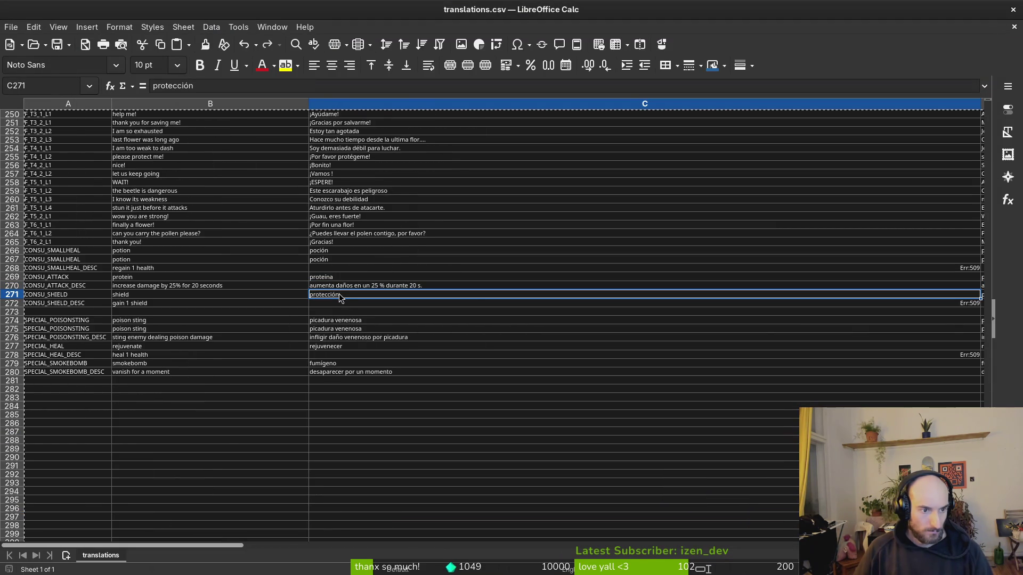
Step: Select C268's =+1 hp formula and start replacing it with text beginning with an apostrophe
click(965, 272)
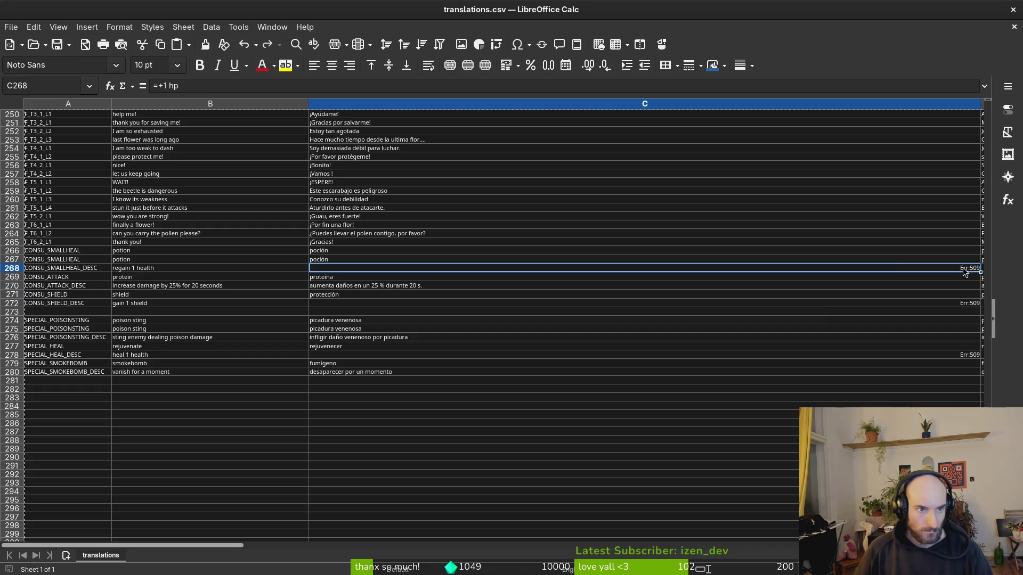
click(160, 86)
drag(181, 86, 76, 75)
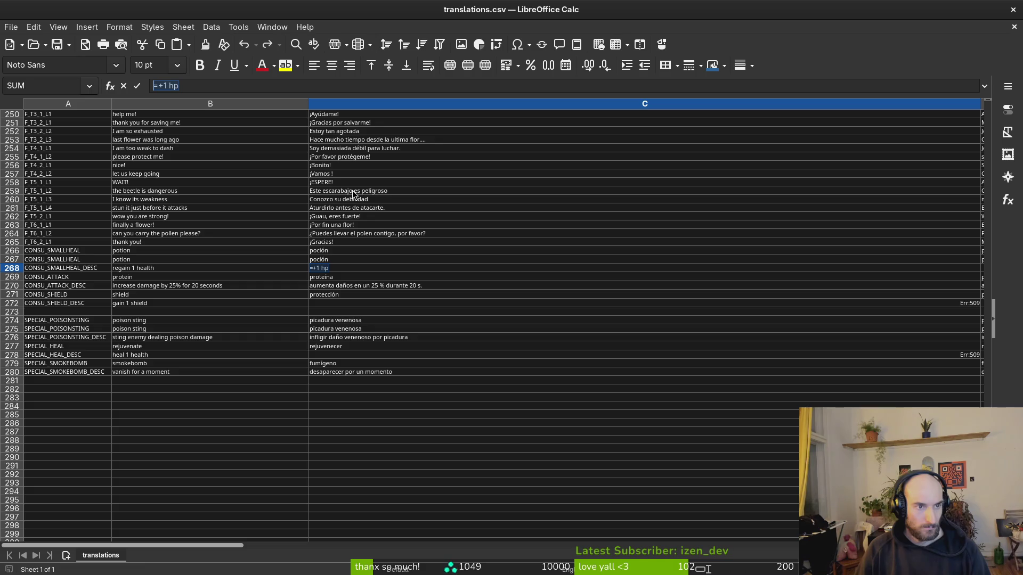
text(')
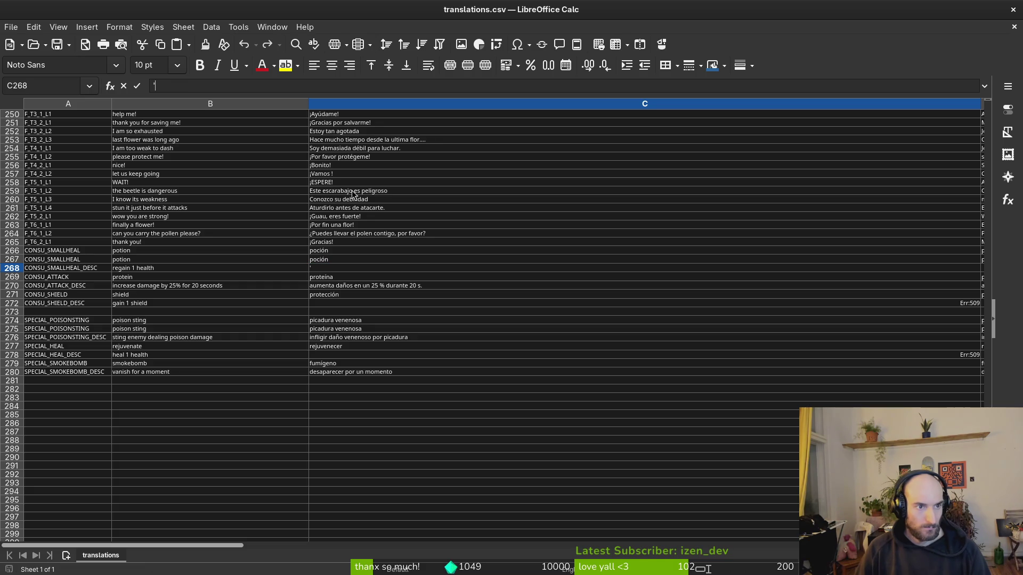
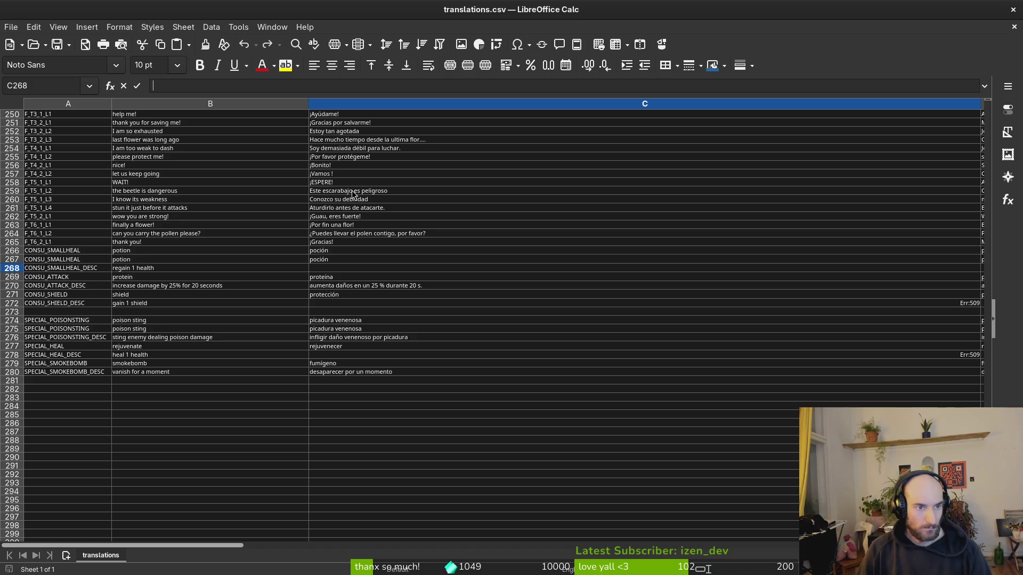
Step: Replace the broken =+1 hp entry in C268 with plain text 'hp +1'
text(gain)
key(Escape)
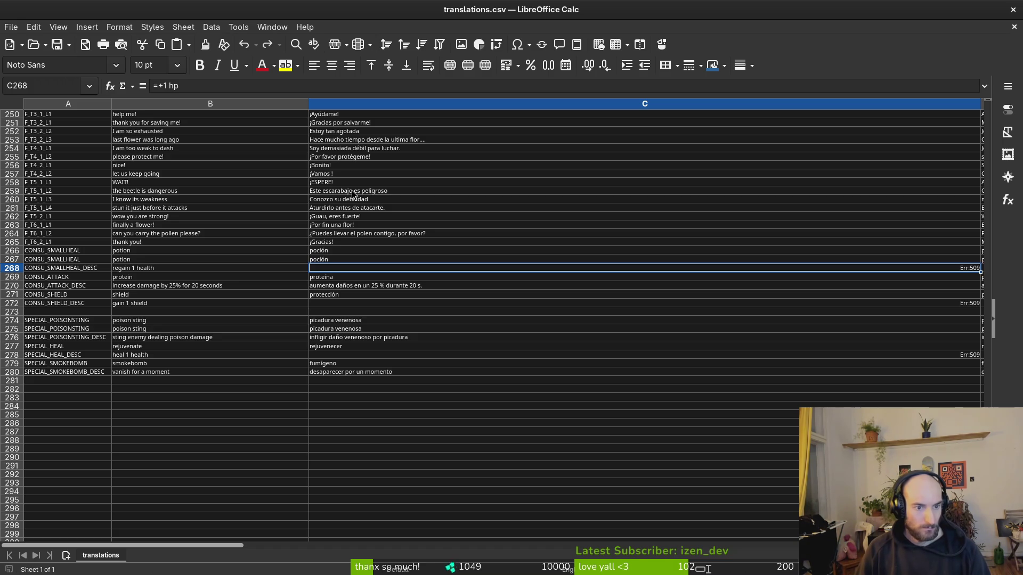
triple_click(188, 85)
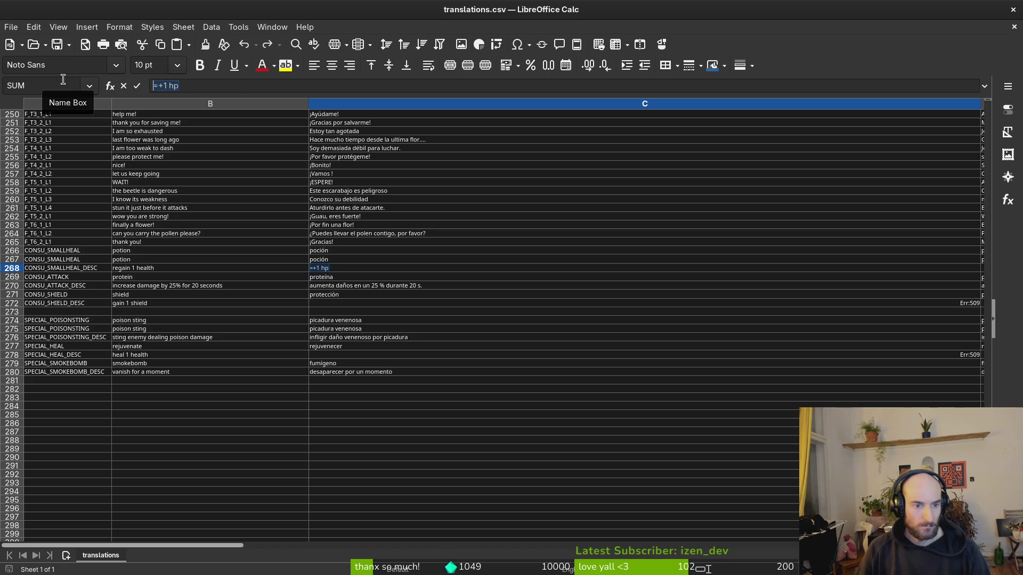
text(hp +1)
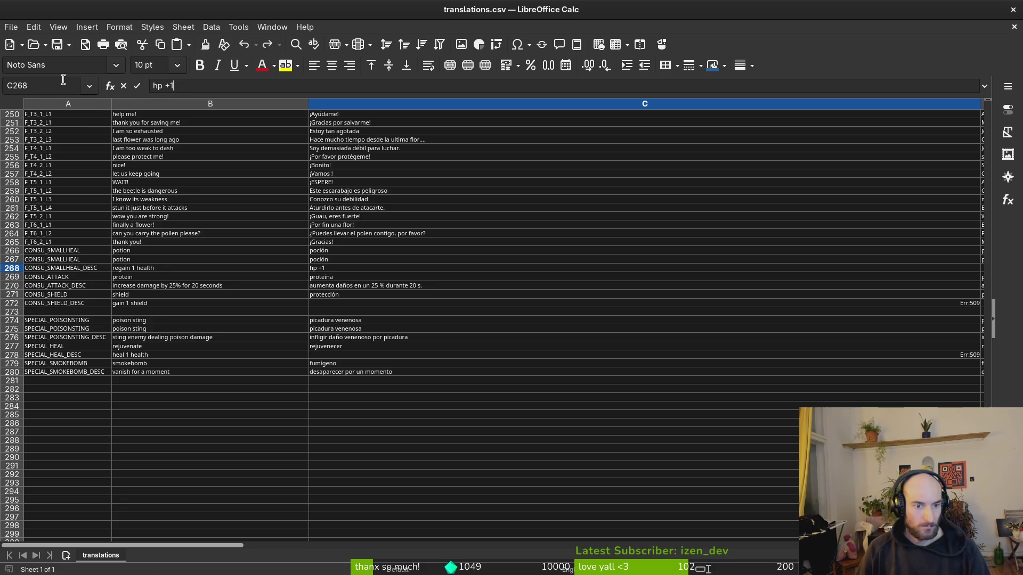
key(Return)
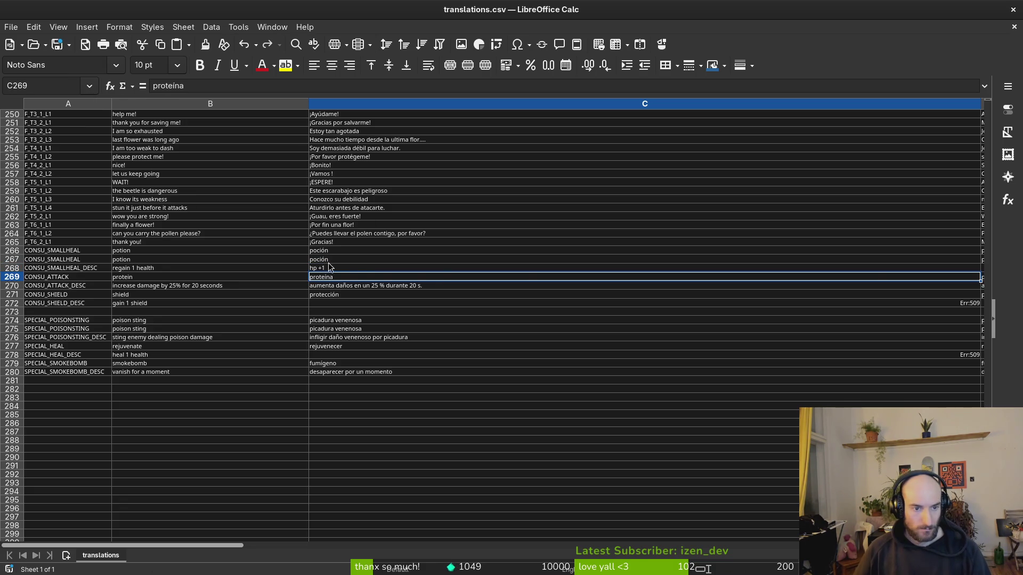
Step: Fix C272's Err:509 so it reads 'protección +1' as plain text
click(962, 305)
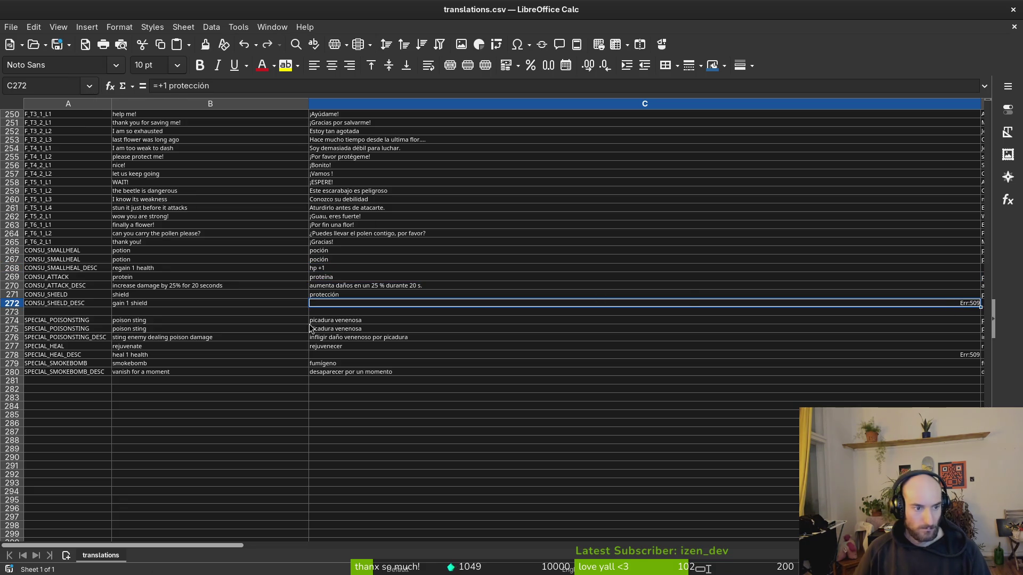
click(169, 86)
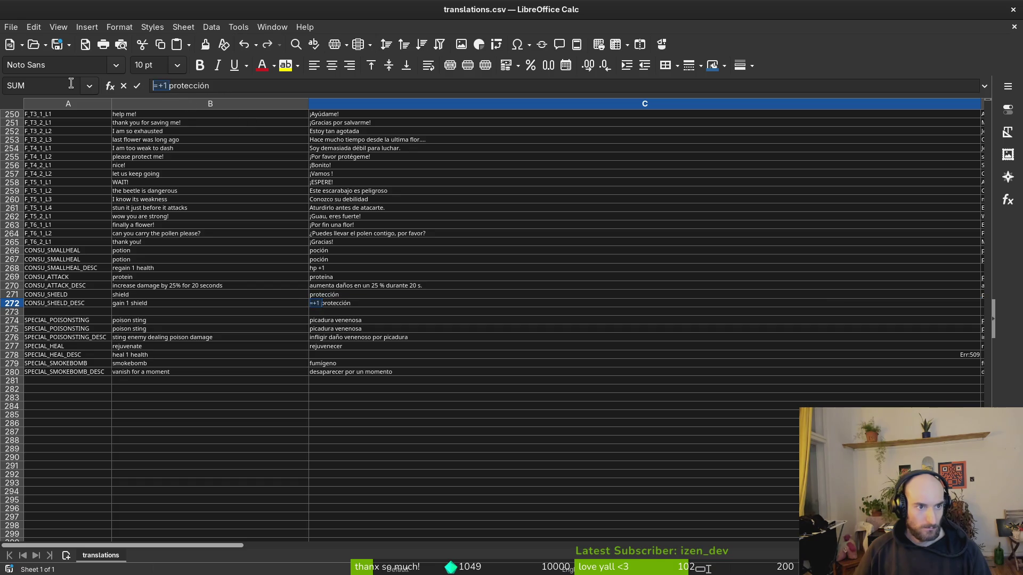
key(BackSpace)
key(BackSpace)
key(BackSpace)
click(269, 86)
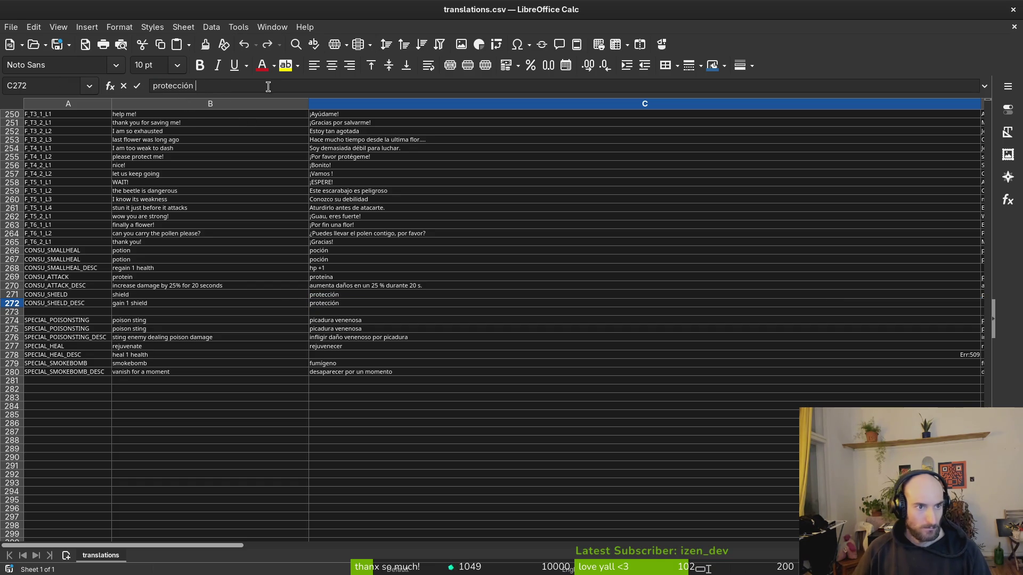
text(*)
key(BackSpace)
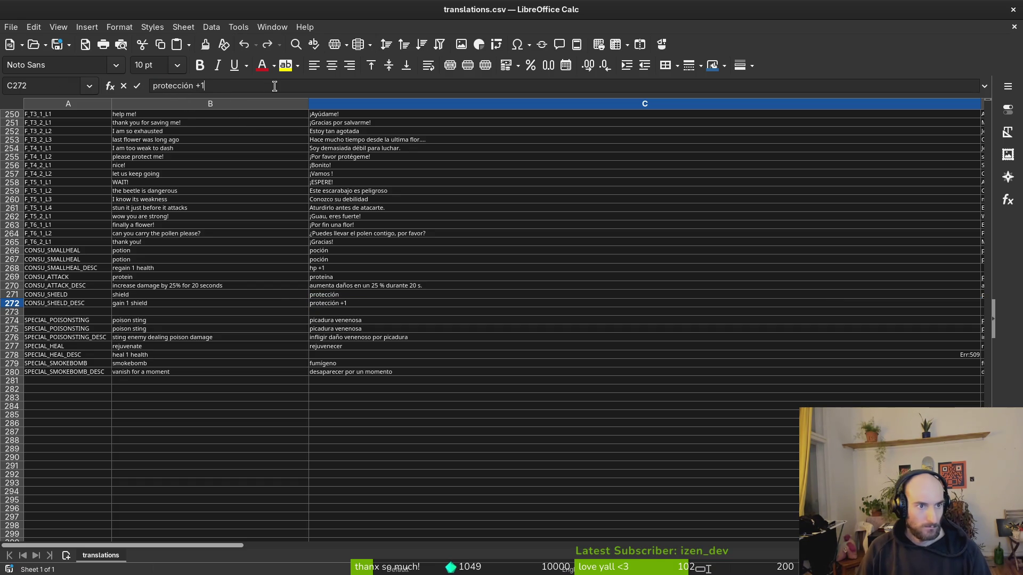
key(Return)
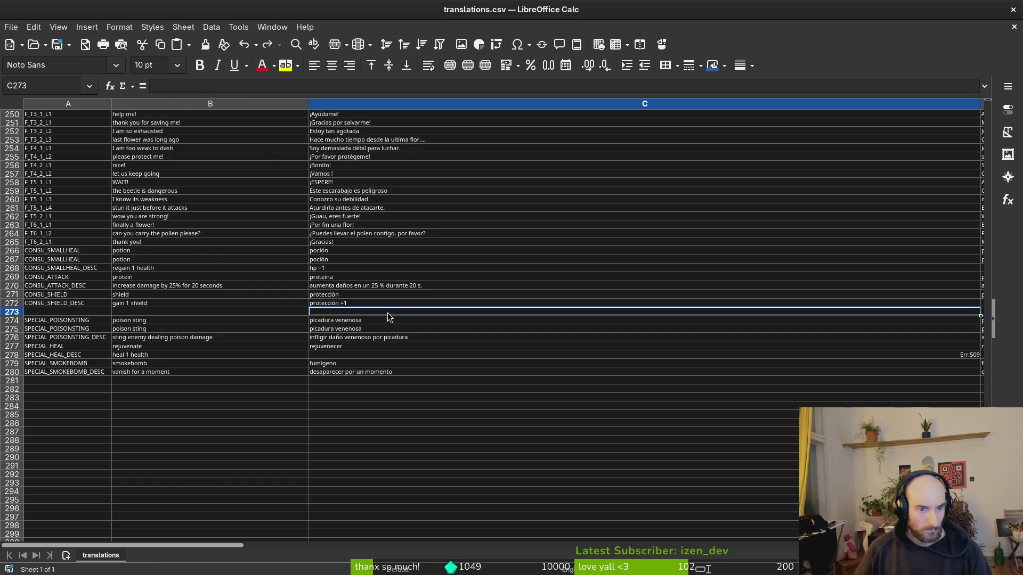
Step: Narrow columns B and C so the French column D fits on screen
scroll(397, 302, down, 1)
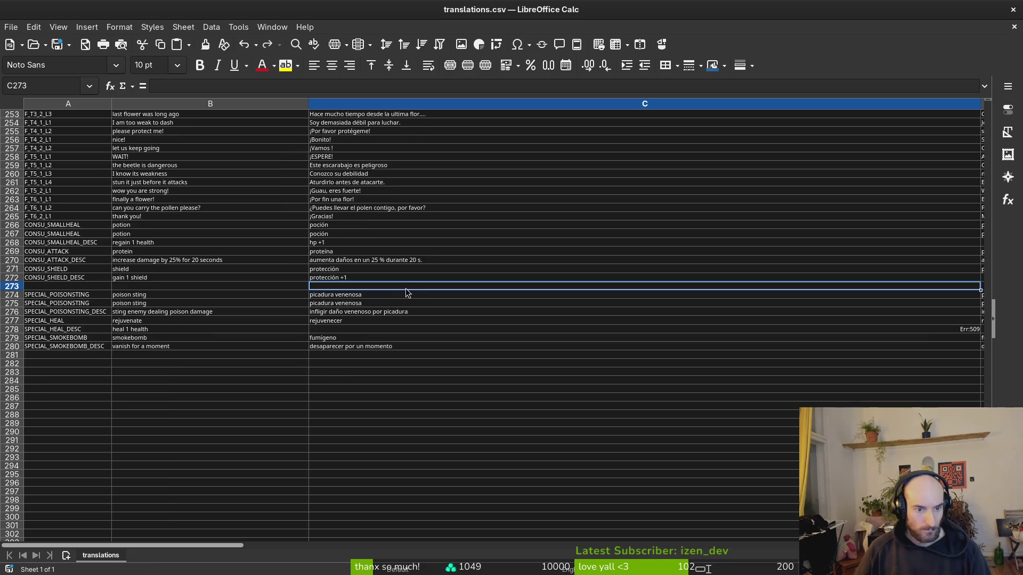
mouse_move(307, 104)
mouse_down()
mouse_move(174, 105)
mouse_move(216, 105)
mouse_up()
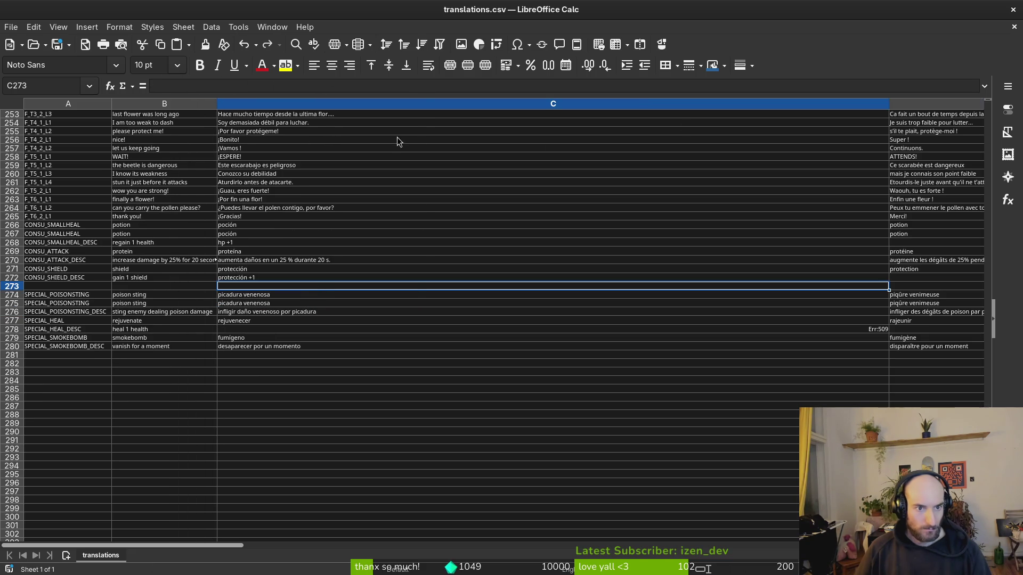
drag(887, 104, 332, 104)
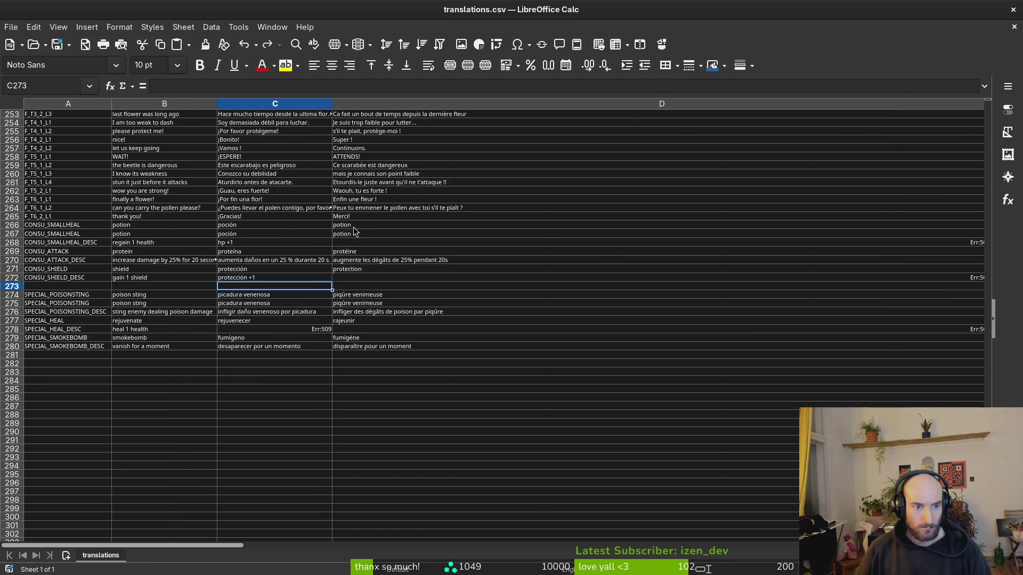
Step: Inspect the =+1 hp formula in C278, then cancel the edit
click(318, 329)
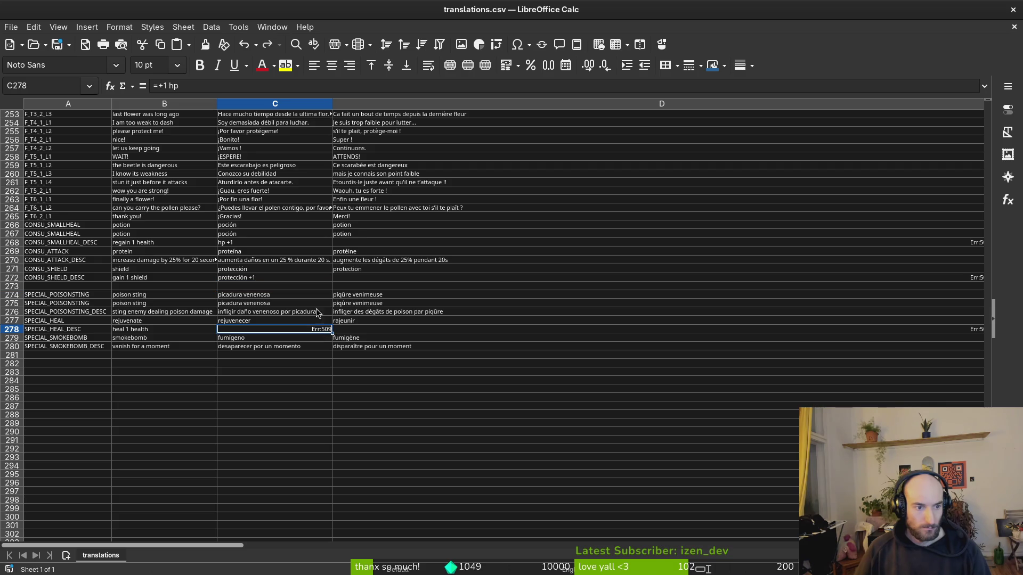
triple_click(186, 87)
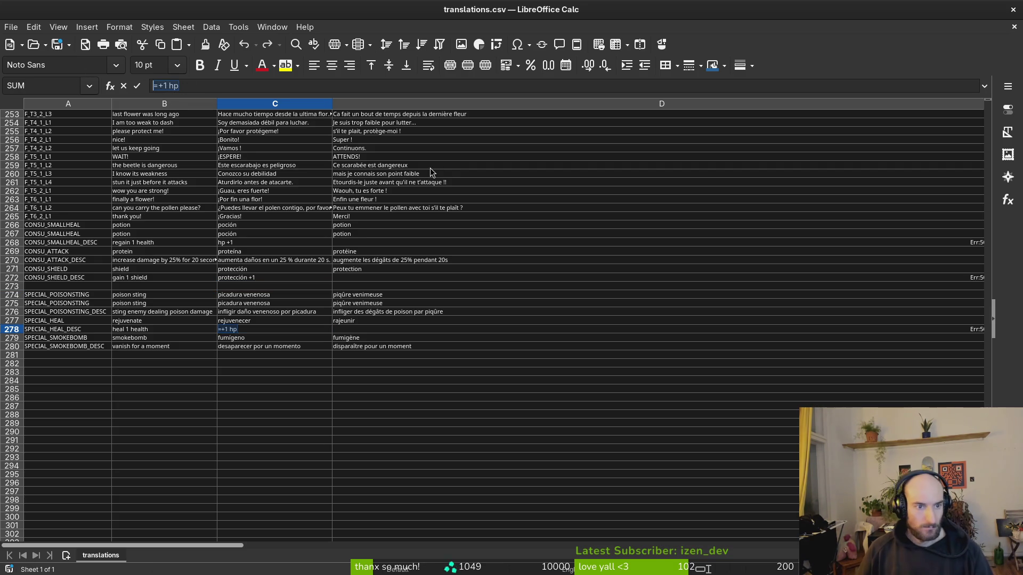
scroll(295, 274, up, 9)
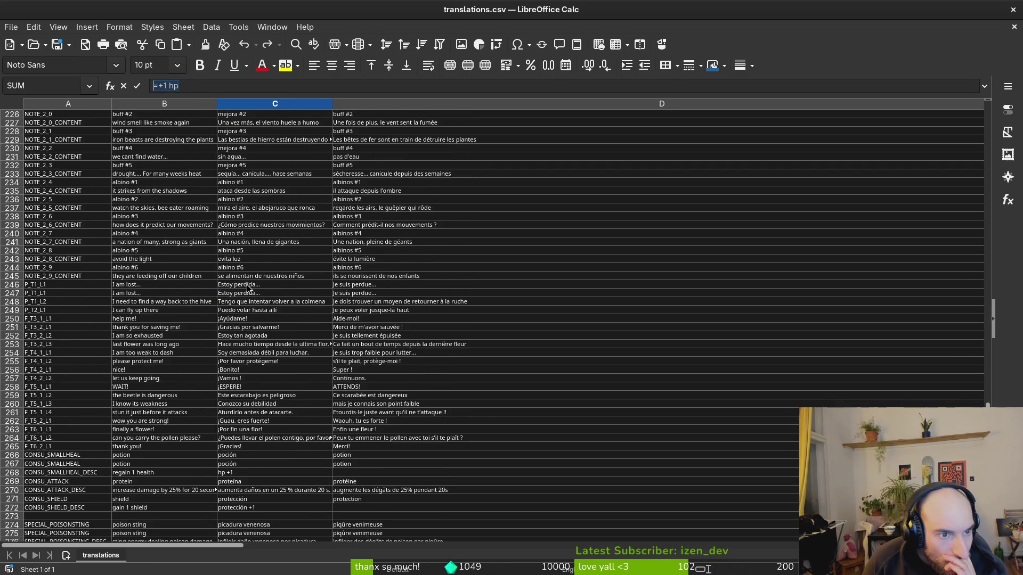
scroll(248, 286, up, 19)
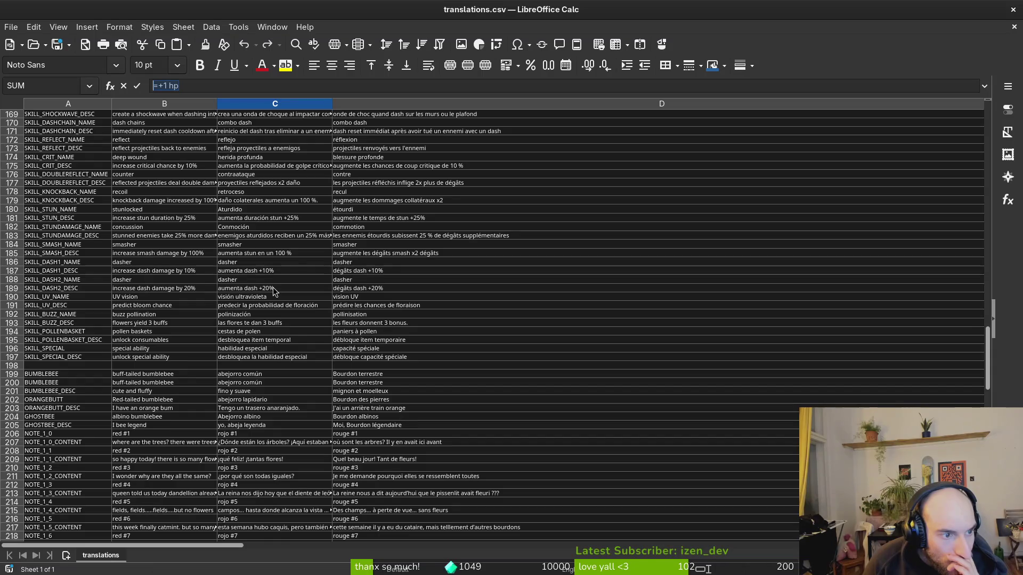
scroll(277, 308, up, 15)
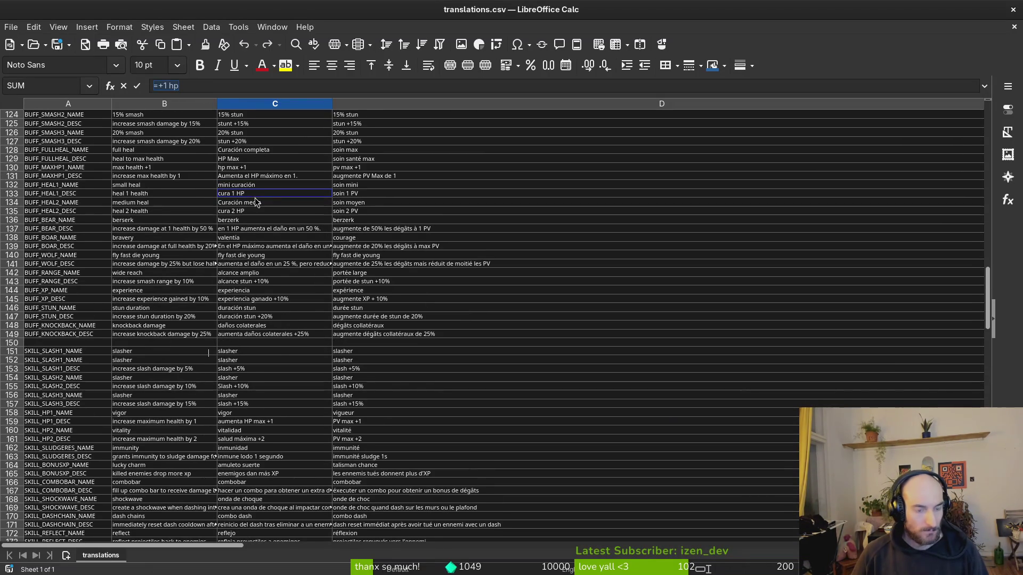
scroll(277, 214, down, 7)
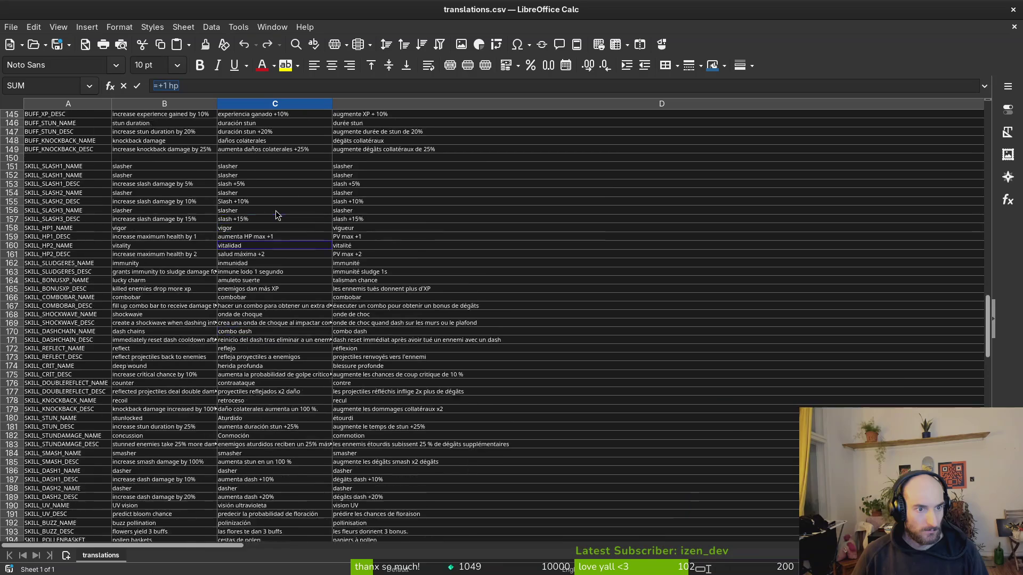
key(Escape)
scroll(250, 214, up, 17)
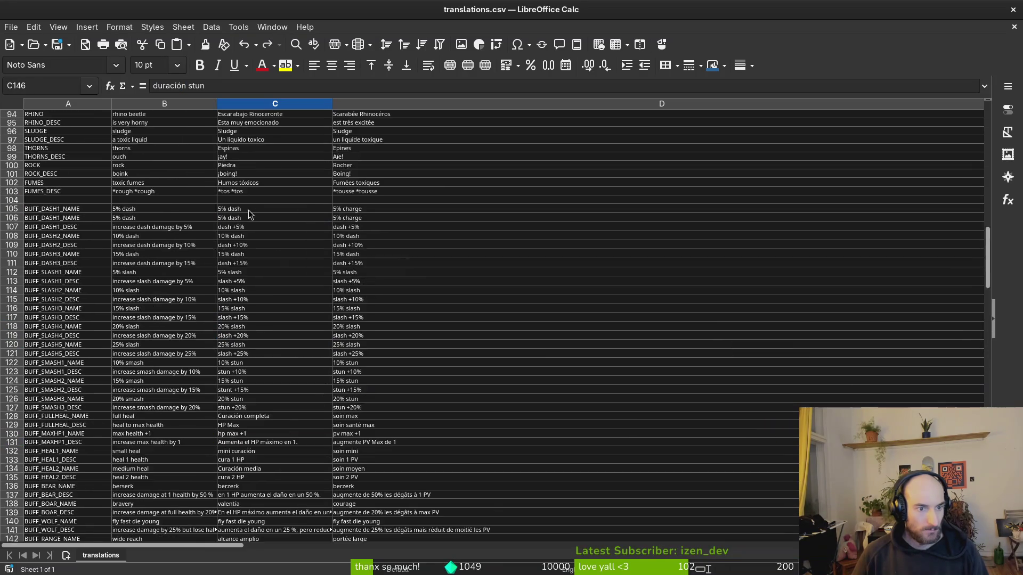
scroll(250, 214, down, 4)
Step: Copy 'cura 1 HP' from C133 and paste it over C278, confirming the overwrite
click(241, 357)
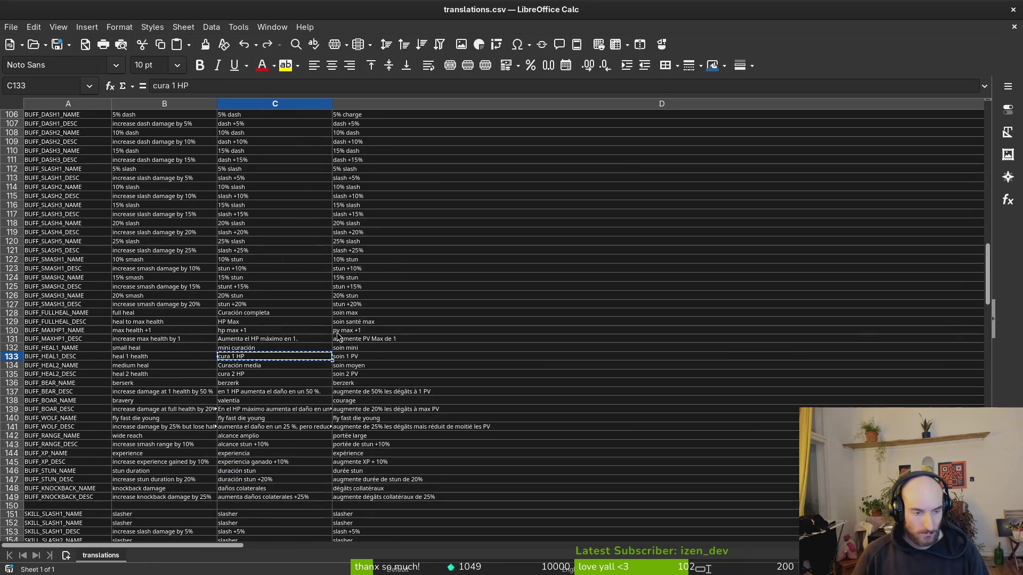
scroll(312, 325, down, 20)
scroll(300, 321, down, 20)
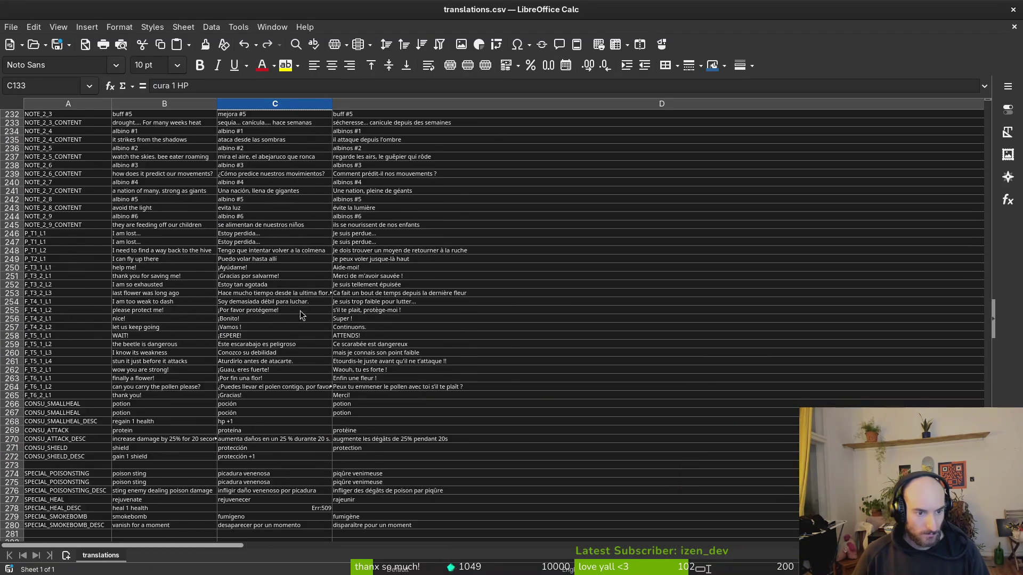
click(299, 329)
key(ctrl+v)
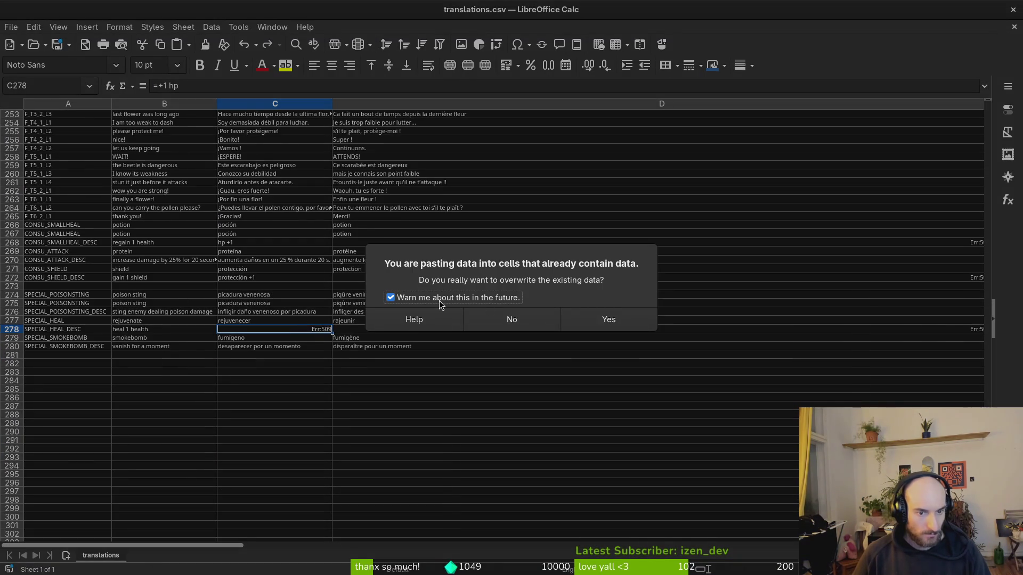
click(581, 319)
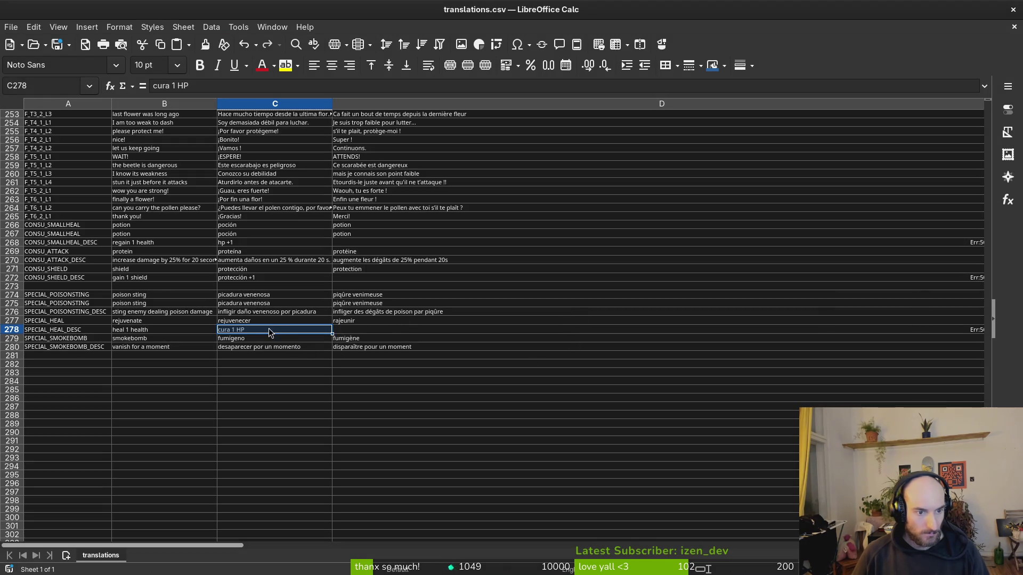
scroll(399, 290, up, 20)
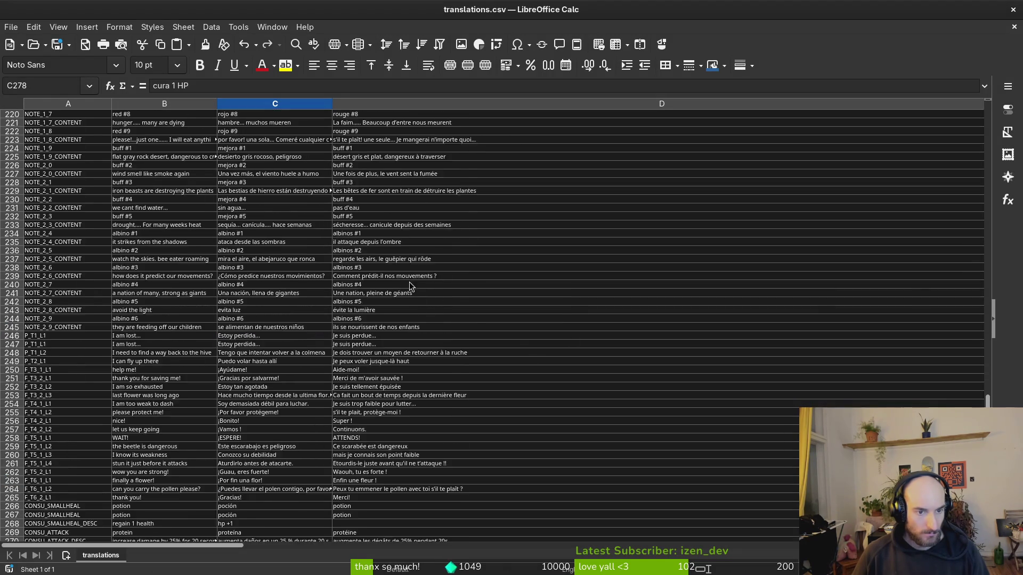
scroll(395, 289, up, 7)
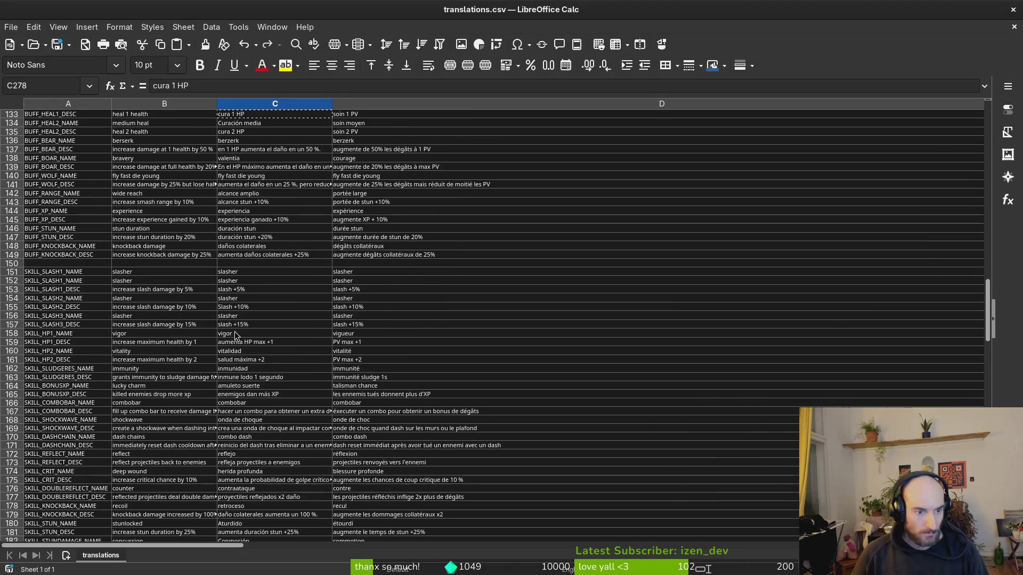
scroll(469, 367, up, 7)
Step: Copy the whole heal row 133 (heal 1 health, cura 1 HP, soin 1 PV)
click(361, 302)
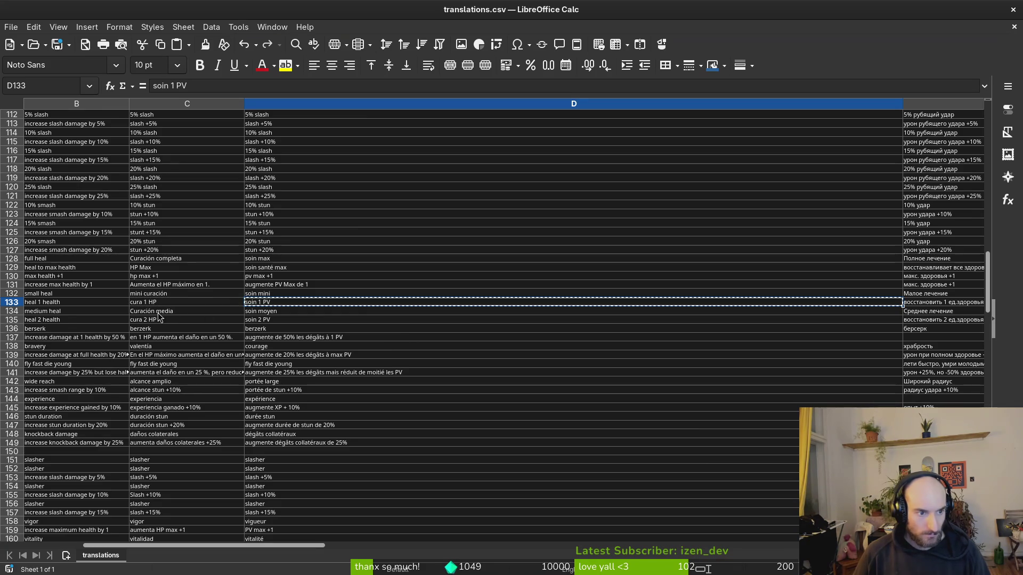
click(15, 305)
key(ctrl+c)
click(12, 305)
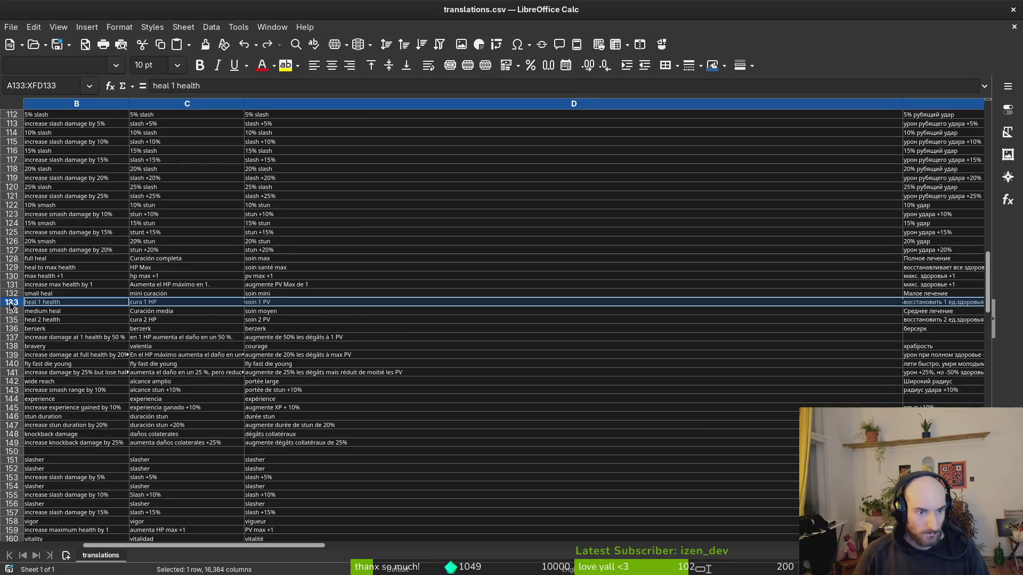
scroll(392, 327, down, 20)
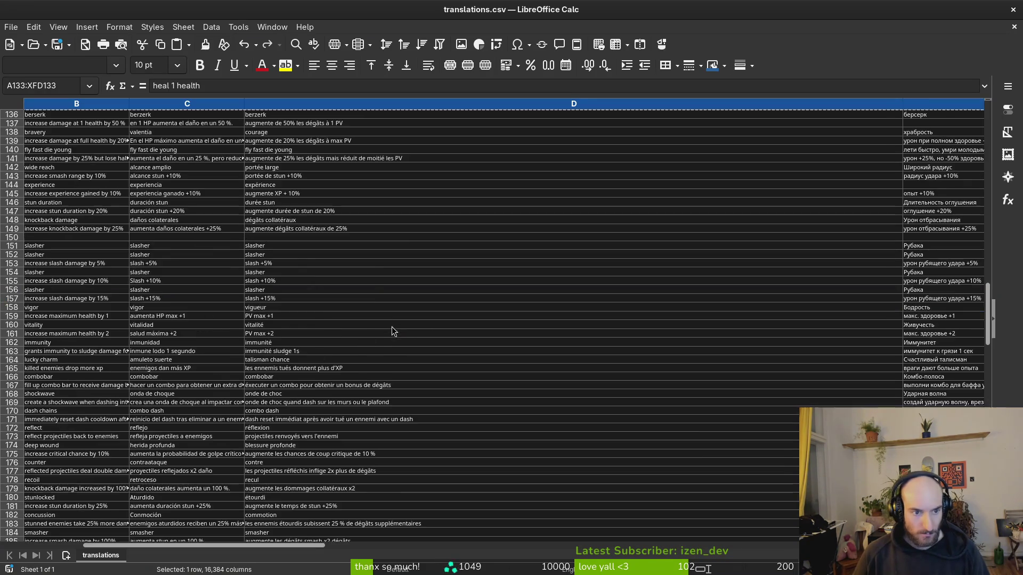
scroll(277, 277, down, 20)
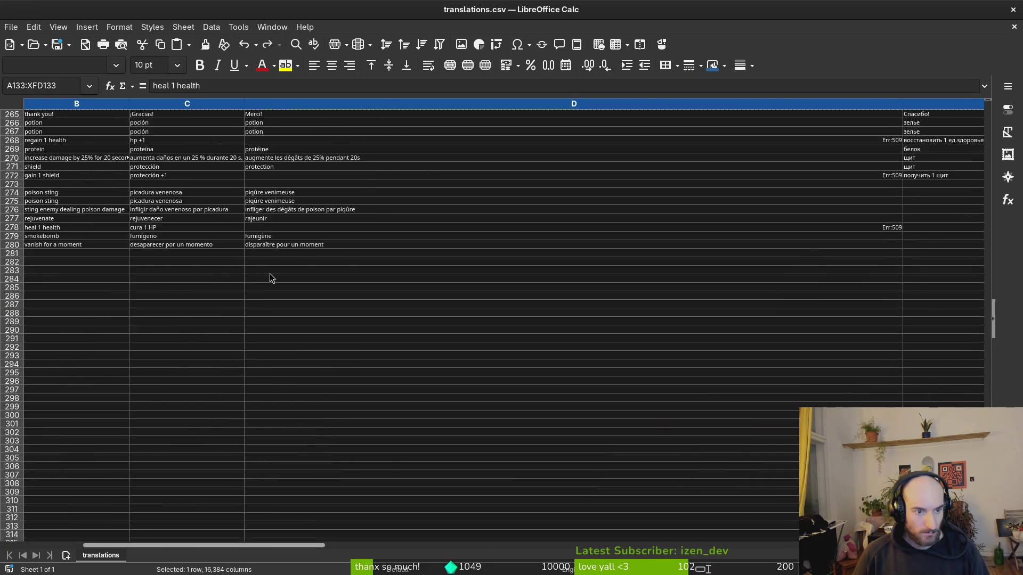
scroll(255, 266, up, 4)
scroll(219, 266, down, 1)
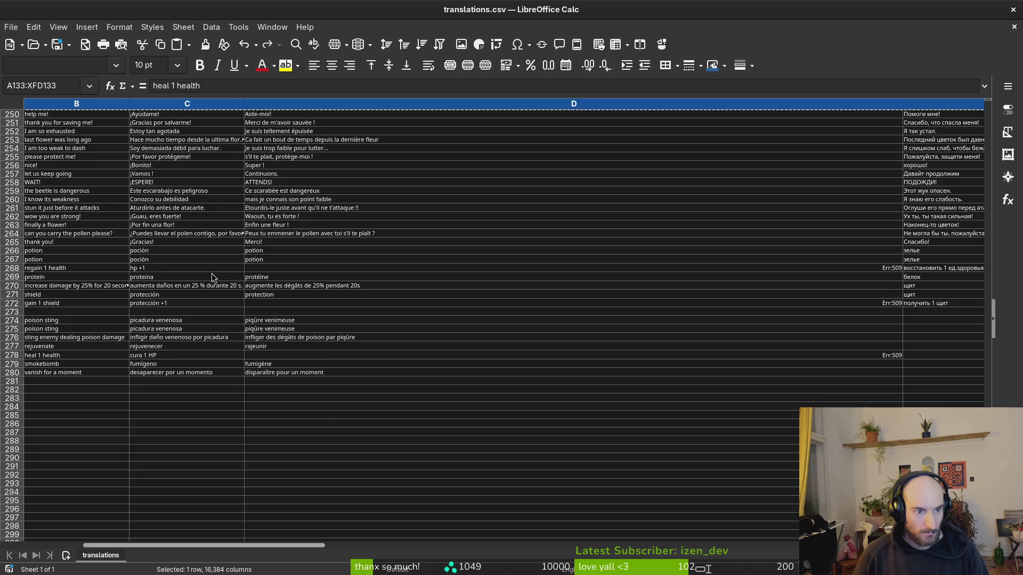
Step: Paste the copied row over row 268, confirm replacing it, and check its columns
click(10, 267)
right_click(9, 268)
click(43, 305)
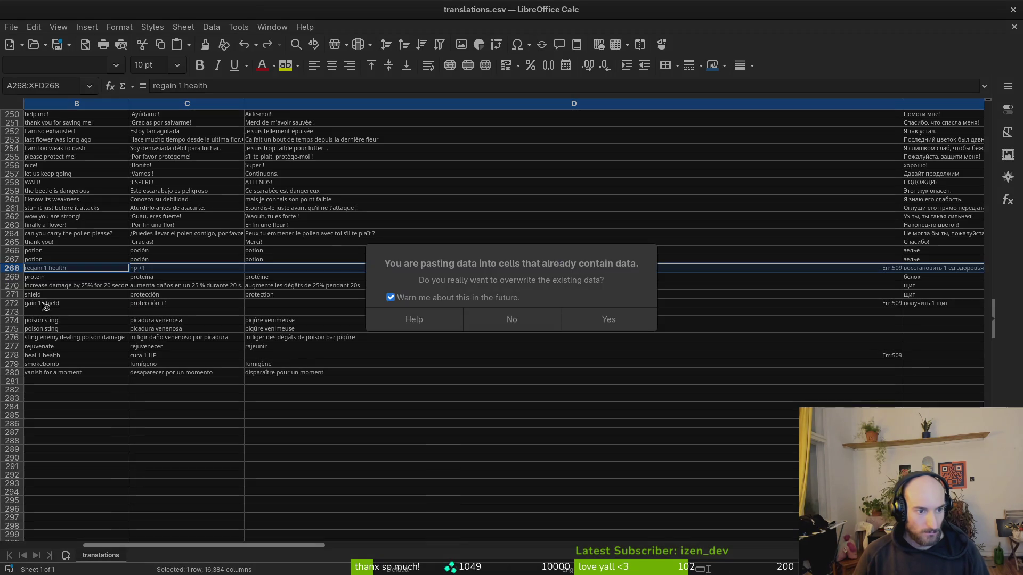
click(609, 320)
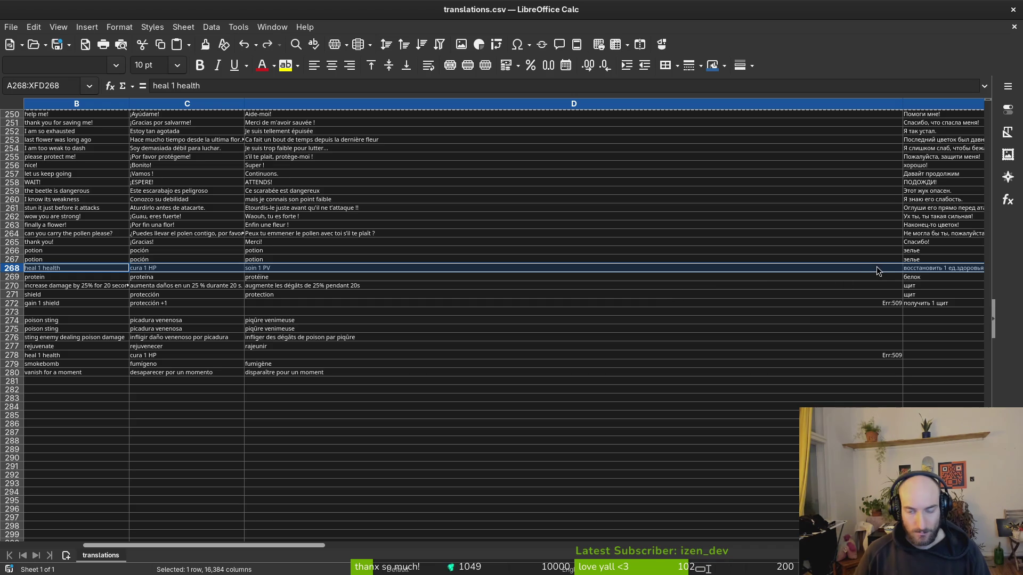
scroll(874, 271, right, 2)
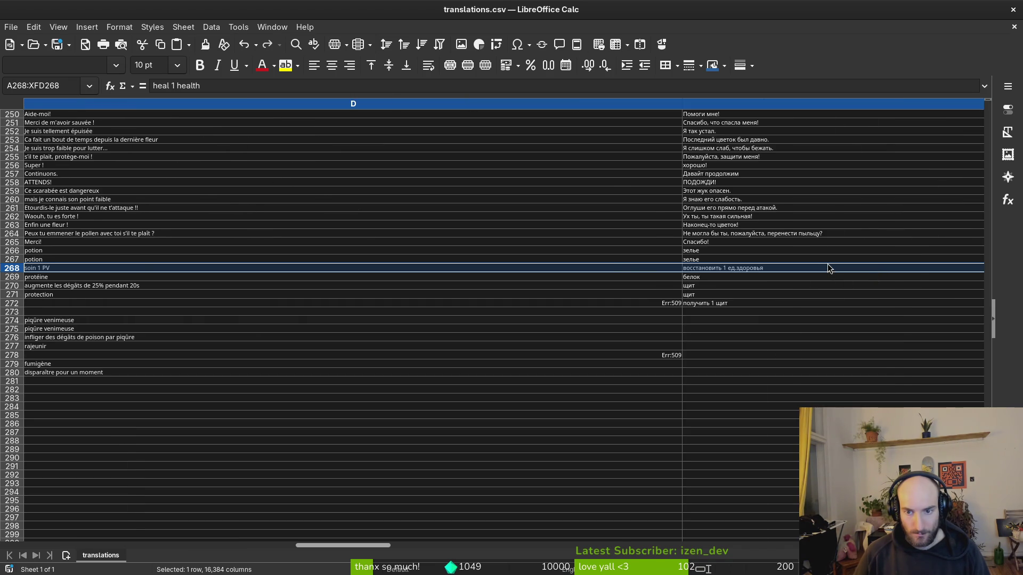
scroll(829, 267, right, 2)
scroll(832, 273, right, 2)
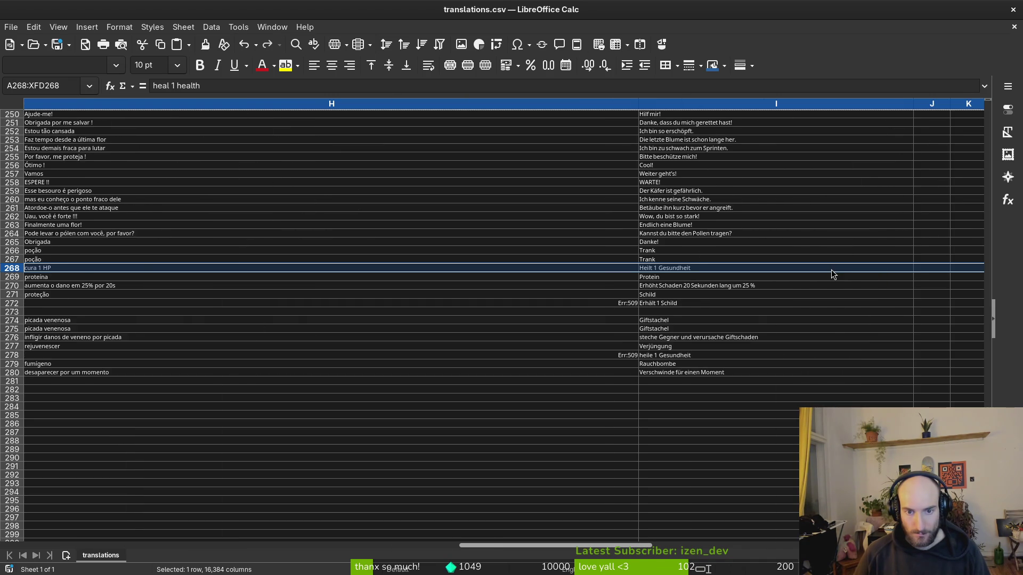
scroll(801, 281, left, 6)
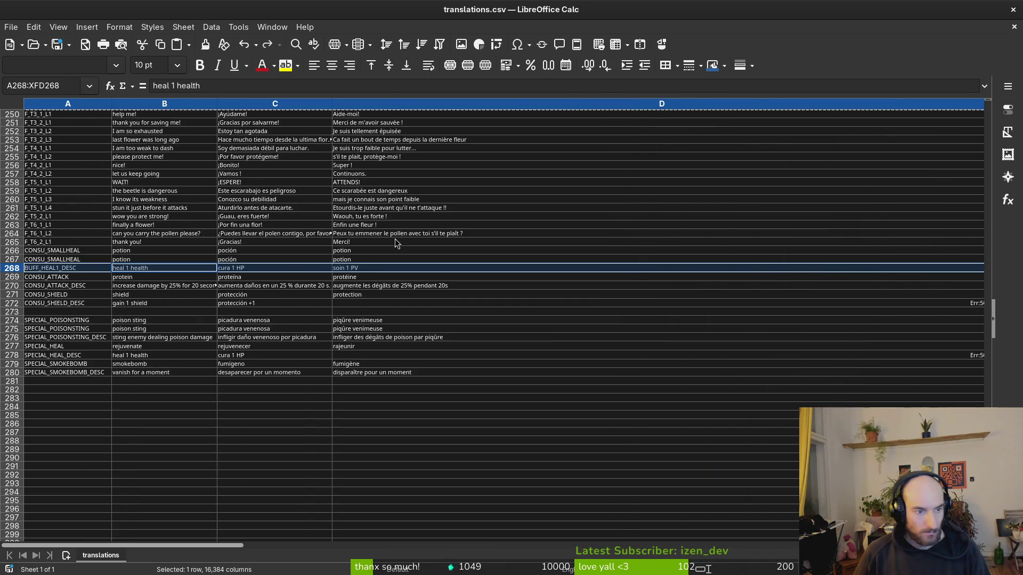
click(58, 295)
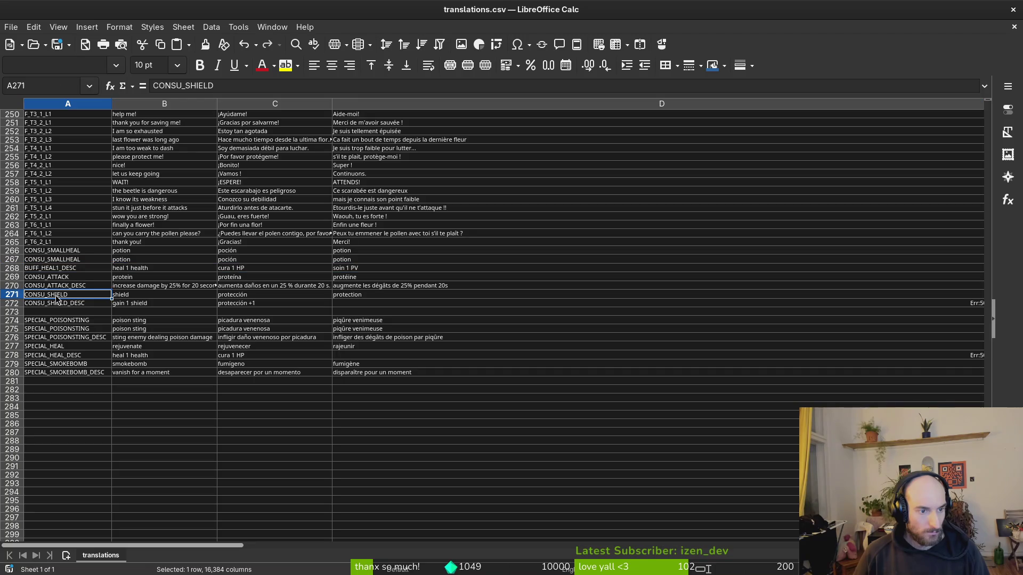
click(375, 296)
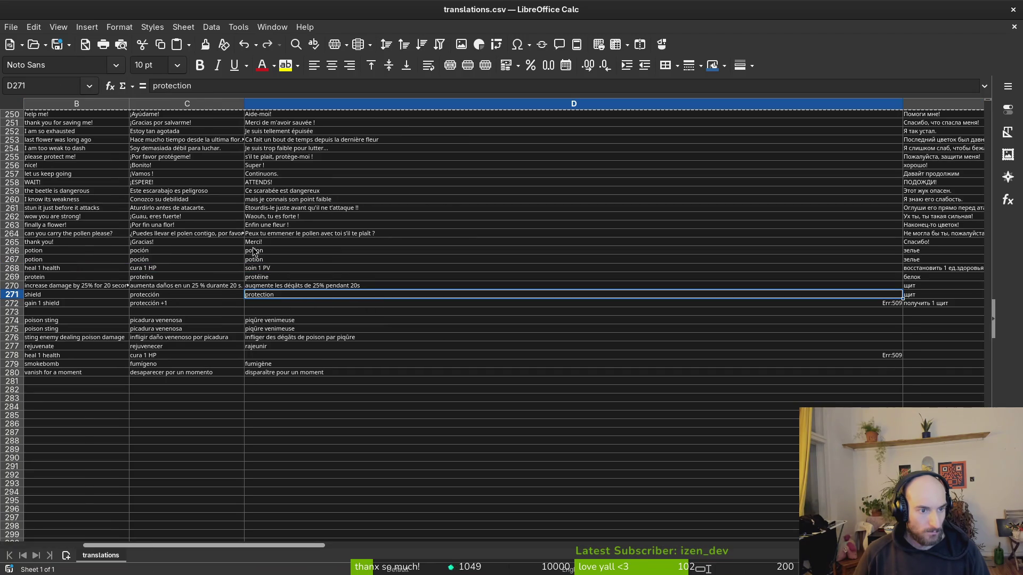
click(278, 303)
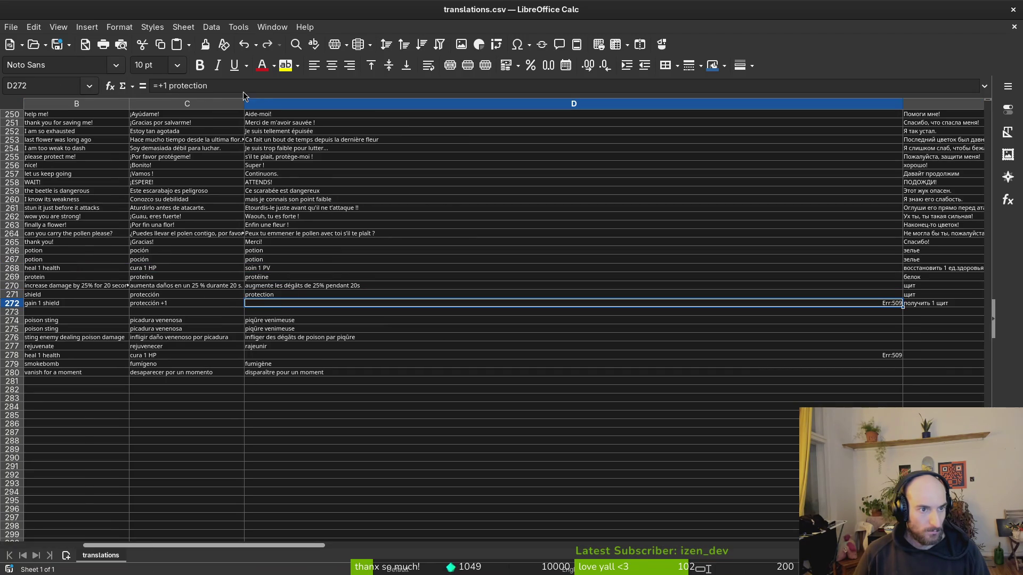
click(166, 84)
key(BackSpace)
key(BackSpace)
key(BackSpace)
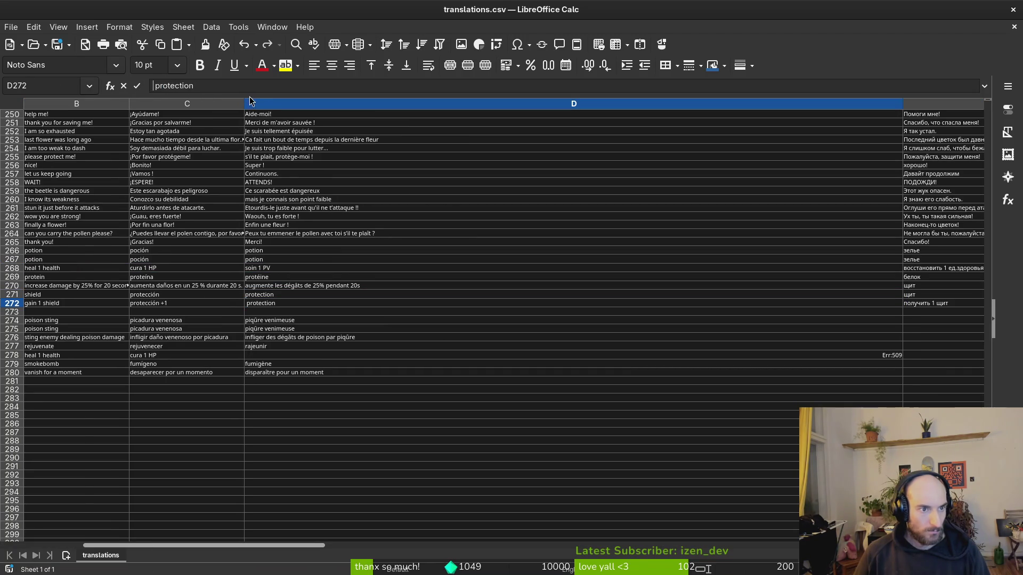
text(+1)
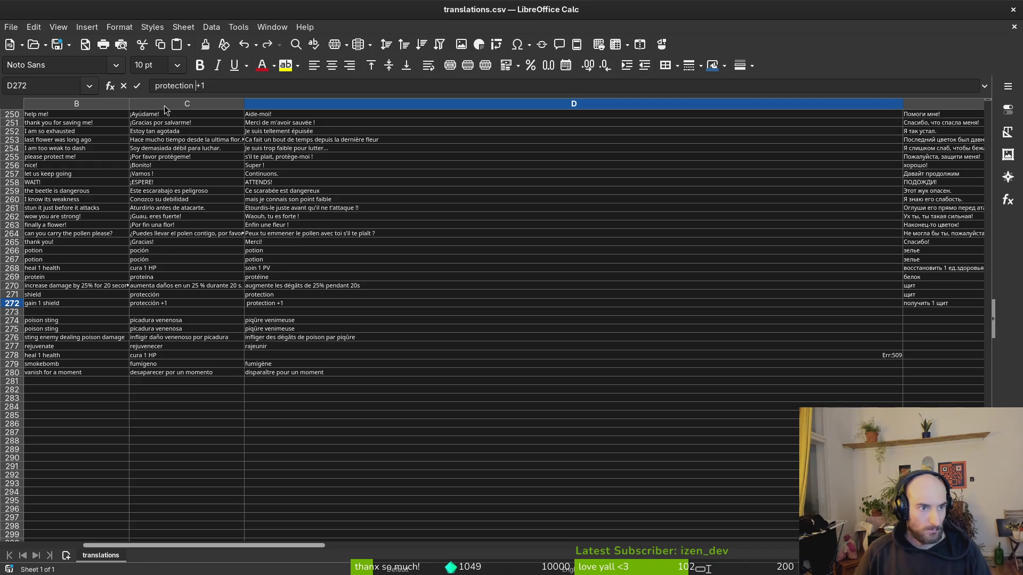
key(Return)
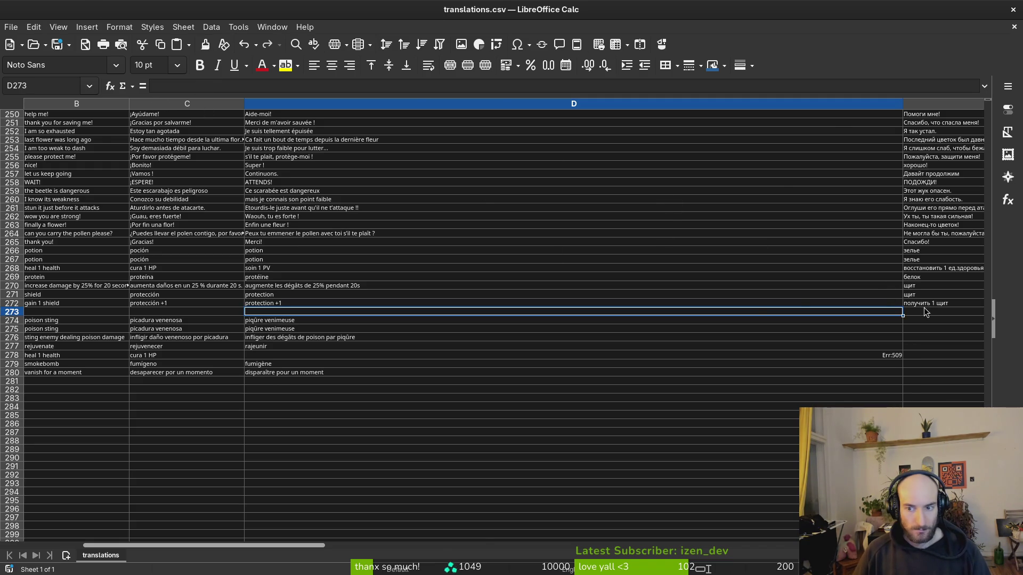
click(907, 302)
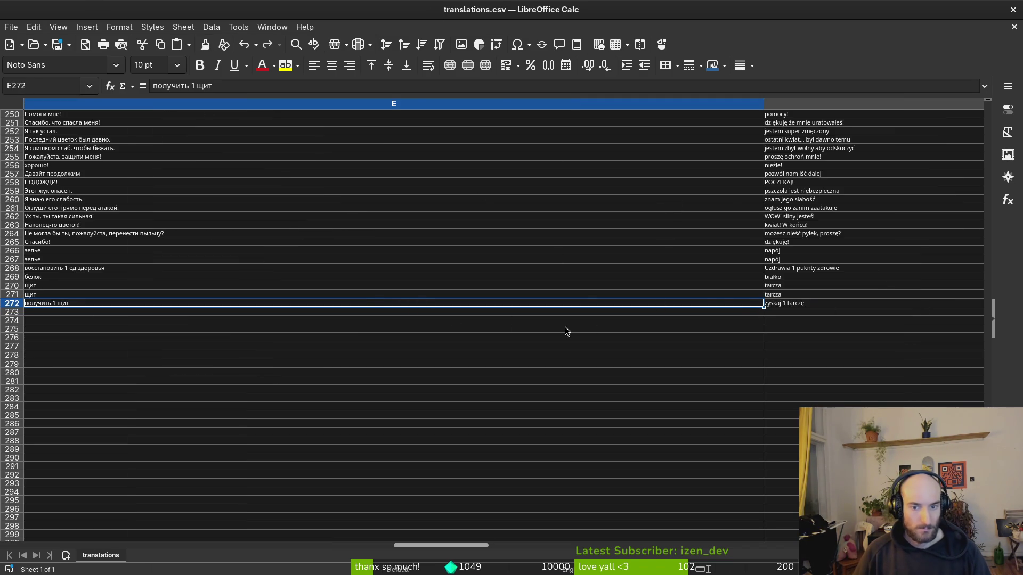
scroll(373, 298, left, 1)
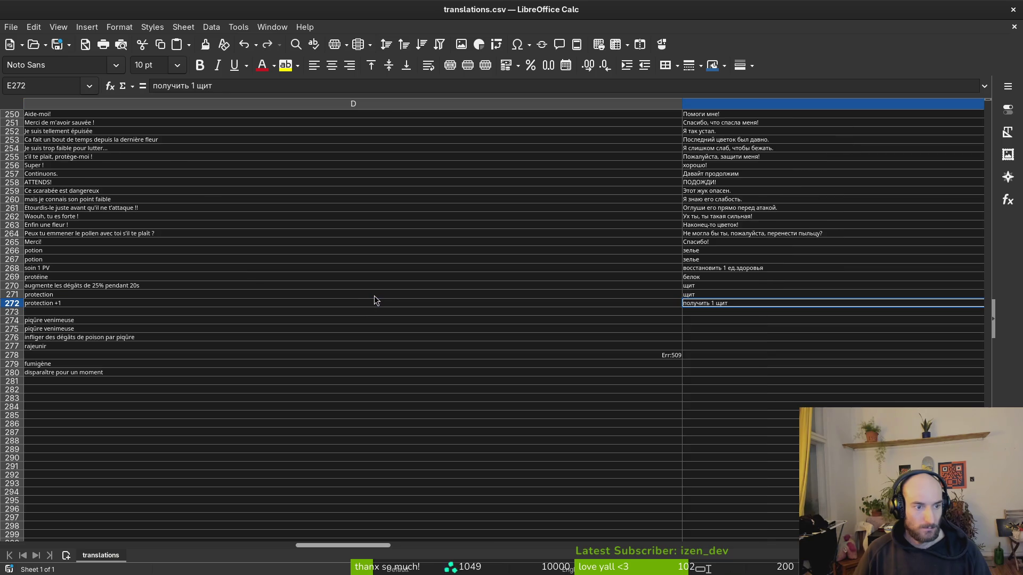
click(61, 303)
click(710, 304)
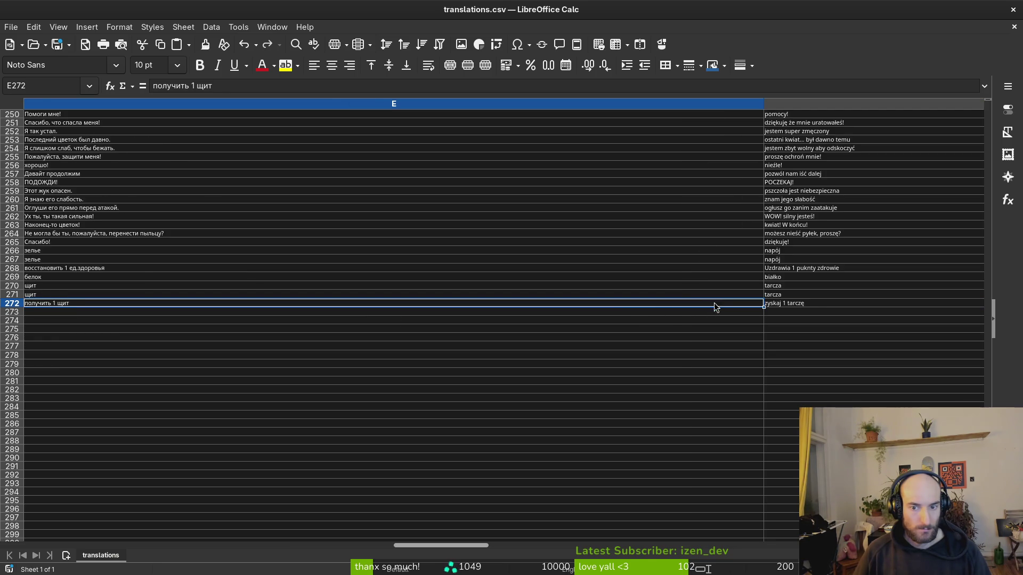
click(803, 303)
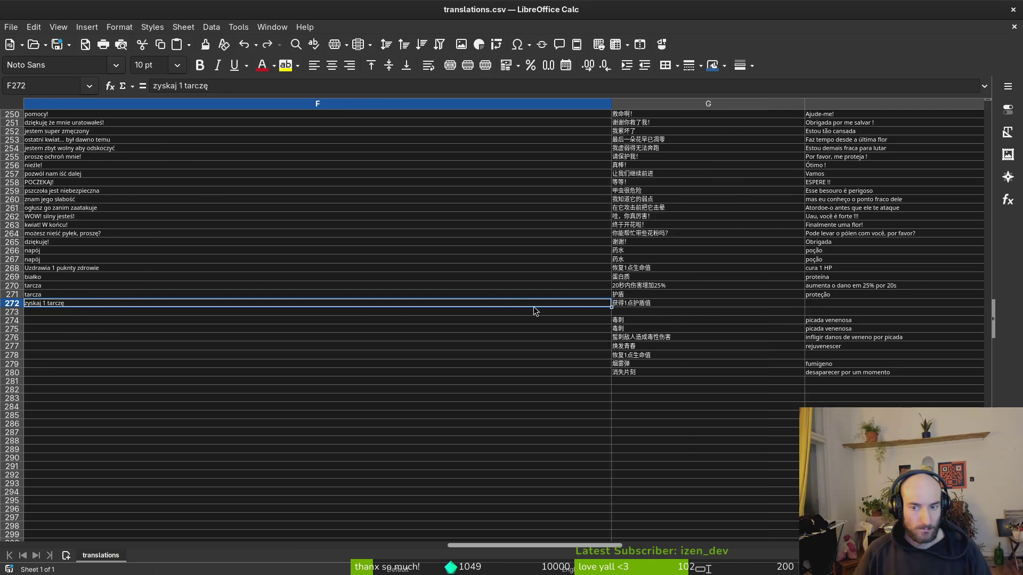
scroll(481, 295, left, 3)
scroll(481, 298, left, 1)
scroll(471, 352, up, 4)
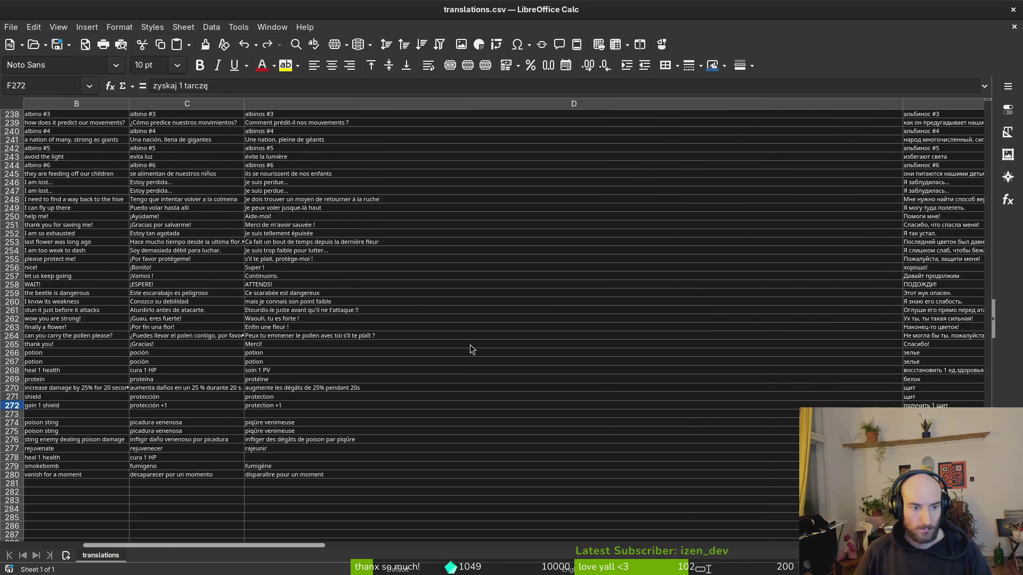
scroll(447, 346, up, 16)
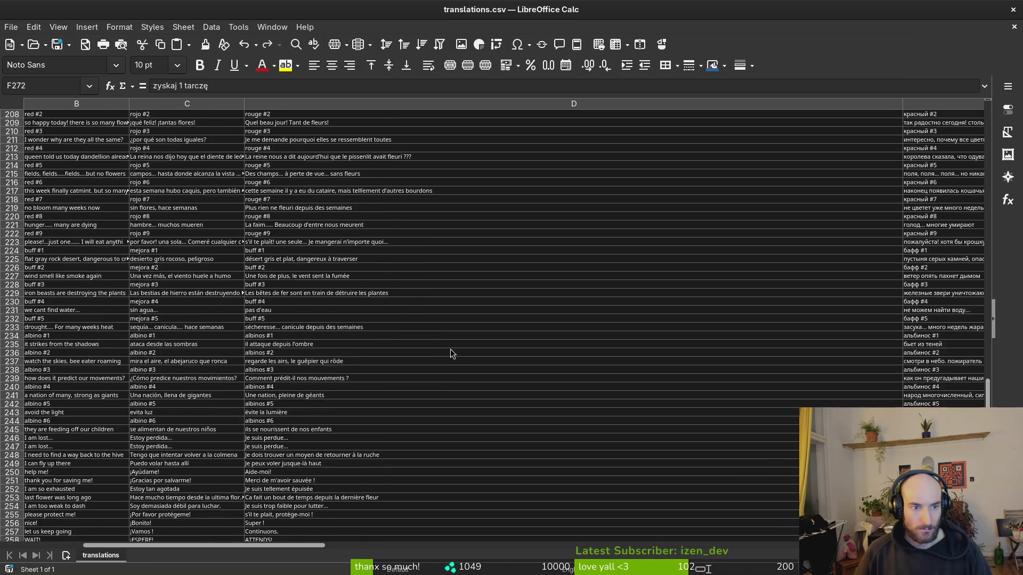
scroll(446, 350, up, 18)
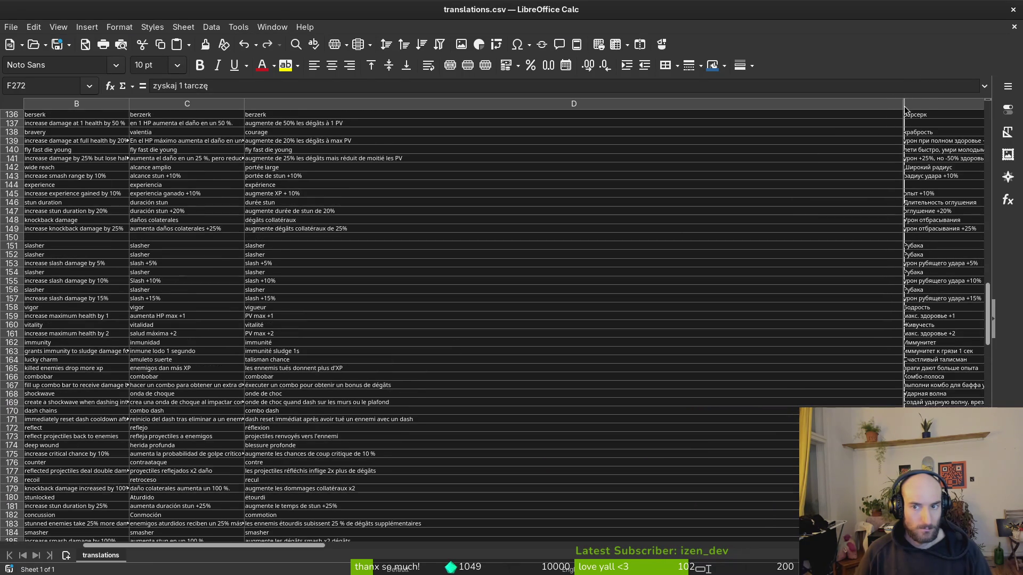
drag(898, 108, 423, 149)
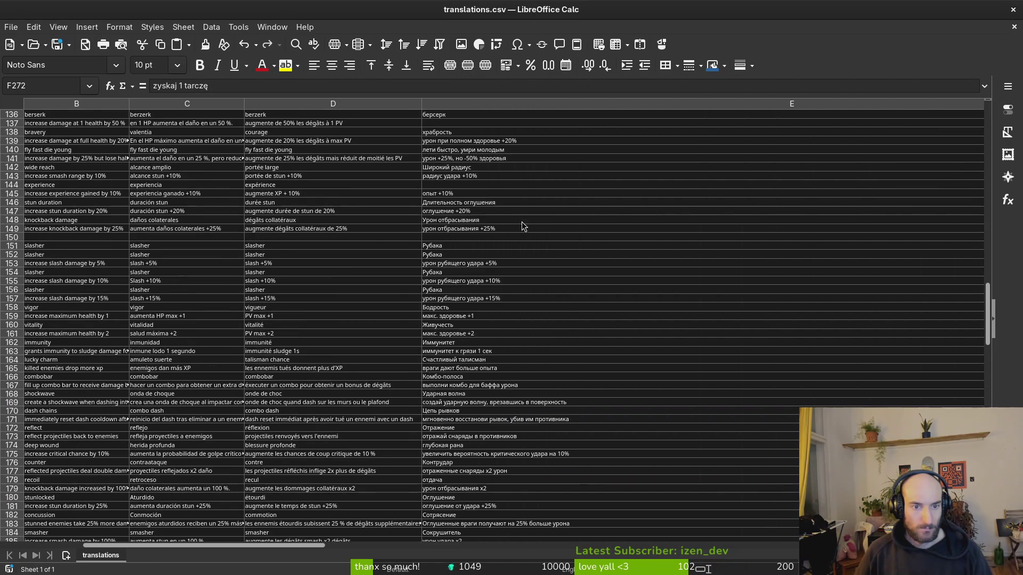
scroll(500, 240, down, 7)
scroll(471, 266, down, 6)
scroll(468, 272, down, 14)
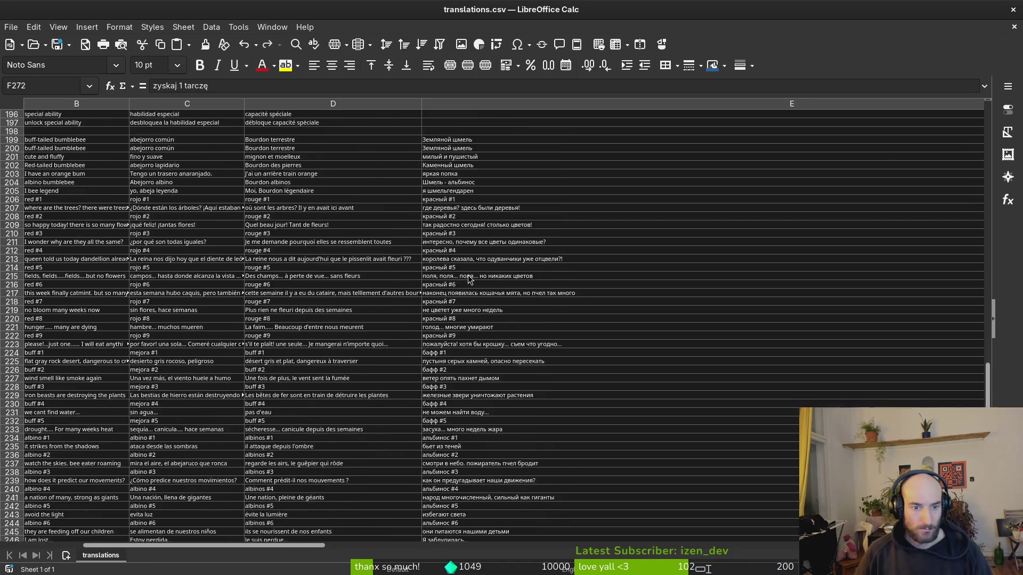
scroll(468, 274, down, 4)
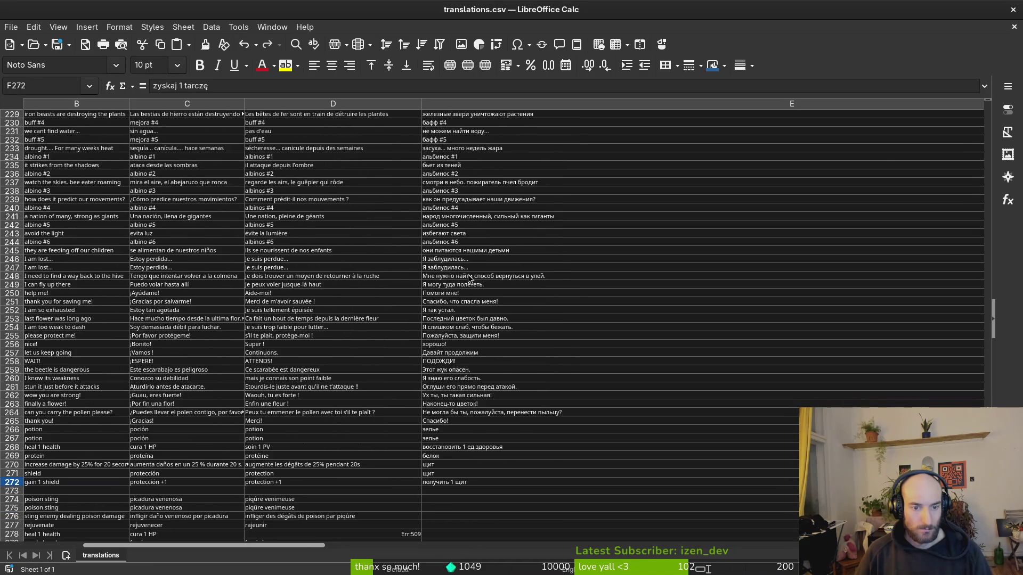
scroll(477, 302, down, 3)
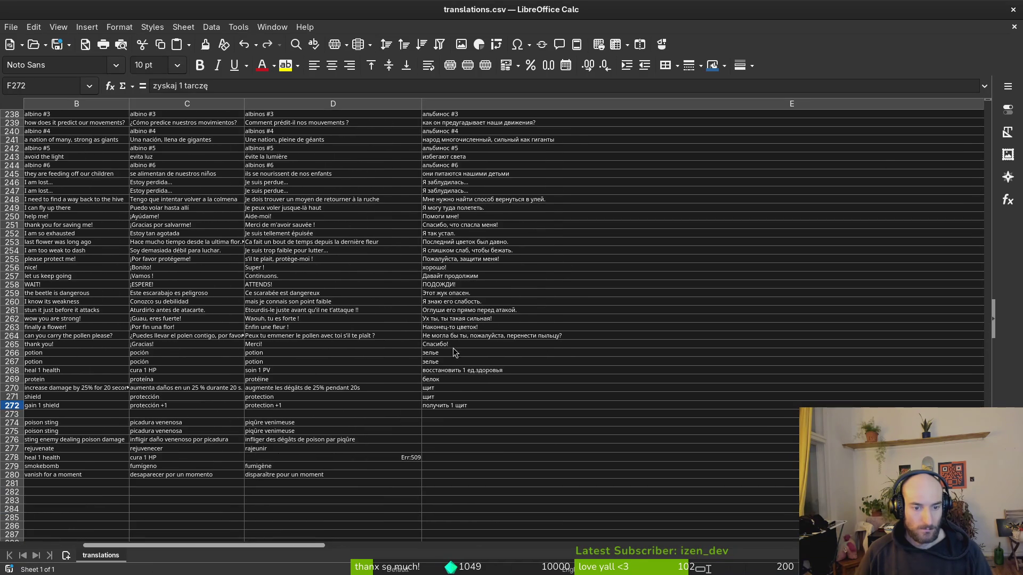
click(250, 458)
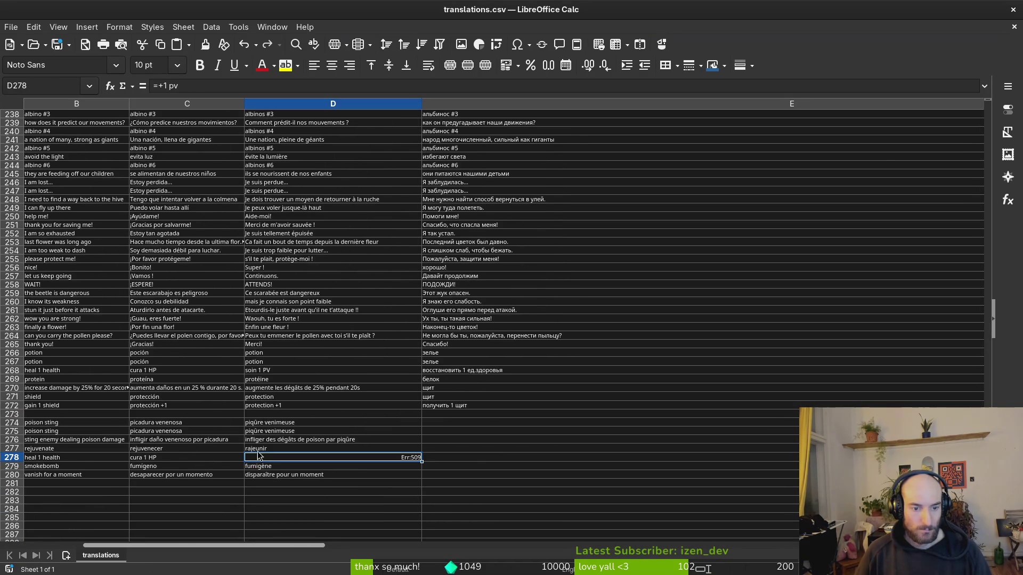
scroll(318, 357, up, 16)
scroll(290, 242, up, 17)
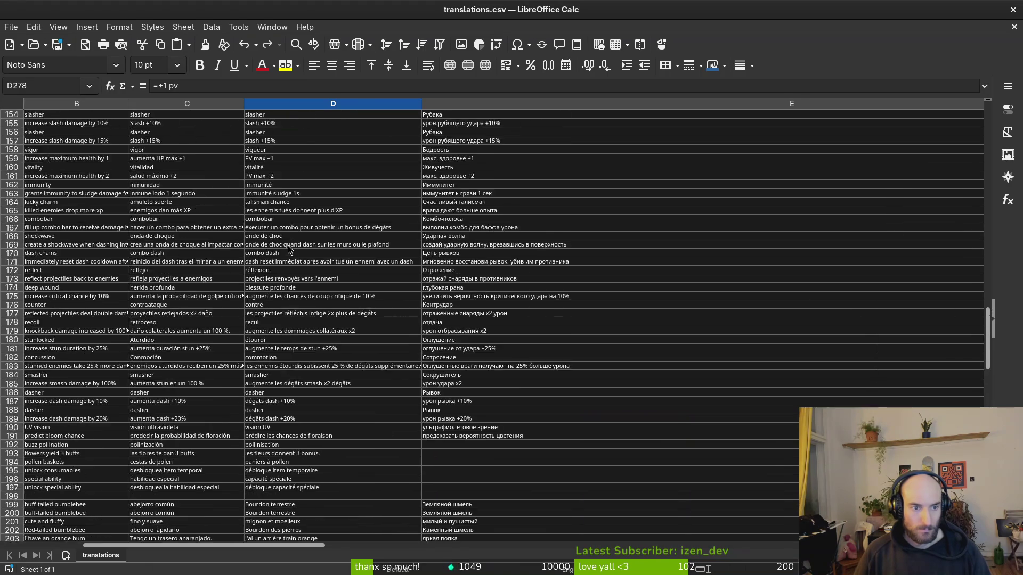
click(296, 291)
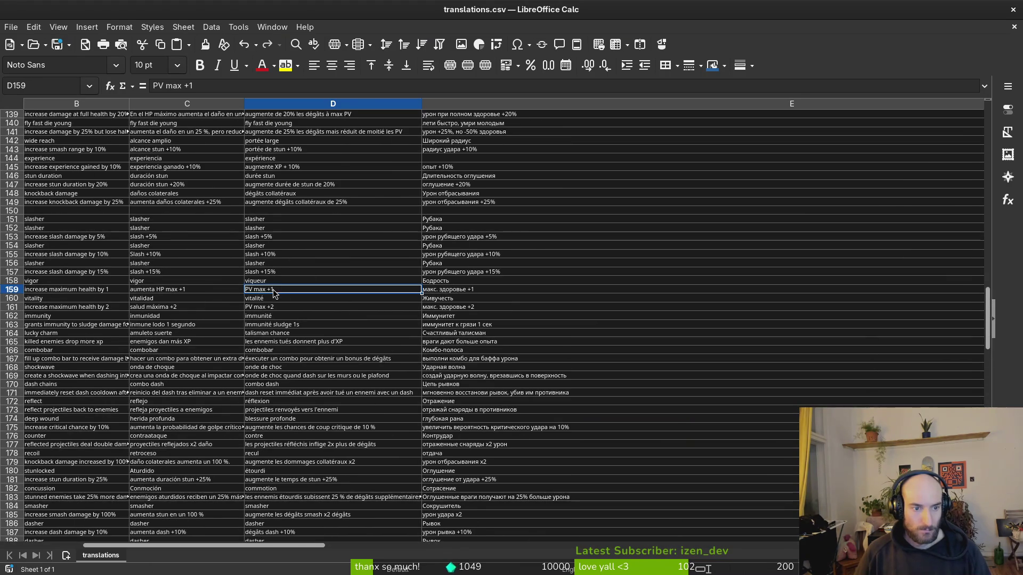
scroll(288, 291, up, 5)
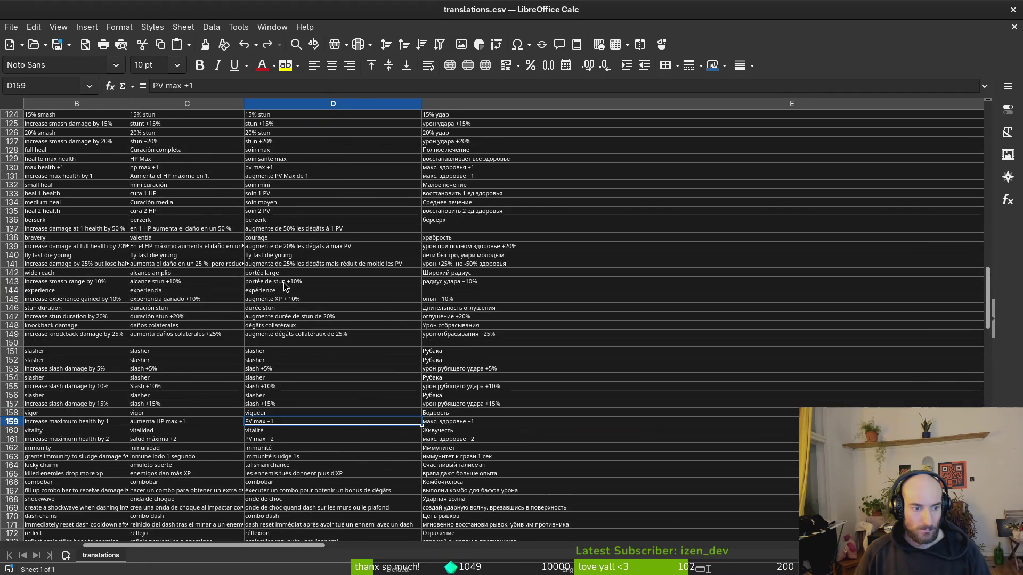
scroll(284, 288, up, 8)
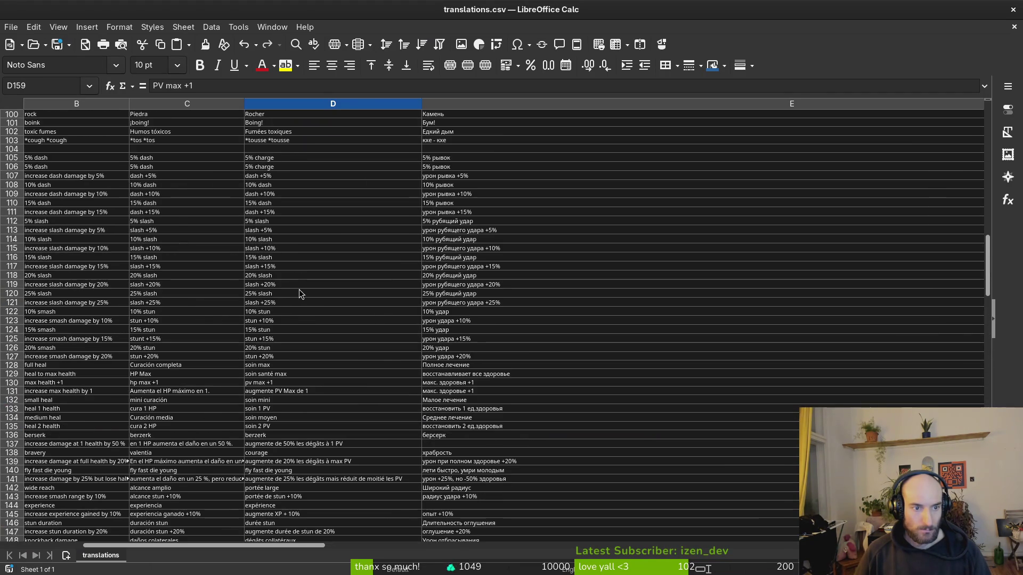
scroll(303, 296, down, 1)
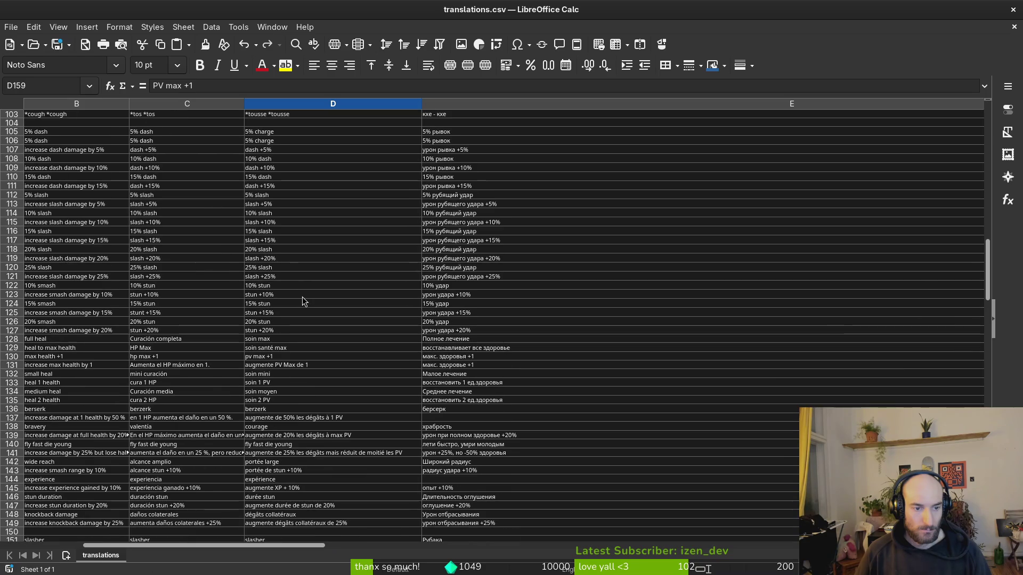
click(265, 383)
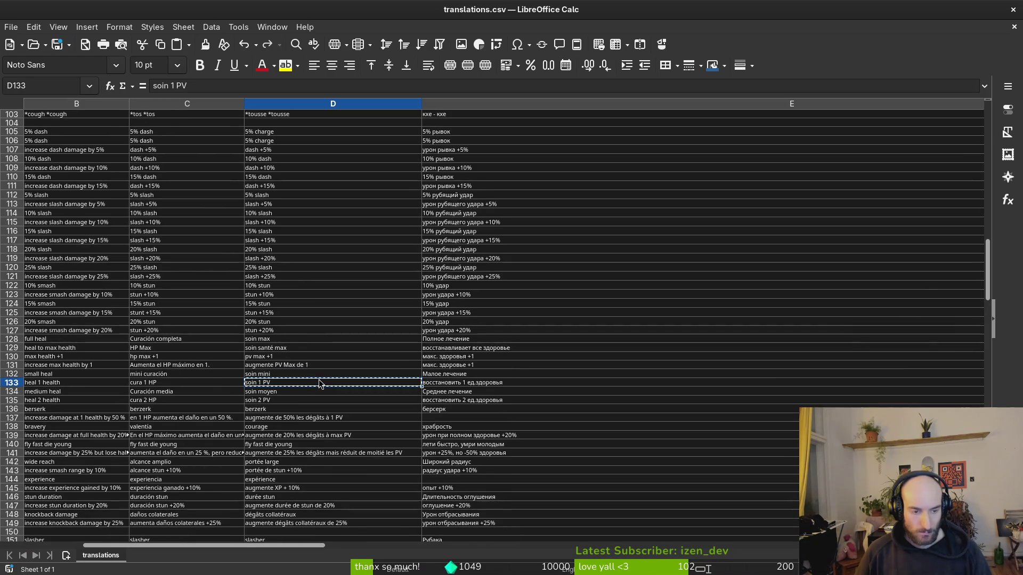
scroll(314, 380, down, 13)
scroll(315, 378, down, 20)
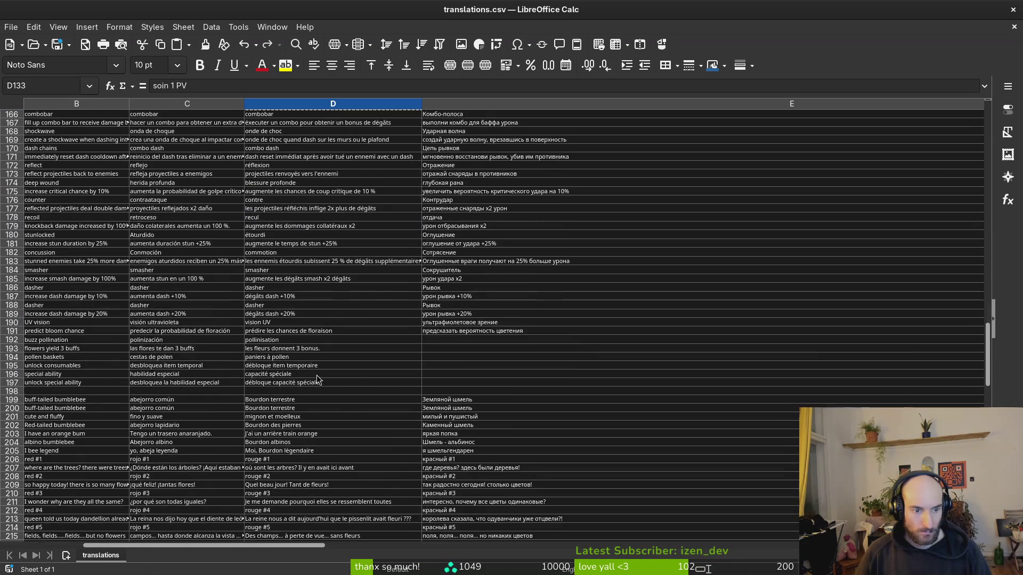
scroll(321, 370, down, 7)
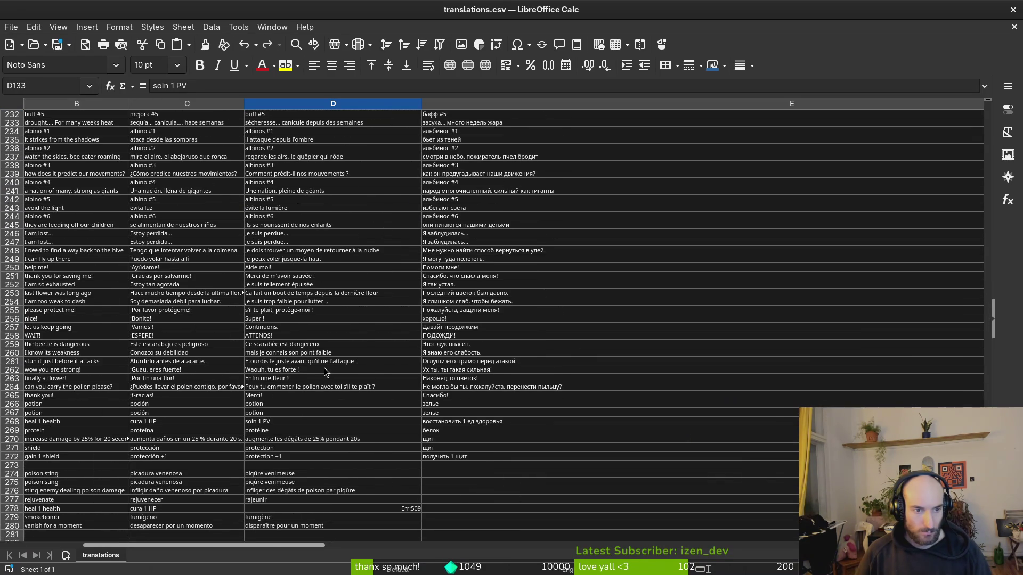
click(281, 244)
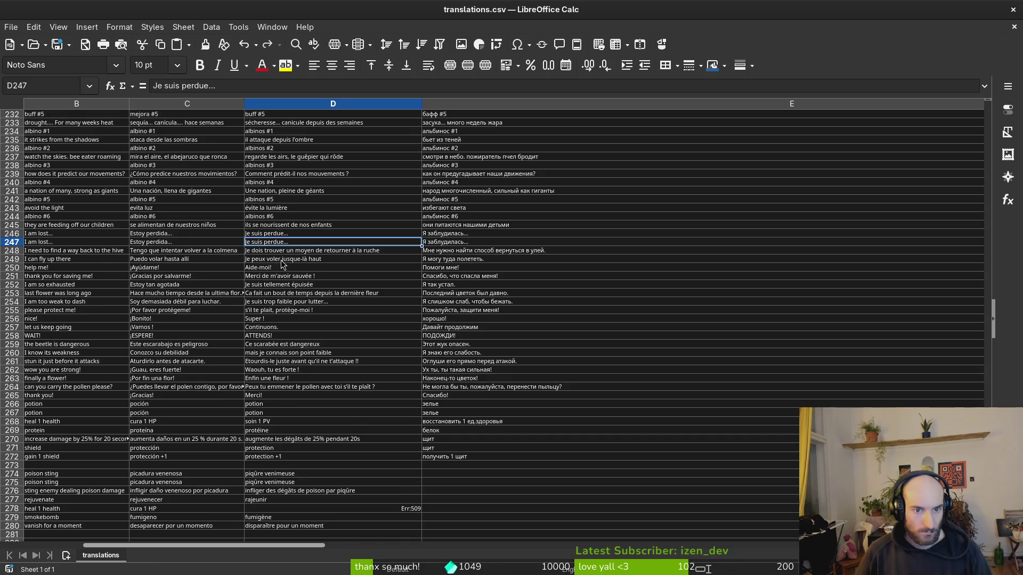
scroll(261, 248, left, 1)
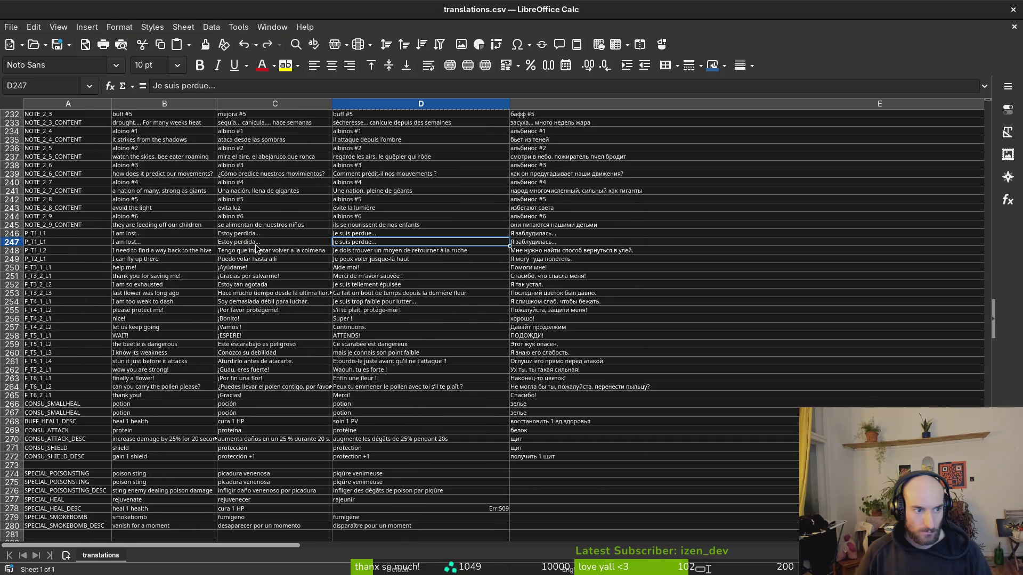
Step: Undo the fixes back to the =+1 protection, =+1 hp and max-health Err:509 entries
key(ctrl+z)
key(ctrl+z)
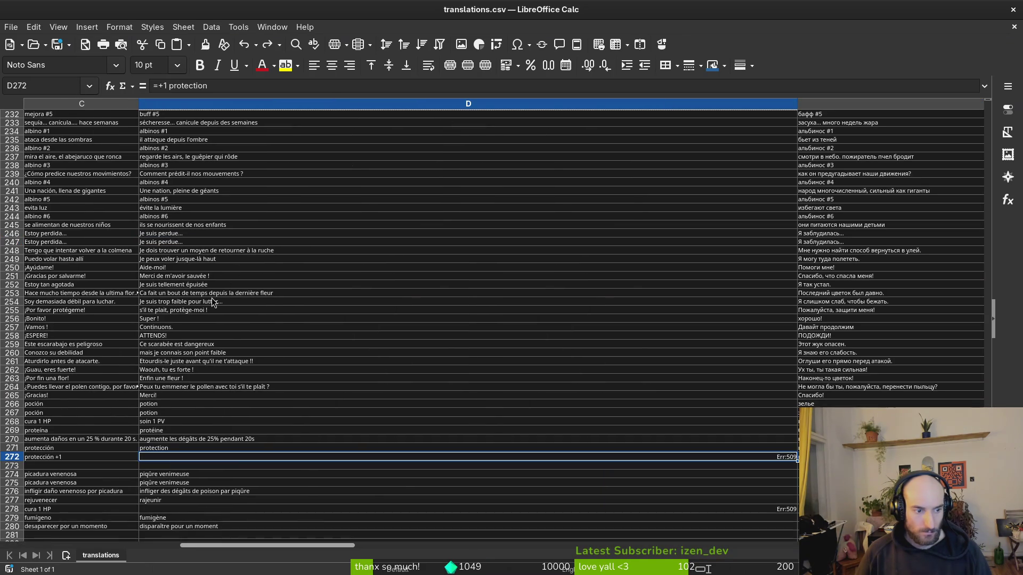
key(ctrl+z)
key(ctrl+z)
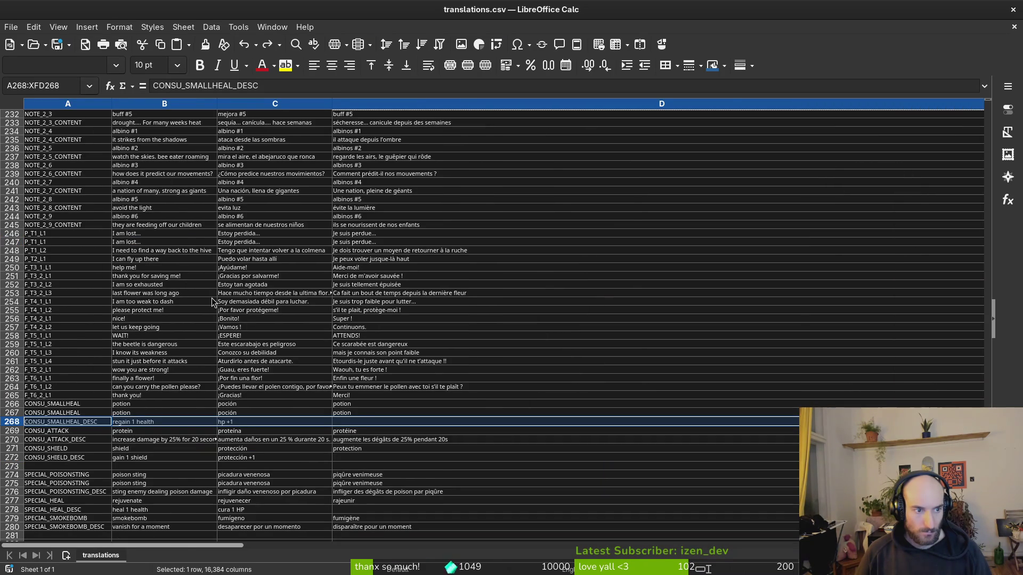
key(ctrl+z)
key(ctrl+z)
key(ctrl+z)
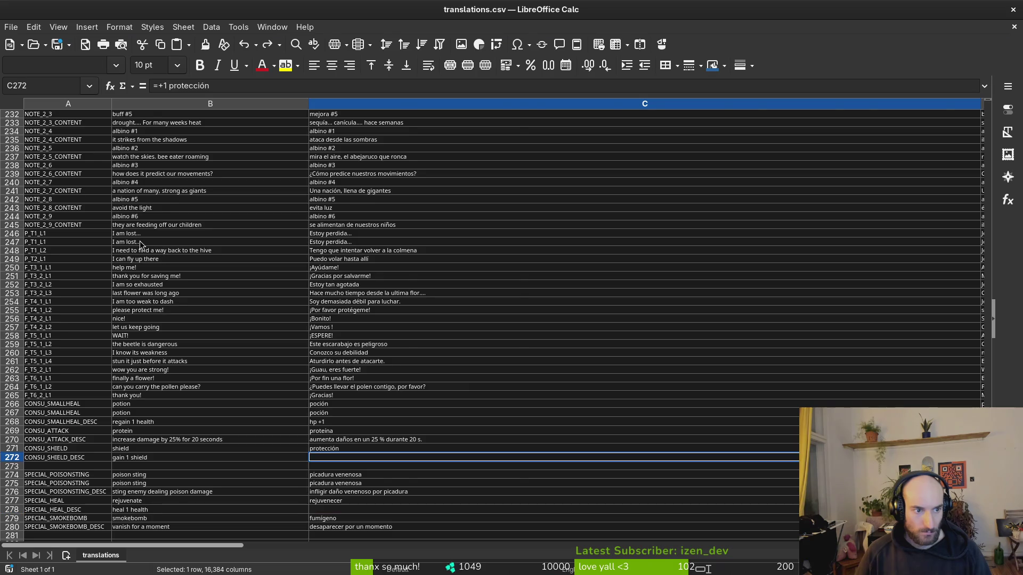
key(ctrl+z)
key(ctrl+z)
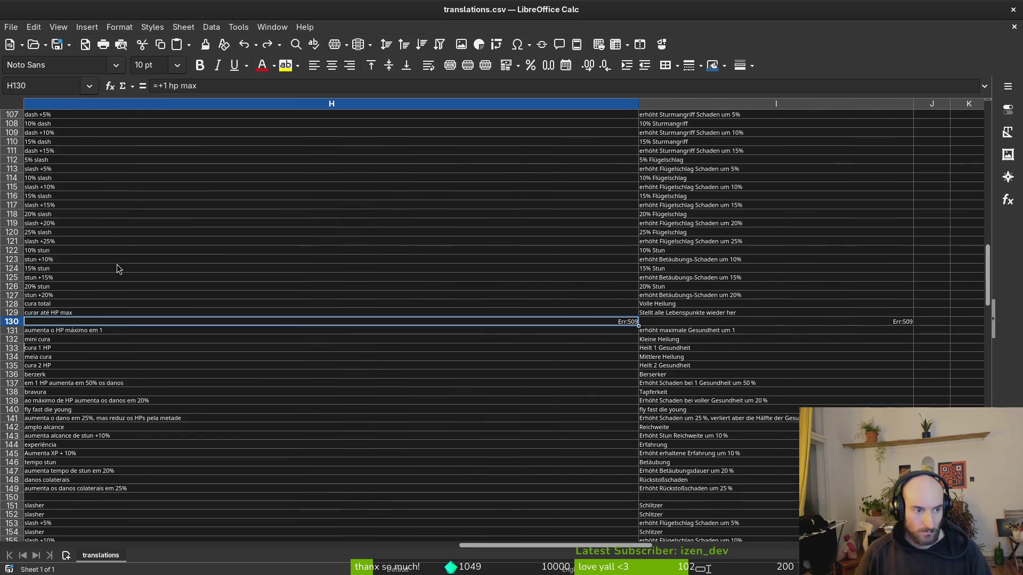
scroll(104, 295, up, 16)
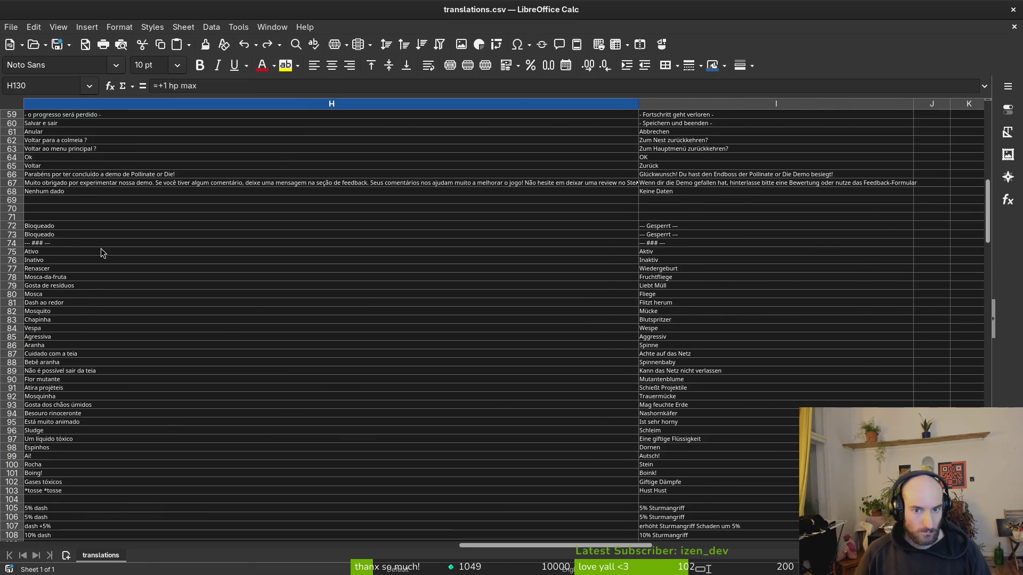
key(ctrl+z)
key(ctrl+z)
scroll(217, 297, up, 6)
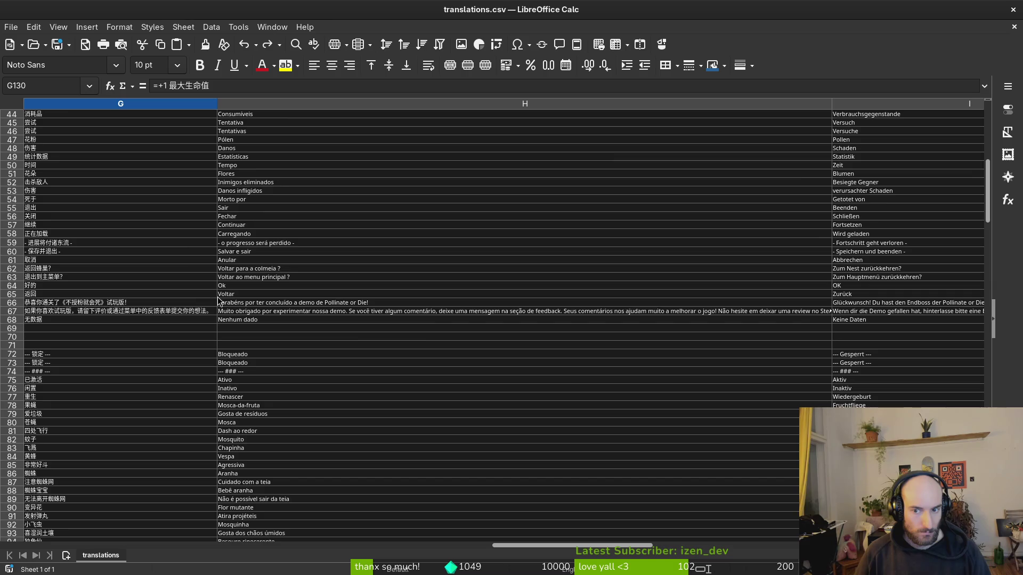
key(Left)
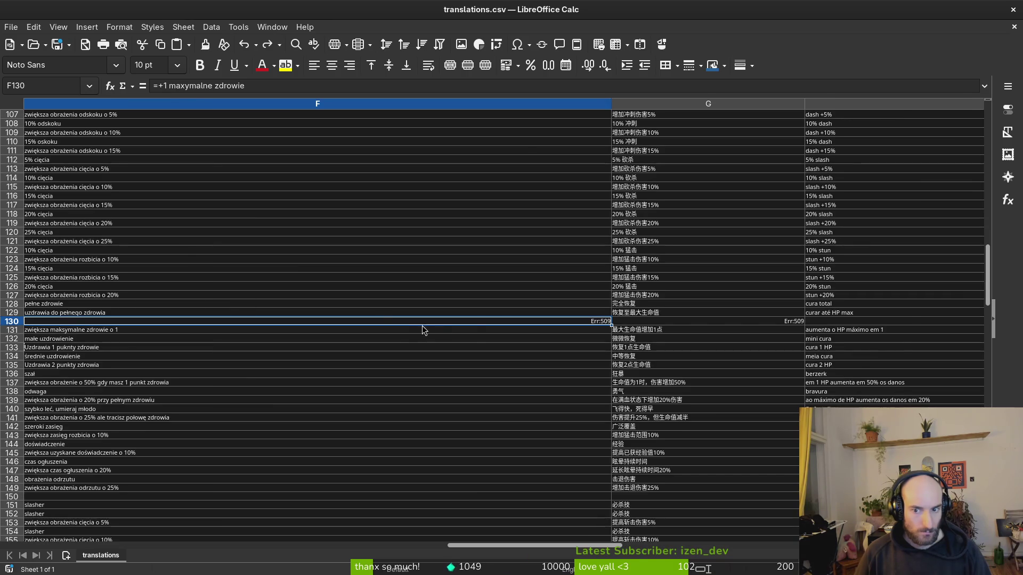
scroll(466, 337, up, 6)
scroll(466, 341, up, 11)
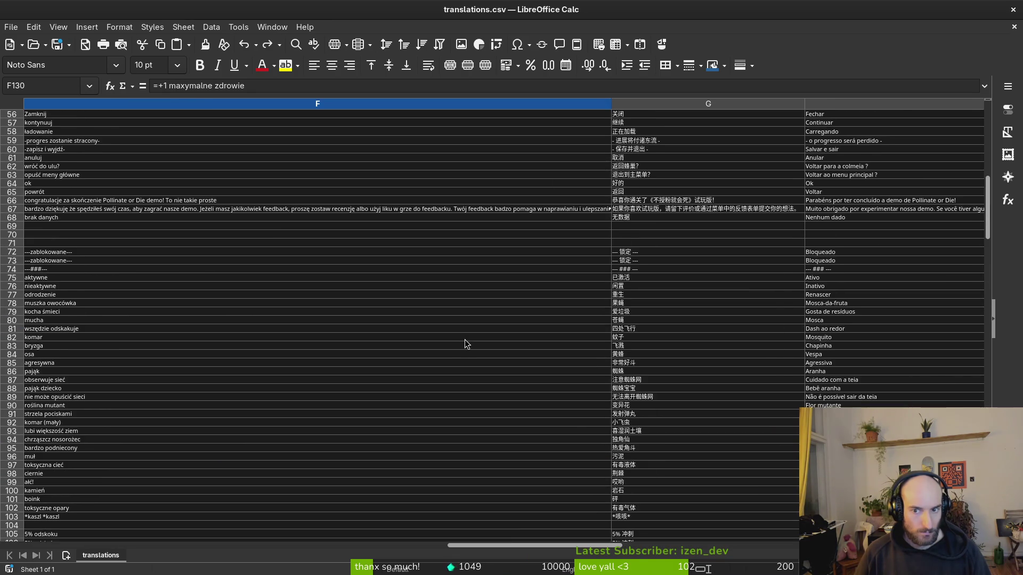
key(Left)
scroll(465, 340, up, 18)
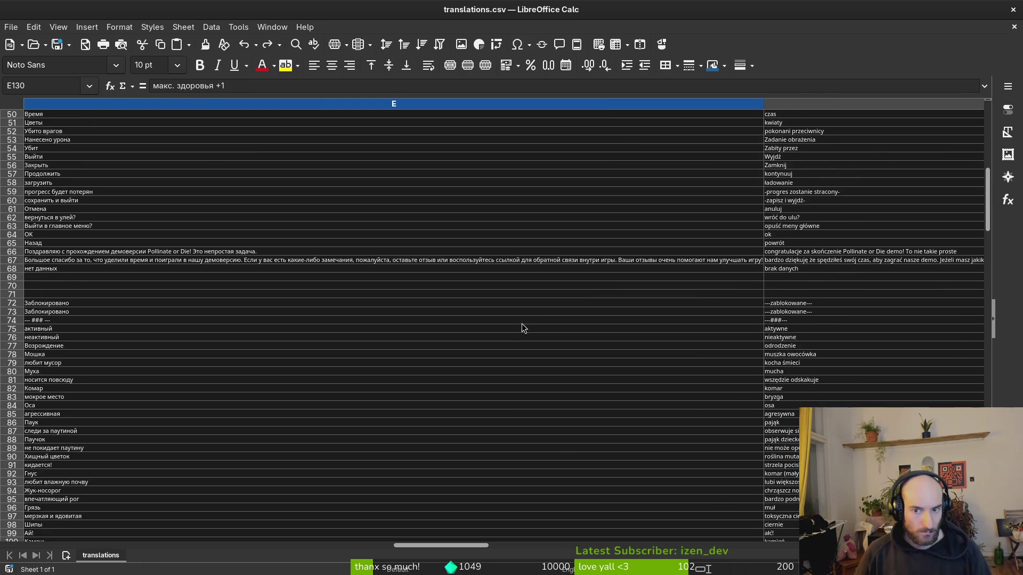
scroll(523, 326, up, 6)
Step: Toggle undo and redo on E130 to compare it before and after its edit
key(ctrl+z)
scroll(524, 327, up, 13)
scroll(521, 331, down, 3)
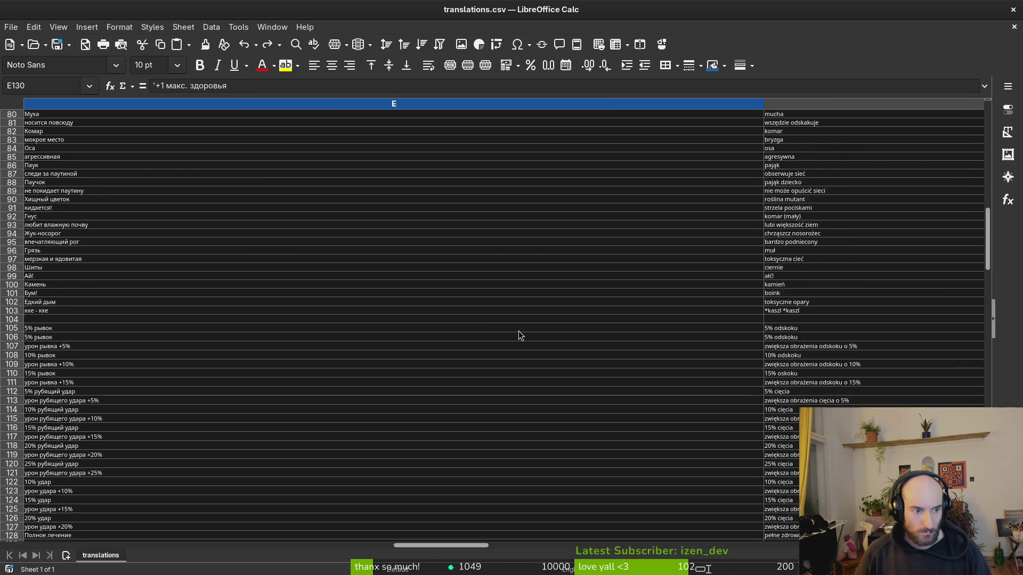
scroll(519, 330, down, 6)
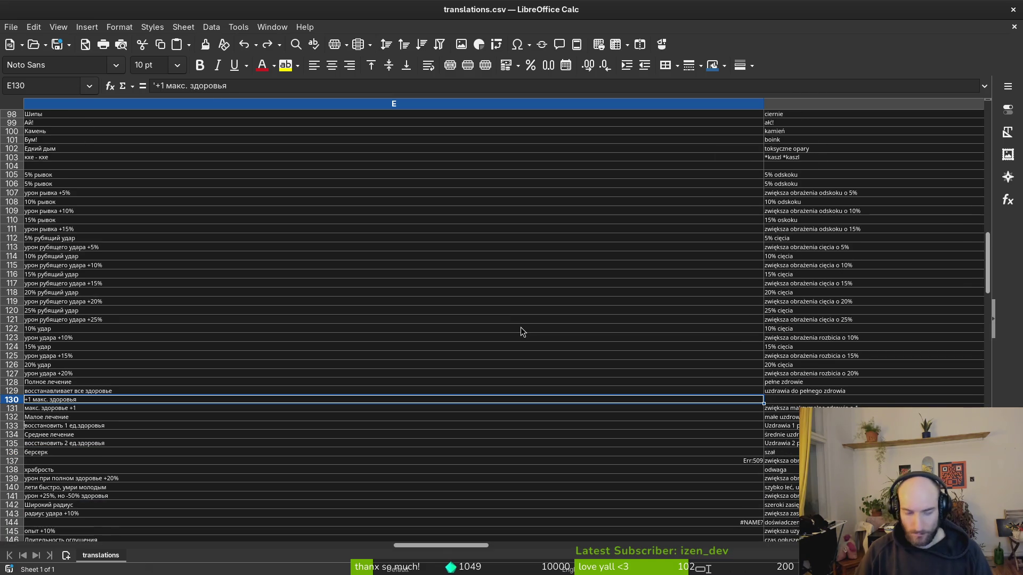
key(ctrl+z)
key(ctrl+y)
key(ctrl+z)
key(ctrl+y)
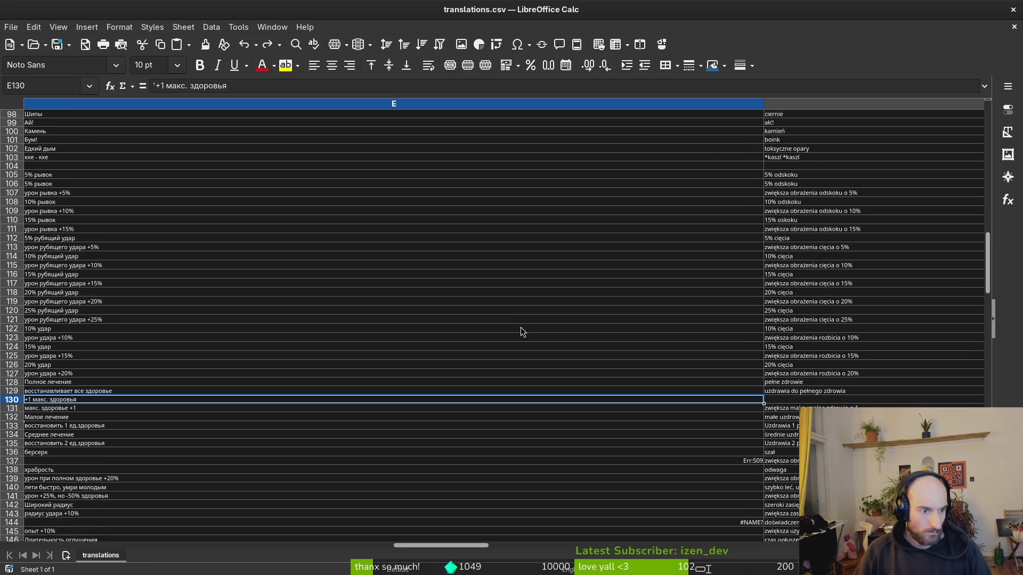
key(ctrl+z)
key(ctrl+y)
key(ctrl+z)
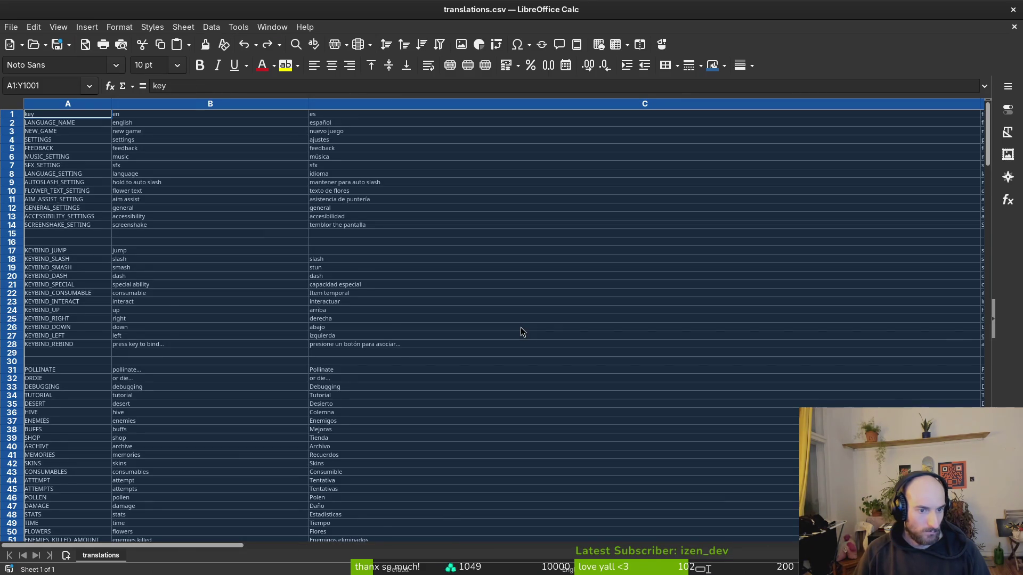
Step: Step through undo history, bringing back and removing the CONTROLS and duplicate POLLINATE rows
key(ctrl+y)
key(ctrl+z)
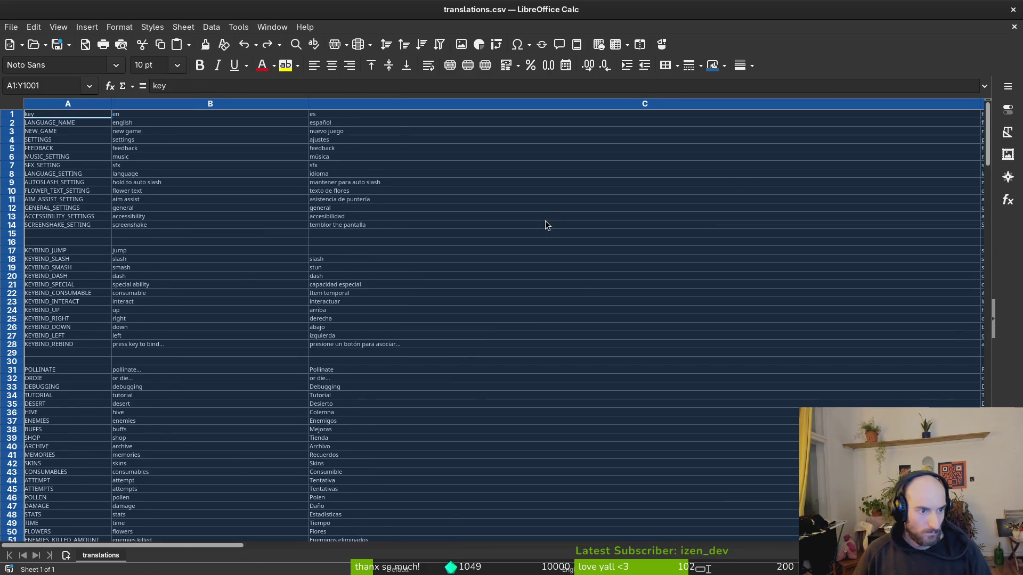
scroll(457, 343, down, 15)
scroll(459, 345, down, 2)
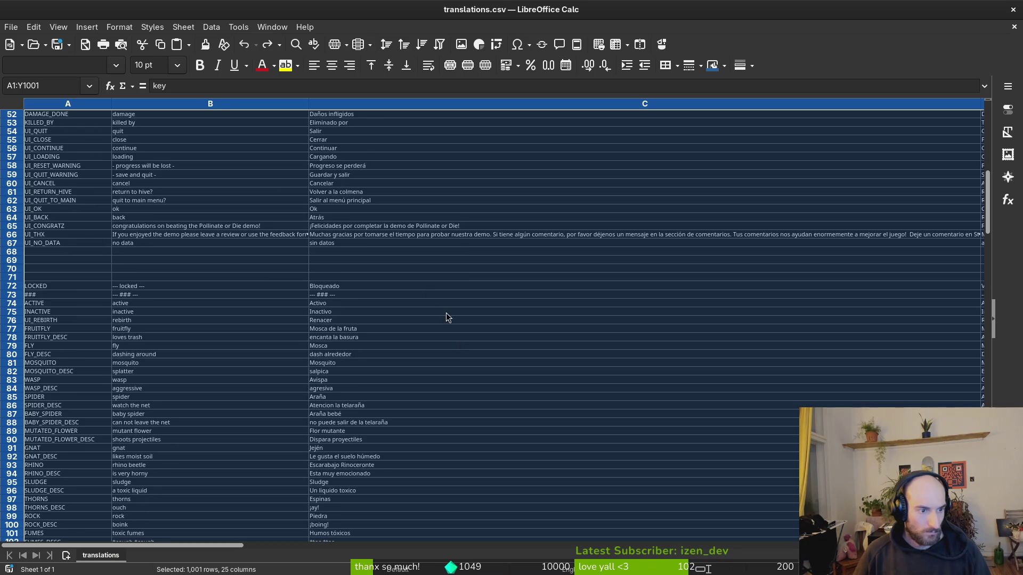
key(ctrl+z)
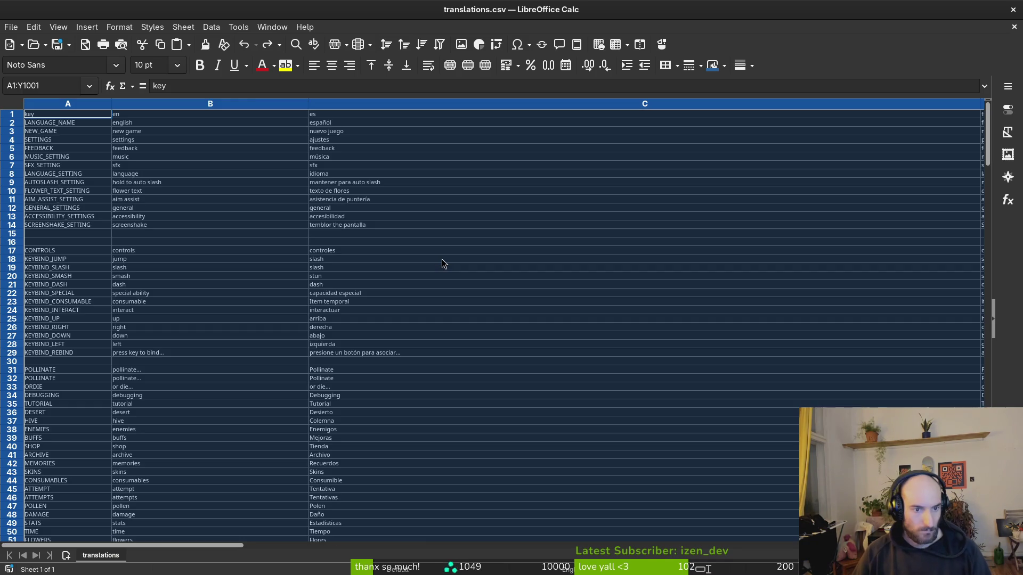
key(ctrl+z)
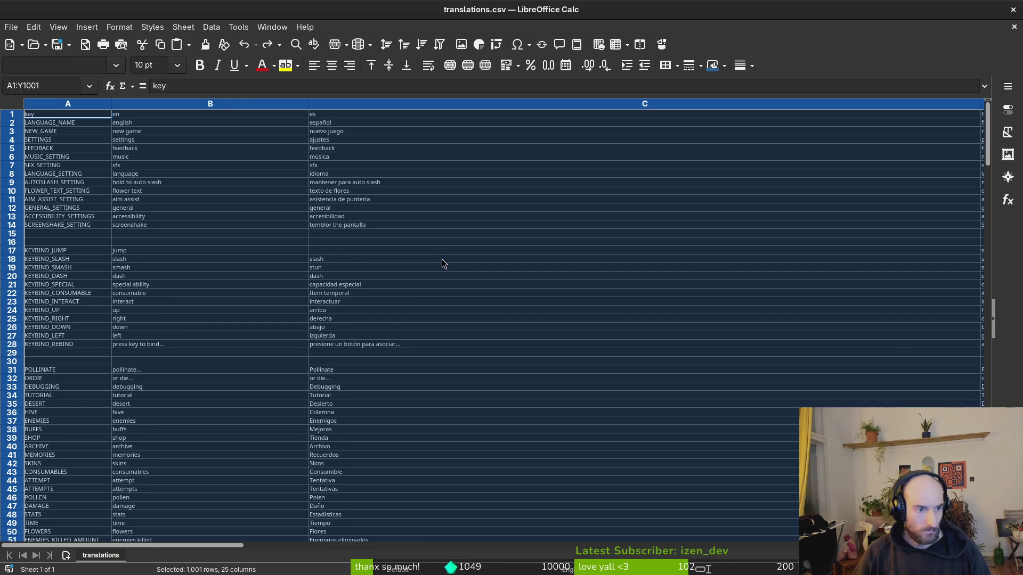
key(ctrl+z)
key(ctrl+z)
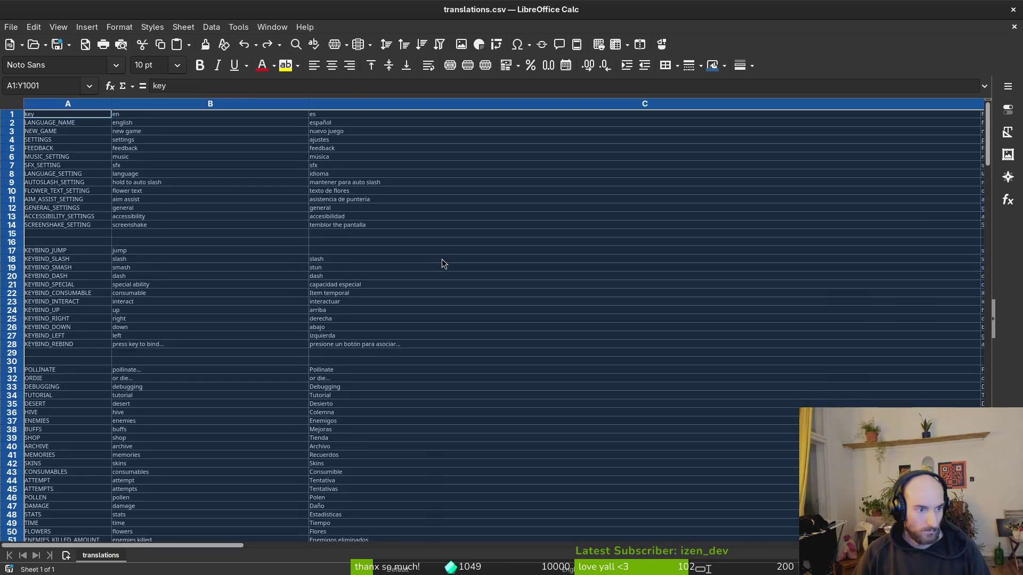
key(ctrl+z)
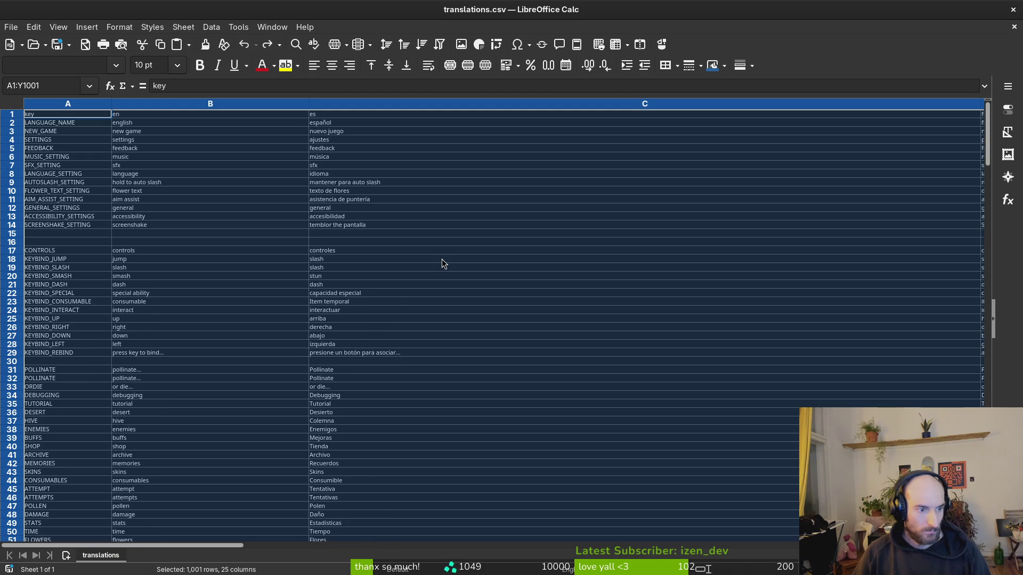
key(ctrl+z)
key(ctrl+y)
key(ctrl+z)
Step: Compare the sheet with and without the CONTROLS row, ending at the protection +1 fix
key(ctrl+y)
key(ctrl+z)
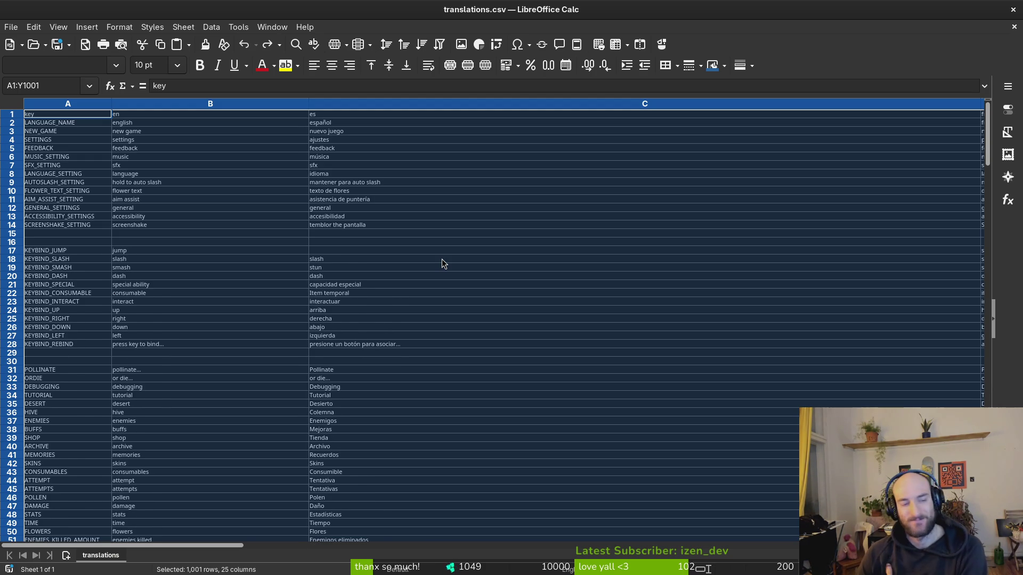
key(ctrl+y)
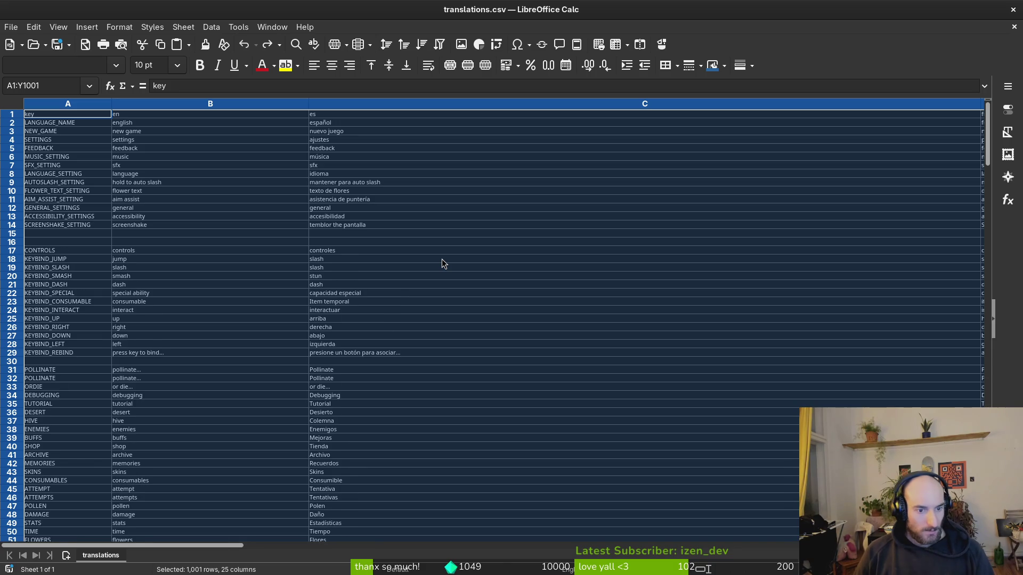
key(ctrl+z)
key(ctrl+y)
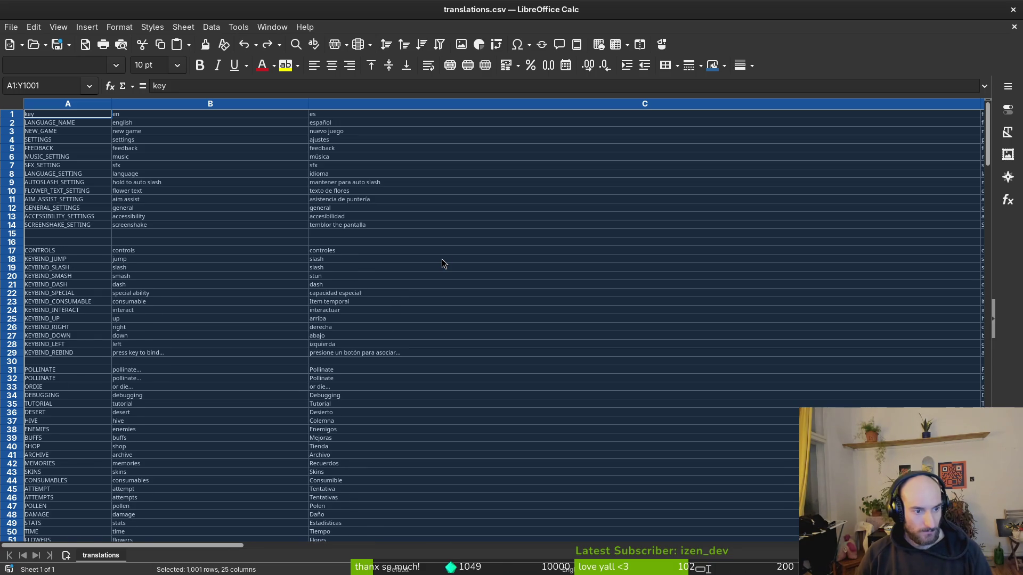
key(ctrl+z)
key(ctrl+y)
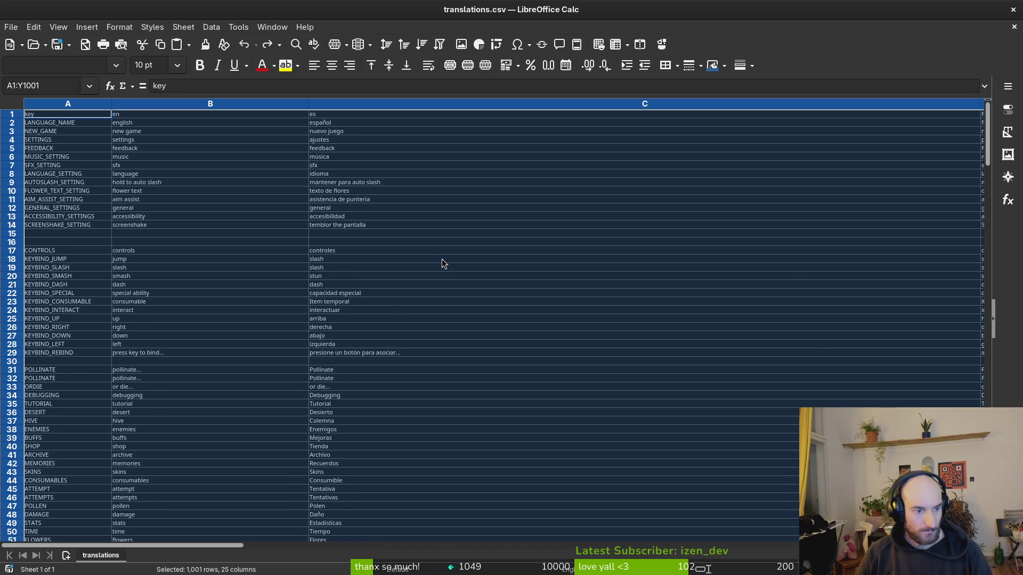
key(ctrl+z)
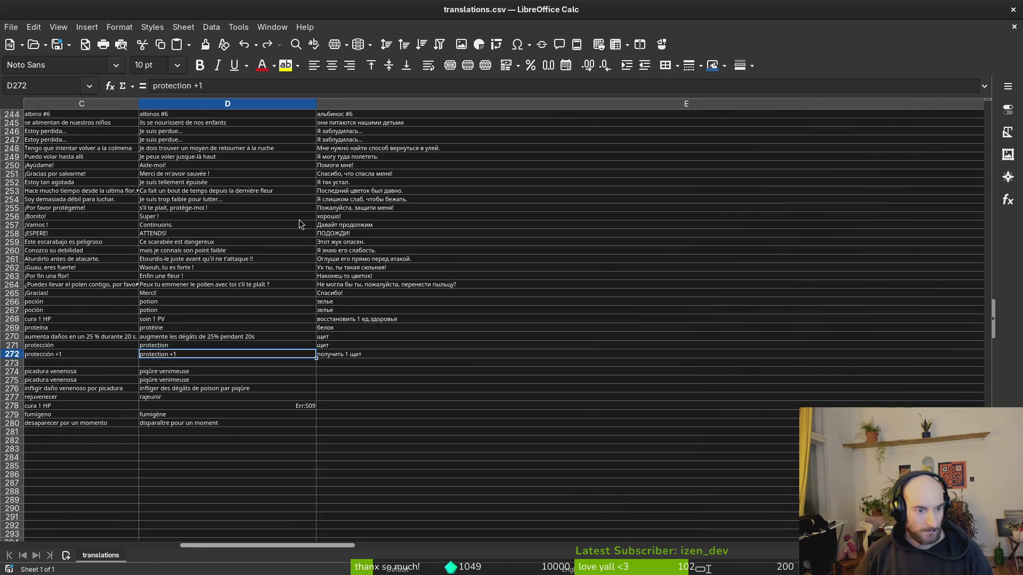
Step: Scroll up until rows 49–98 are visible
scroll(273, 328, up, 20)
scroll(292, 362, up, 20)
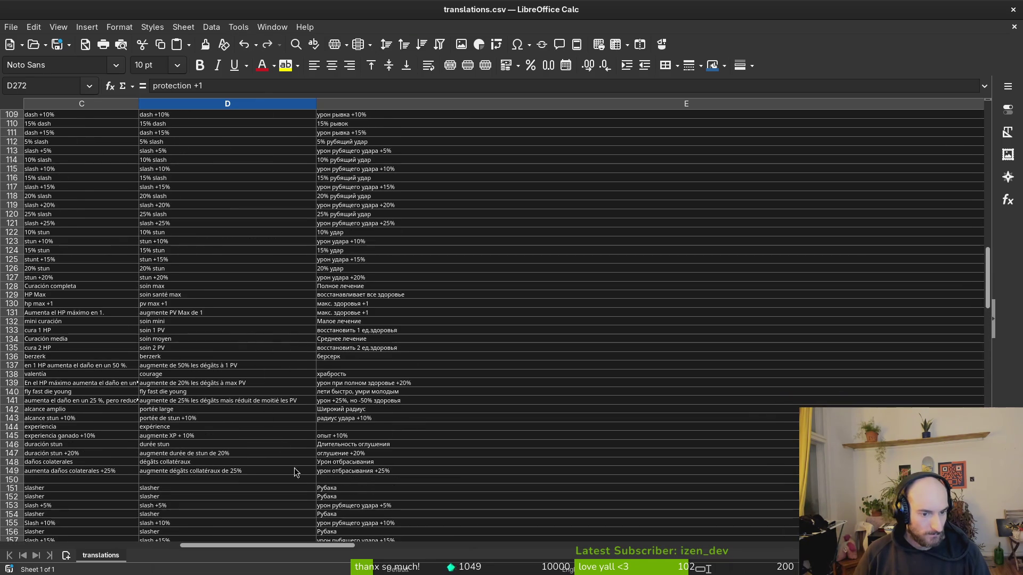
scroll(295, 480, up, 7)
scroll(288, 475, up, 1)
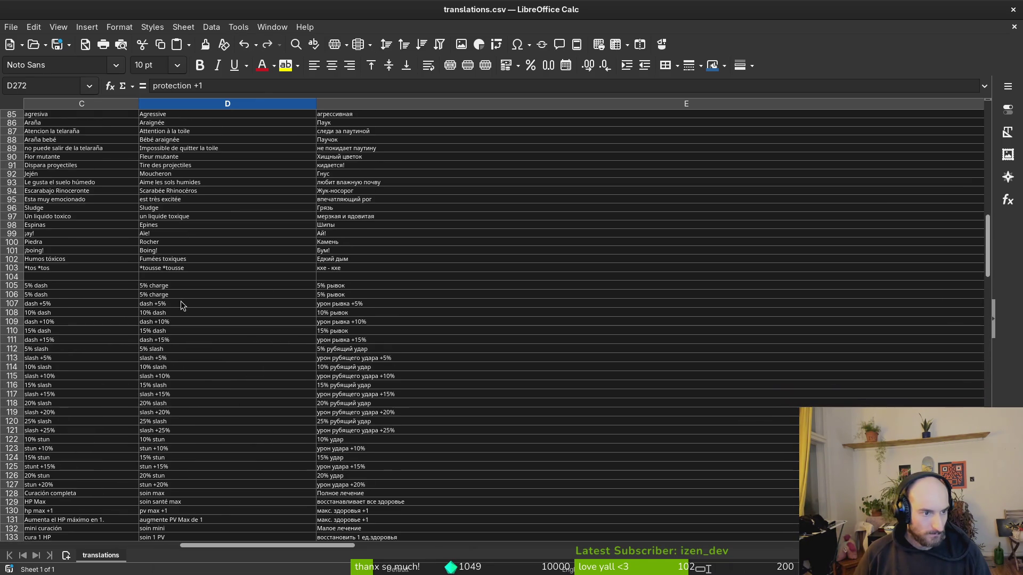
scroll(181, 302, up, 12)
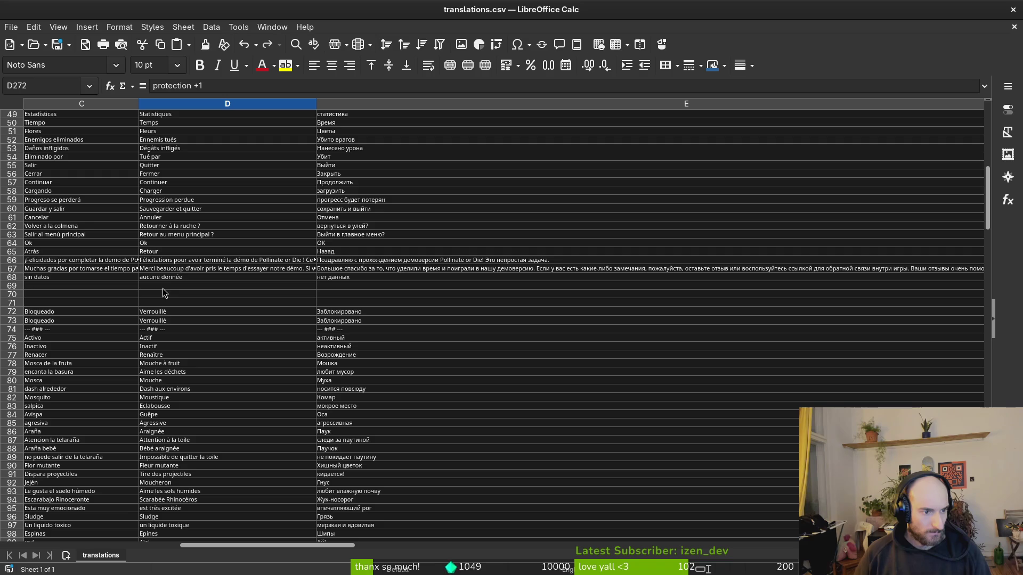
Step: Clear the contents of rows 72 and 31
click(11, 314)
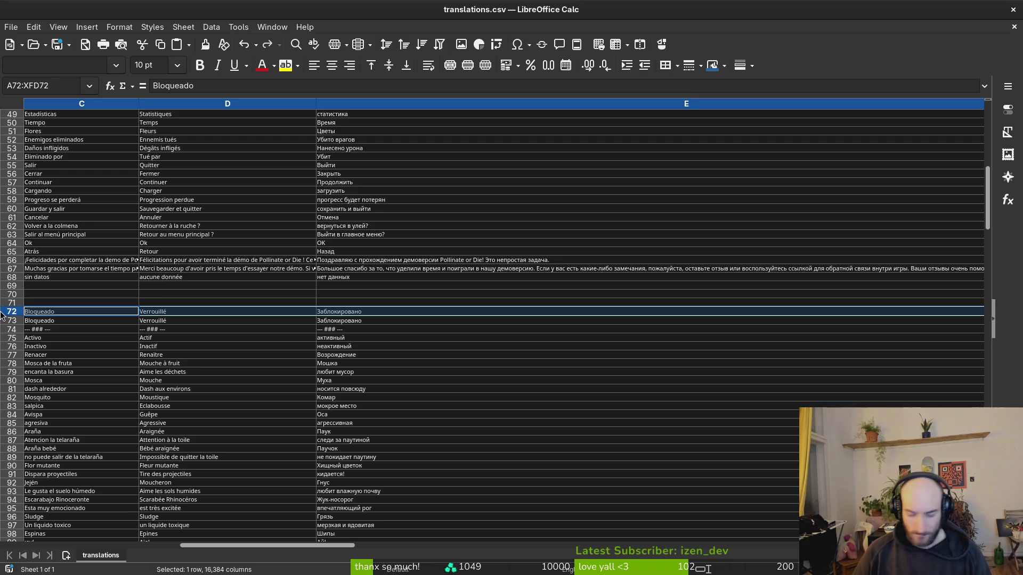
key(Delete)
scroll(137, 261, up, 11)
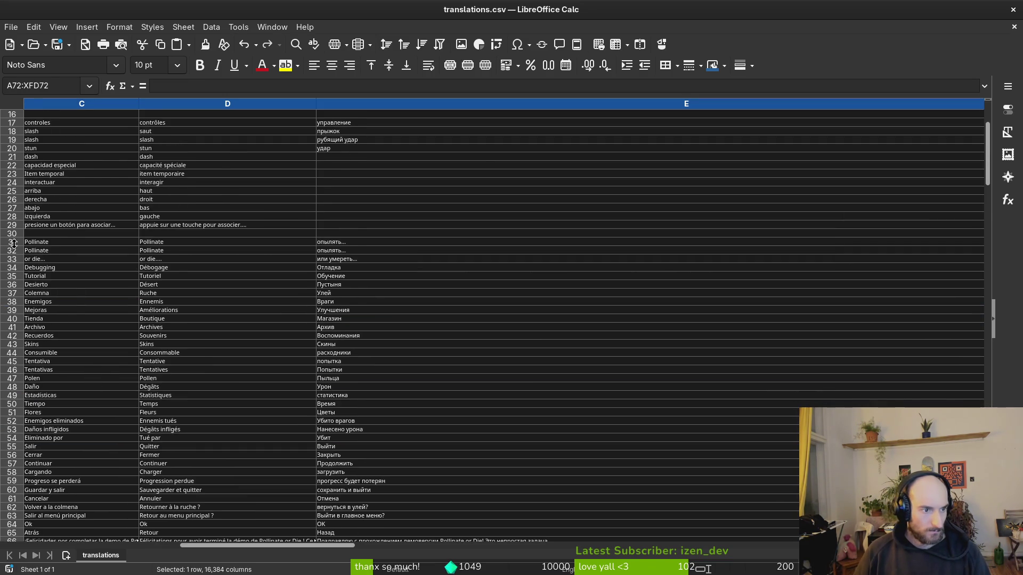
click(11, 242)
key(Delete)
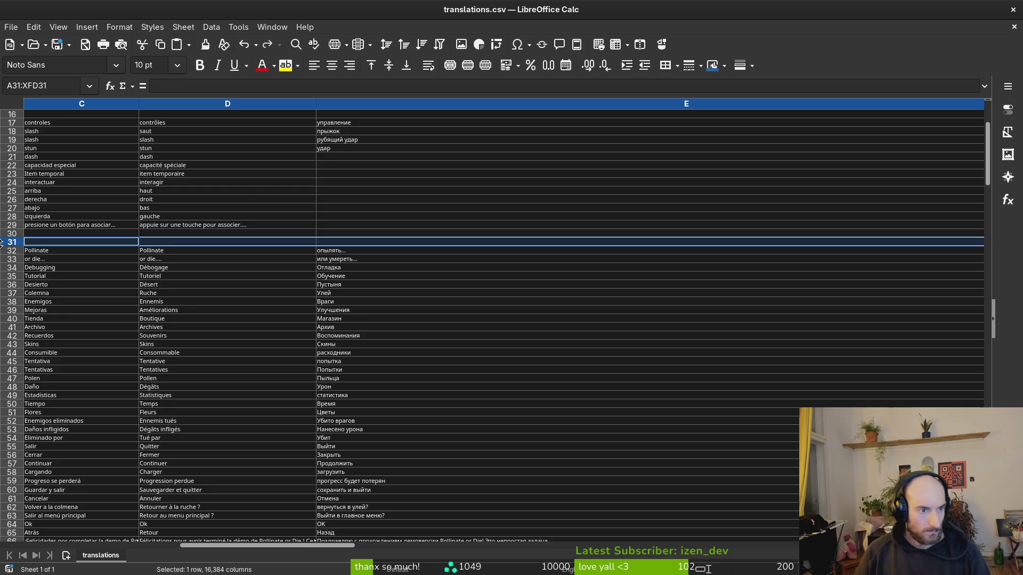
Step: Insert a blank row below row 30, paste the copied row there, then undo
right_click(13, 233)
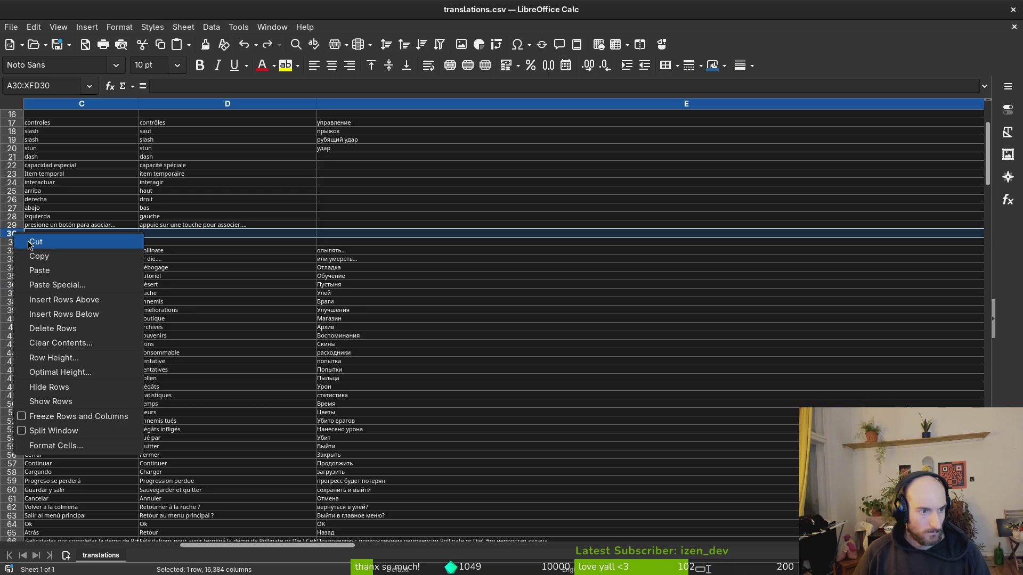
click(81, 314)
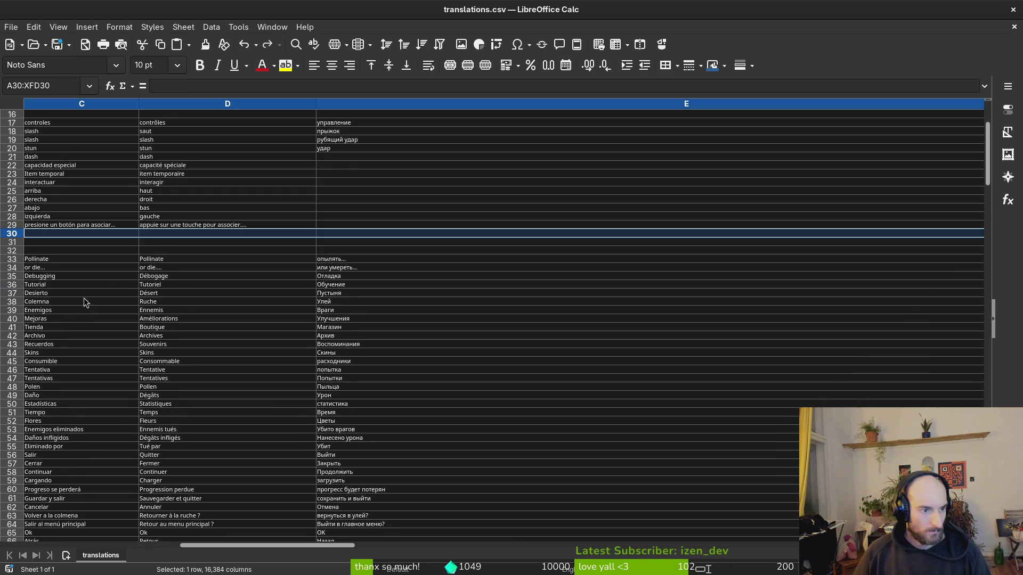
scroll(103, 269, down, 7)
scroll(101, 271, up, 2)
scroll(101, 270, up, 8)
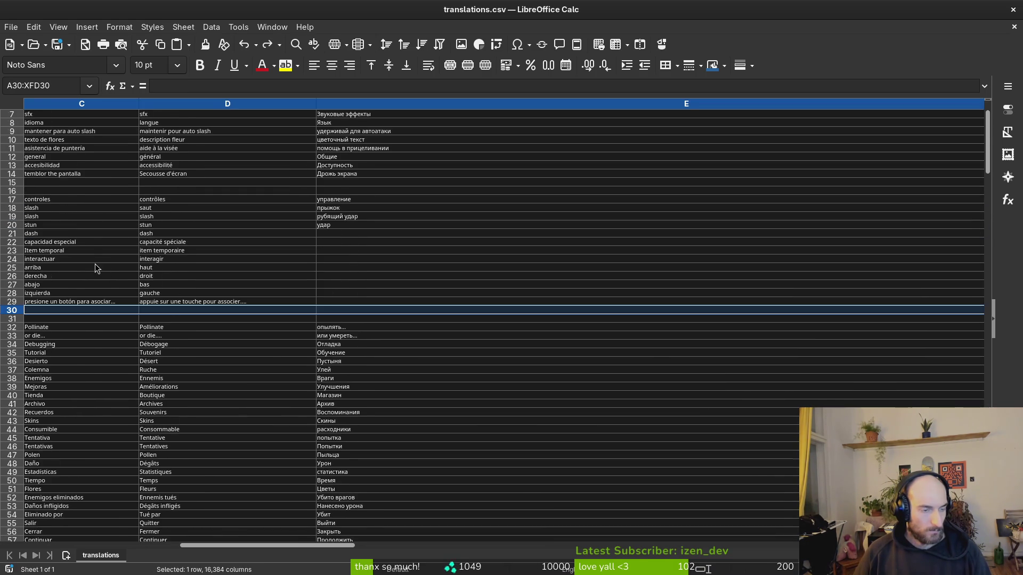
right_click(30, 316)
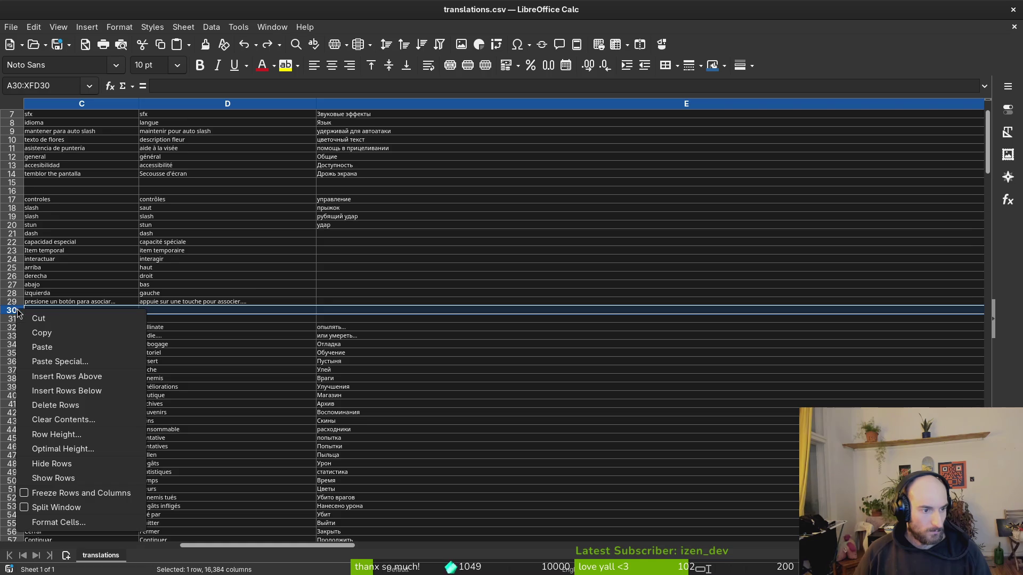
click(75, 352)
scroll(75, 353, down, 11)
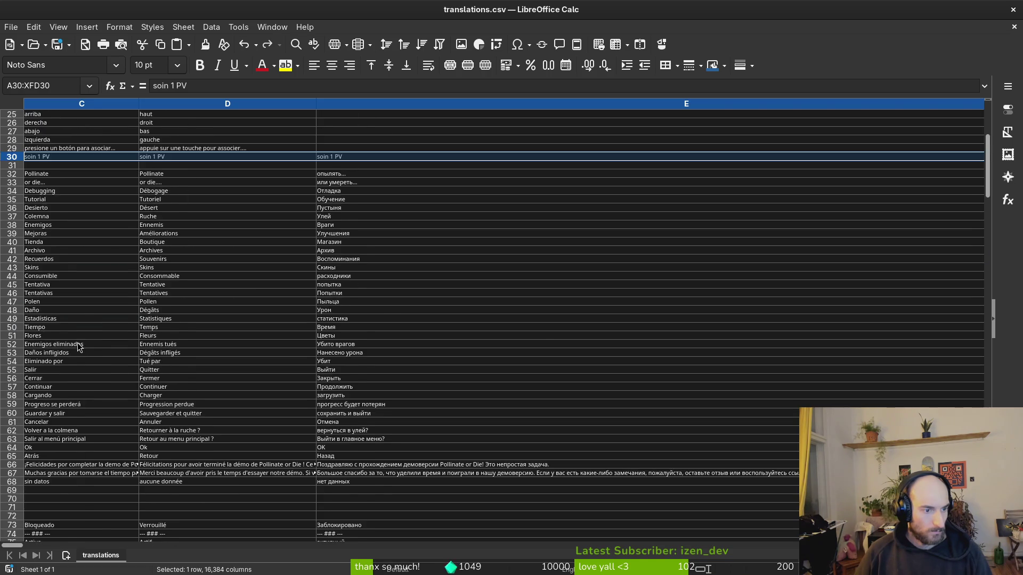
key(ctrl+z)
key(ctrl+z)
key(ctrl+z)
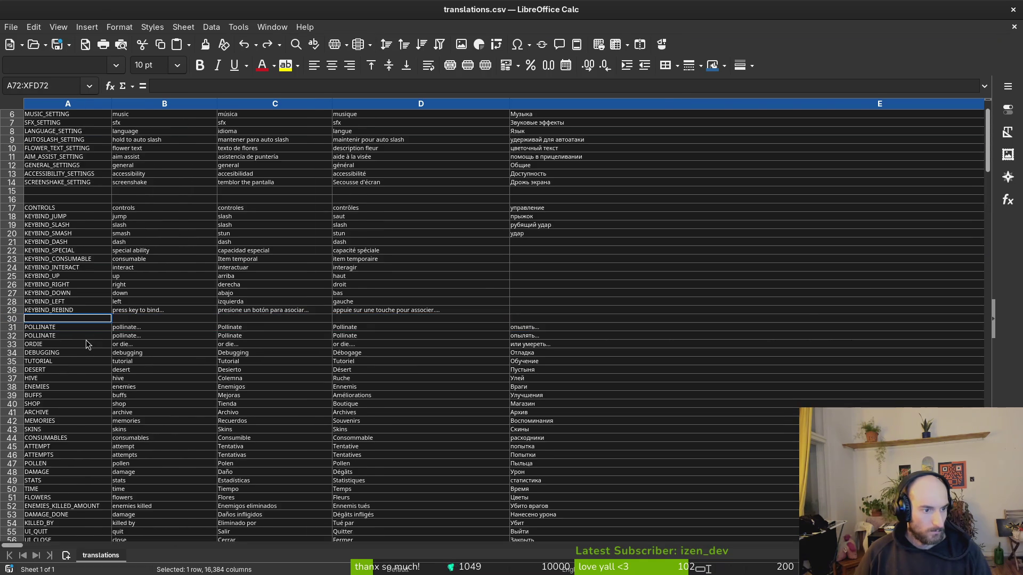
Step: Undo the earlier row 278 and row 130 fixes, recheck with redo, and select C16
key(ctrl+z)
key(ctrl+z)
key(ctrl+z)
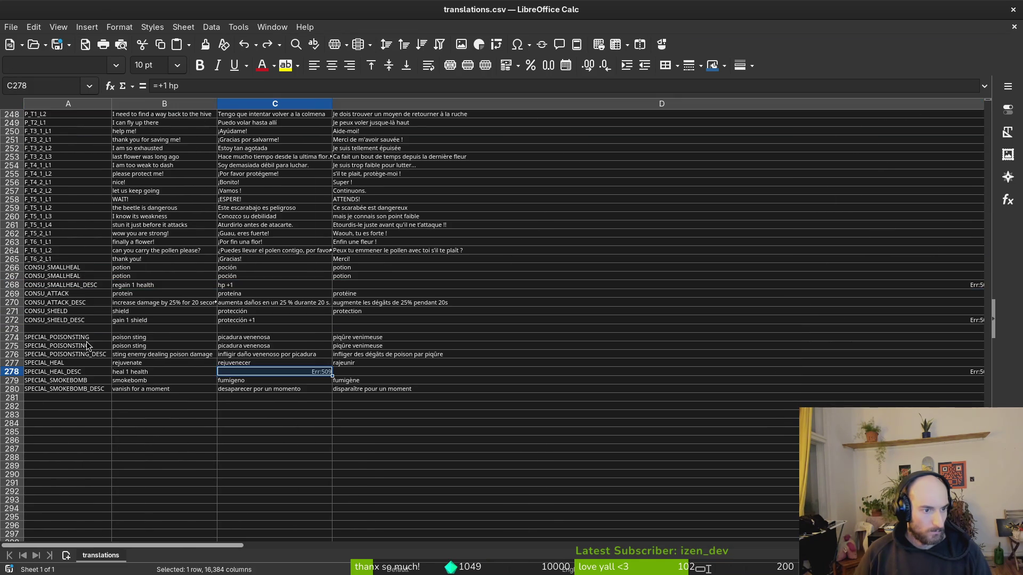
key(ctrl+z)
key(ctrl+z)
key(ctrl+z)
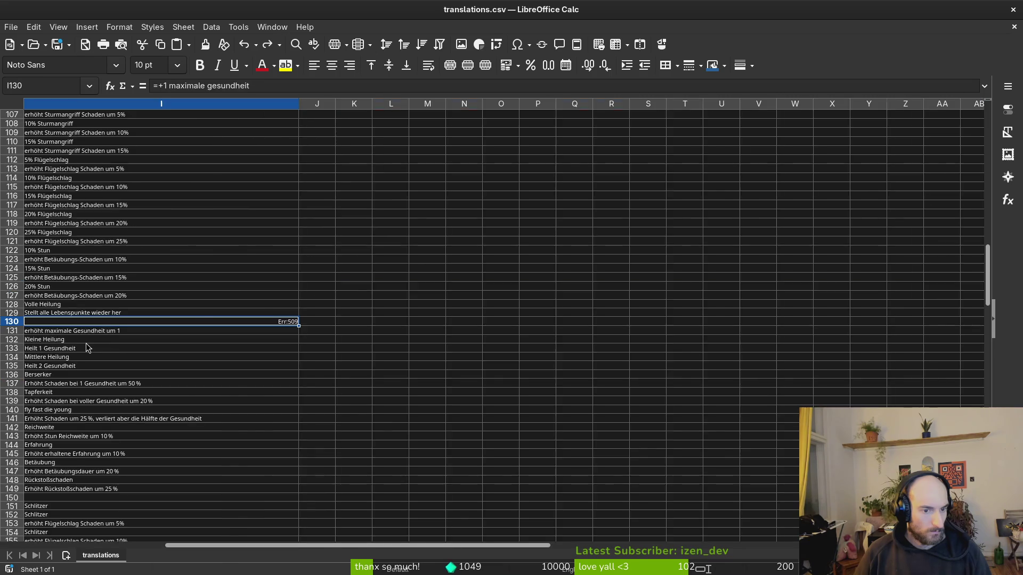
key(ctrl+z)
key(ctrl+z)
key(ctrl+z)
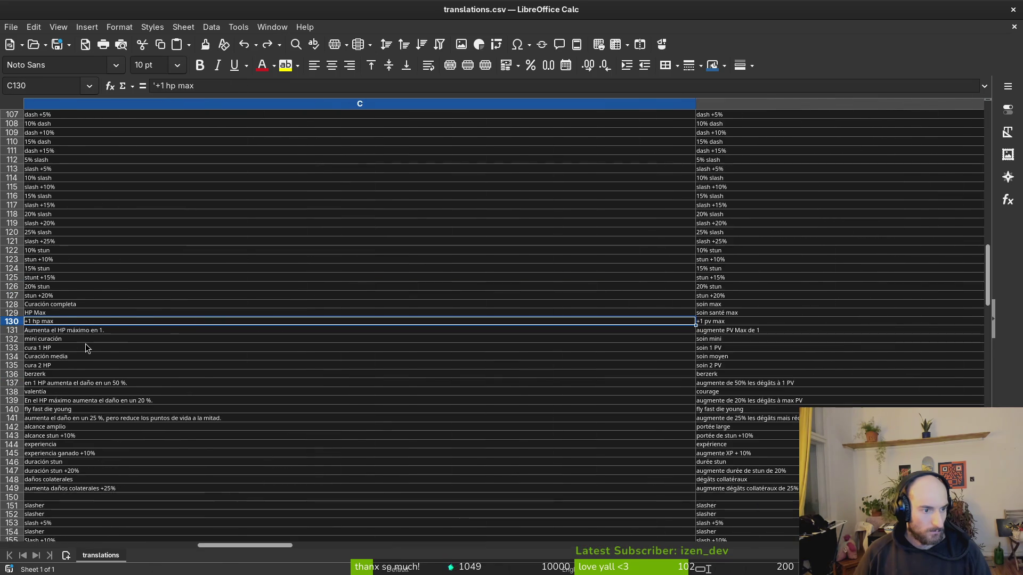
key(ctrl+z)
key(ctrl+z)
key(ctrl+z)
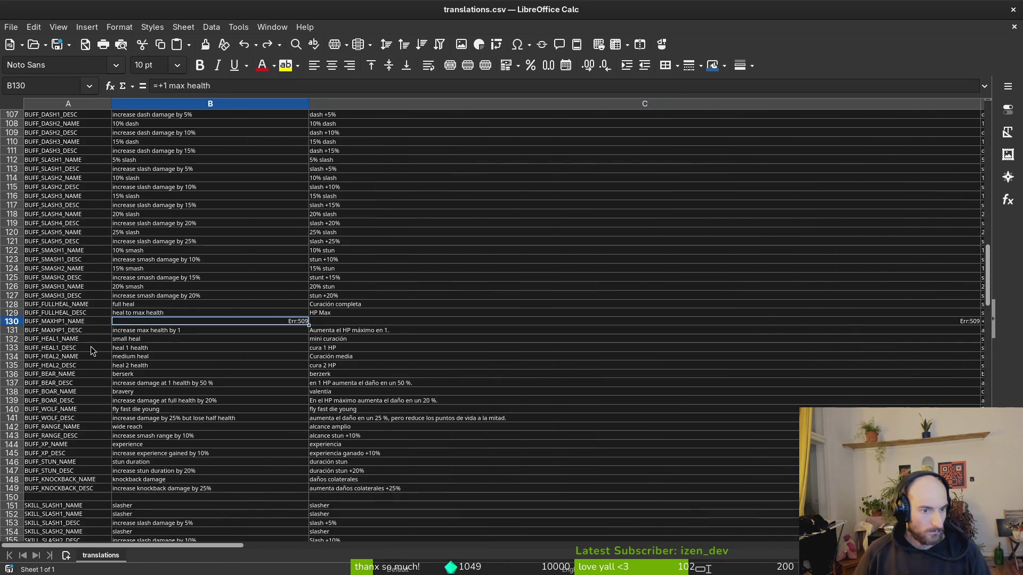
key(ctrl+z)
key(ctrl+z)
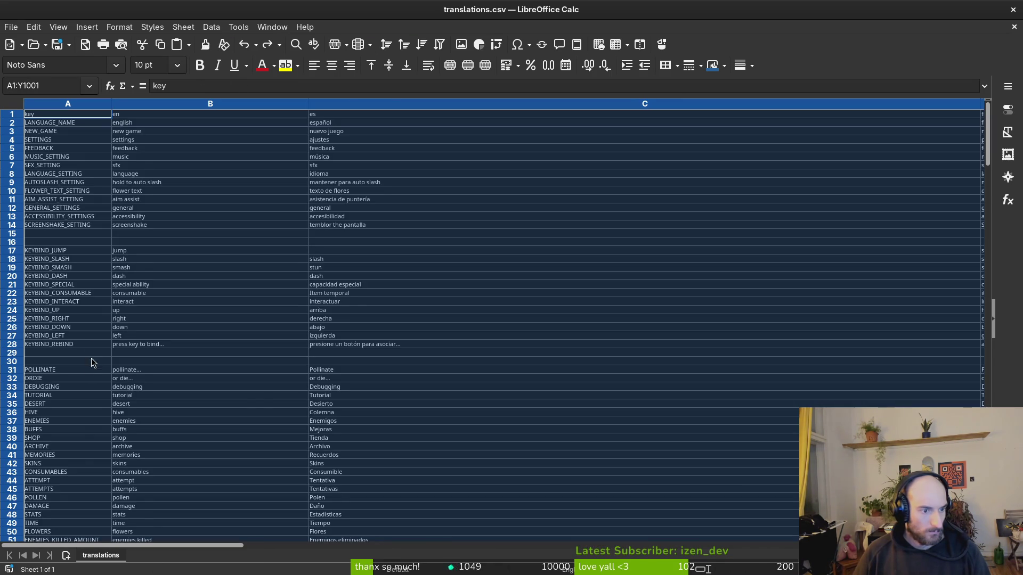
key(ctrl+z)
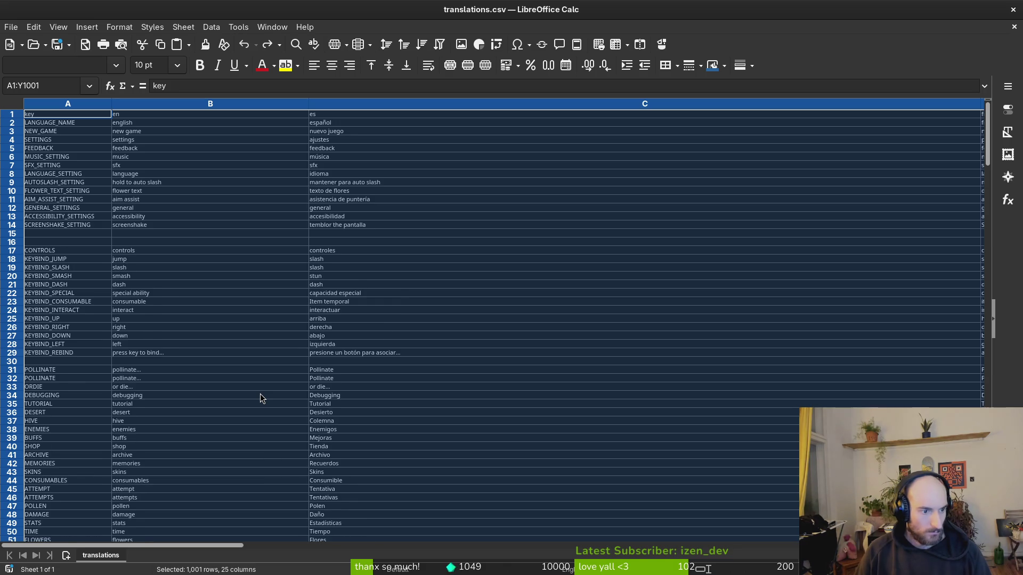
key(ctrl+y)
key(ctrl+z)
key(ctrl+y)
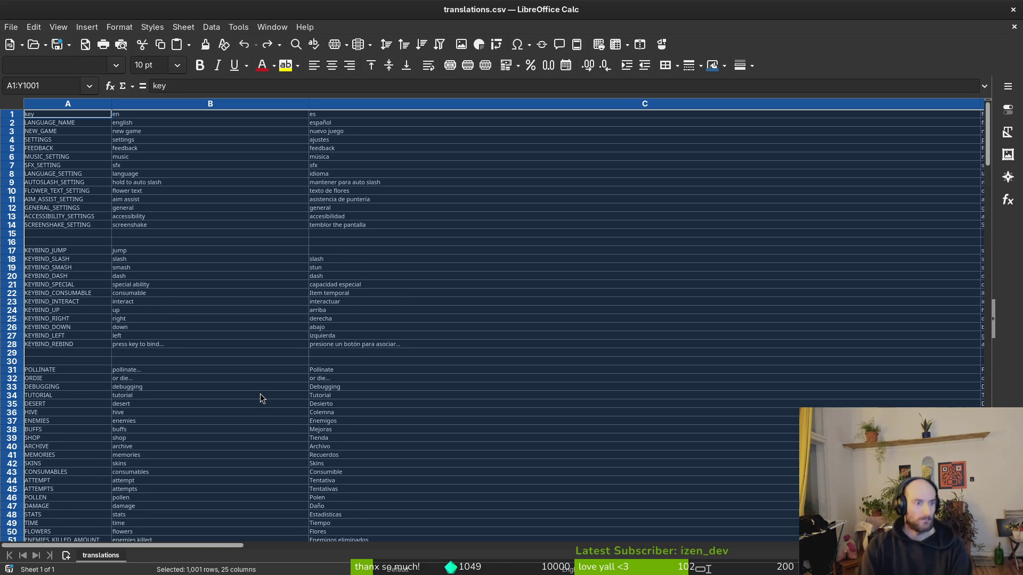
click(410, 241)
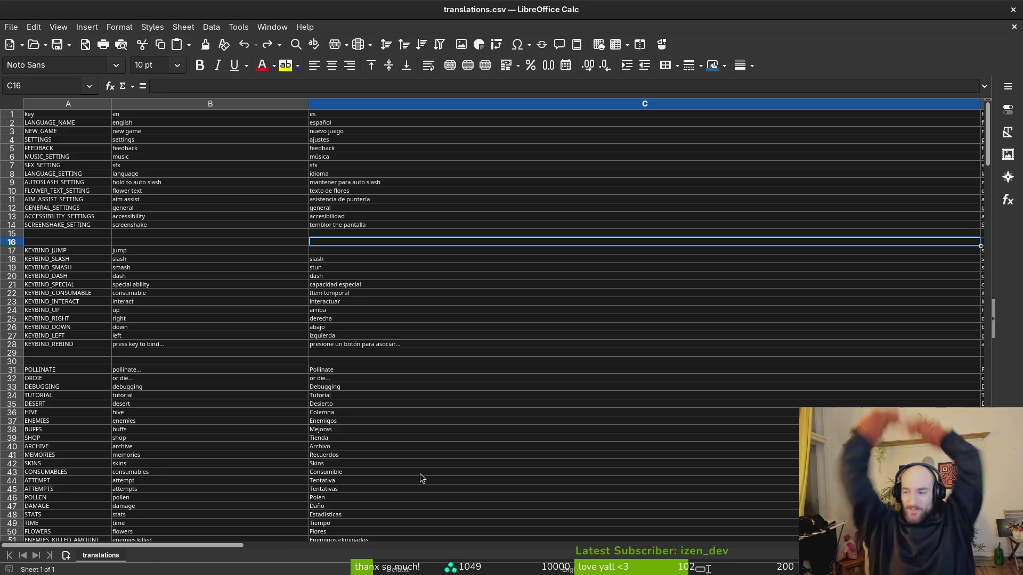
Step: Switch to the gameLocale Google Sheet and scroll up to the top rows
key(alt+Tab)
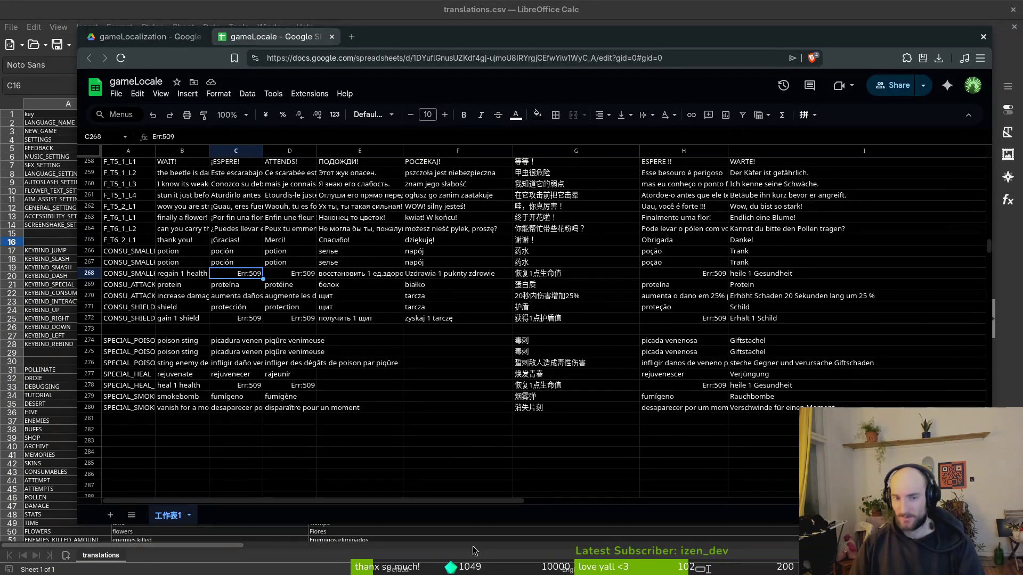
key(Up)
key(Left)
key(Left)
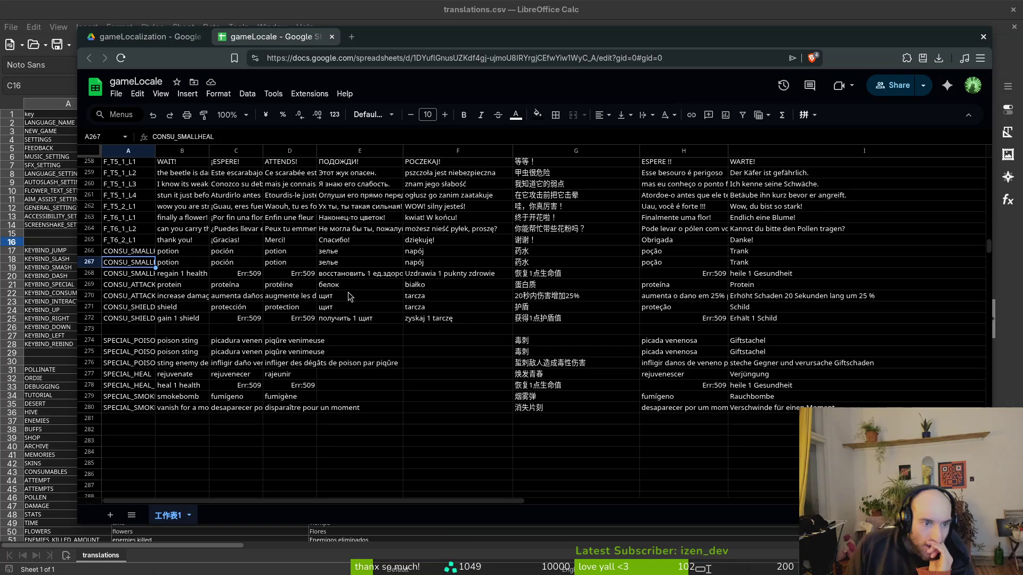
click(249, 275)
scroll(235, 290, up, 20)
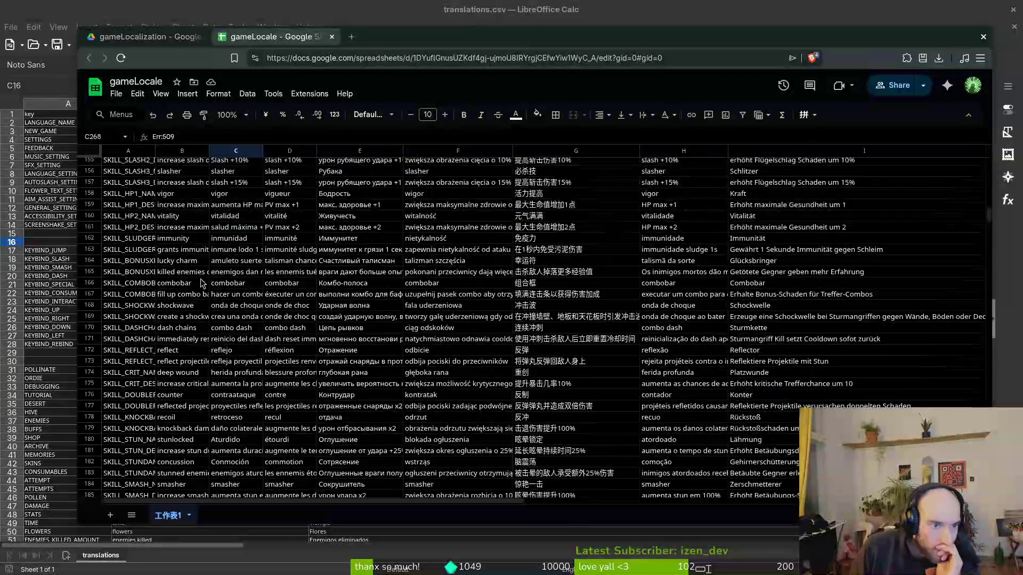
scroll(233, 291, up, 20)
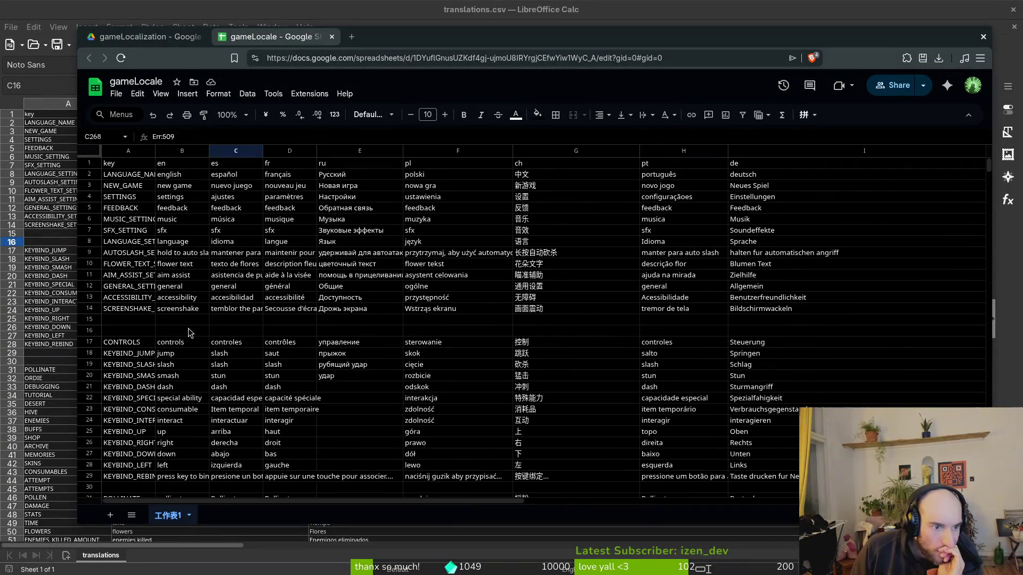
Step: Copy the CONTROLS row 17, then select row 16 back in translations.csv
click(185, 345)
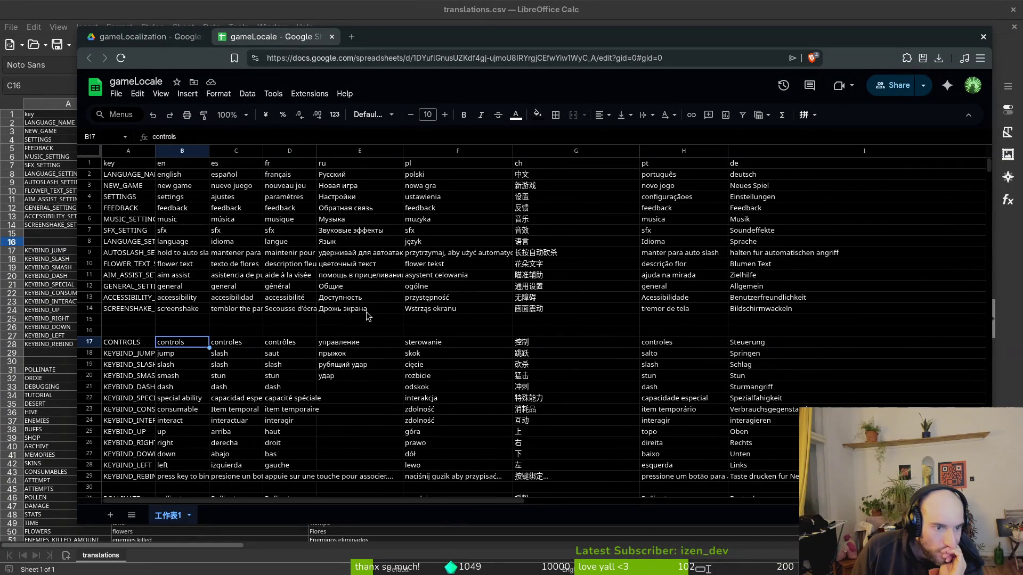
click(90, 345)
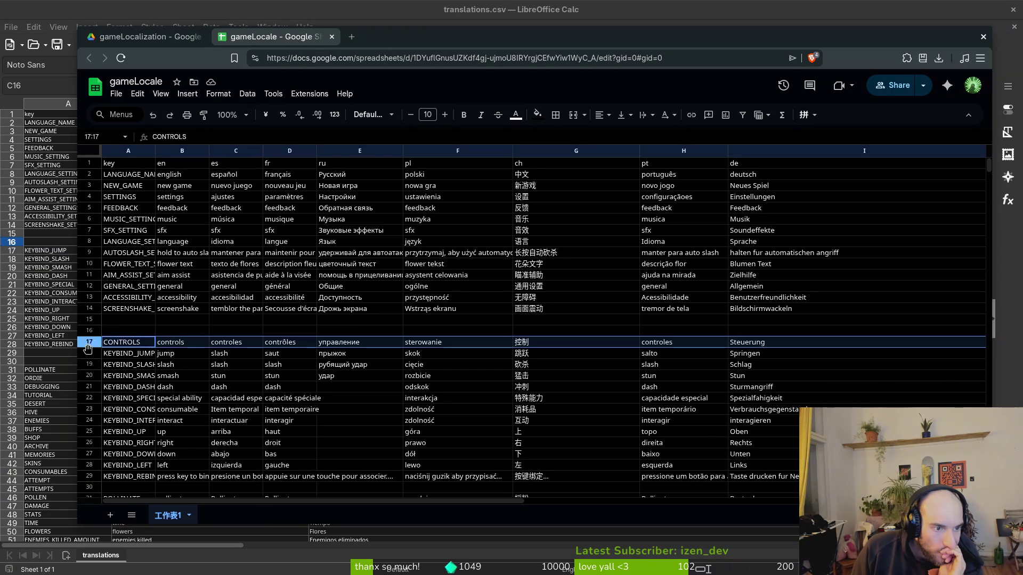
right_click(89, 345)
click(115, 271)
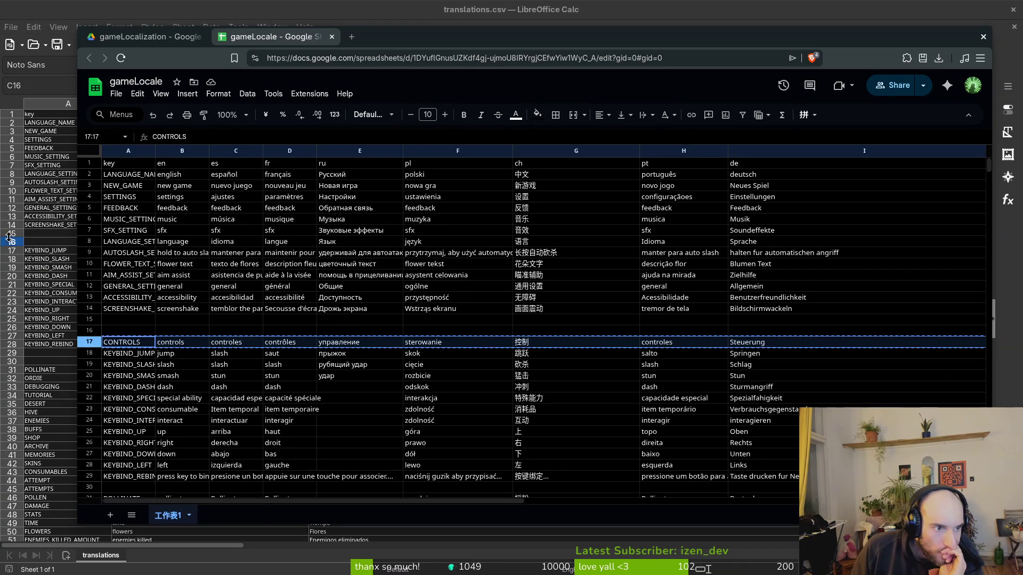
click(10, 242)
right_click(11, 245)
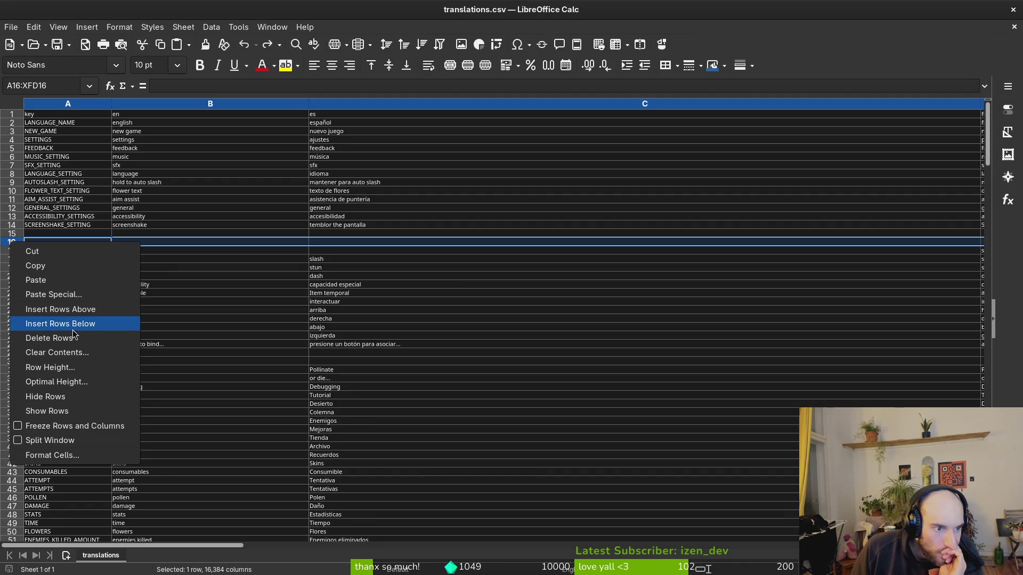
Step: Clear the contents of row 16 in translations.csv
click(66, 282)
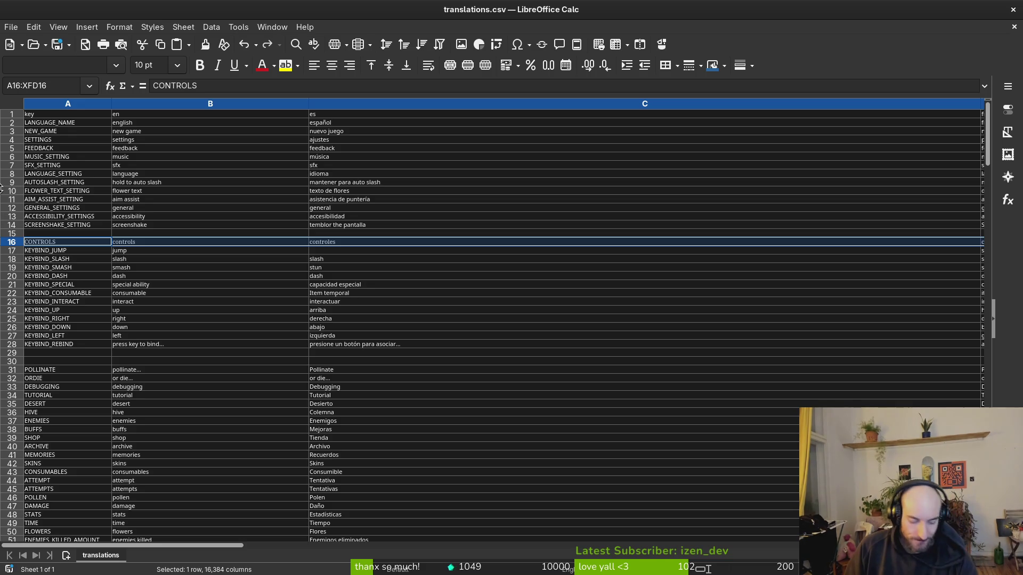
key(Delete)
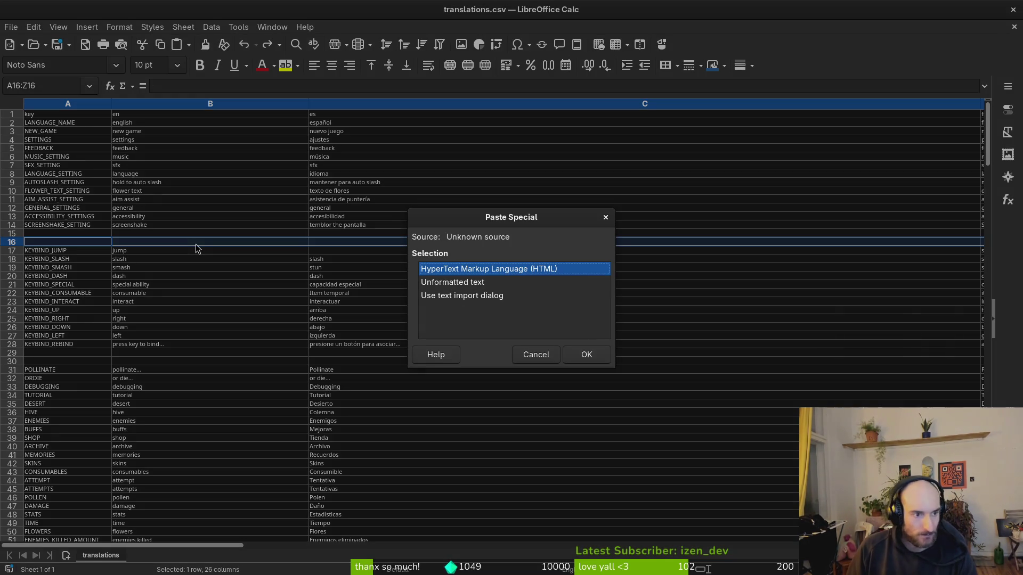
key(ctrl+shift+v)
key(Down)
click(595, 355)
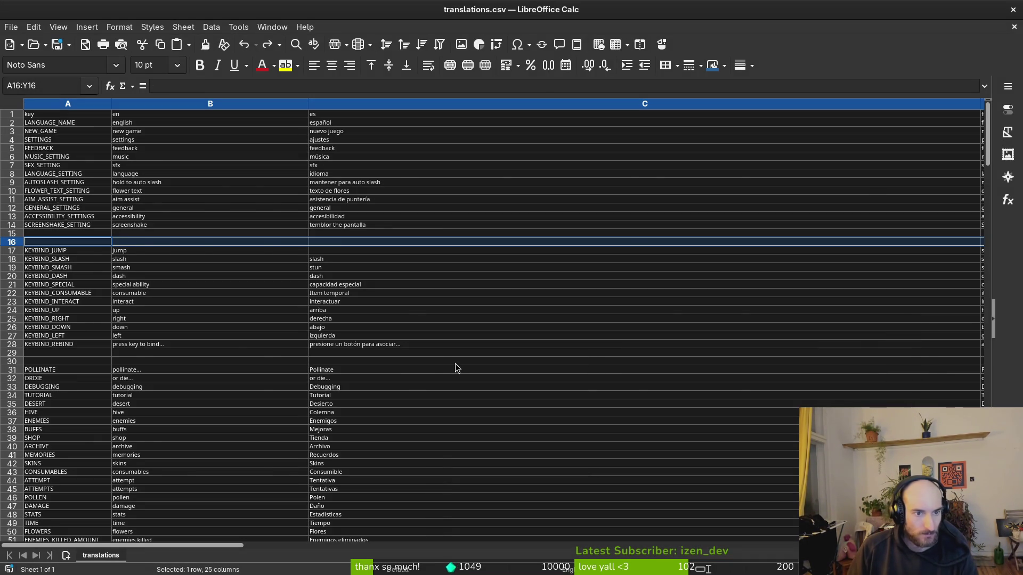
Step: Paste the CONTROLS row from gameLocale into row 16 as unformatted text
key(alt+Tab)
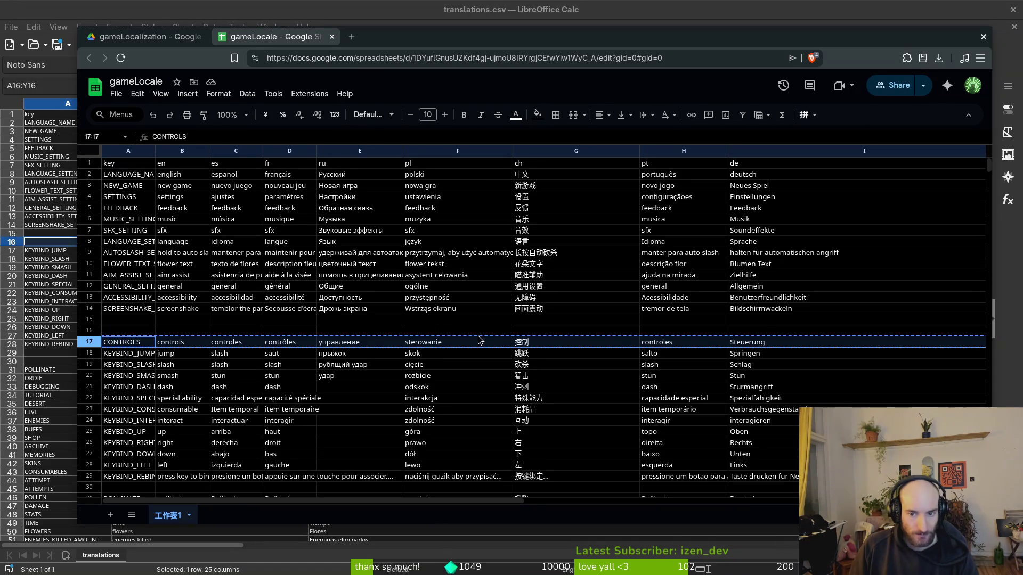
key(alt+Tab)
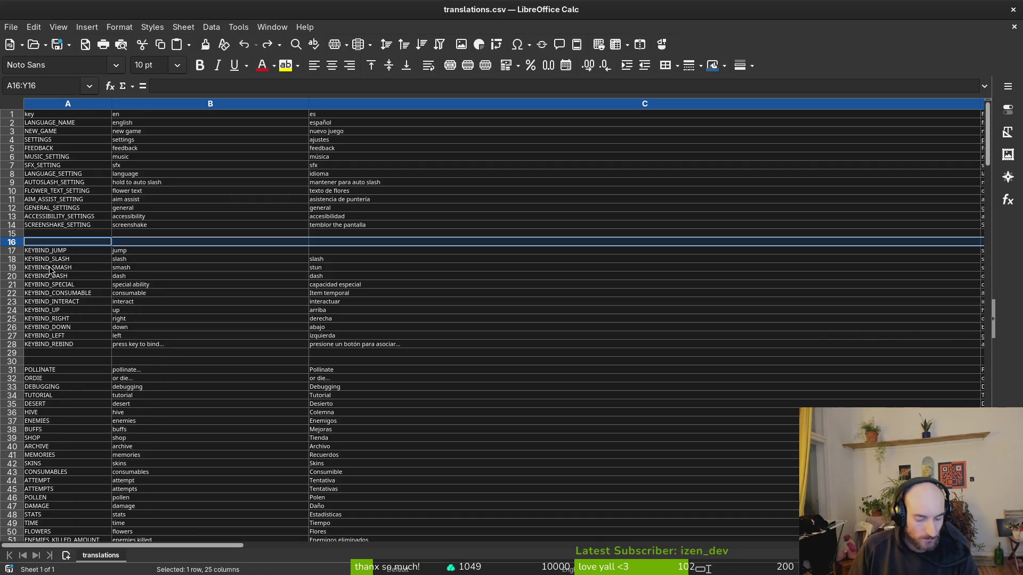
key(ctrl+shift+v)
click(461, 286)
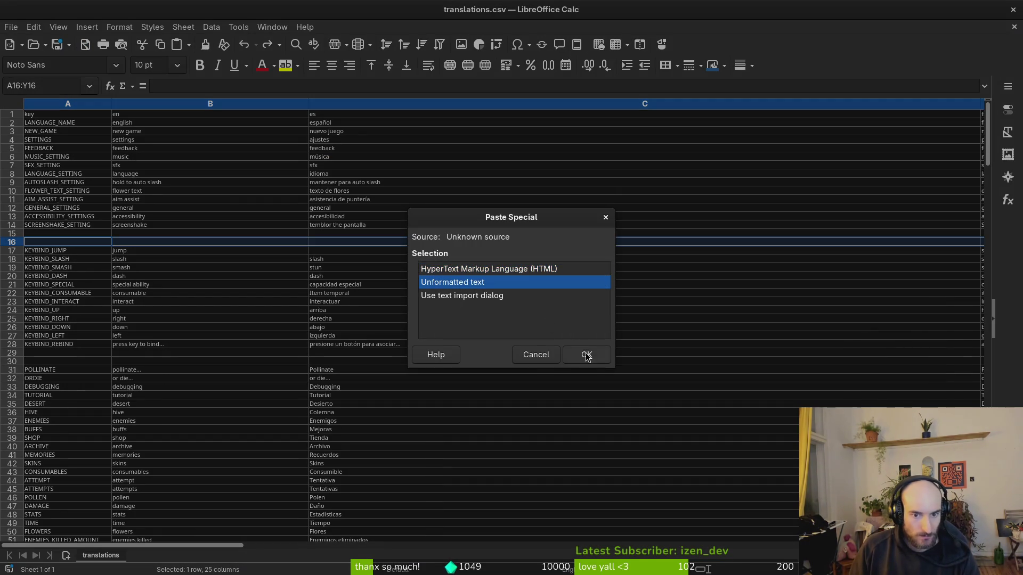
click(586, 354)
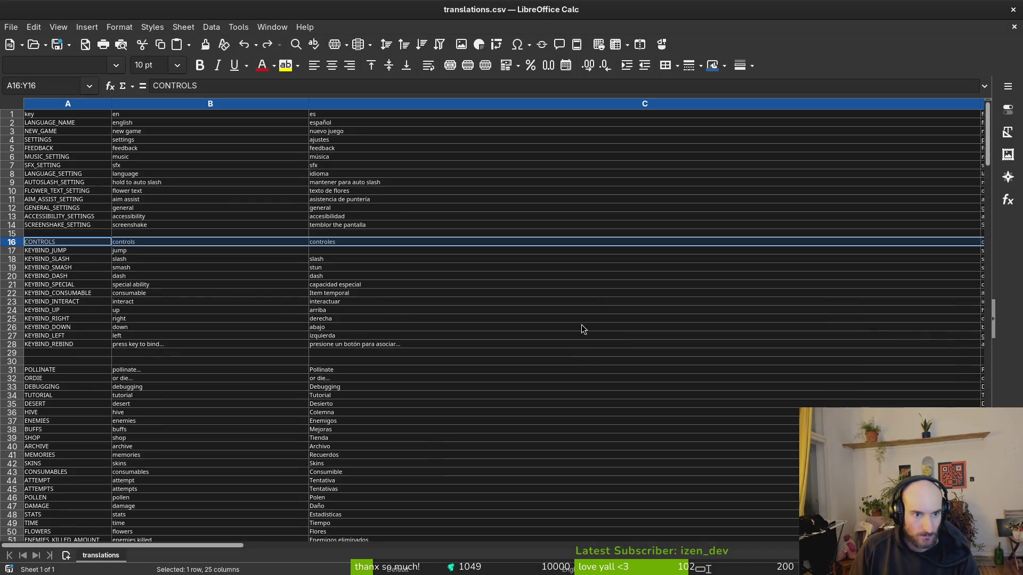
click(322, 252)
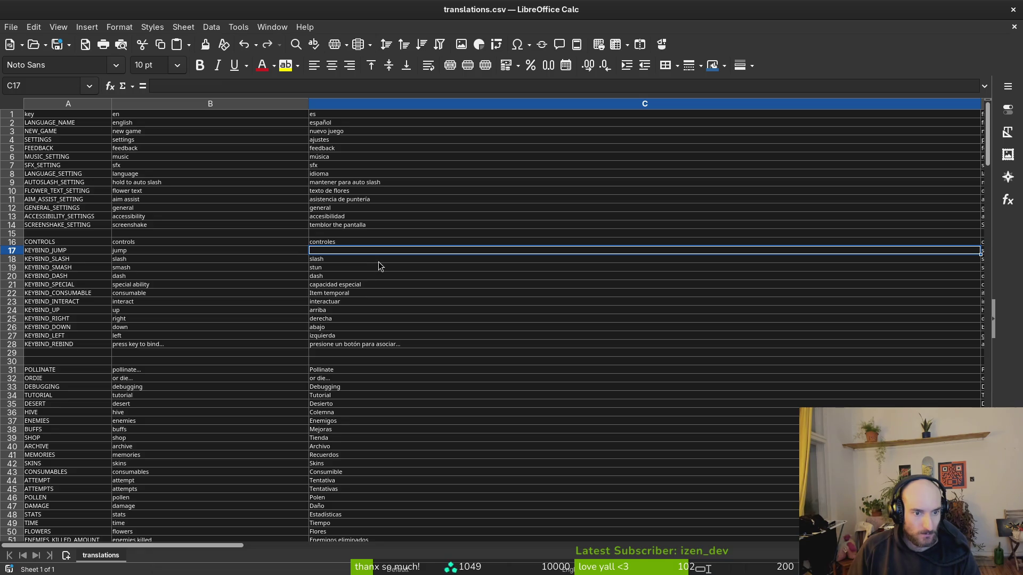
scroll(378, 262, right, 1)
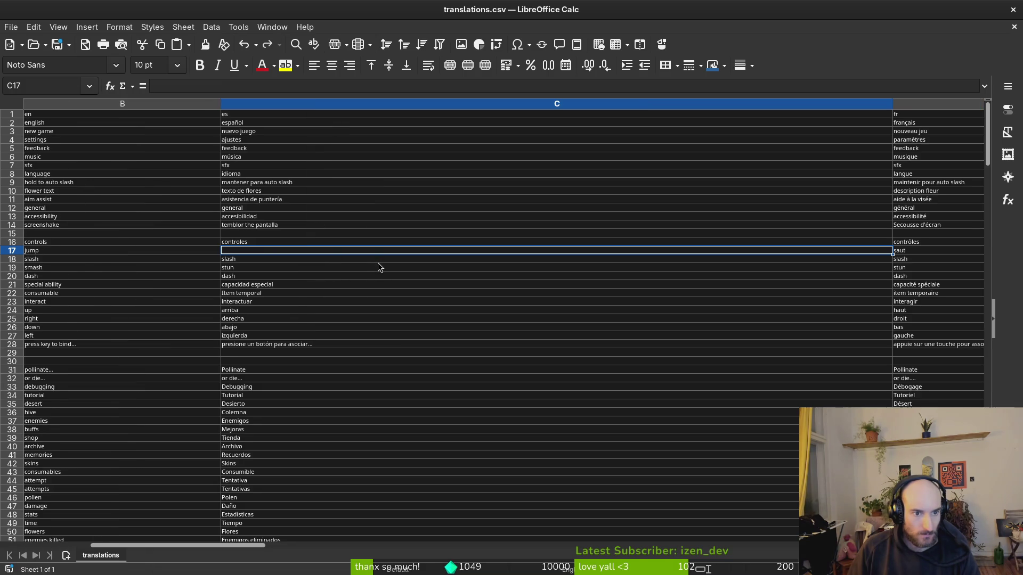
key(alt+Tab)
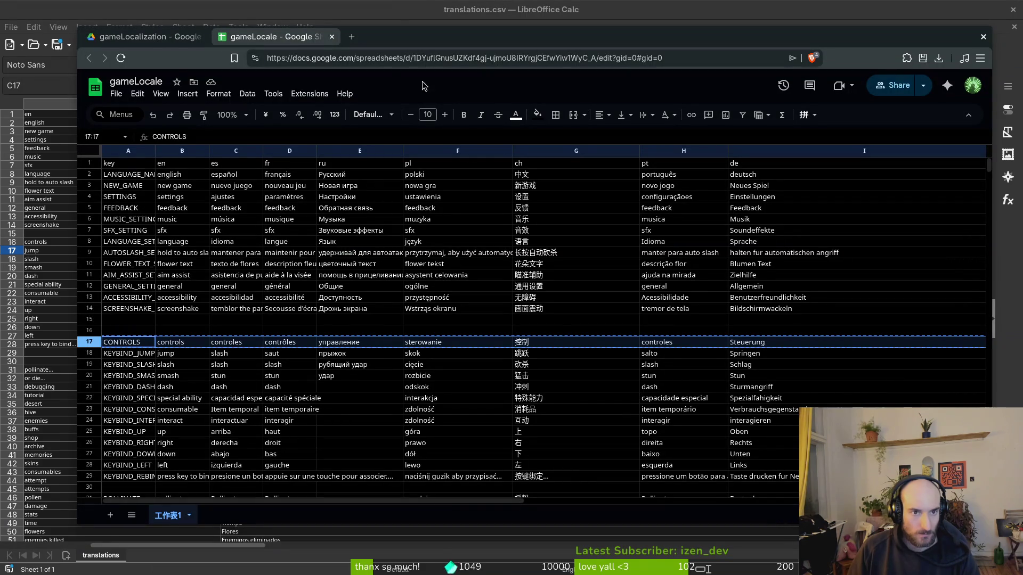
Step: Change the Spanish KEYBIND_JUMP entry in C18 from slash to 'saltar'
click(236, 356)
click(294, 356)
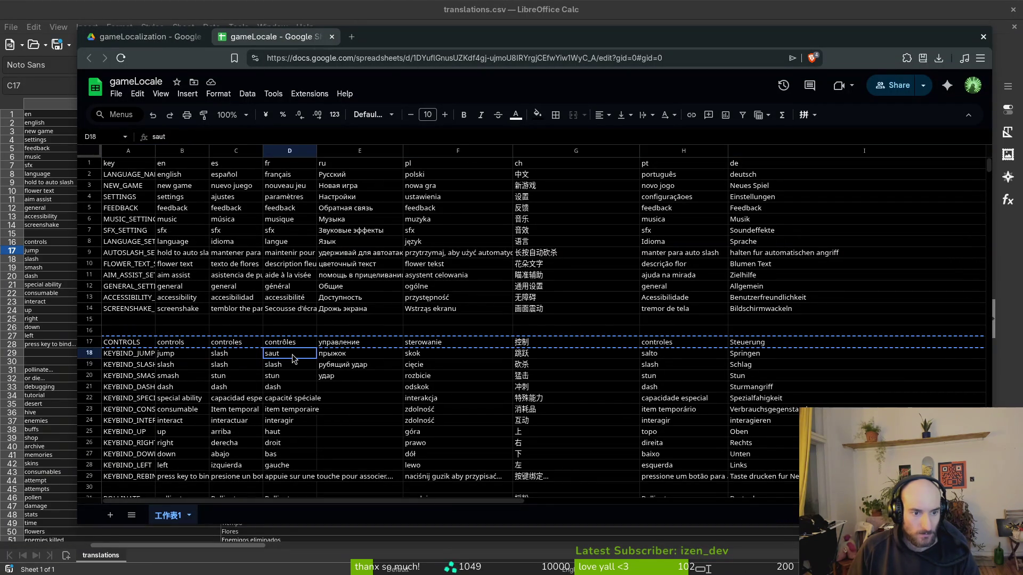
click(230, 356)
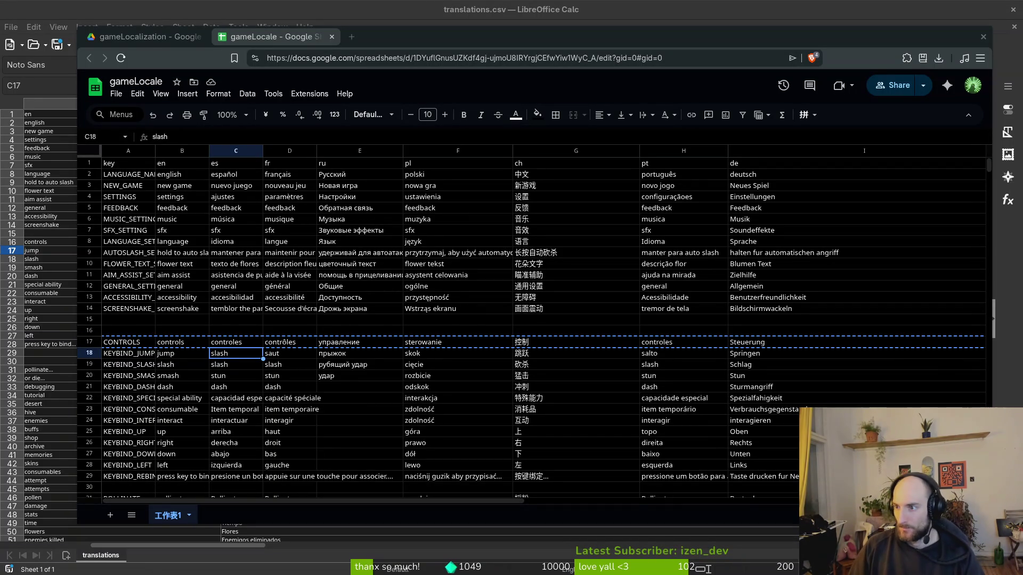
text(saltar)
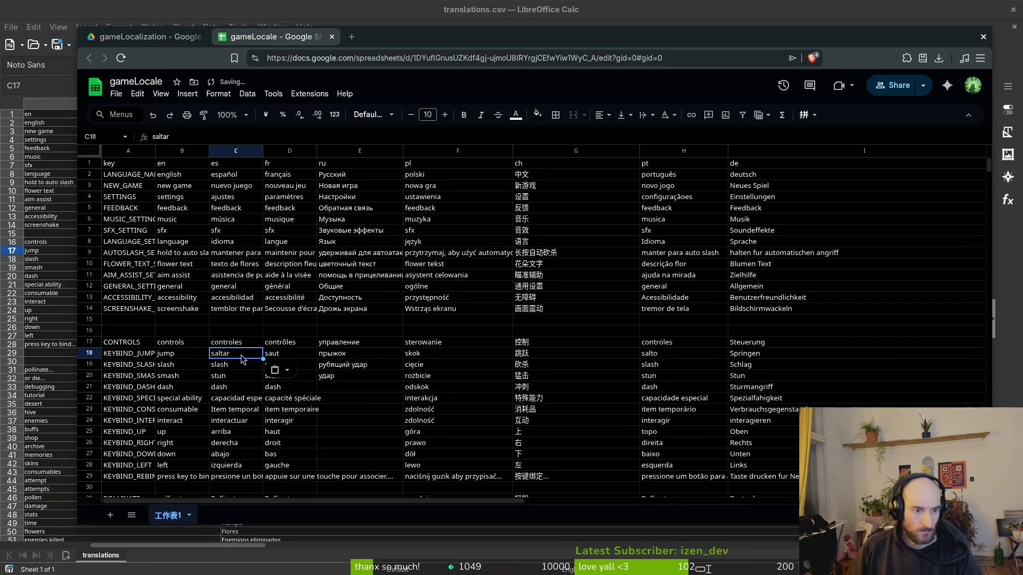
key(Return)
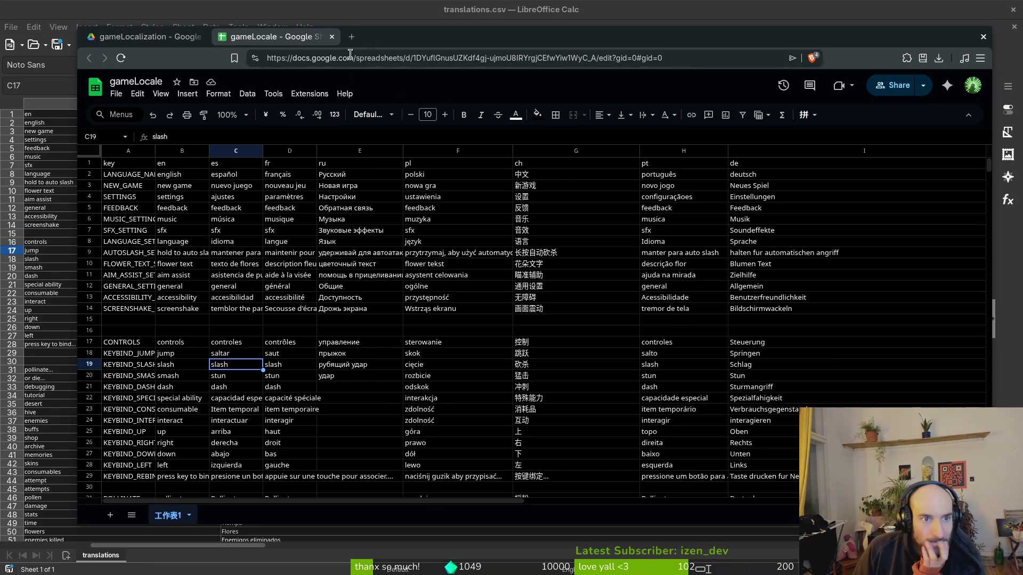
Step: Maximize the browser window so the gameLocale sheet fills the screen
double_click(375, 34)
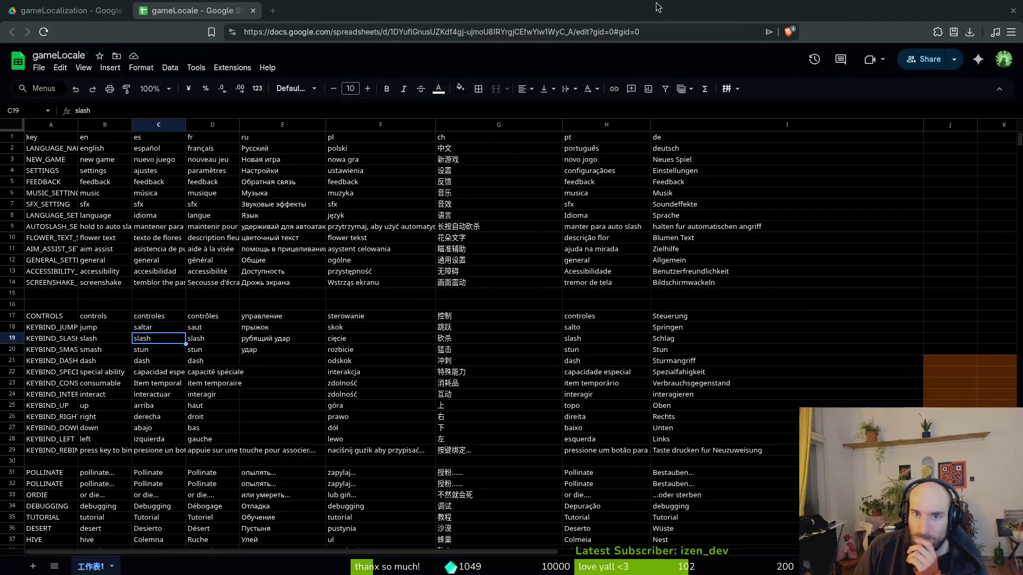
double_click(657, 7)
double_click(588, 22)
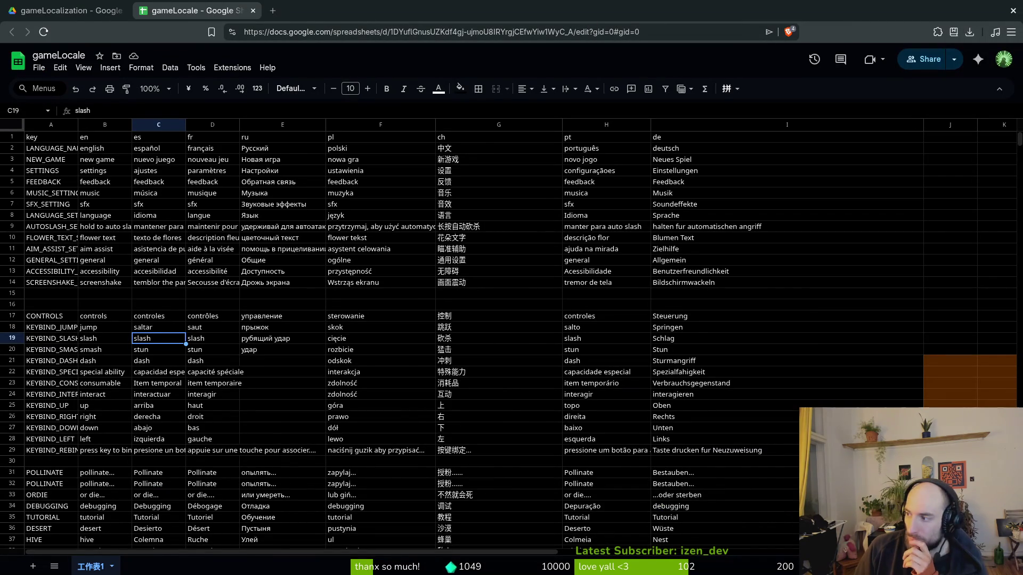
double_click(639, 7)
mouse_move(618, 33)
mouse_down()
mouse_move(469, 23)
mouse_move(540, 12)
mouse_up()
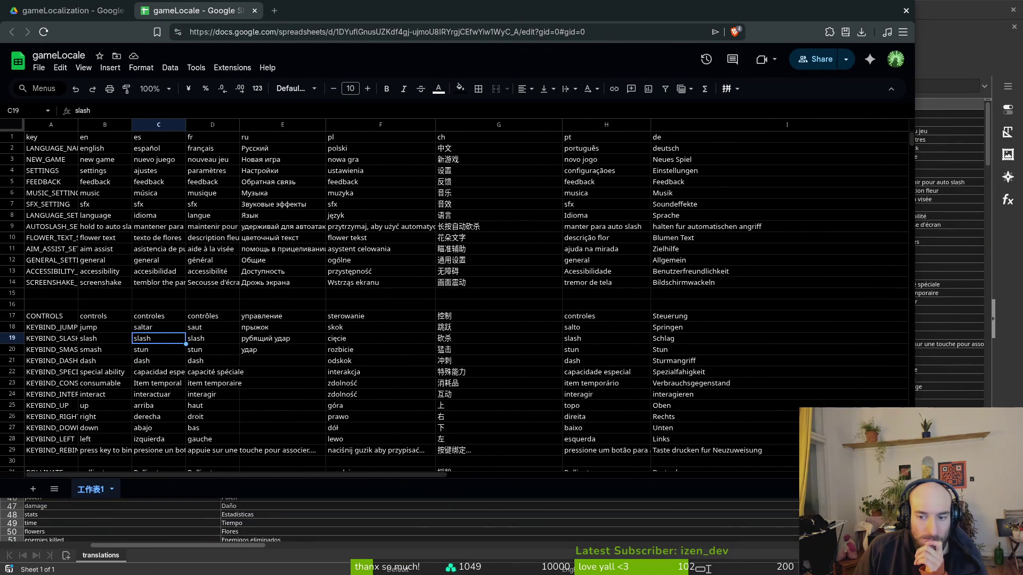
double_click(540, 11)
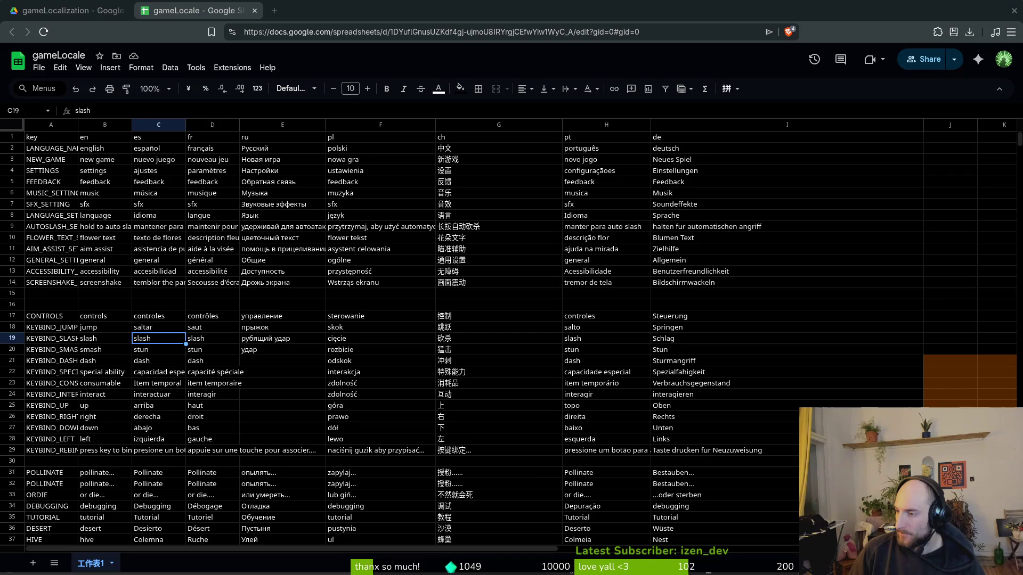
key(alt+Tab)
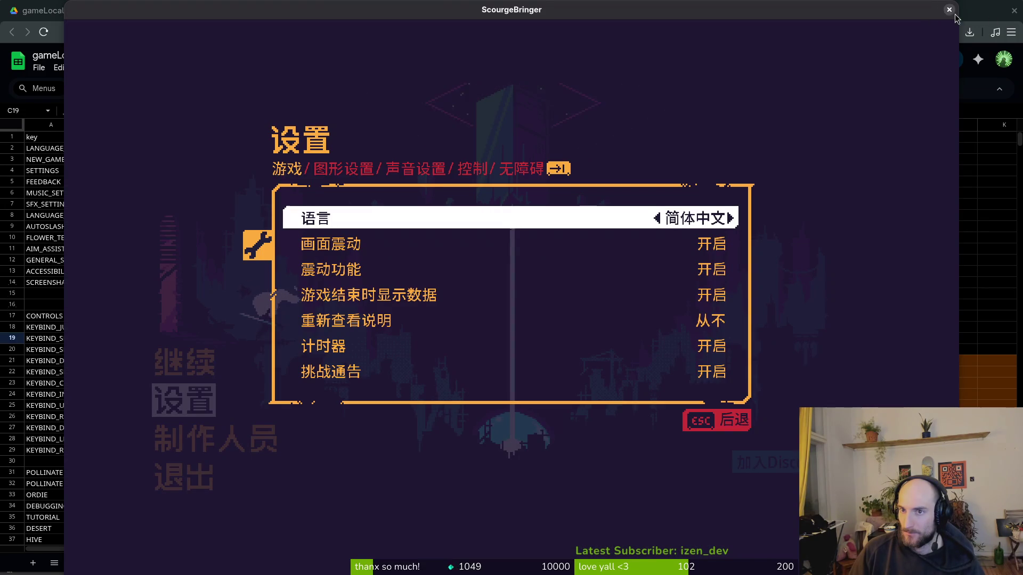
key(alt+Tab)
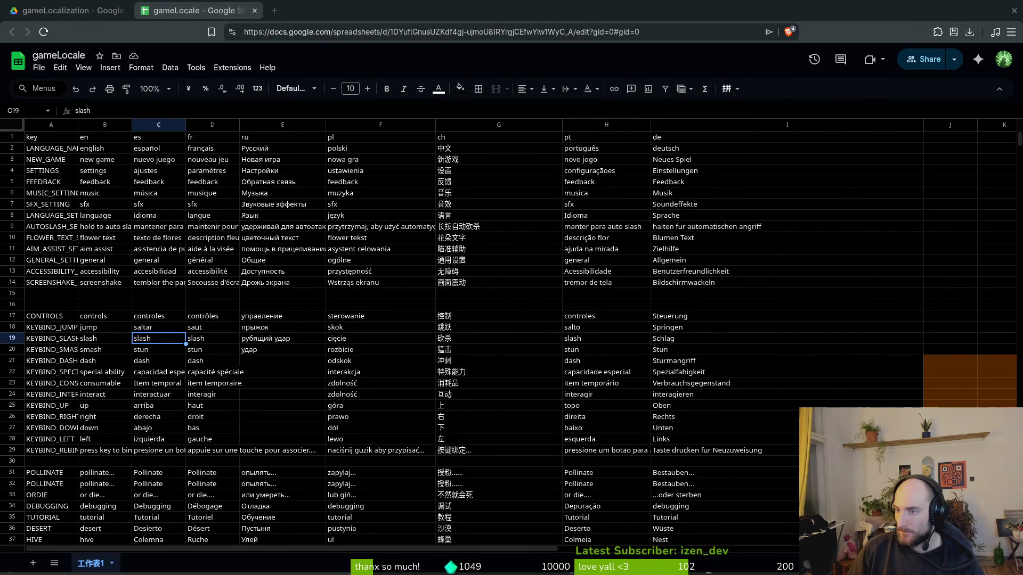
Step: Fill rows 21–28 of the controls block with dark orange
key(alt+Tab)
key(alt+Tab)
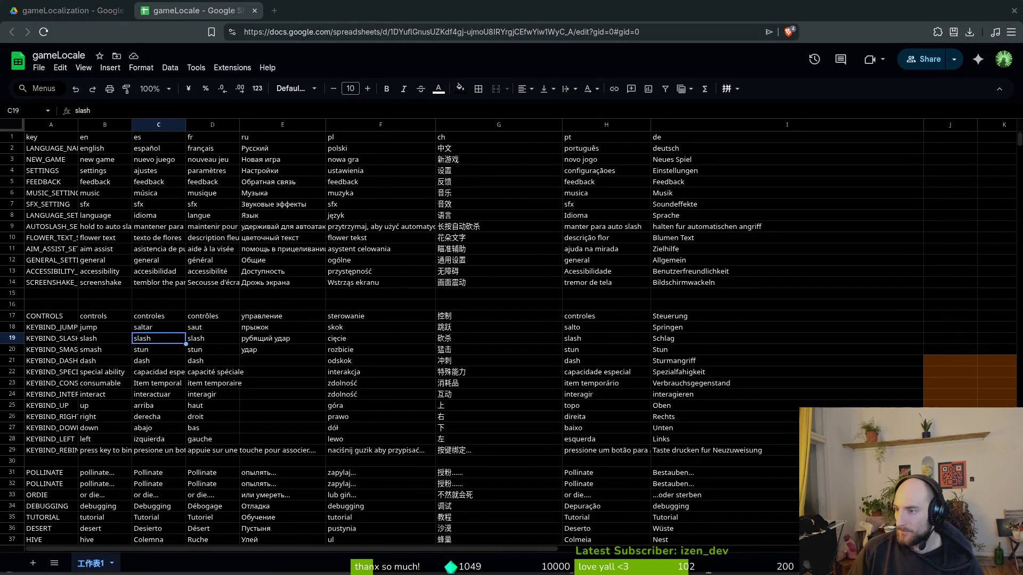
key(alt+Tab)
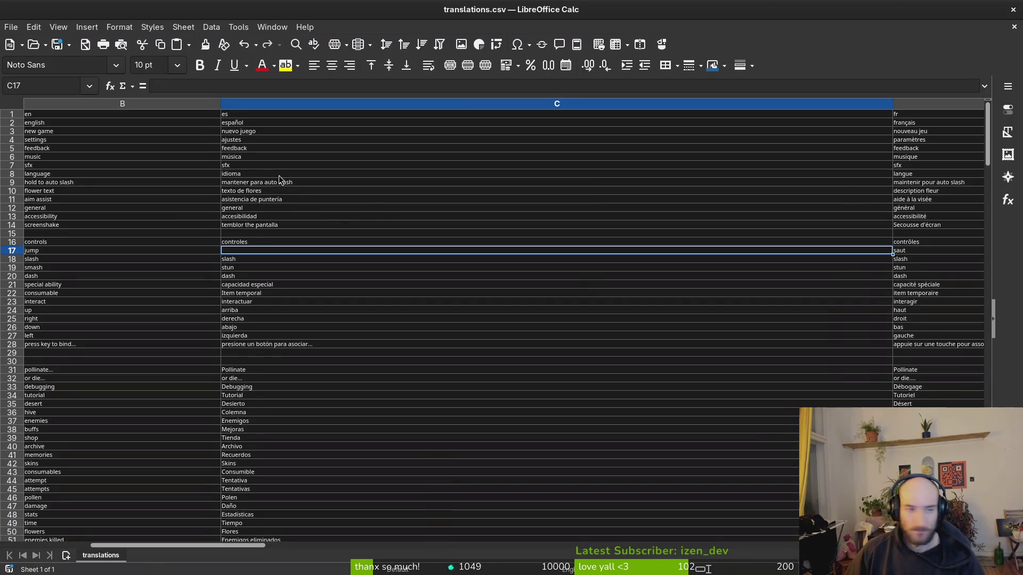
key(alt+Tab)
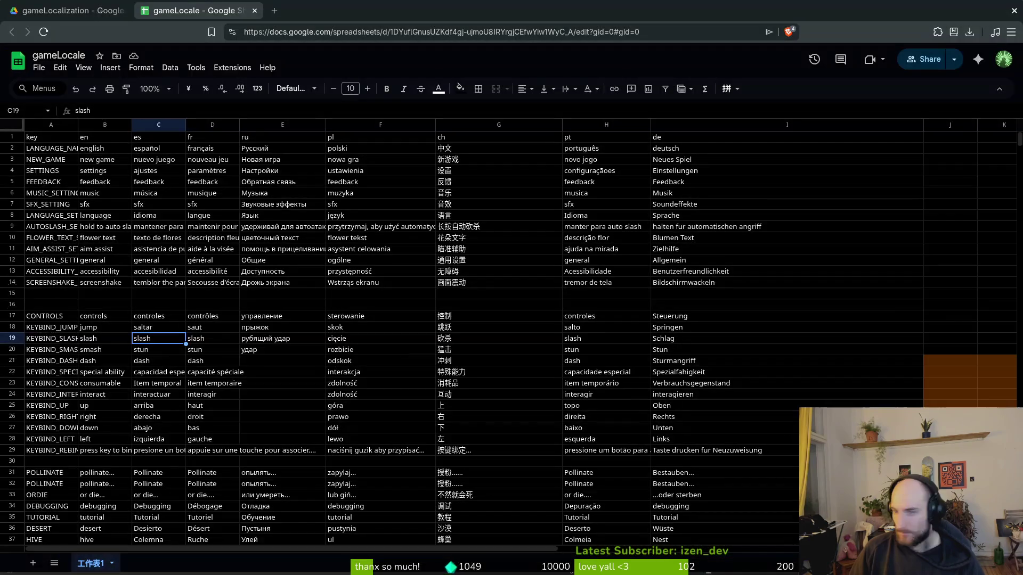
click(402, 340)
mouse_move(765, 360)
mouse_down()
mouse_move(373, 441)
mouse_move(53, 441)
mouse_up()
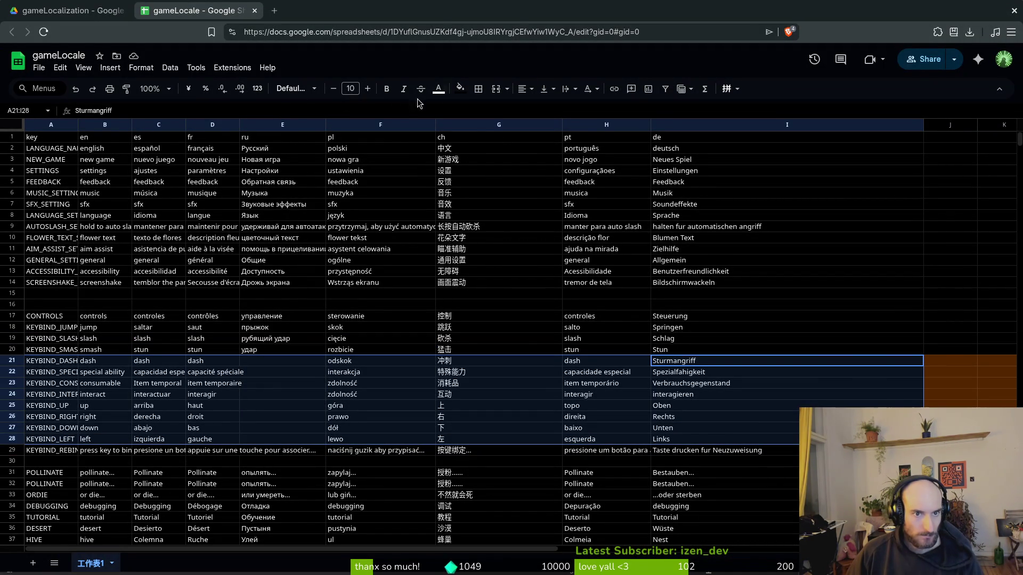
click(467, 91)
click(492, 167)
click(449, 304)
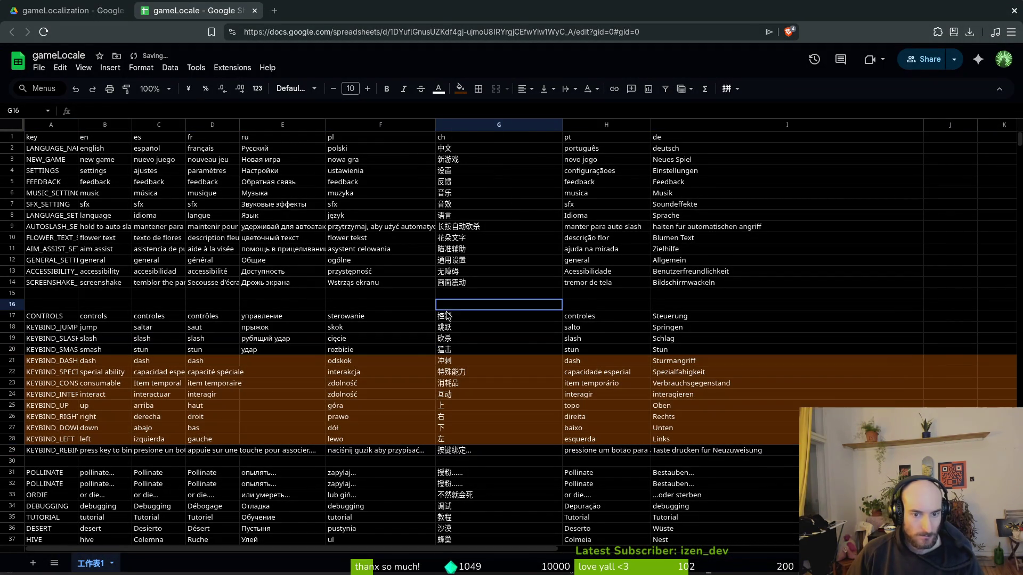
Step: Scroll down to the CONSU_/SPECIAL_ rows and select an Err:509 cell such as C268
scroll(373, 330, down, 10)
scroll(368, 341, up, 5)
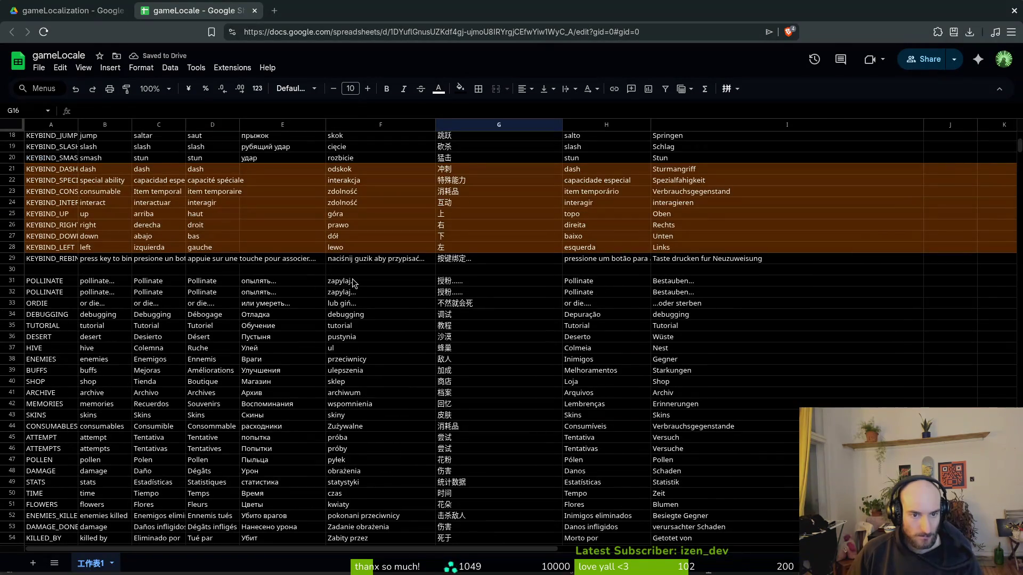
scroll(346, 278, down, 8)
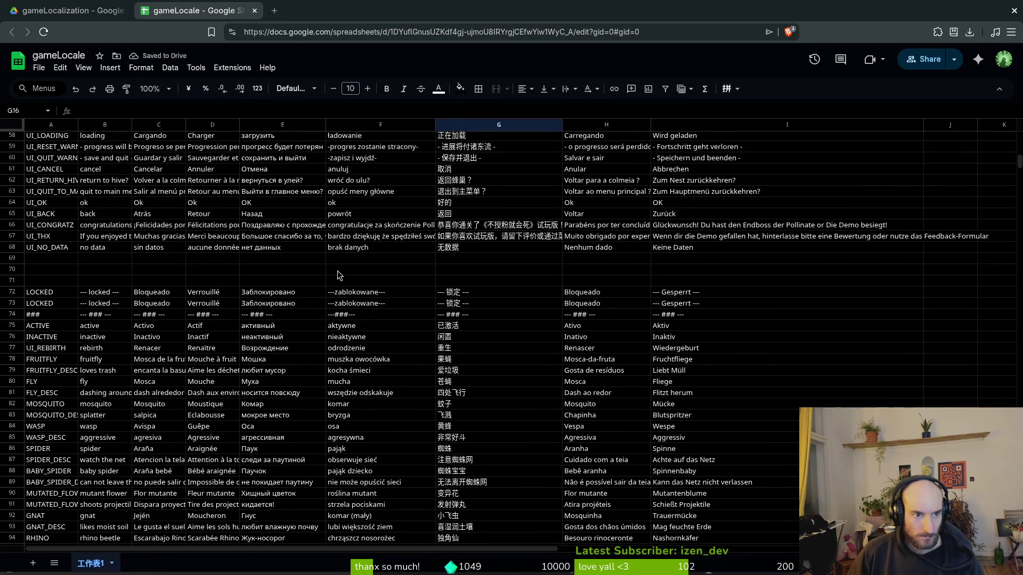
scroll(338, 271, up, 4)
scroll(346, 276, down, 4)
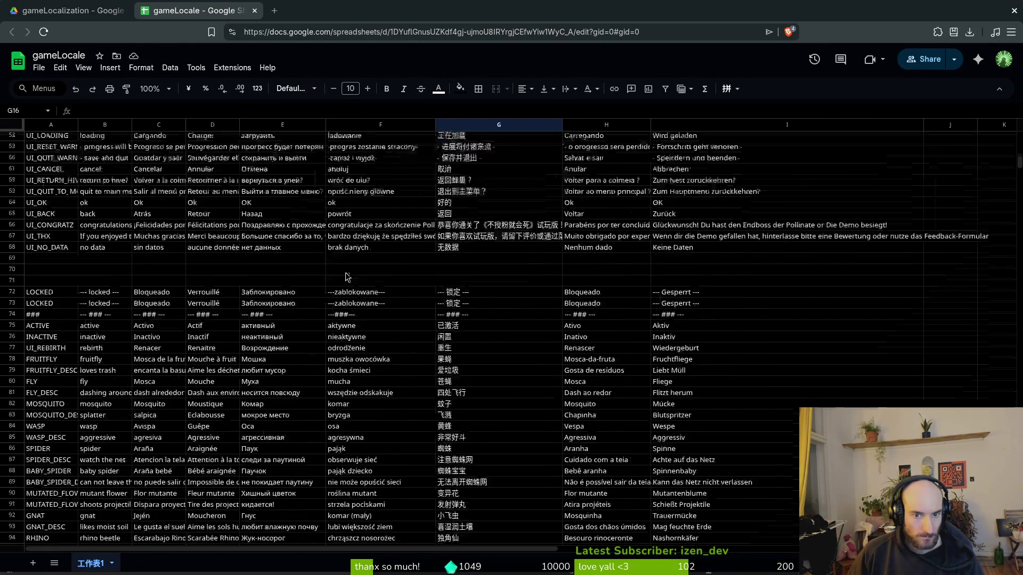
scroll(346, 277, down, 10)
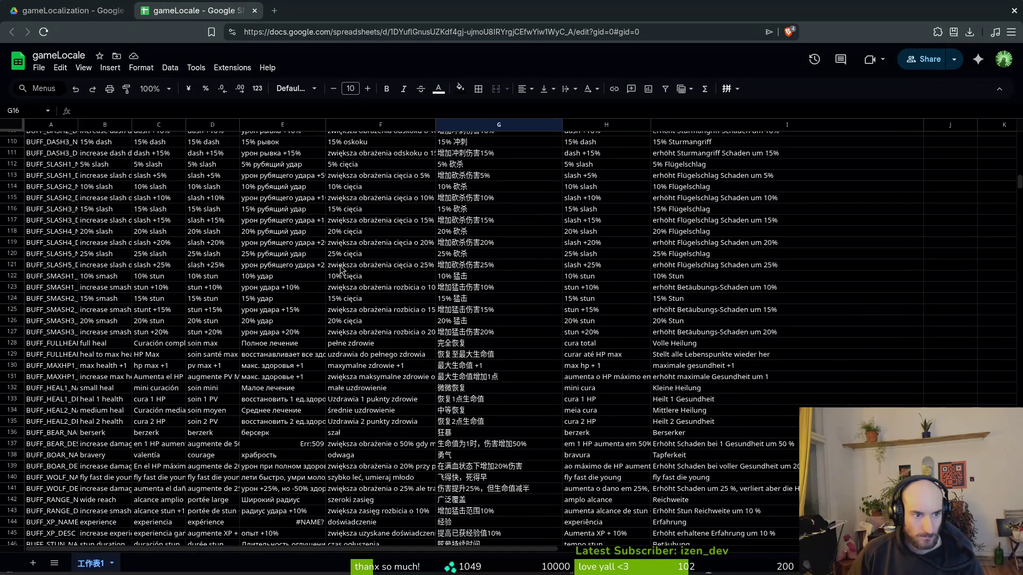
scroll(340, 268, down, 5)
scroll(331, 269, down, 6)
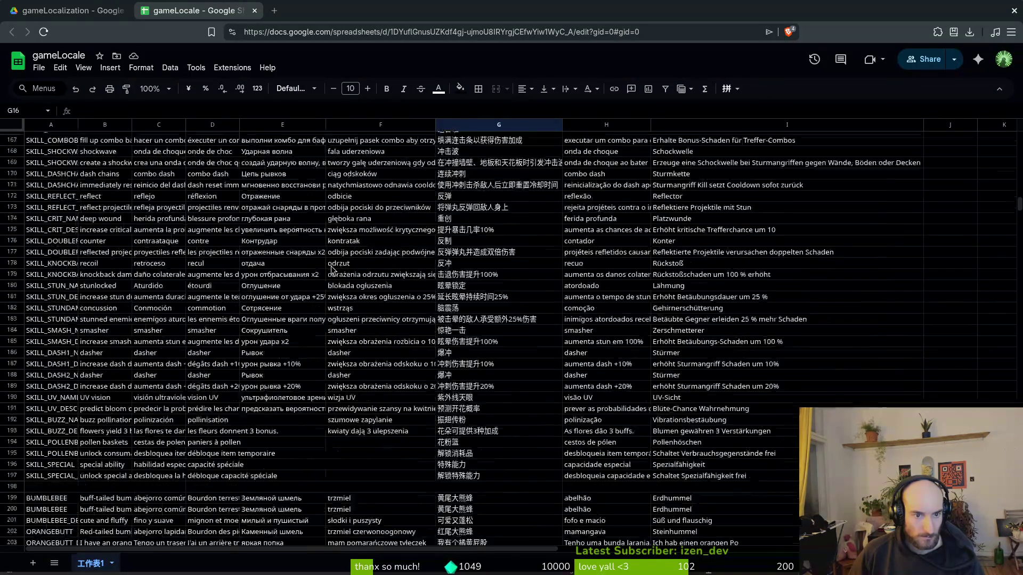
scroll(332, 269, down, 2)
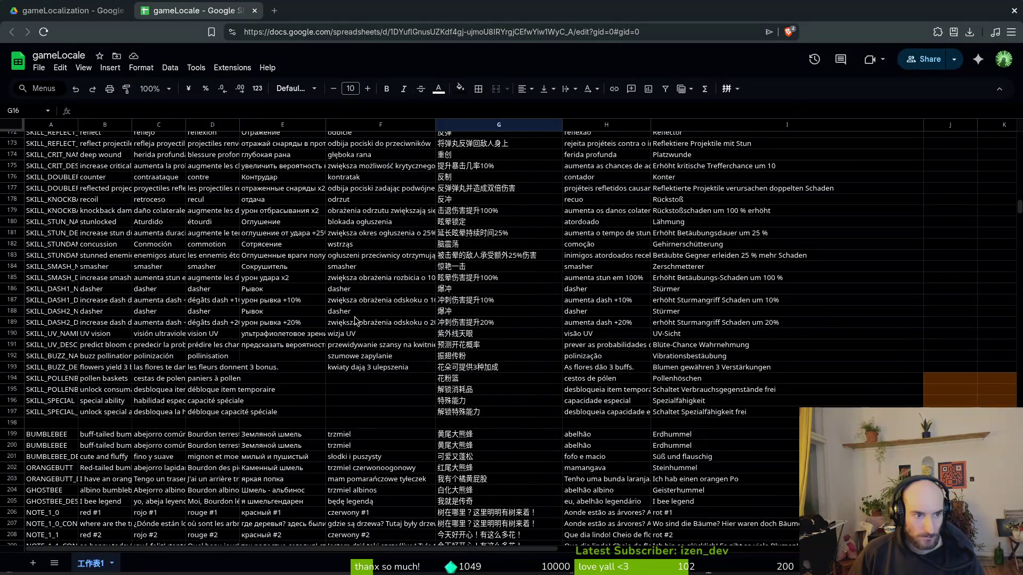
scroll(355, 320, down, 6)
scroll(351, 321, down, 4)
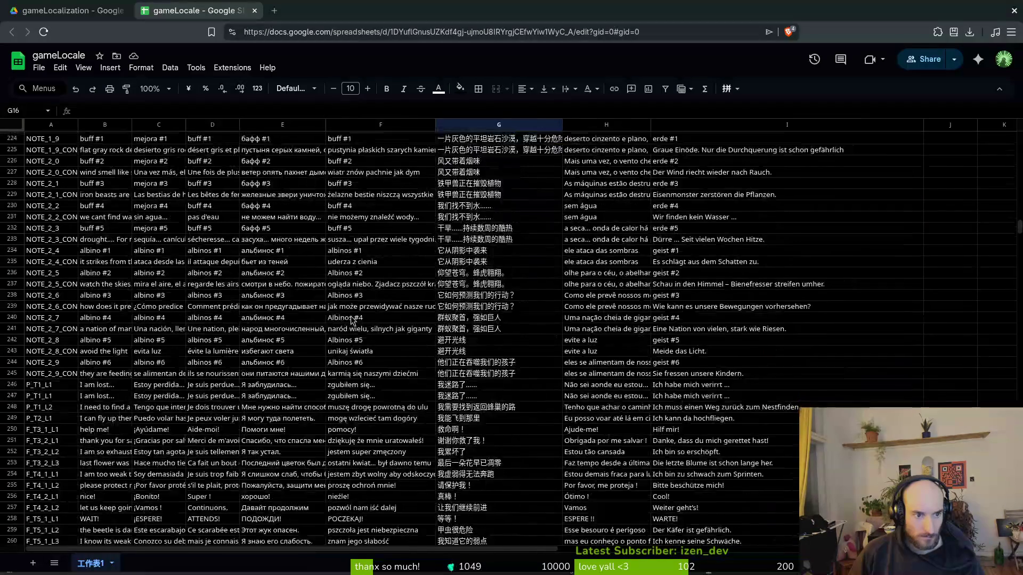
scroll(351, 320, down, 5)
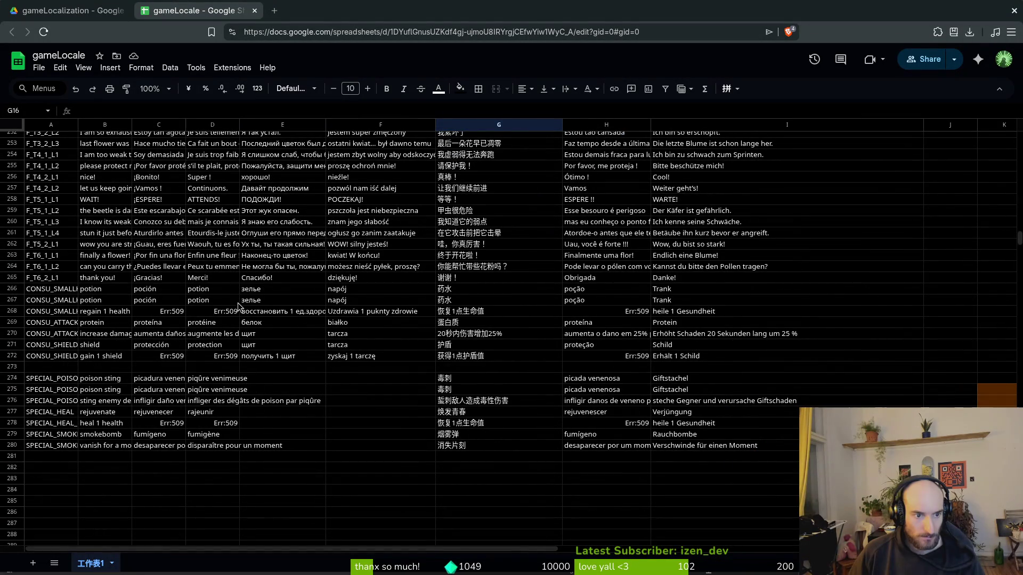
click(159, 311)
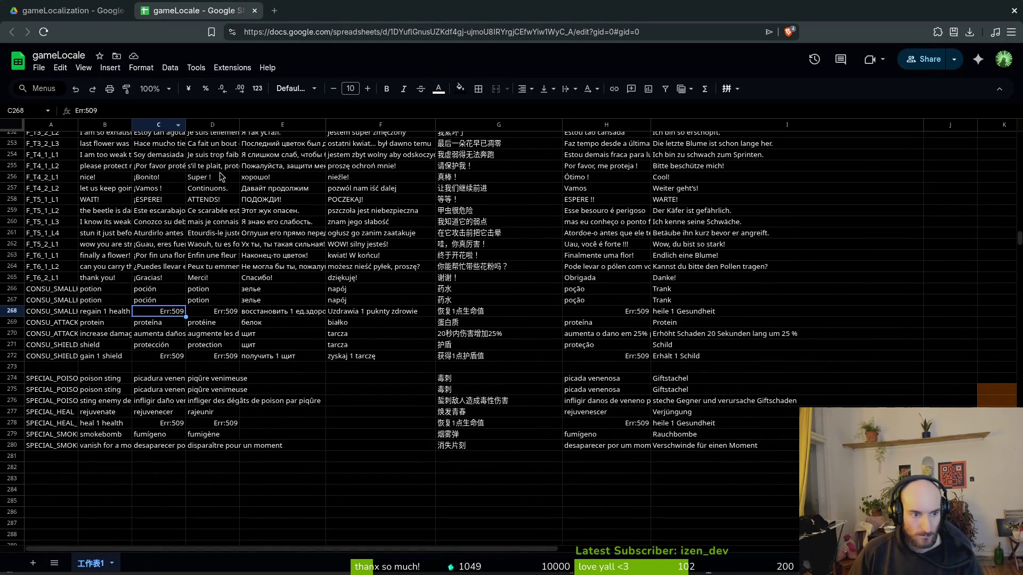
Step: Search for Err:509 (10 matches), go to E137 and read its English source in B137
key(ctrl+f)
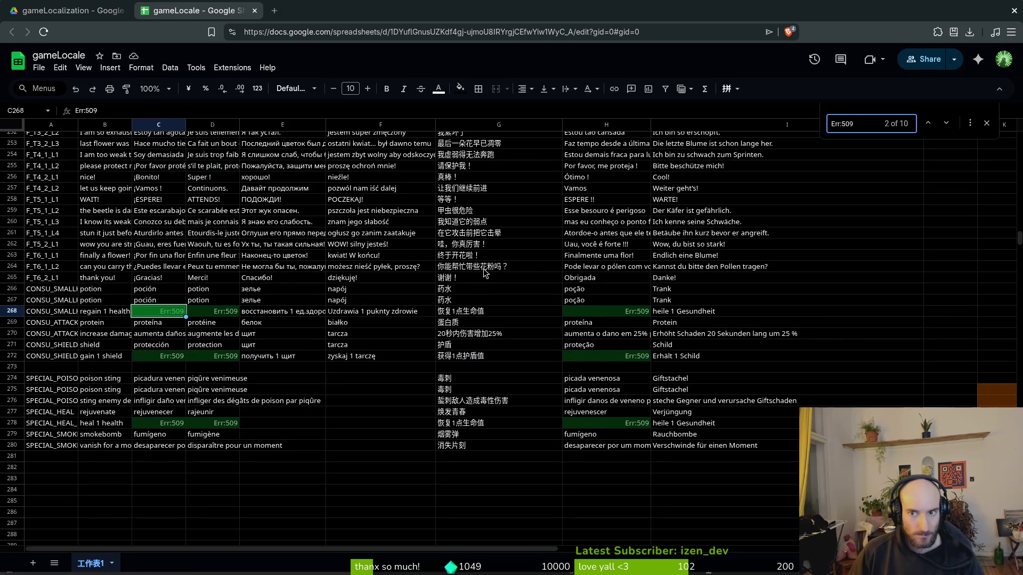
click(928, 124)
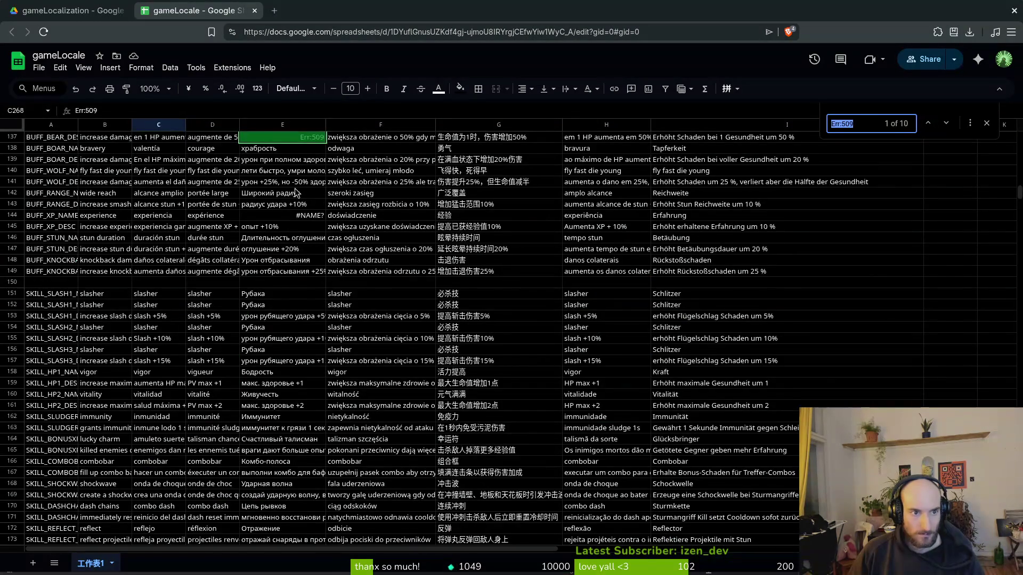
scroll(287, 373, up, 5)
click(291, 394)
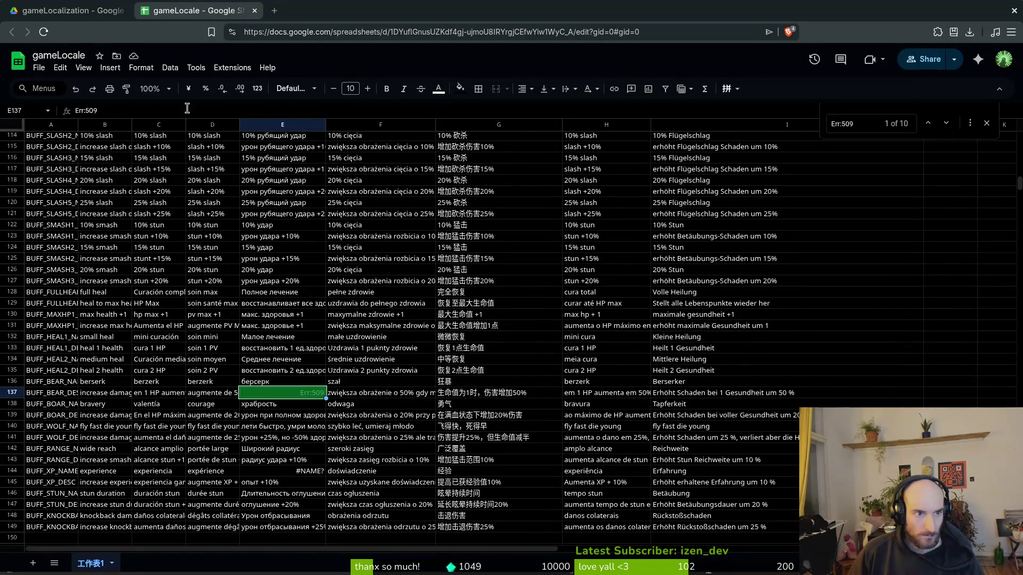
click(291, 393)
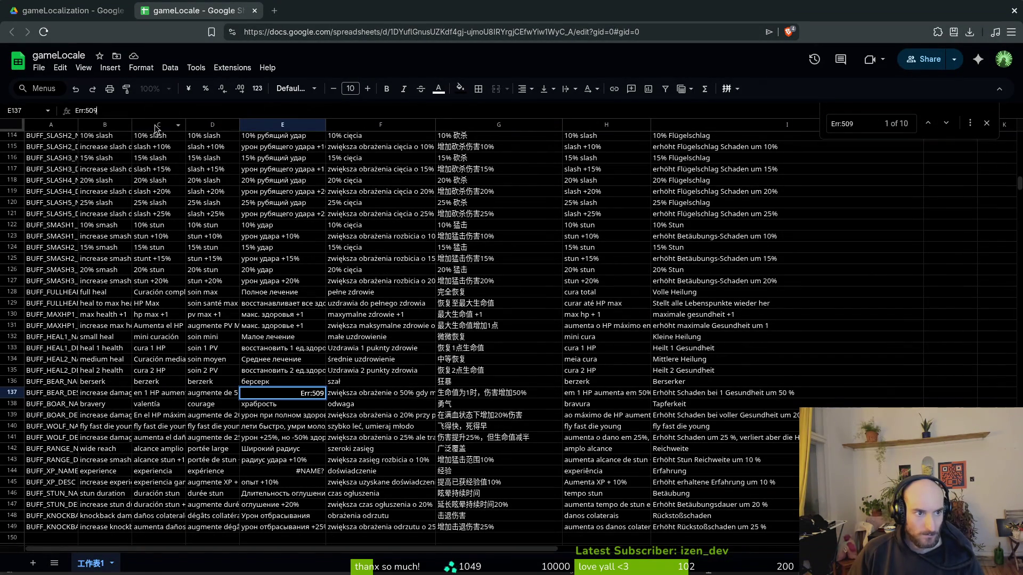
click(152, 397)
key(Left)
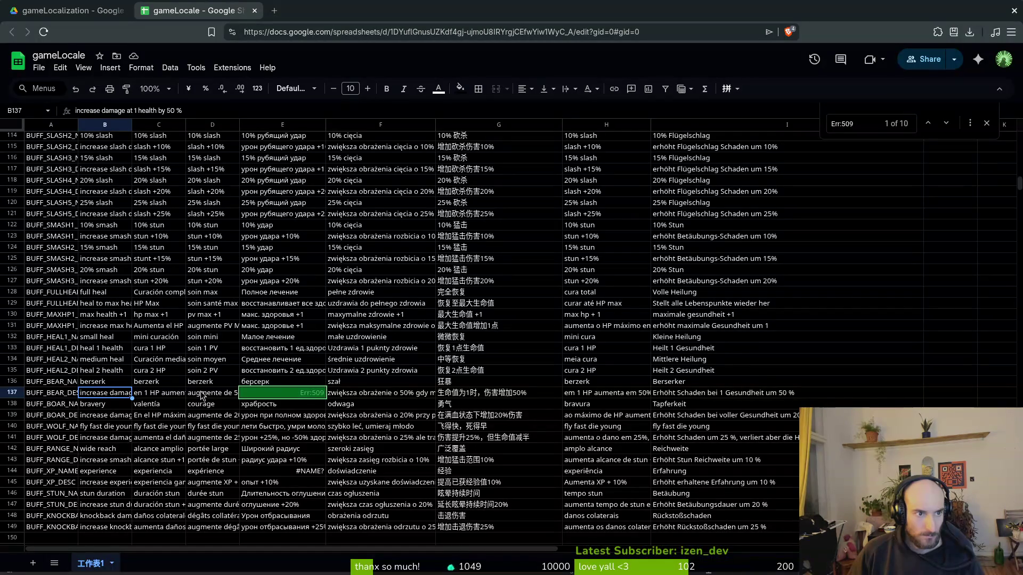
click(265, 394)
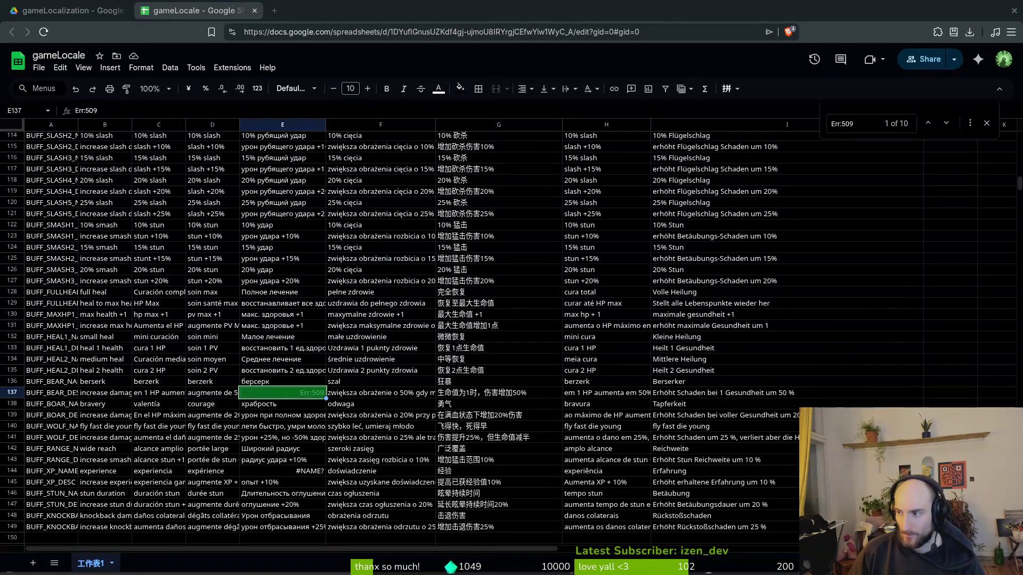
key(alt+Tab)
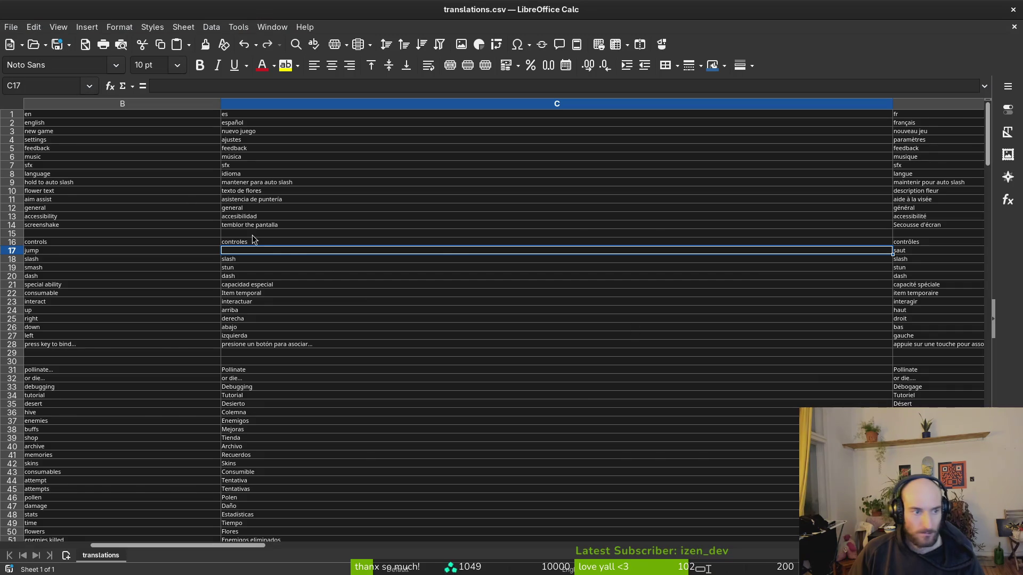
Step: Copy the Russian text from E136 of translations.csv for 'increase damage at 1 health by 50 %'
key(alt+Tab)
key(alt+Tab)
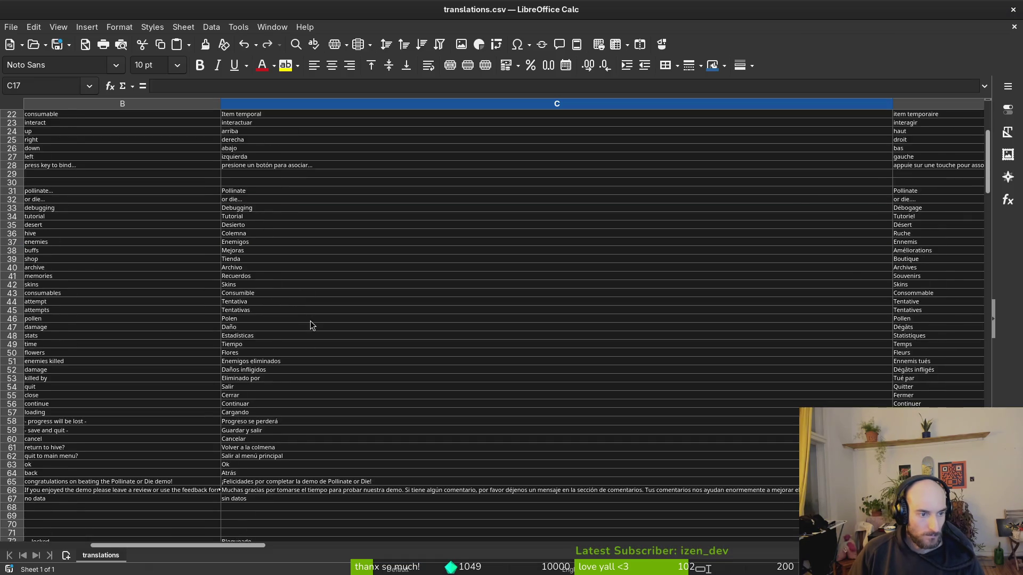
scroll(310, 327, down, 10)
scroll(311, 328, down, 11)
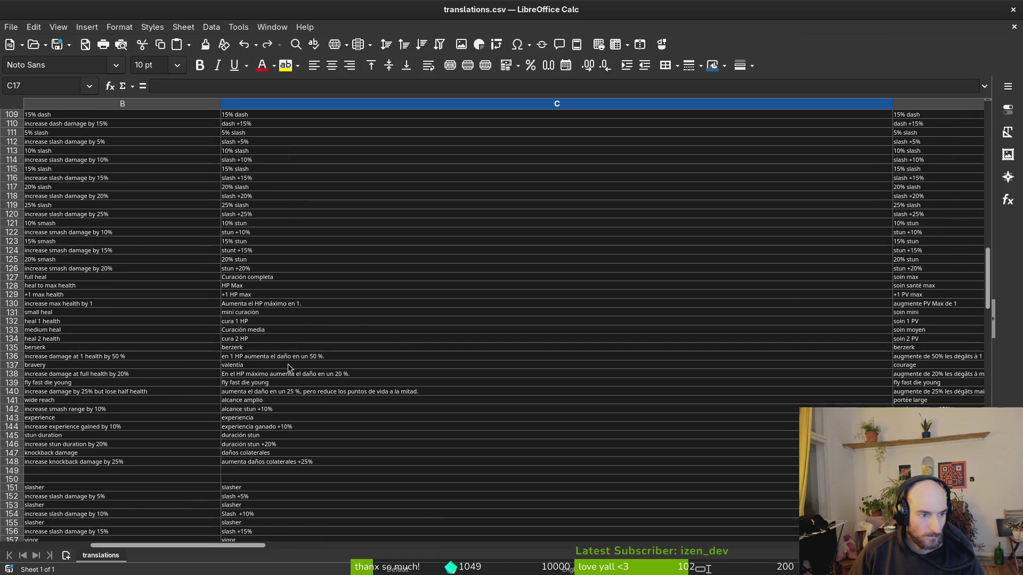
click(249, 366)
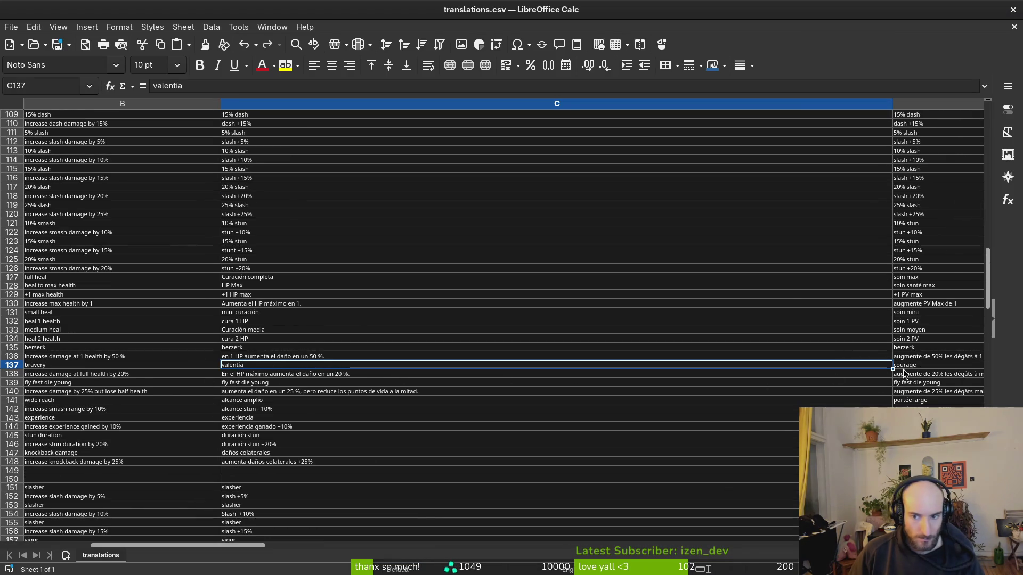
click(272, 358)
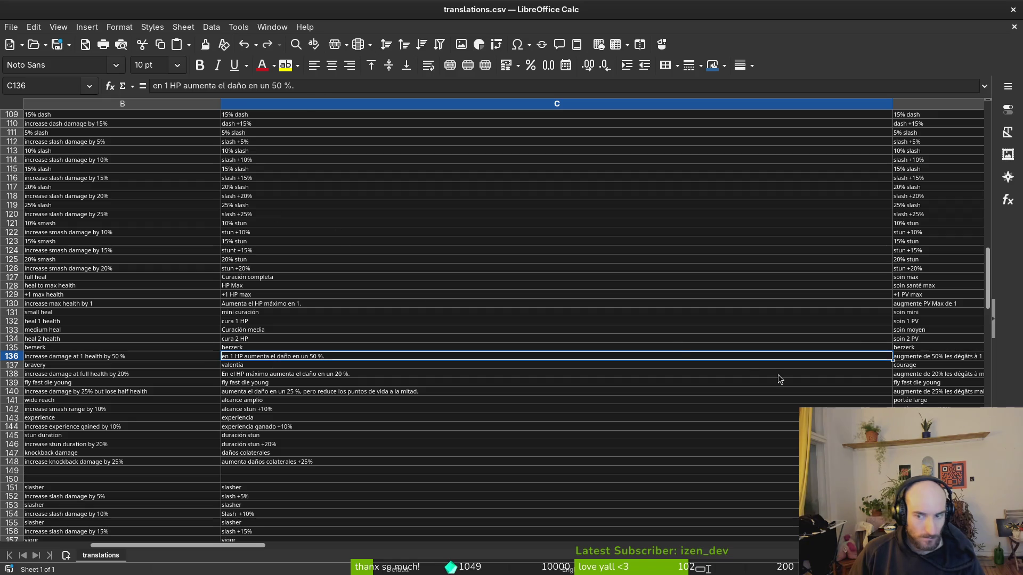
key(alt+Tab)
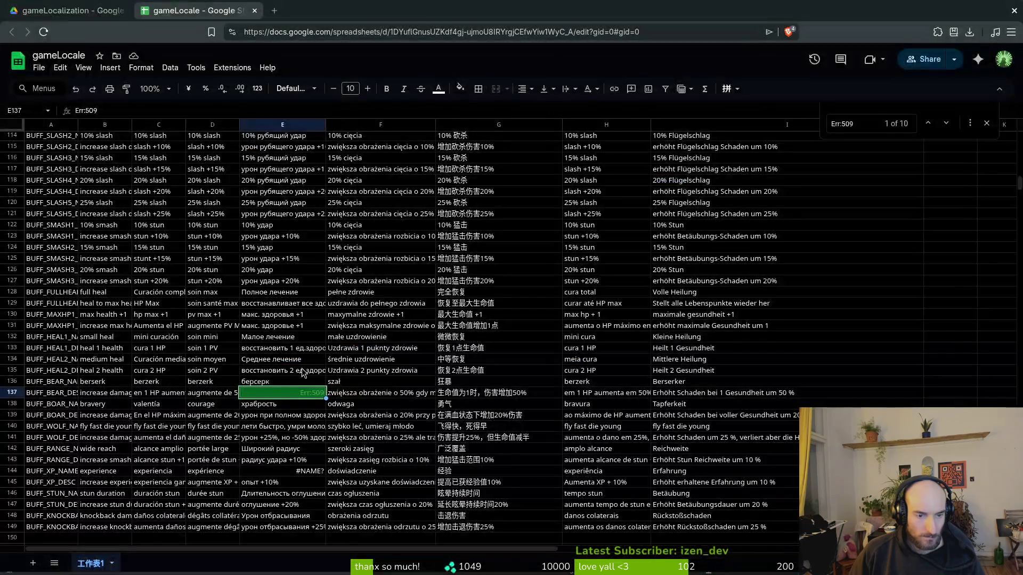
key(alt+Tab)
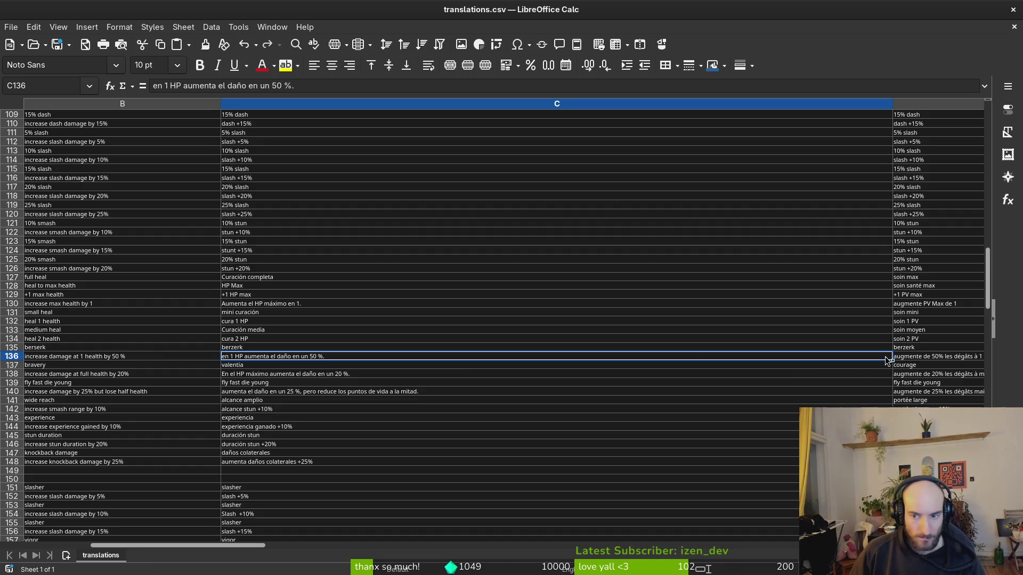
scroll(885, 359, right, 1)
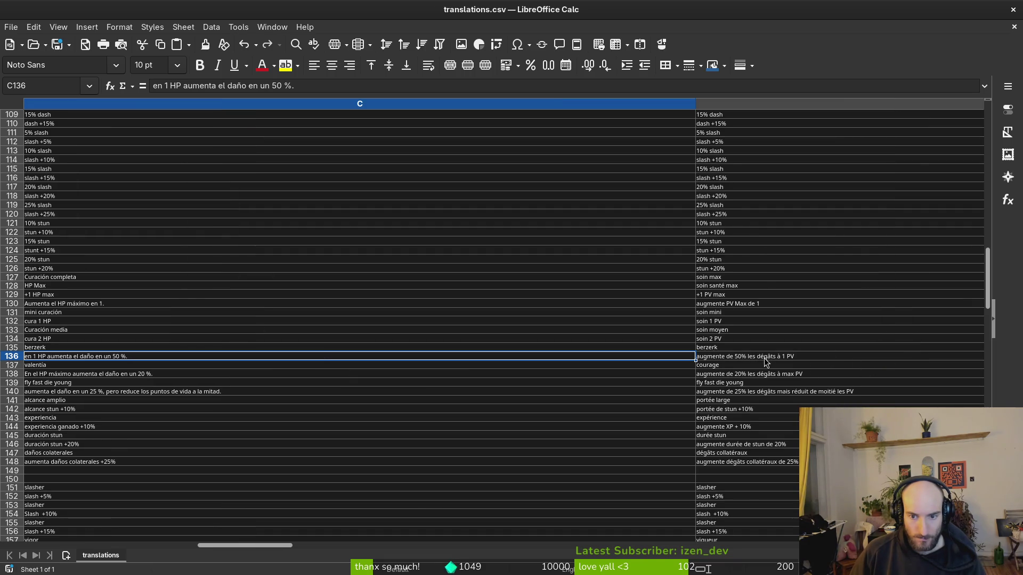
scroll(764, 358, right, 1)
click(699, 360)
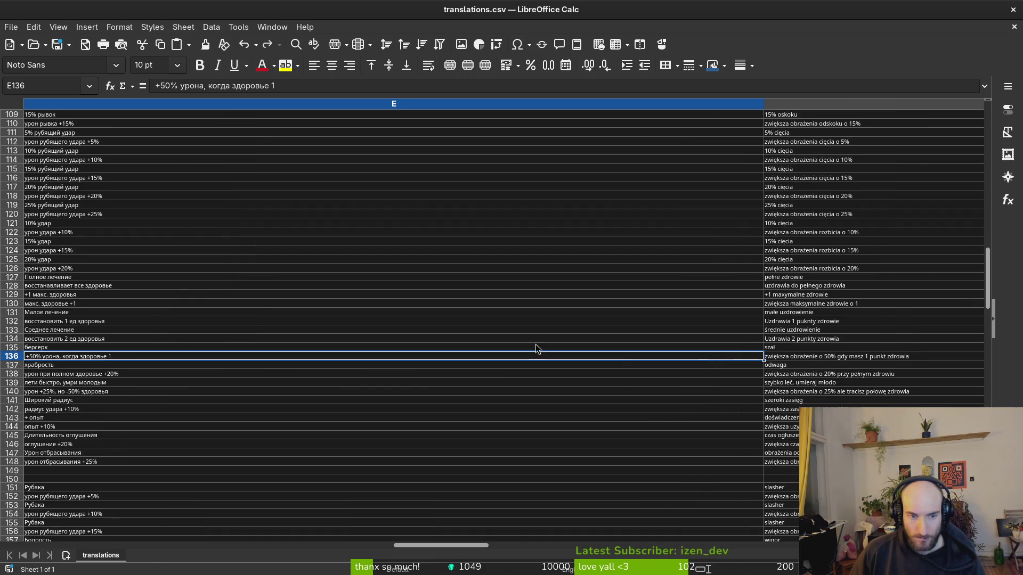
click(288, 86)
key(alt+Tab)
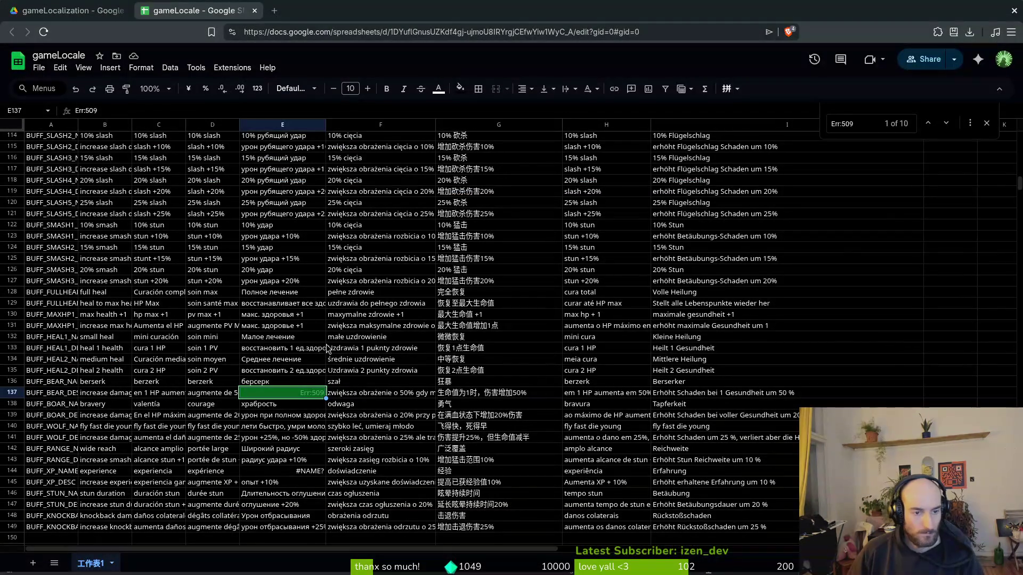
Step: Paste into E137 and edit it to read '+50% урона, когда здоровье 1'
text(+50% урона, когда здоровье 1)
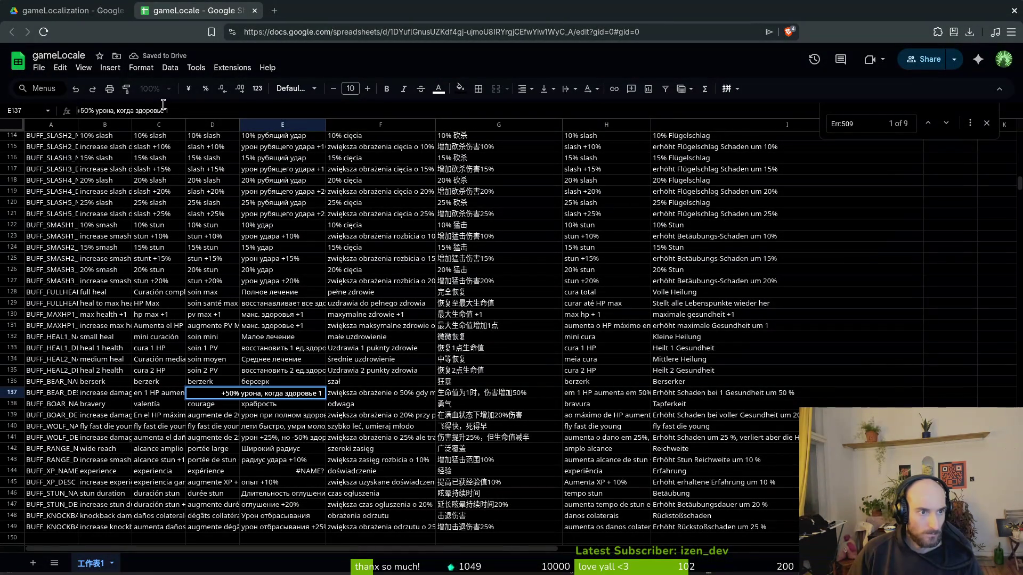
key(F2)
key(Home)
text(=)
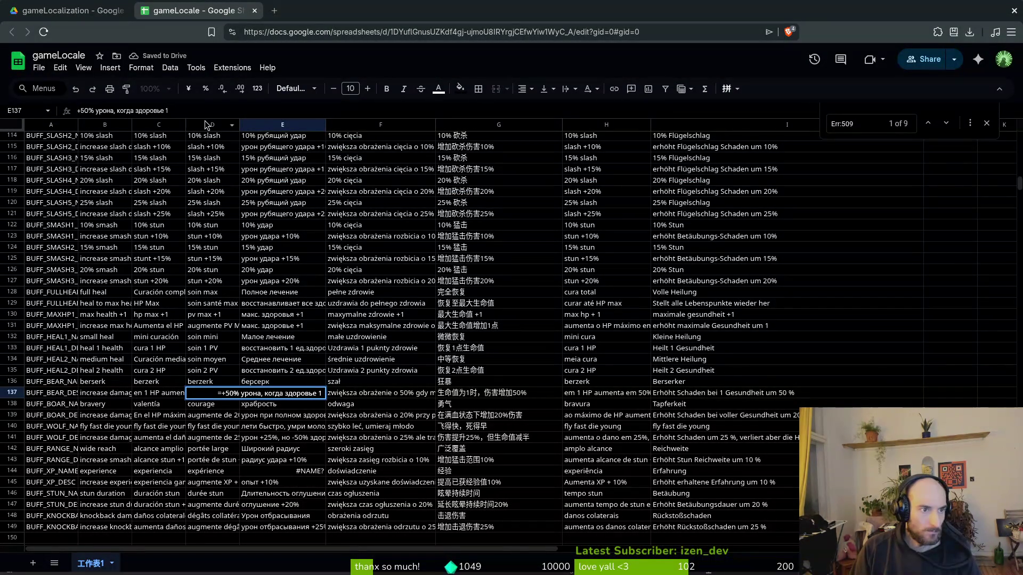
text(")
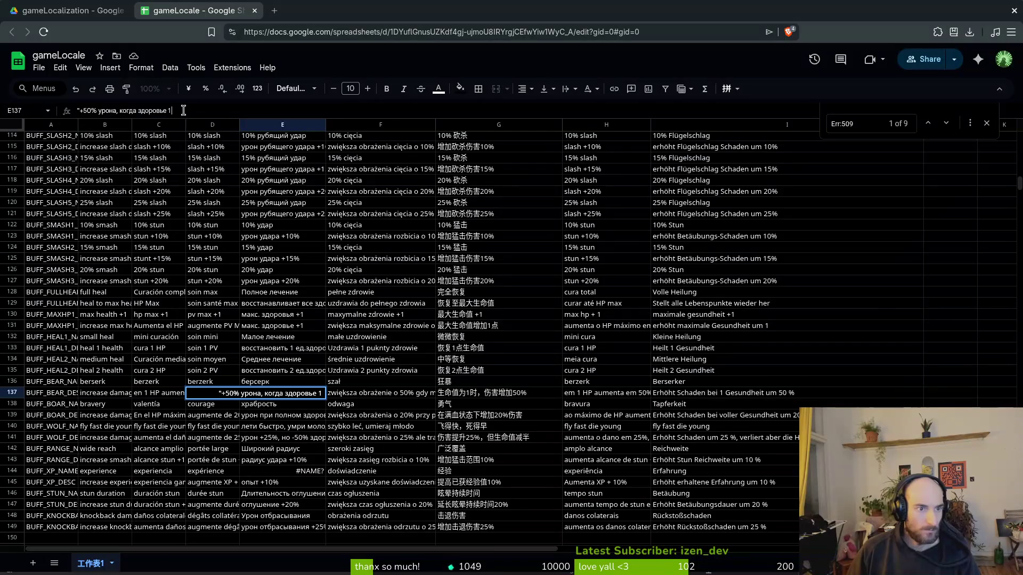
key(End)
drag(172, 111, 77, 111)
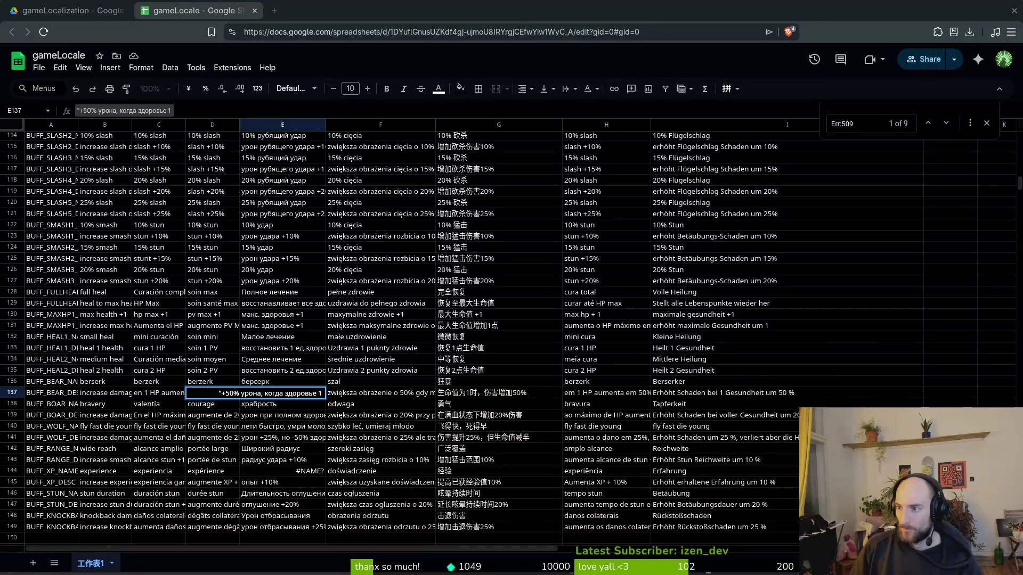
double_click(219, 393)
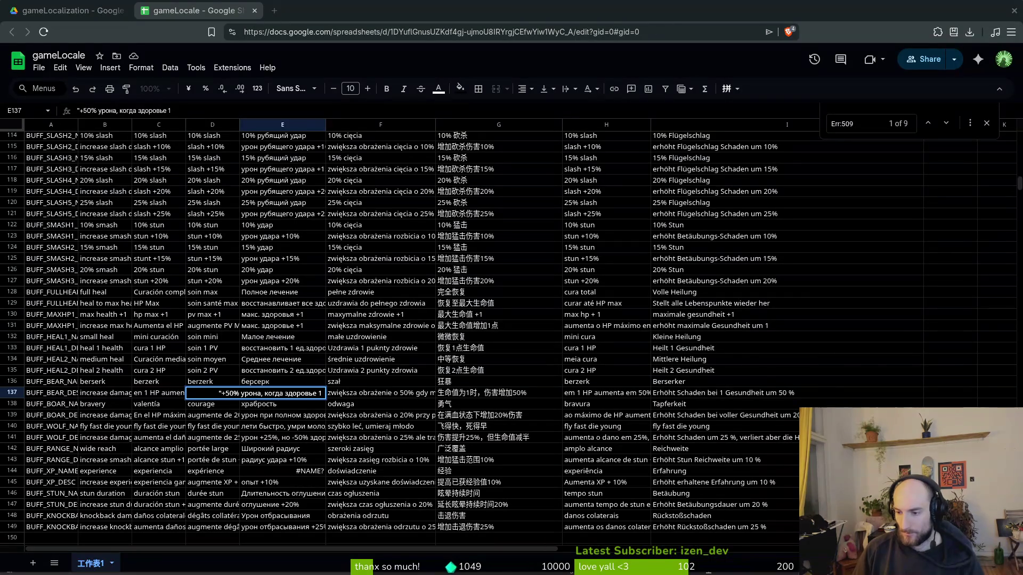
click(238, 393)
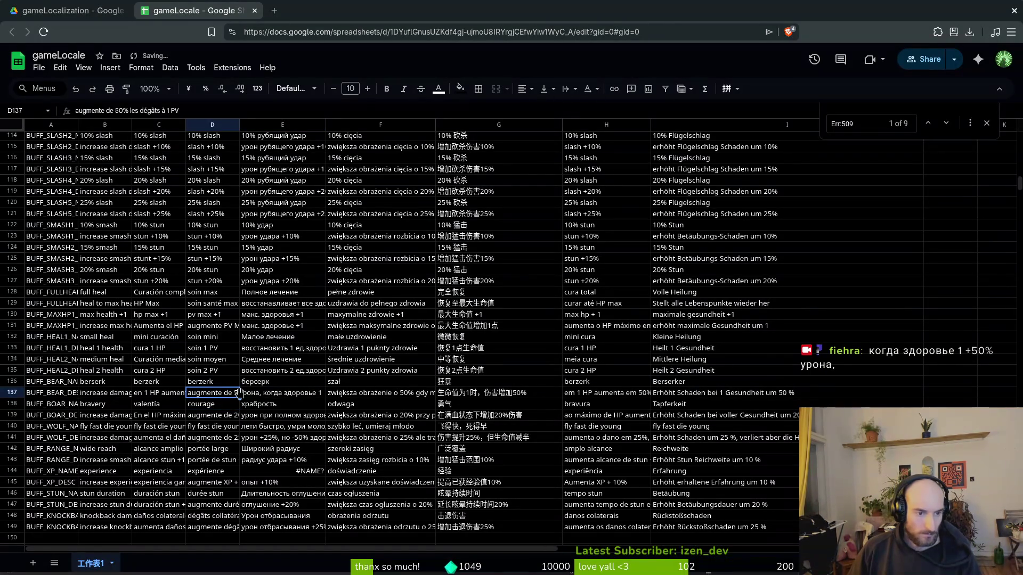
Step: Replace E137 with the fuller Russian sentence 'При уровне здоровья 1, весь урон увеличивается на 50%.'
click(258, 396)
text(когда здоровье 1 +50% урона,)
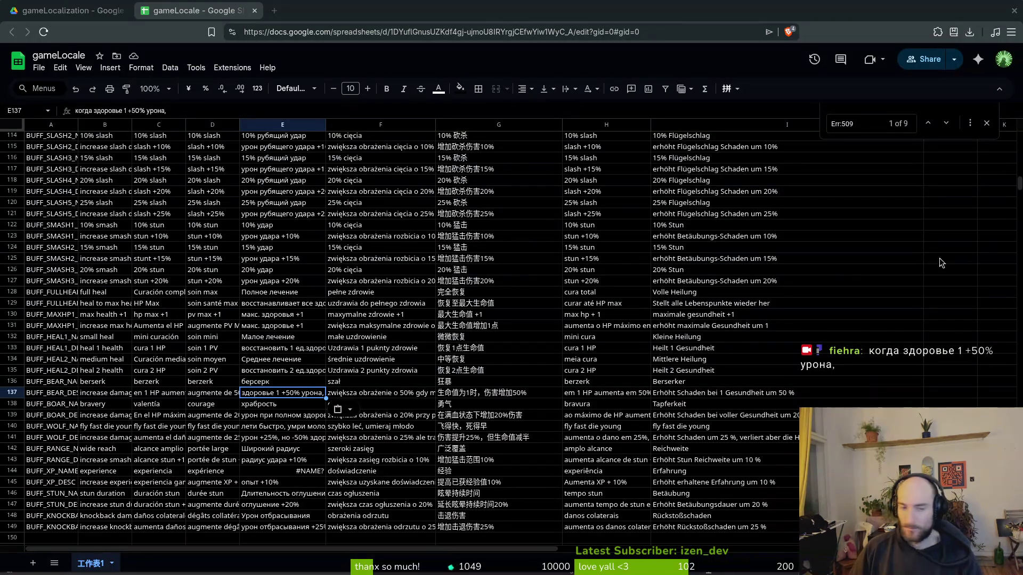
click(298, 393)
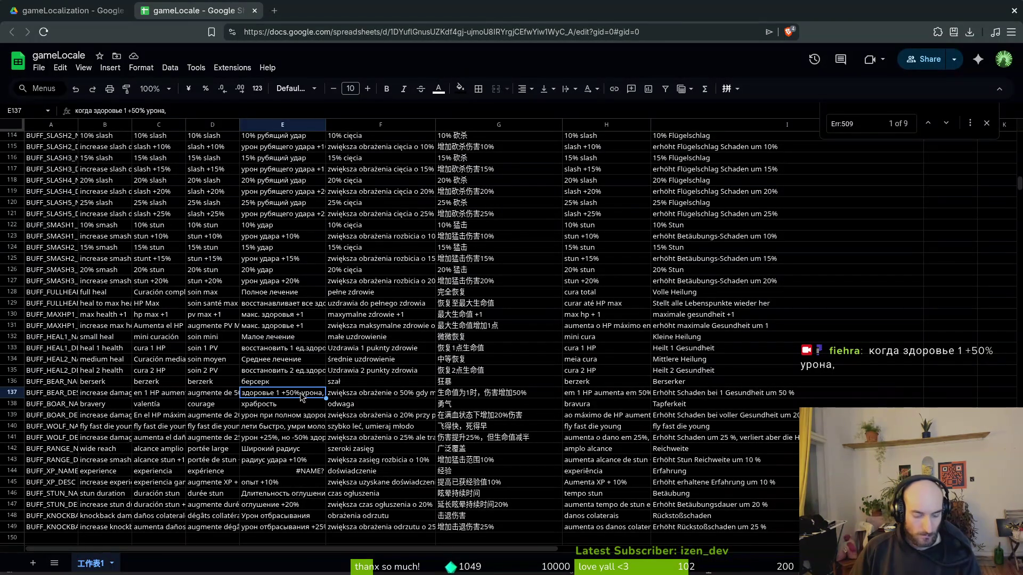
text(При уровне здоровья 1, весь урон увеличивается на 50%.)
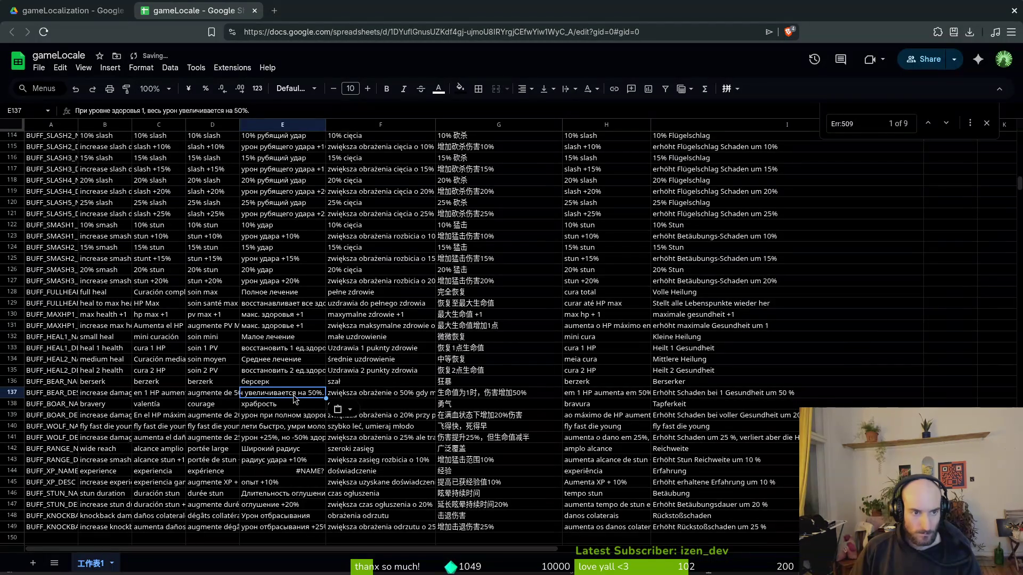
click(385, 397)
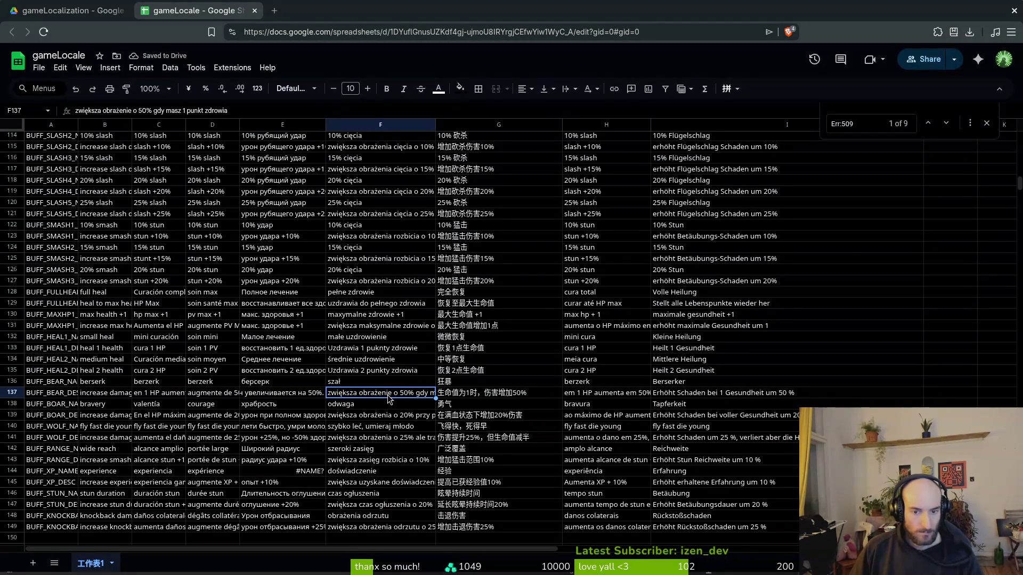
key(ctrl+f)
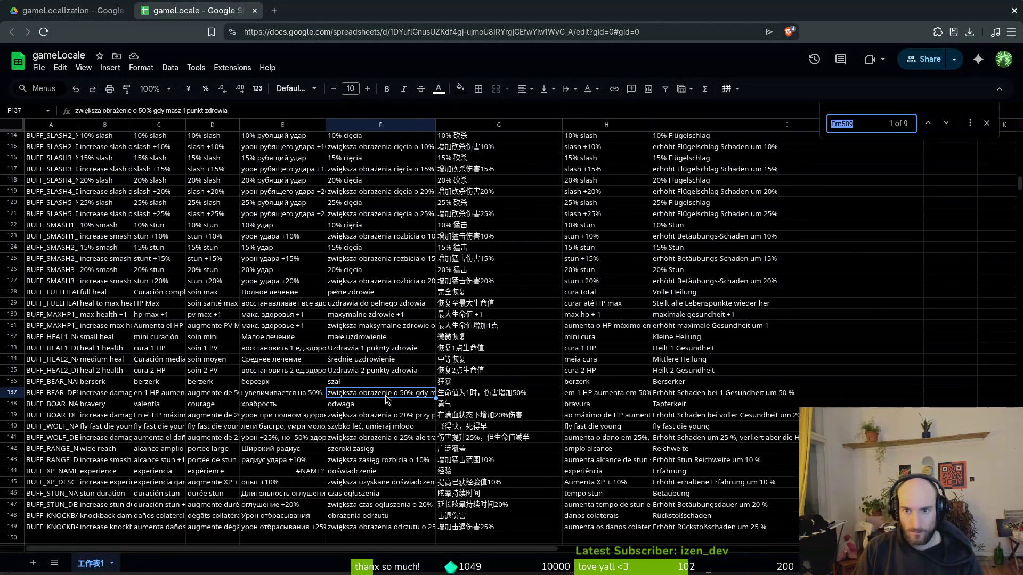
Step: Step through the Err:509 matches to the error cell C268 and inspect it
key(Return)
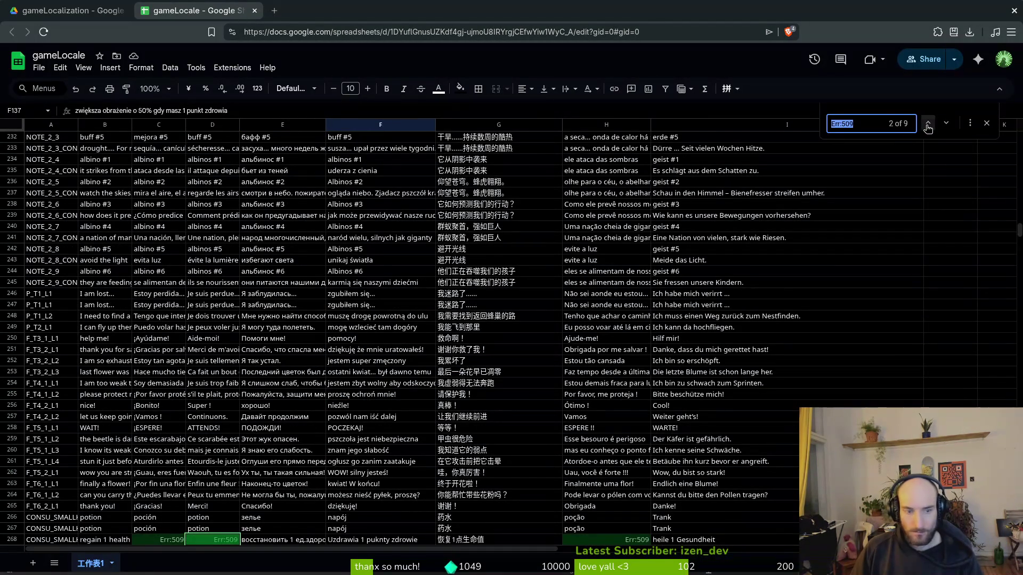
click(927, 123)
scroll(195, 367, down, 6)
click(168, 220)
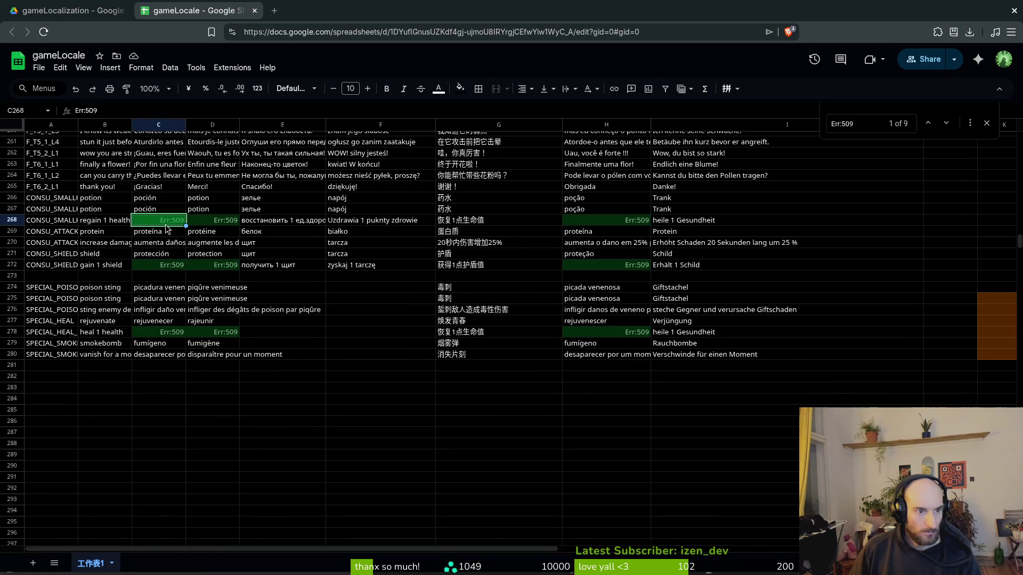
double_click(117, 112)
scroll(208, 260, up, 20)
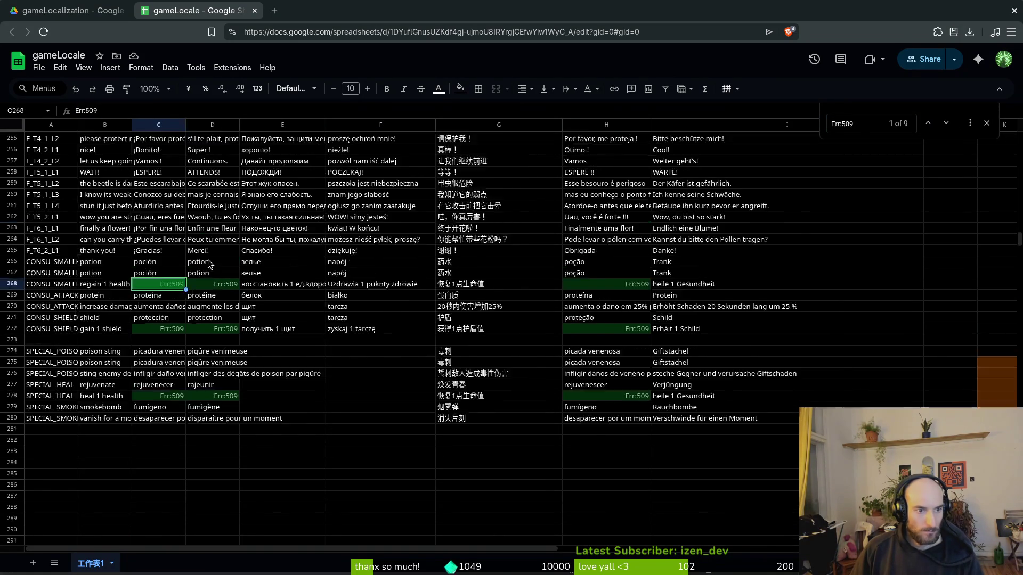
scroll(182, 293, up, 2)
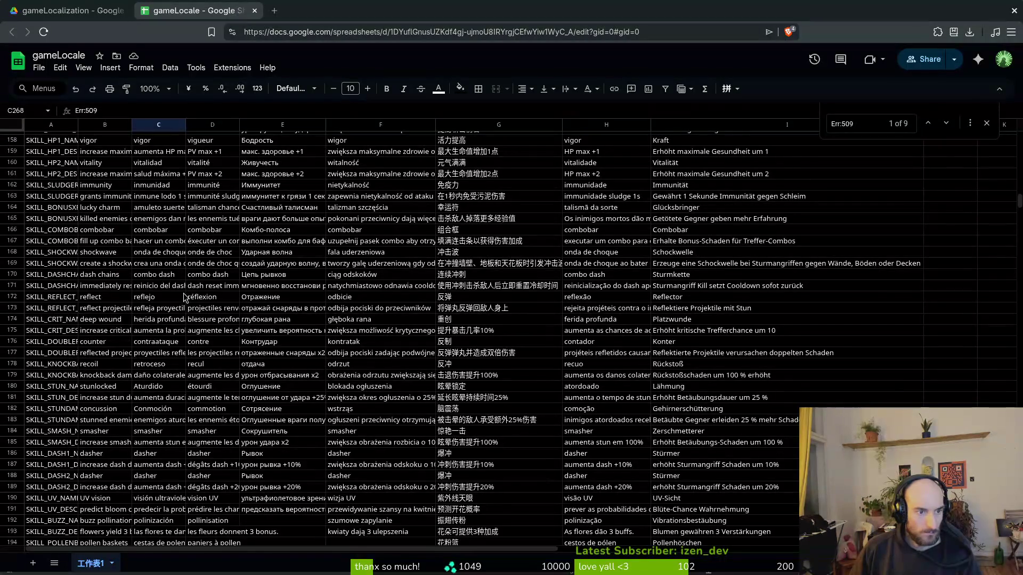
scroll(173, 290, up, 2)
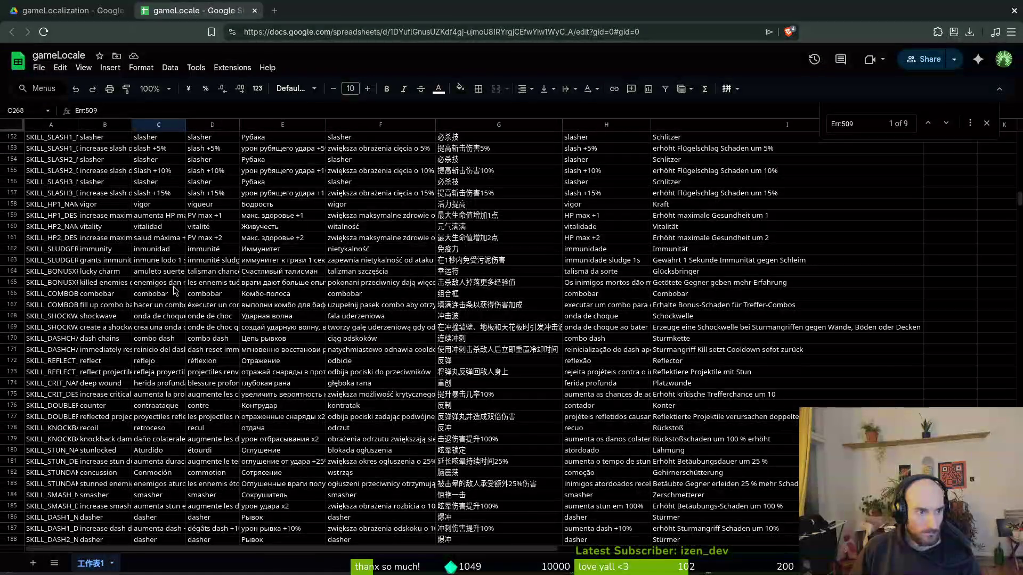
scroll(167, 245, down, 13)
scroll(166, 254, up, 15)
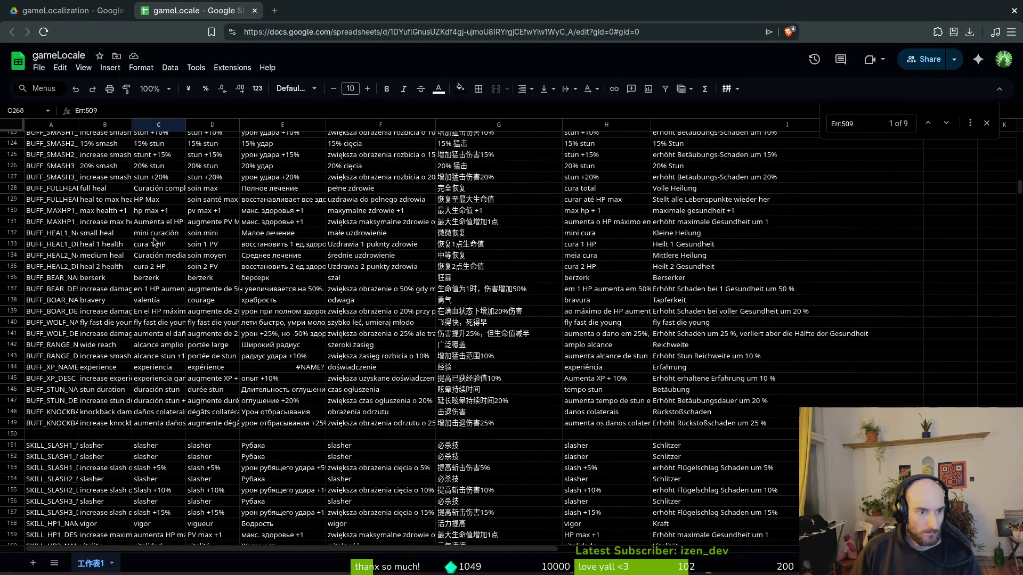
Step: Copy the heal translations C133:I133 and paste them over row 268's errors starting at C268
click(156, 243)
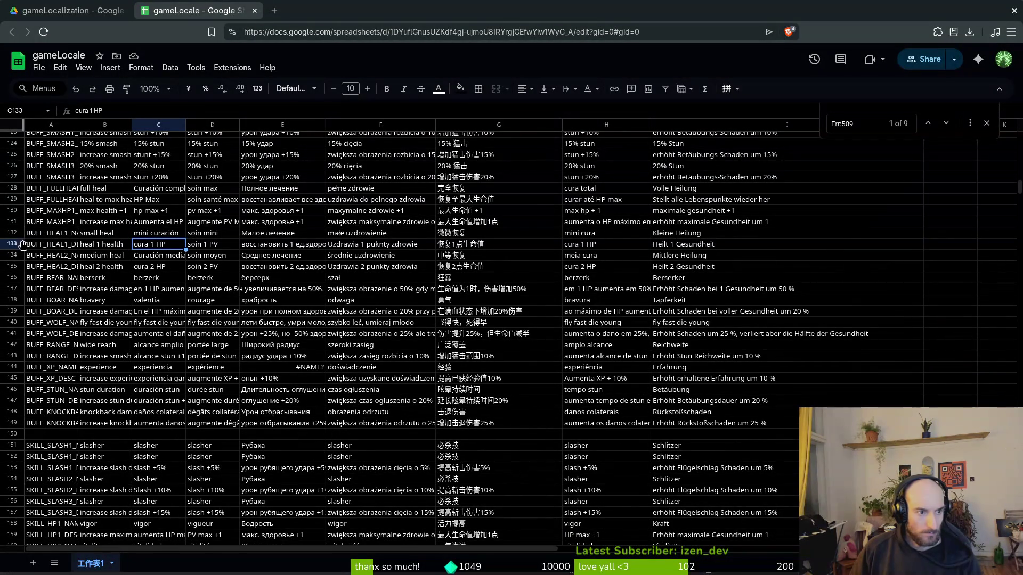
drag(159, 246, 735, 252)
key(ctrl+c)
scroll(690, 285, down, 20)
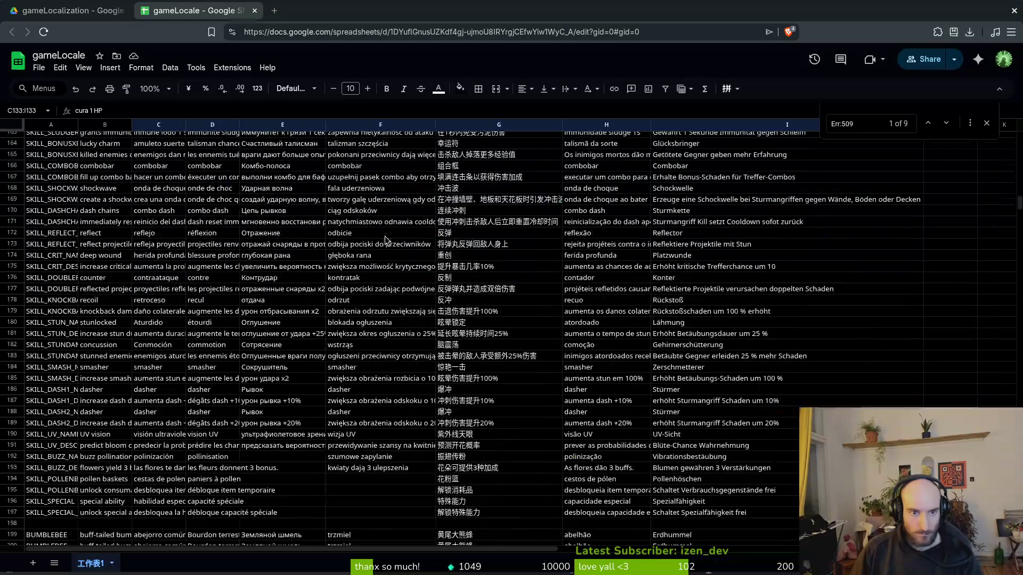
scroll(295, 264, up, 5)
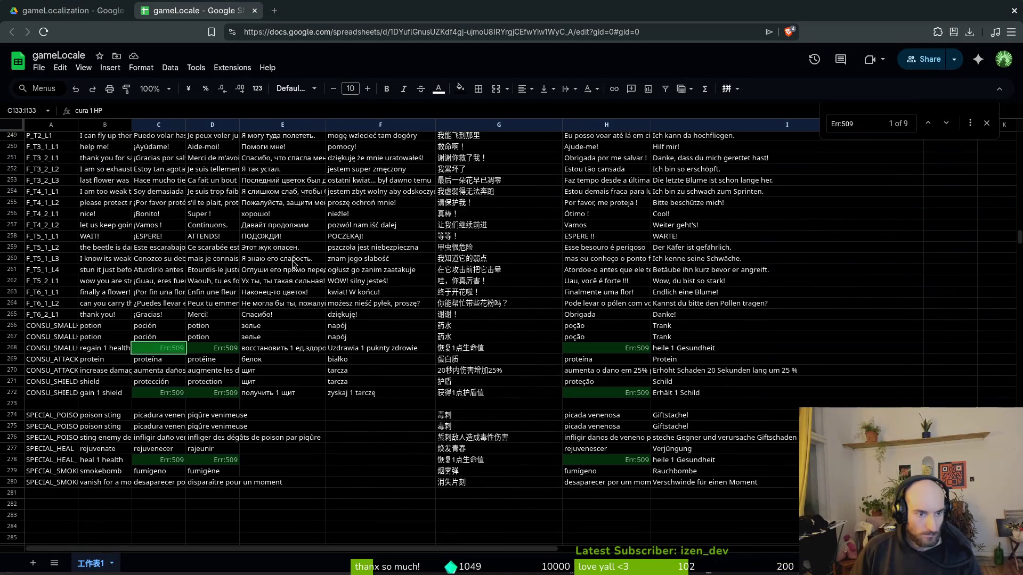
click(160, 351)
key(ctrl+v)
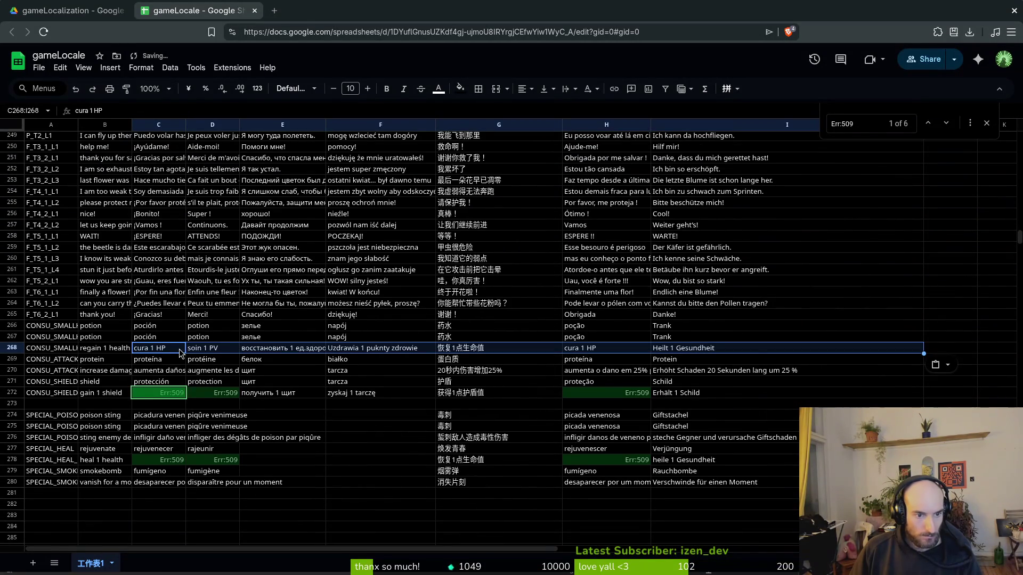
click(161, 396)
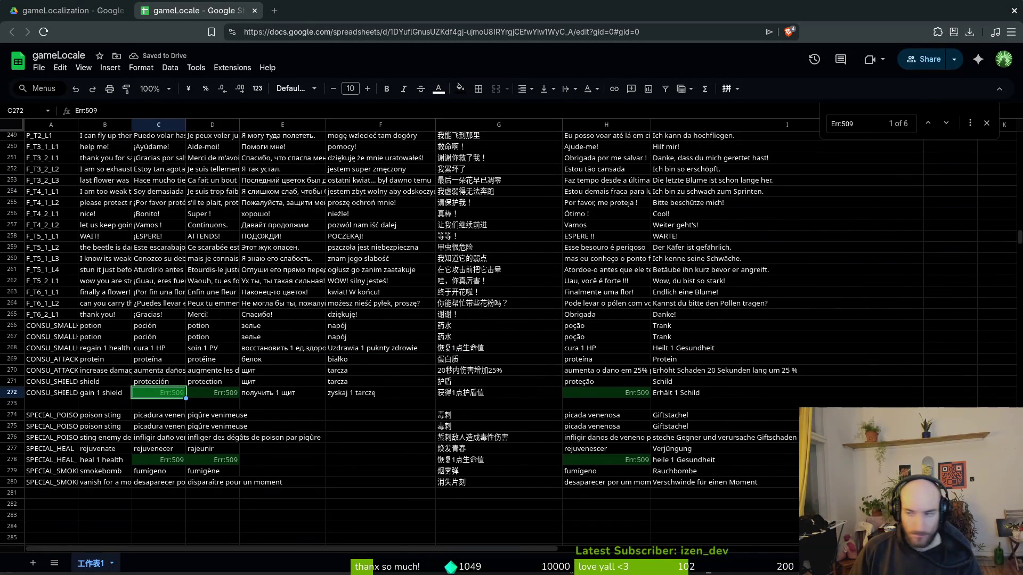
Step: Narrow columns B, C and D of translations.csv so the Russian column is visible
key(alt+Tab)
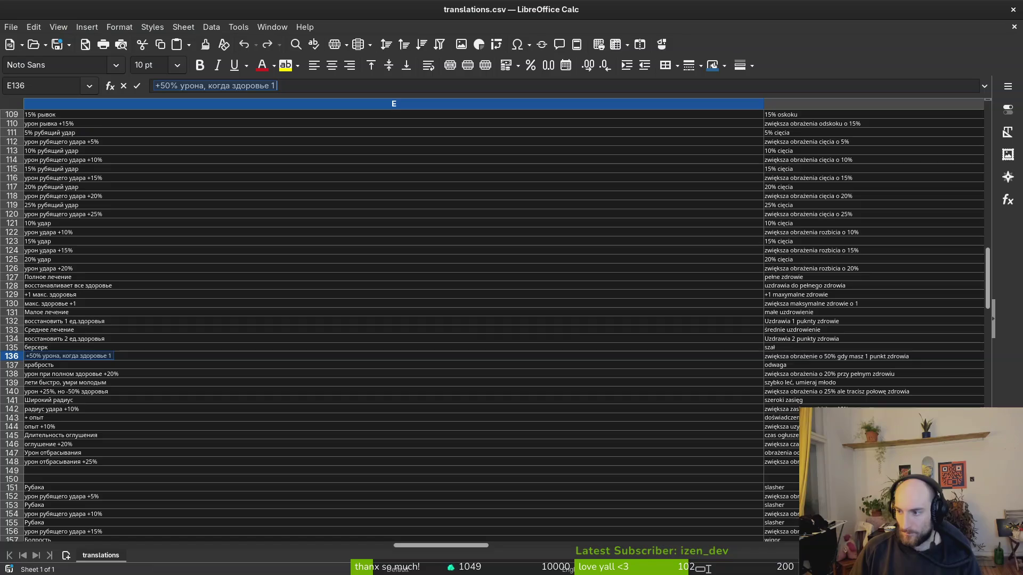
scroll(322, 276, down, 20)
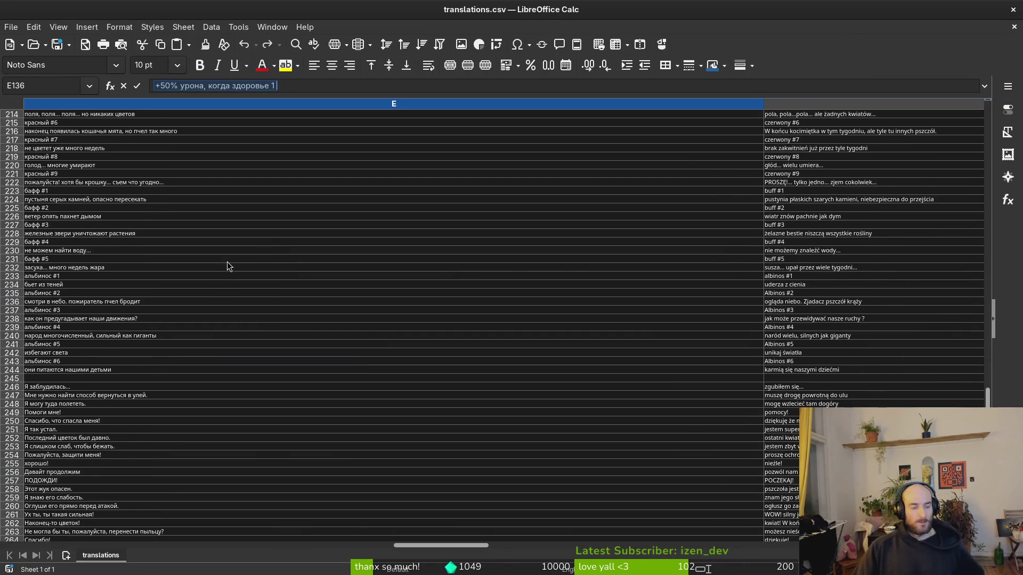
scroll(224, 267, left, 4)
scroll(202, 320, down, 10)
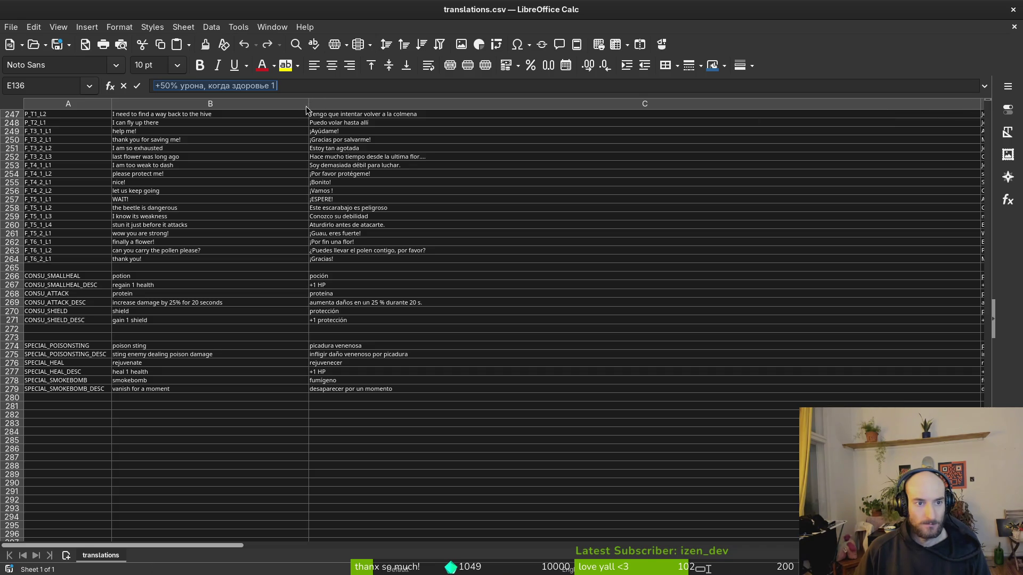
click(309, 106)
drag(308, 105, 230, 104)
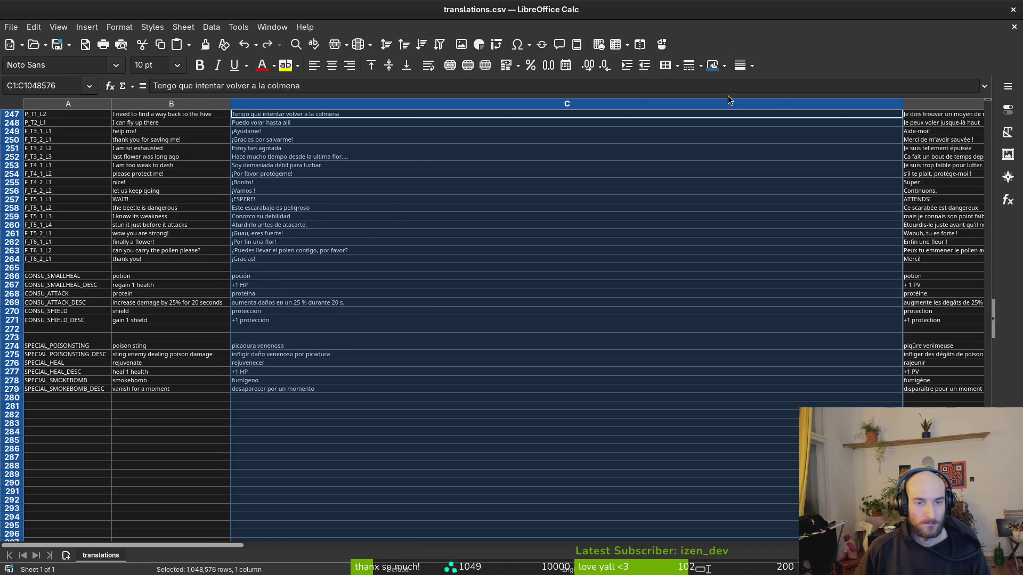
drag(903, 104, 371, 104)
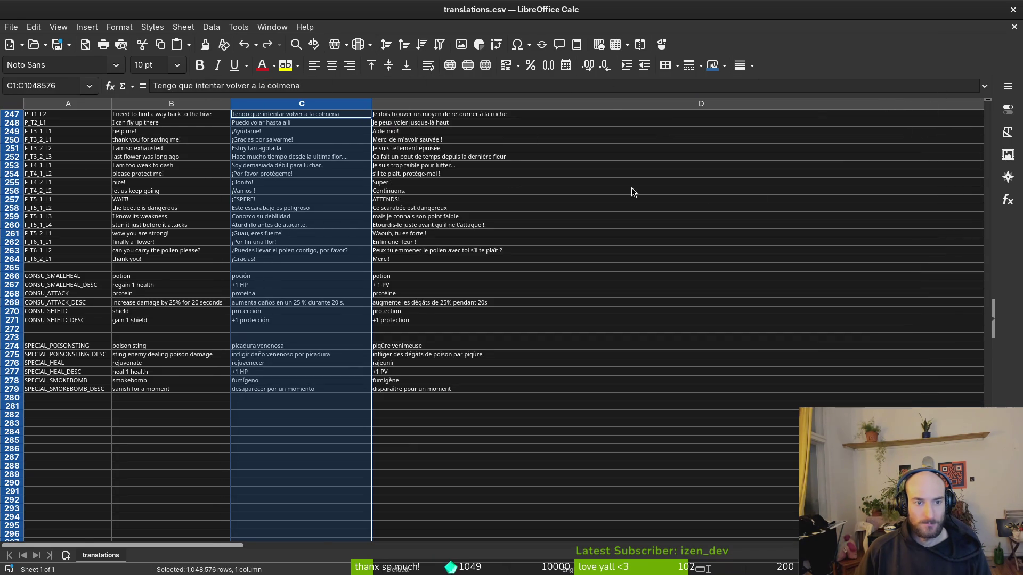
click(498, 173)
drag(943, 99, 456, 101)
Step: Compare the potion, shield and attack translations in rows 266–270 across languages
click(234, 277)
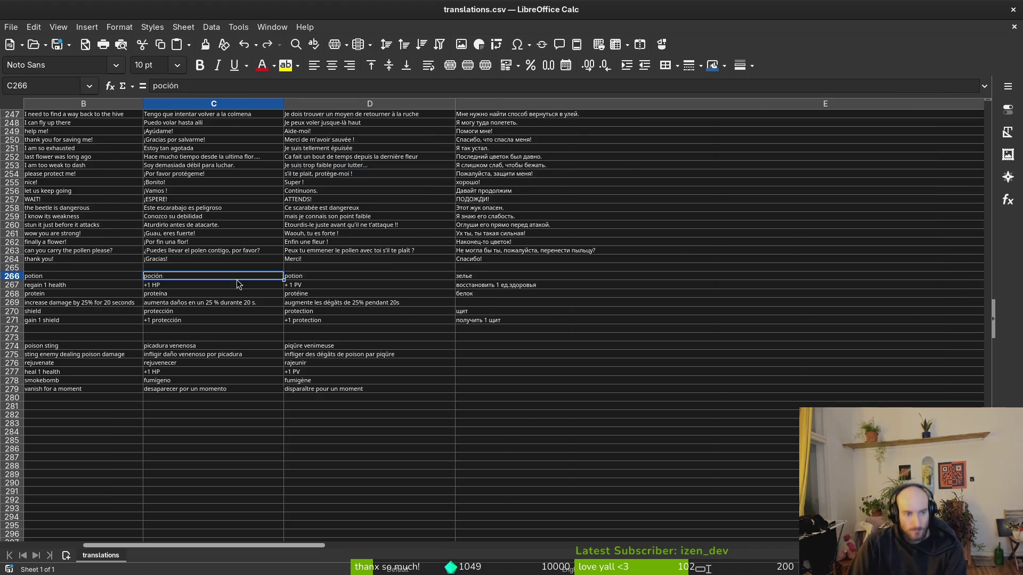
scroll(397, 375, left, 2)
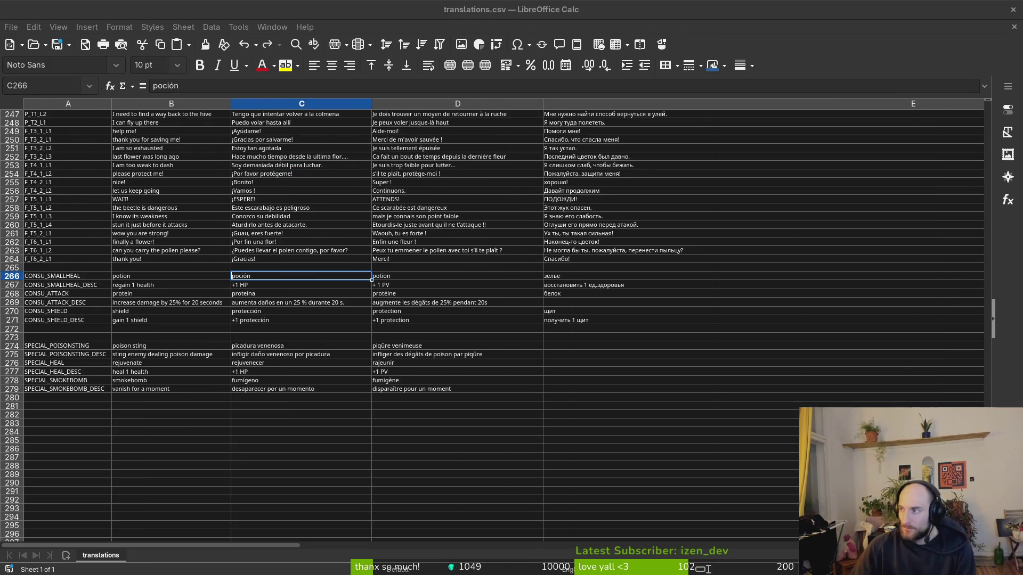
click(286, 311)
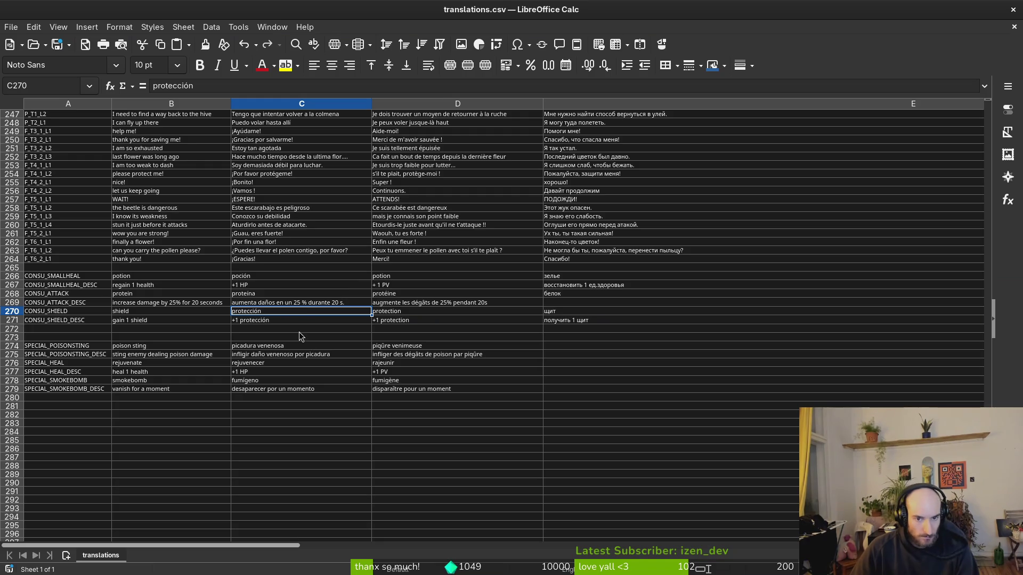
click(197, 302)
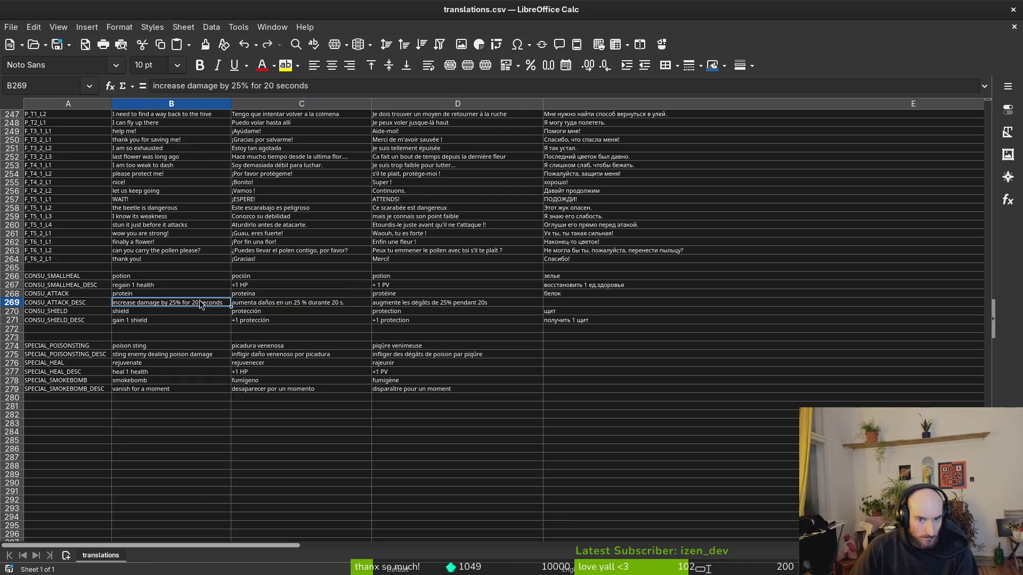
click(561, 301)
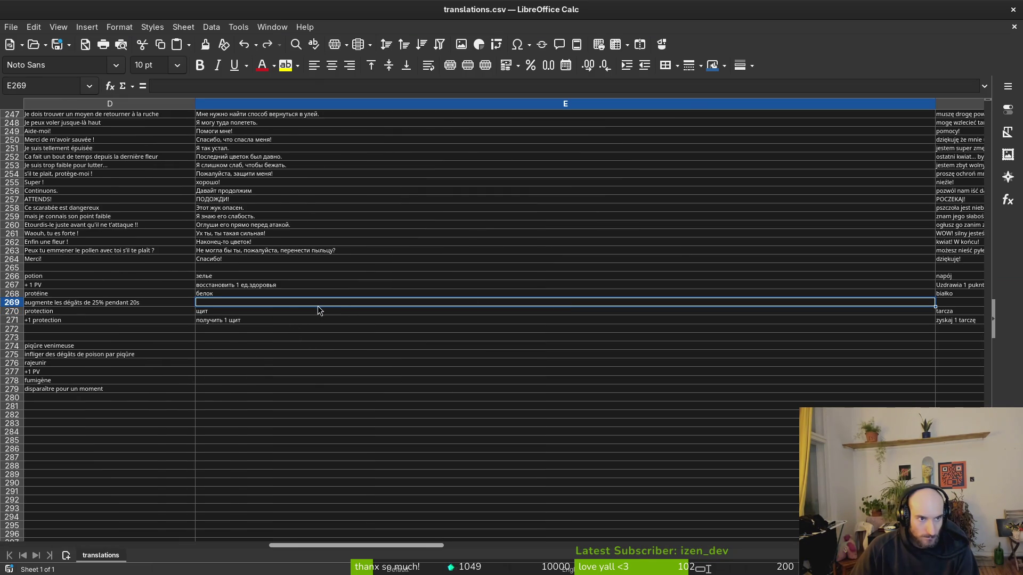
scroll(269, 312, left, 2)
click(196, 305)
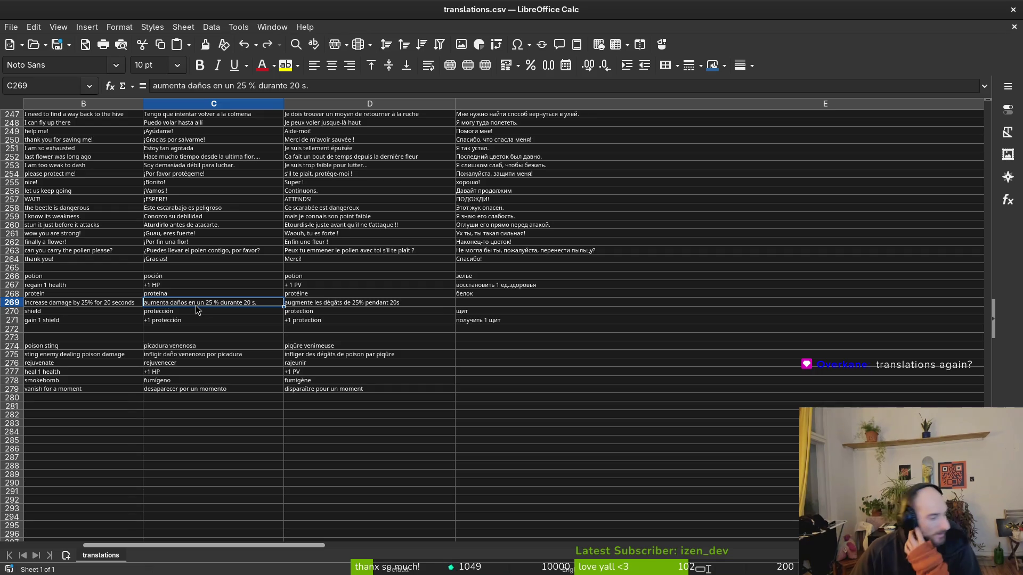
Step: Check the Russian texts in E139–E143 and the #NAME? error in E144
key(alt+Tab)
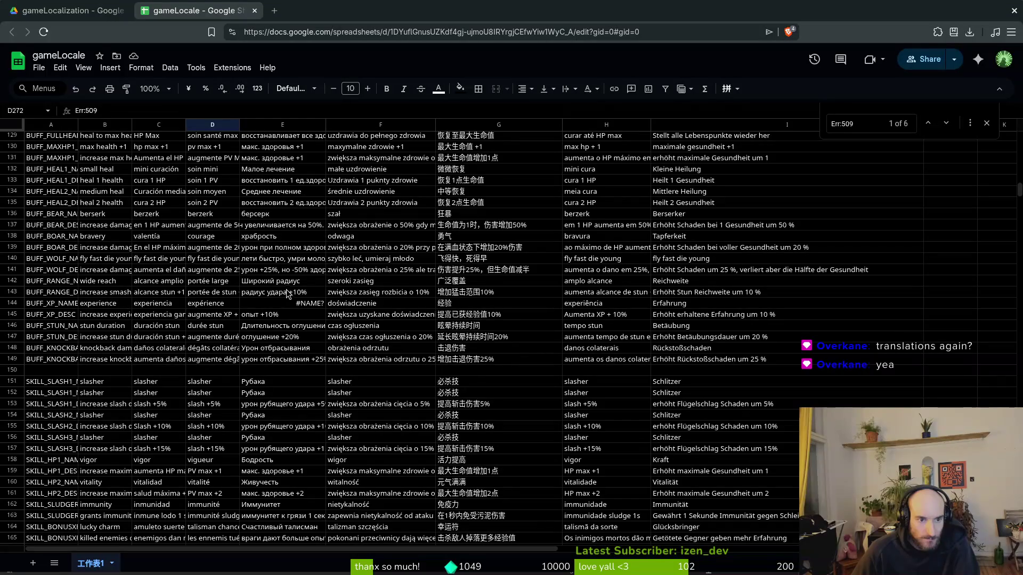
key(Right)
triple_click(195, 110)
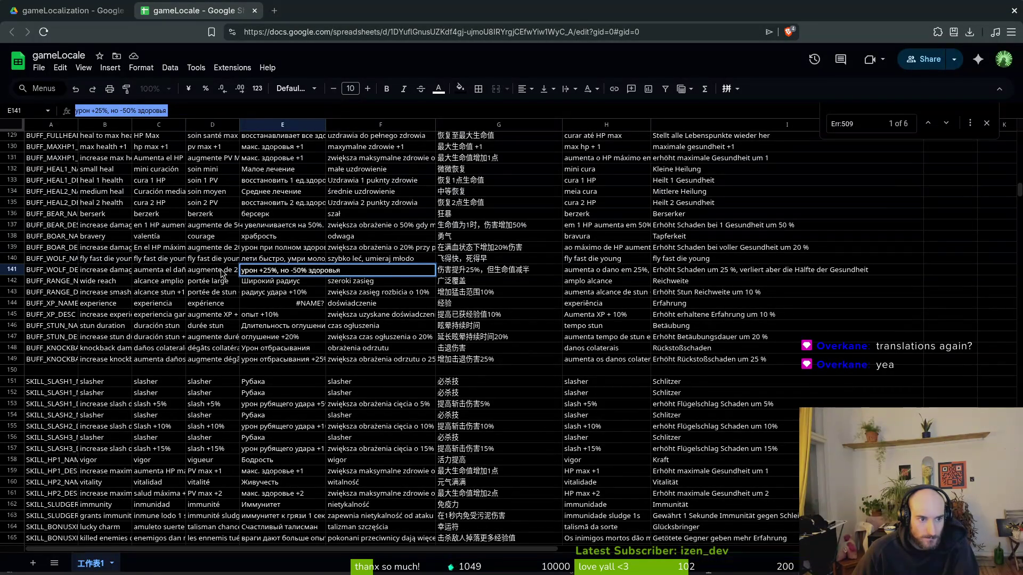
click(274, 249)
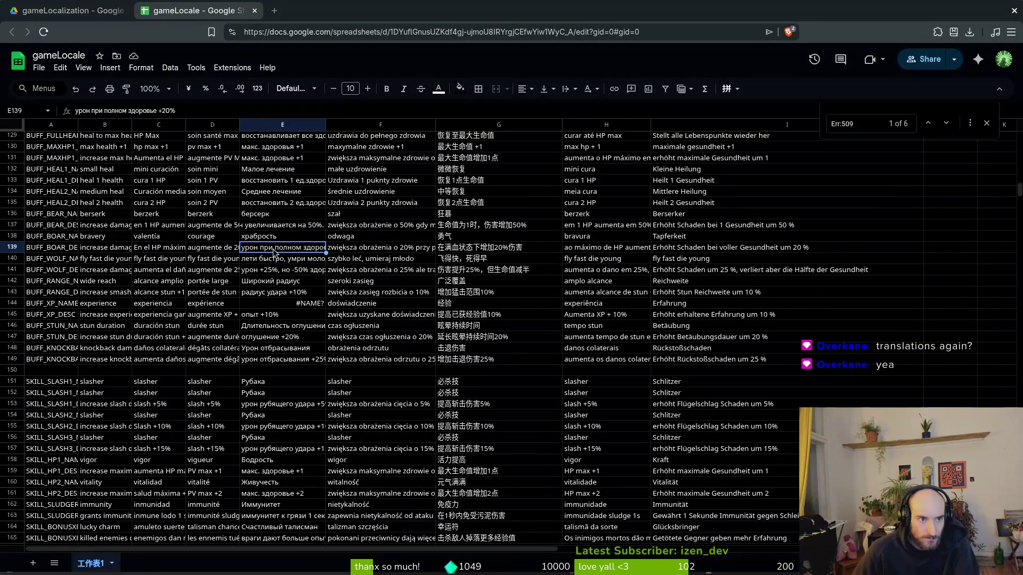
click(277, 261)
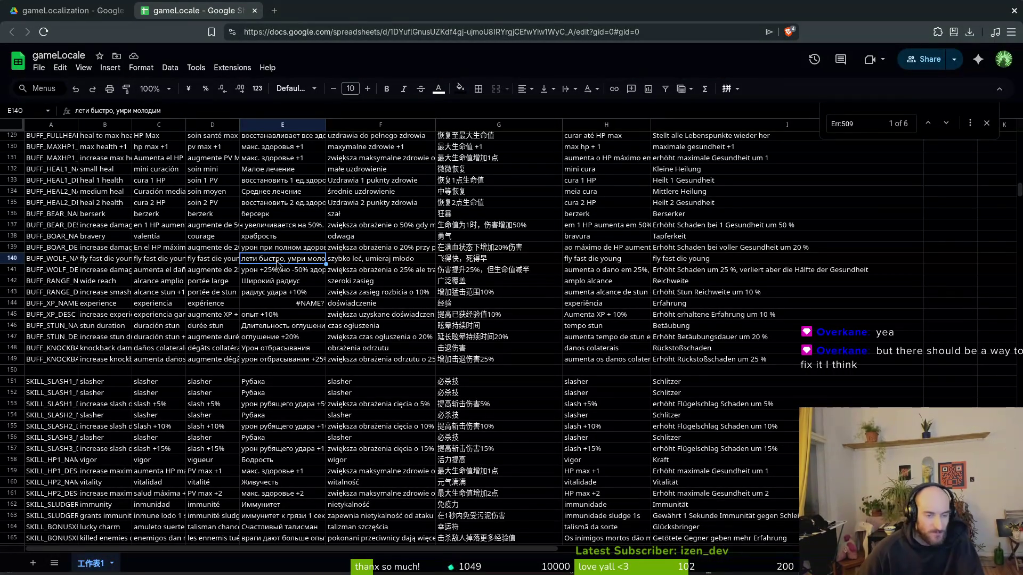
click(289, 294)
click(292, 308)
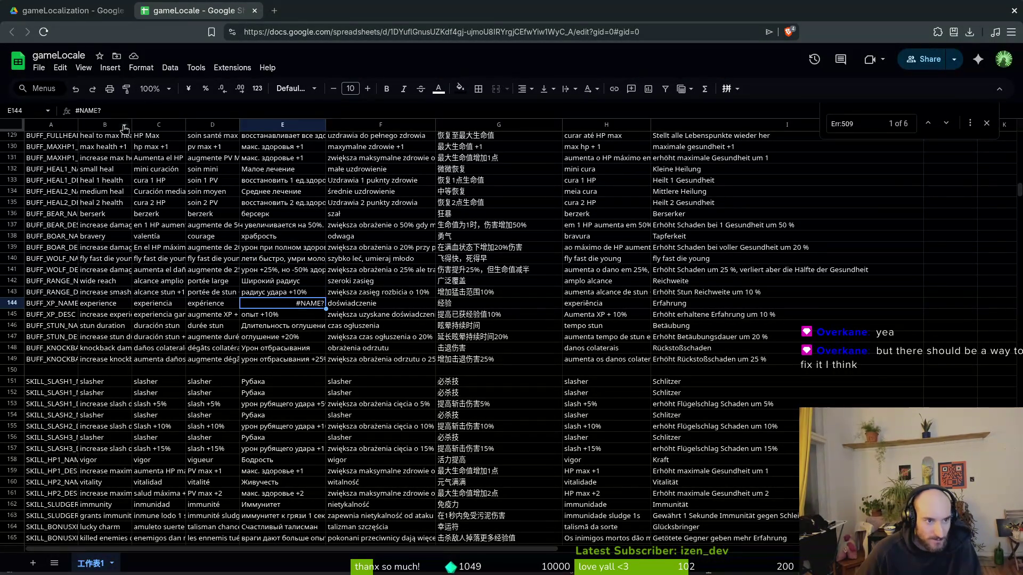
click(120, 110)
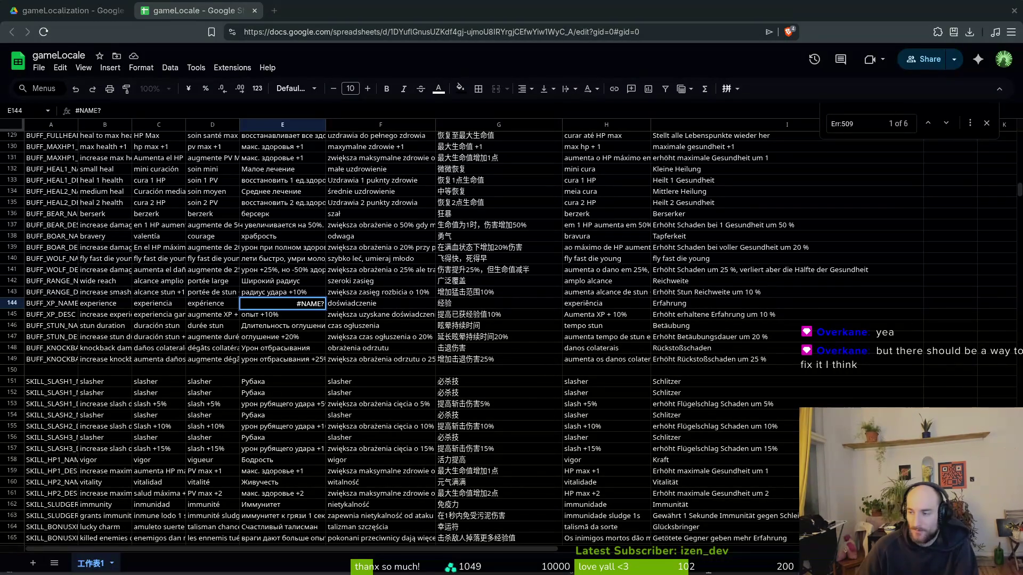
key(alt+Tab)
Step: In LibreOffice Calc, locate the '+ опыт' translation in E143, next to 'опыт +10%' in E144
click(148, 275)
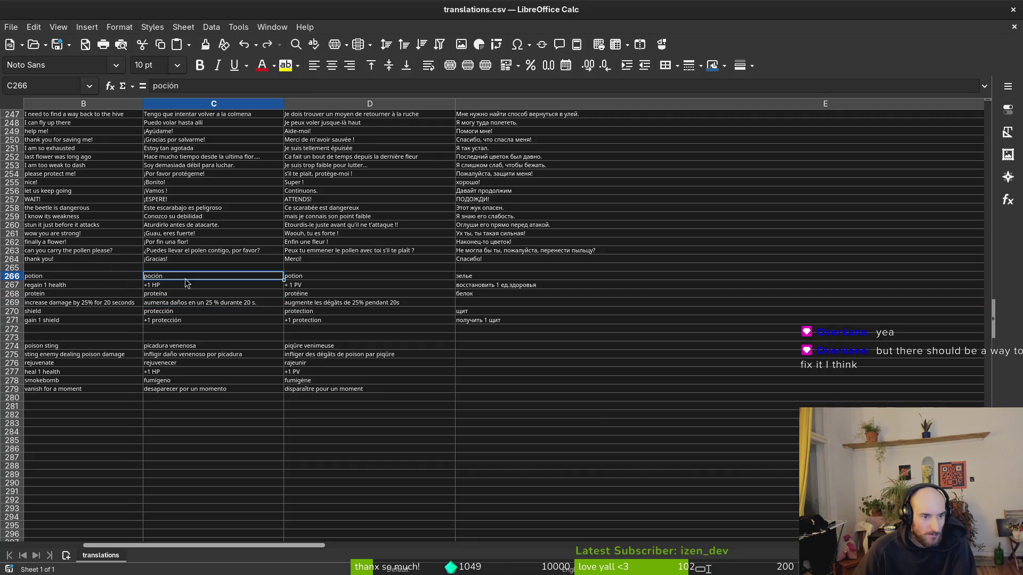
scroll(236, 336, up, 6)
scroll(479, 397, up, 6)
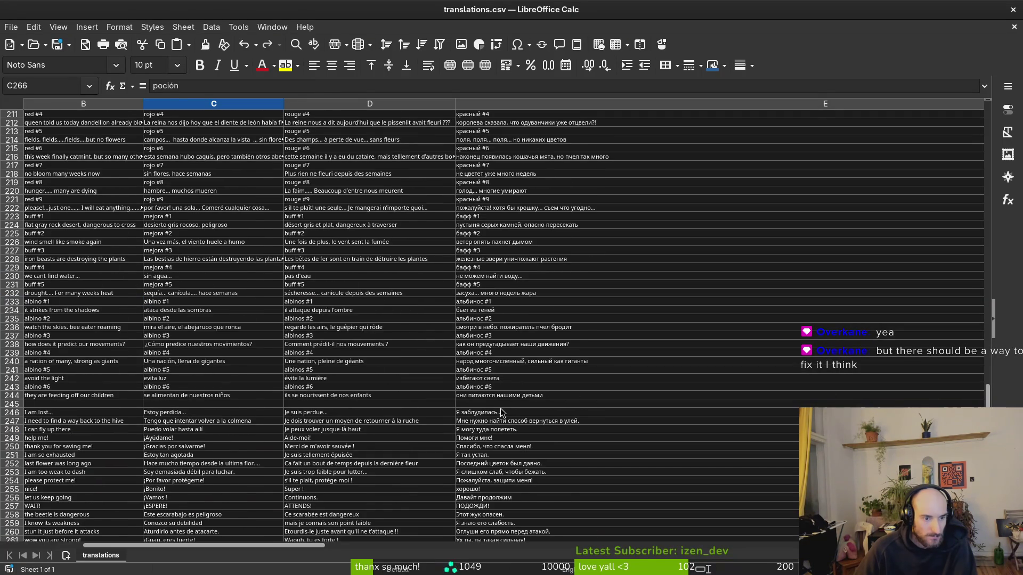
key(alt+Tab)
key(alt+Tab)
scroll(503, 400, up, 7)
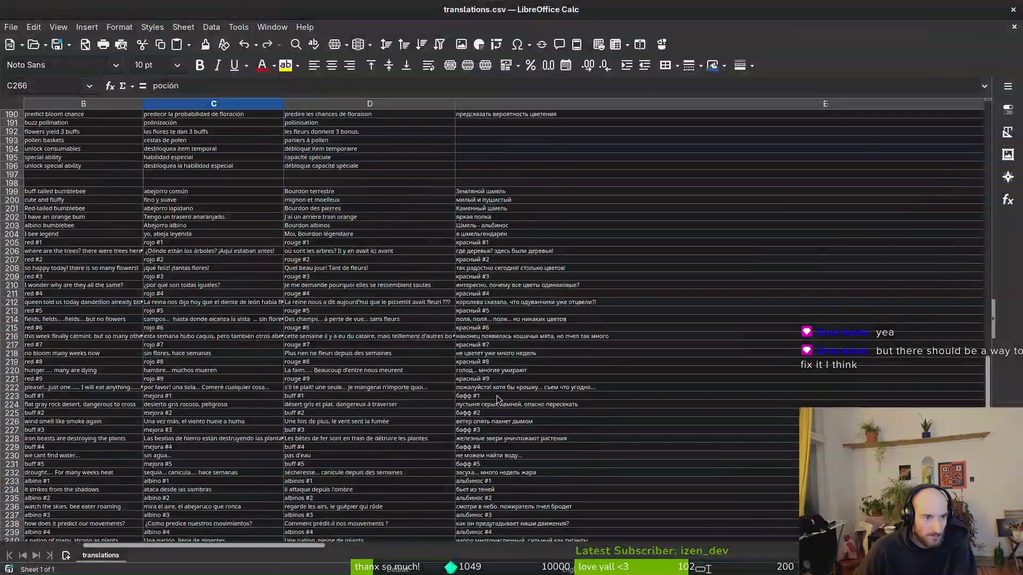
scroll(496, 395, up, 20)
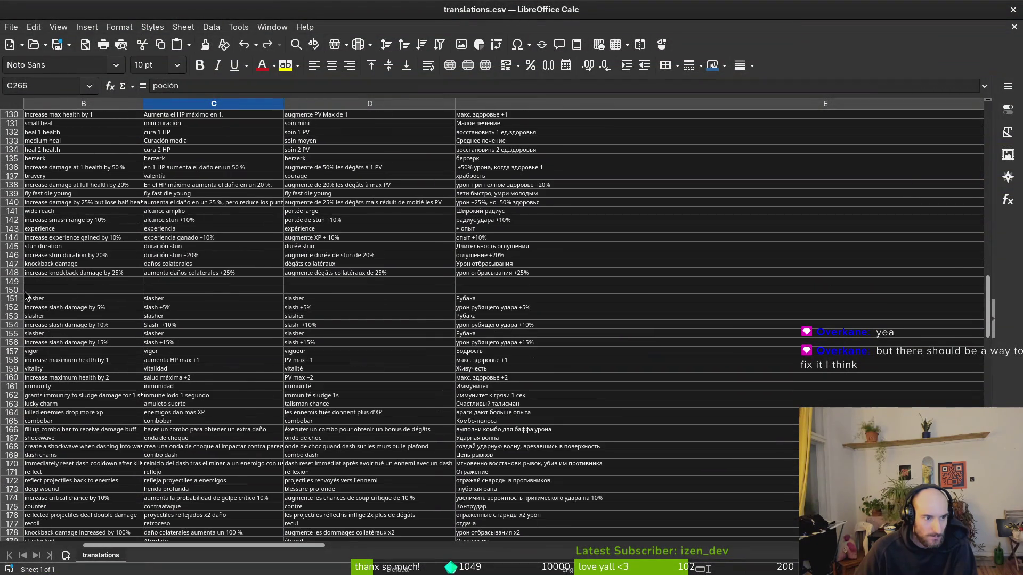
click(478, 231)
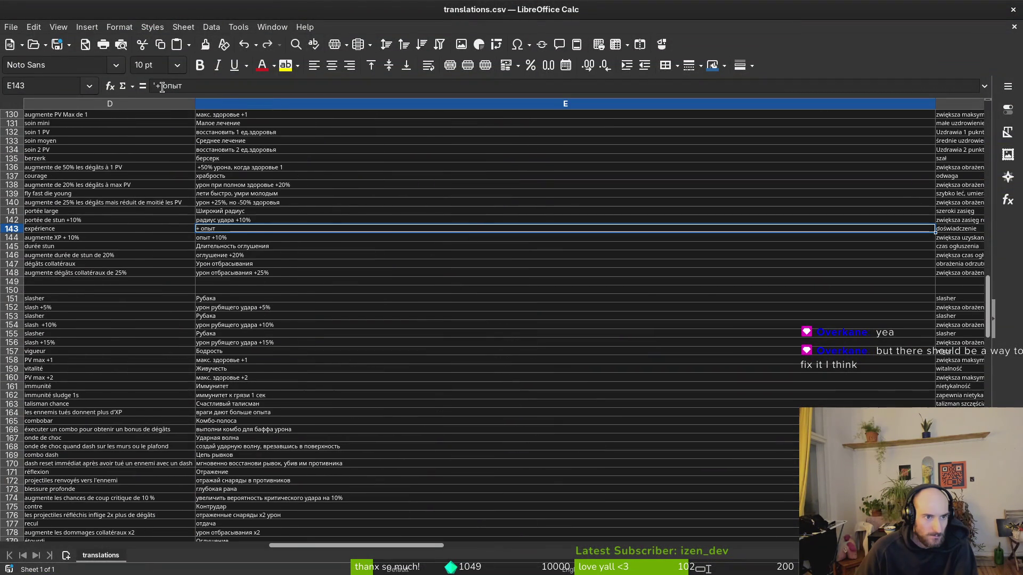
click(230, 240)
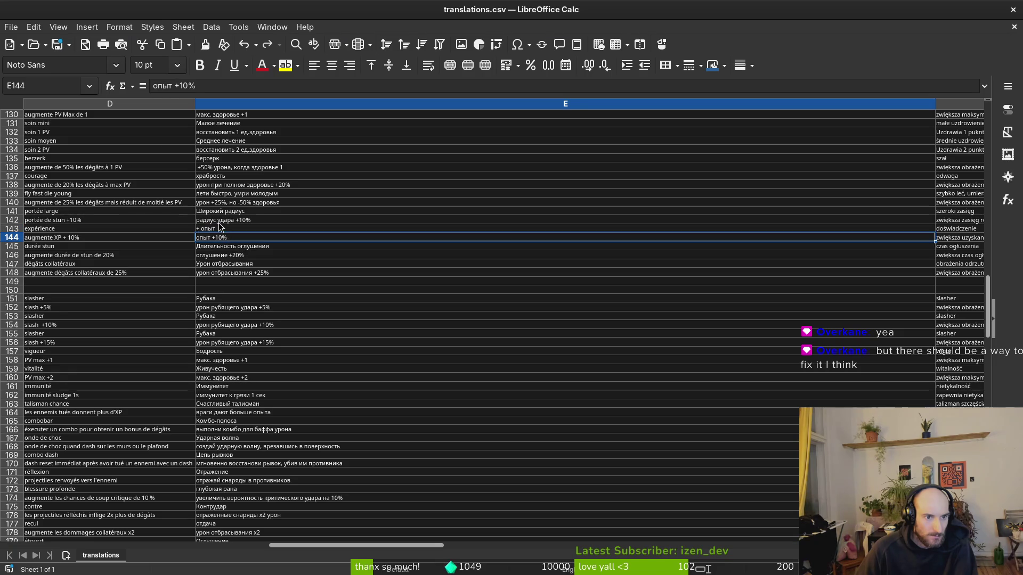
click(219, 227)
Step: Strip the leading plus so E143 reads опыт, then open gameLocale cell E144 for editing
click(164, 88)
key(BackSpace)
key(BackSpace)
key(BackSpace)
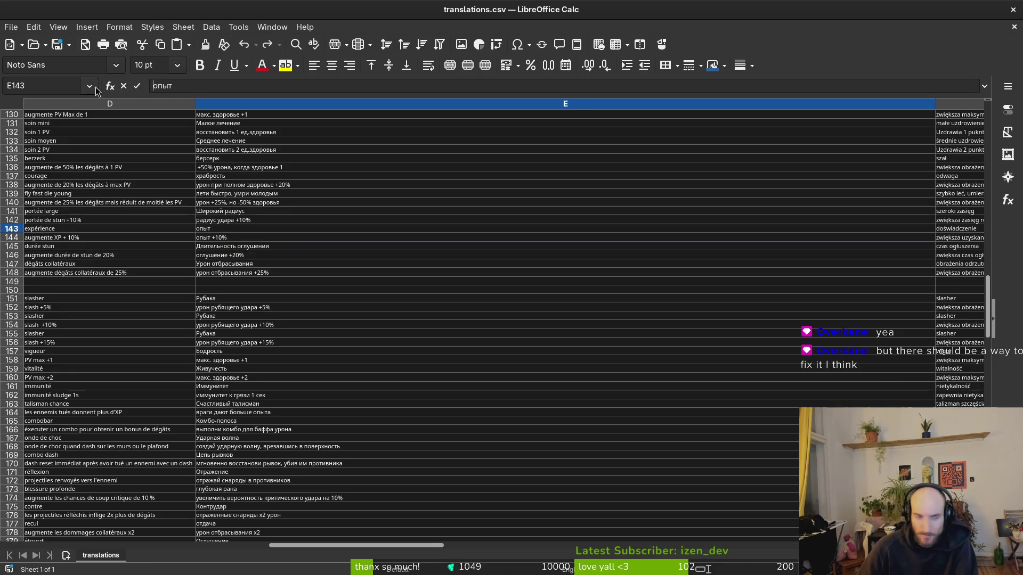
key(Return)
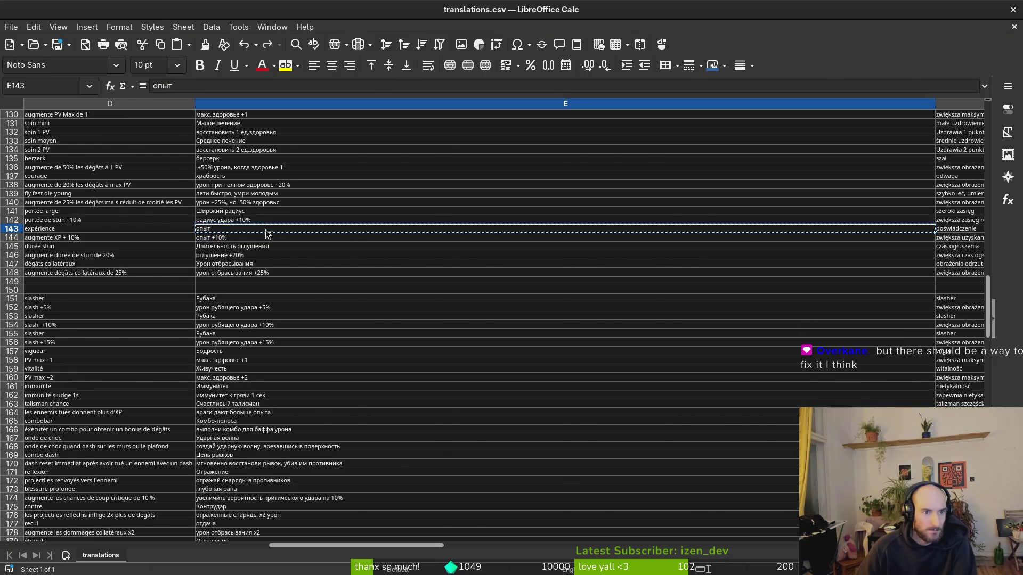
key(alt+Tab)
double_click(311, 303)
Step: Paste the Russian опыт translation into E144 in place of #NAME?
text(опыт +10%)
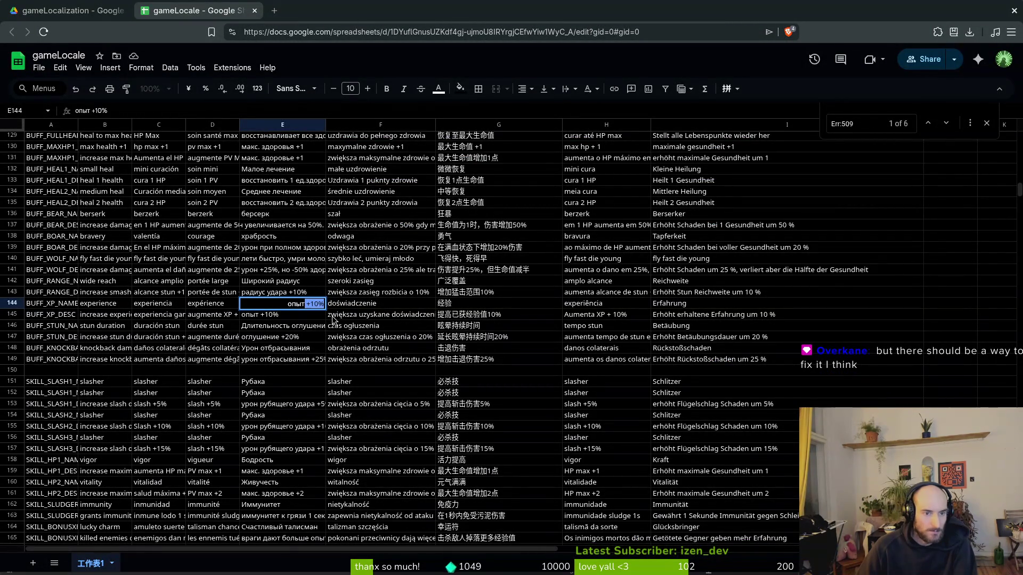
key(BackSpace)
key(Return)
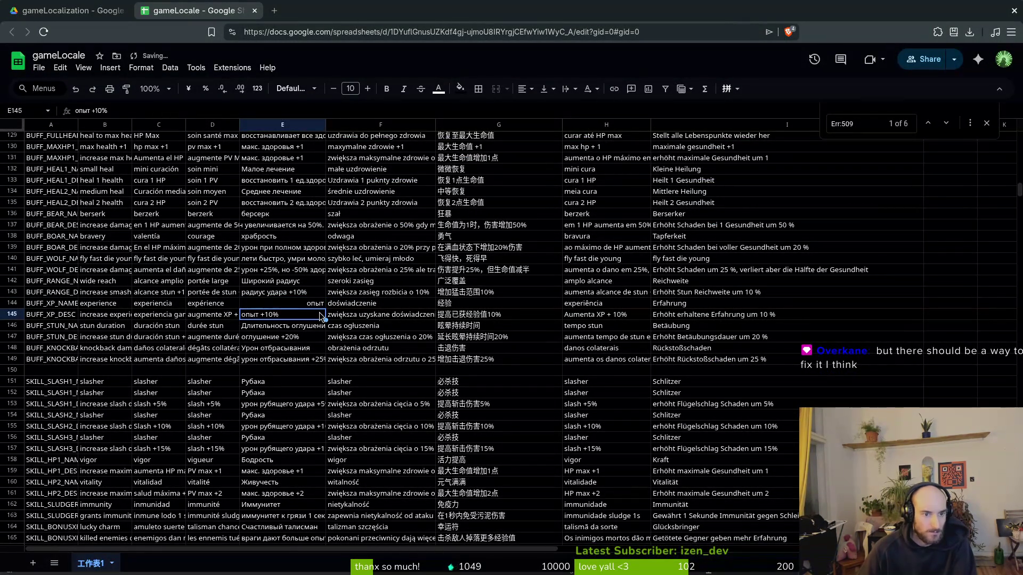
click(316, 305)
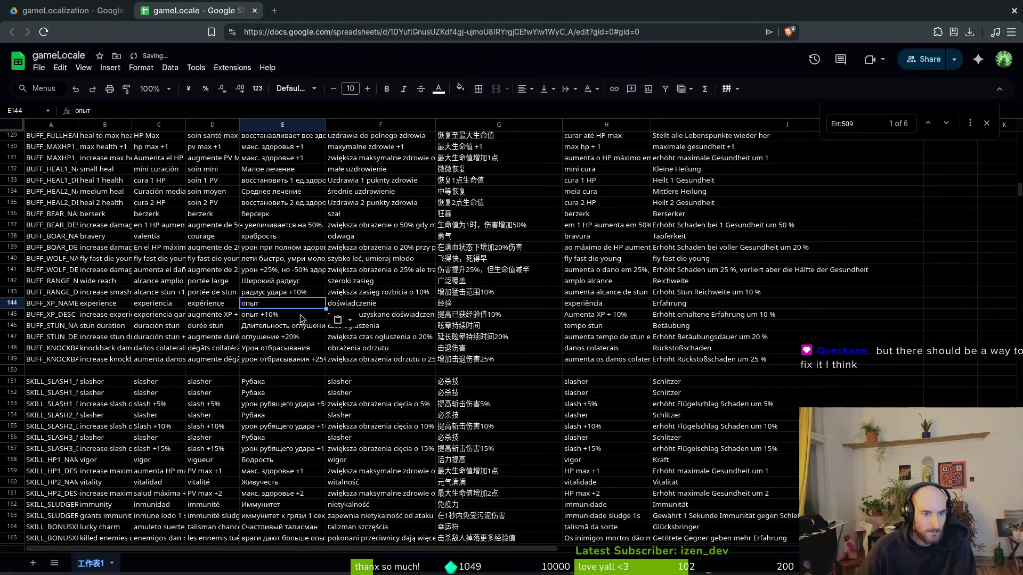
click(281, 319)
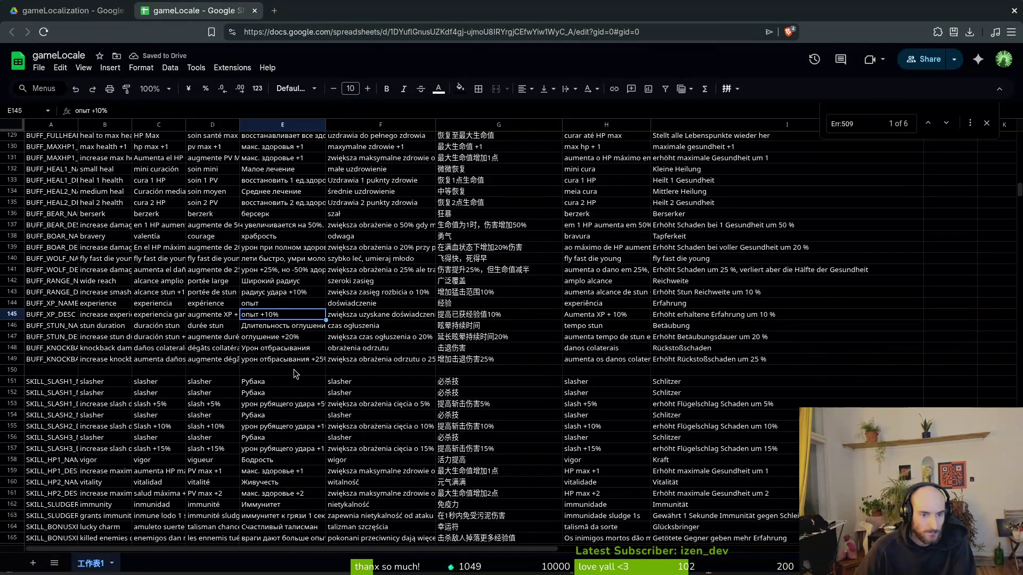
Step: Shade rows 194–197, the pollen skill entries, with dark orange fill
scroll(297, 362, down, 6)
scroll(298, 359, down, 4)
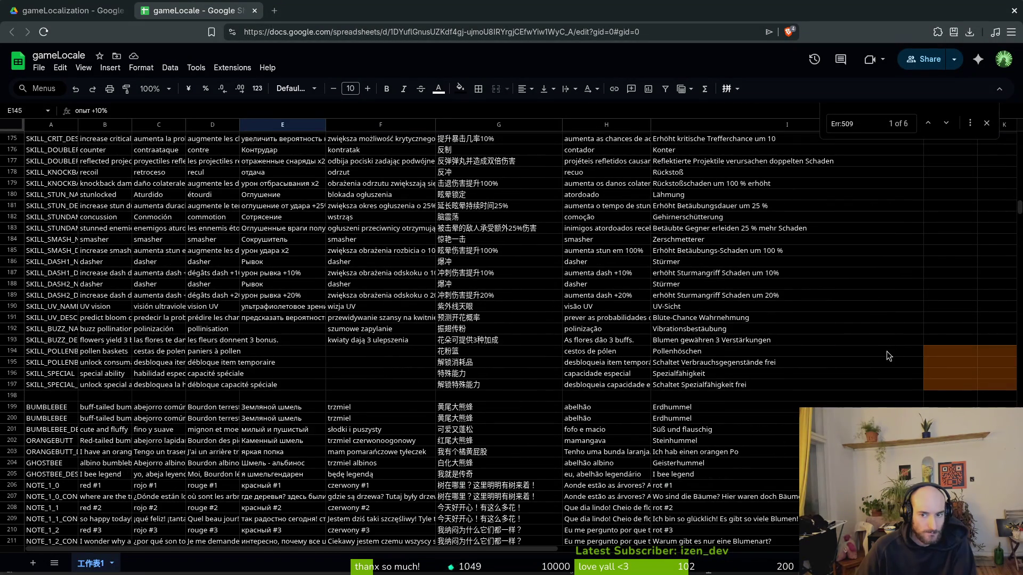
mouse_move(887, 351)
mouse_down()
mouse_move(520, 391)
mouse_move(2, 387)
mouse_move(43, 390)
mouse_up()
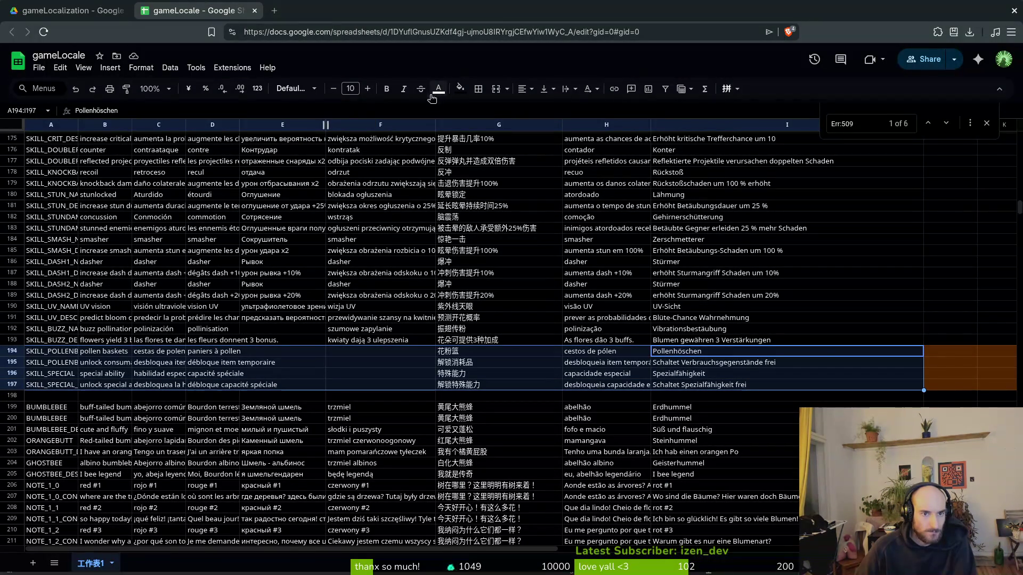
click(467, 93)
click(491, 170)
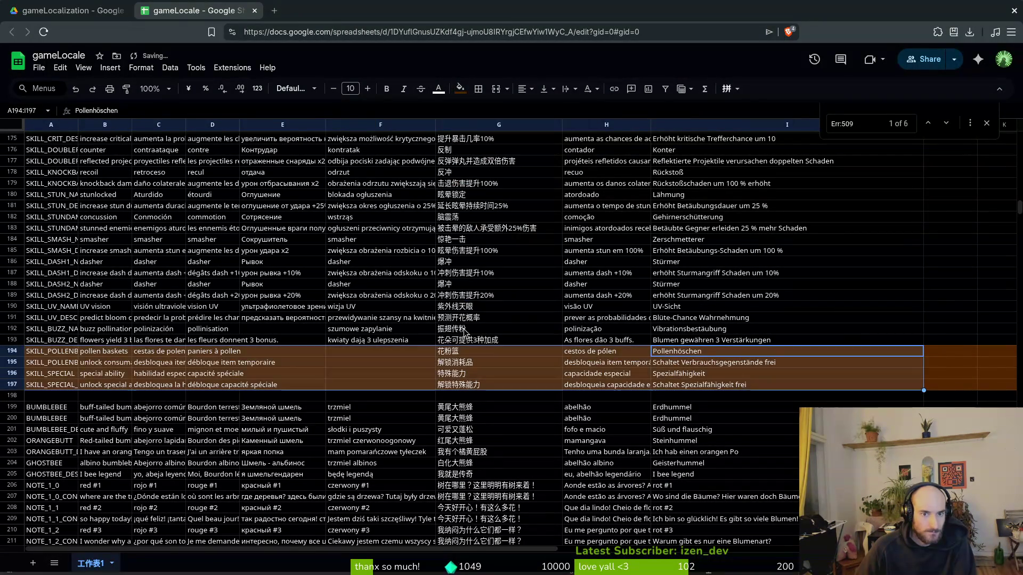
click(467, 330)
click(385, 363)
Step: Scroll down to the Err:509 cells and select C272
scroll(385, 363, down, 5)
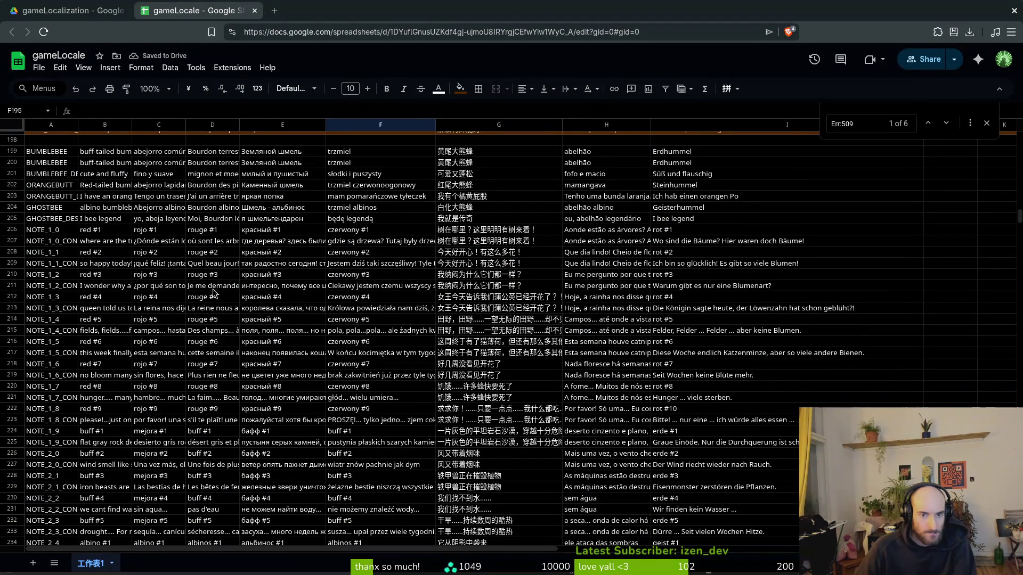
scroll(281, 312, down, 5)
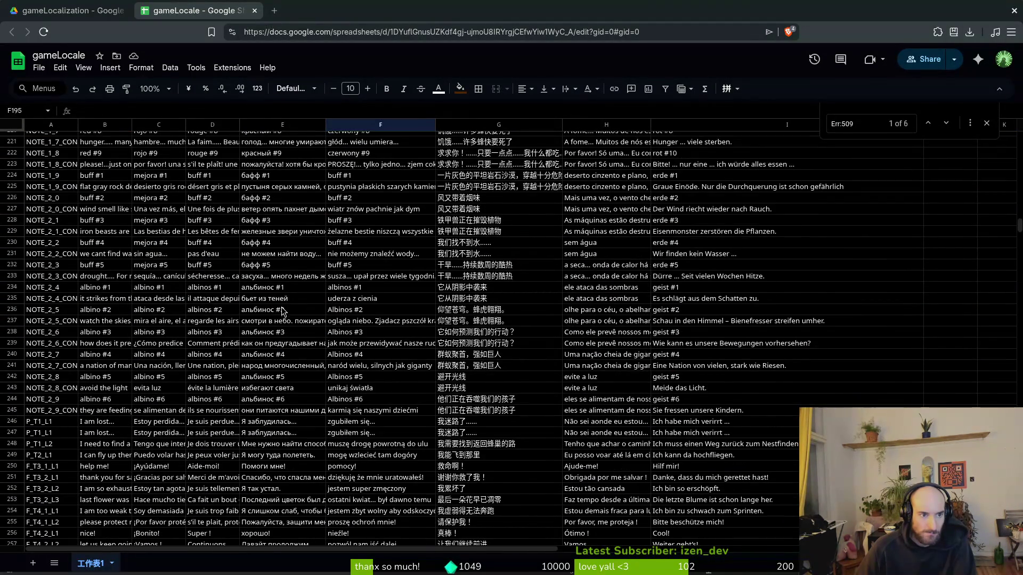
scroll(283, 312, down, 5)
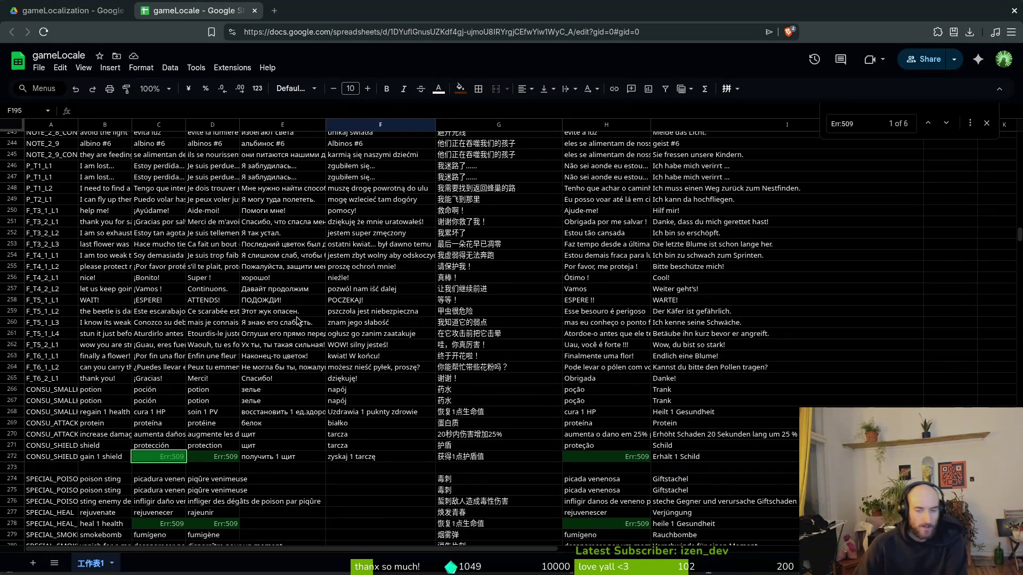
scroll(271, 381, down, 3)
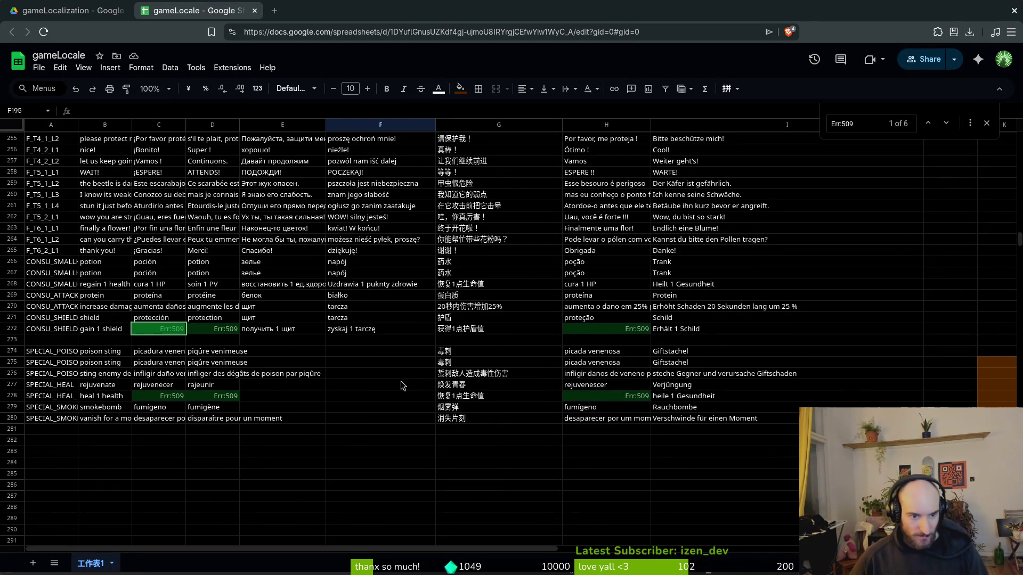
click(159, 329)
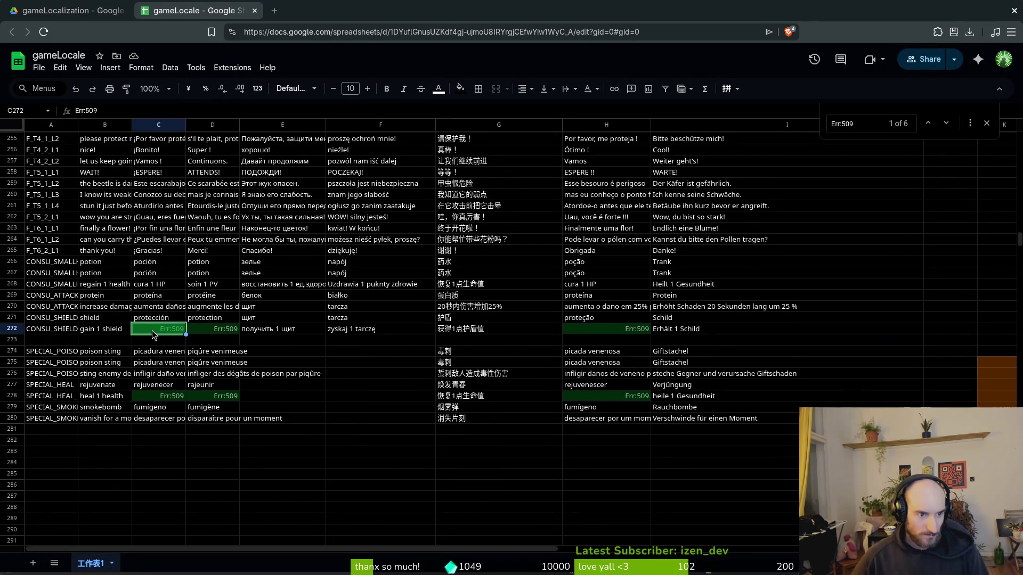
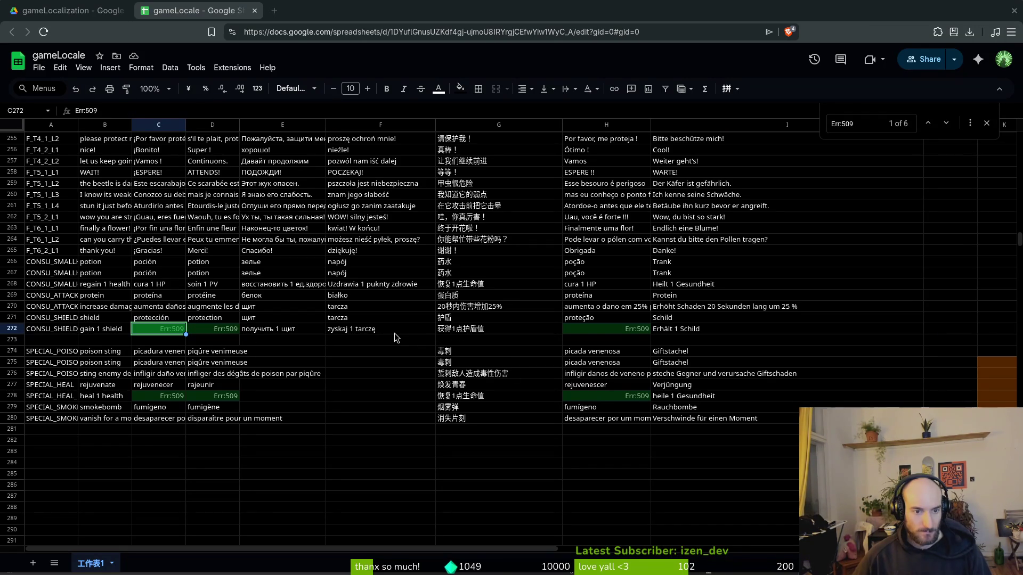
Step: Paste 'ganar 1 escudo', 'gagner 1 bouclier' and 'ganhe 1 escudo' into C272, D272 and H272
click(303, 331)
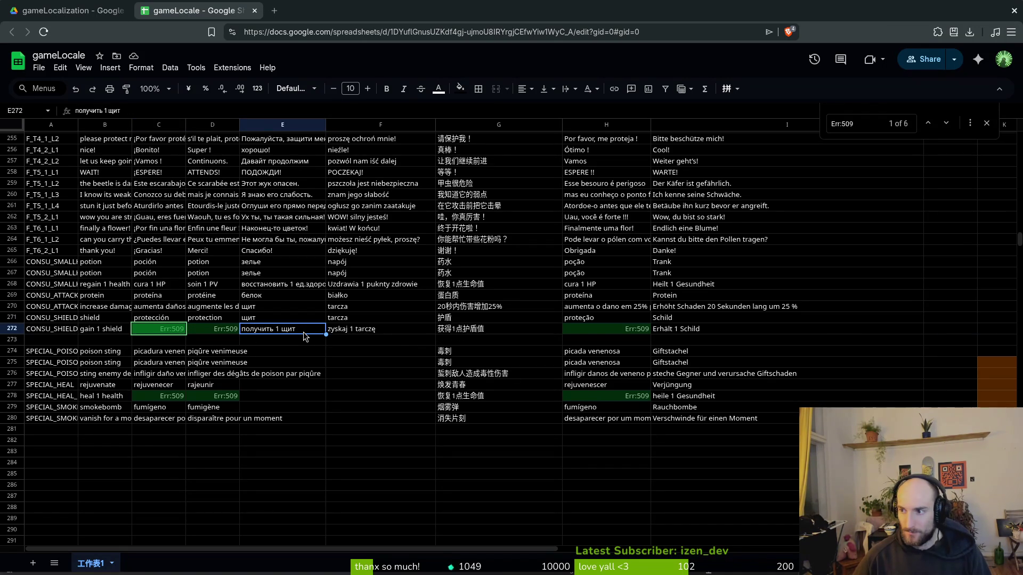
click(236, 329)
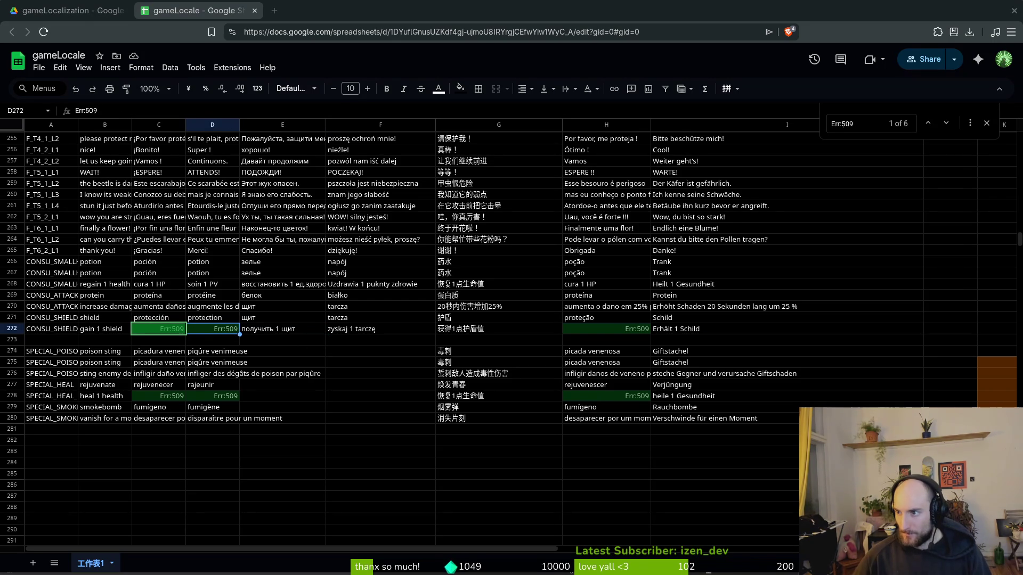
click(154, 328)
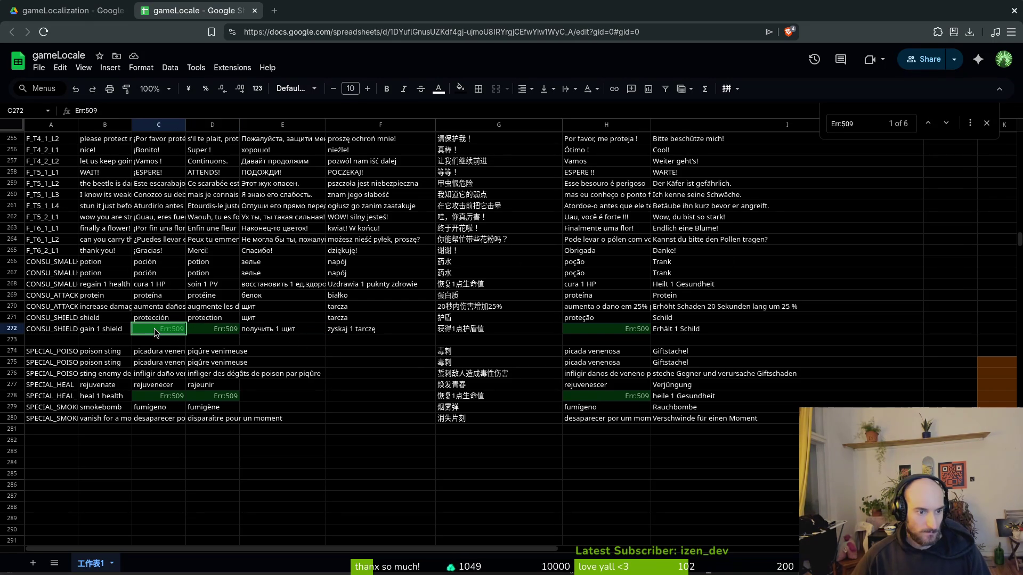
text(ganar 1 escudo)
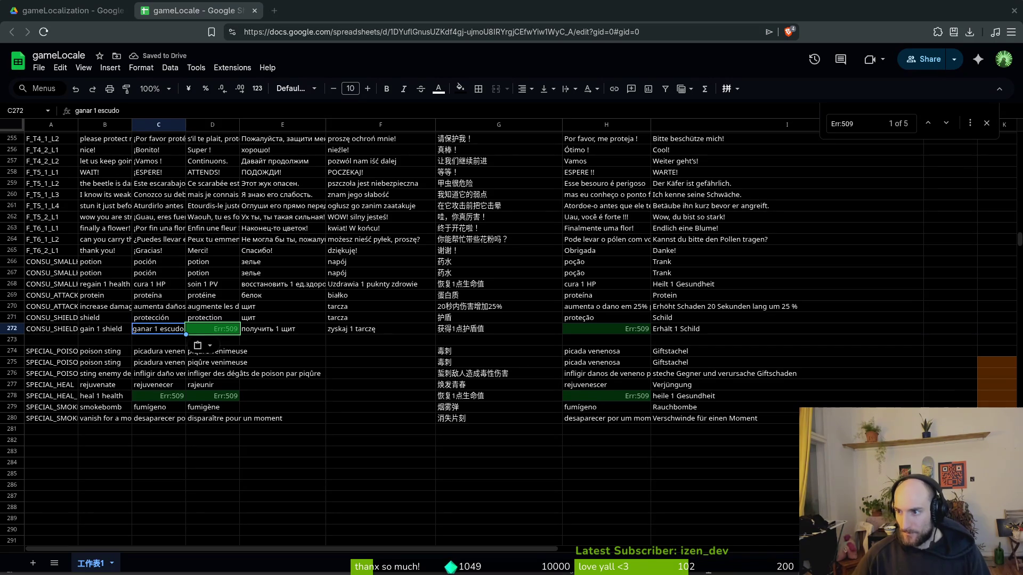
click(236, 334)
text(gagner 1 bouclier)
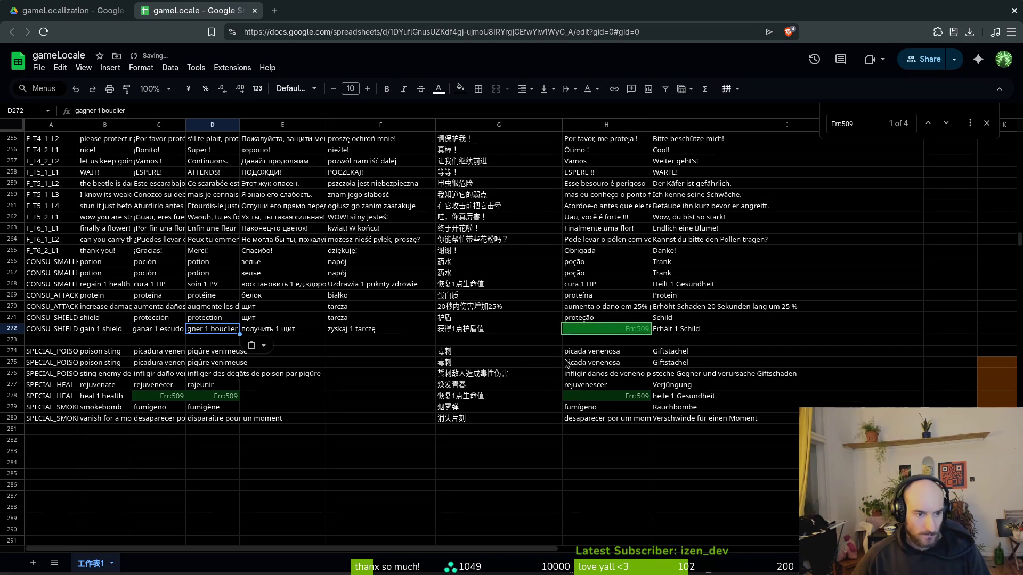
click(632, 329)
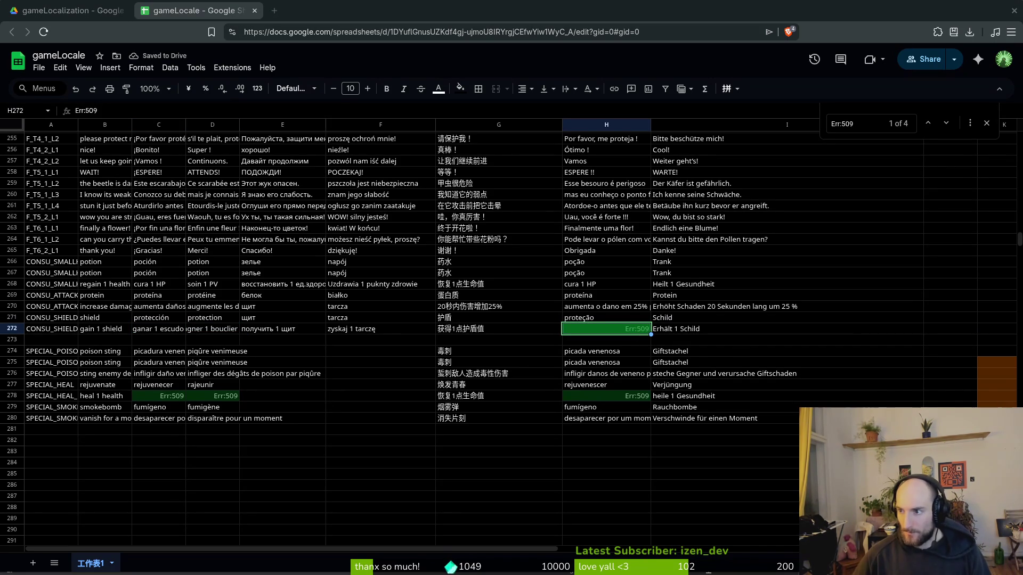
text(ganhe 1 escudo)
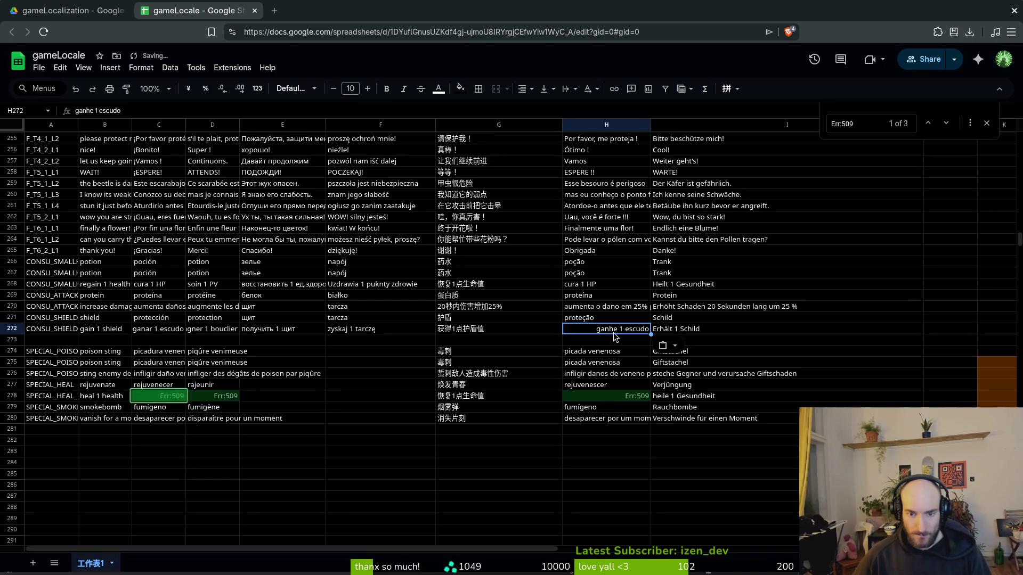
Step: Correct the German in I272 to 'Erhalte 1 Schild' and confirm the Portuguese 'ganhe 1 escudo'
click(675, 329)
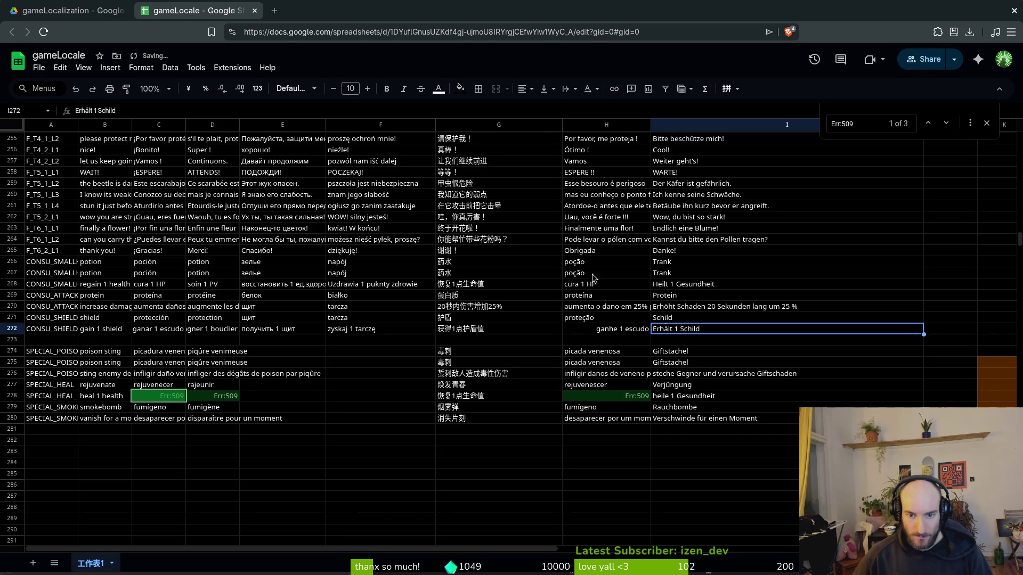
click(91, 111)
key(BackSpace)
key(BackSpace)
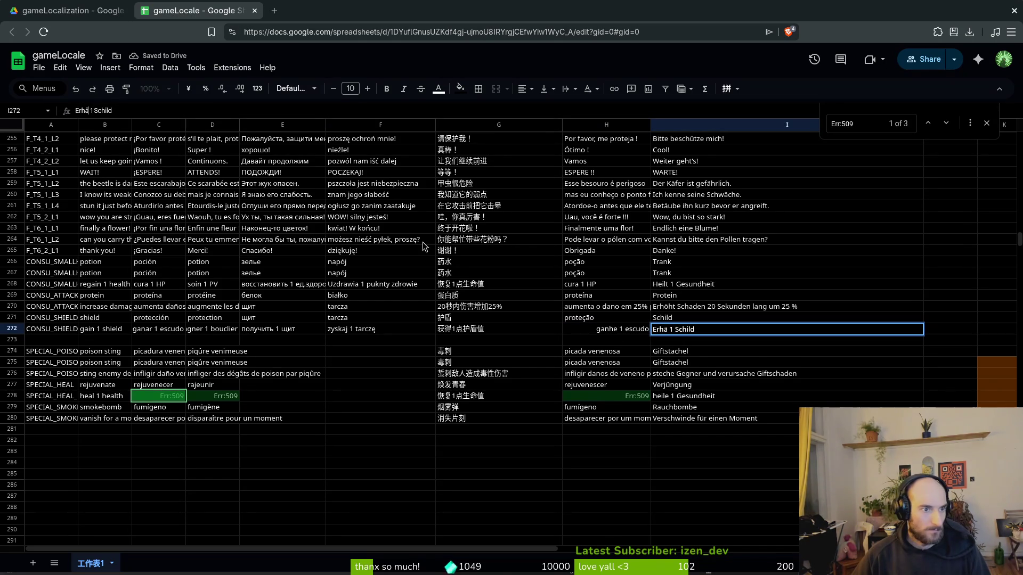
key(BackSpace)
text(alte)
key(Return)
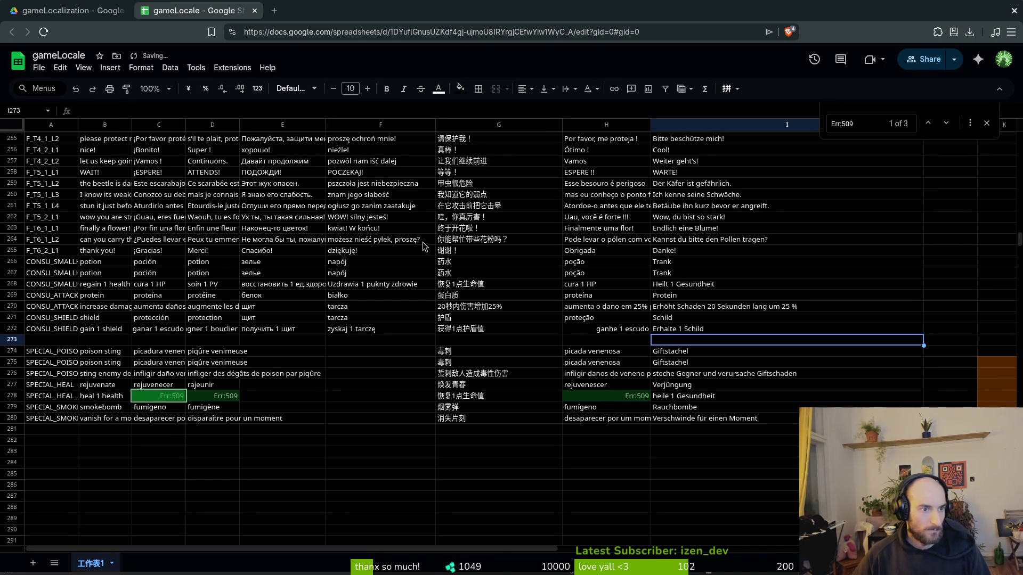
click(612, 332)
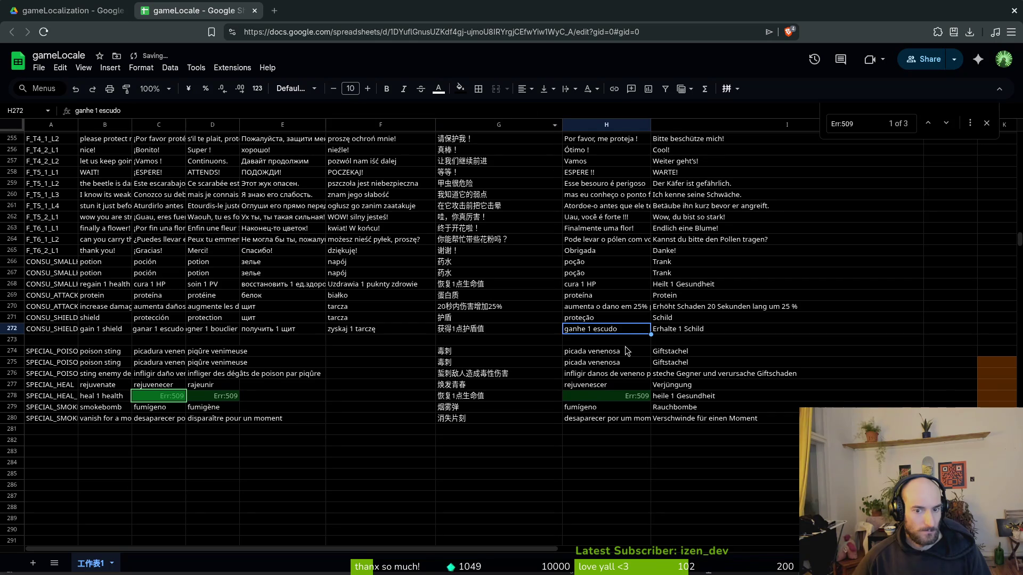
key(Return)
click(166, 400)
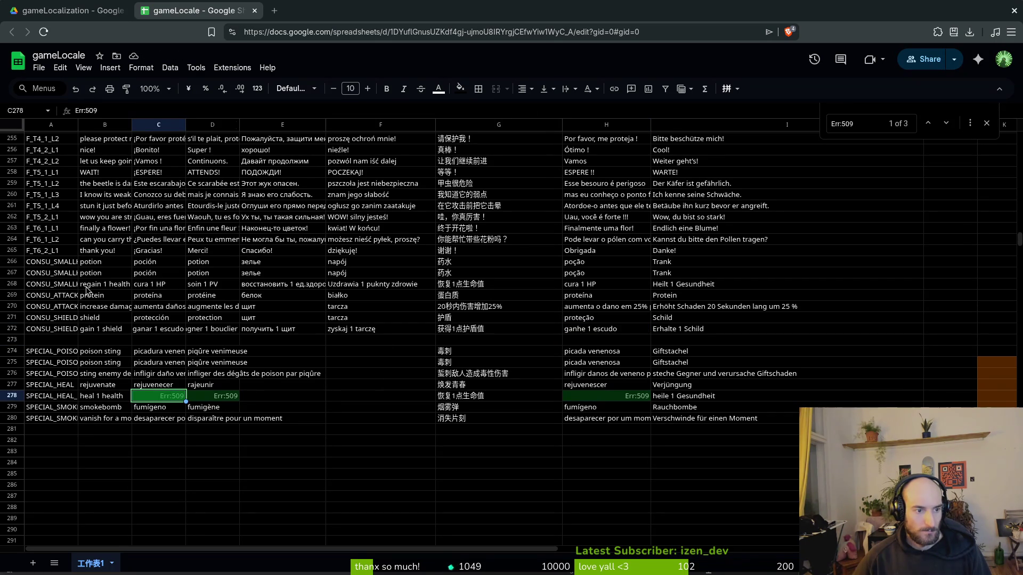
Step: Copy the regain 1 health translations B268:I268 and paste them over row 278
drag(42, 286, 251, 282)
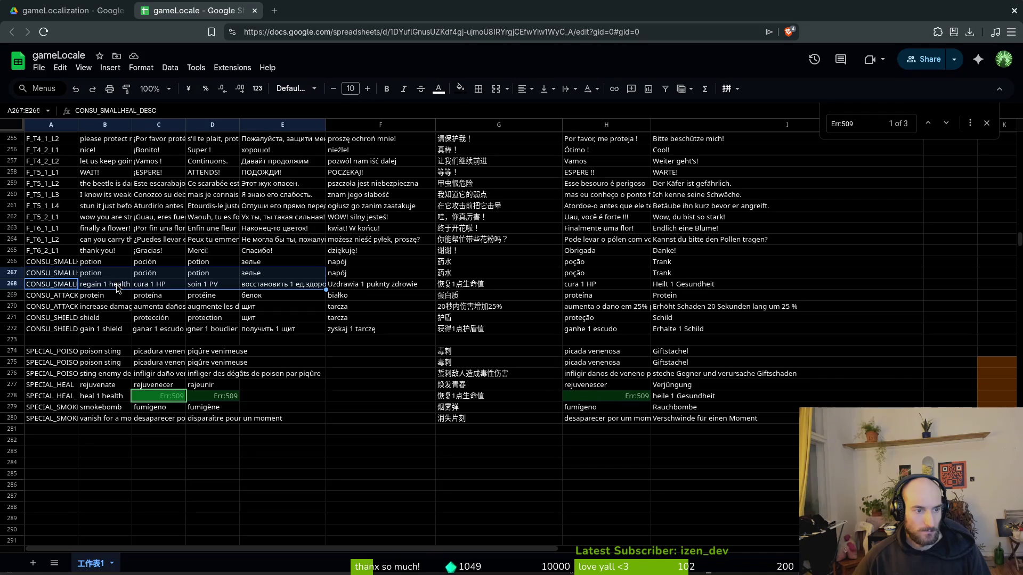
click(105, 287)
drag(105, 288, 703, 288)
key(ctrl+c)
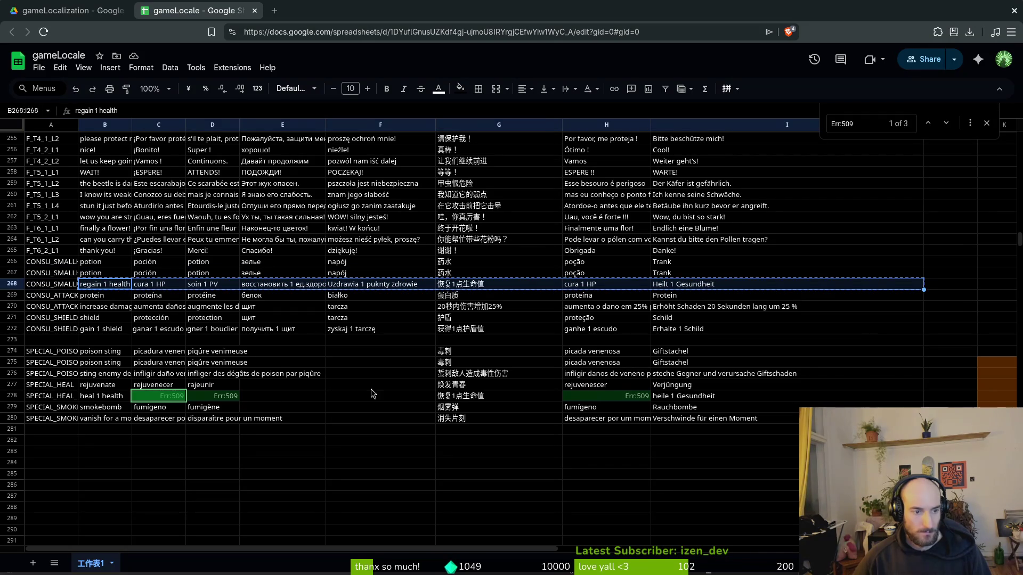
click(102, 396)
key(ctrl+v)
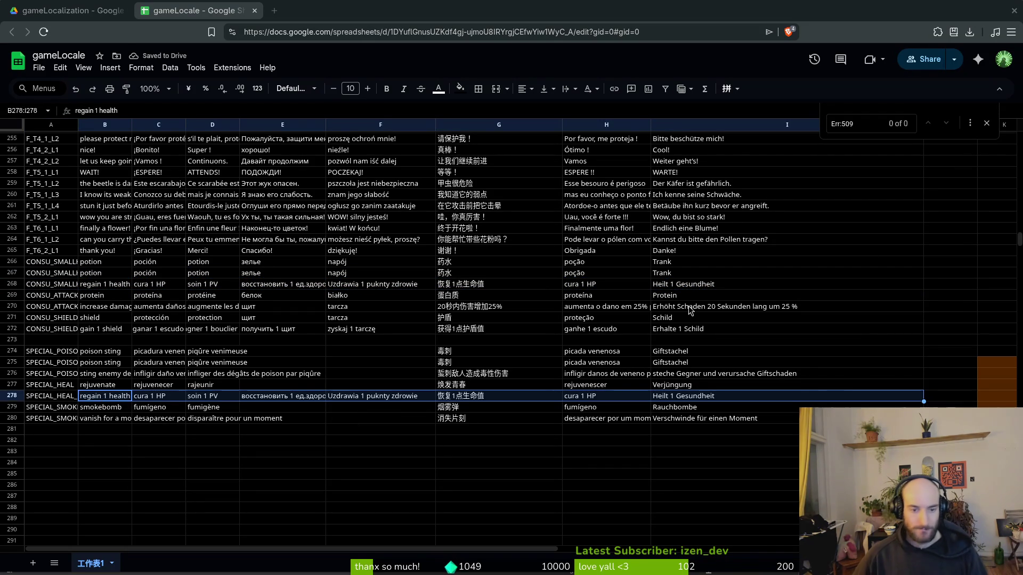
Step: Review the pasted Polish and Russian heal texts in row 278
click(442, 274)
click(355, 397)
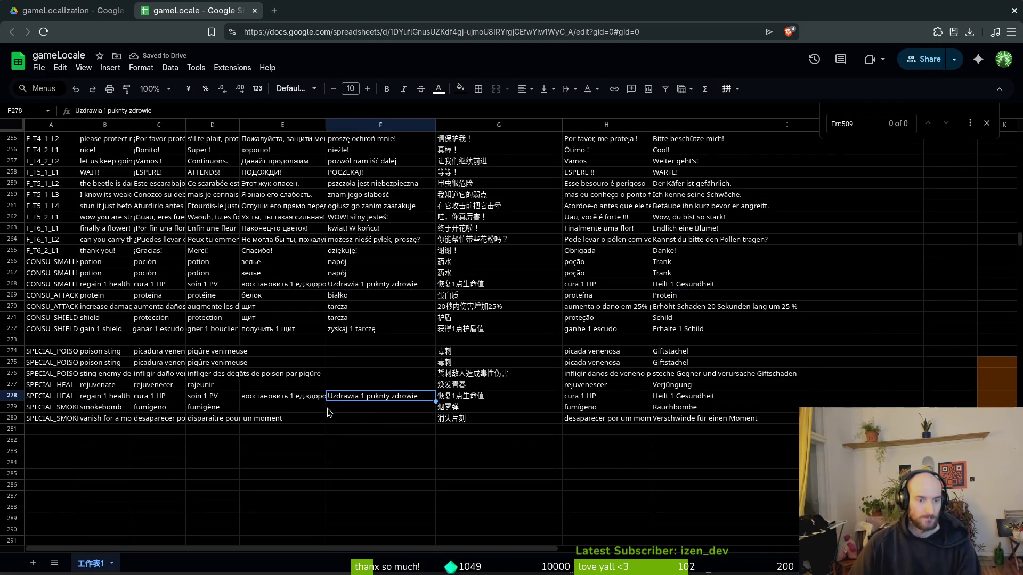
click(314, 396)
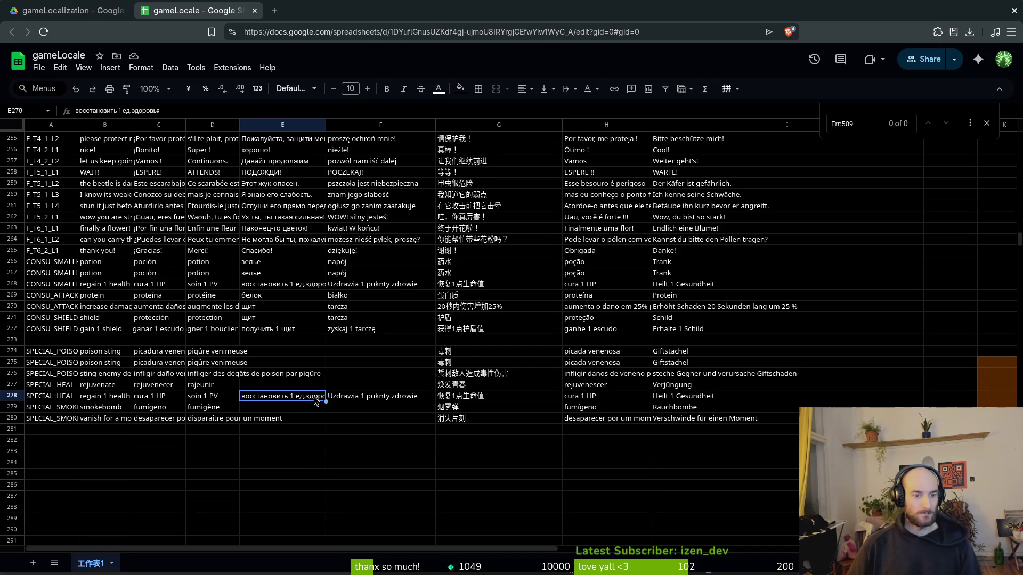
click(355, 398)
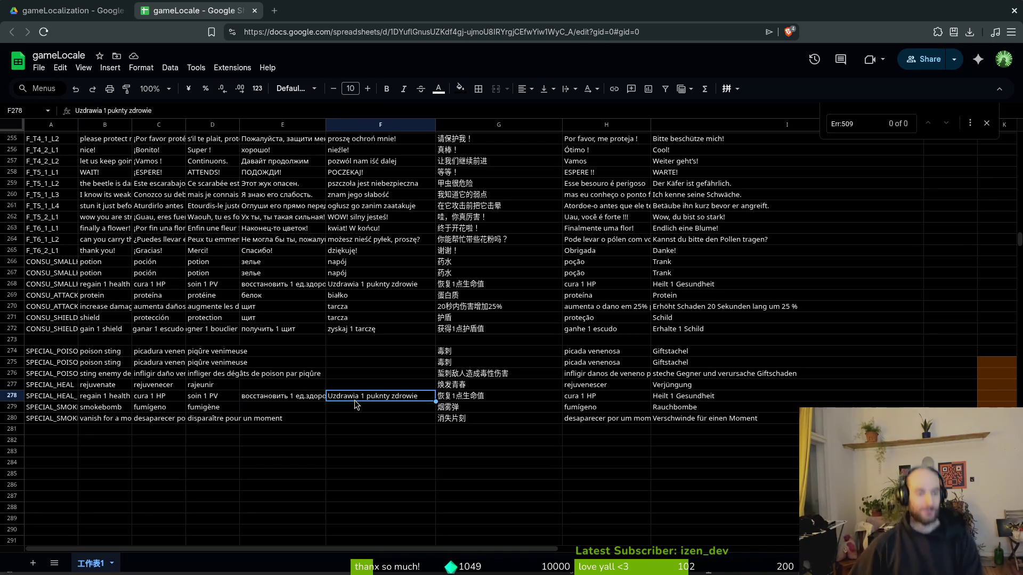
mouse_move(104, 351)
mouse_down()
mouse_move(117, 392)
mouse_move(111, 423)
mouse_up()
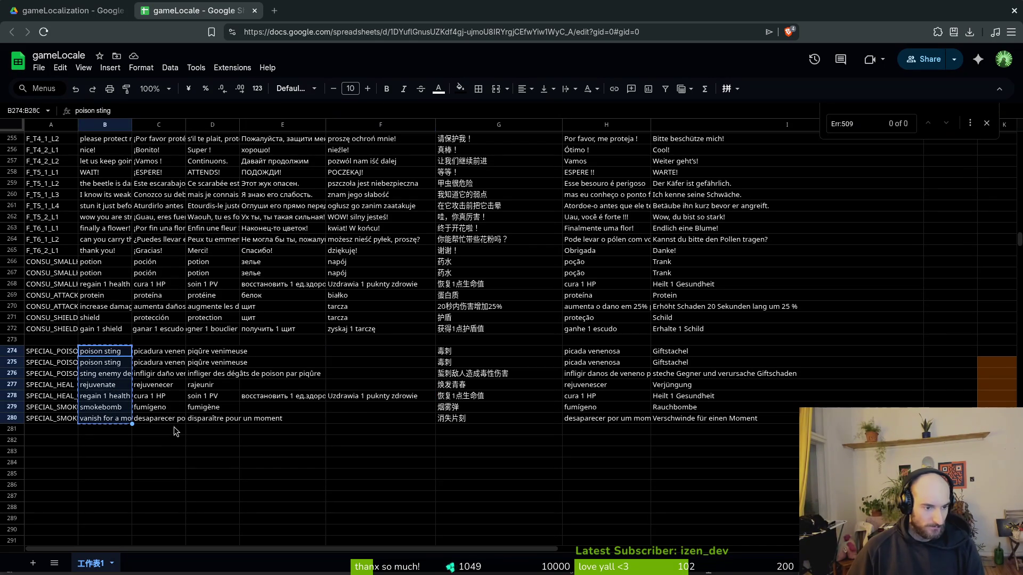
click(296, 364)
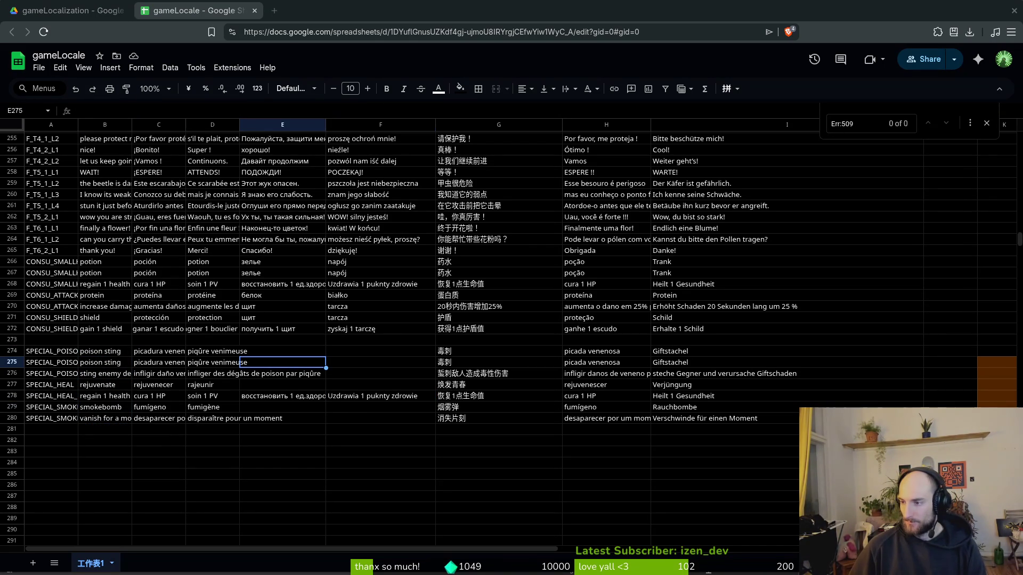
Step: Compare the shield and special-skill rows against translations.csv in LibreOffice Calc
key(alt+Tab)
key(alt+Tab)
click(361, 331)
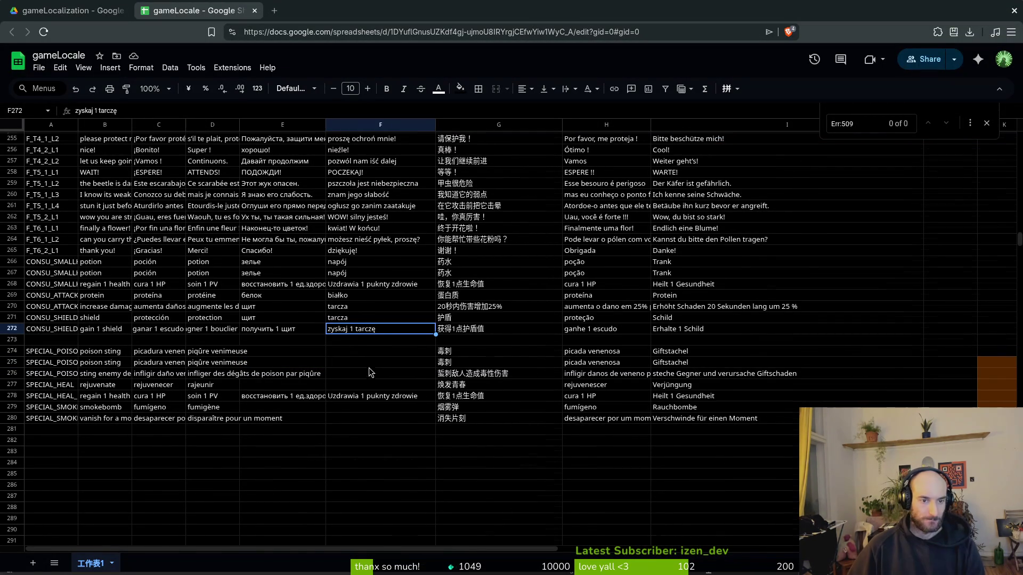
scroll(371, 373, up, 15)
scroll(321, 355, down, 15)
scroll(321, 355, up, 20)
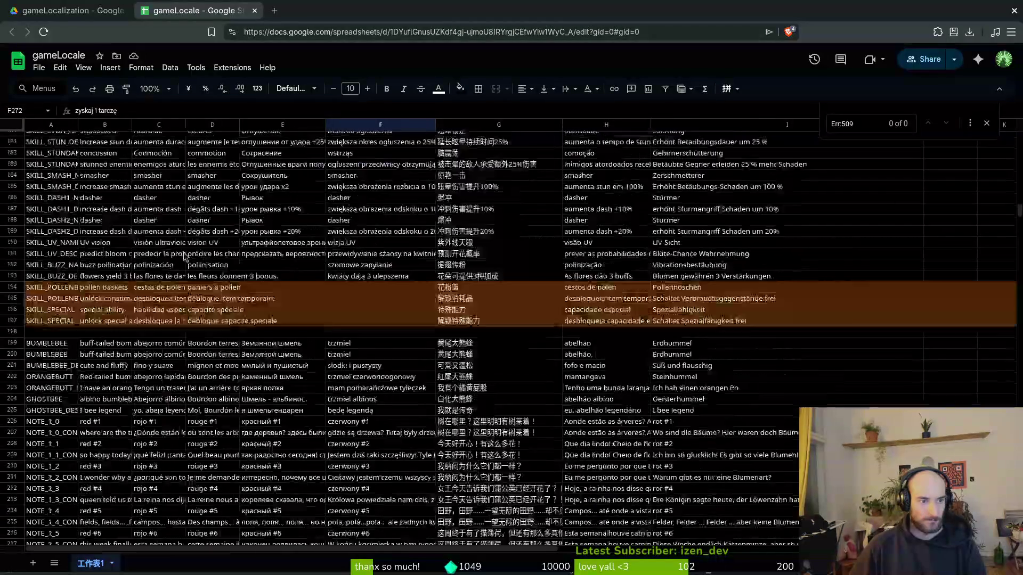
scroll(184, 257, up, 20)
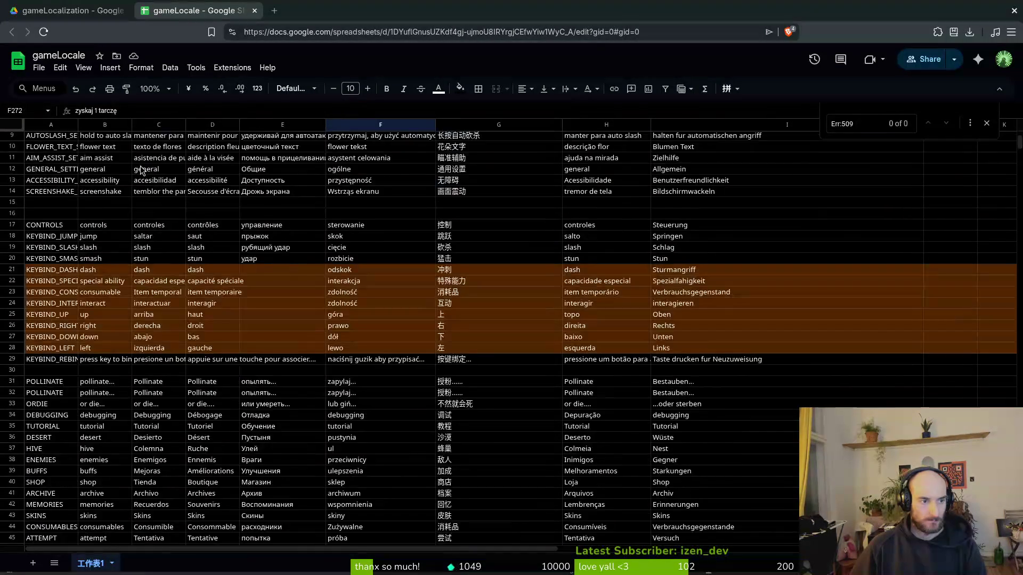
scroll(141, 170, up, 3)
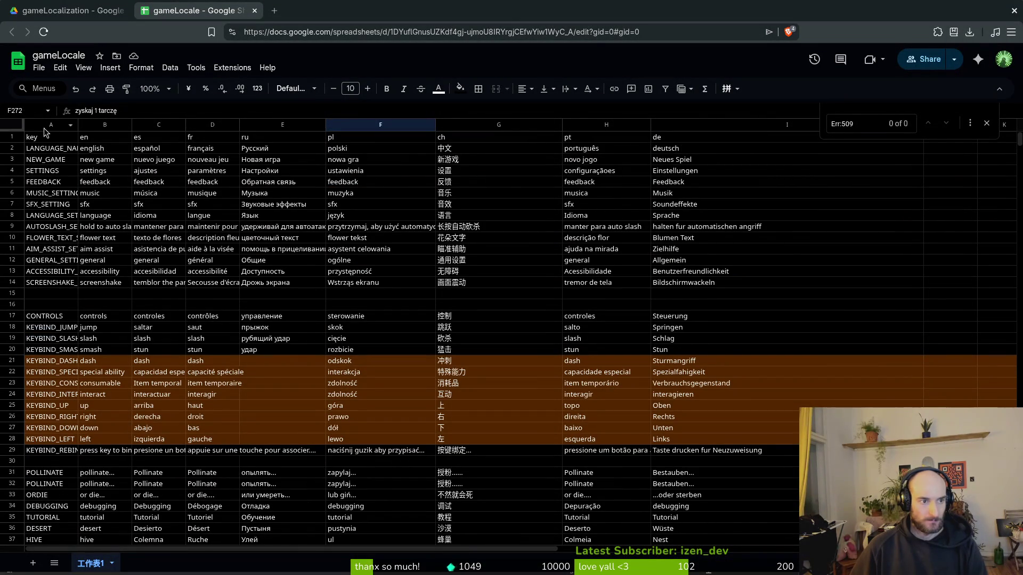
key(alt+Tab)
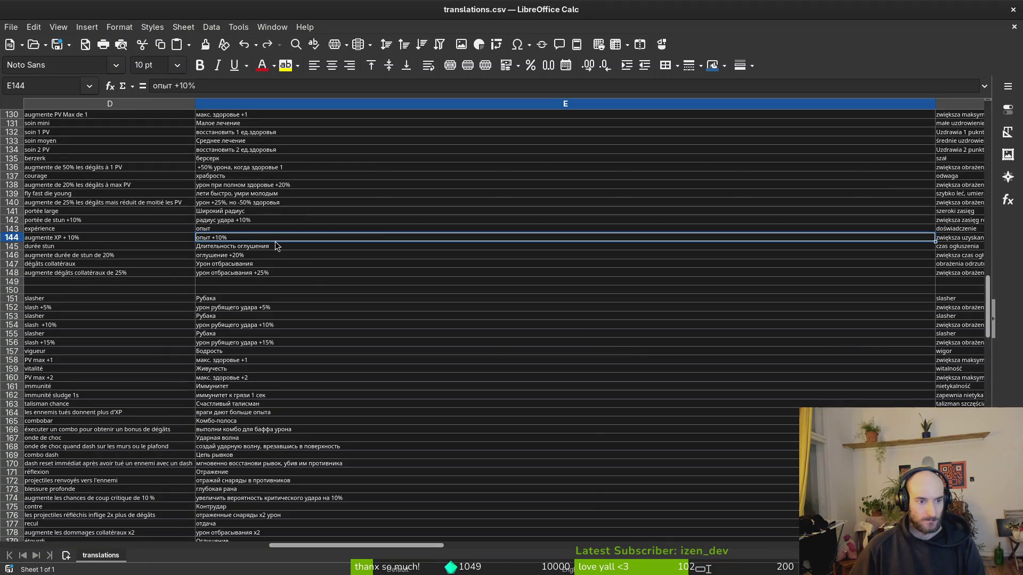
scroll(296, 255, down, 12)
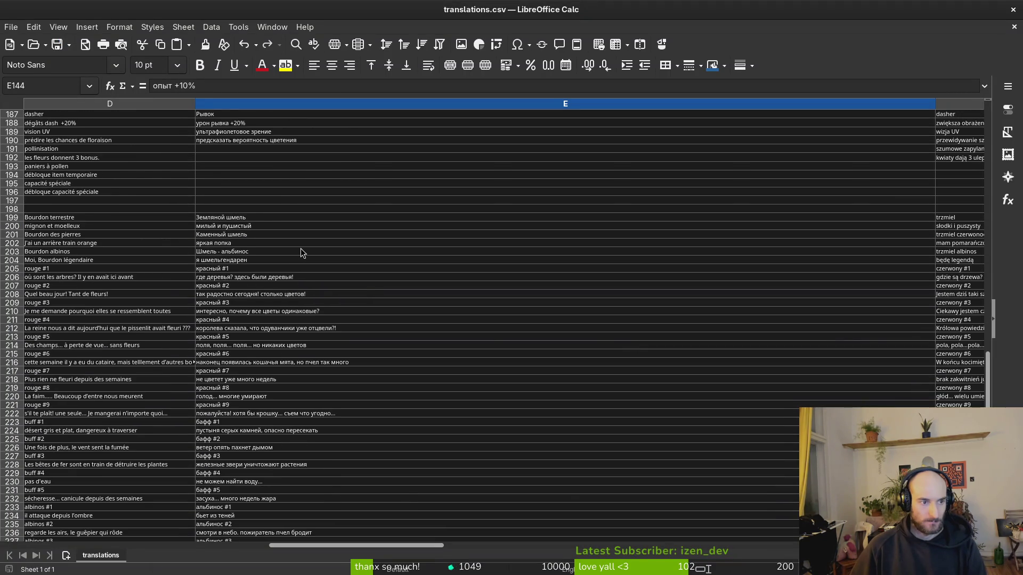
key(alt+Tab)
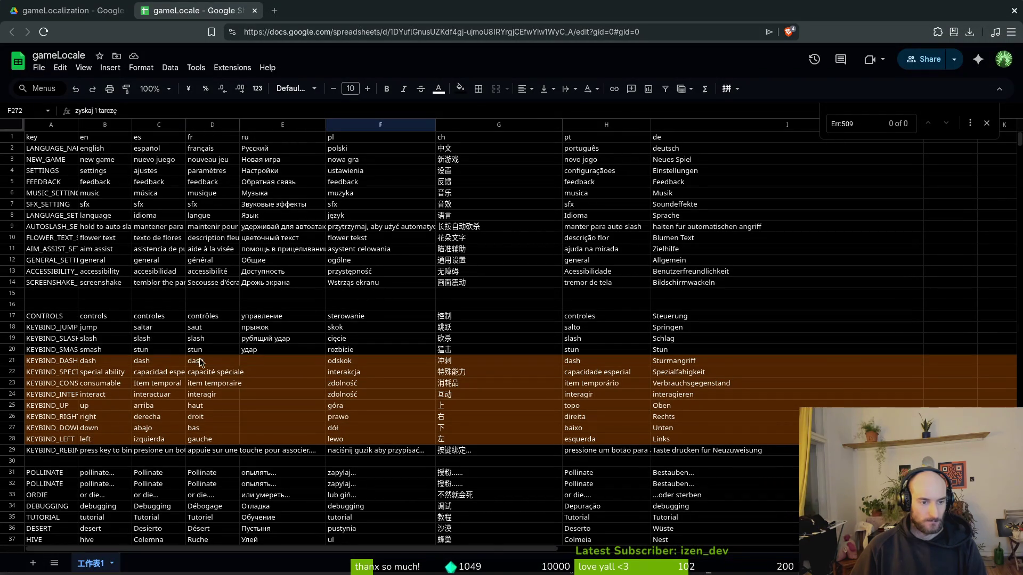
Step: Fill A192:I193 with orange from the Fill color palette
click(282, 395)
click(266, 363)
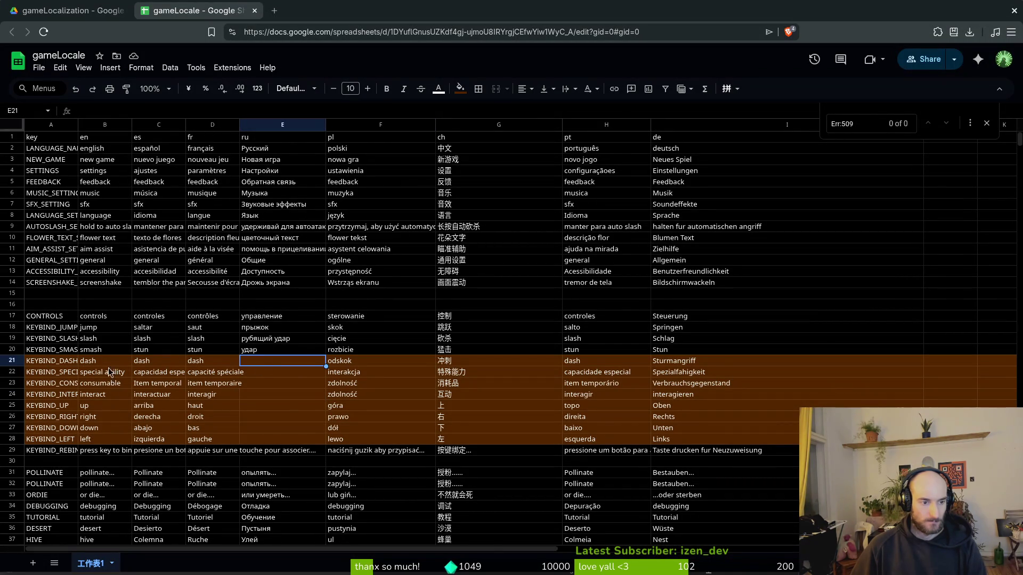
click(66, 364)
scroll(322, 377, down, 15)
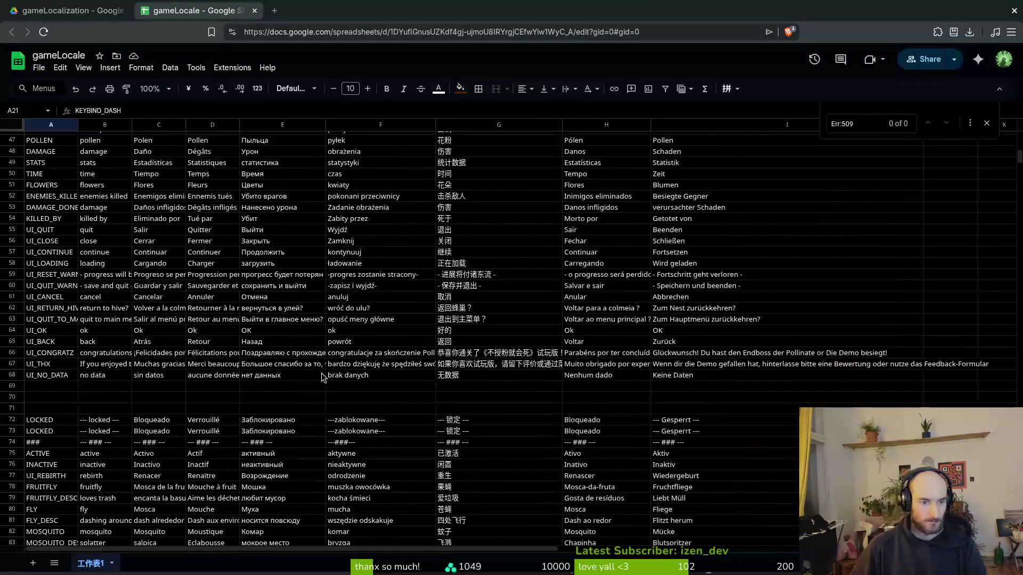
scroll(322, 377, down, 18)
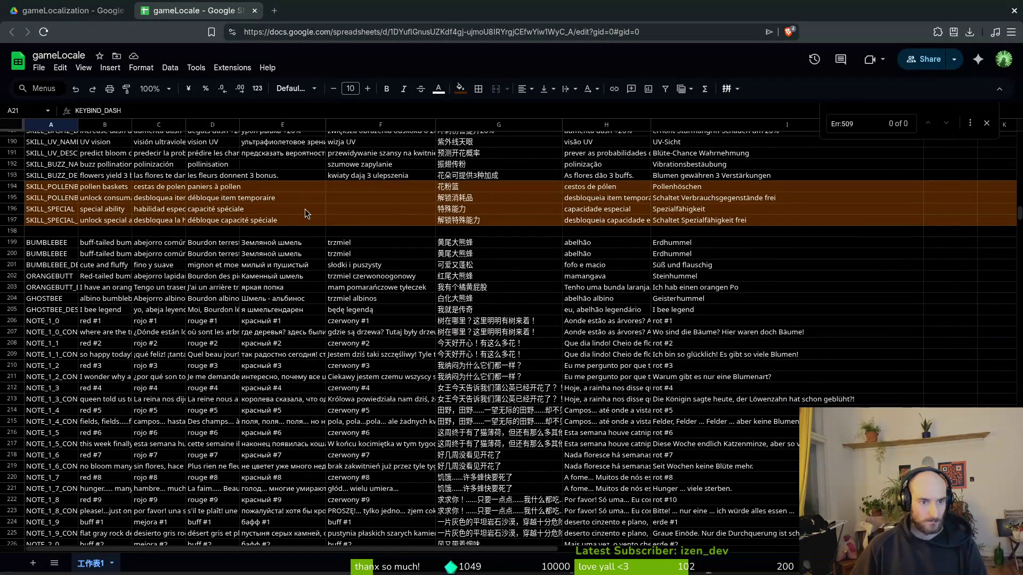
drag(236, 165, 296, 170)
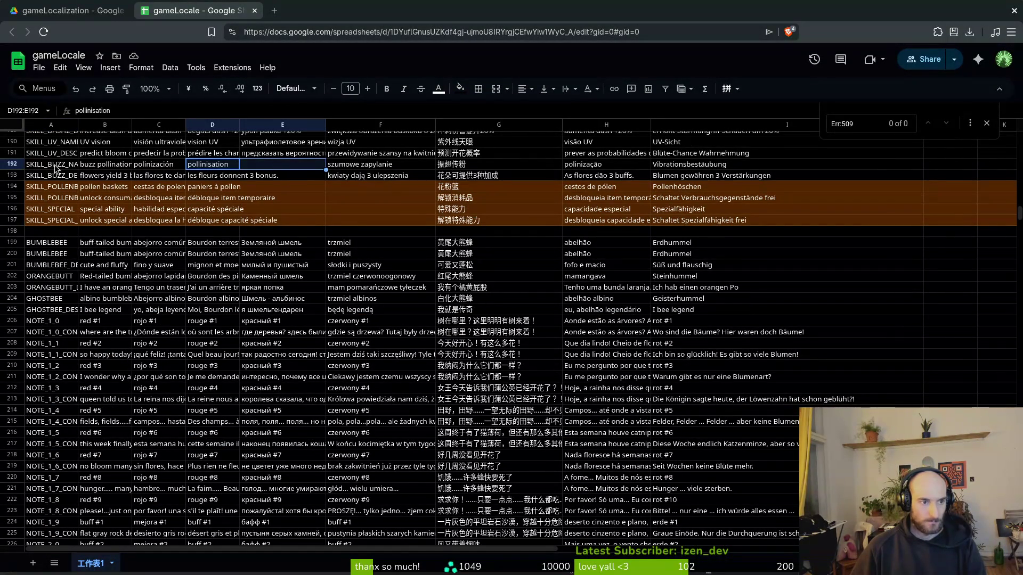
drag(58, 168, 846, 174)
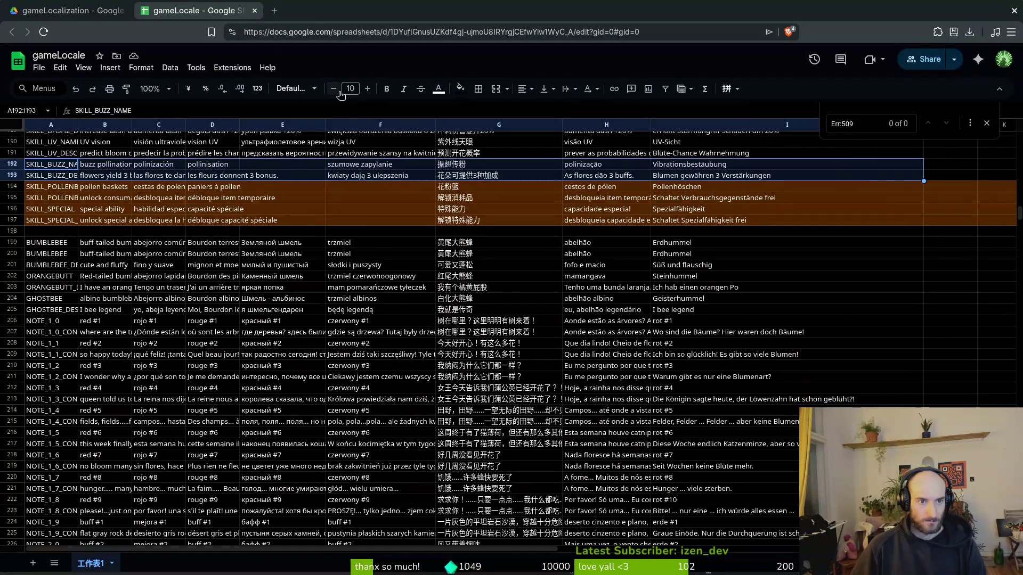
click(459, 89)
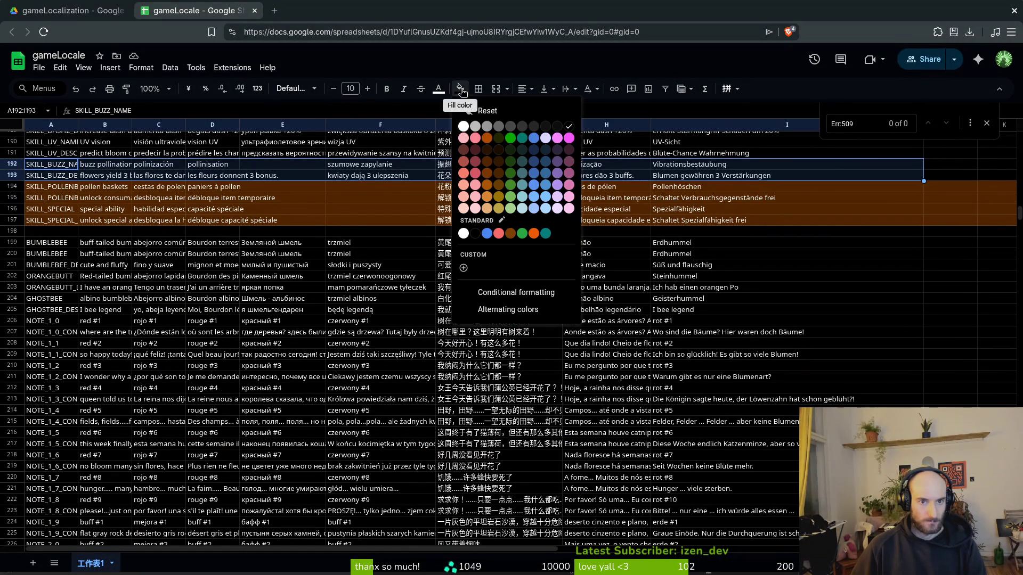
click(492, 168)
click(336, 197)
Step: Review row 192's buzz pollination translations, including the Spanish polinización in C192
scroll(904, 368, up, 5)
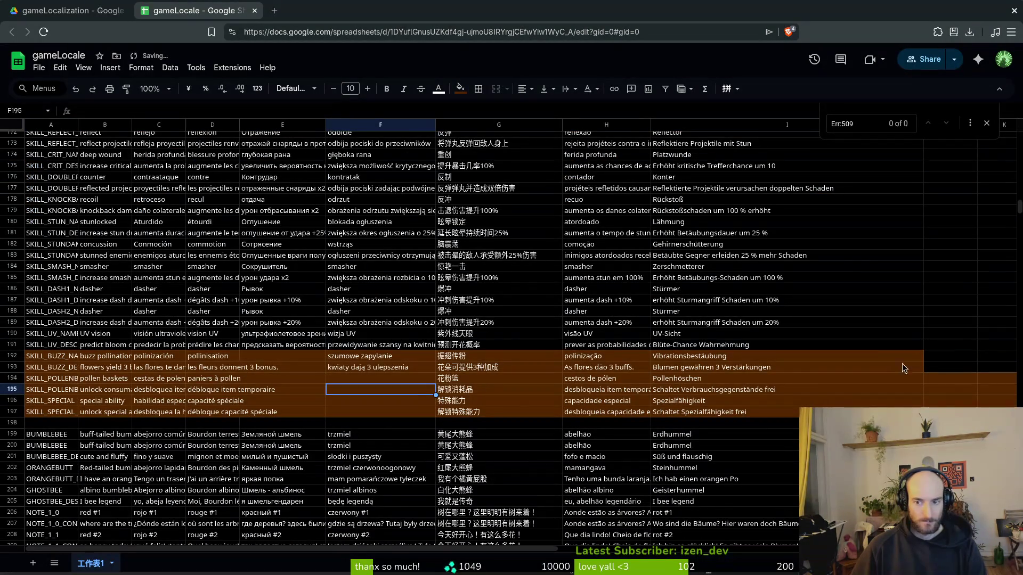
scroll(397, 371, down, 10)
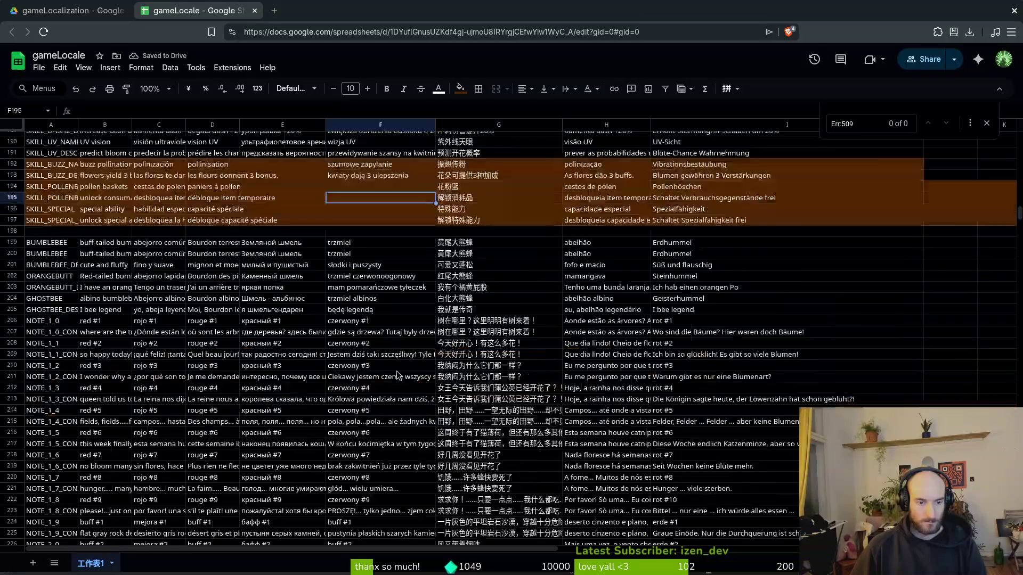
scroll(410, 364, up, 6)
click(265, 227)
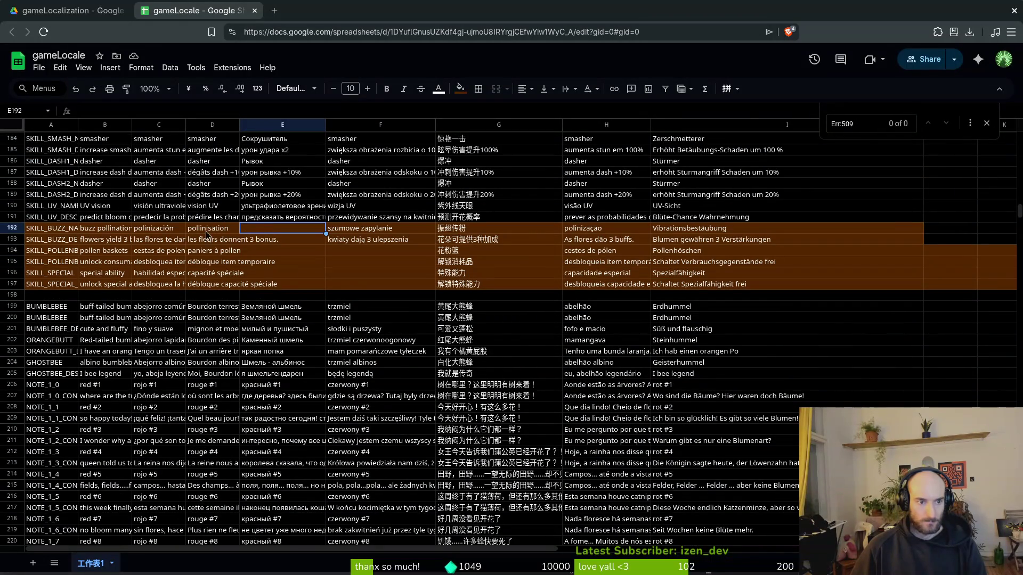
click(126, 235)
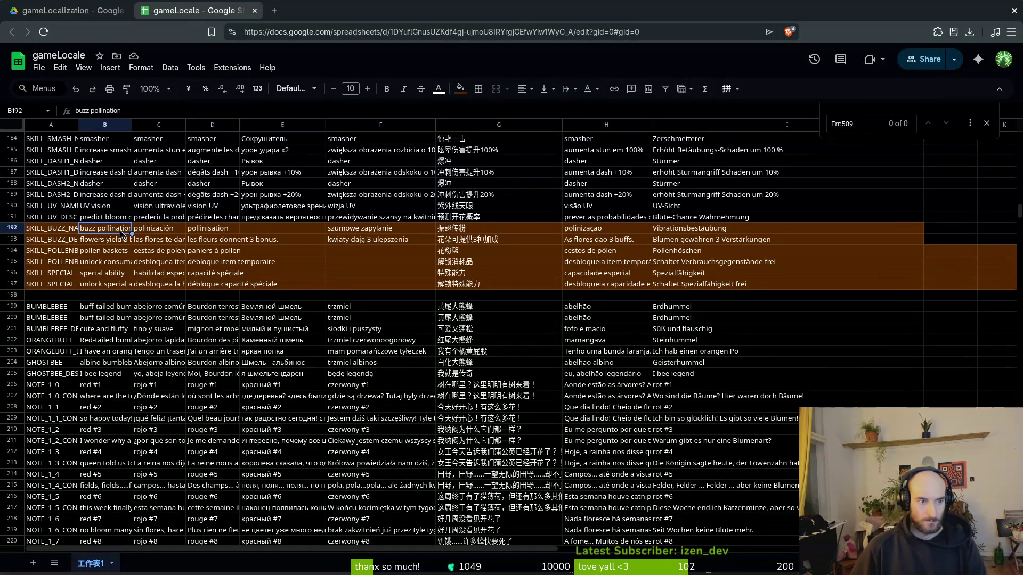
click(177, 234)
click(205, 235)
click(168, 233)
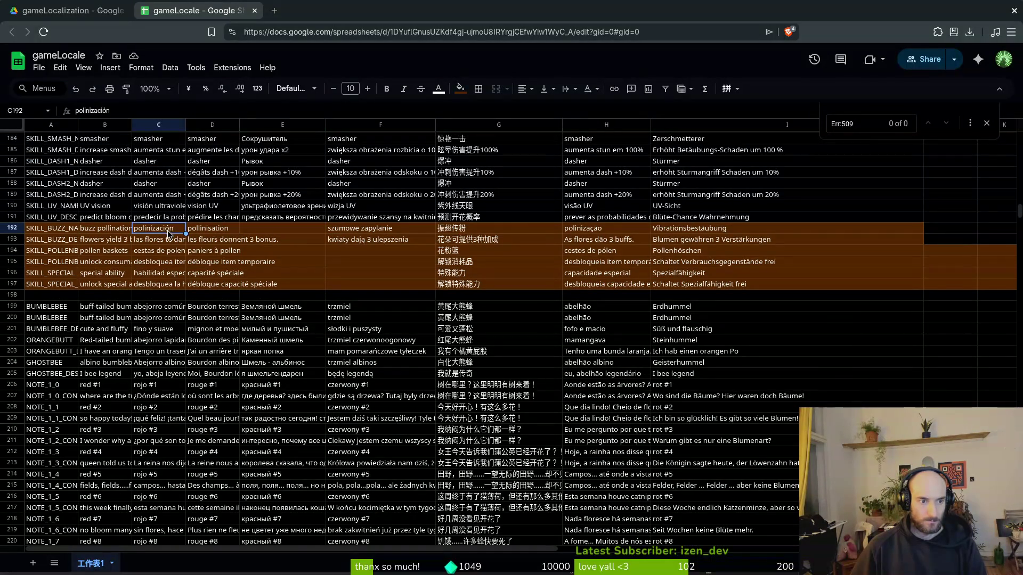
click(108, 231)
click(151, 232)
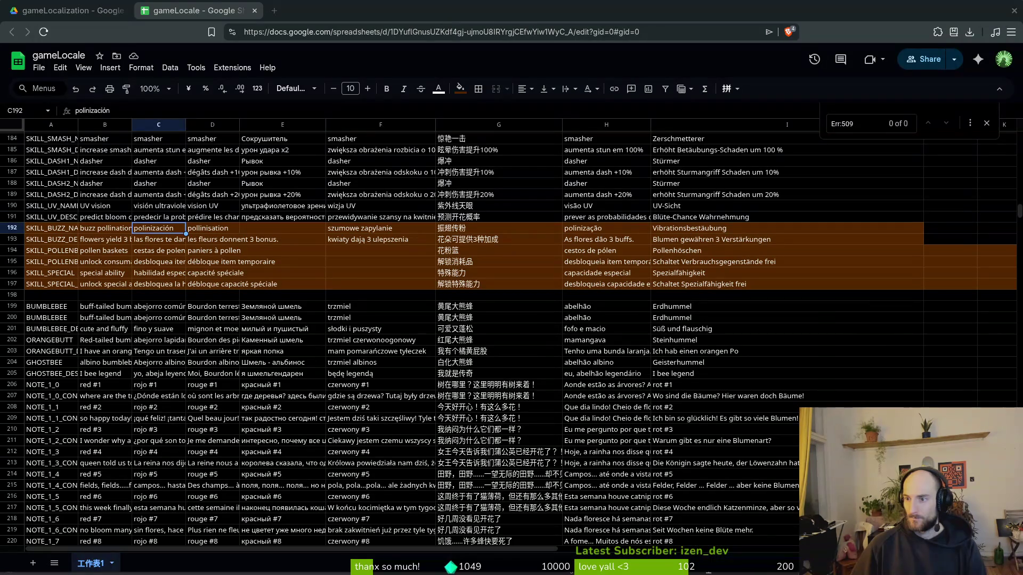
Step: Paste the Spanish Wikipedia title 'Polinización por zumbido' into C192 as plain text
key(ctrl+n)
text(b)
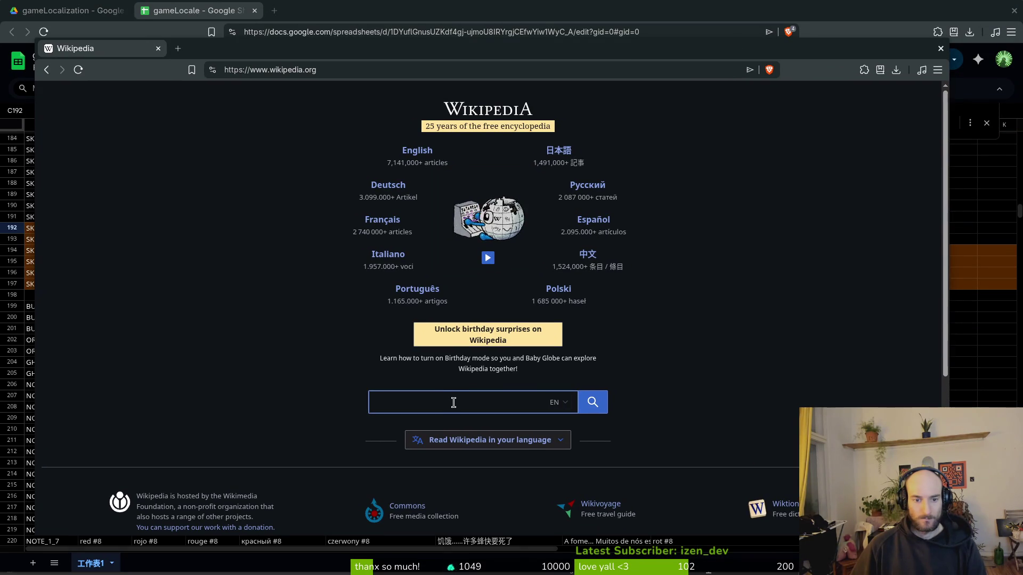
text(uzz pollination)
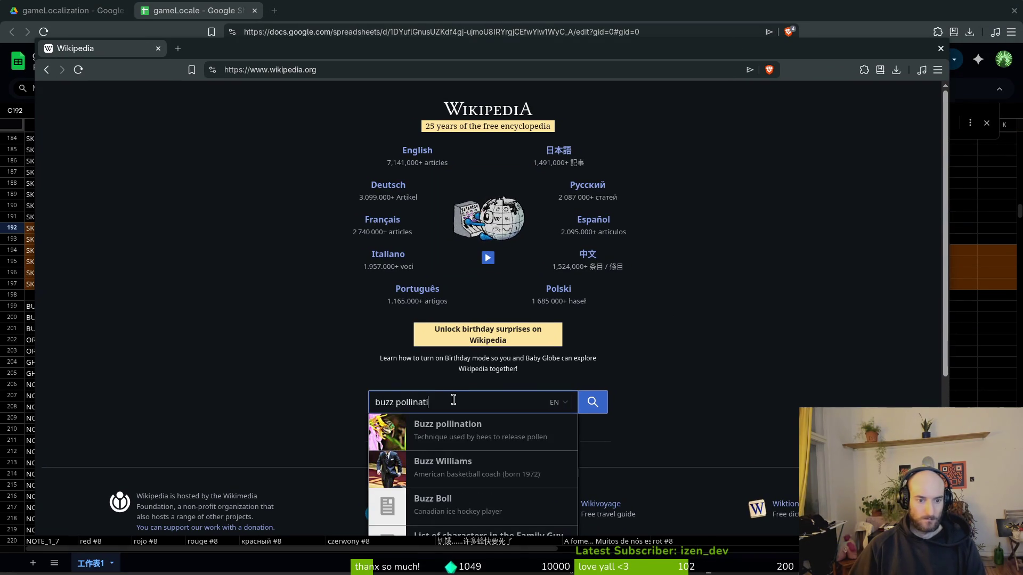
key(Return)
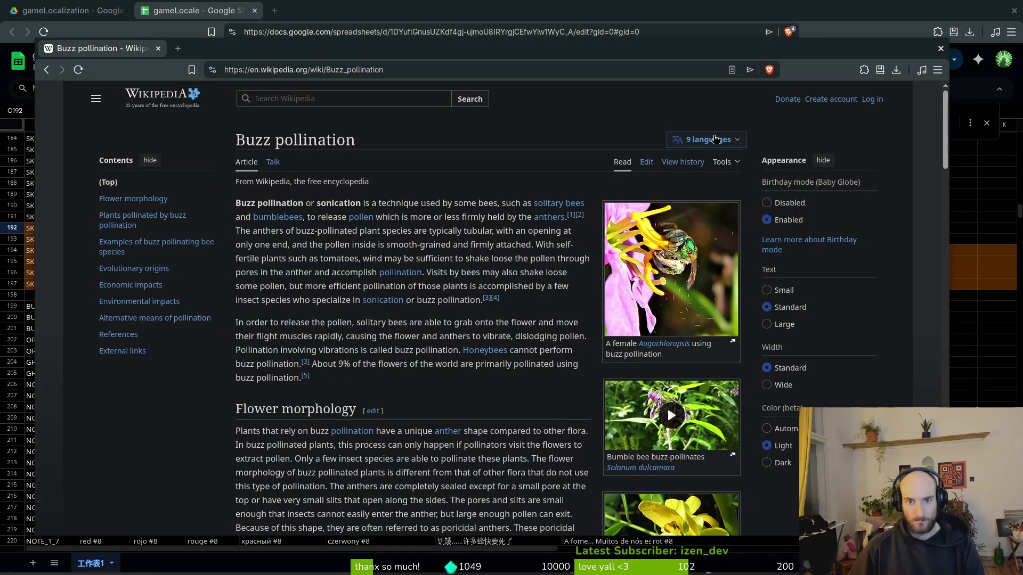
click(715, 139)
click(683, 250)
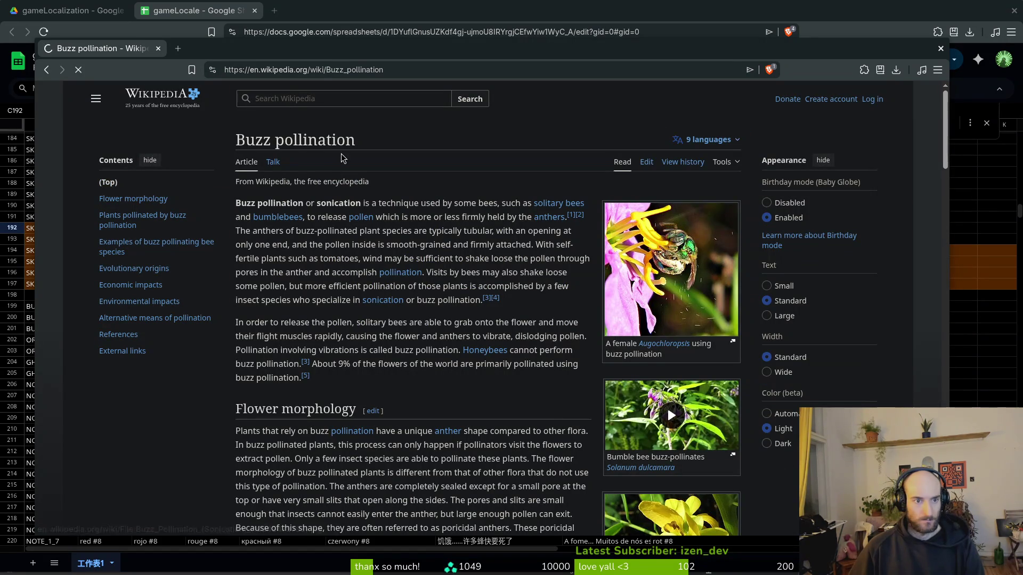
drag(425, 140, 234, 141)
key(ctrl+c)
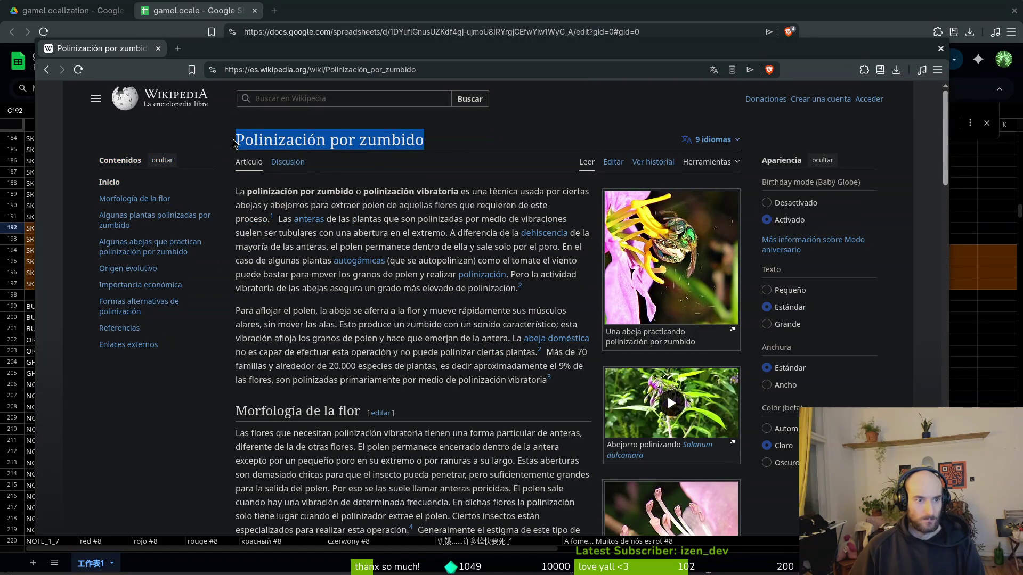
click(66, 11)
key(alt+Tab)
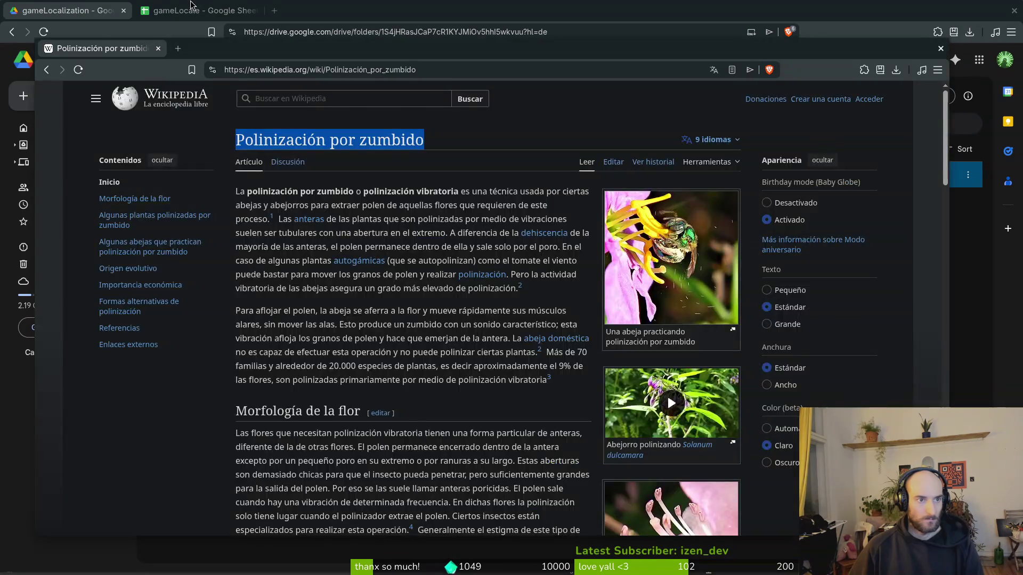
key(alt+Tab)
click(197, 11)
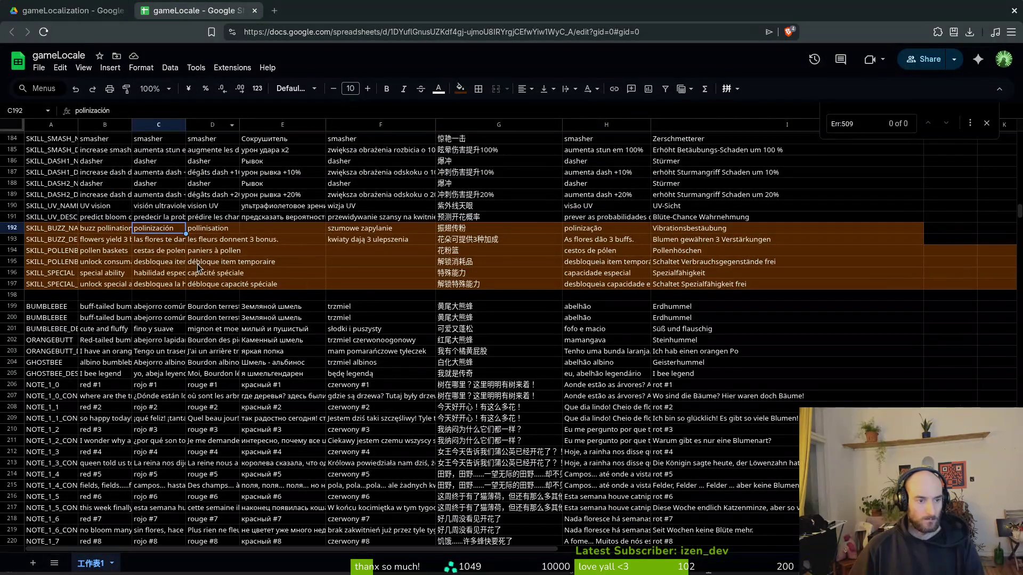
key(ctrl+v)
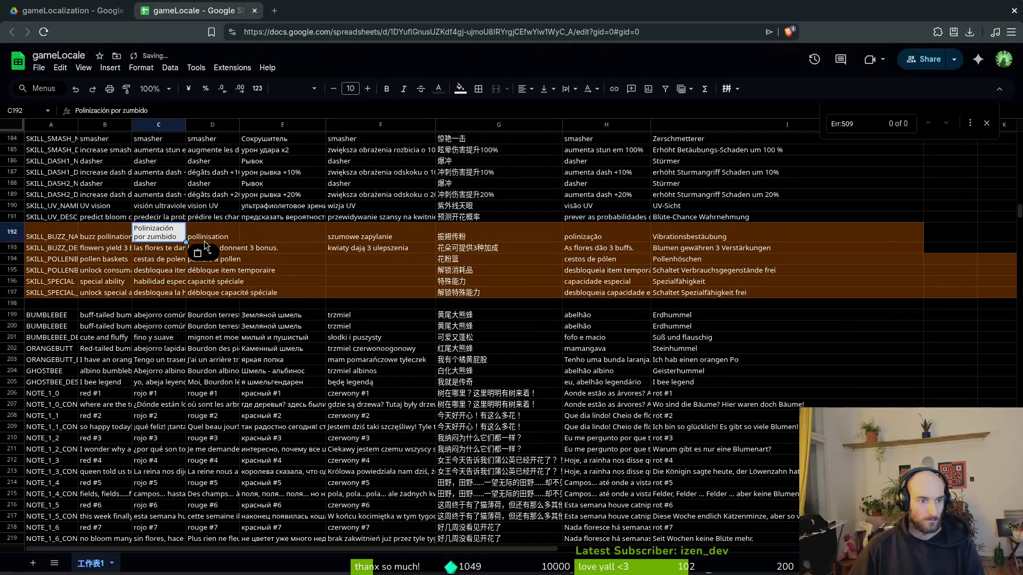
text(polinización)
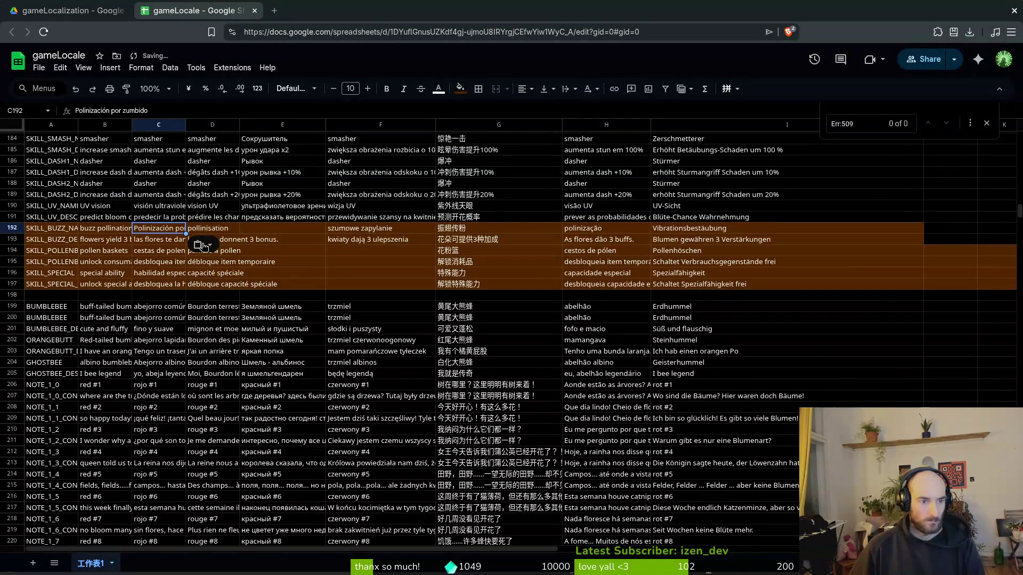
Step: Copy the French article title 'Pollinisation vibratile' into D192
key(super+w)
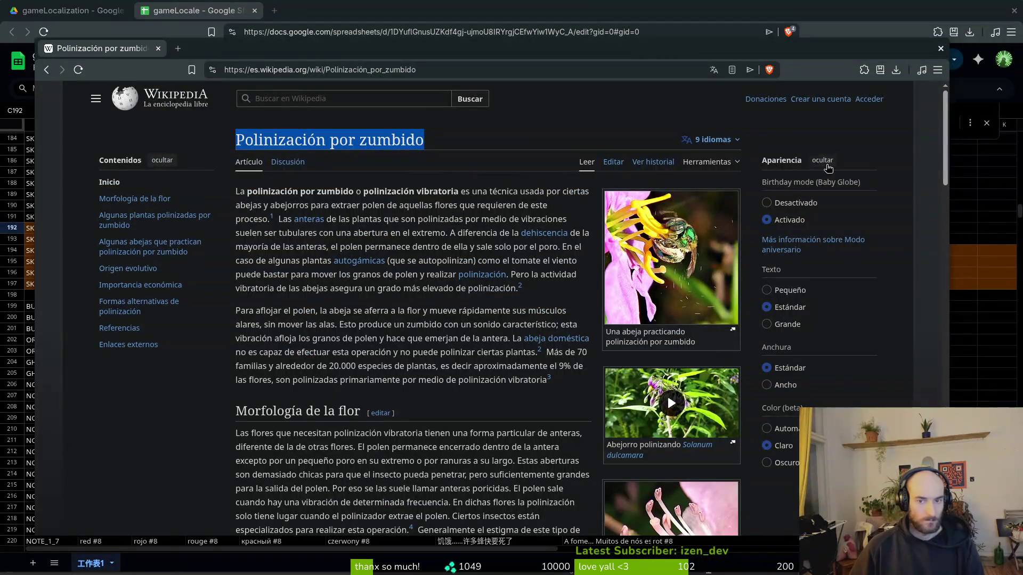
click(721, 141)
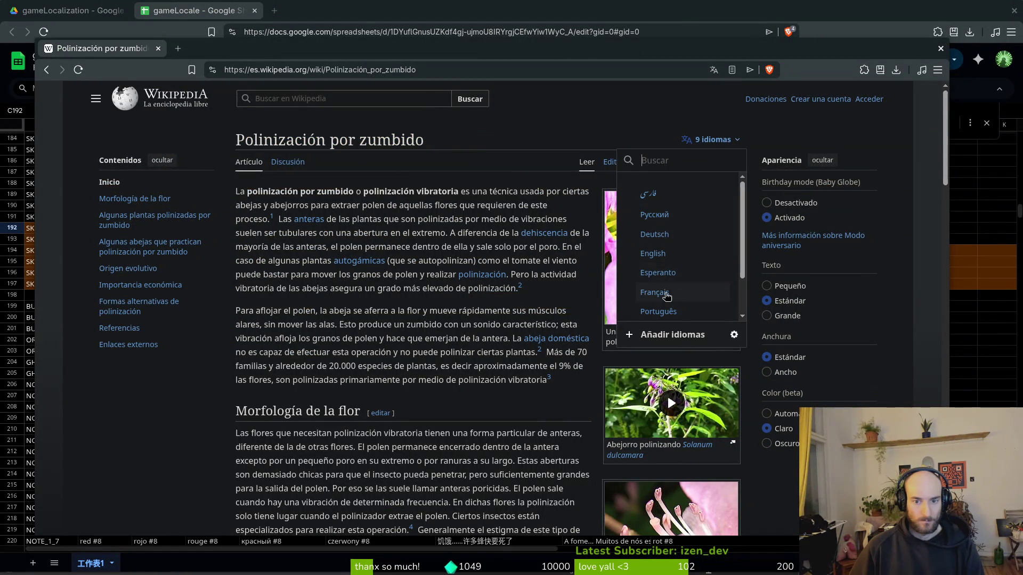
click(667, 297)
mouse_move(394, 139)
mouse_down()
mouse_move(238, 140)
mouse_move(408, 143)
mouse_up()
key(ctrl+c)
click(239, 140)
key(ctrl+w)
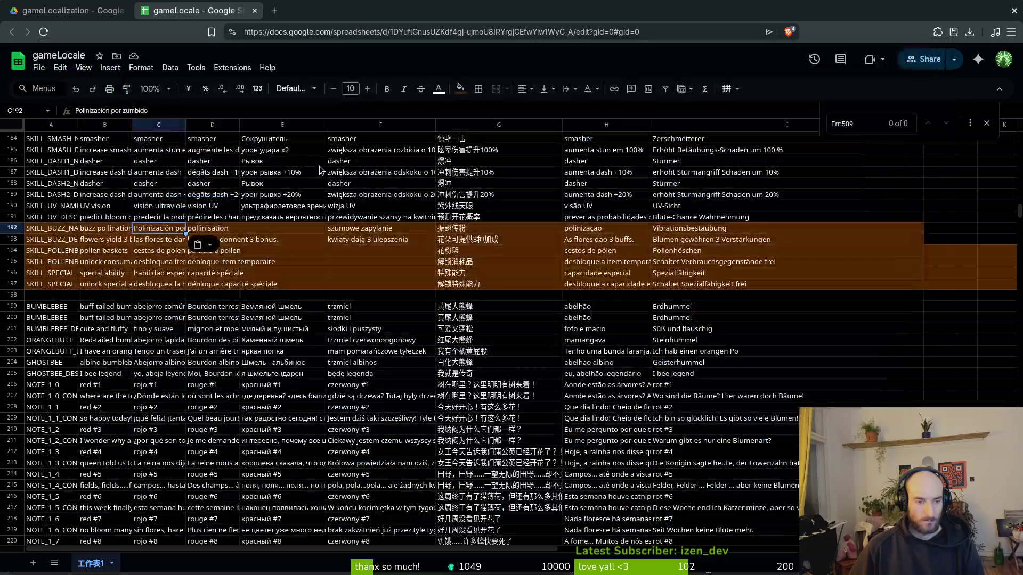
click(206, 229)
key(ctrl+v)
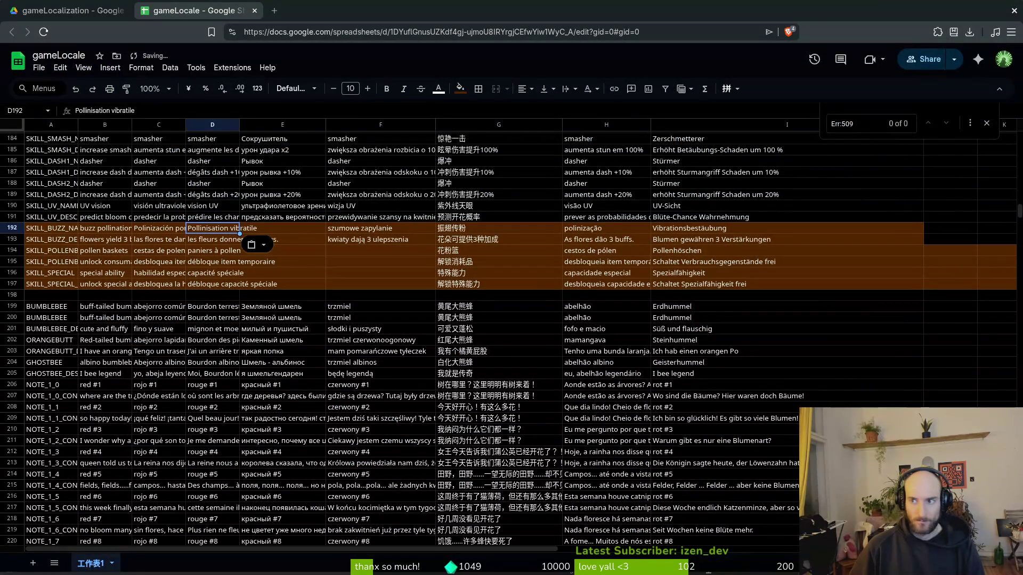
Step: Copy the Russian article title 'Вибрационное опыление' into E192
click(269, 228)
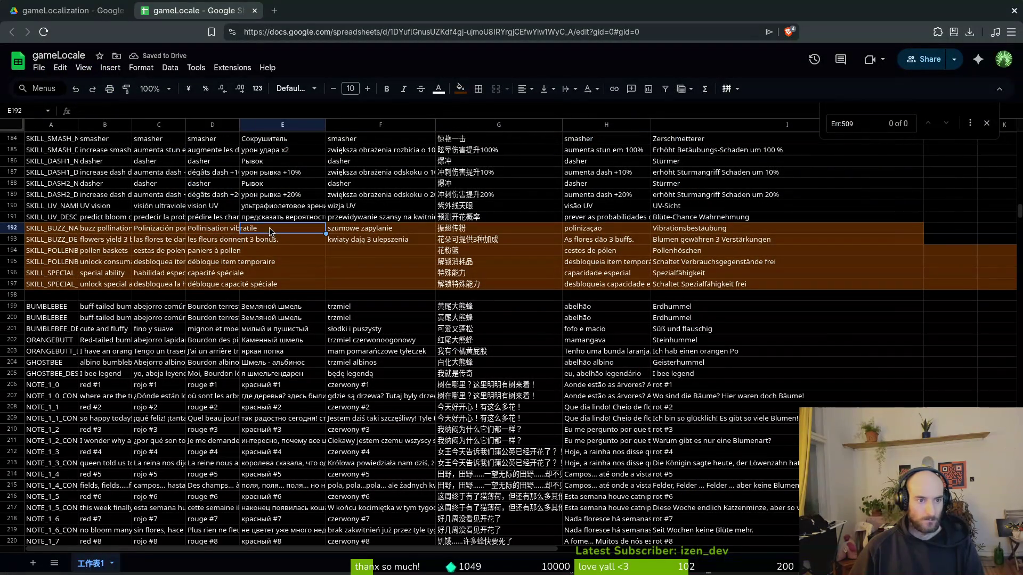
key(alt+Tab)
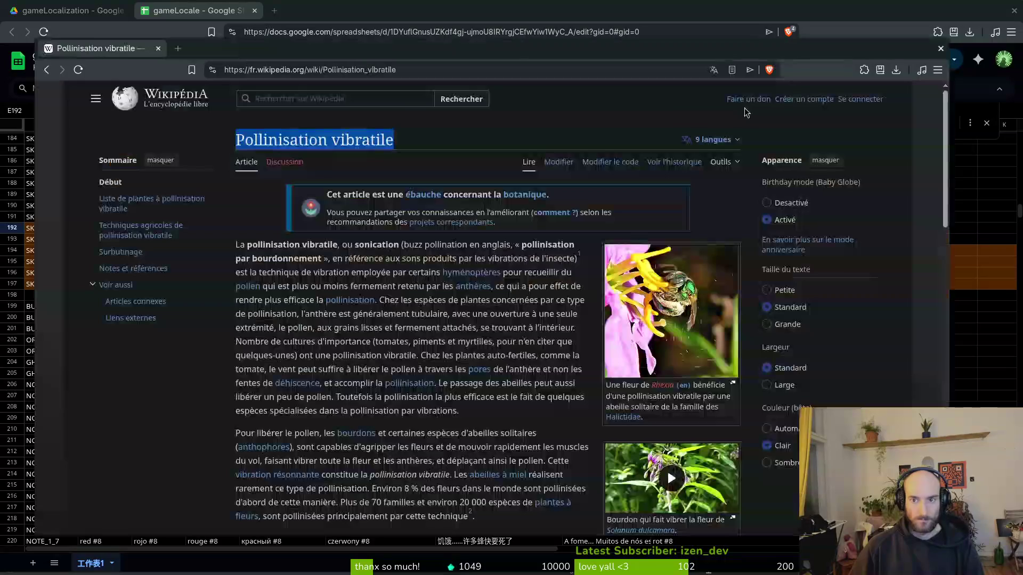
click(714, 139)
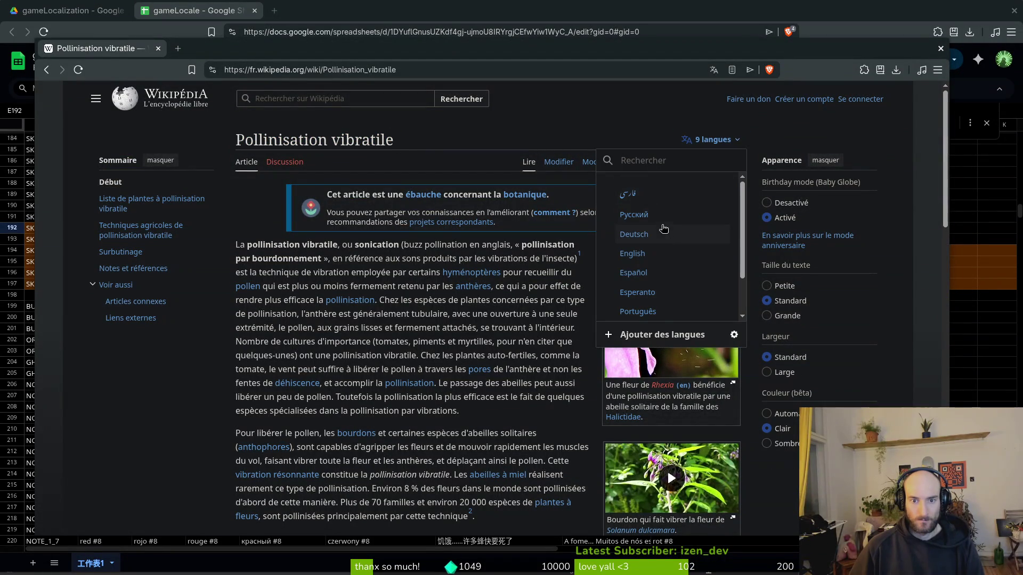
click(661, 218)
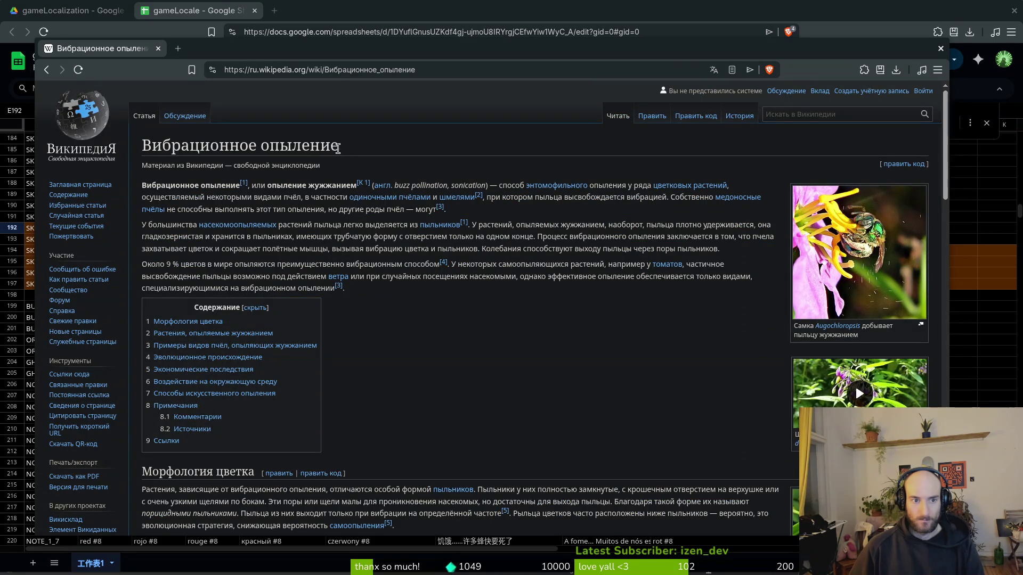
drag(339, 146, 140, 146)
key(ctrl+c)
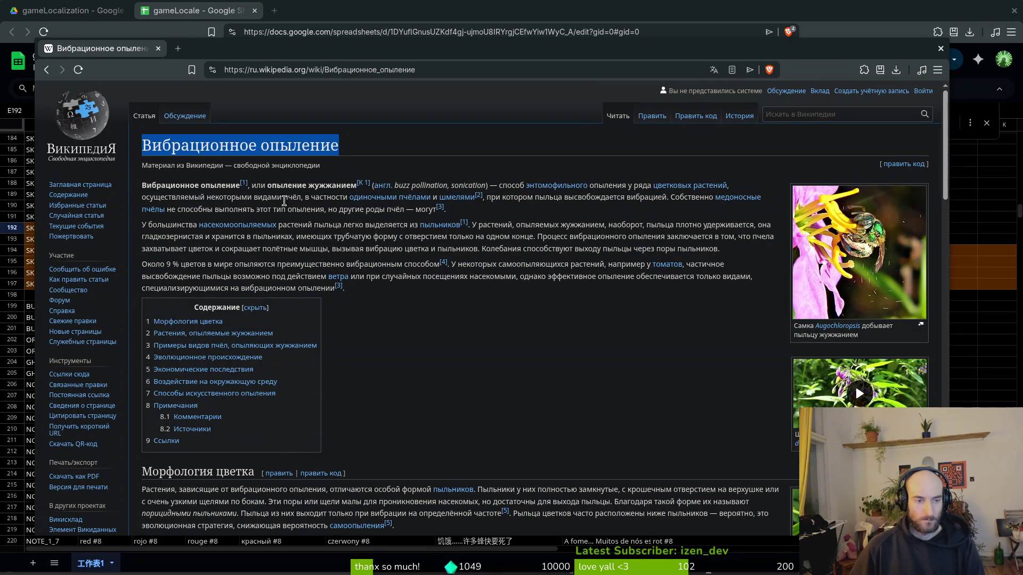
key(alt+Tab)
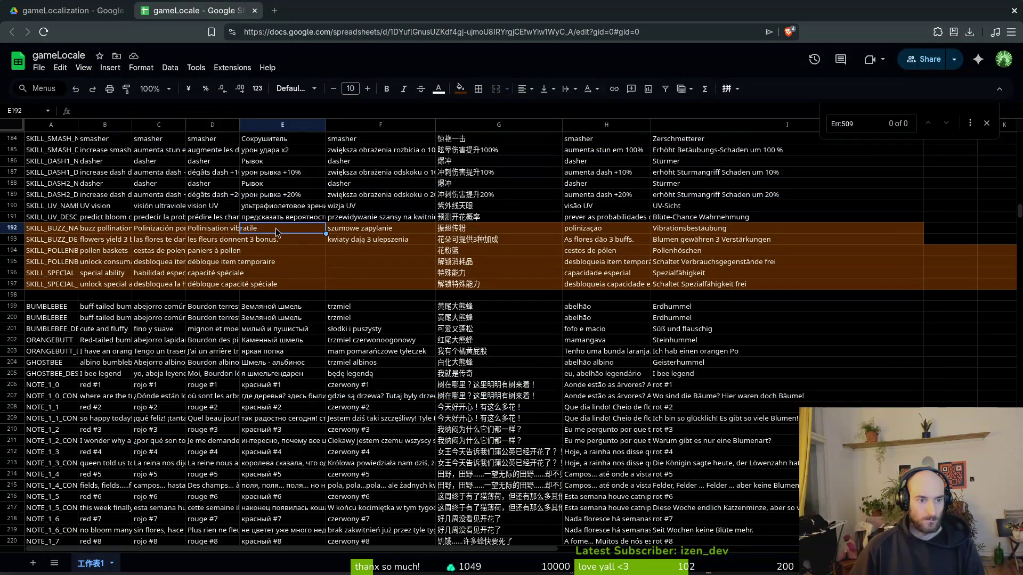
key(ctrl+v)
click(368, 230)
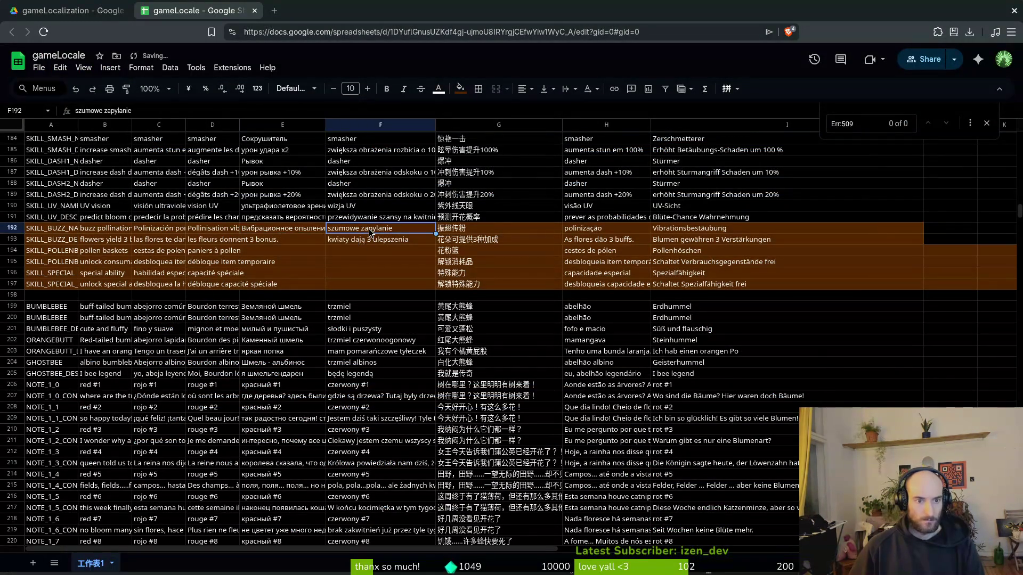
Step: Go back to the French 'Pollinisation vibratile' article and list its other languages
key(alt+Tab)
click(668, 163)
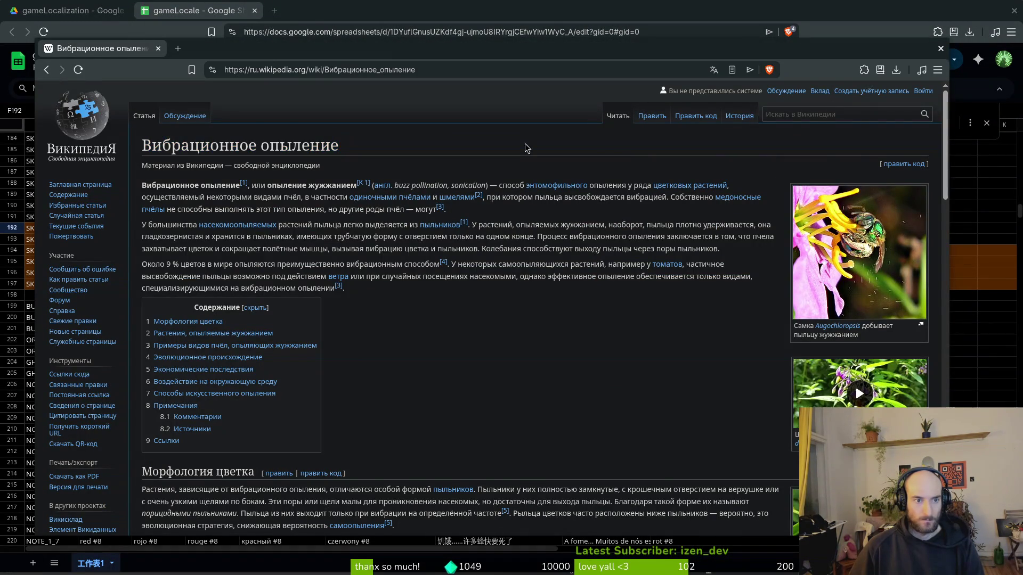
key(alt+Left)
click(713, 139)
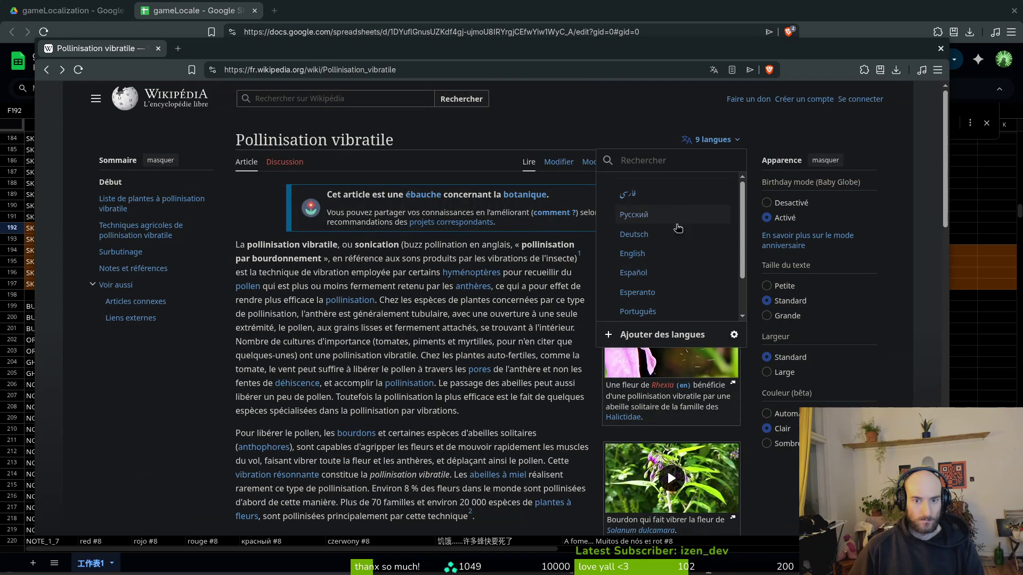
scroll(675, 260, down, 2)
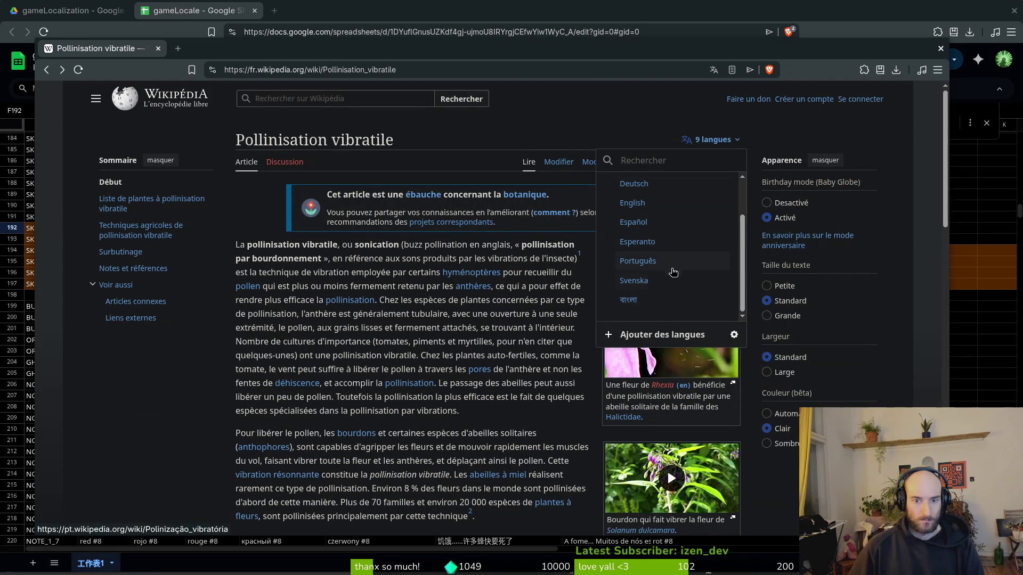
Step: Open Google's translate widget through a 'translate' search and set the target to Polish
key(ctrl+t)
text(tra)
key(Down)
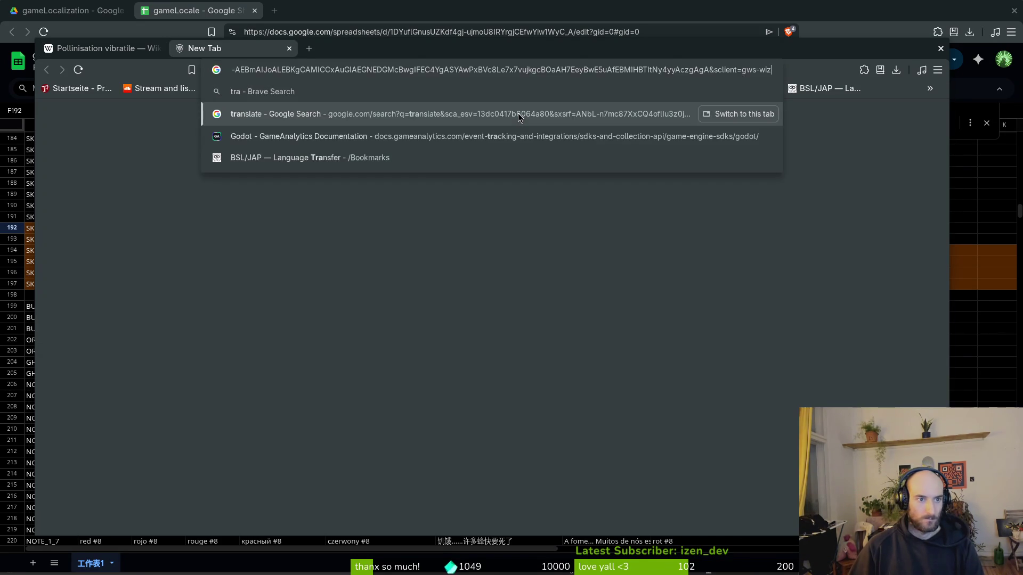
key(Return)
click(248, 219)
text(bu)
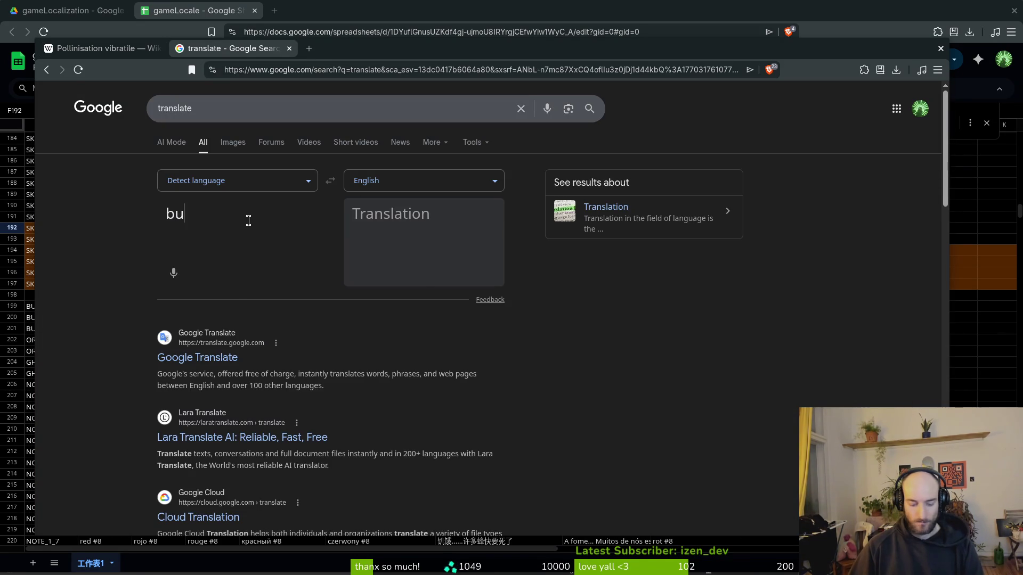
text(zz pollination)
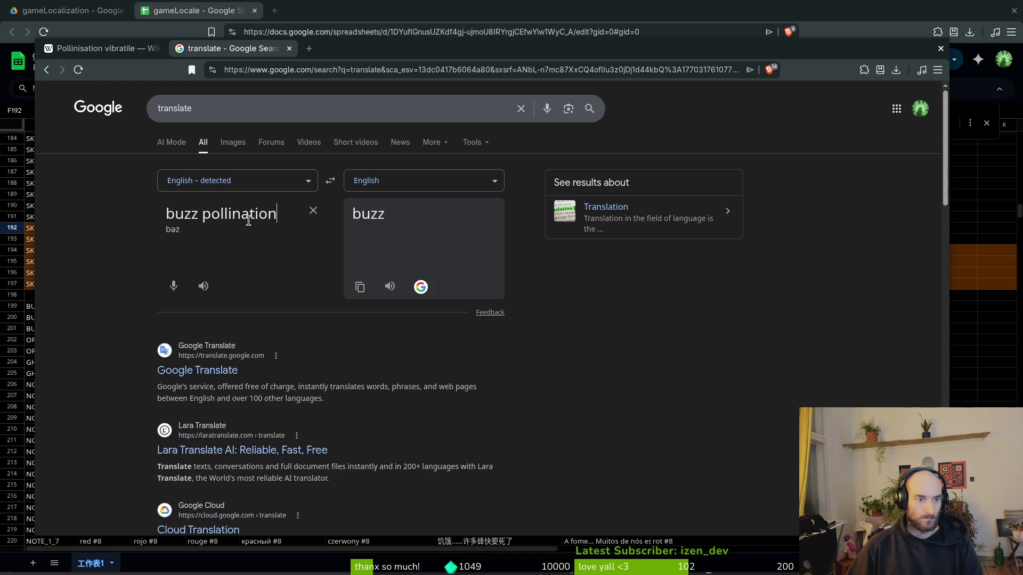
click(354, 181)
text(pol)
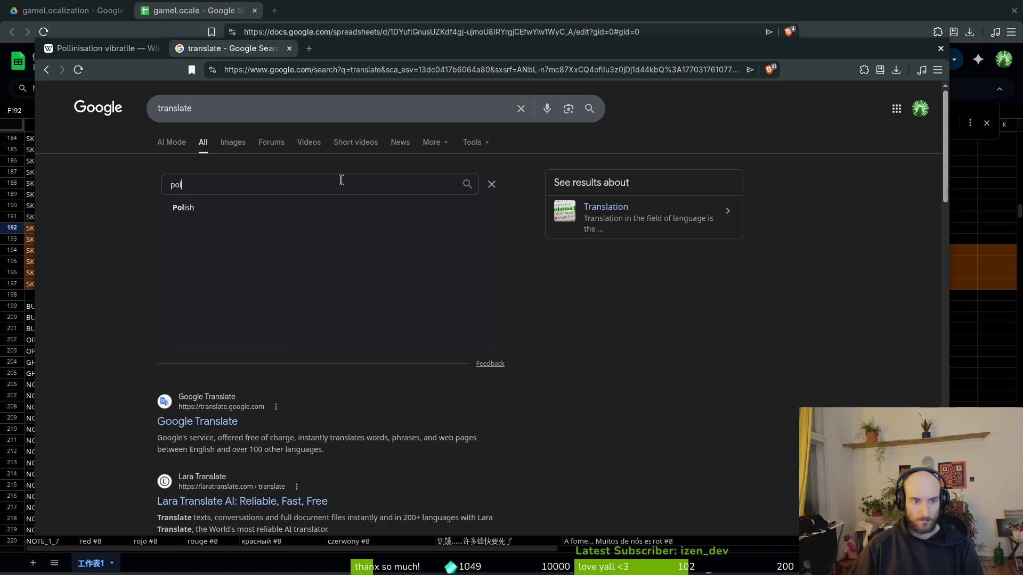
key(Return)
Step: Try pasting into F192, then undo to keep its original Polish text
key(alt+Tab)
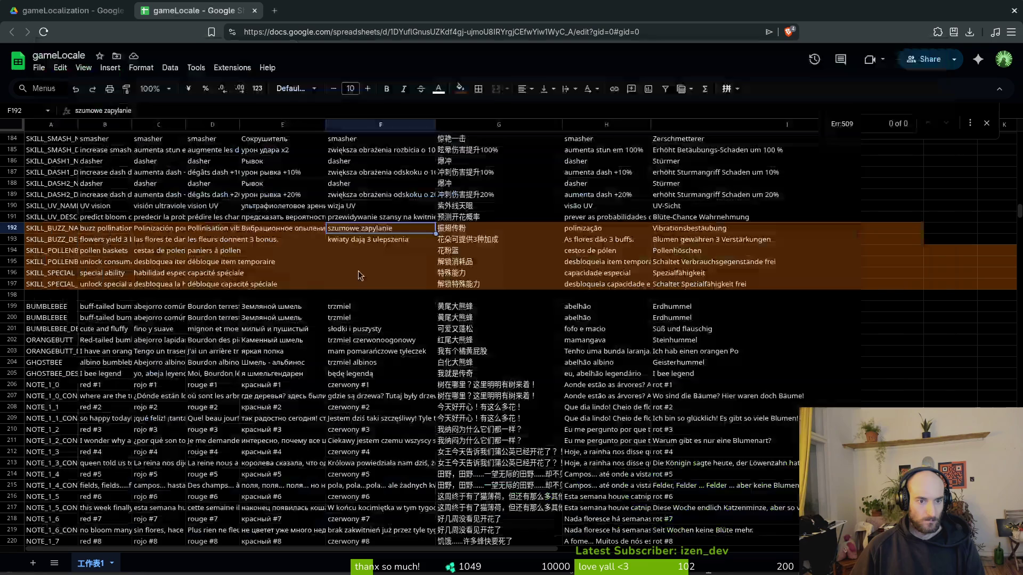
text(zapylanie szumem)
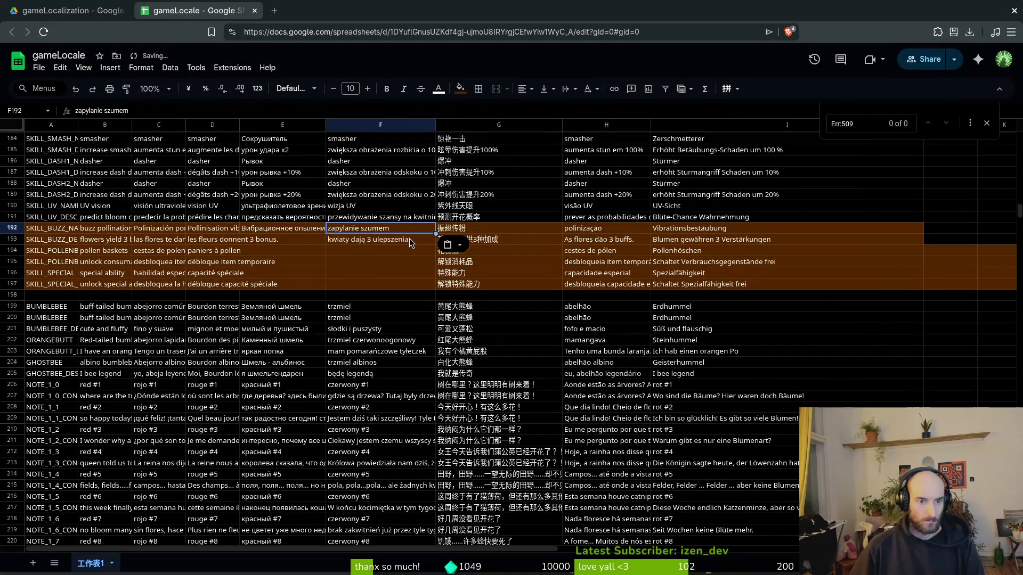
key(ctrl+z)
text(zapylanie szumem)
key(ctrl+z)
text(zapylanie szumem)
key(ctrl+z)
Step: Review the row 193 translations and select the Russian-column cell E193
click(371, 241)
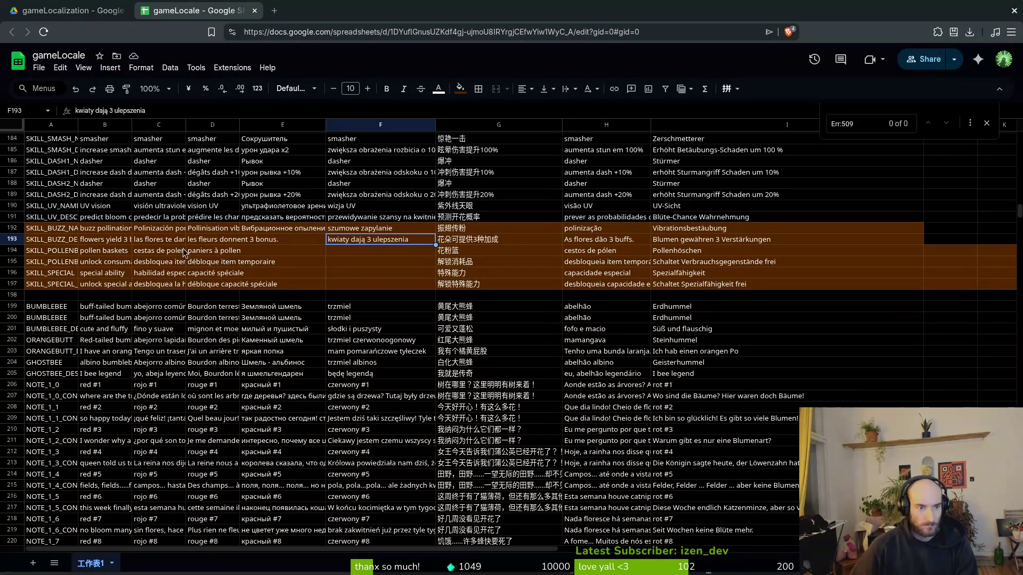
click(141, 240)
click(213, 240)
click(274, 241)
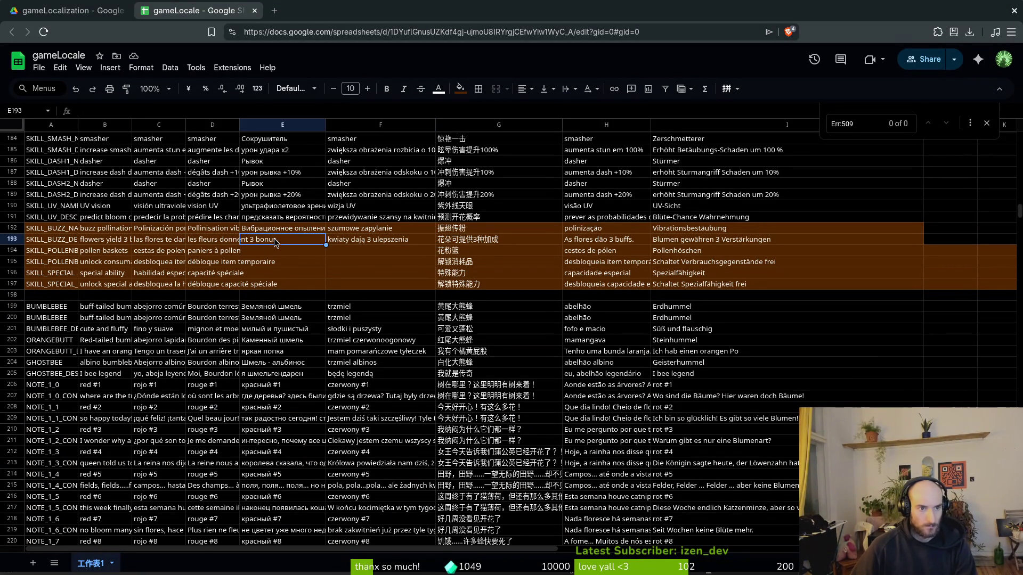
click(225, 241)
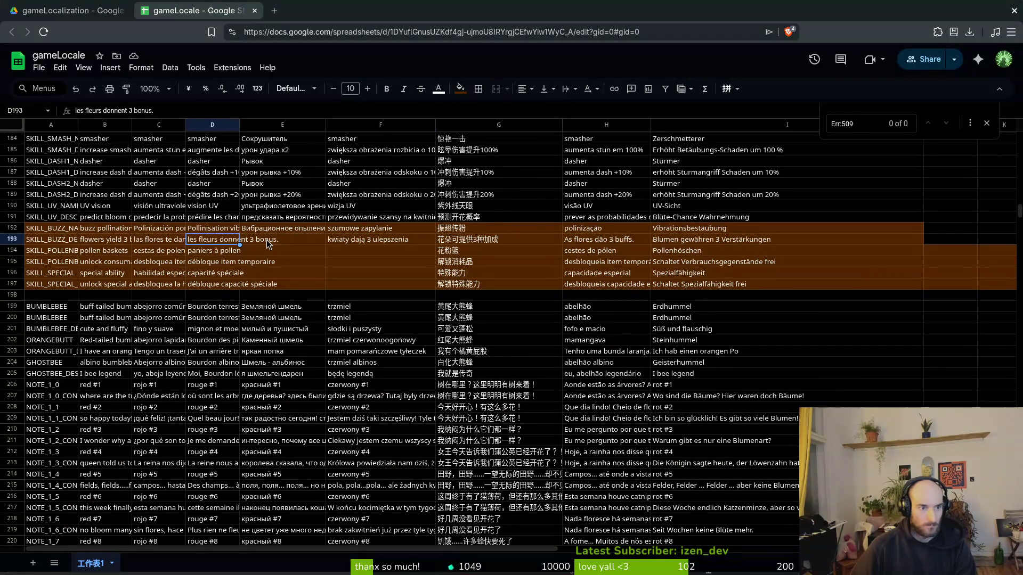
click(267, 240)
Step: Enter 'flowers yield 3 bonus' as the translator's source text
key(alt+Tab)
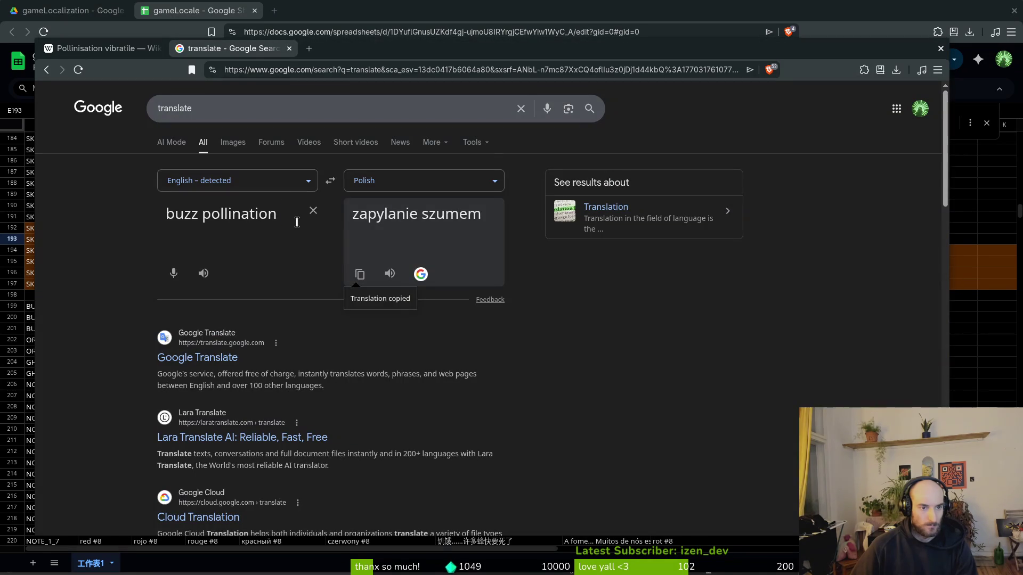
triple_click(296, 219)
text(flowers yield 3 bon)
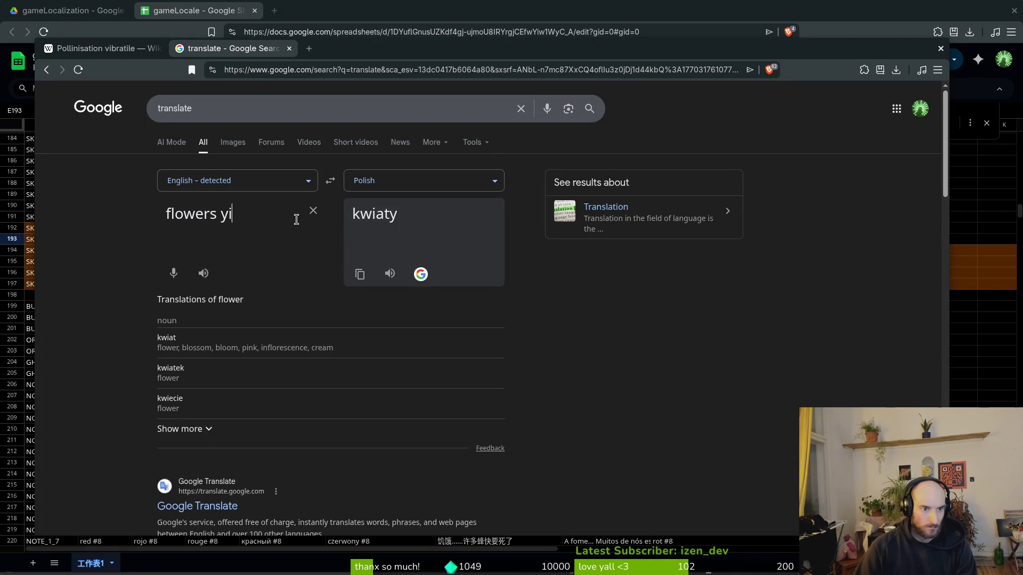
text(us)
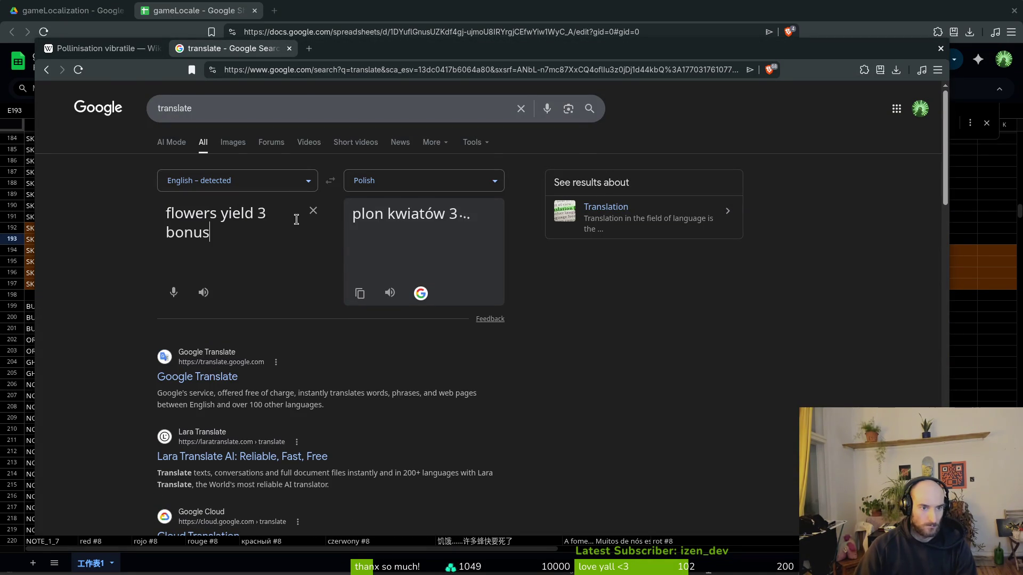
key(alt+Tab)
click(122, 241)
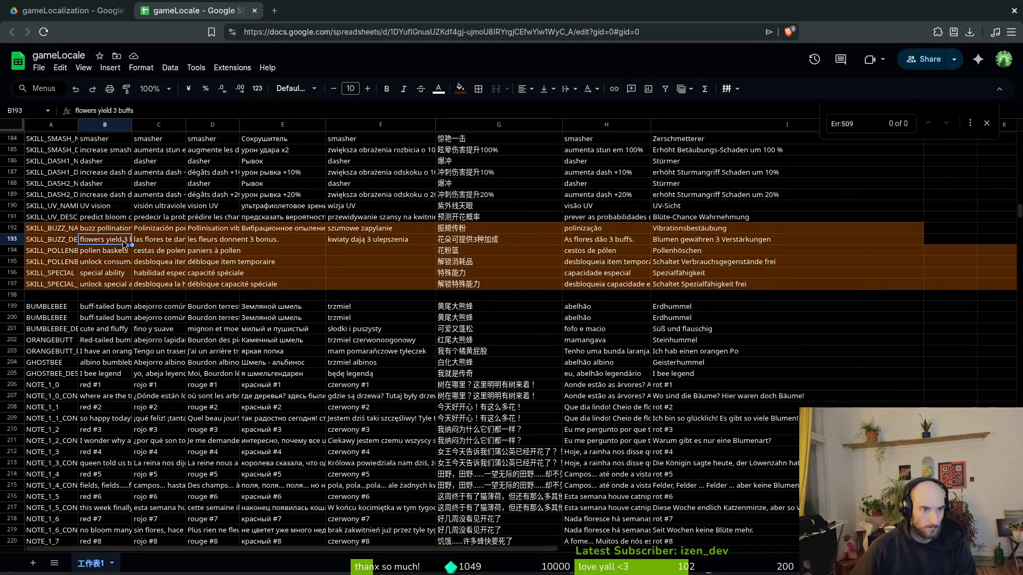
key(alt+Tab)
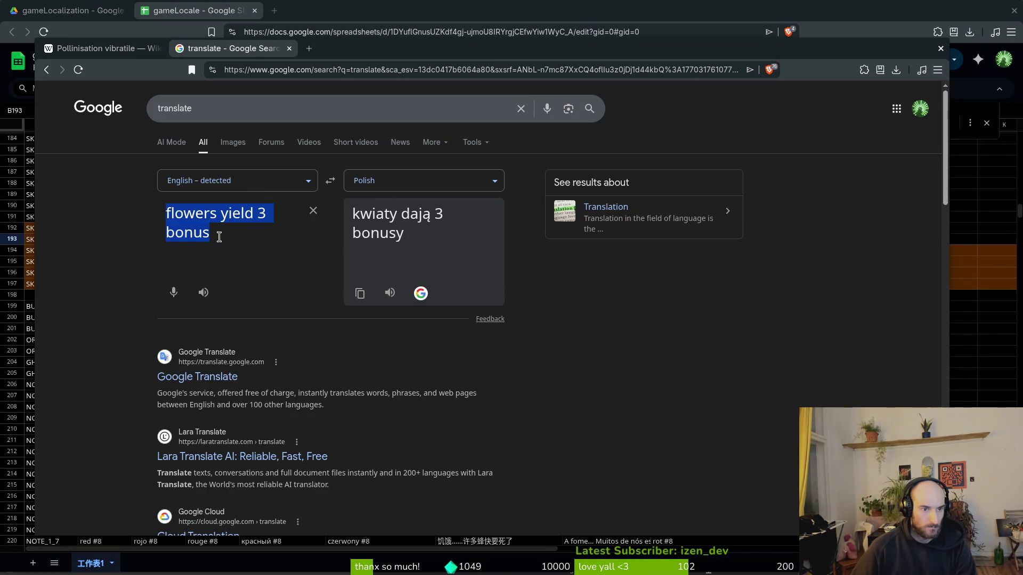
click(219, 237)
Step: Copy the Polish result and paste 'kwiaty dają 3 bonusy' into E193
key(alt+Tab)
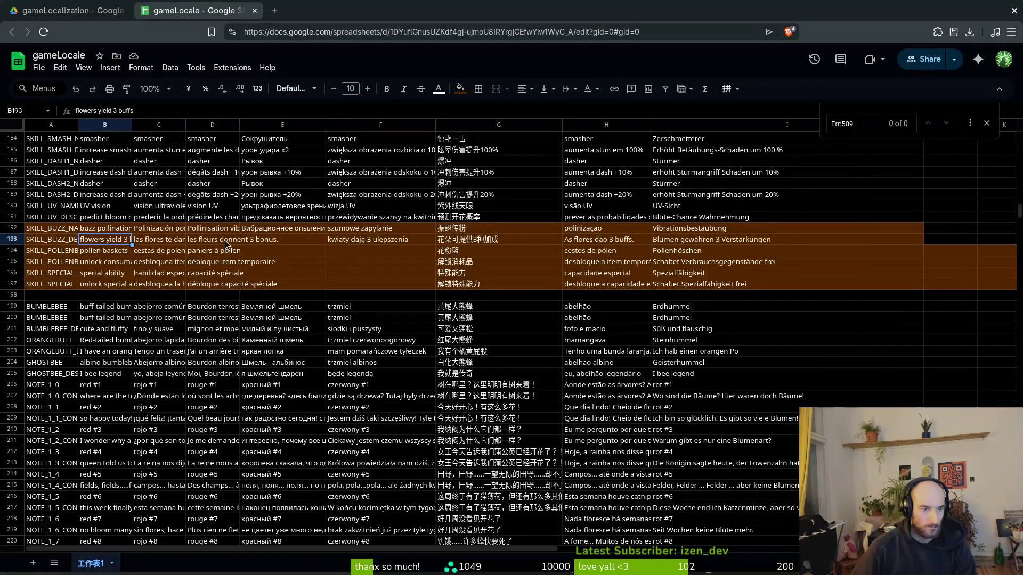
click(225, 241)
click(262, 244)
click(213, 239)
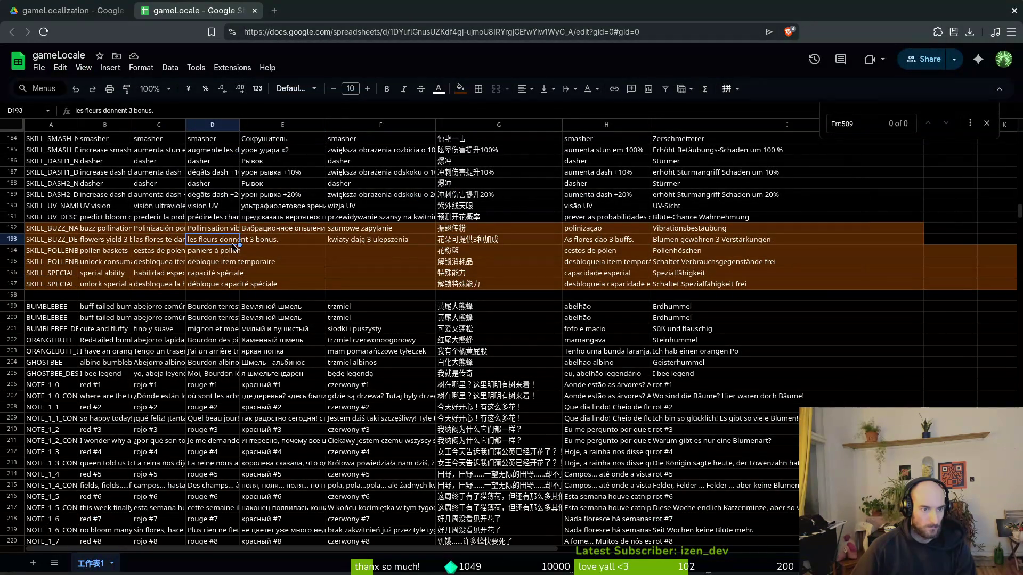
key(alt+Tab)
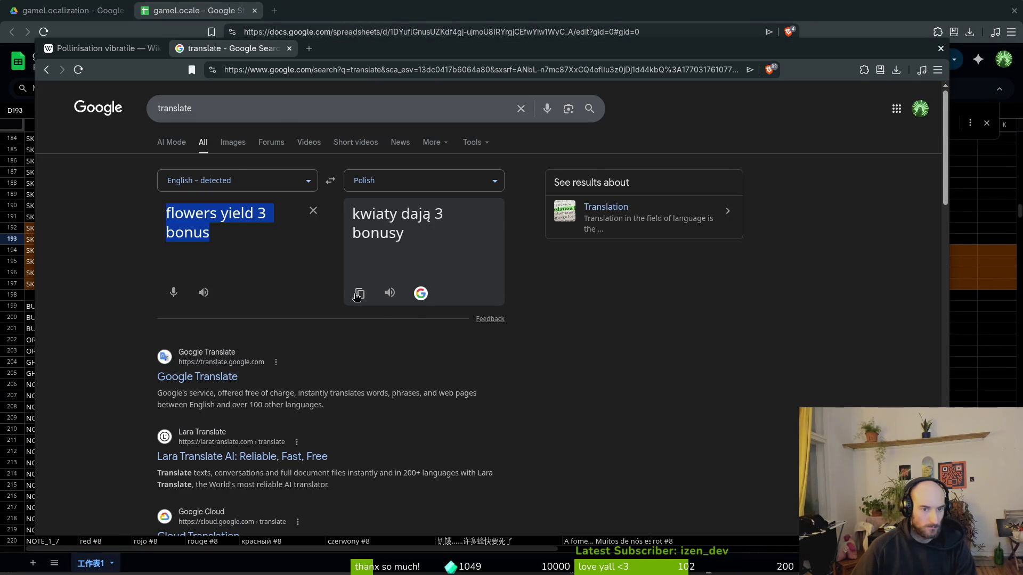
click(359, 293)
key(alt+Tab)
click(274, 242)
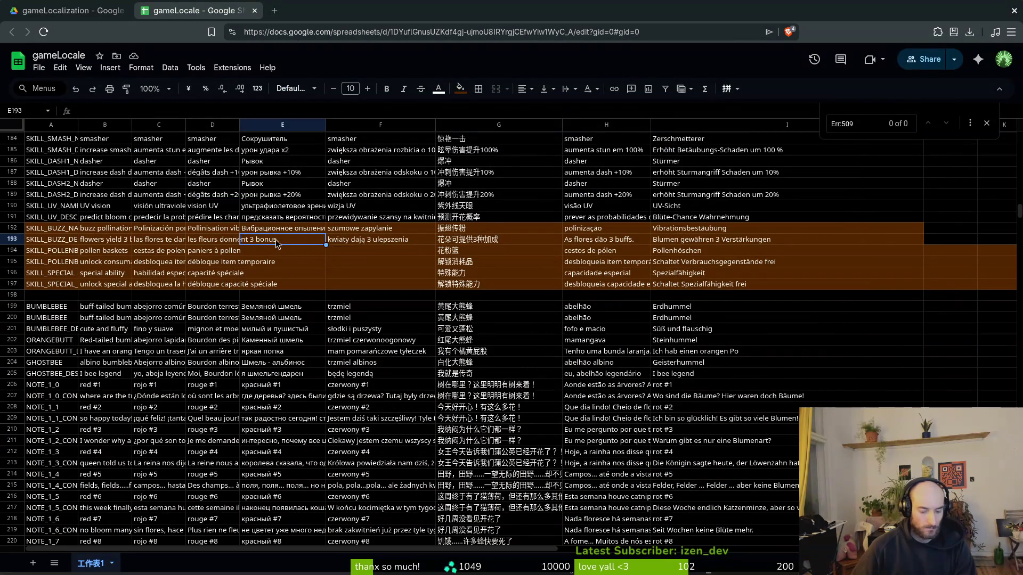
key(ctrl+v)
click(359, 243)
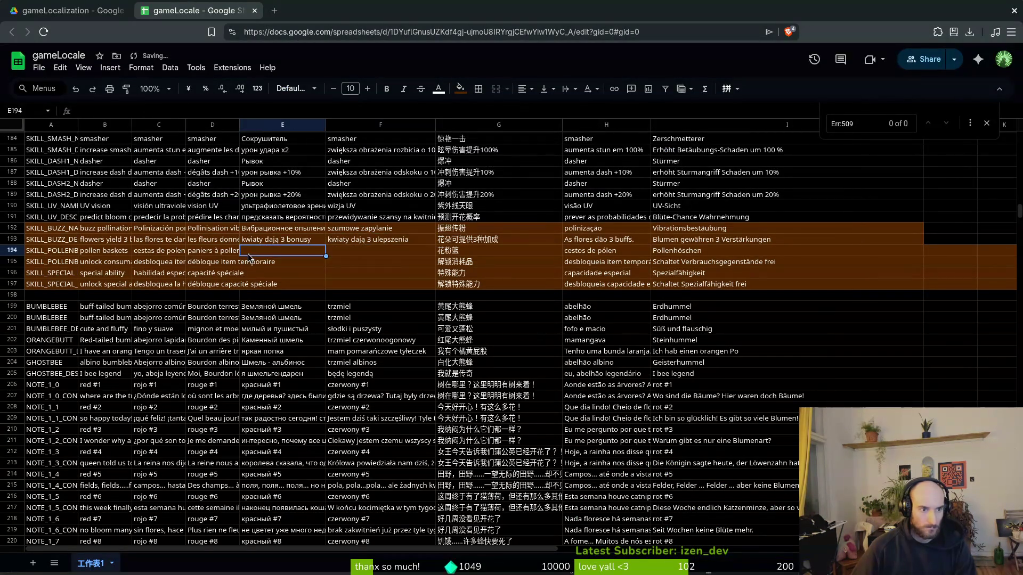
Step: Search Wikipedia for 'pollen basket'
click(110, 251)
key(alt+Tab)
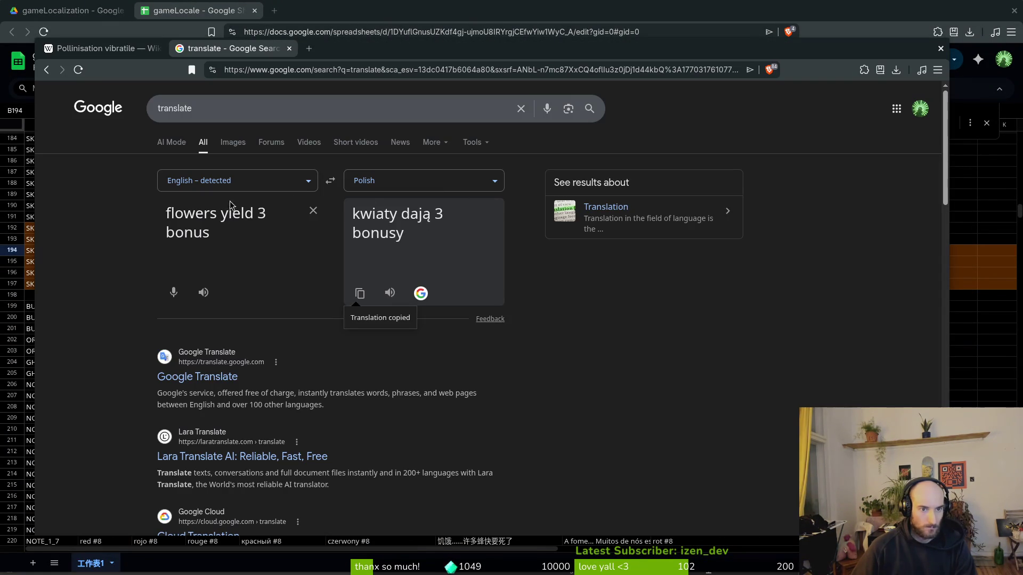
click(96, 49)
click(344, 98)
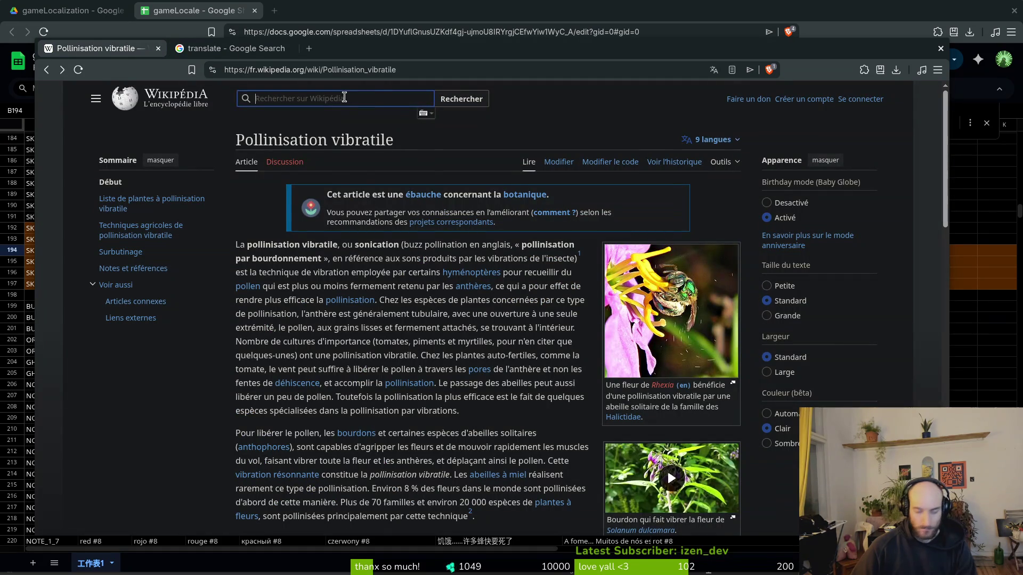
text(pollen basket)
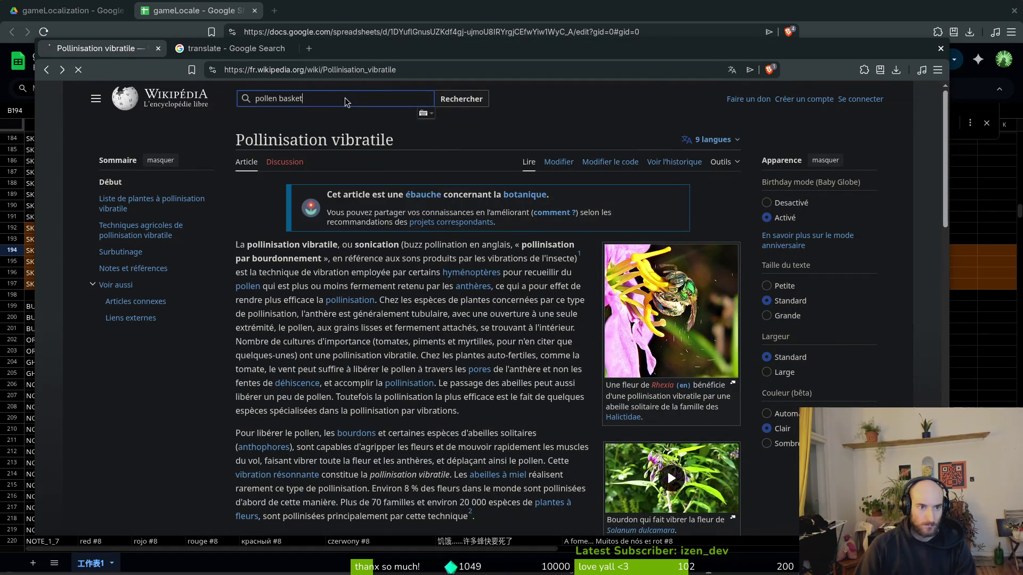
Step: Search Wikipedia for 'bumble bee', look for 'pollen' on the page, and switch to English Wikipedia
key(Return)
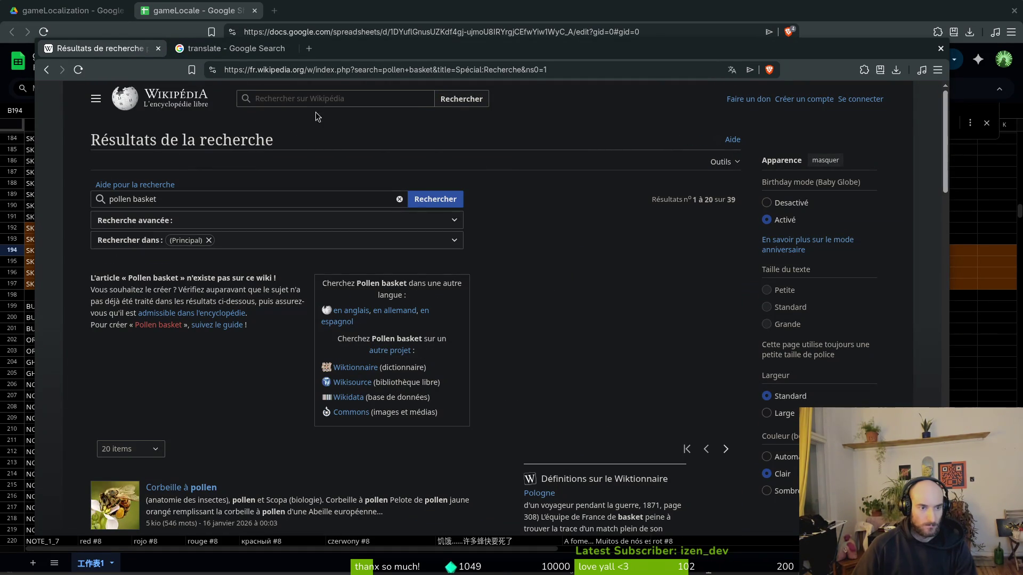
click(313, 95)
text(bumble bee)
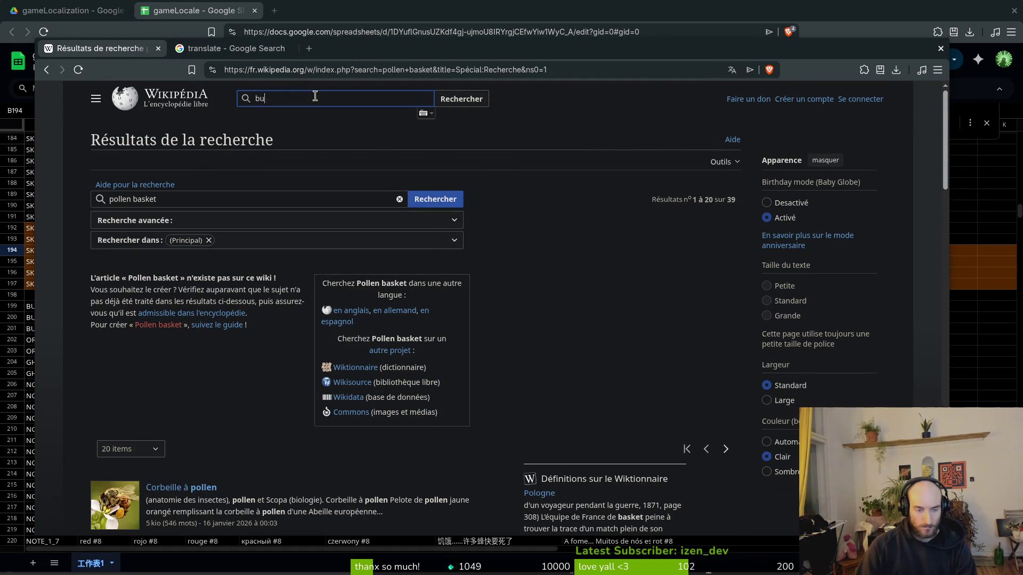
key(Return)
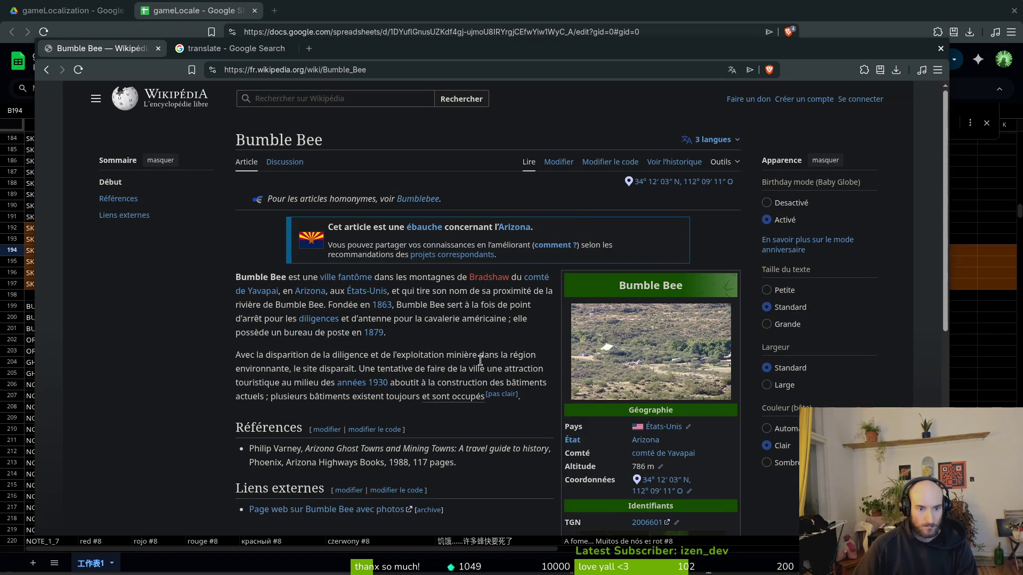
key(ctrl+f)
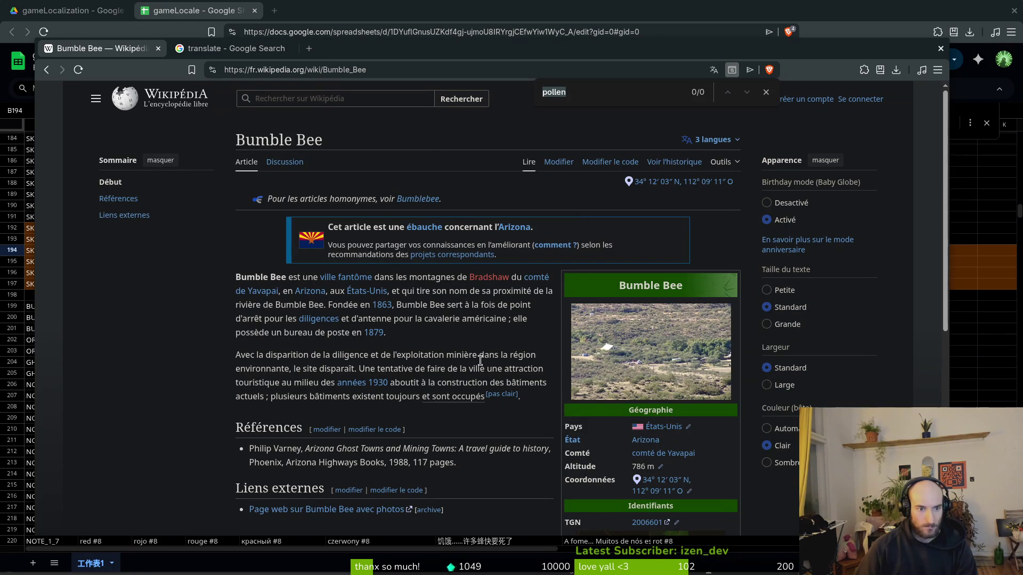
click(475, 309)
click(708, 140)
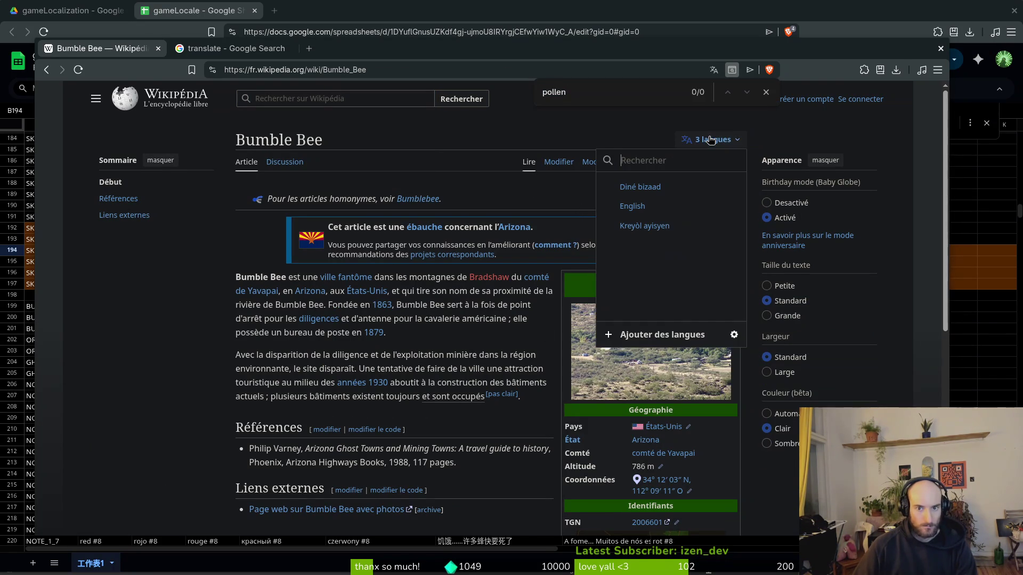
click(641, 206)
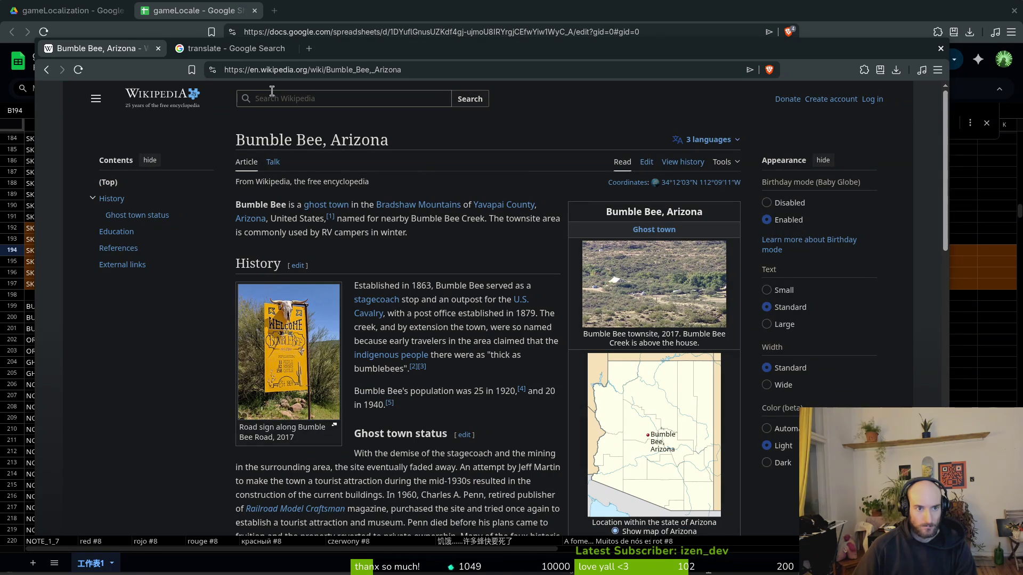
Step: From the Bumblebee article, follow the pollen basket link to the Spanish 'Corbícula' page and select its title
text(bumble)
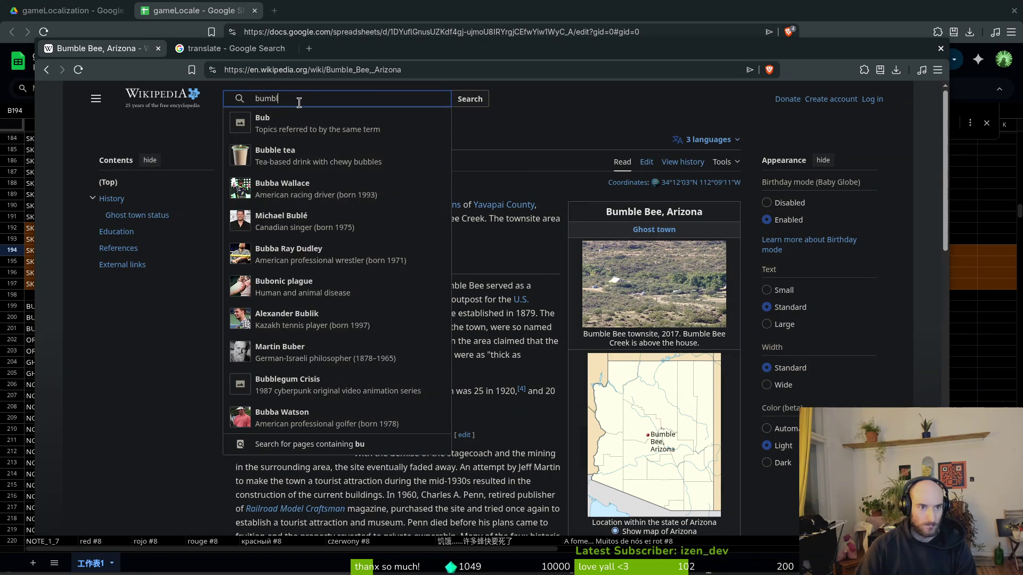
click(277, 189)
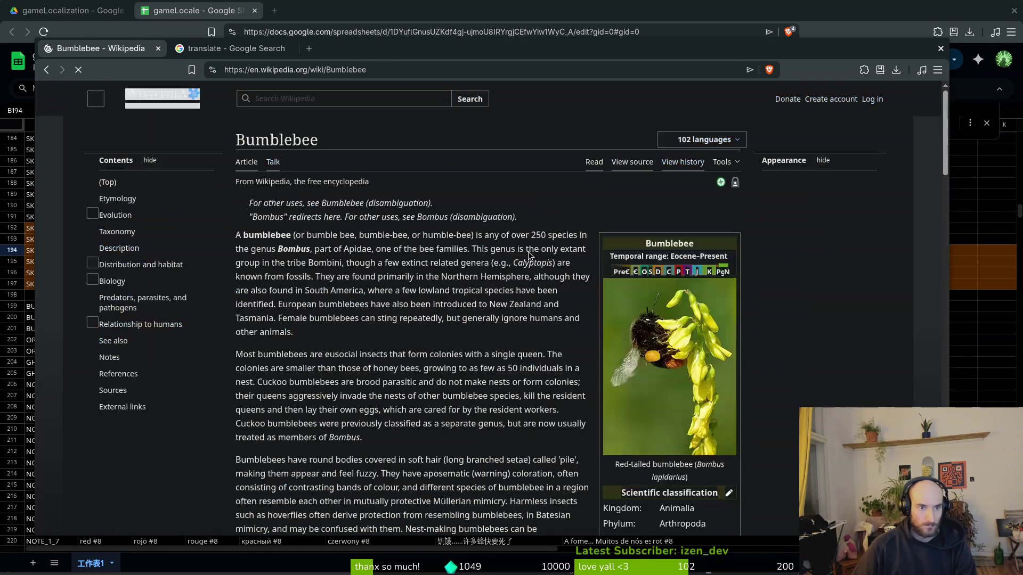
key(ctrl+f)
text(pollen)
key(Return)
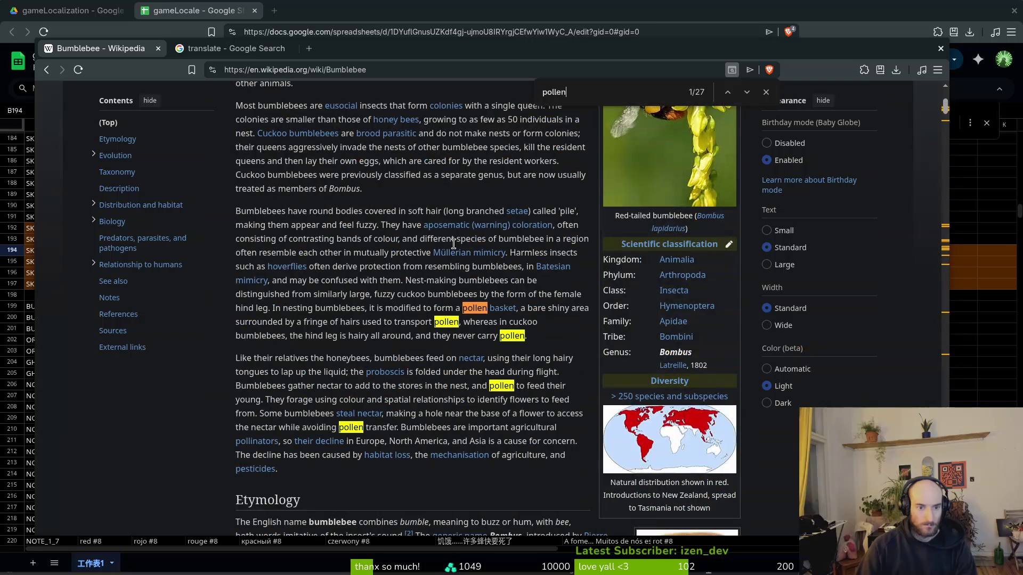
click(501, 309)
click(719, 141)
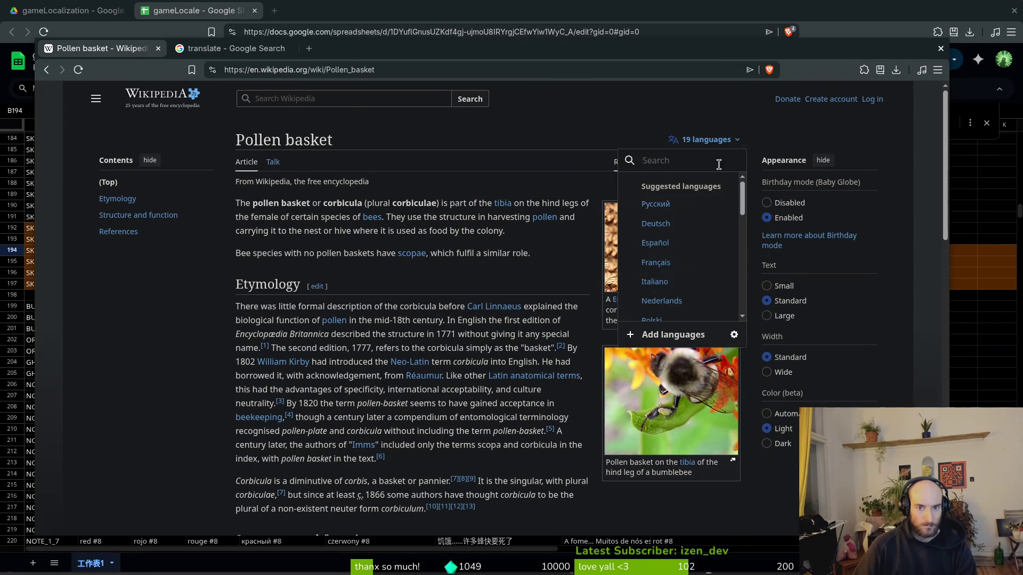
click(665, 248)
drag(337, 139, 234, 140)
click(98, 24)
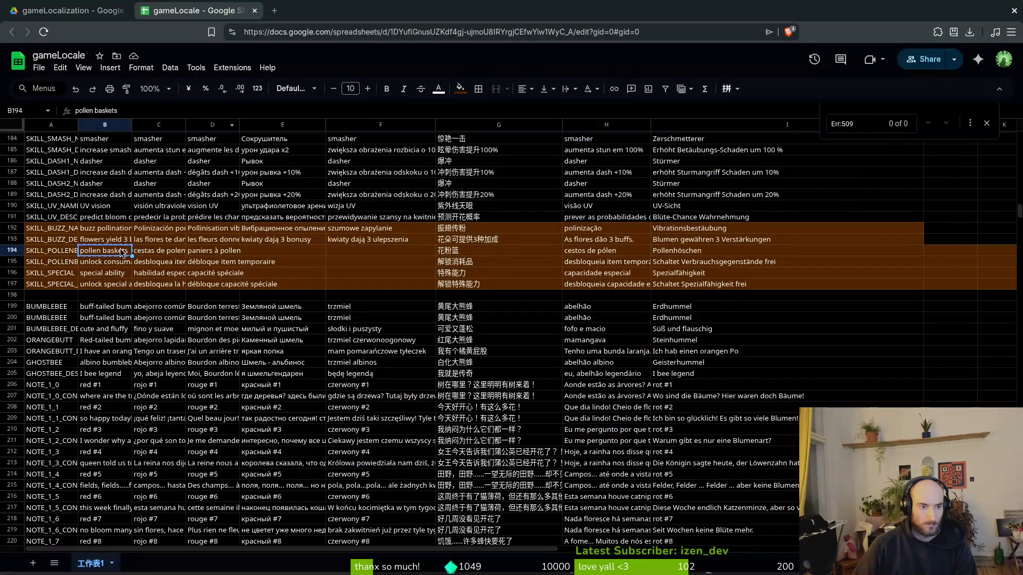
Step: Paste Corbícula into the Spanish cell C194
key(ctrl+c)
click(157, 254)
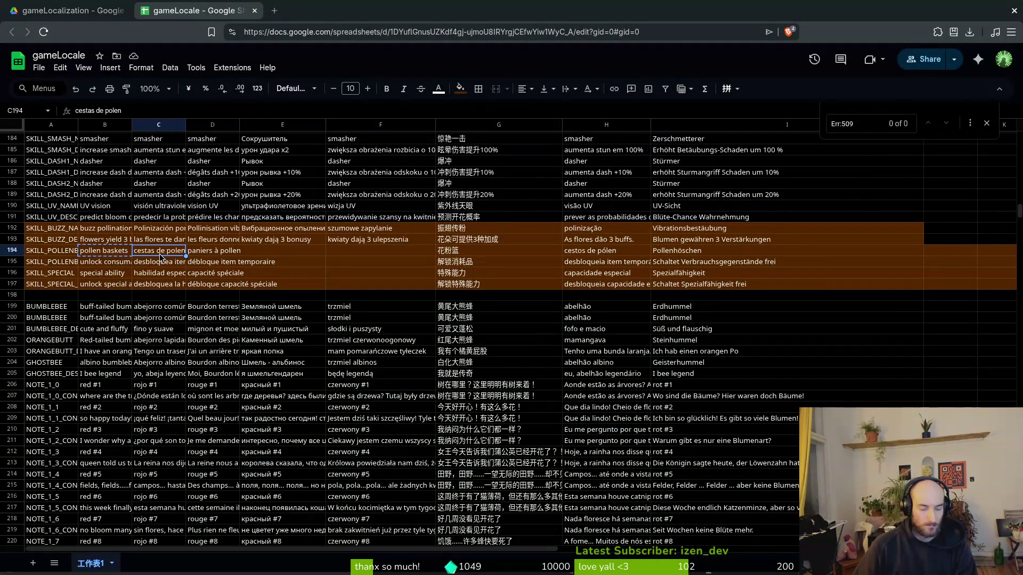
key(ctrl+v)
Step: Copy the French article title 'Corbeille à pollen' from Wikipedia into the French cell D194
click(224, 254)
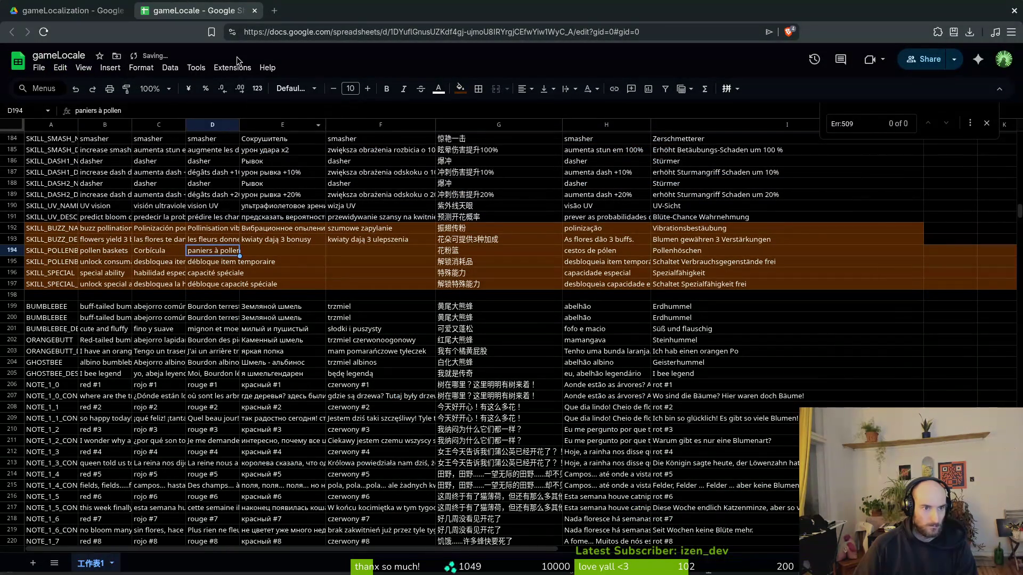
key(alt+Tab)
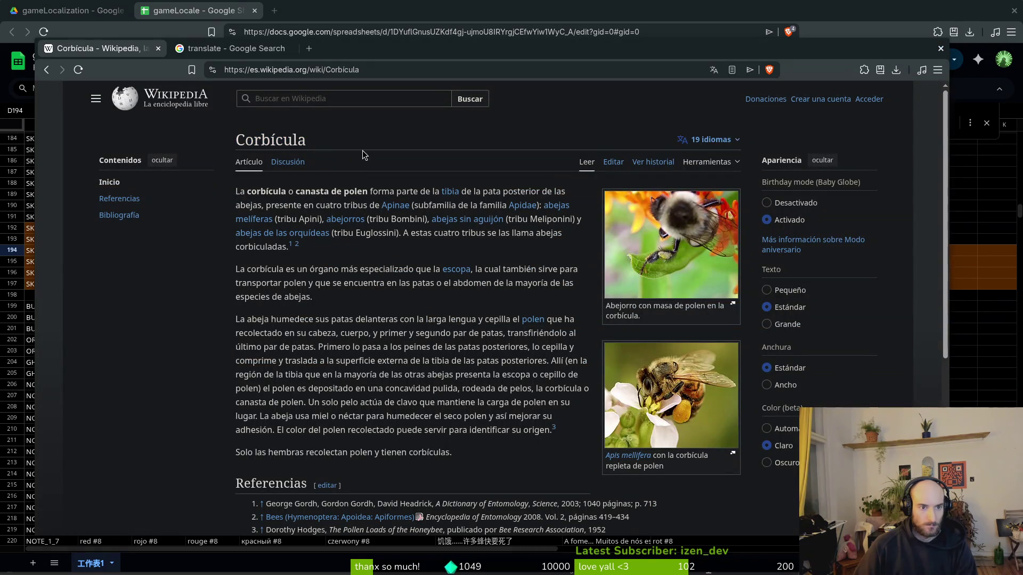
click(703, 139)
click(687, 281)
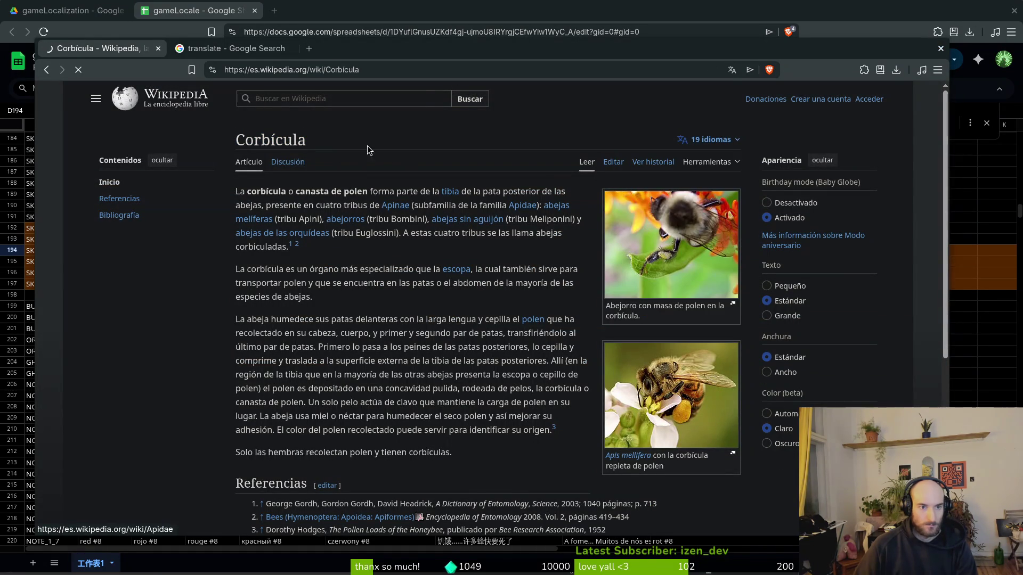
mouse_move(346, 140)
mouse_down()
mouse_move(379, 146)
mouse_move(235, 139)
mouse_up()
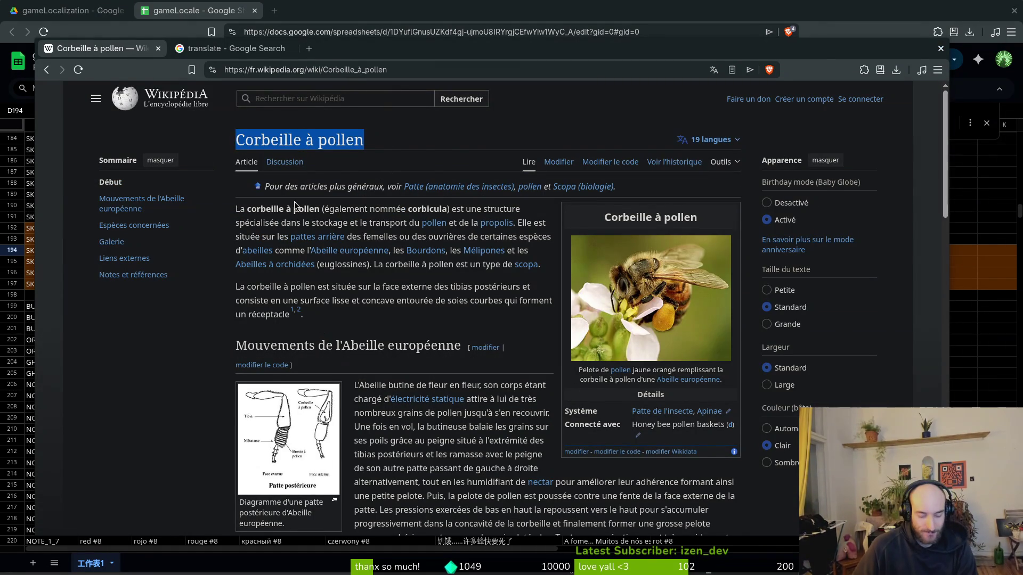
key(alt+Tab)
key(ctrl+v)
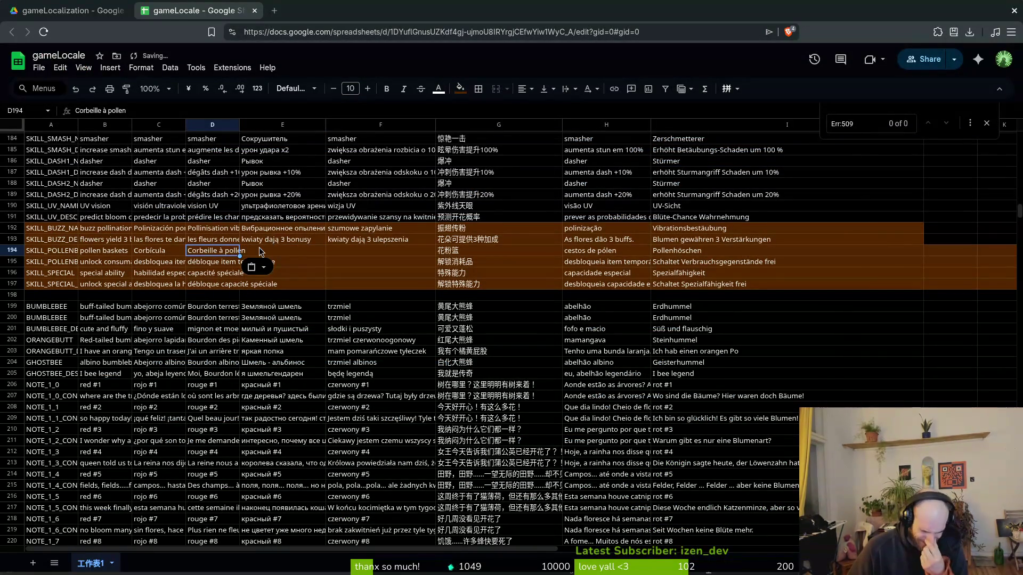
click(264, 251)
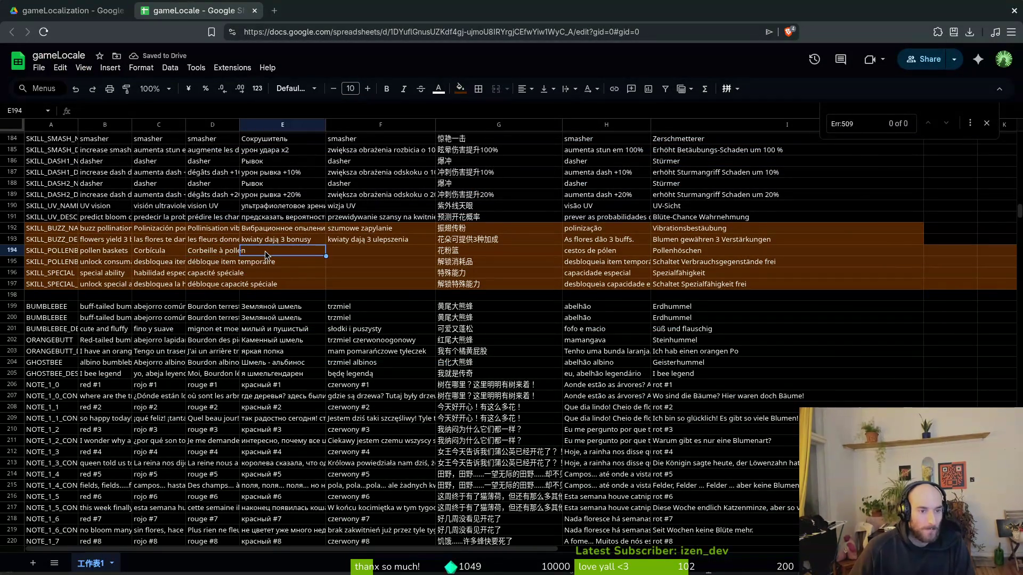
key(alt+Tab)
click(710, 140)
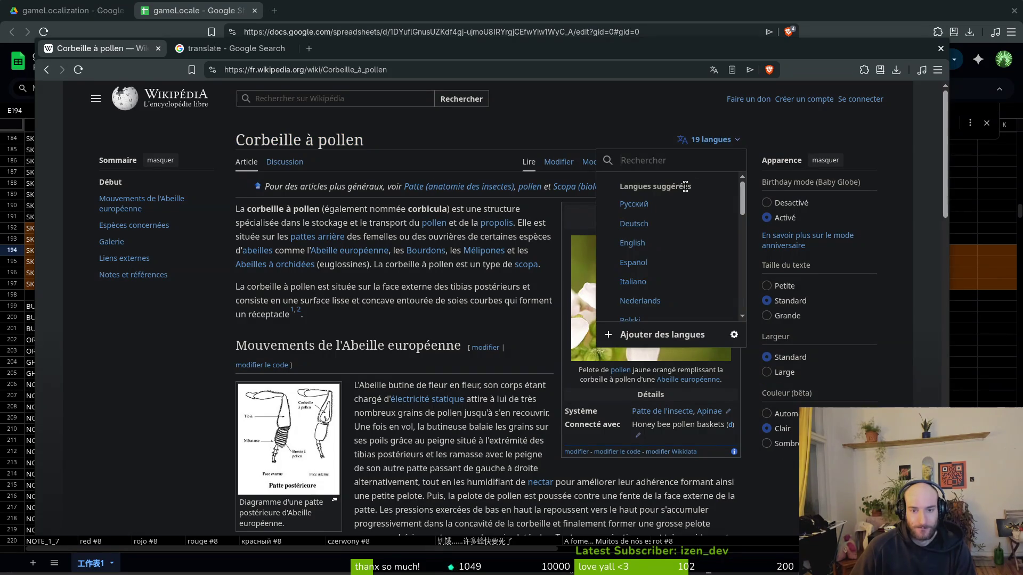
Step: Copy the Russian article title Корбикула into the Russian cell E194
click(644, 204)
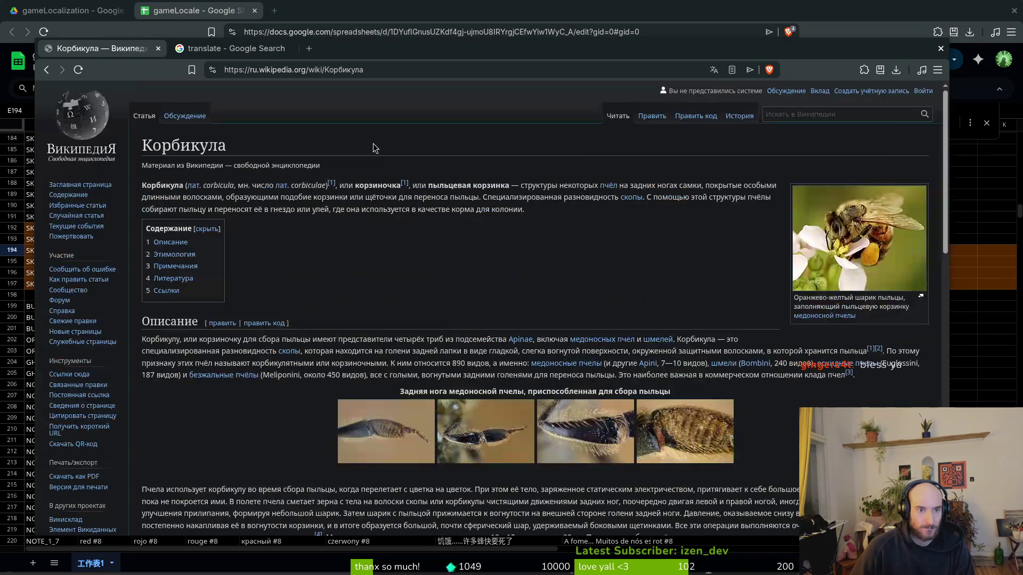
drag(233, 151, 145, 146)
key(alt+Tab)
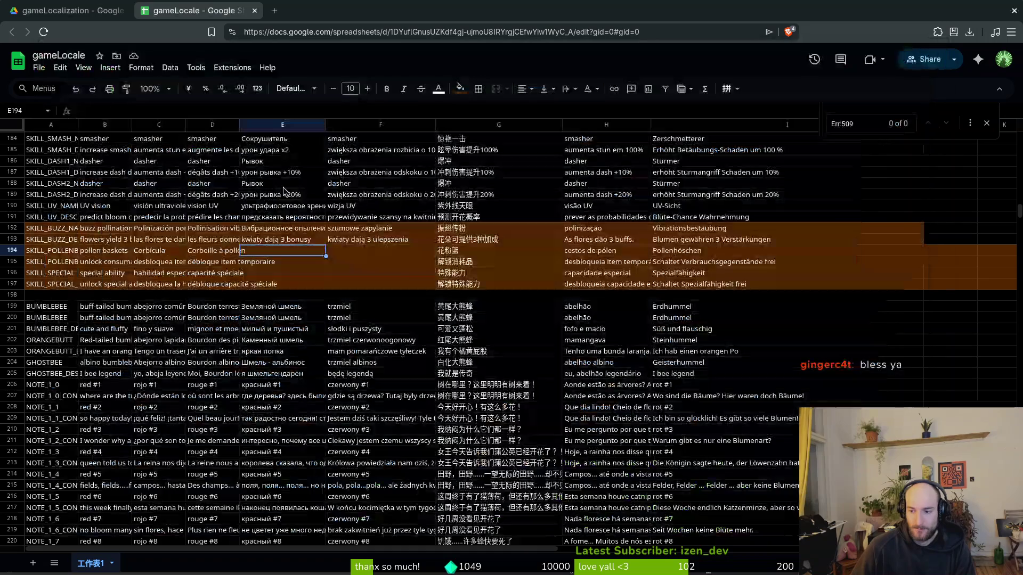
key(ctrl+v)
Step: Open the Polish Wikipedia version and select its title 'Koszyczek (anatomia pszczół)'
click(352, 251)
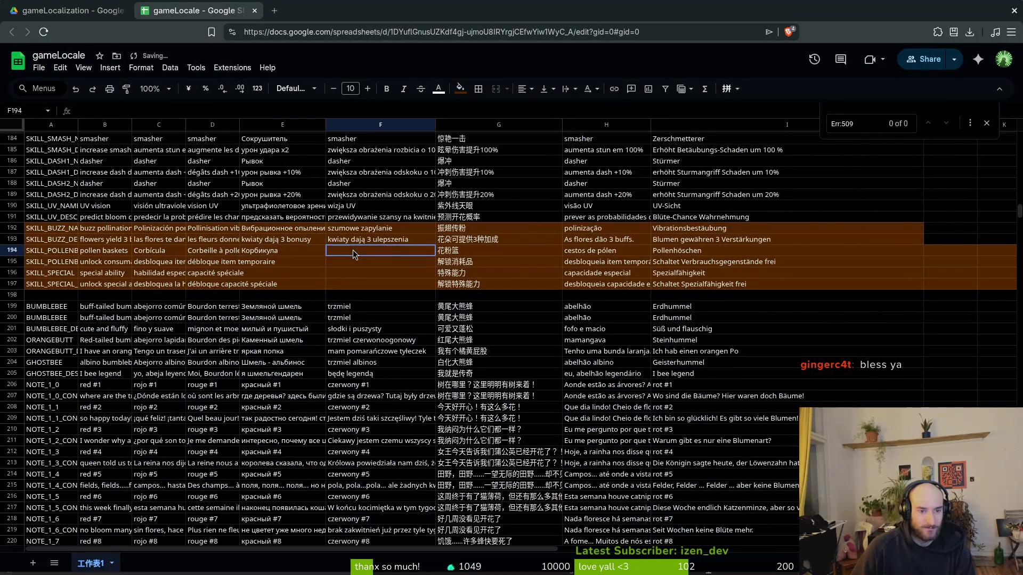
key(alt+Tab)
key(alt+Left)
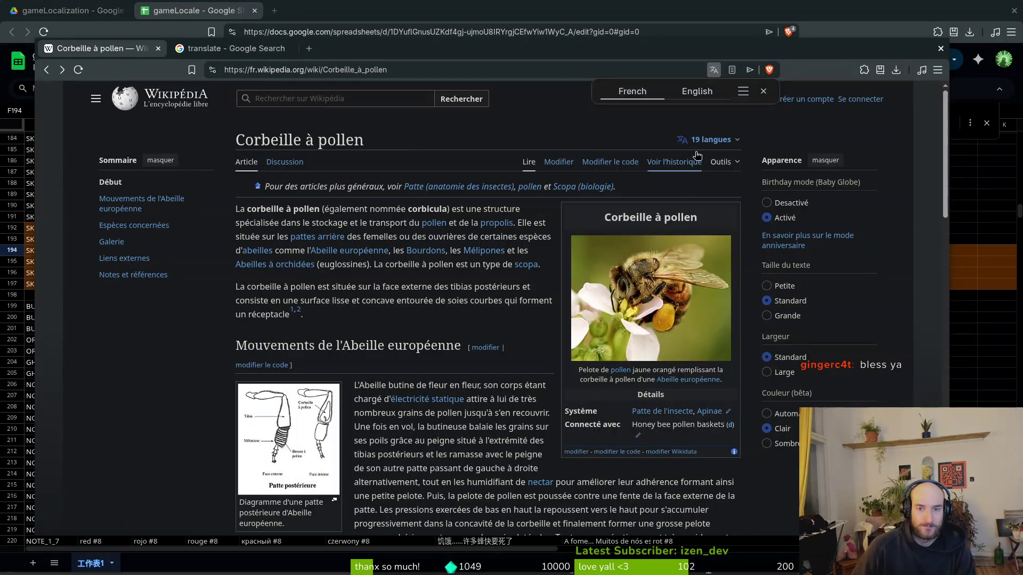
click(708, 139)
scroll(678, 244, down, 3)
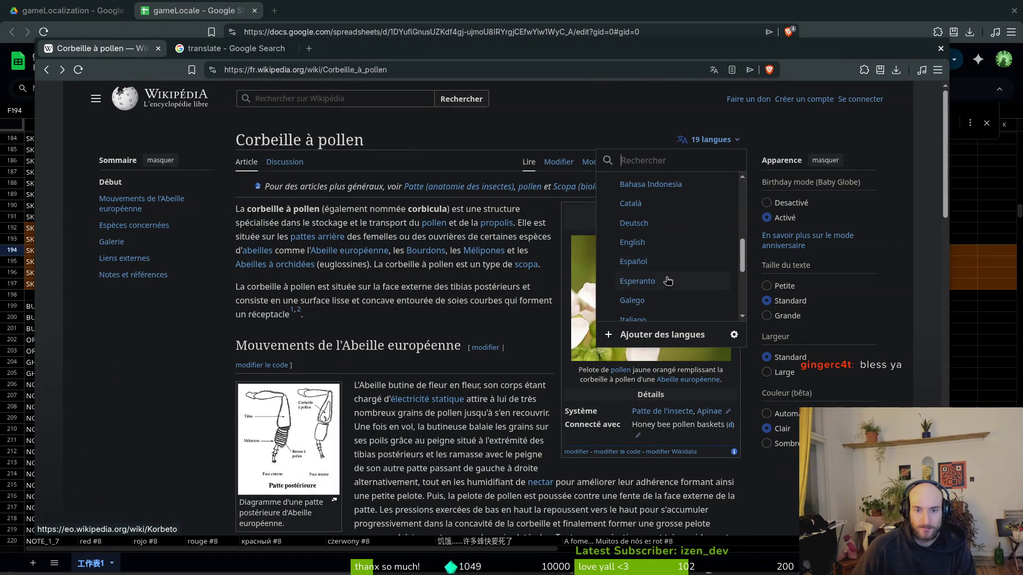
scroll(670, 283, down, 3)
click(658, 251)
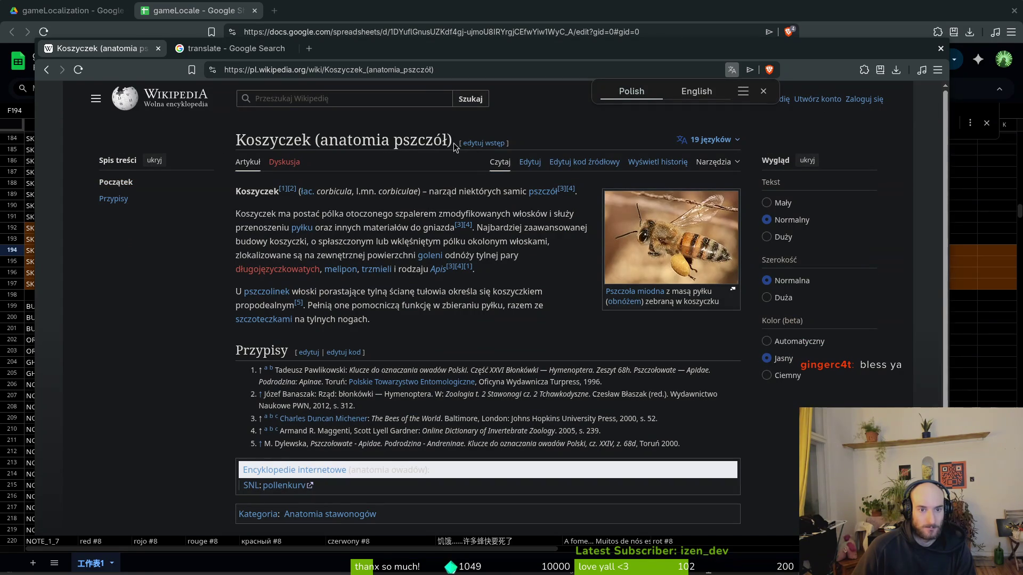
mouse_move(452, 143)
mouse_down()
mouse_move(241, 141)
mouse_move(236, 130)
mouse_up()
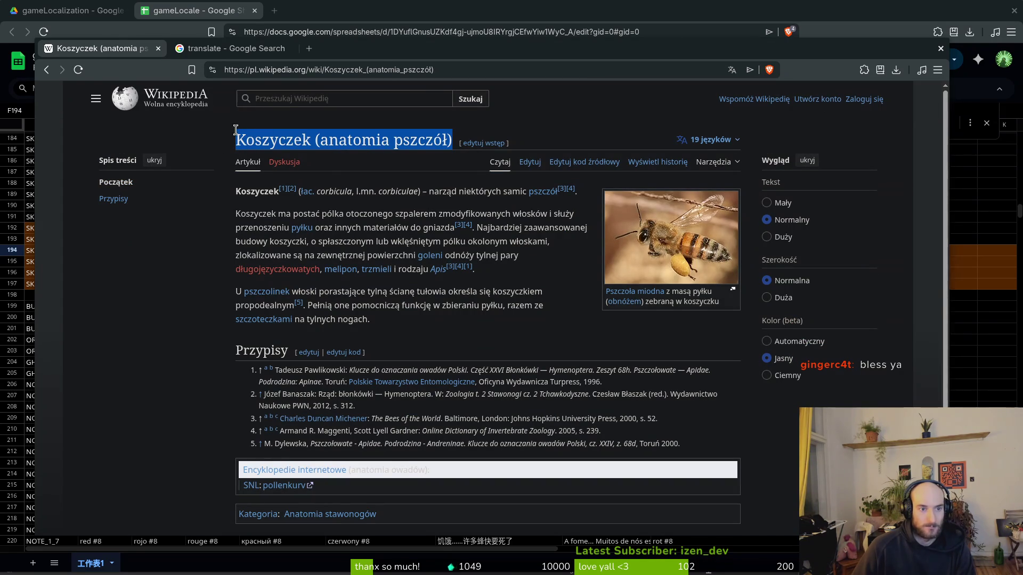
click(110, 31)
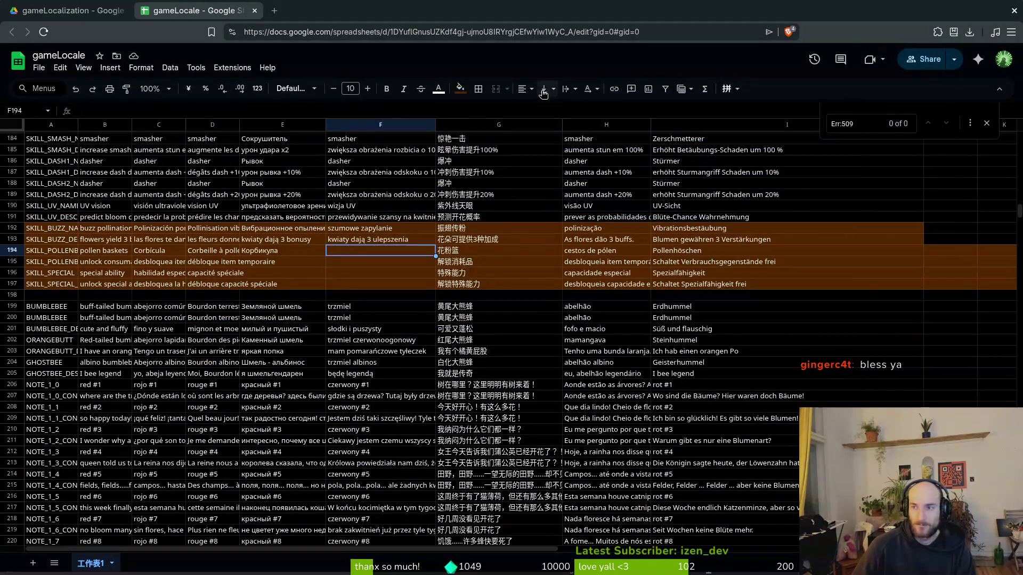
Step: Translate the Polish article title into English with Google's translate widget
key(alt+Tab)
key(ctrl+Tab)
triple_click(272, 223)
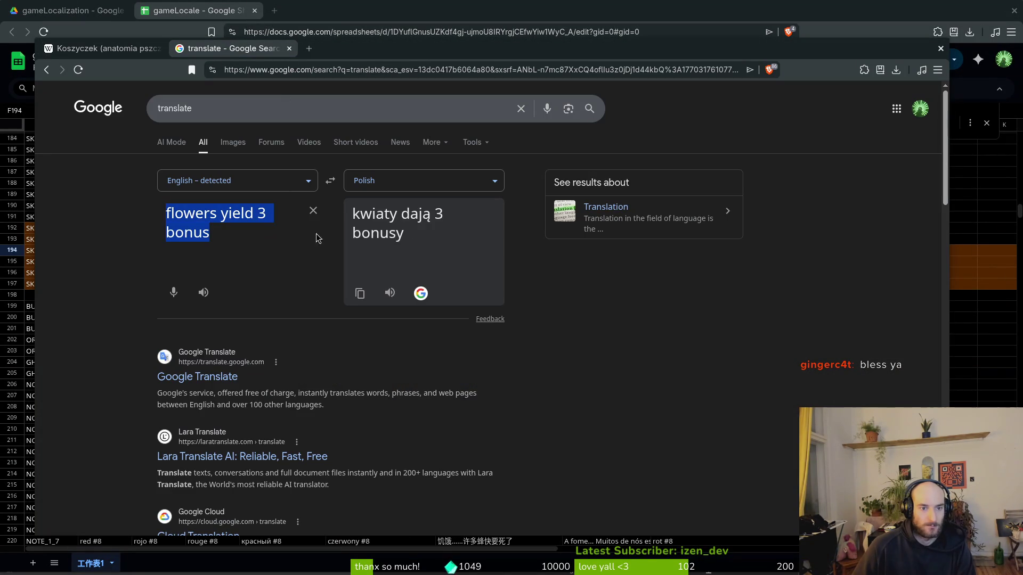
key(ctrl+v)
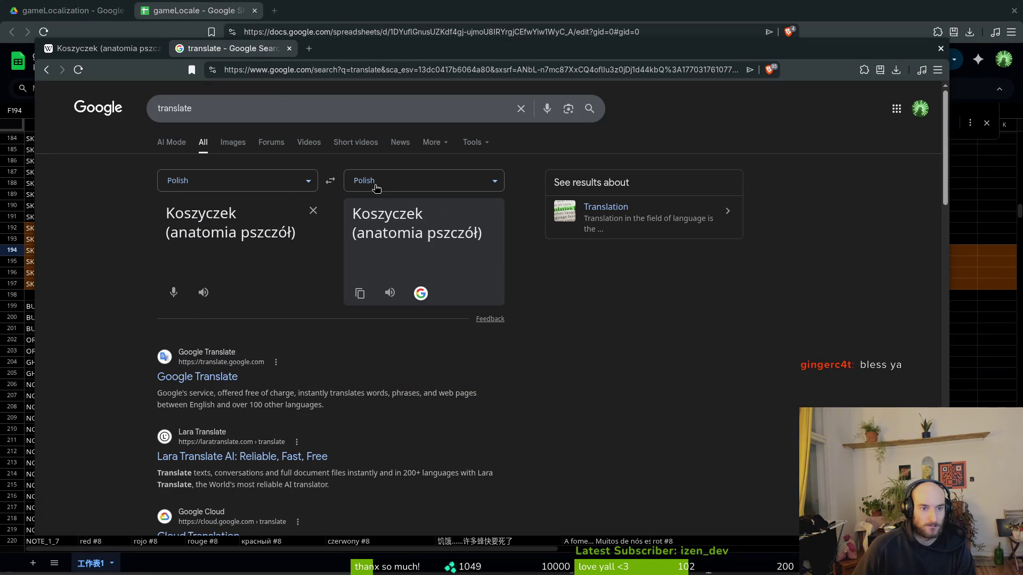
click(376, 184)
text(eng)
key(Return)
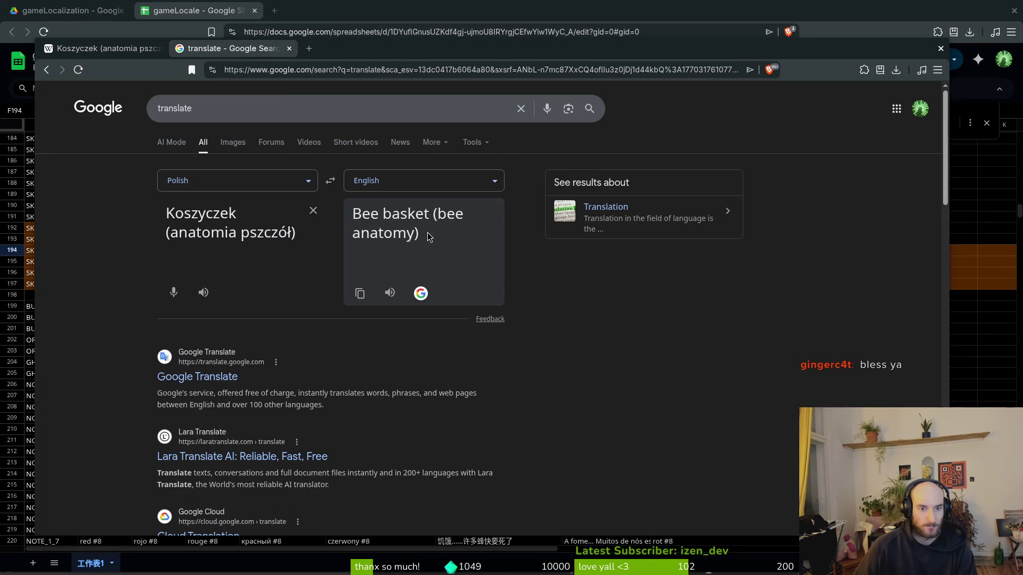
Step: Copy just the word 'Koszyczek' from the Polish Wikipedia article title
triple_click(224, 219)
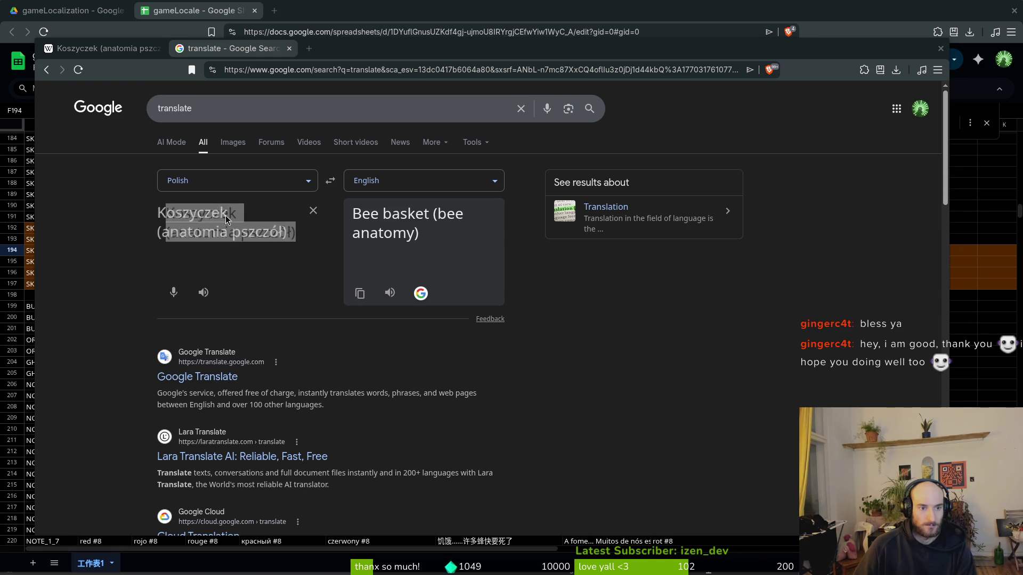
key(ctrl+c)
key(alt+Tab)
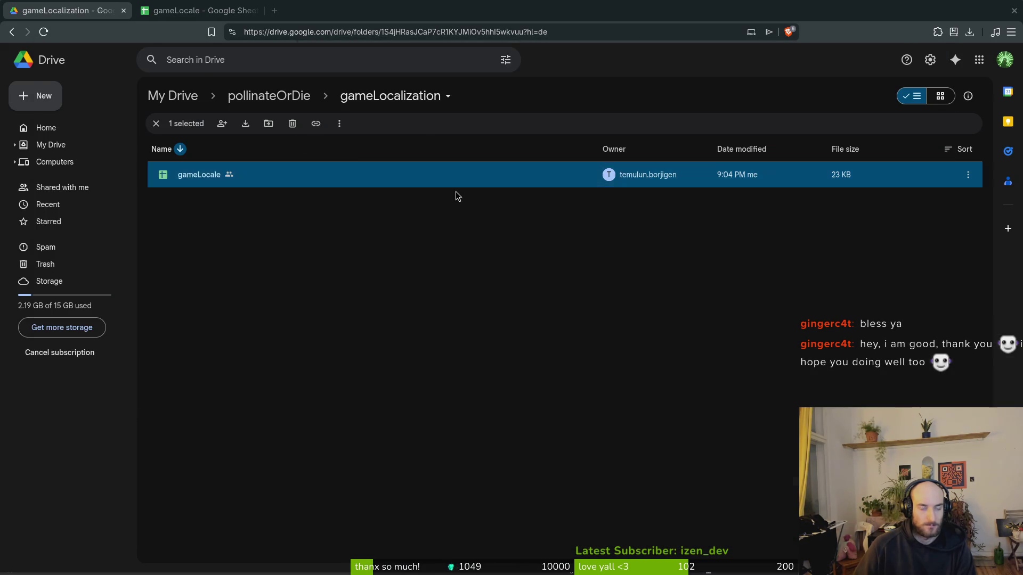
key(alt+Tab)
click(87, 49)
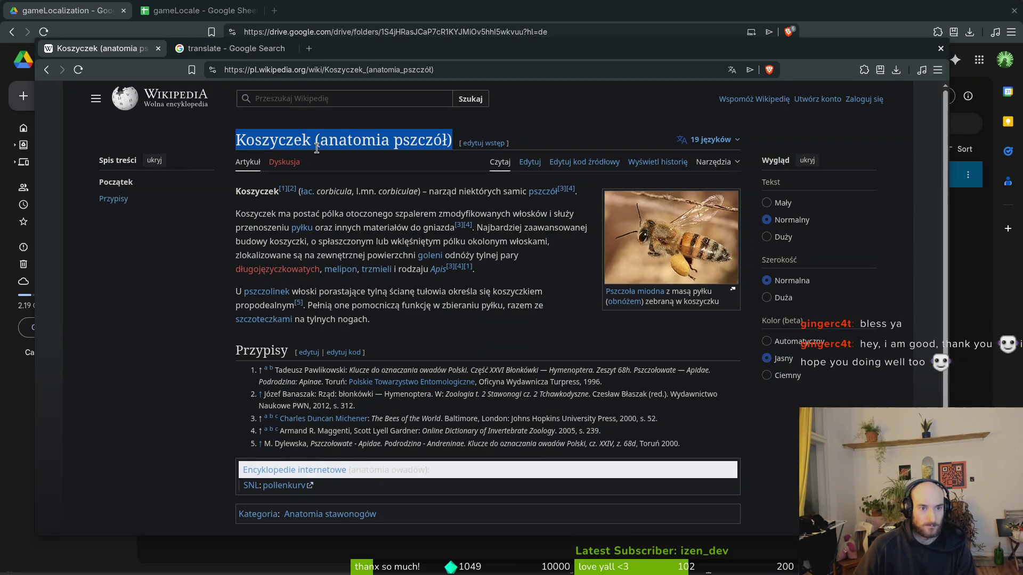
drag(311, 141, 236, 142)
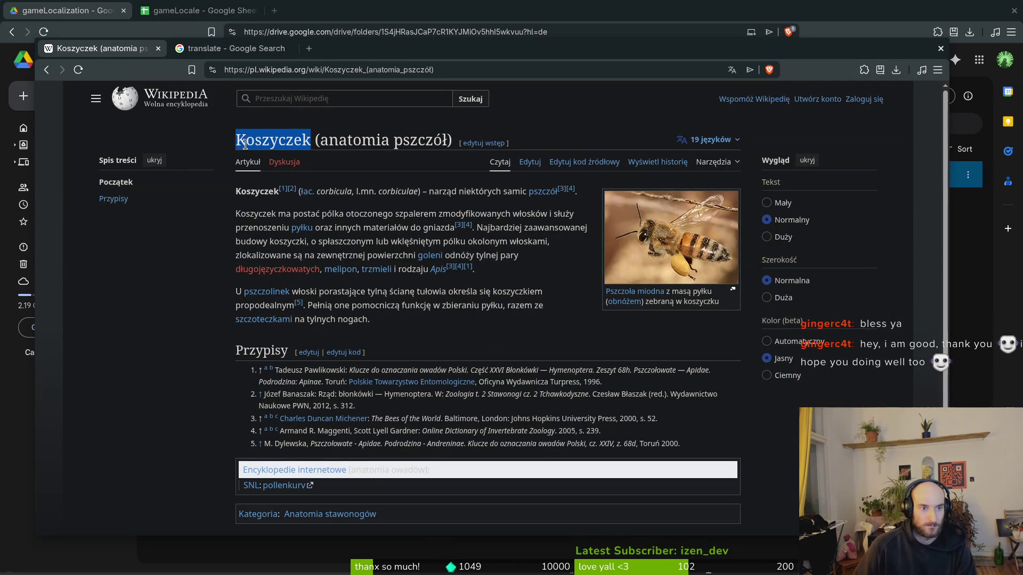
key(ctrl+c)
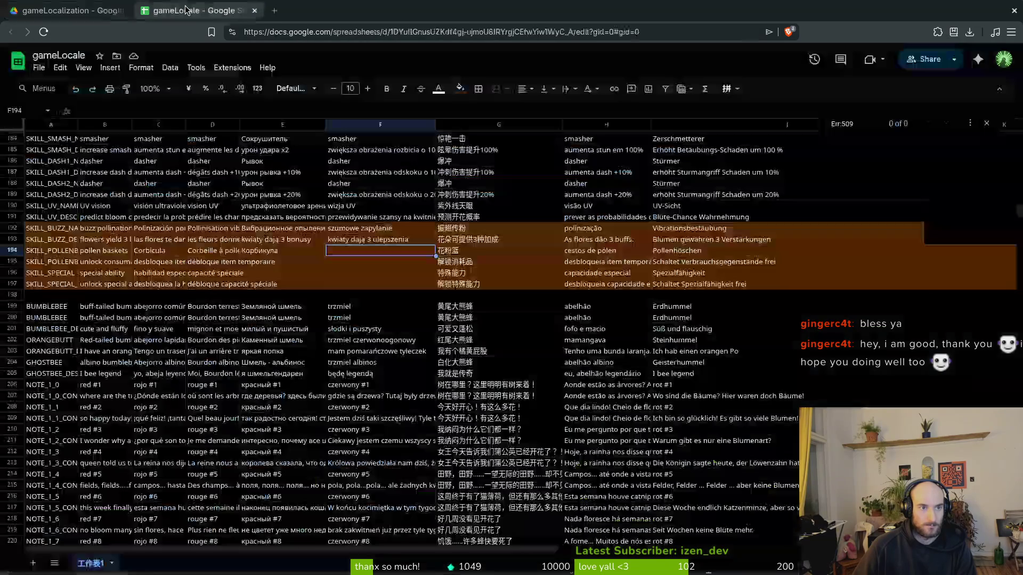
Step: Paste Koszyczek into the Polish cell F194
key(alt+Tab)
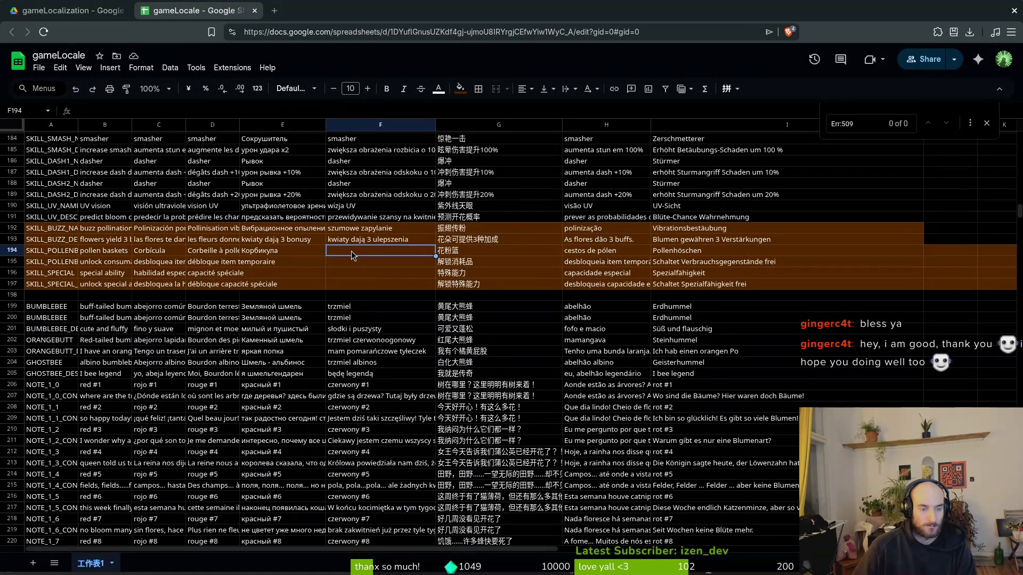
key(ctrl+v)
click(485, 253)
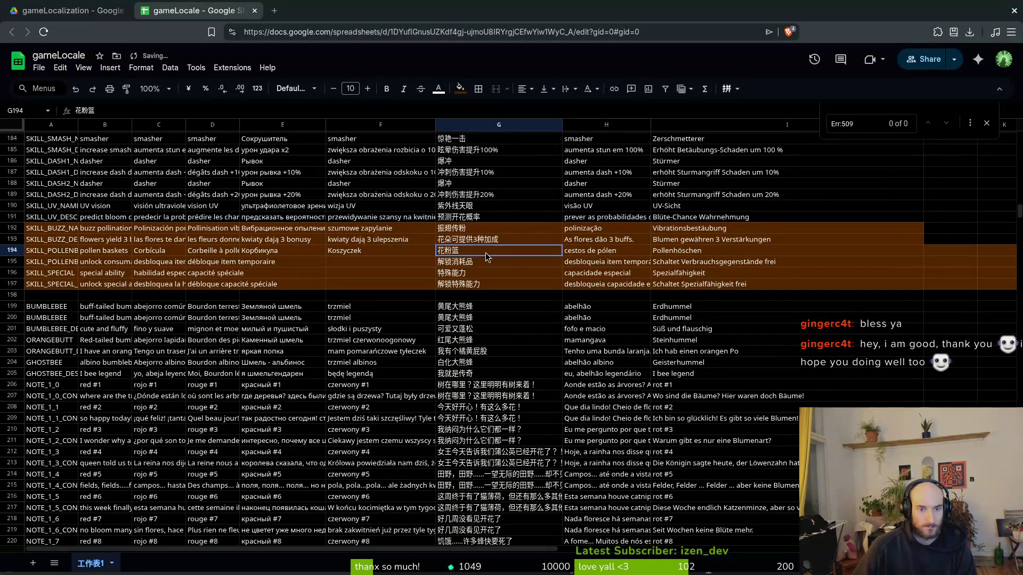
Step: Open the Arabic and then the English versions of the Pollen basket article
key(alt+Tab)
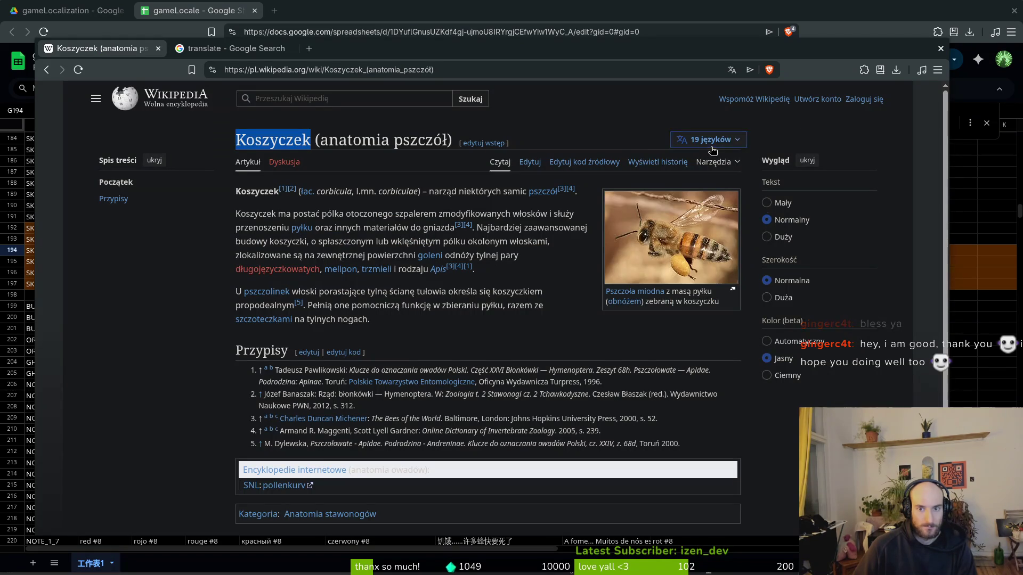
click(707, 140)
scroll(713, 208, down, 5)
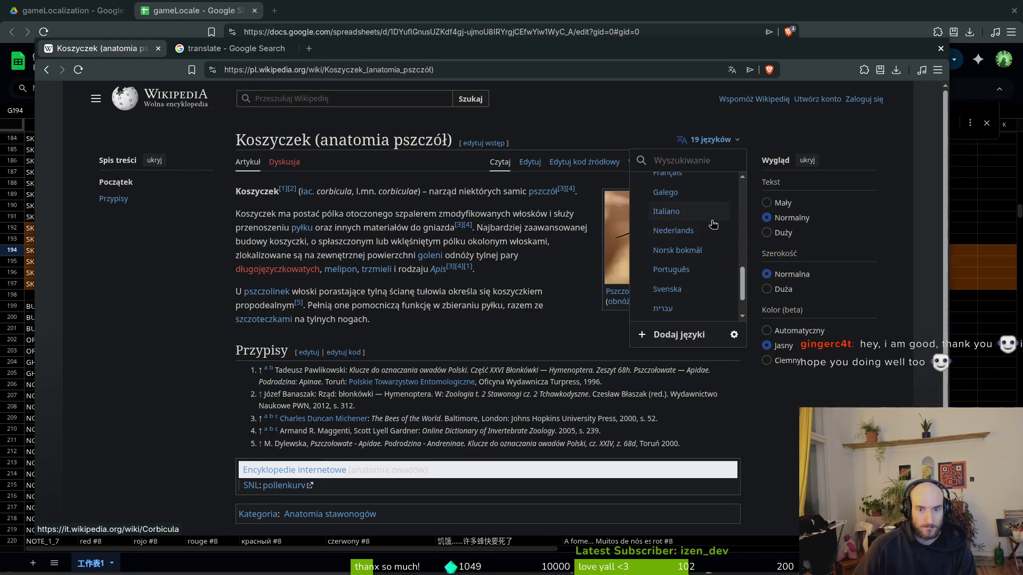
scroll(713, 226, up, 5)
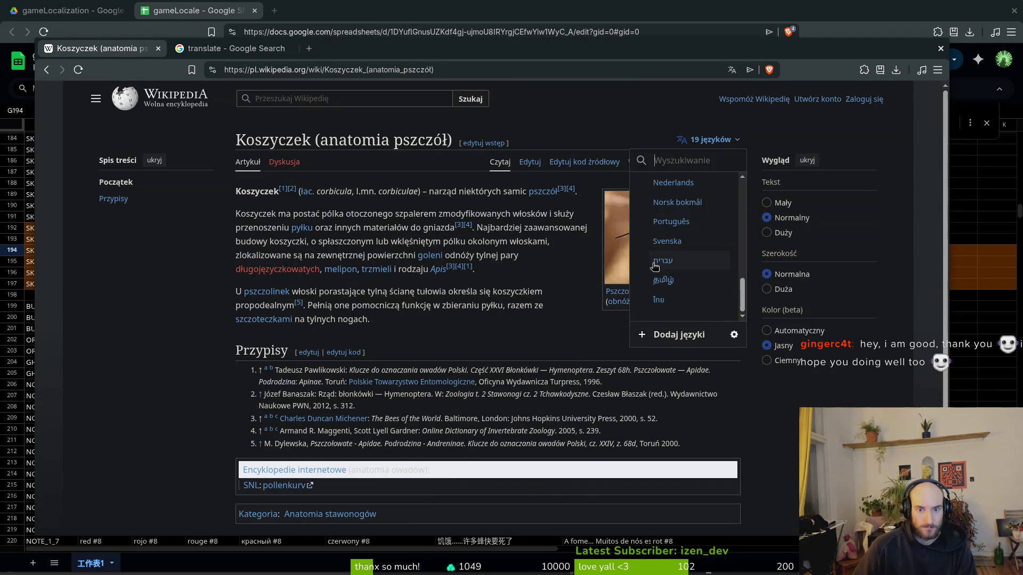
scroll(679, 261, down, 3)
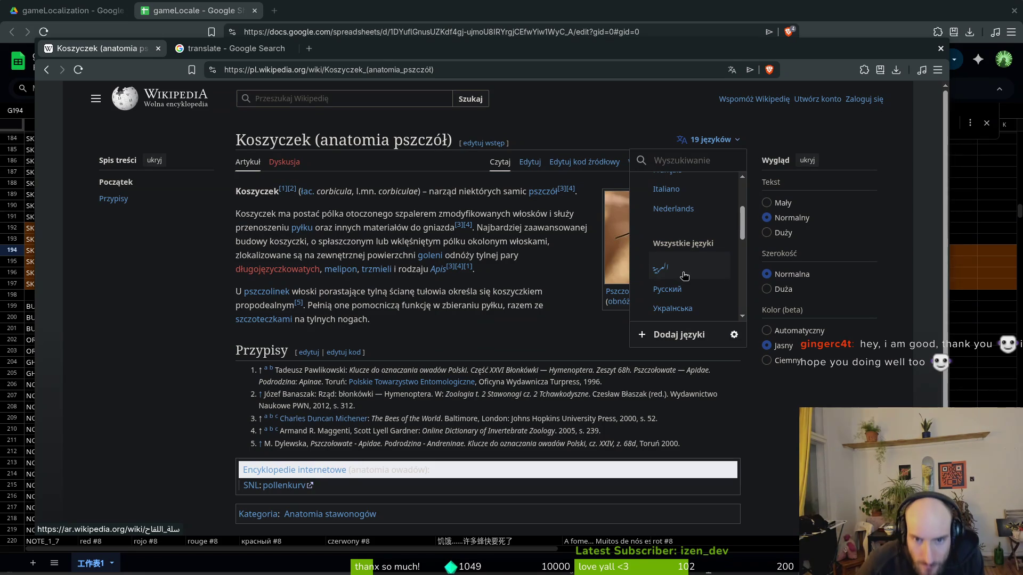
click(669, 270)
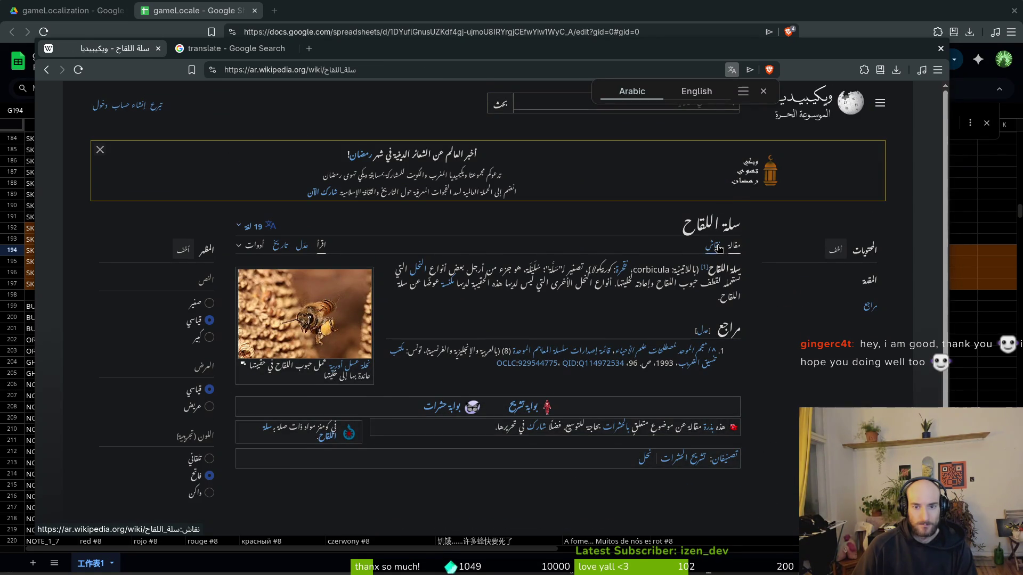
click(246, 227)
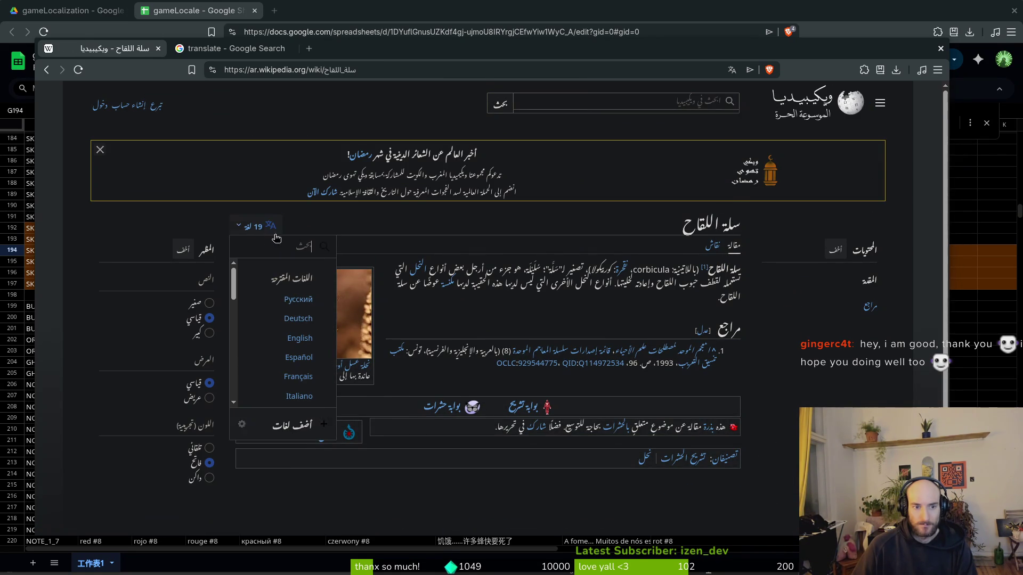
click(307, 342)
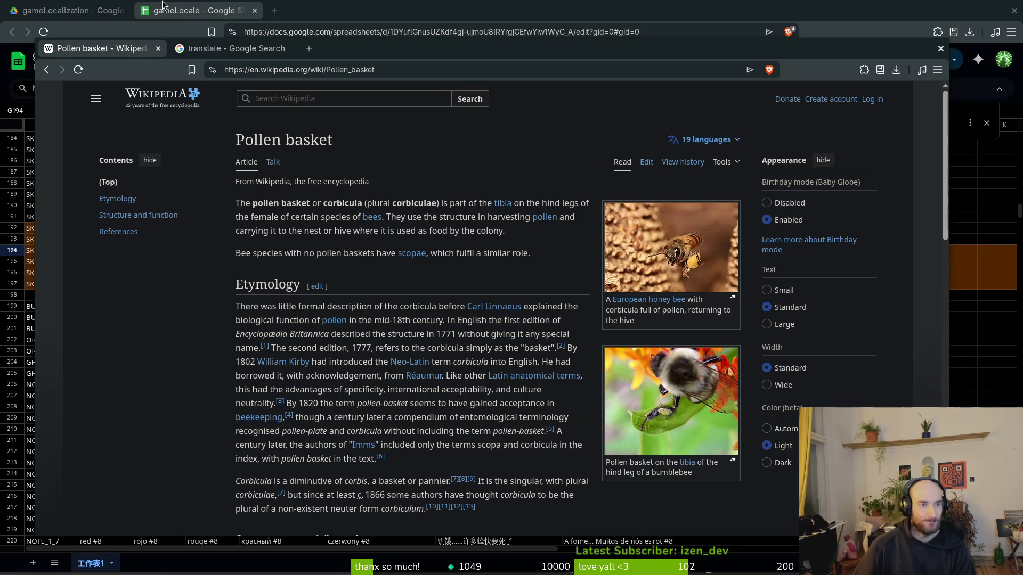
click(106, 10)
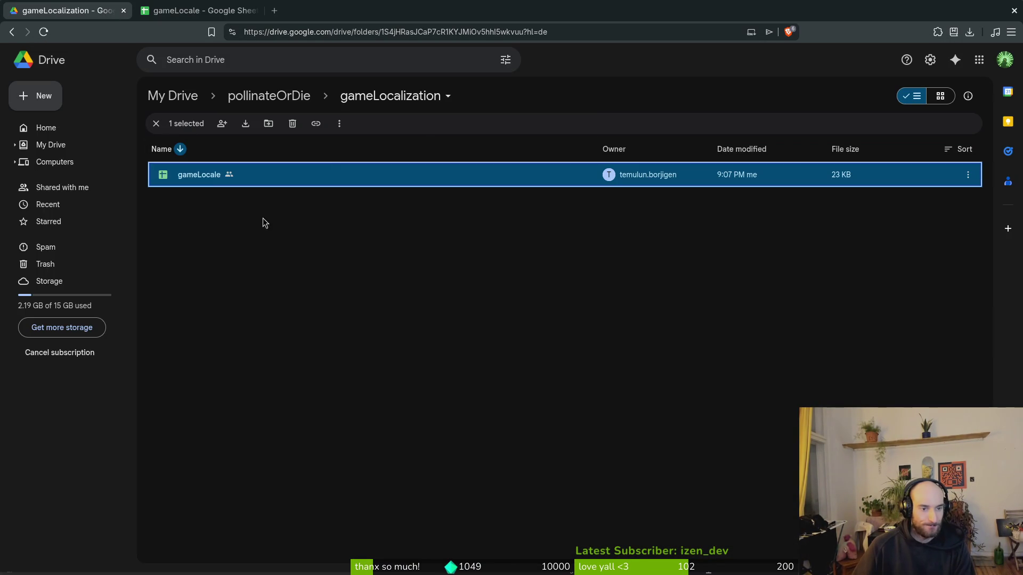
Step: Select skill rows 192–197 and reset their orange fill colour
click(167, 7)
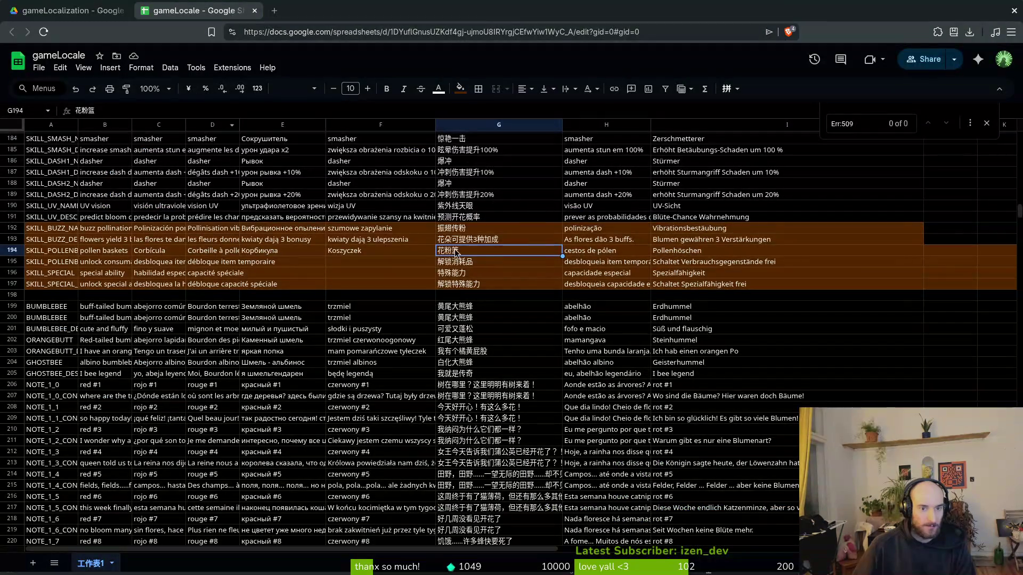
click(296, 253)
click(237, 265)
click(242, 265)
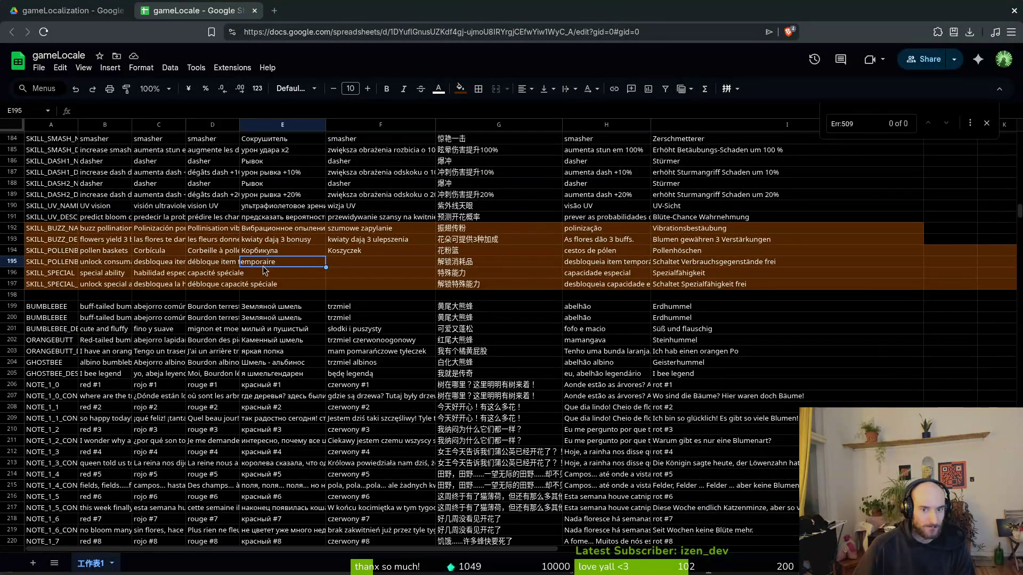
mouse_move(47, 230)
mouse_down()
mouse_move(394, 275)
mouse_move(989, 290)
mouse_up()
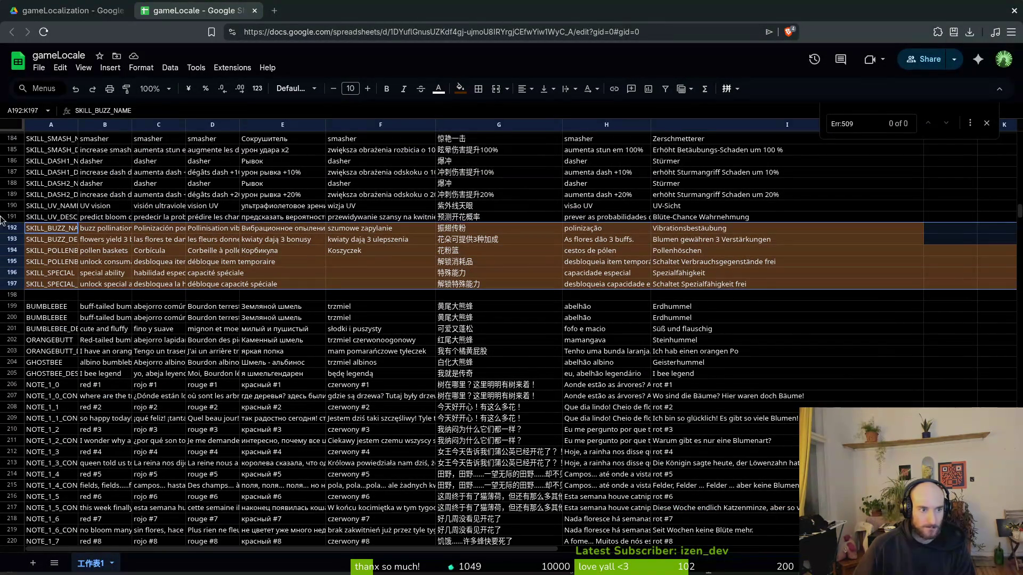
click(12, 228)
mouse_move(11, 230)
mouse_down()
mouse_move(22, 288)
mouse_move(20, 232)
mouse_up()
key(ctrl+z)
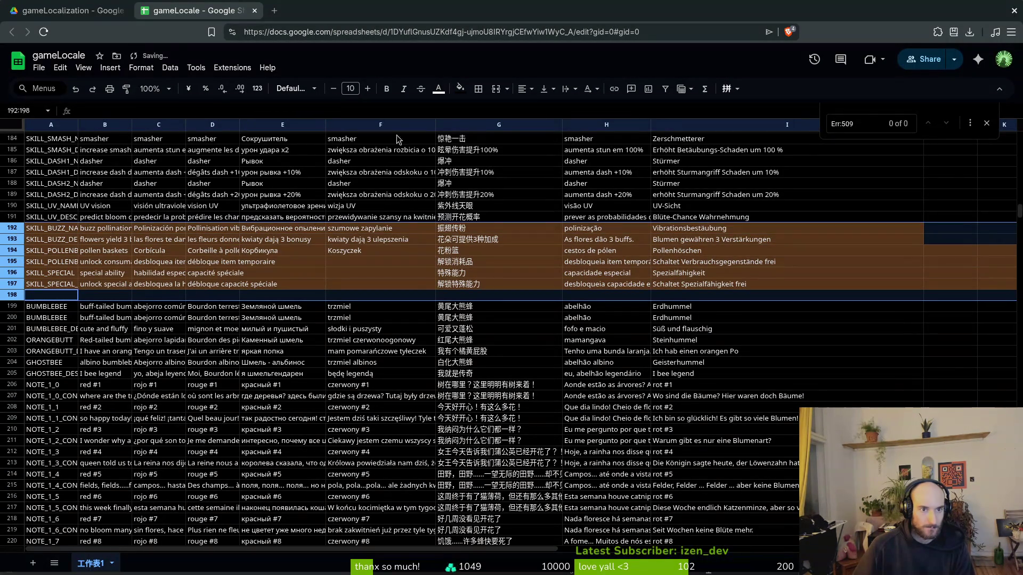
click(459, 88)
click(481, 111)
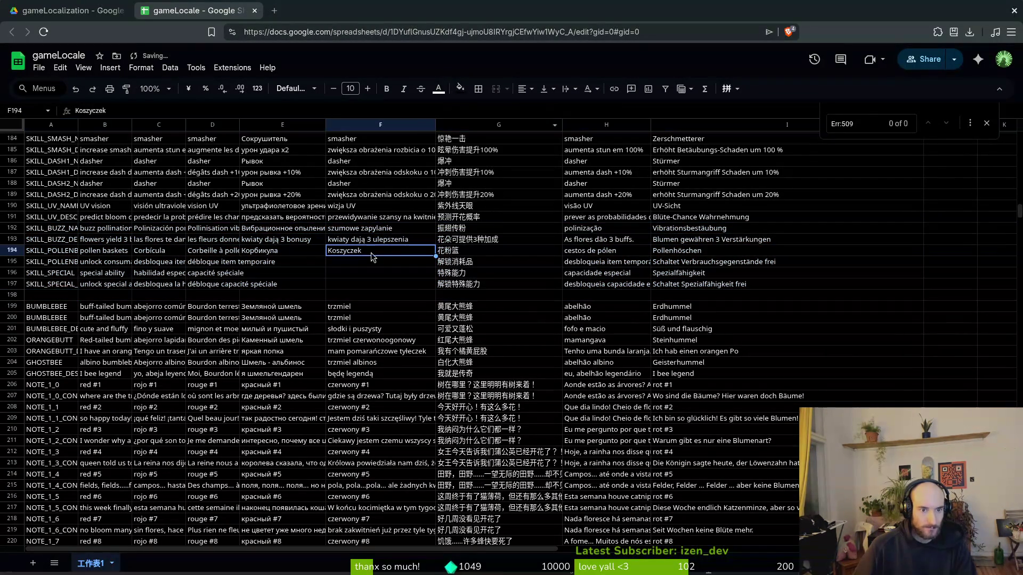
Step: Check the row 195 translation cells C195 to F195
click(341, 250)
click(281, 265)
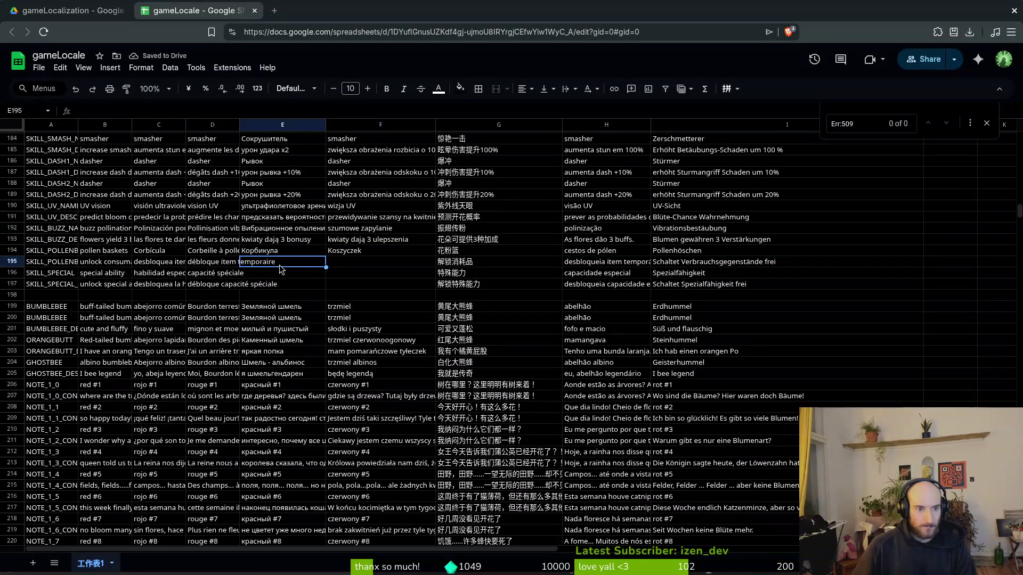
click(220, 265)
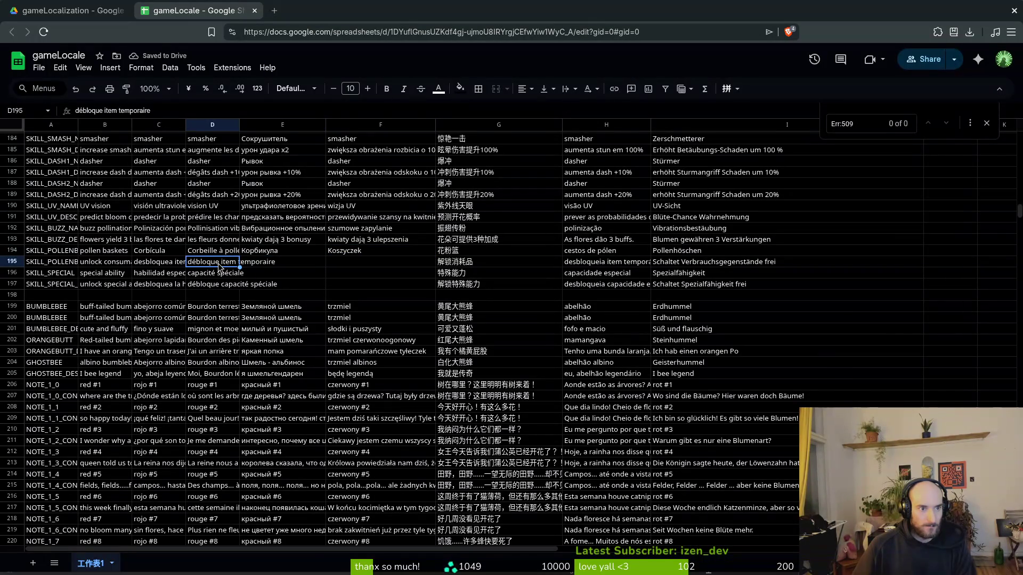
click(172, 265)
click(208, 267)
click(269, 263)
key(alt+Tab)
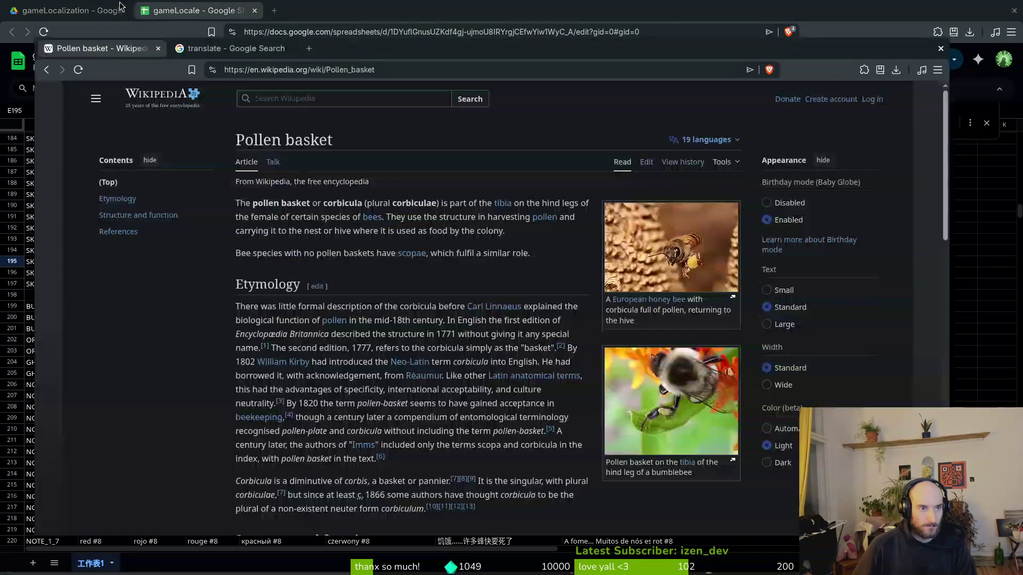
Step: Translate 'unlock consumable items' into Polish and paste it into the Polish column (F195)
click(229, 48)
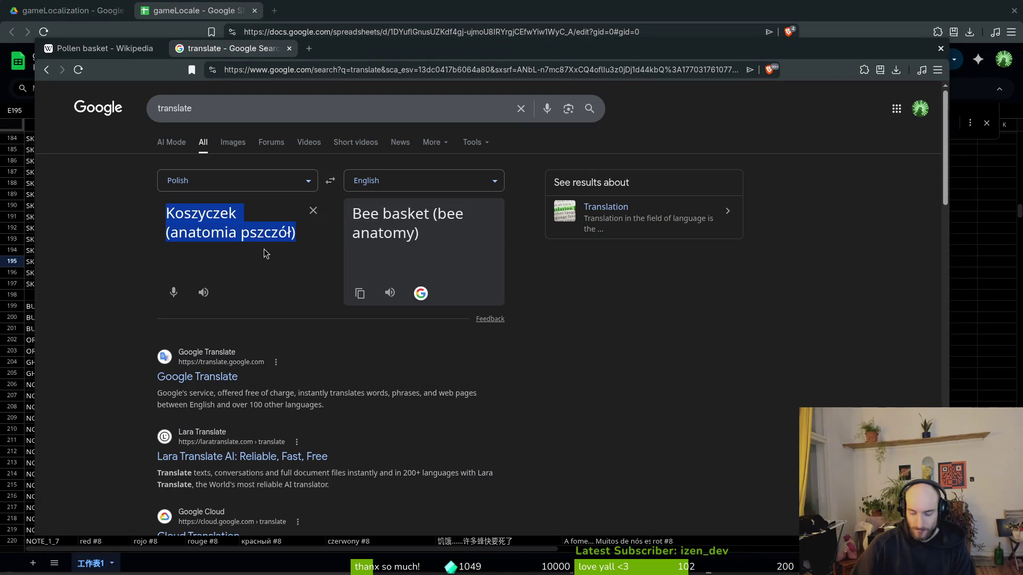
text(unlock consuma)
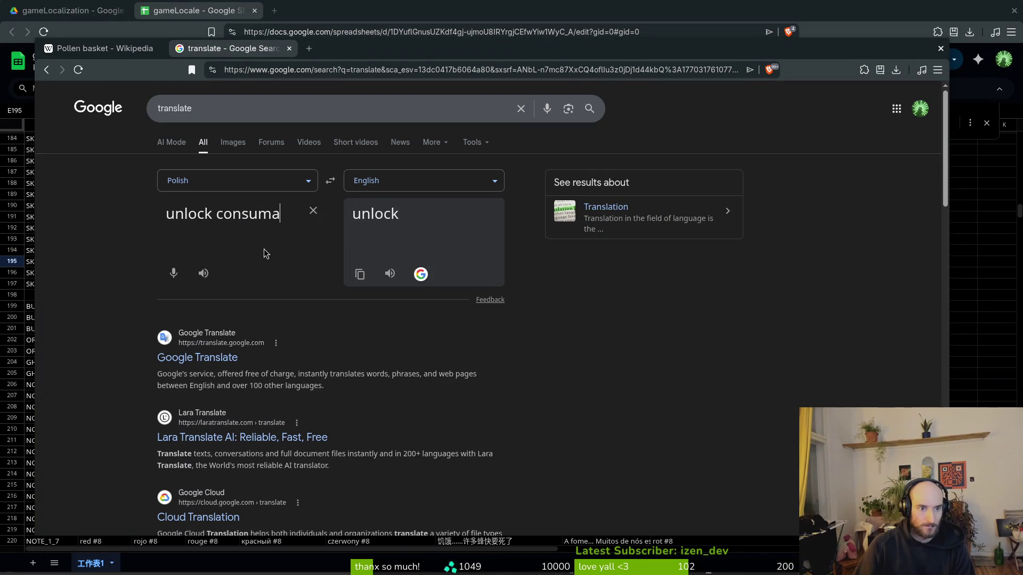
text(ble items)
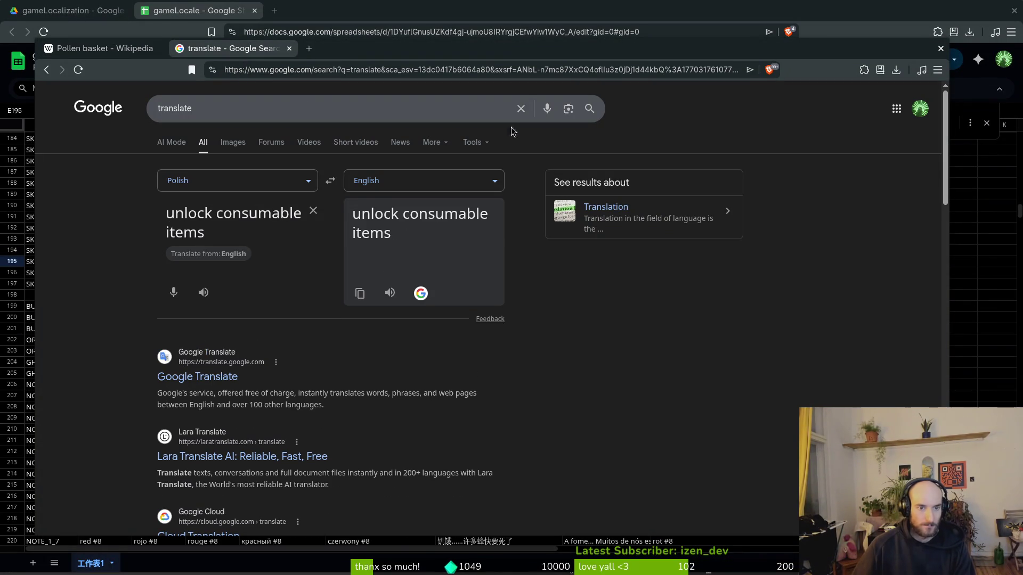
click(330, 181)
click(359, 293)
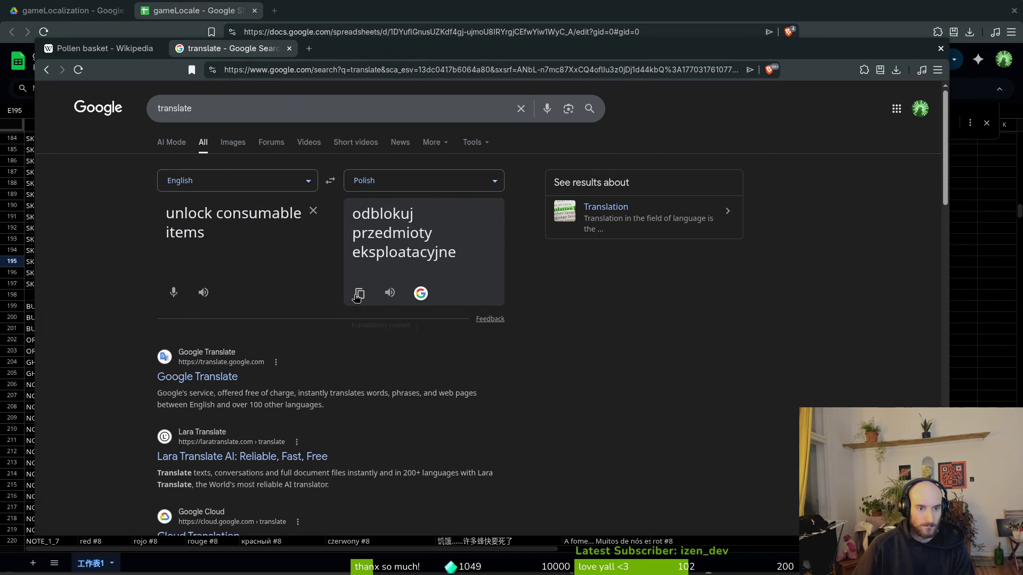
key(alt+Tab)
click(358, 264)
key(ctrl+v)
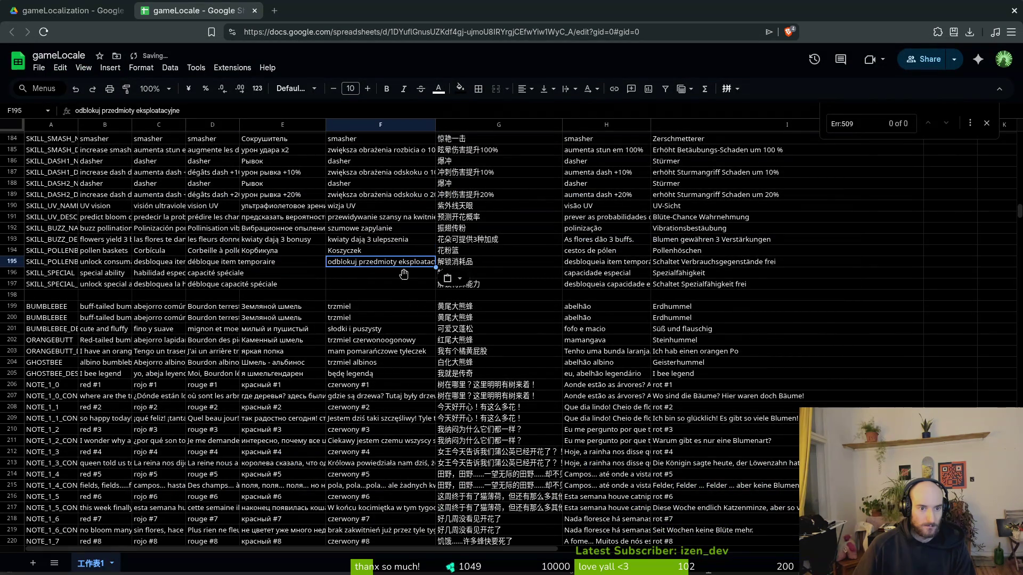
Step: Set the translator target to Russian and paste the 'unlock consumable items' translation into E195
key(alt+Tab)
click(409, 185)
text(ru)
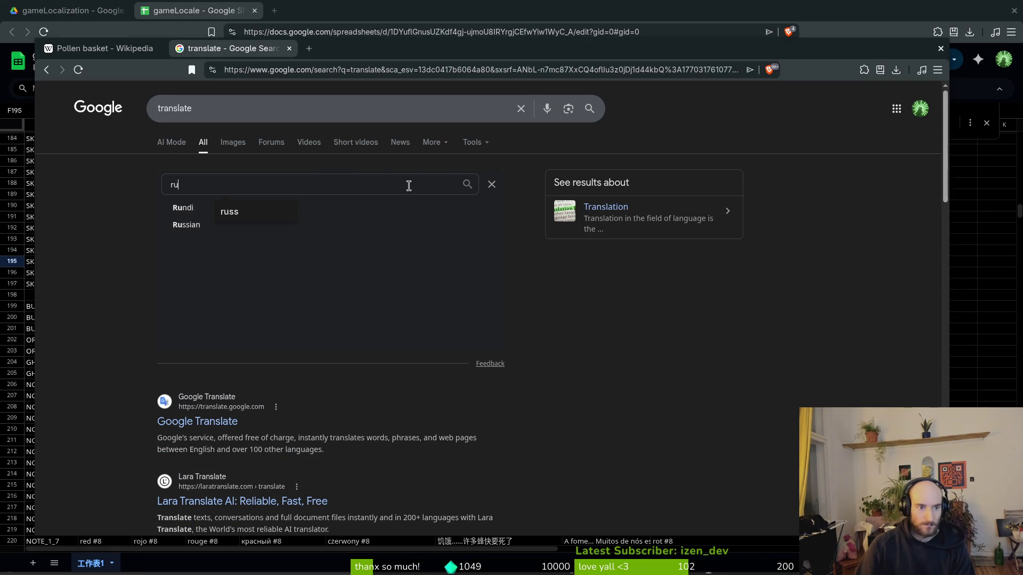
key(Return)
click(410, 189)
text(ru)
key(Down)
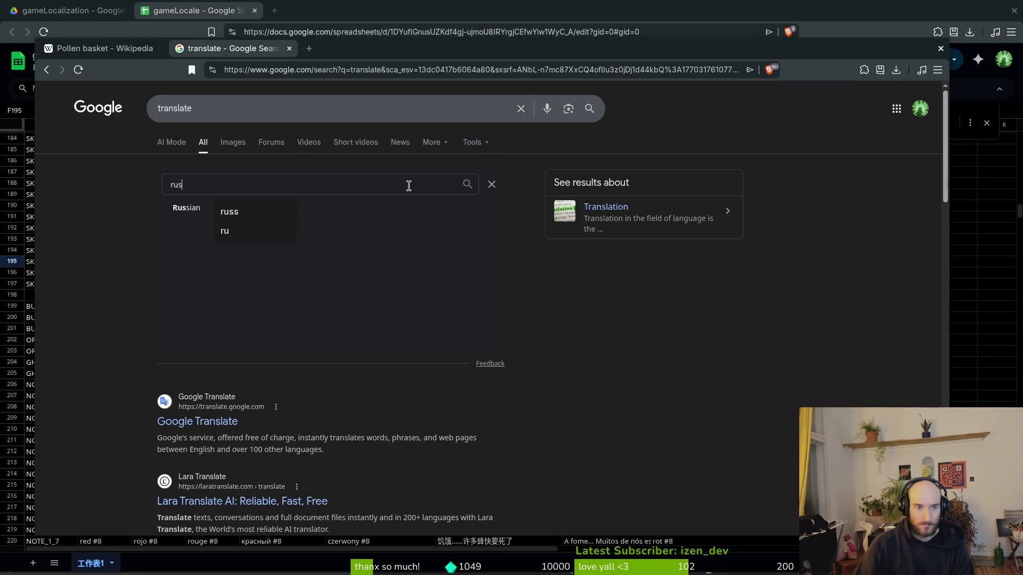
key(Return)
click(360, 299)
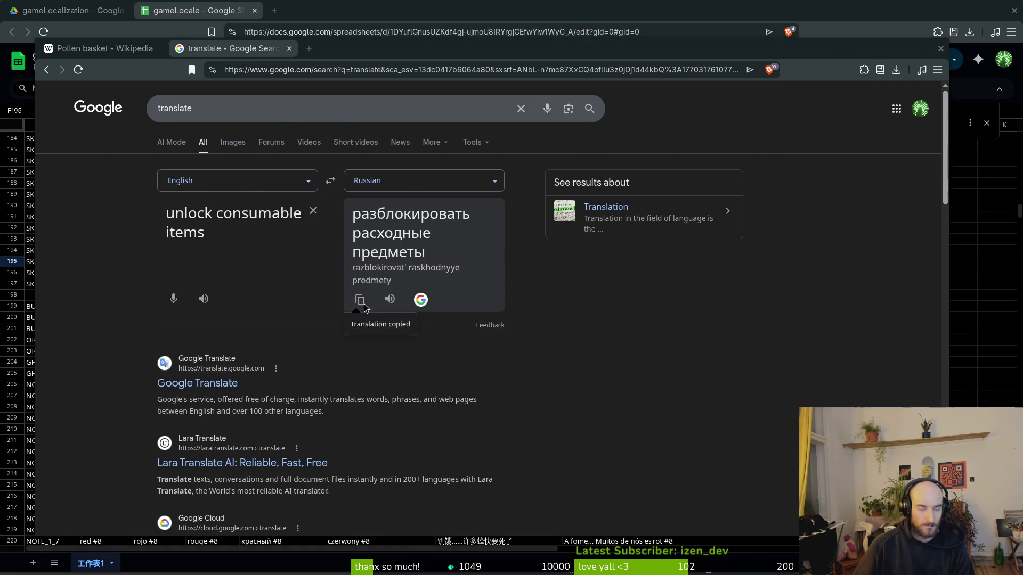
key(alt+Tab)
click(291, 256)
click(286, 263)
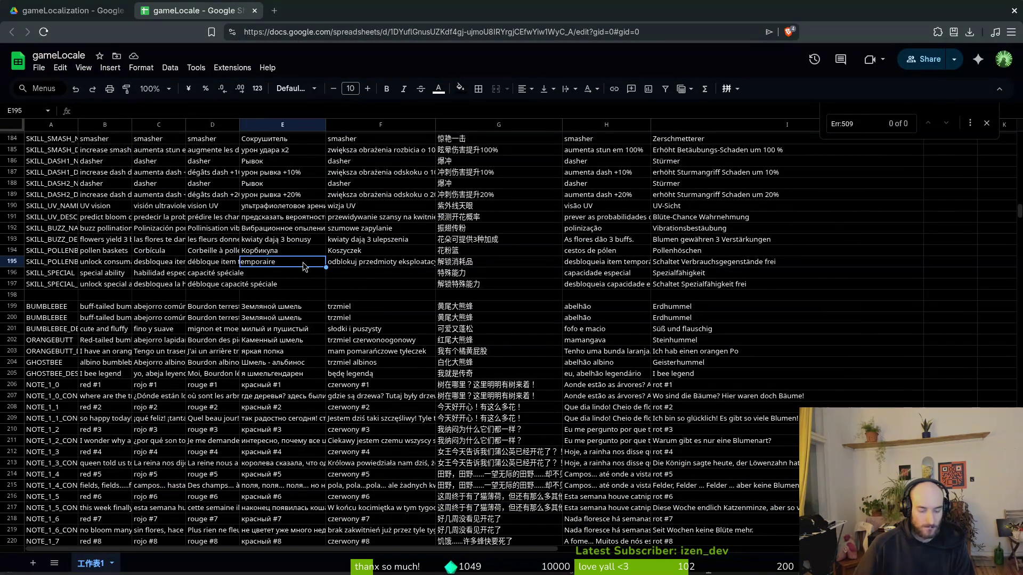
key(ctrl+v)
Step: Replace the source with 'special ability' and copy its Russian translation for row 196
click(273, 277)
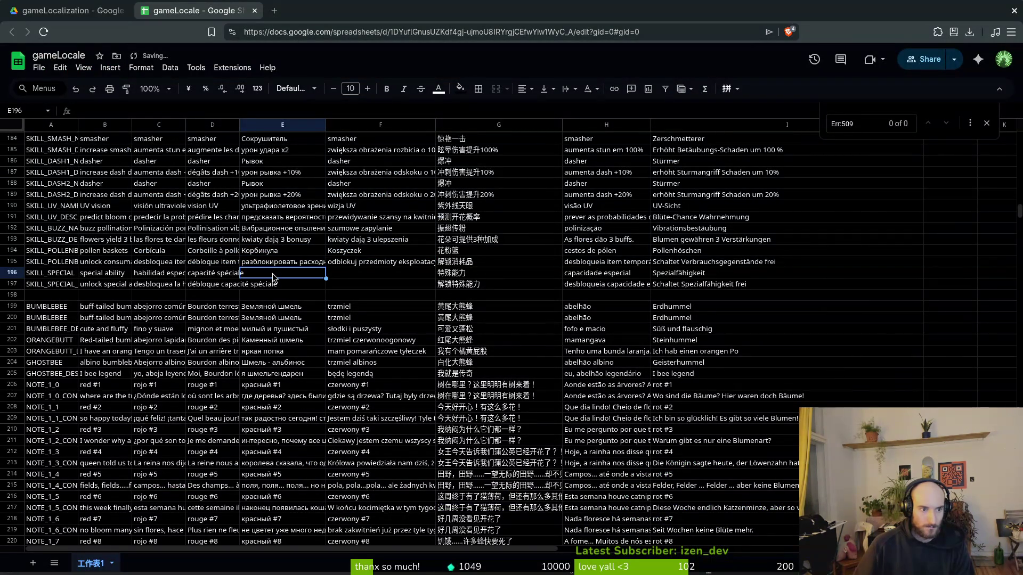
key(alt+Tab)
triple_click(223, 221)
text(s)
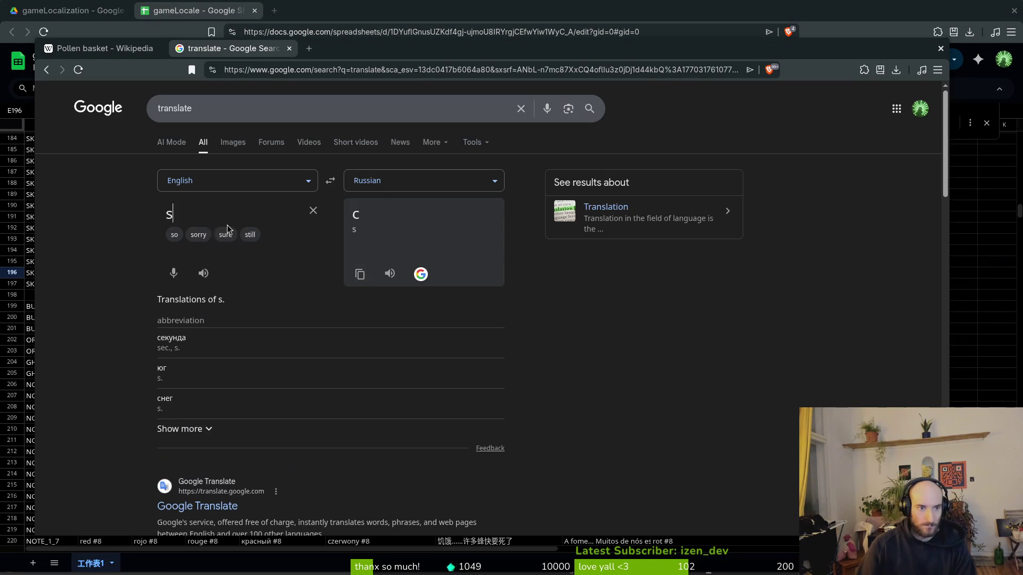
text(pecial ability)
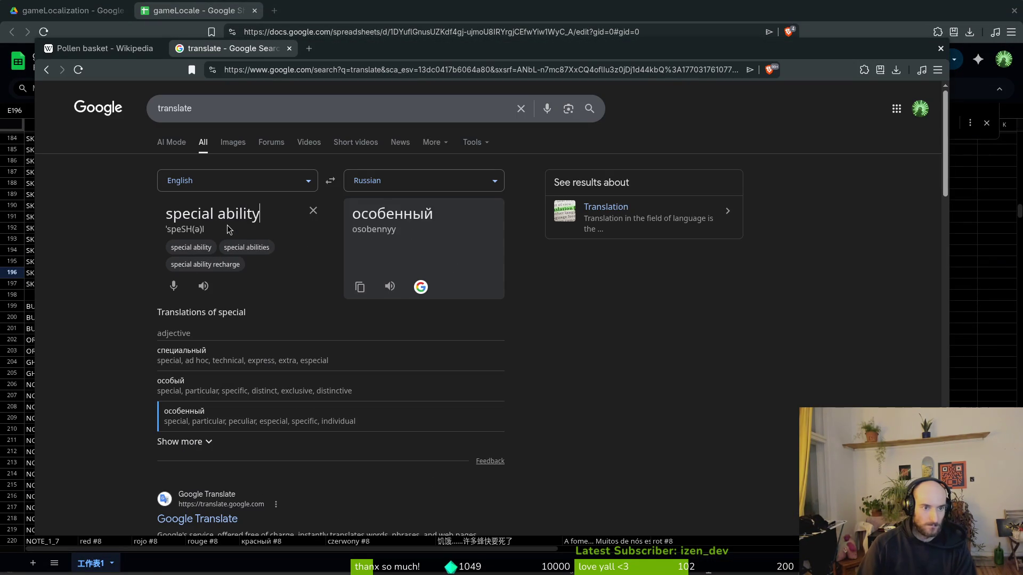
click(361, 278)
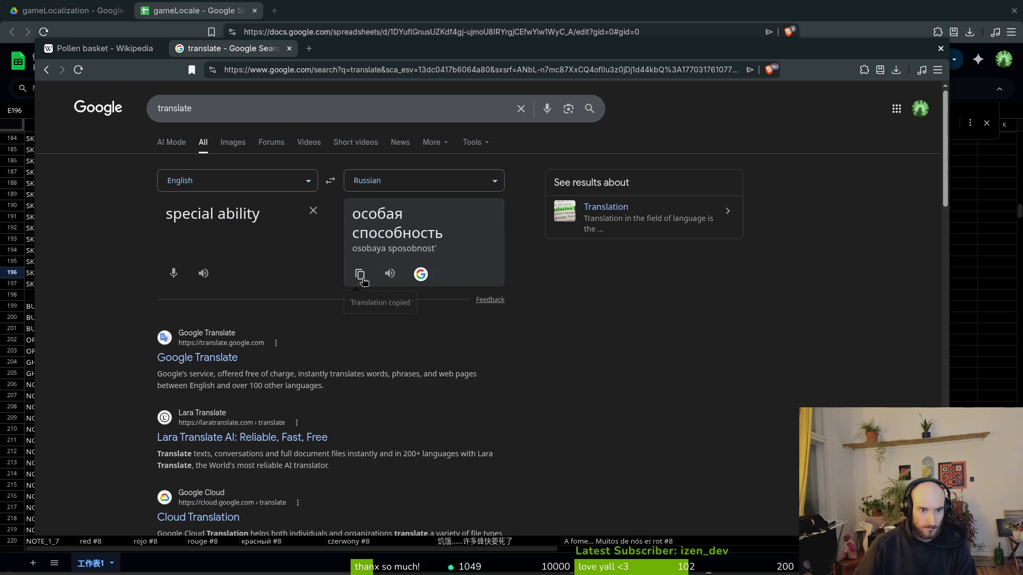
key(alt+Tab)
key(alt+Tab)
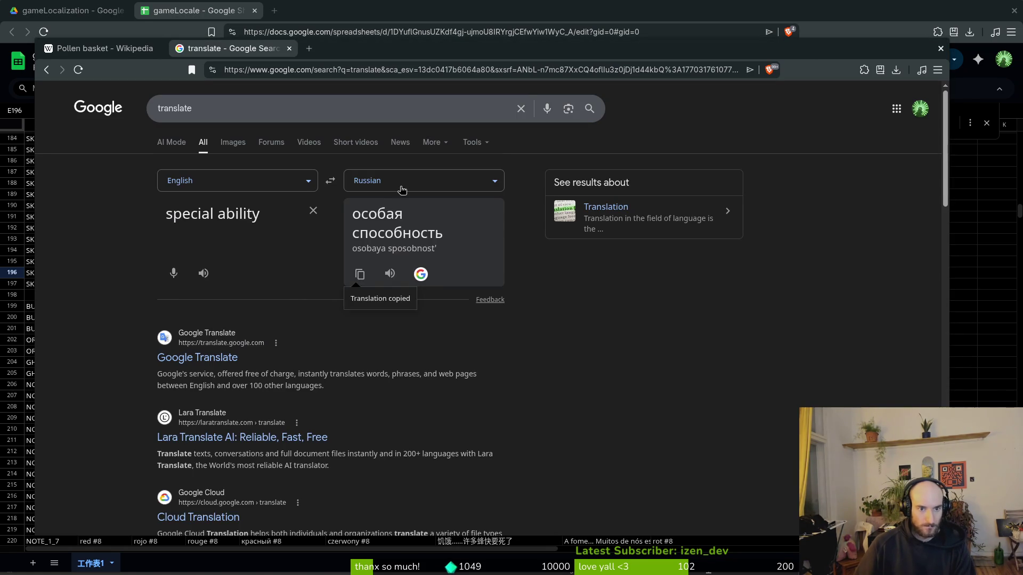
Step: Switch the target to Polish and paste the 'special ability' translation into F196
click(399, 184)
text(olsp)
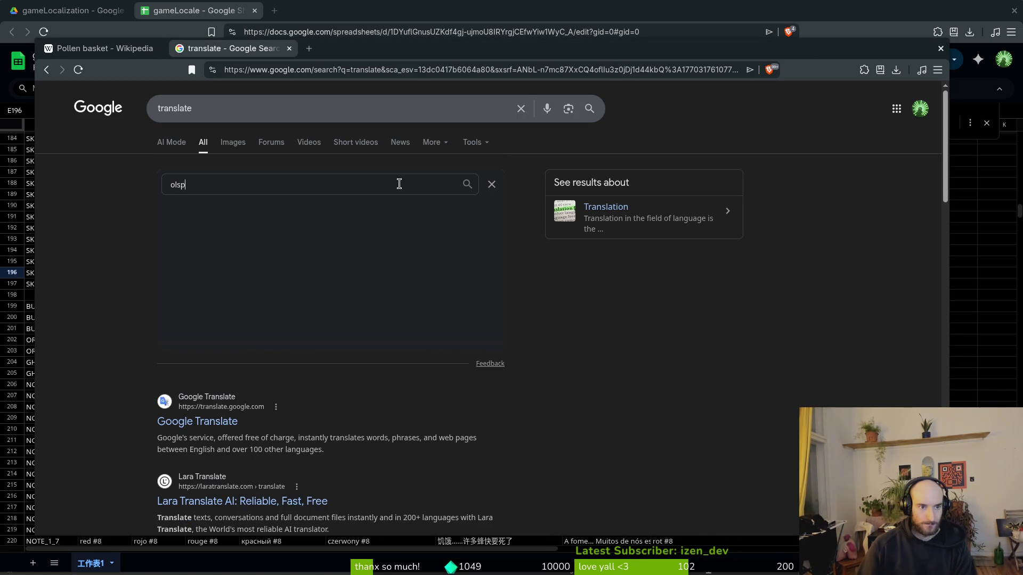
key(BackSpace)
key(BackSpace)
text(poo)
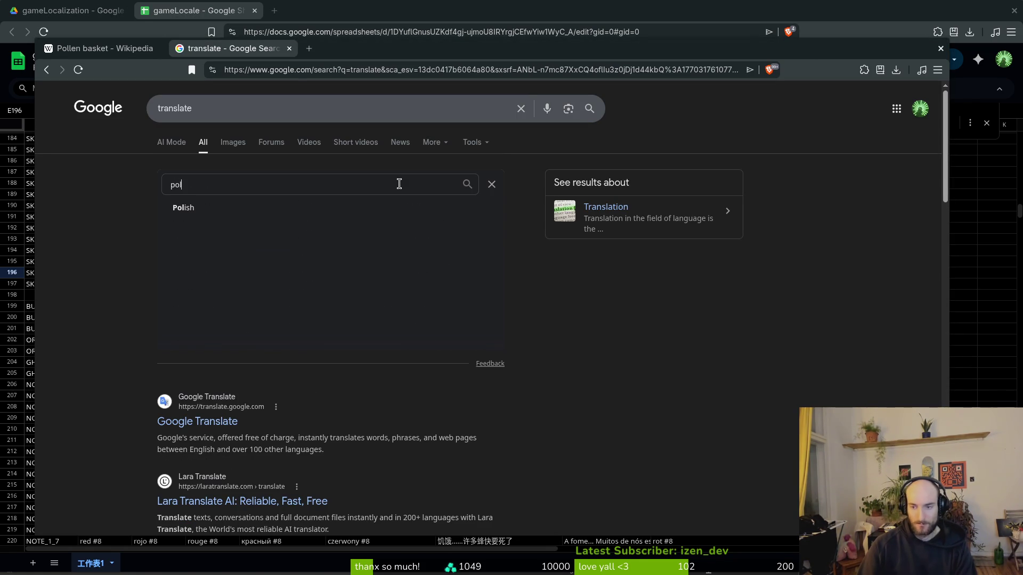
key(BackSpace)
text(ls)
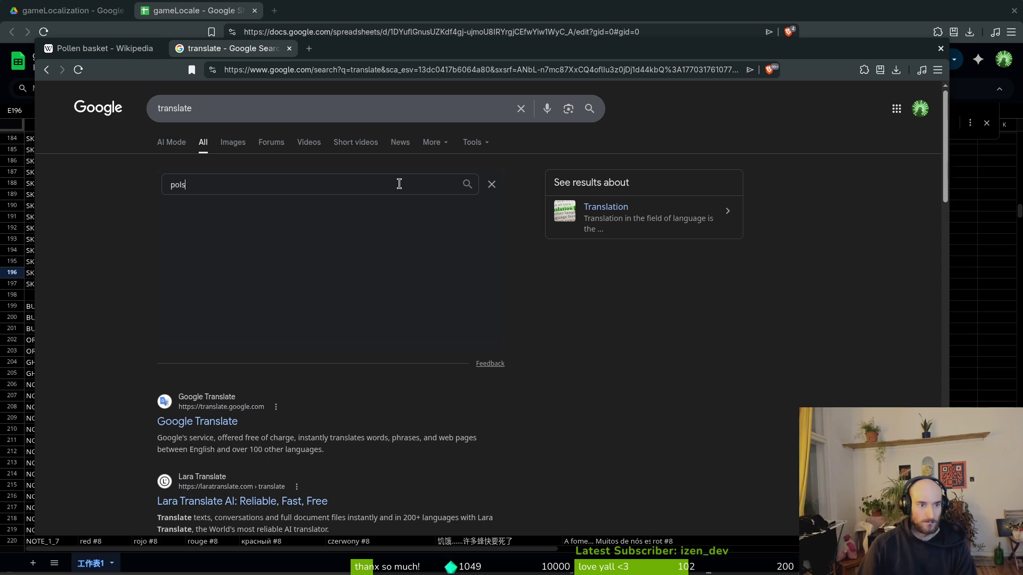
key(Return)
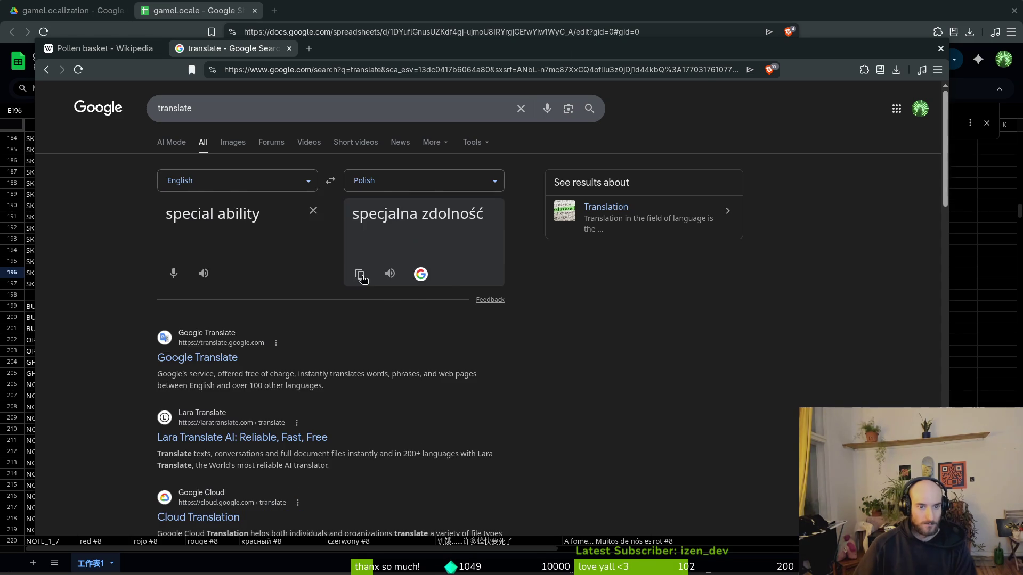
click(359, 274)
key(alt+Tab)
click(349, 277)
key(ctrl+v)
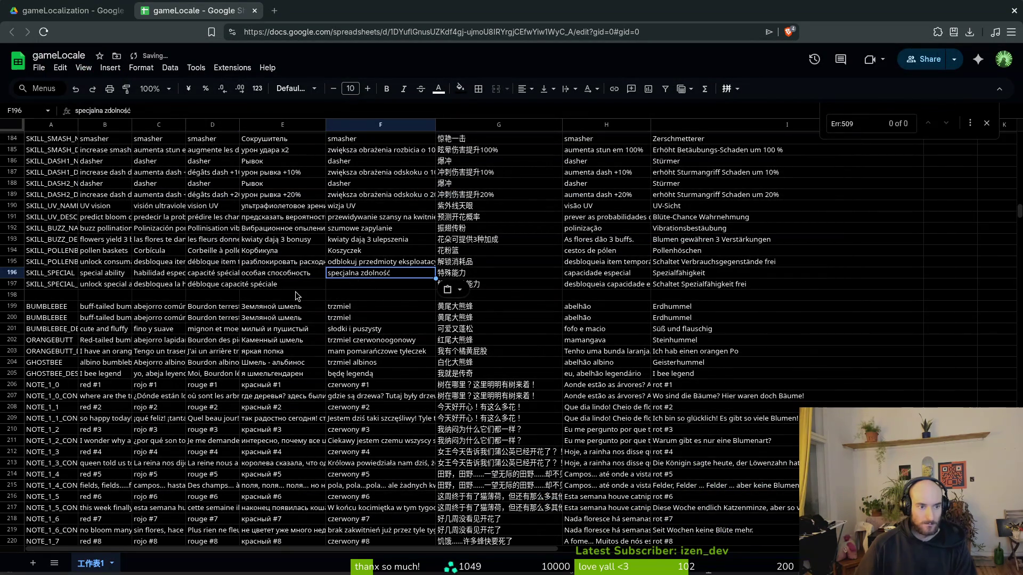
Step: Translate 'unlock special ability' into Polish, 'odblokuj specjalną zdolność', and paste it into F197
click(279, 288)
click(165, 288)
click(203, 286)
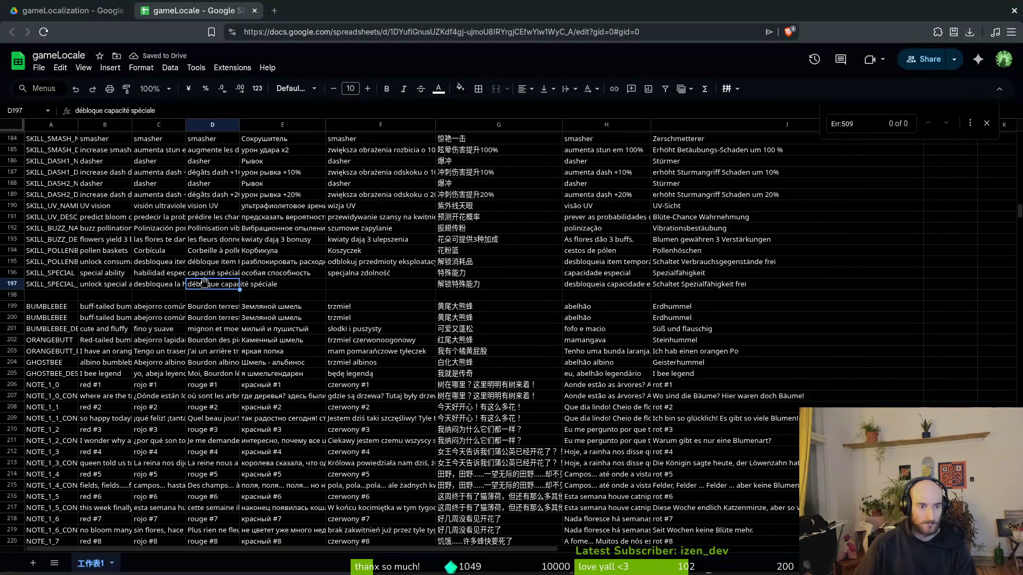
key(alt+Tab)
triple_click(167, 215)
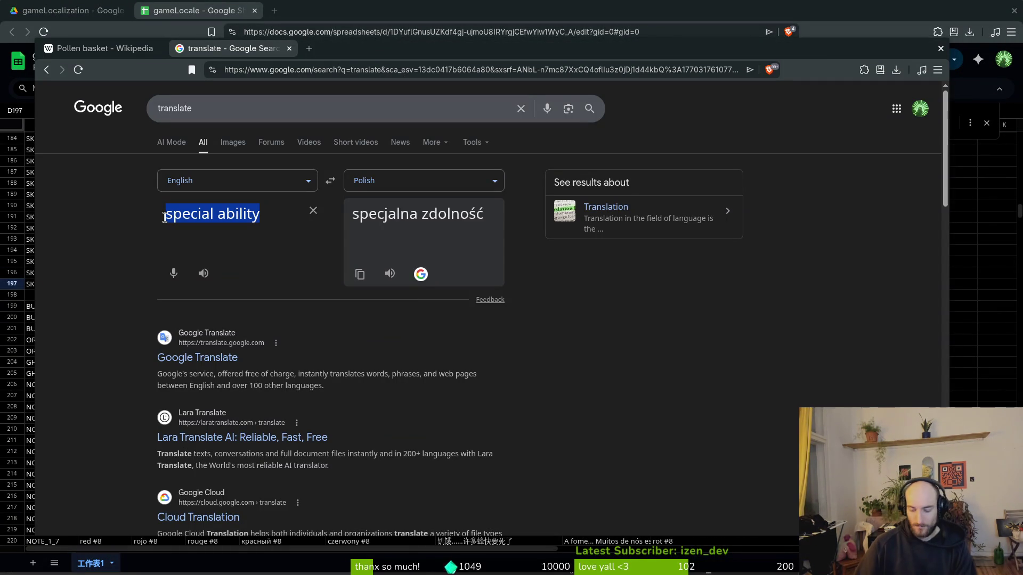
click(166, 216)
text(unlock)
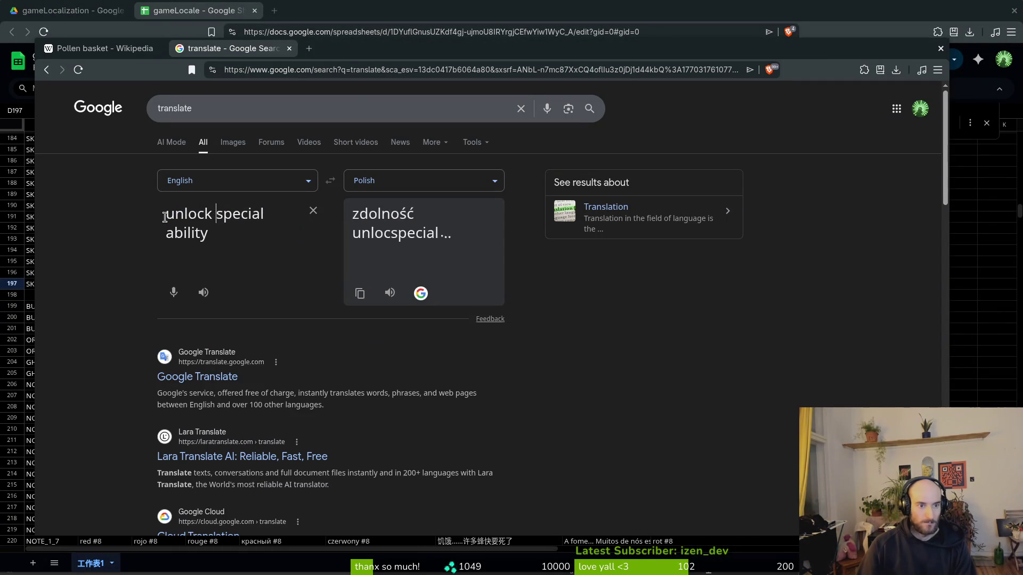
click(360, 294)
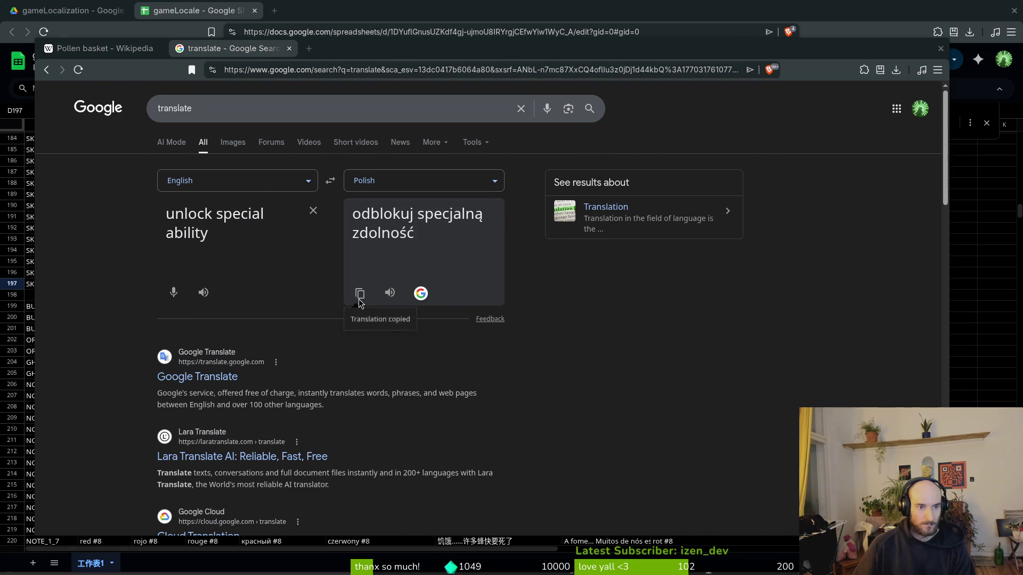
key(alt+Tab)
click(357, 290)
key(ctrl+v)
Step: Switch the target to Russian and paste the 'unlock special ability' translation into E197
key(alt+Tab)
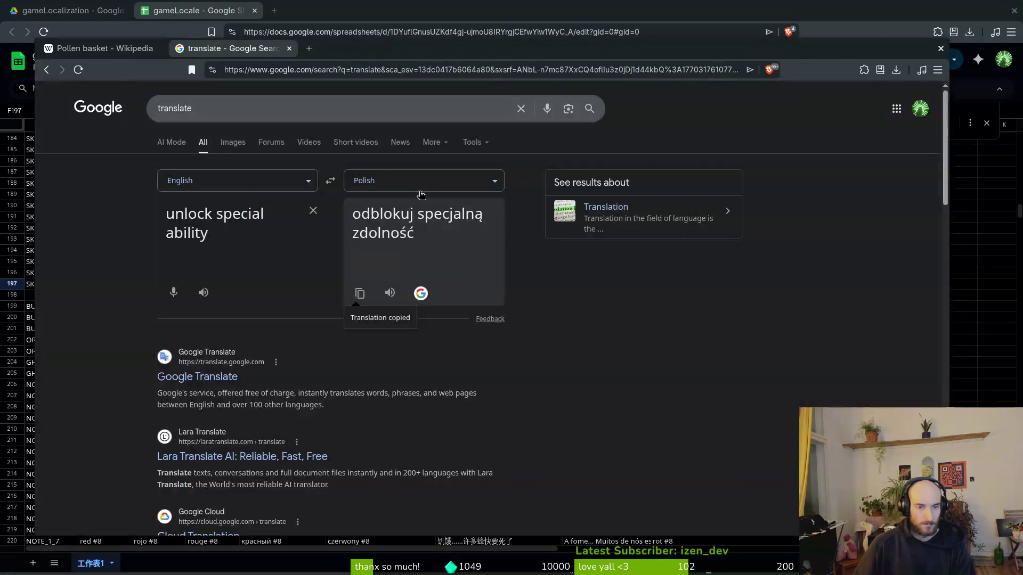
click(395, 183)
text(ru)
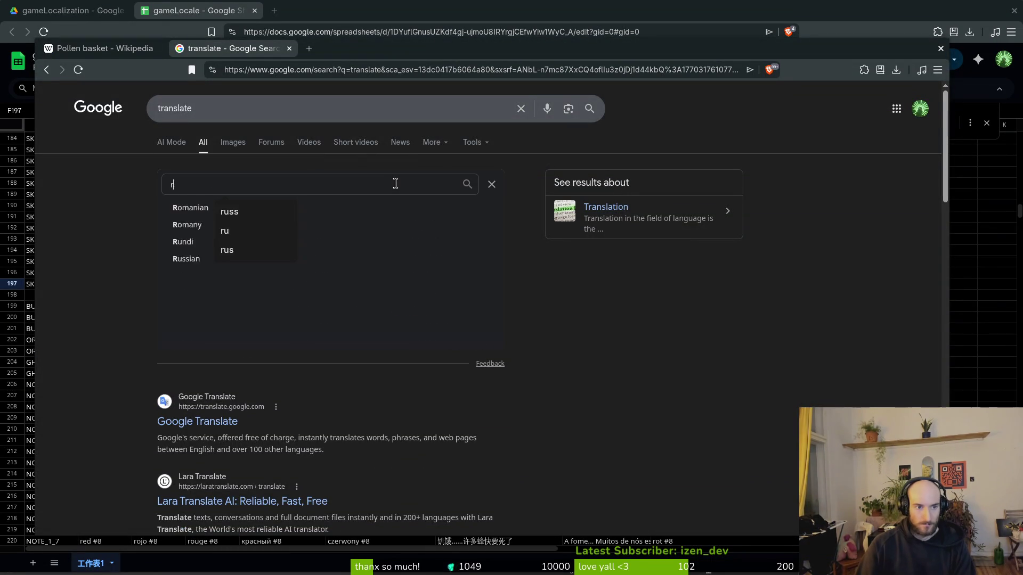
key(Return)
click(362, 302)
key(alt+Tab)
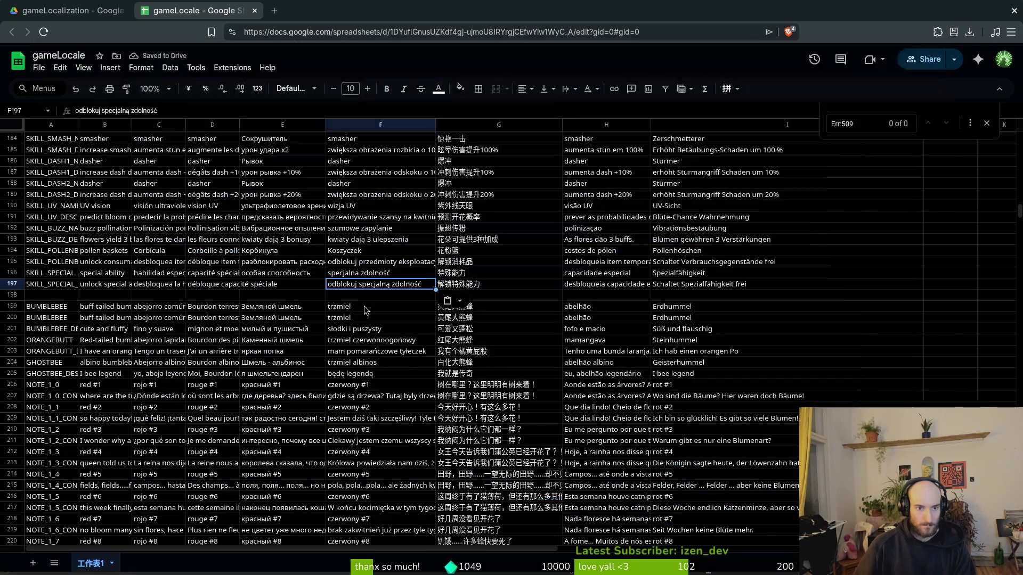
click(279, 286)
key(ctrl+v)
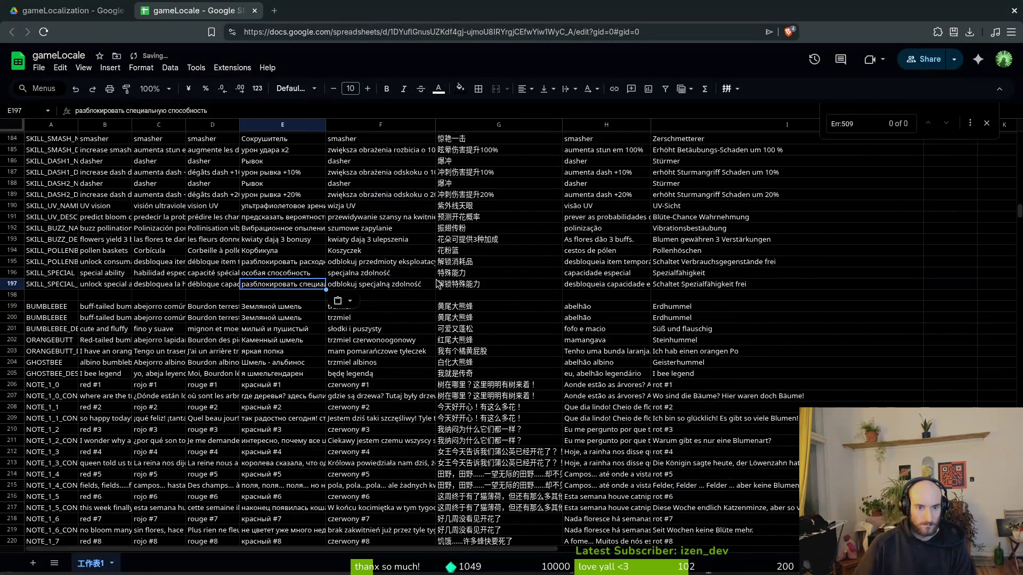
key(Up)
key(Right)
Step: Rewrite B275's English text as 'deal 20 seconds poison damage'
scroll(452, 299, down, 15)
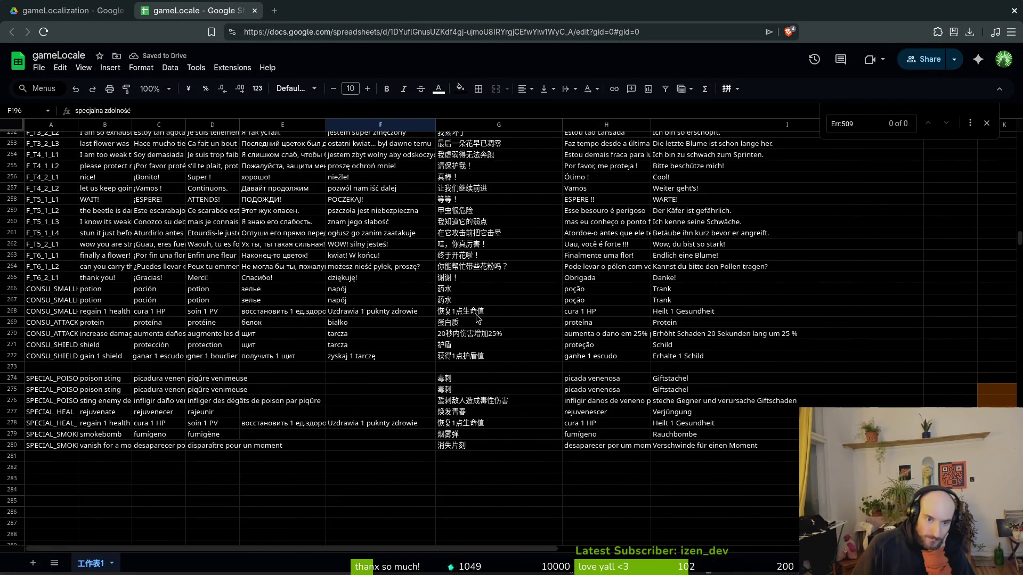
mouse_move(938, 391)
mouse_down()
mouse_move(373, 458)
mouse_move(54, 458)
mouse_up()
click(117, 380)
click(223, 379)
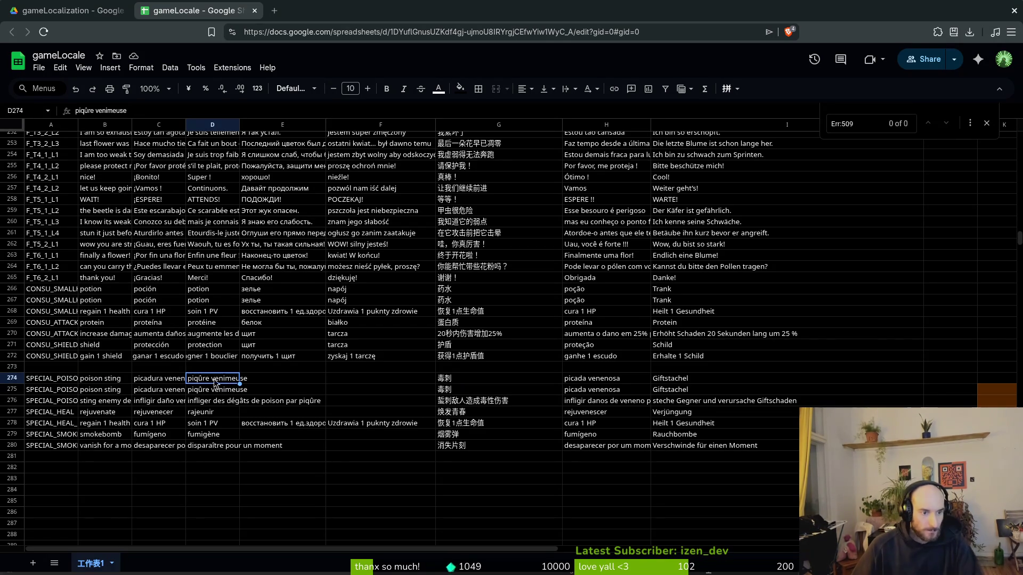
click(112, 393)
text(deal )
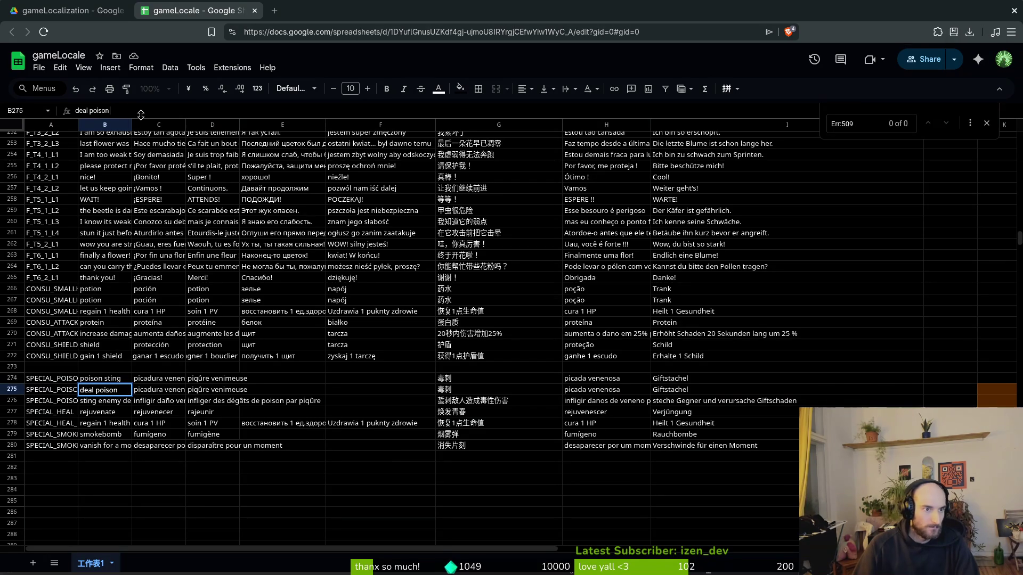
text(age for)
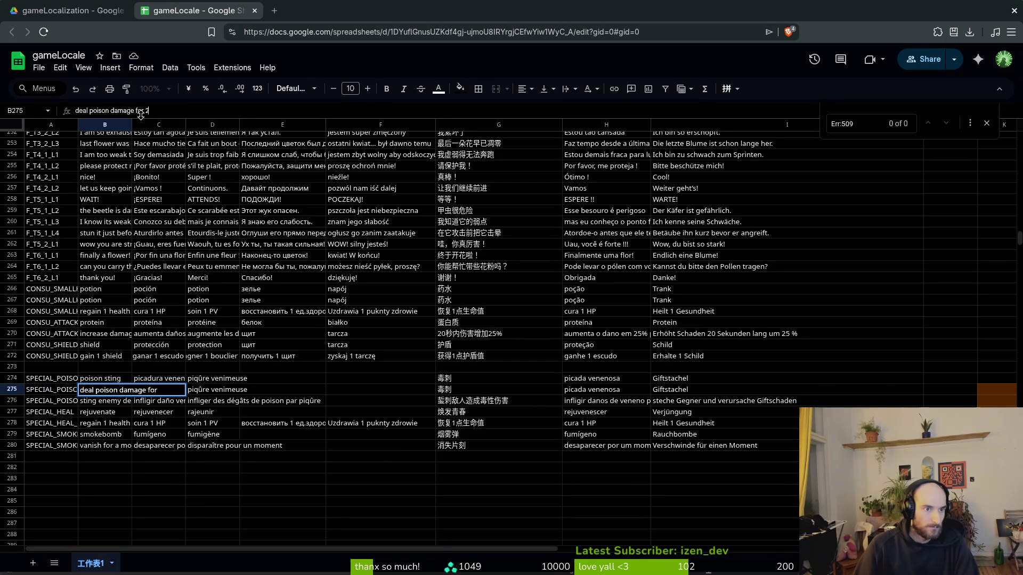
text(onds)
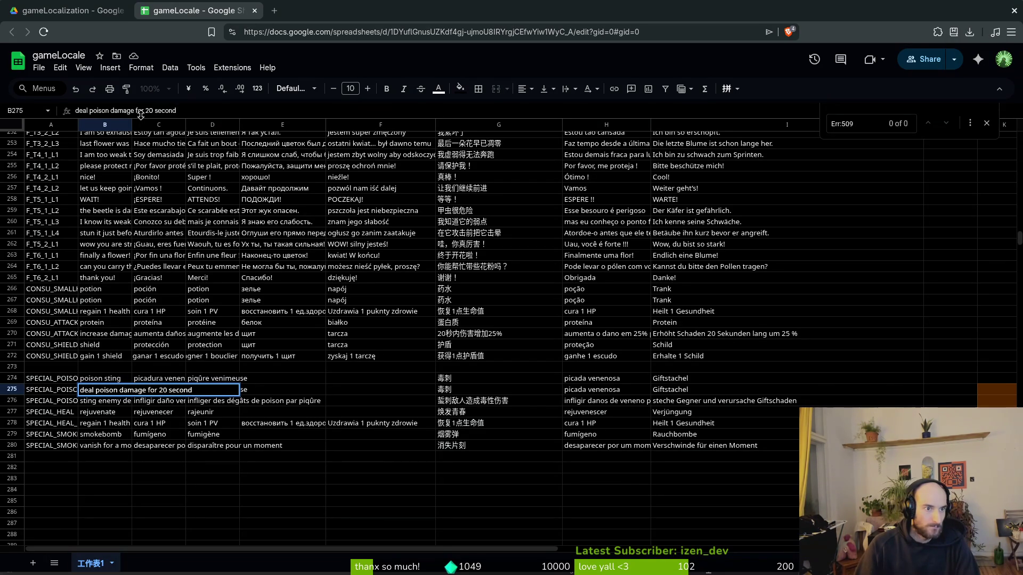
key(BackSpace)
key(BackSpace)
key(BackSpace)
text(20 seconds)
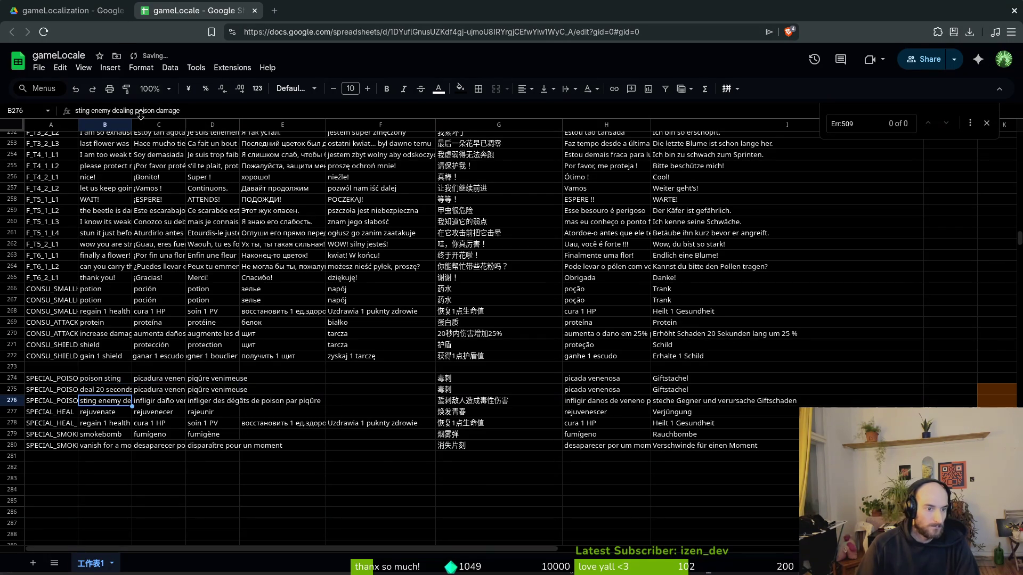
key(Return)
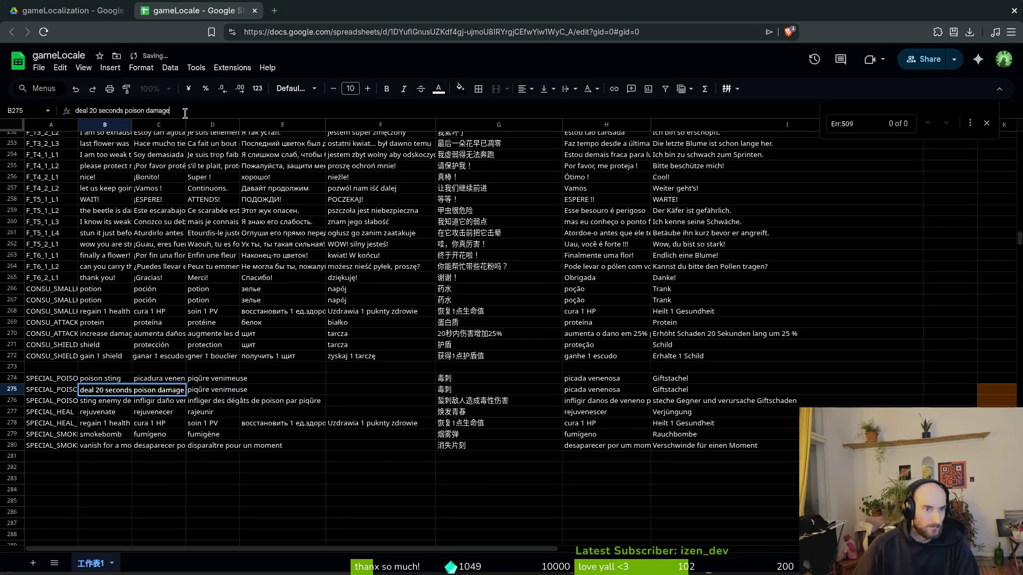
Step: Copy the new B275 description and replace the translator's old source text
triple_click(184, 112)
key(ctrl+c)
key(alt+Tab)
key(ctrl+a)
Step: Paste the Russian translation of 'deal 20 seconds poison damage' into E275
key(ctrl+v)
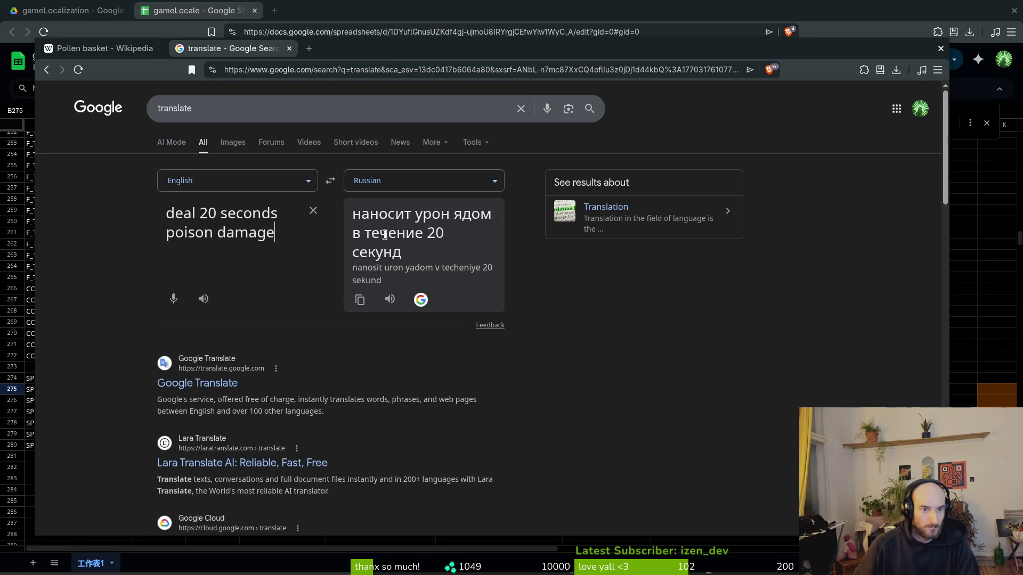
click(360, 299)
key(alt+Tab)
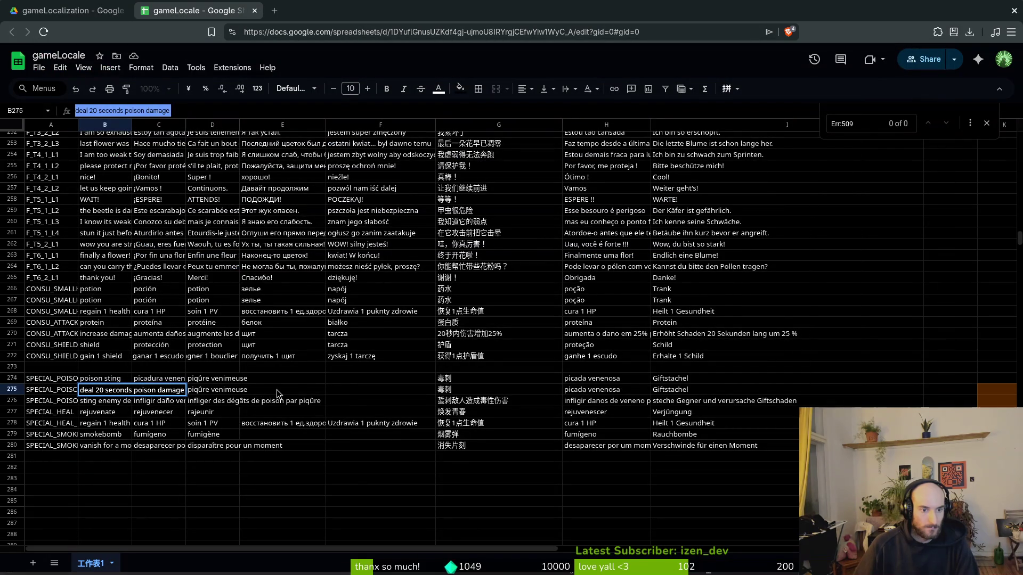
click(354, 394)
click(276, 389)
key(ctrl+v)
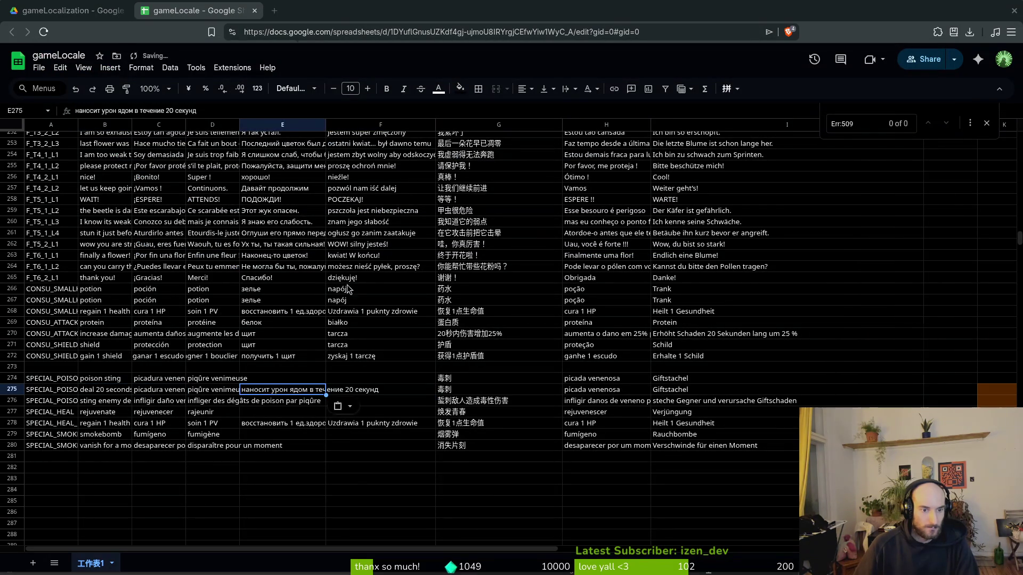
Step: Switch the target to Polish and paste its translation into F275
key(alt+Tab)
click(385, 185)
text(pol)
key(Return)
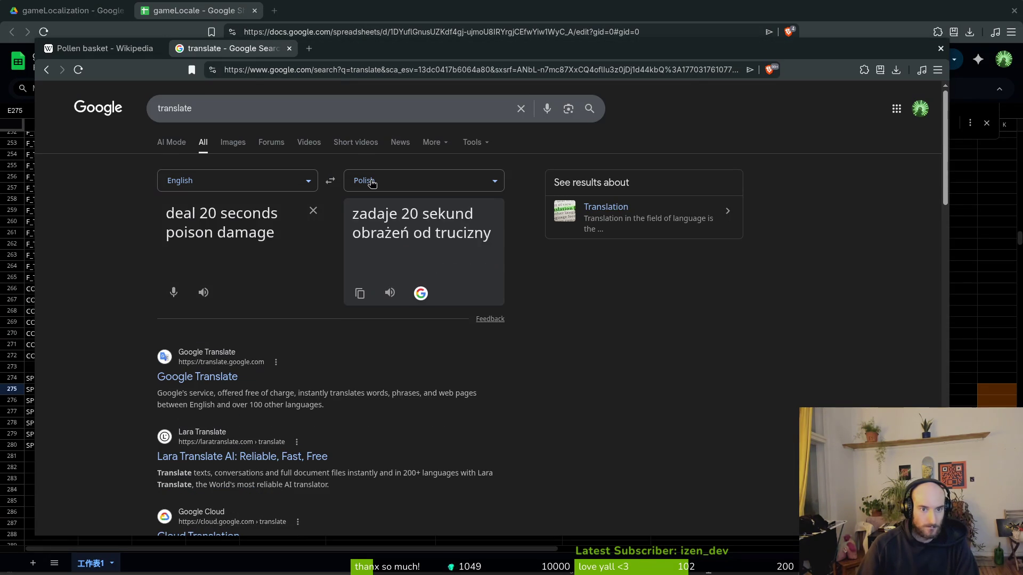
click(359, 294)
key(alt+Tab)
click(354, 389)
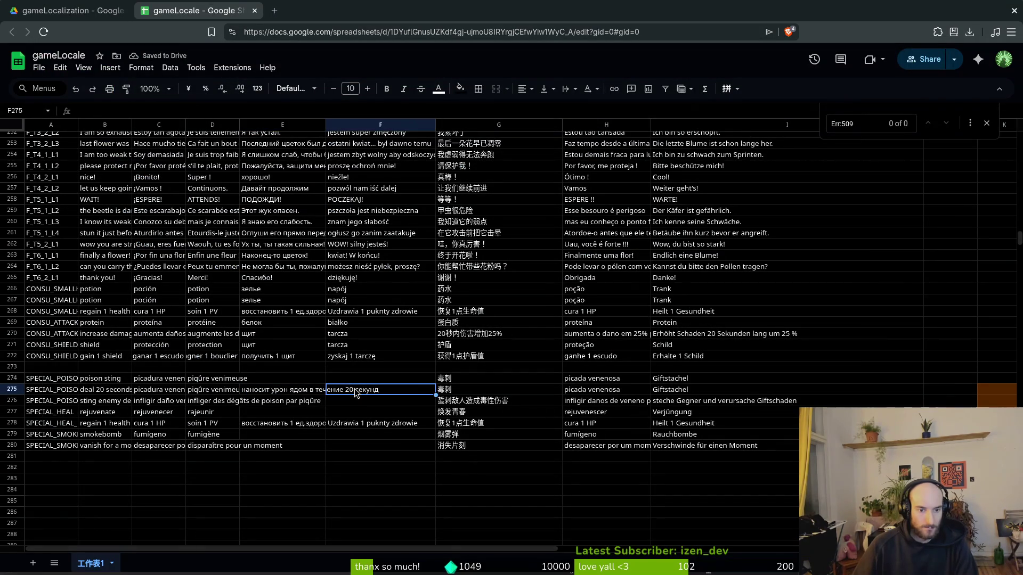
key(ctrl+v)
Step: Put the Spanish translation 'inflige 20 segundos de daño por veneno' into C275
key(alt+Tab)
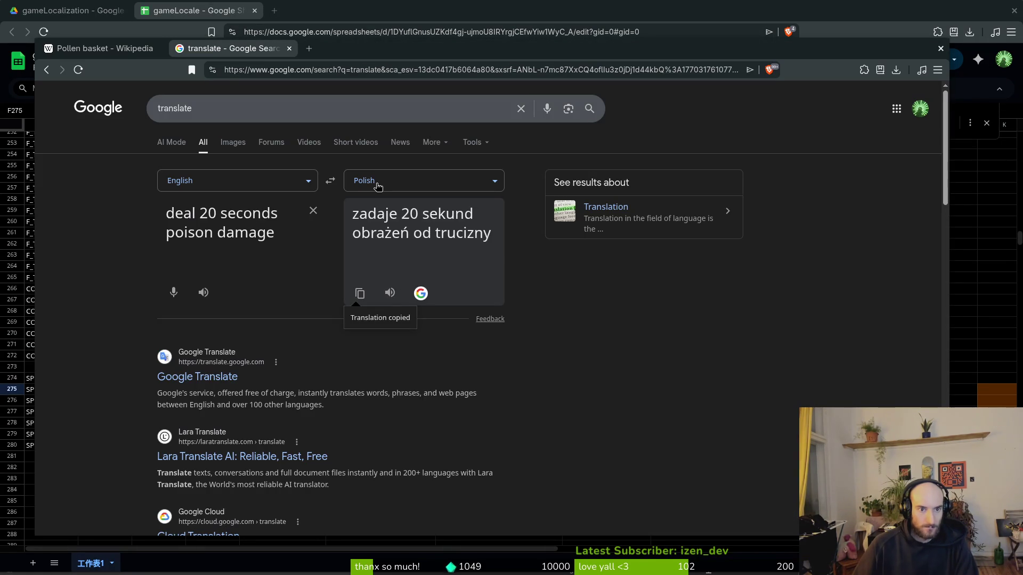
click(377, 185)
text(spa)
key(Return)
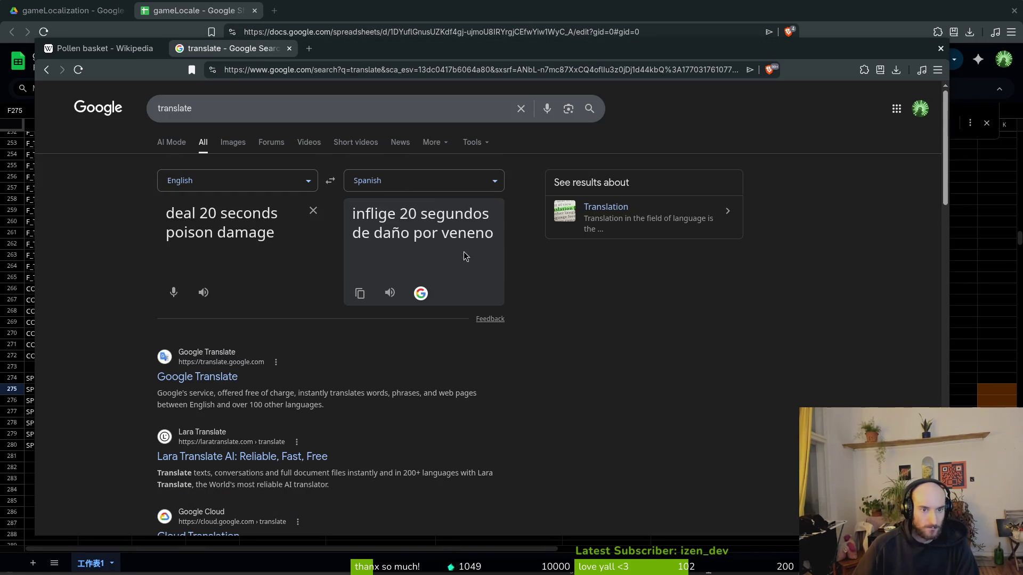
click(361, 294)
key(alt+Tab)
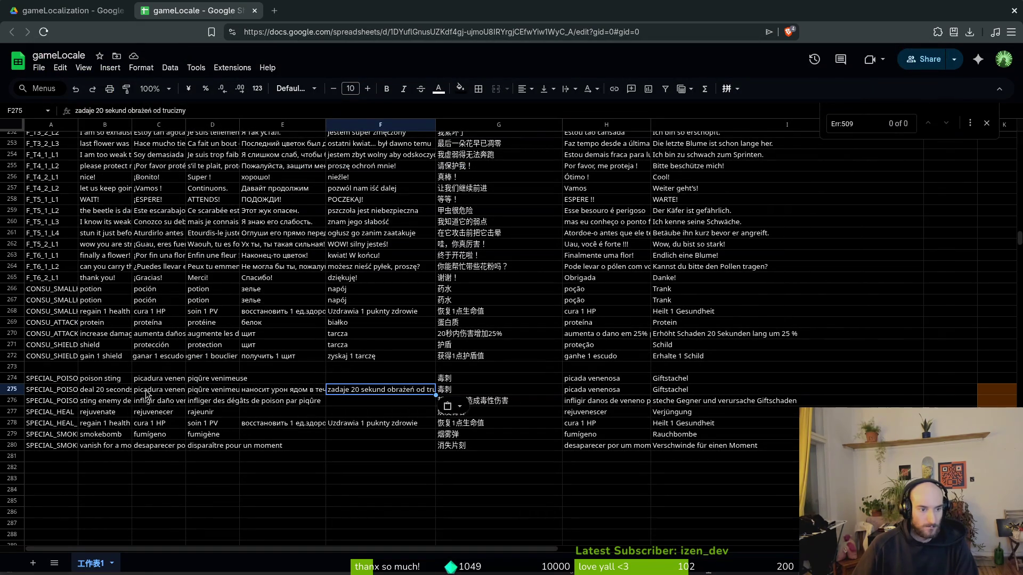
click(147, 391)
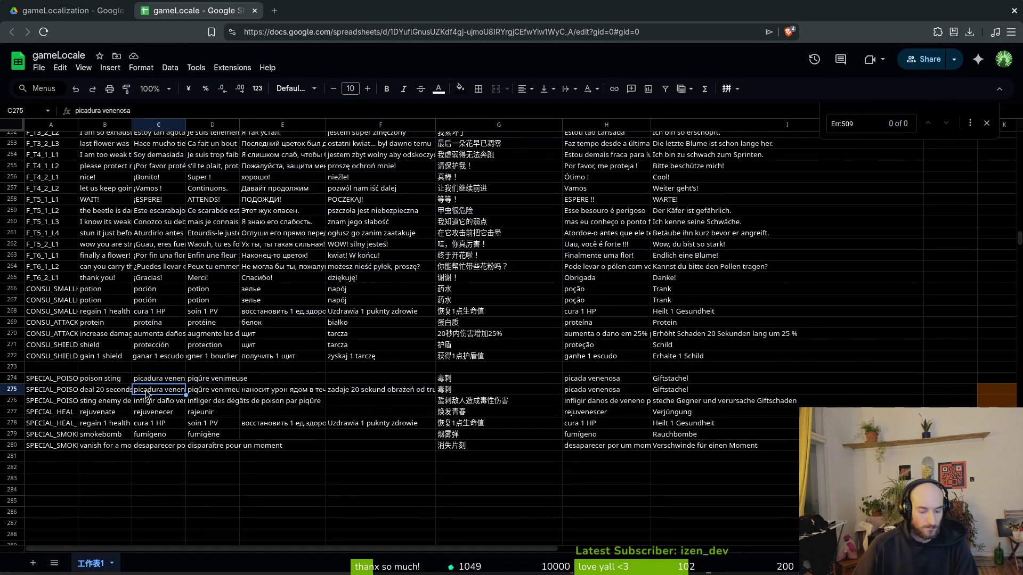
key(ctrl+v)
Step: Copy the French translation and select D275 for it
key(alt+Tab)
click(466, 179)
text(f)
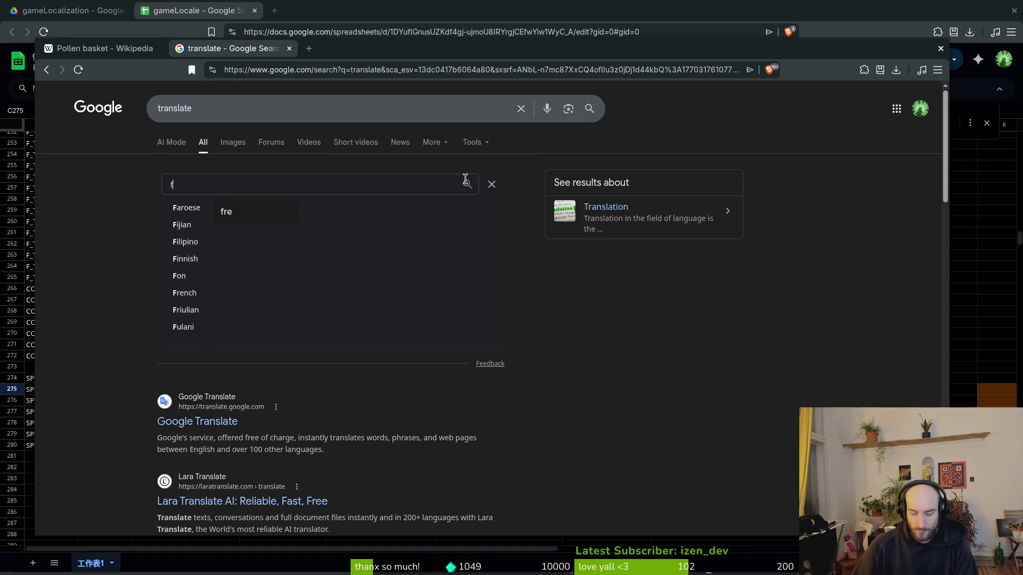
text(re)
key(Return)
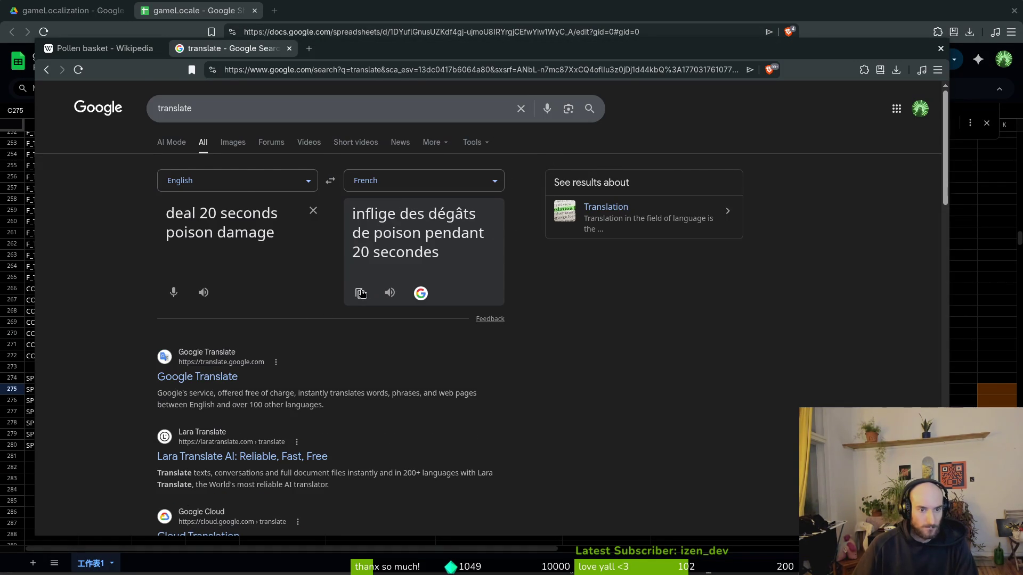
click(361, 293)
key(alt+Tab)
click(212, 394)
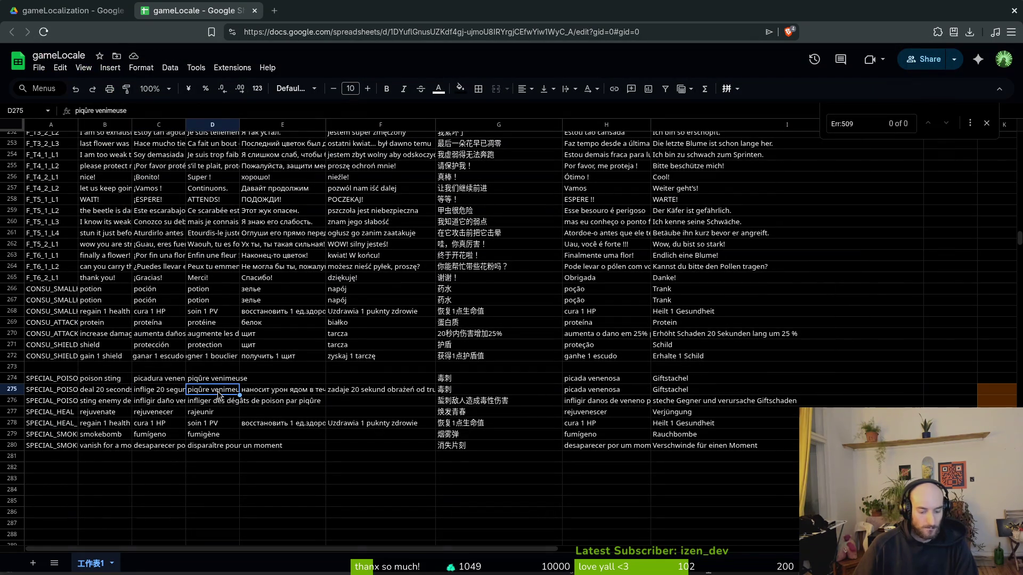
Step: Paste French into D275 and the Chinese (Simplified) translation into G275, replacing 毒刺
key(ctrl+v)
click(390, 391)
key(alt+Tab)
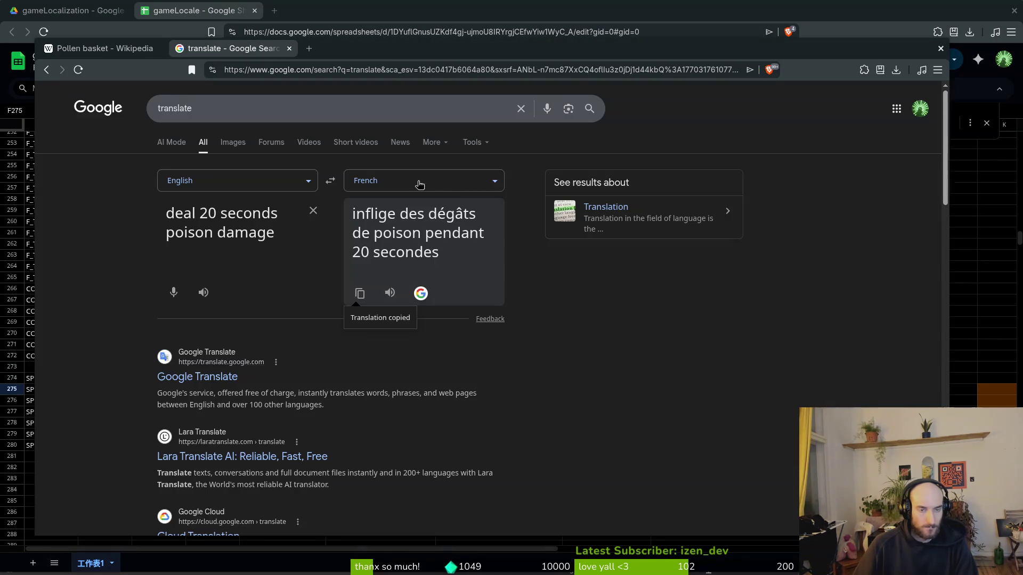
click(358, 183)
text(chin)
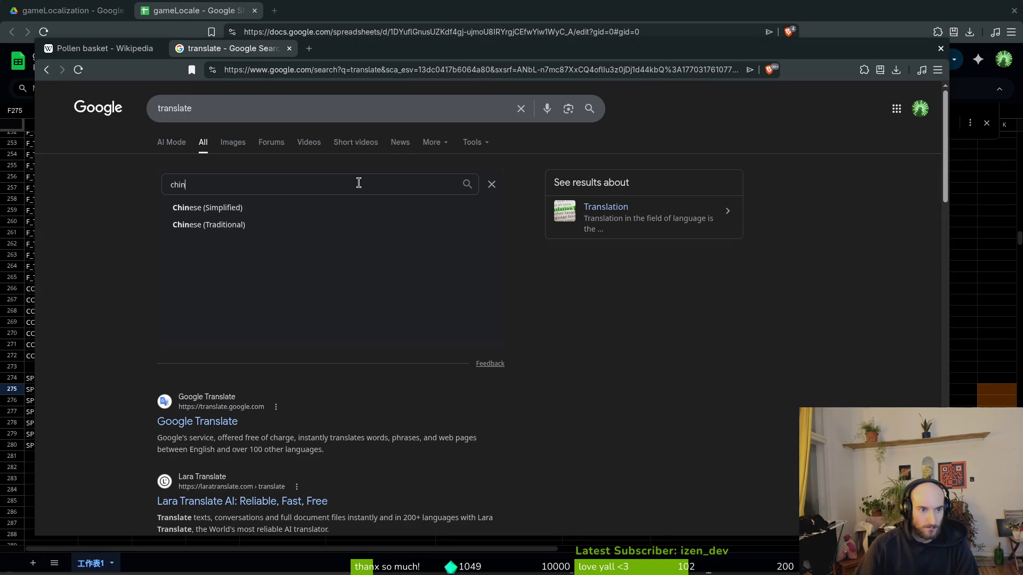
key(Return)
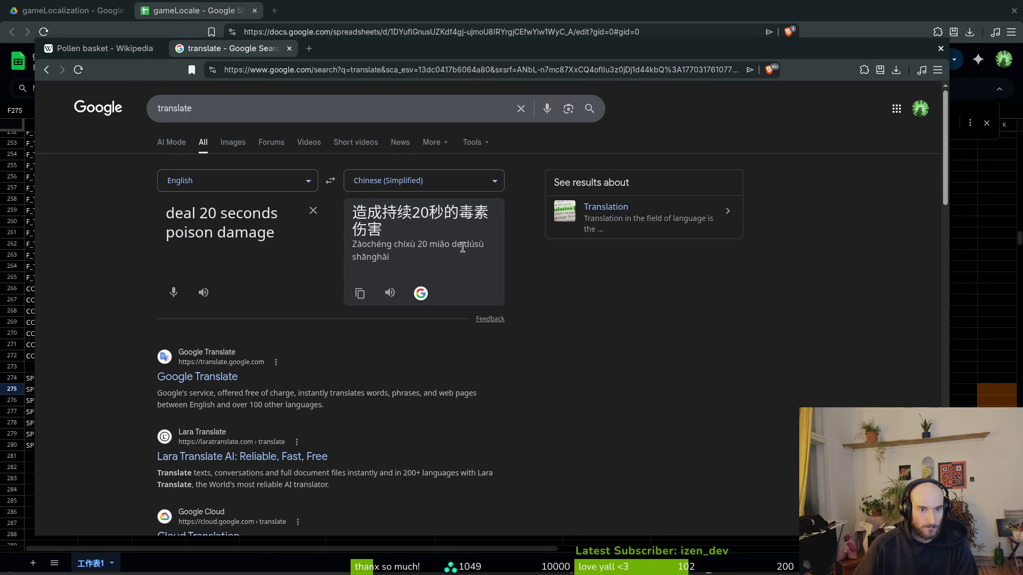
click(358, 293)
key(alt+Tab)
click(456, 393)
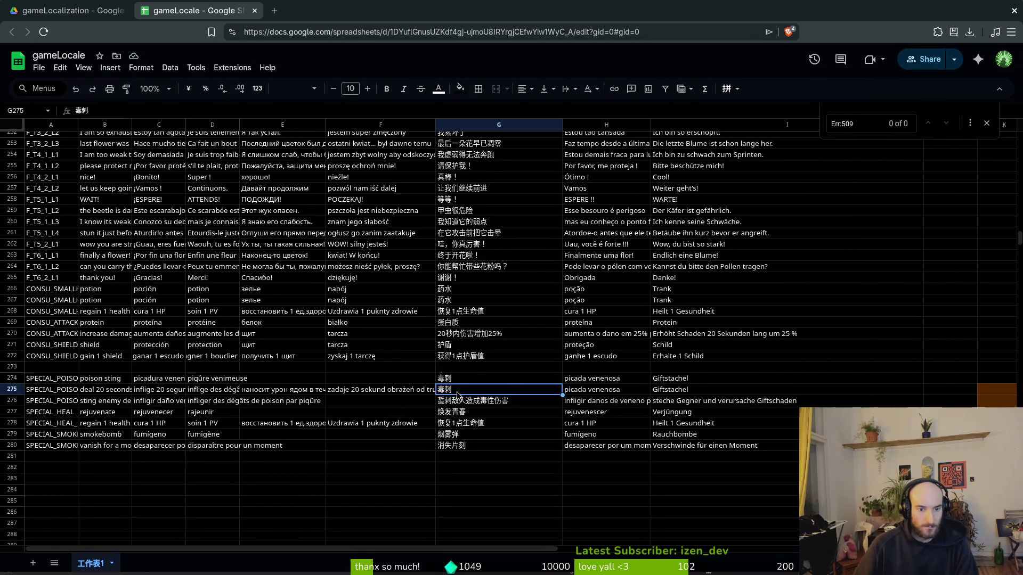
key(ctrl+v)
Step: Put the Portuguese translation 'Causa dano de veneno por 20 segundos' into H275
click(600, 388)
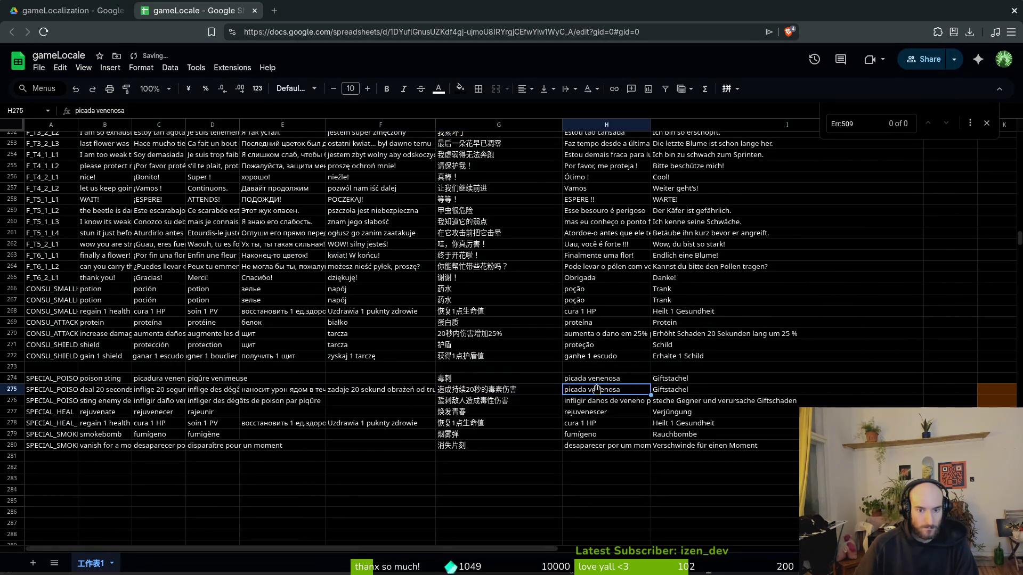
key(alt+Tab)
click(427, 188)
text(r)
key(Return)
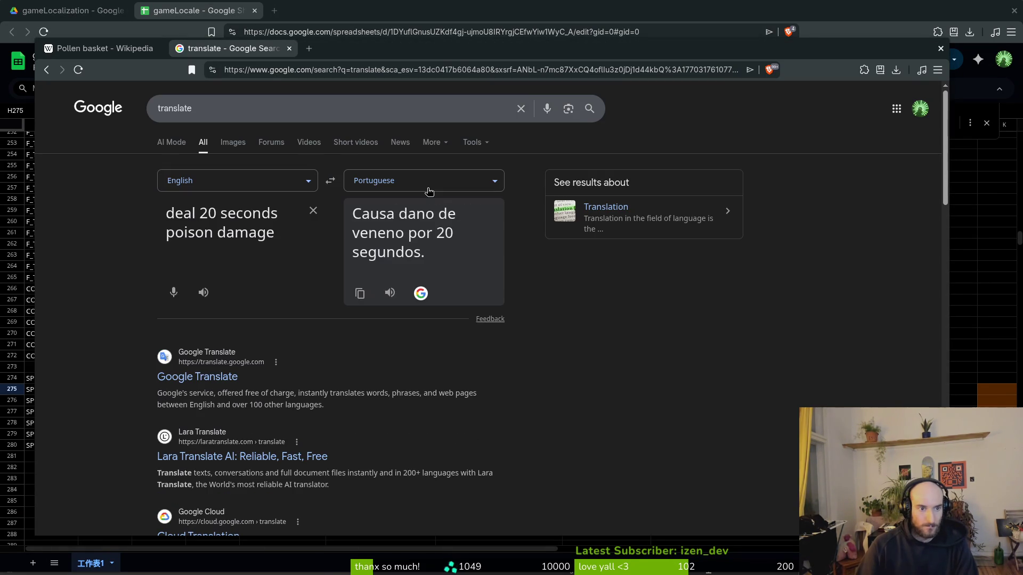
click(359, 293)
key(alt+Tab)
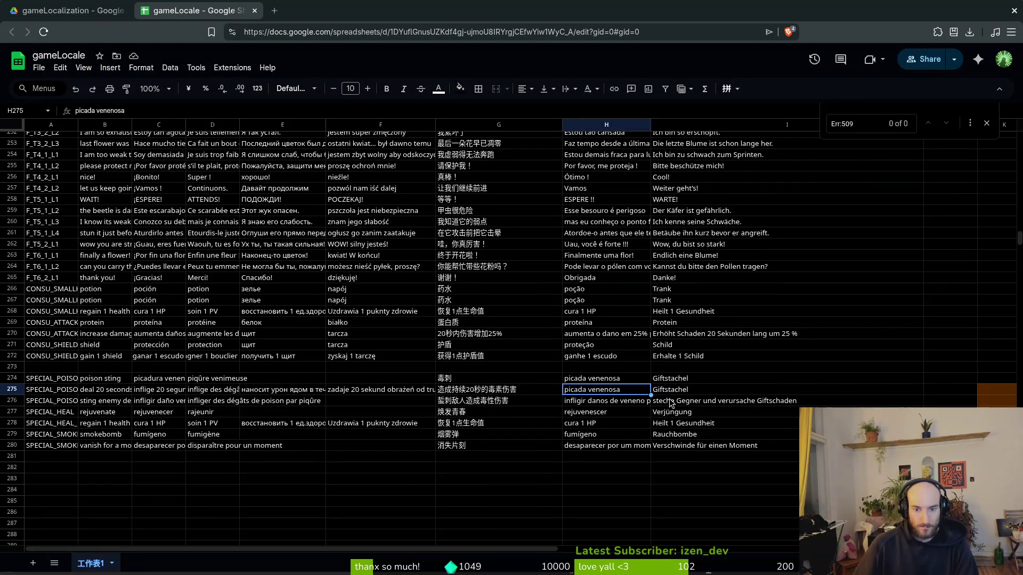
key(ctrl+v)
Step: Select German cell I275 and copy the German translation of the poison line
click(661, 391)
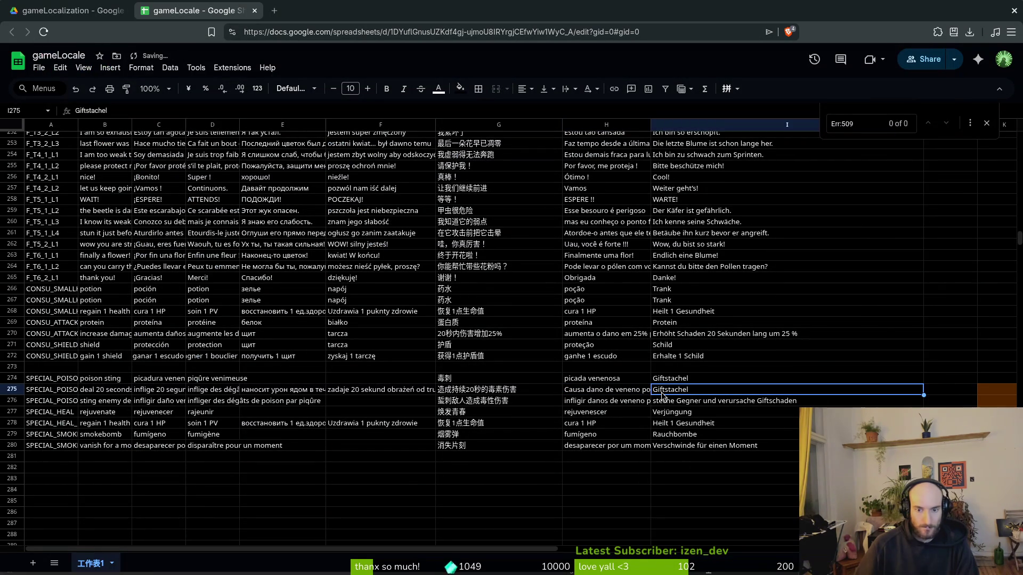
key(alt+Tab)
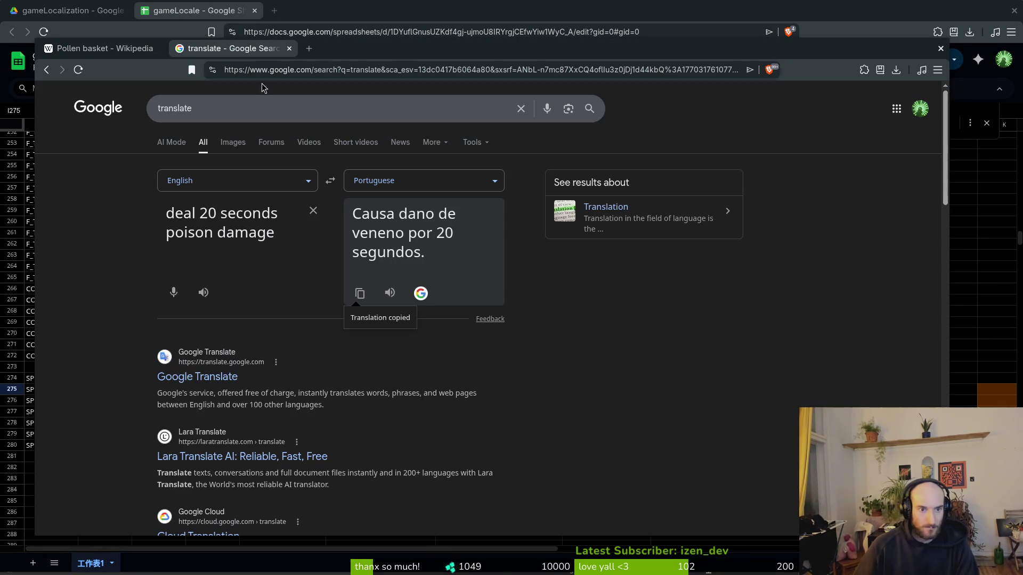
click(366, 178)
text(germ)
key(Return)
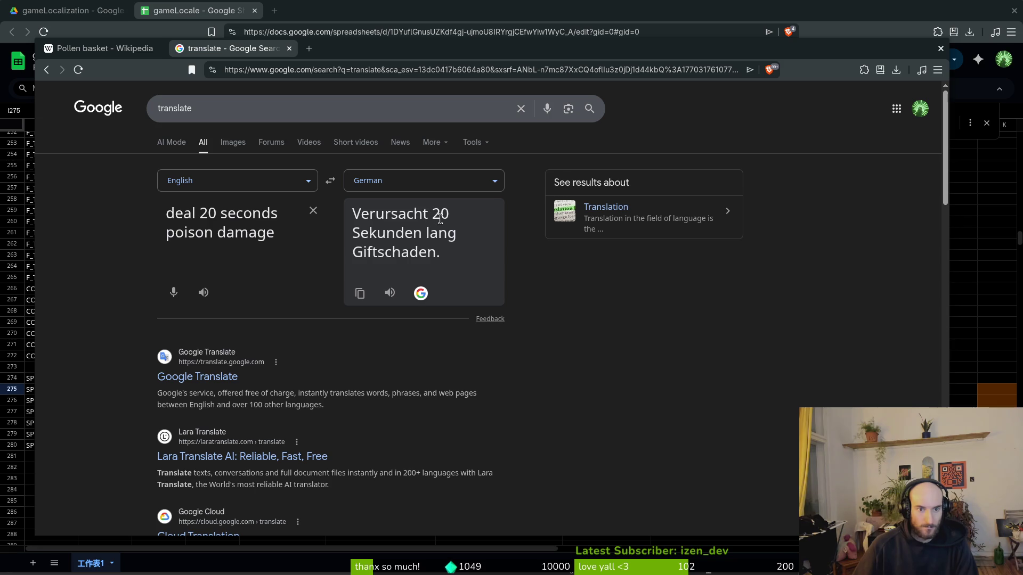
click(360, 293)
Step: Paste the German translation into I275 and change 'Verursacht' to 'Verursache'
key(alt+Tab)
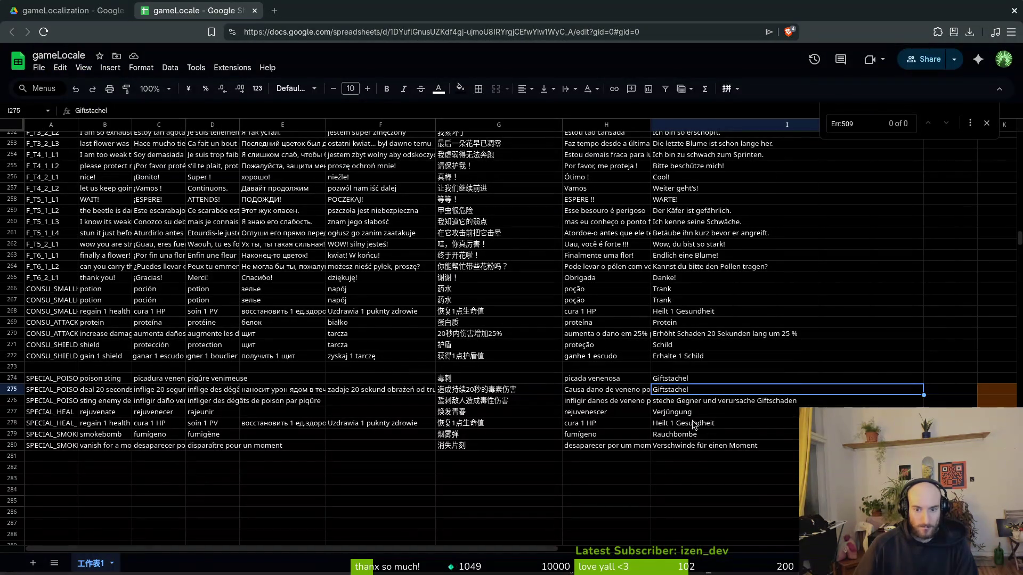
key(ctrl+v)
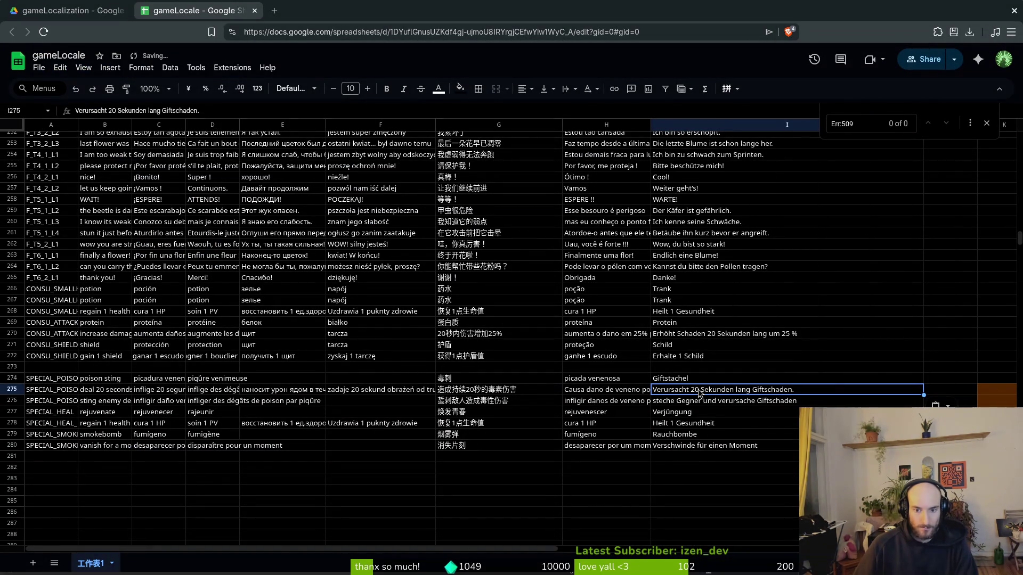
key(Return)
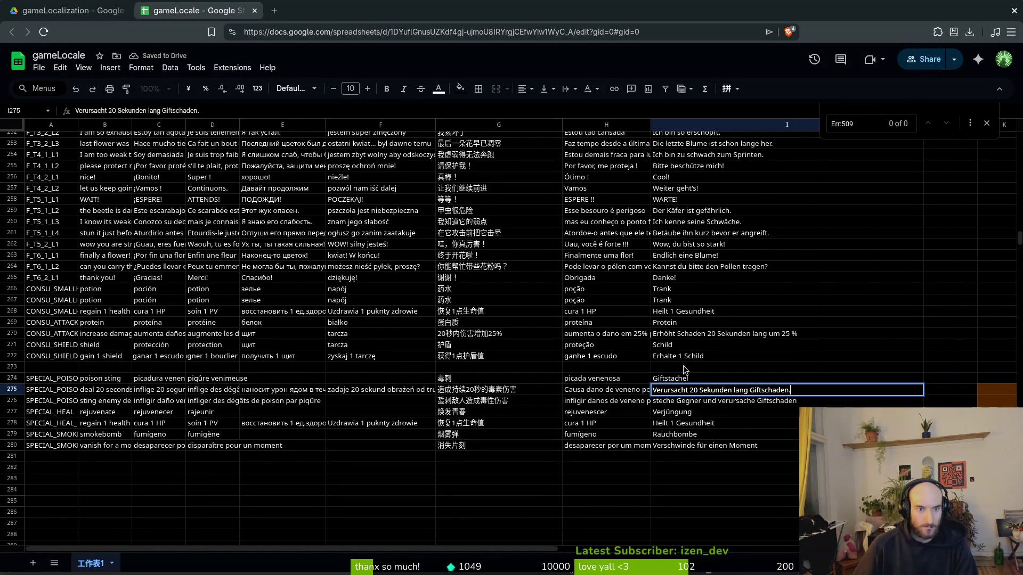
click(698, 391)
key(BackSpace)
text(e)
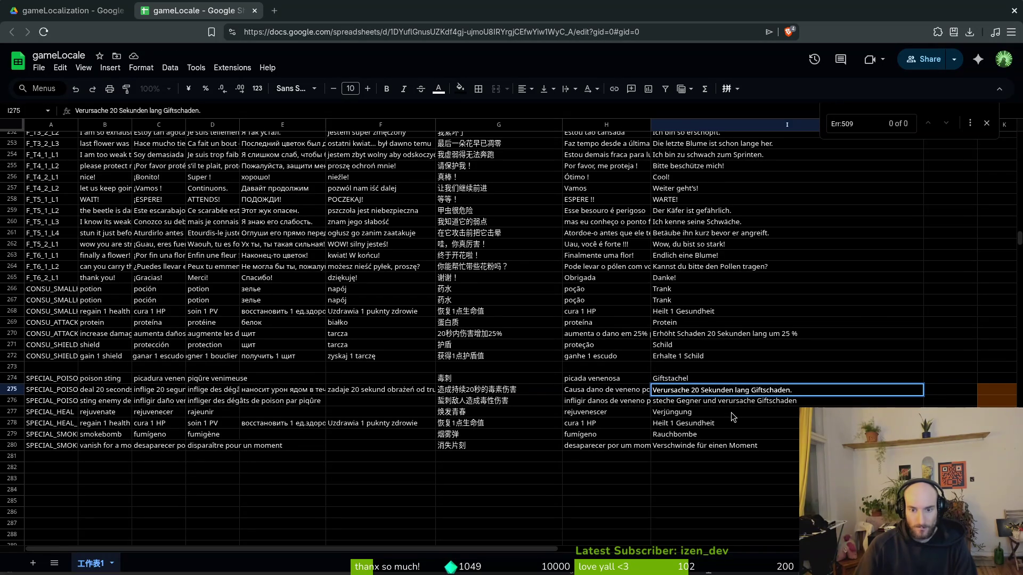
key(Return)
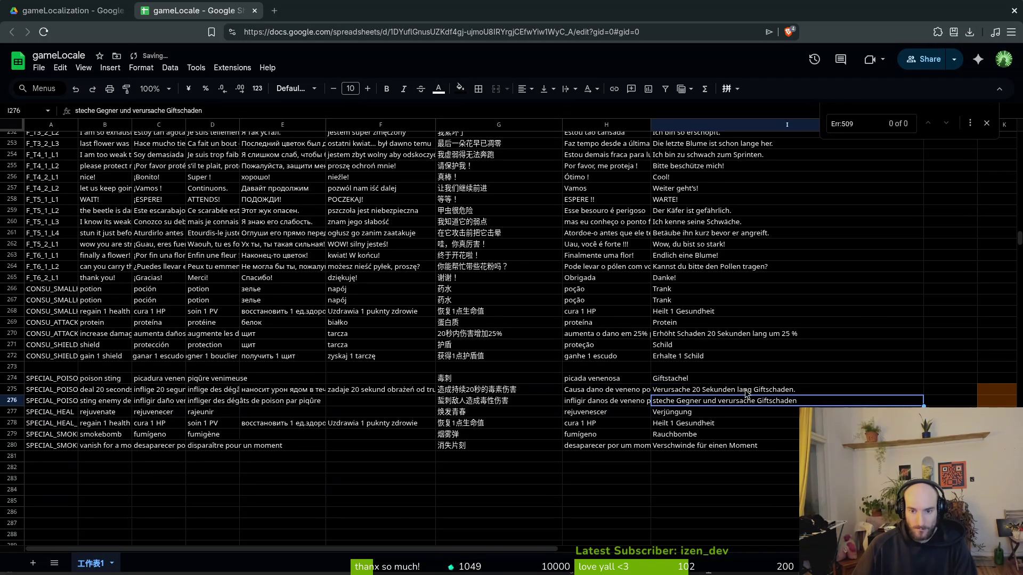
Step: Remove 'lang' and the trailing period so I275 reads 'Verursache 20 Sekunden Giftschaden'
click(739, 389)
key(BackSpace)
key(BackSpace)
key(BackSpace)
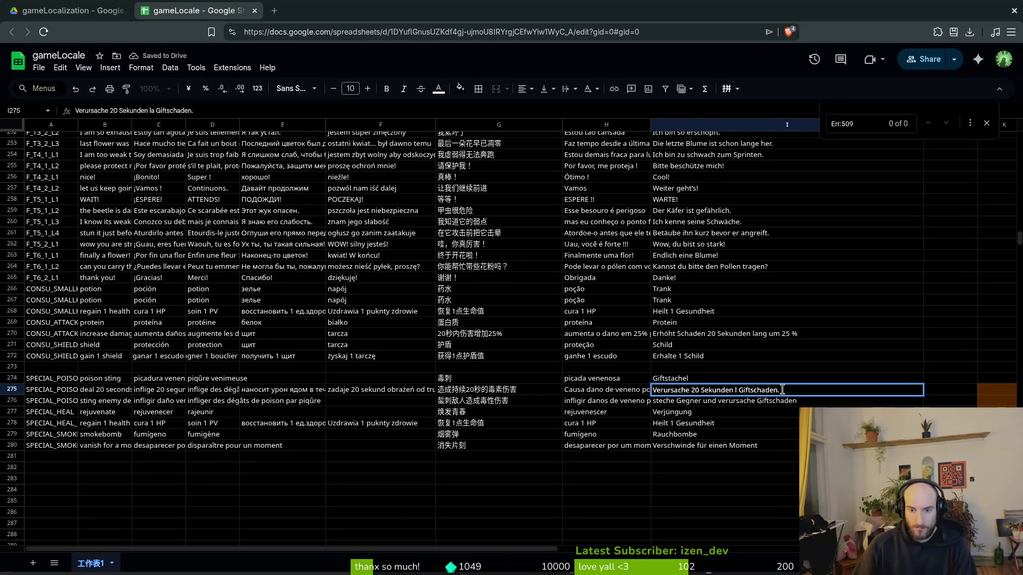
key(Return)
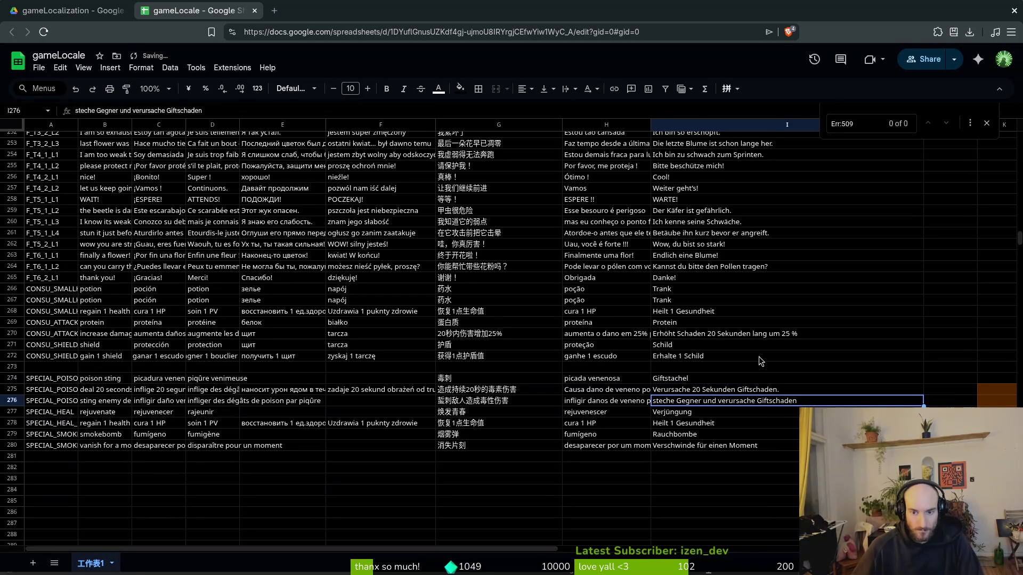
double_click(782, 390)
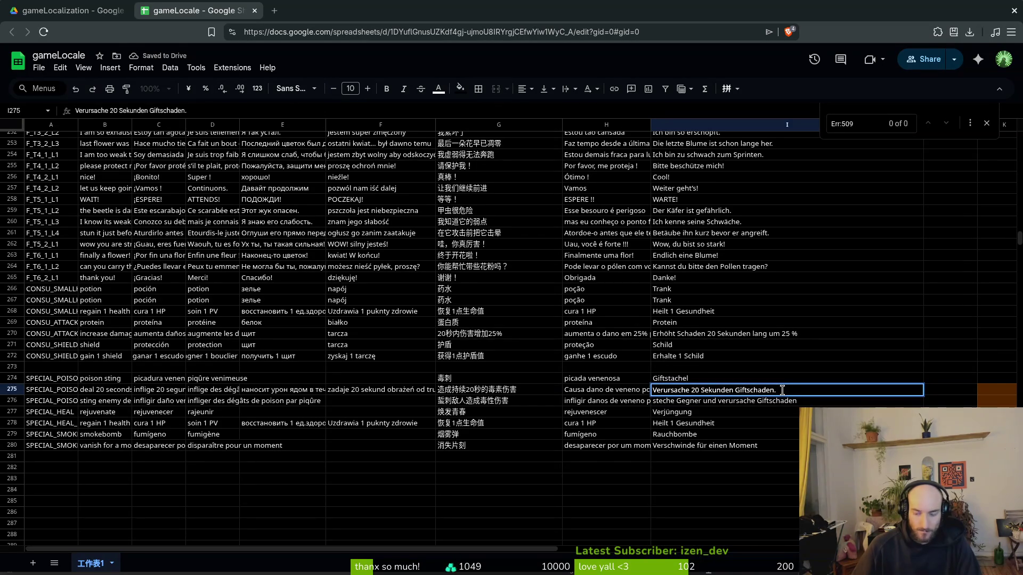
key(BackSpace)
key(Return)
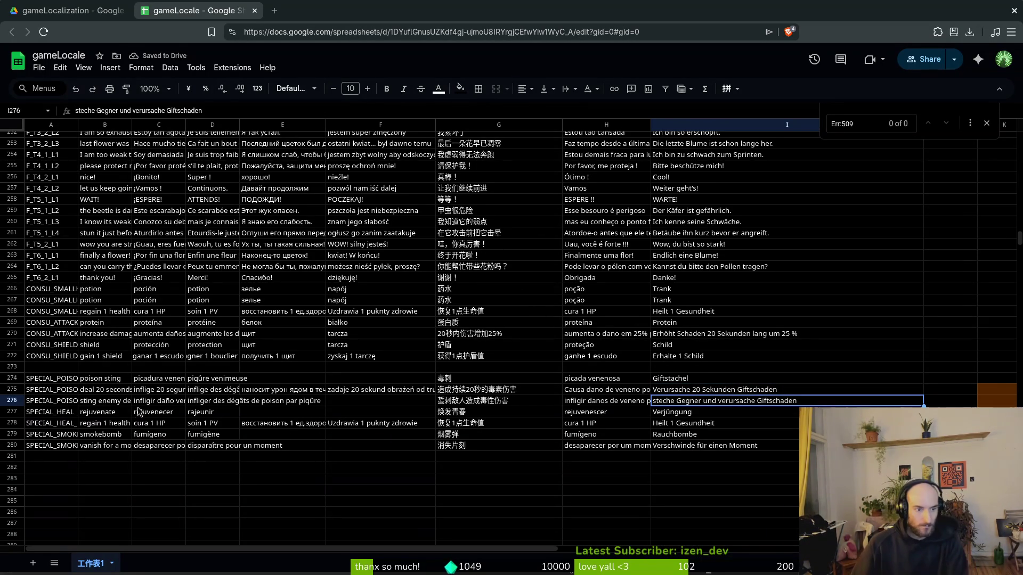
Step: Go to the SPECIAL_POISONSTING row 274 and close its row menu without changes
click(72, 406)
click(65, 391)
click(48, 381)
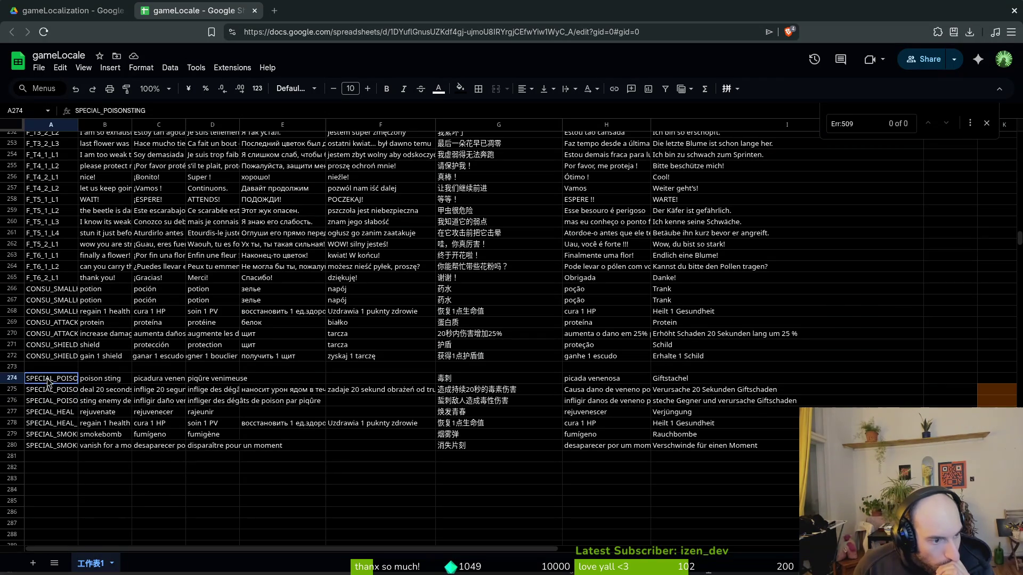
right_click(9, 379)
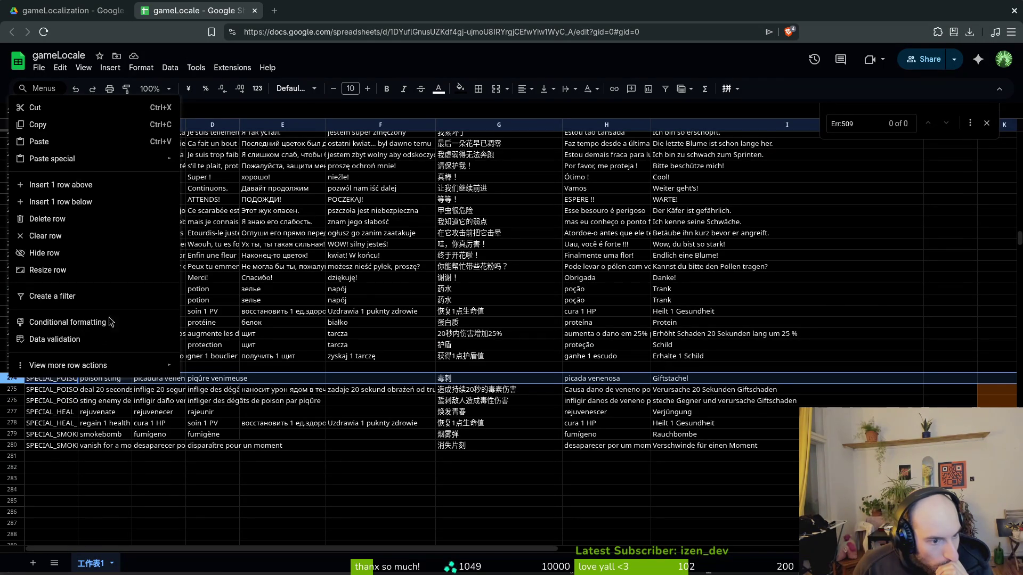
click(244, 394)
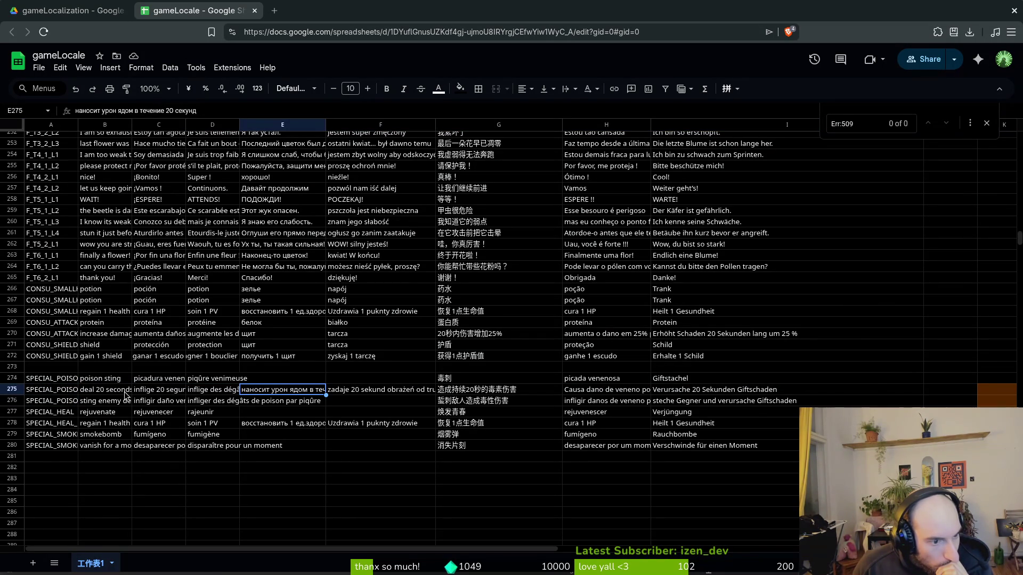
Step: Paste the German poison damage text into I275, then undo and redo the edit
click(463, 405)
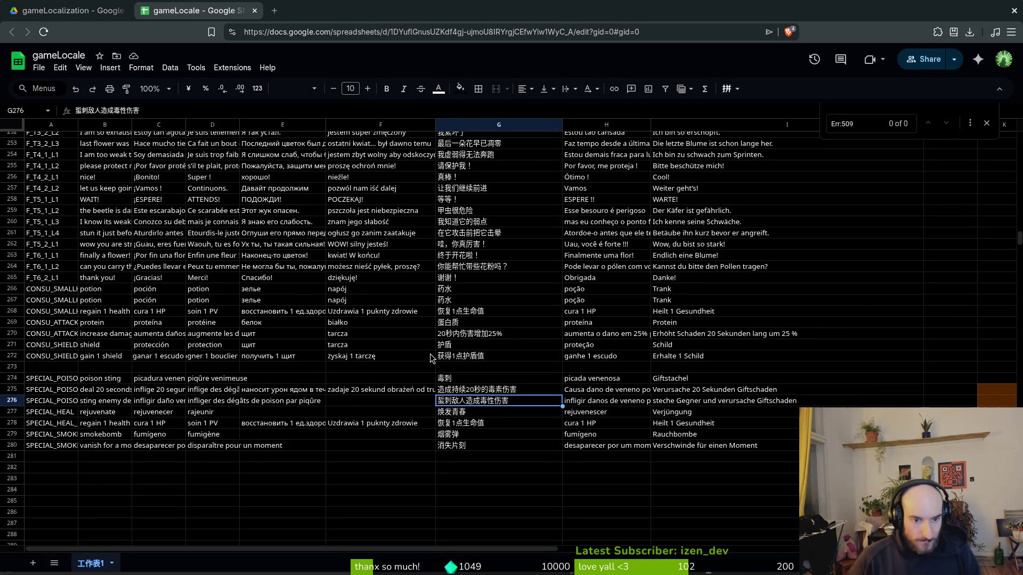
key(Up)
key(Right)
key(Right)
key(ctrl+v)
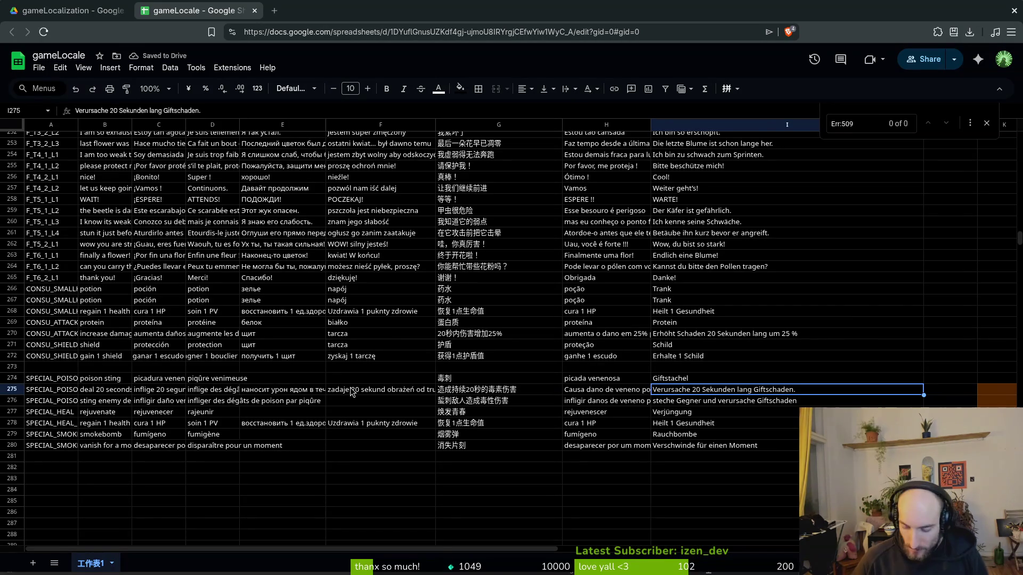
key(ctrl+z)
key(ctrl+z)
key(ctrl+z)
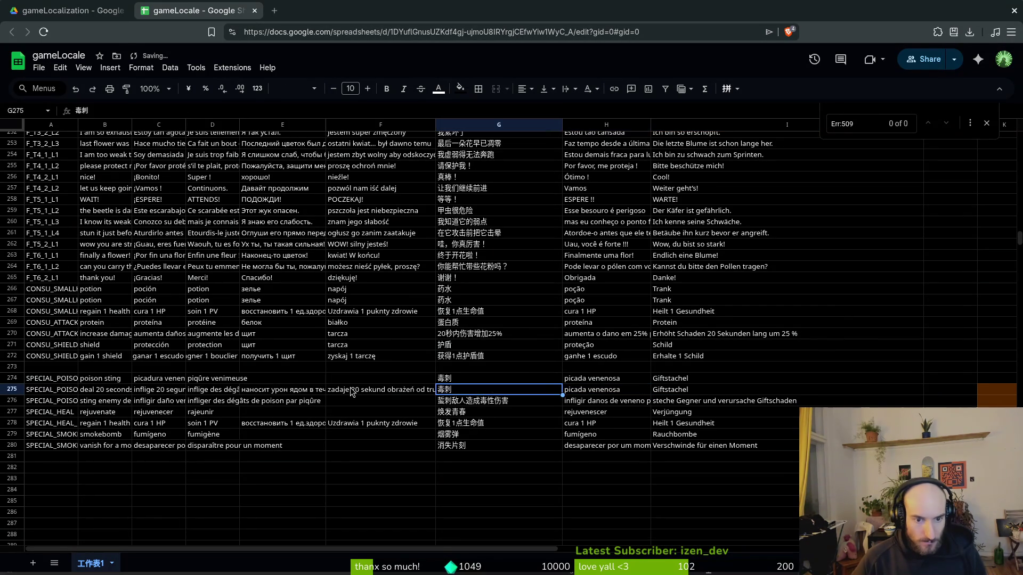
key(ctrl+y)
key(ctrl+y)
key(ctrl+y)
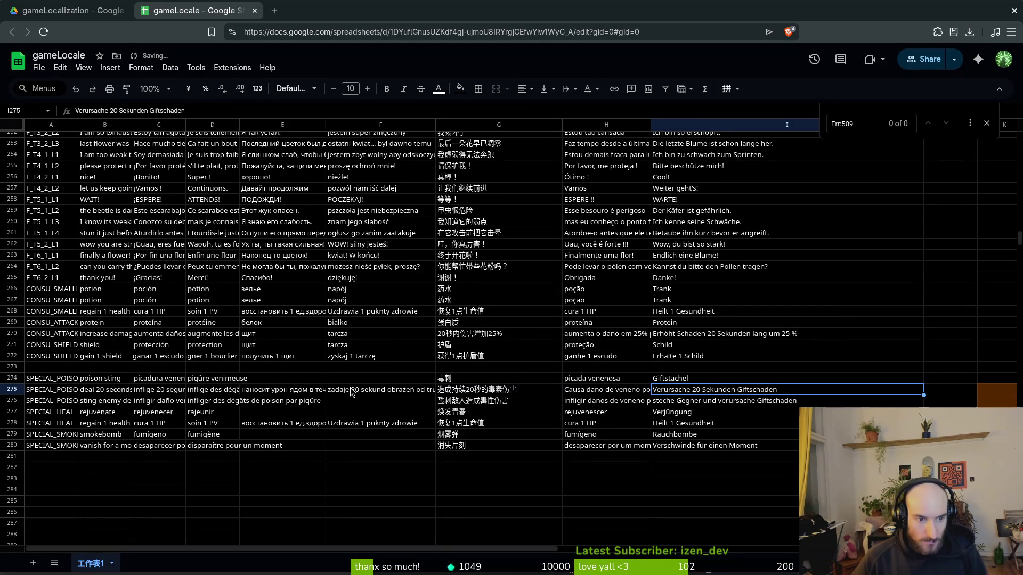
Step: Copy the French damage text from D275 down into D276
click(211, 380)
key(ctrl+c)
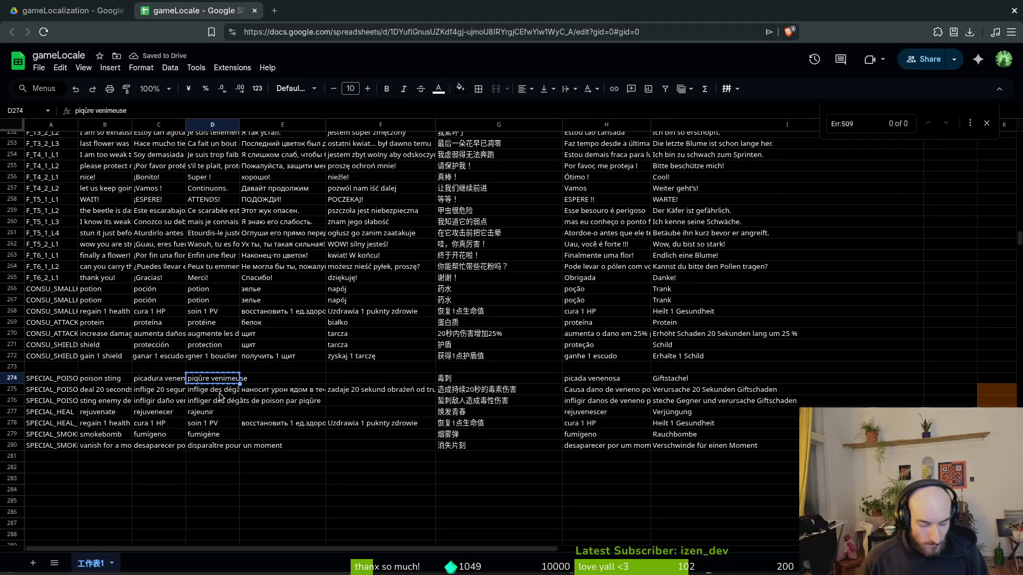
click(215, 390)
key(ctrl+c)
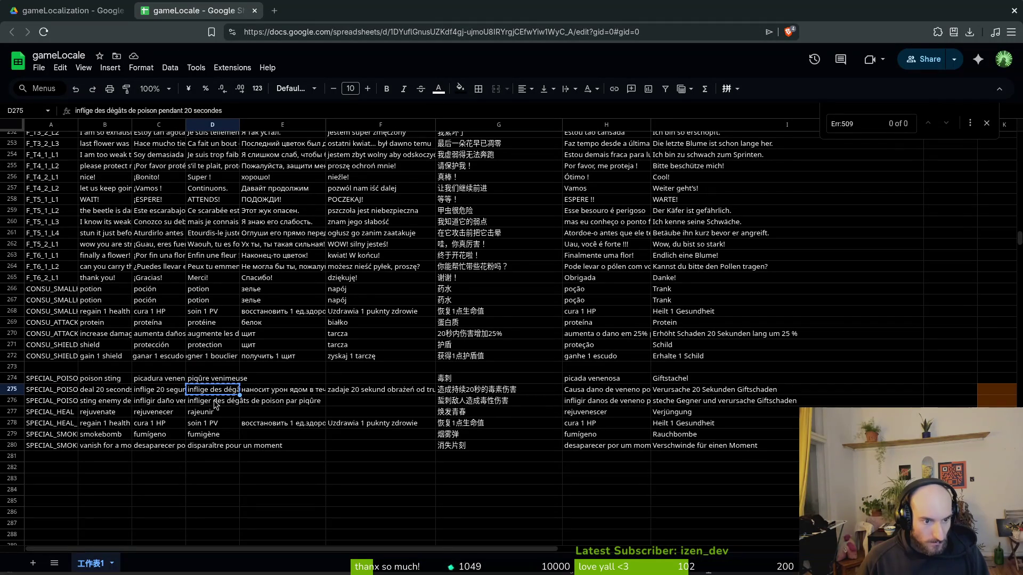
click(214, 401)
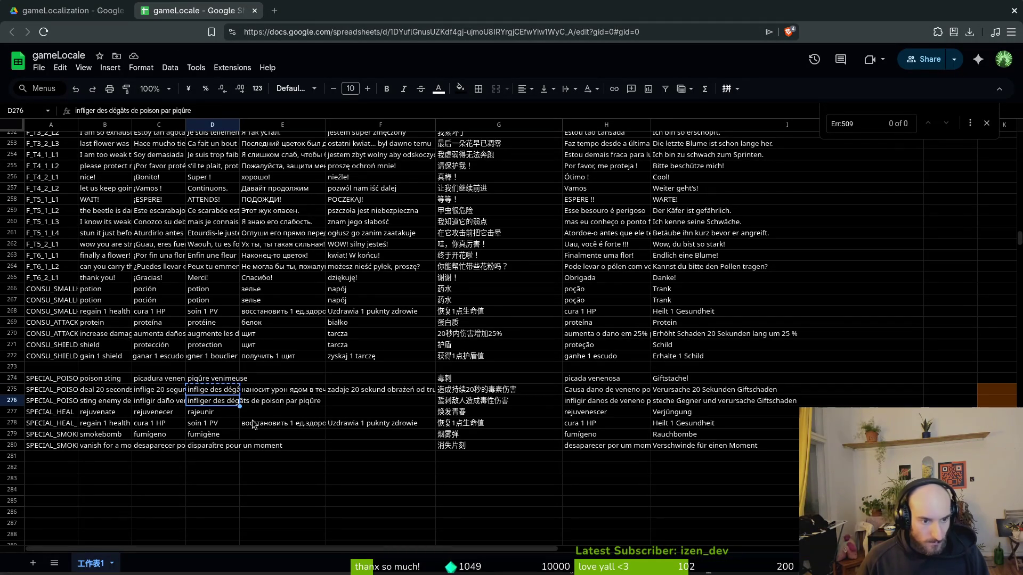
key(ctrl+v)
Step: Copy the Russian, Polish and Spanish damage texts from row 275 into row 276
click(265, 390)
click(260, 401)
key(ctrl+v)
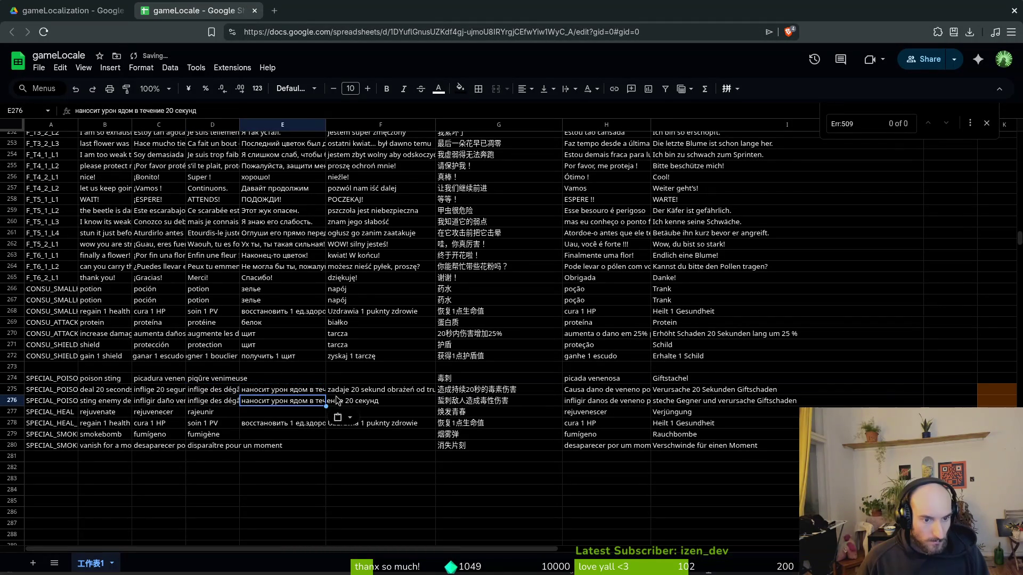
click(338, 391)
key(ctrl+c)
click(344, 402)
key(ctrl+v)
click(160, 391)
key(ctrl+c)
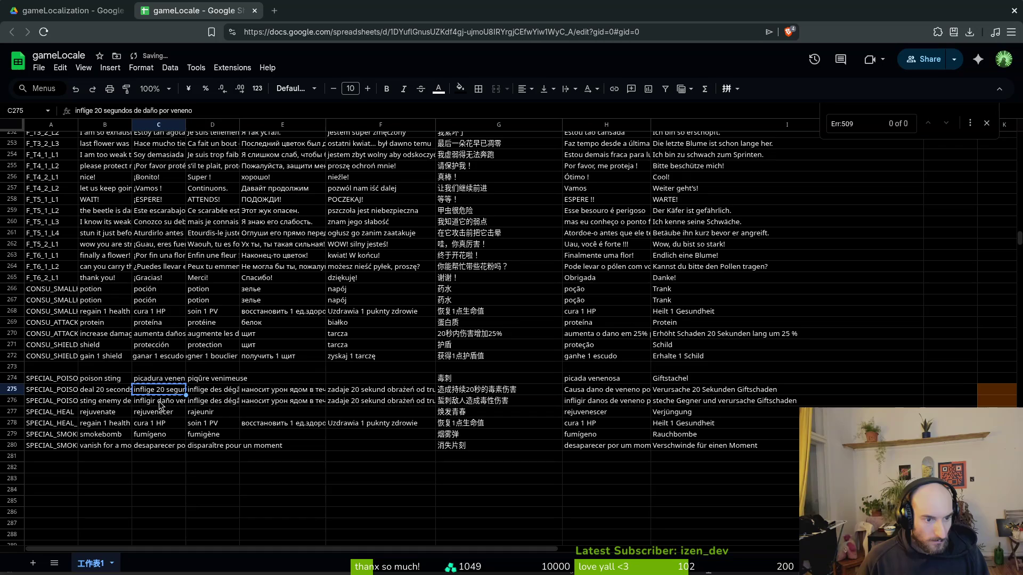
click(163, 401)
key(ctrl+v)
Step: Paste 'picadura venenosa' into C275 and 'poison sting' into B275 from row 274
click(173, 380)
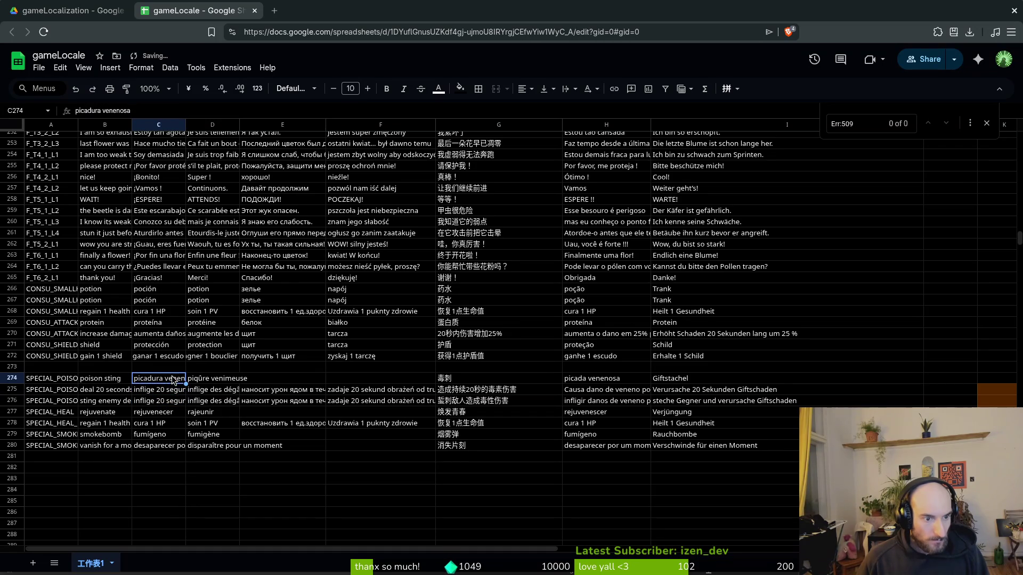
key(ctrl+c)
drag(168, 389, 166, 400)
key(ctrl+v)
click(117, 381)
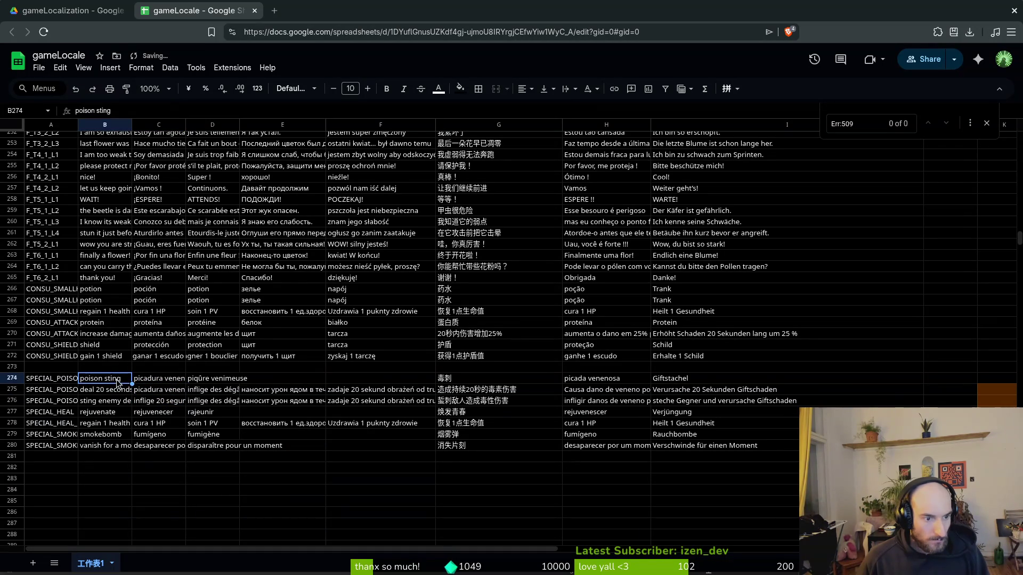
key(ctrl+c)
click(115, 394)
key(ctrl+v)
Step: Redo the 'poison sting' paste from B274 into B275 after a stray paste
click(106, 402)
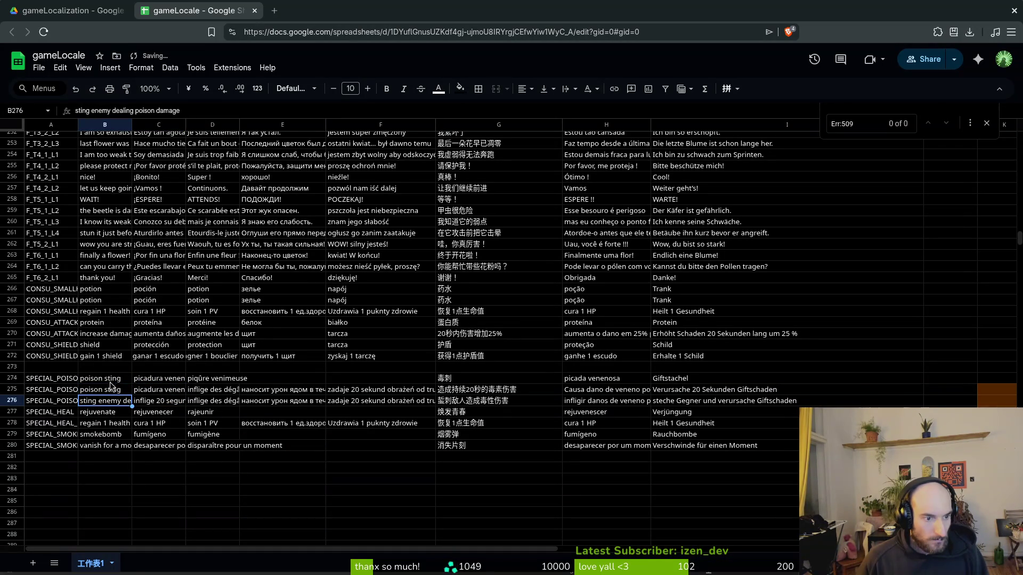
key(ctrl+z)
key(ctrl+c)
click(107, 402)
key(ctrl+v)
click(109, 379)
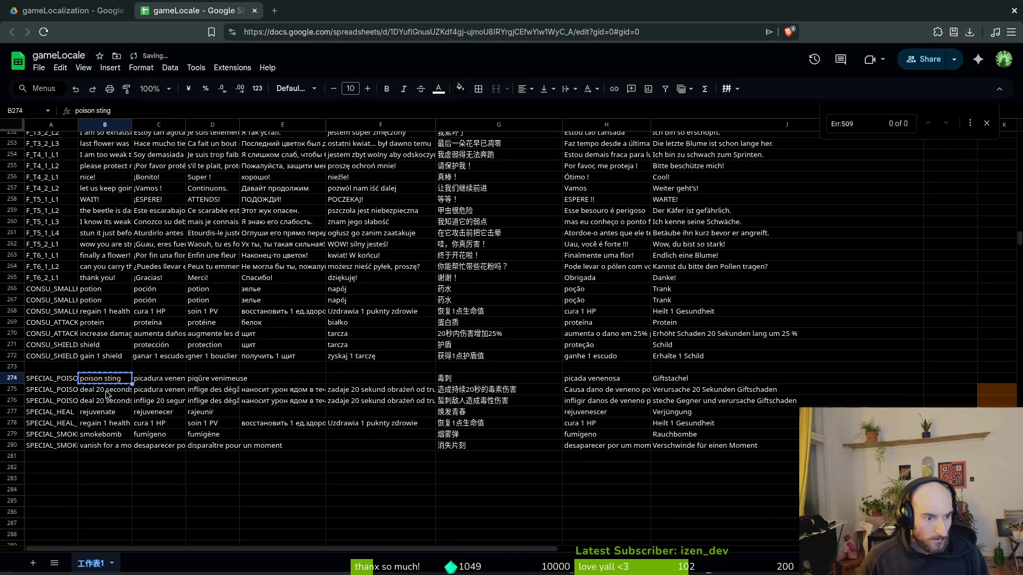
key(ctrl+c)
click(108, 394)
key(ctrl+v)
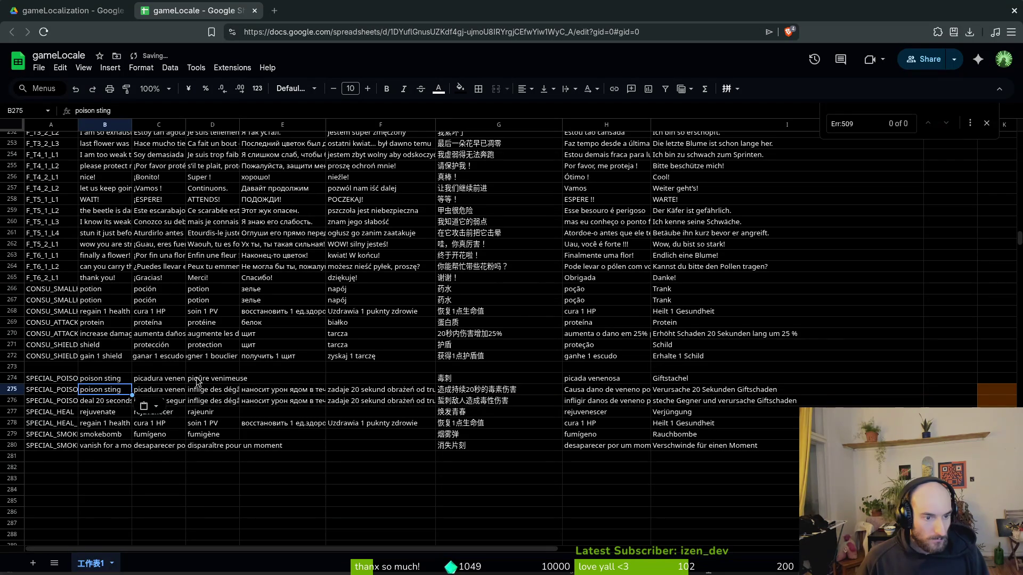
Step: Fill C275 and D275 with 'picadura venenosa' and 'piqûre venimeuse' from row 274
click(197, 379)
click(159, 382)
key(ctrl+c)
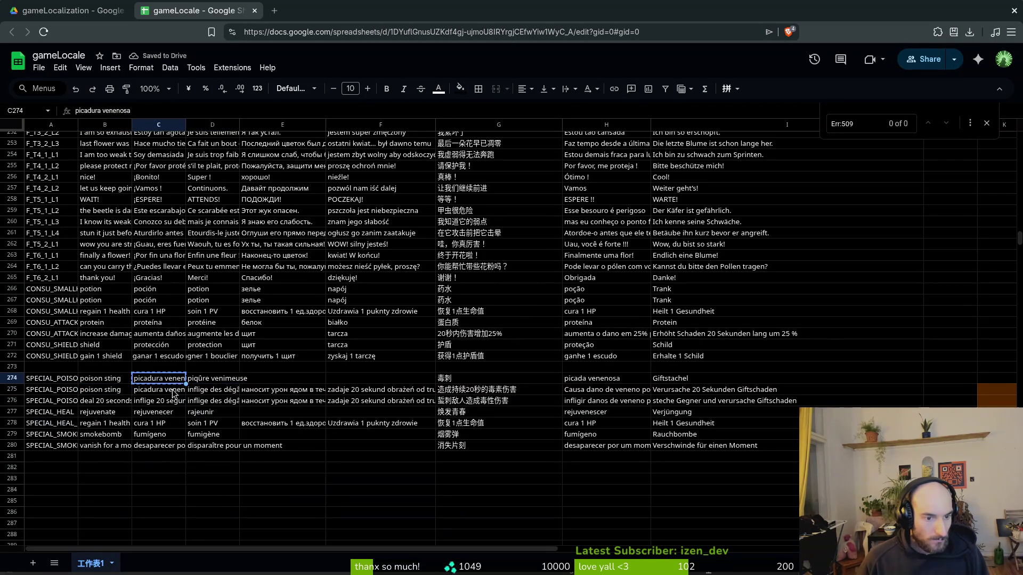
click(171, 394)
key(ctrl+v)
click(199, 379)
key(ctrl+c)
click(211, 394)
key(ctrl+v)
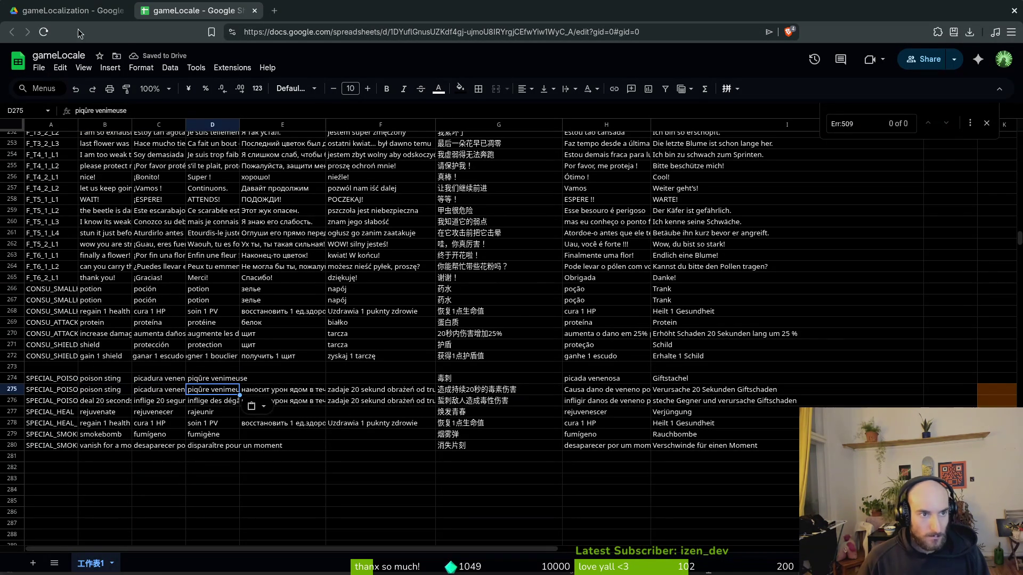
Step: Translate 'poisonous sting' to German, try it in I274, then undo to keep 'Giftstachel'
key(alt+Tab)
triple_click(223, 232)
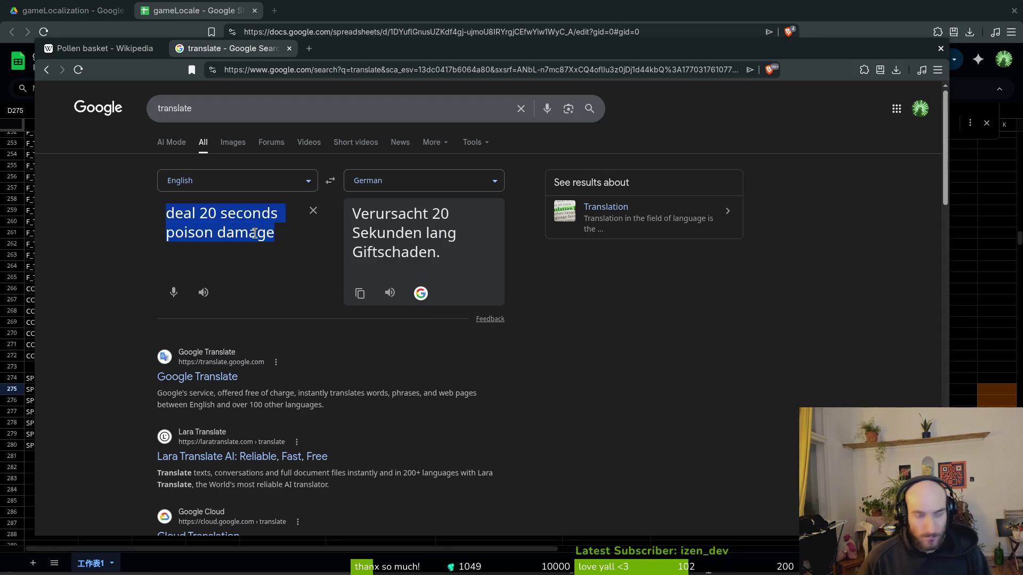
text(poisonous sting)
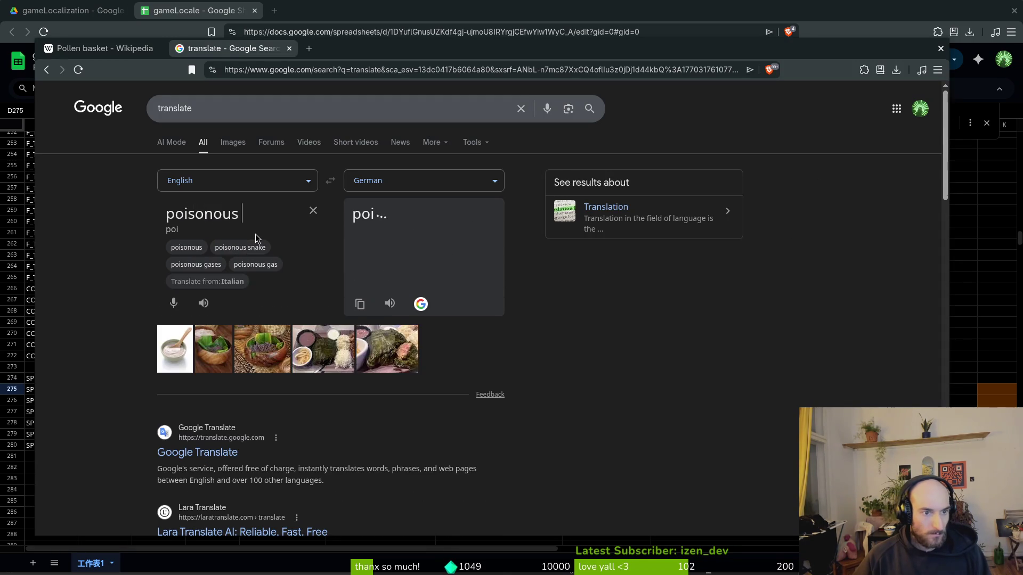
click(359, 274)
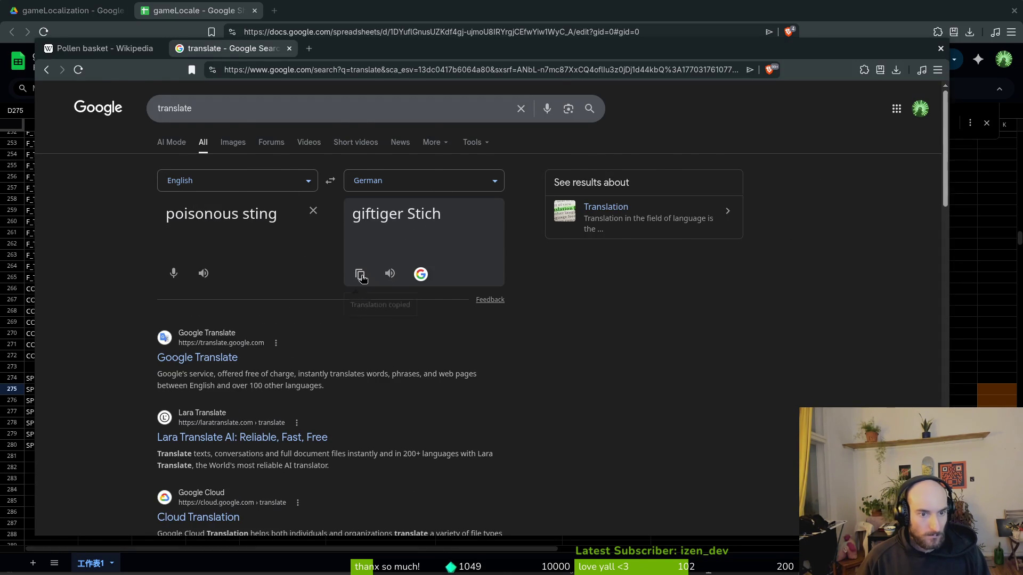
key(alt+Tab)
click(702, 379)
key(ctrl+v)
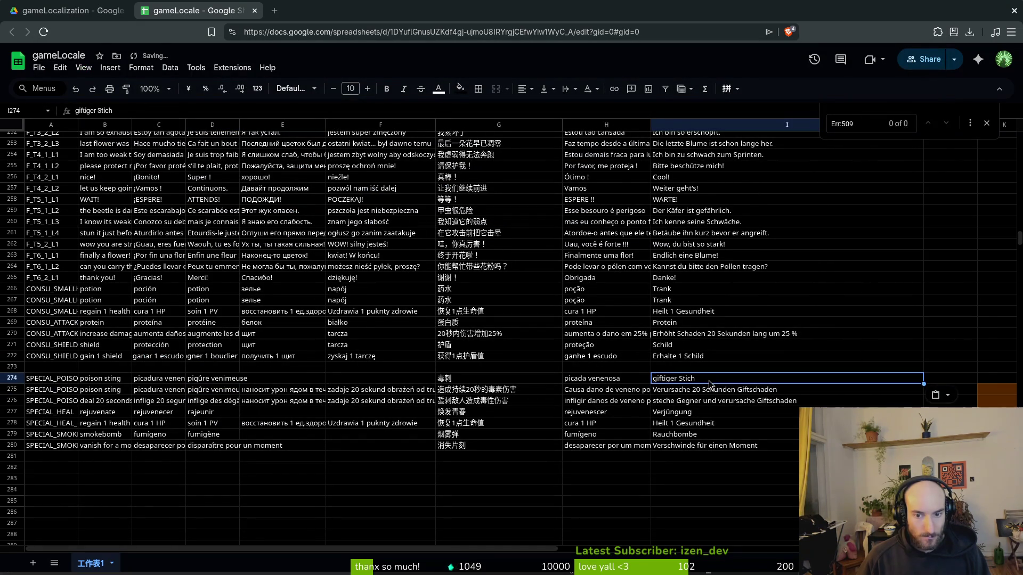
key(ctrl+z)
Step: Translate 'poisonous sting' into Polish and paste it into F274
key(alt+Tab)
triple_click(283, 218)
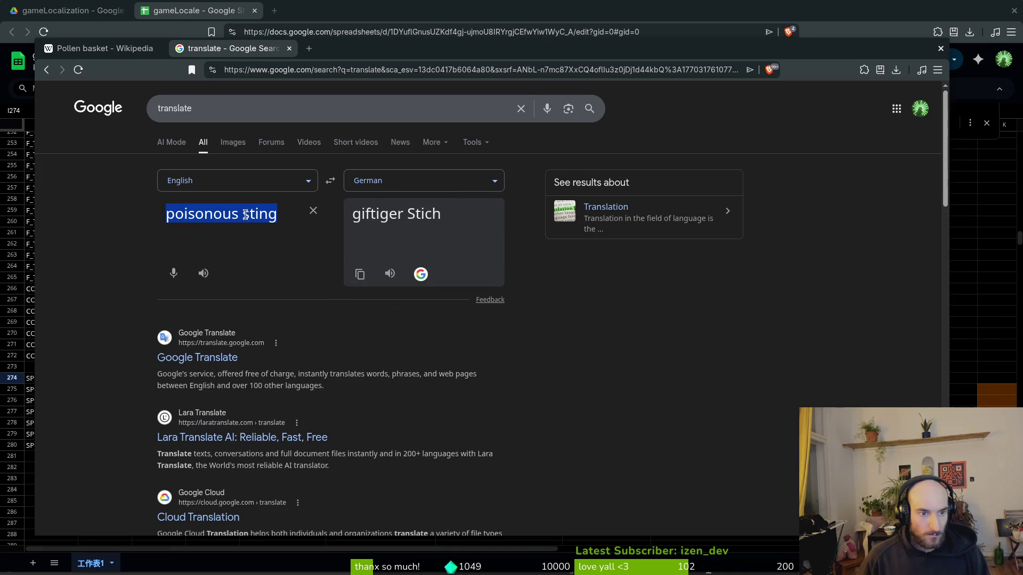
click(242, 213)
click(432, 180)
text(pol)
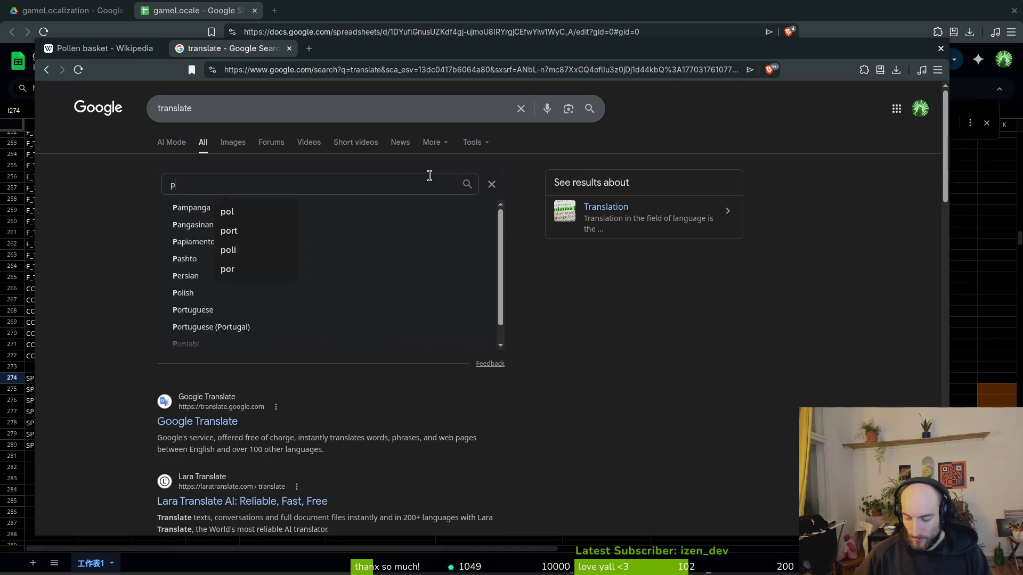
key(Return)
click(356, 274)
key(alt+Tab)
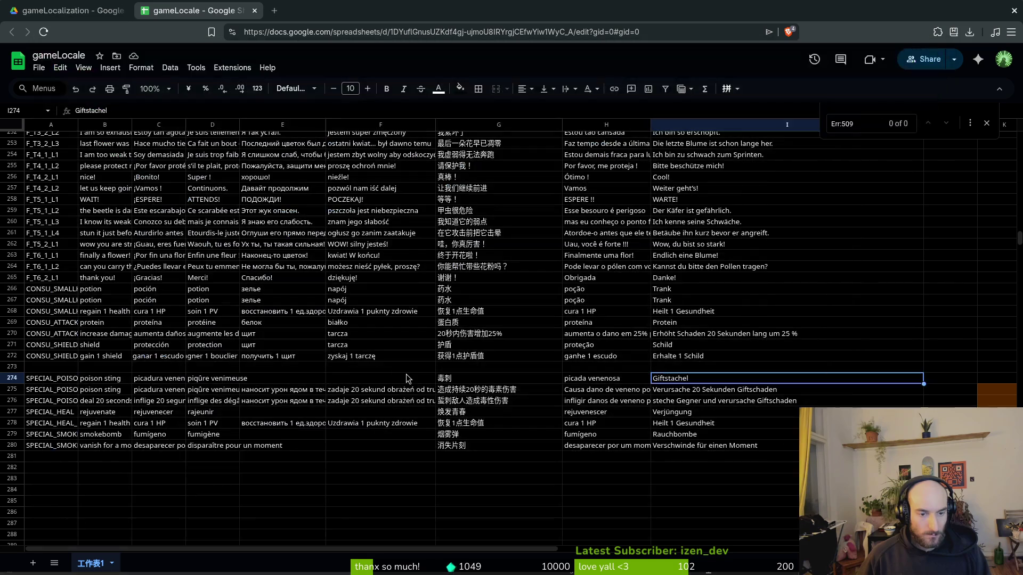
click(434, 379)
key(ctrl+v)
Step: Translate it into Russian and paste 'ядовитое жало' into E274
key(alt+Tab)
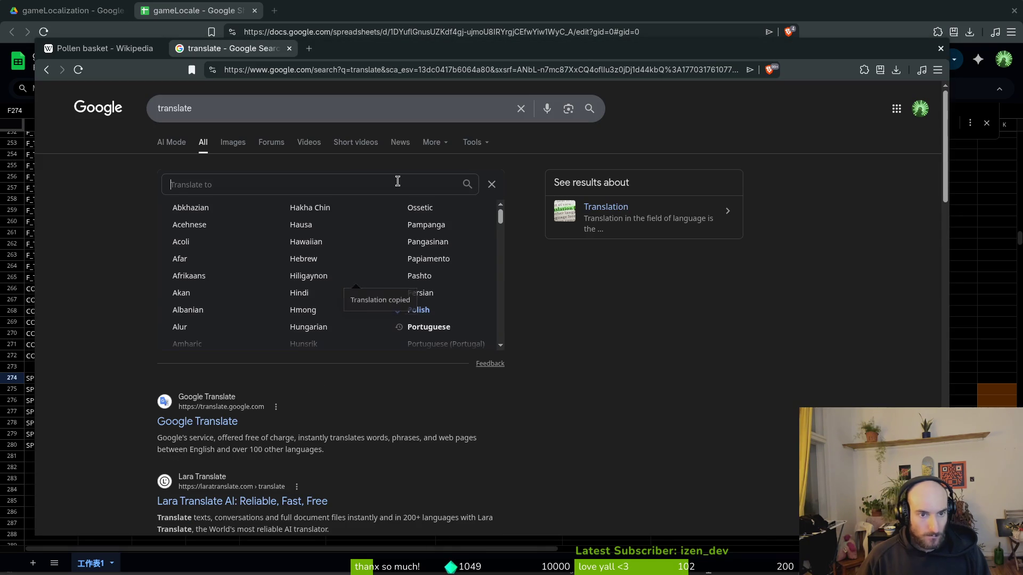
click(397, 181)
text(rus)
key(Return)
click(355, 273)
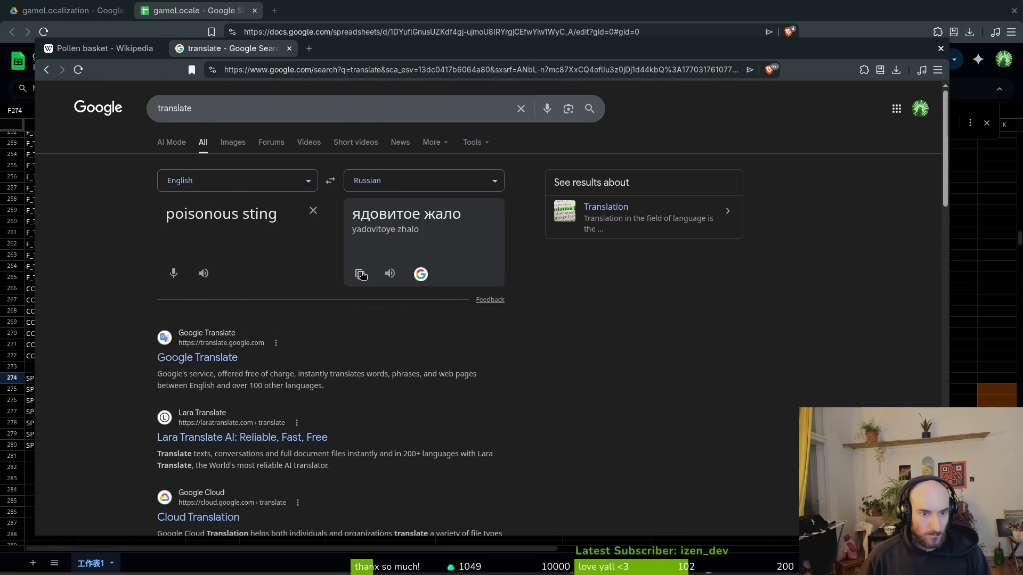
key(alt+Tab)
click(277, 381)
key(ctrl+v)
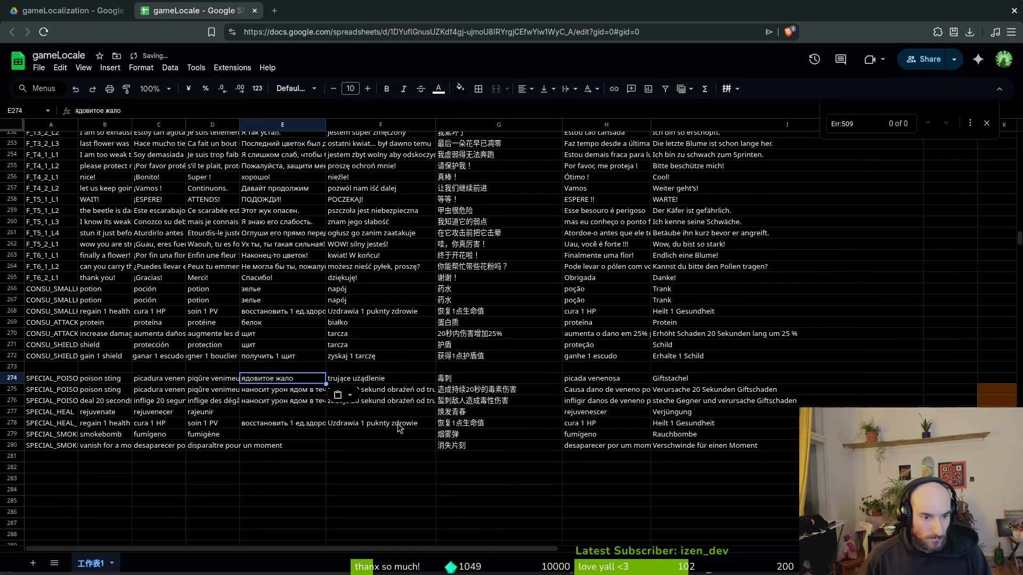
Step: Review the Russian texts in E274 and E275, then select 'rejuvenate' in B277
click(261, 393)
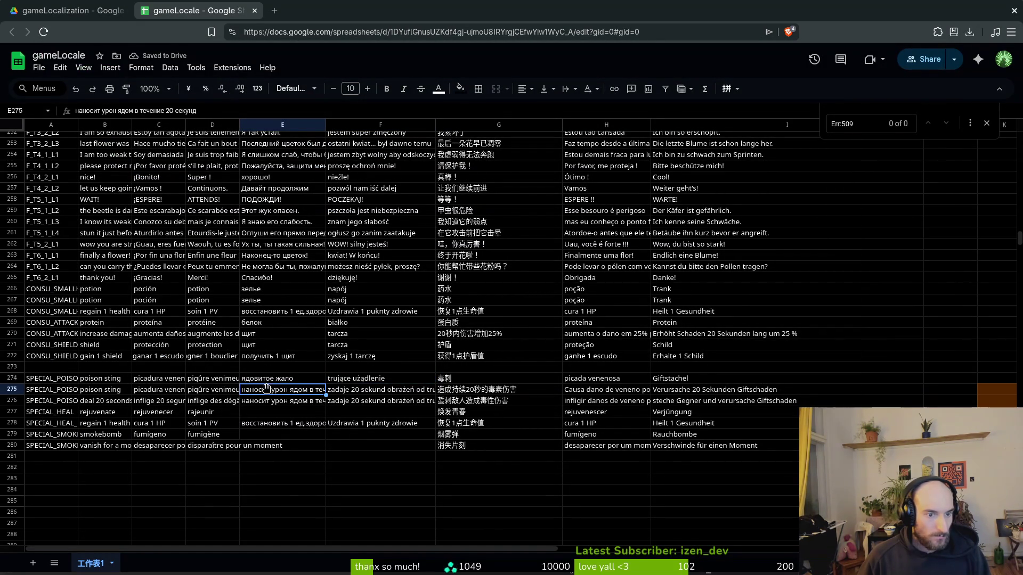
click(272, 381)
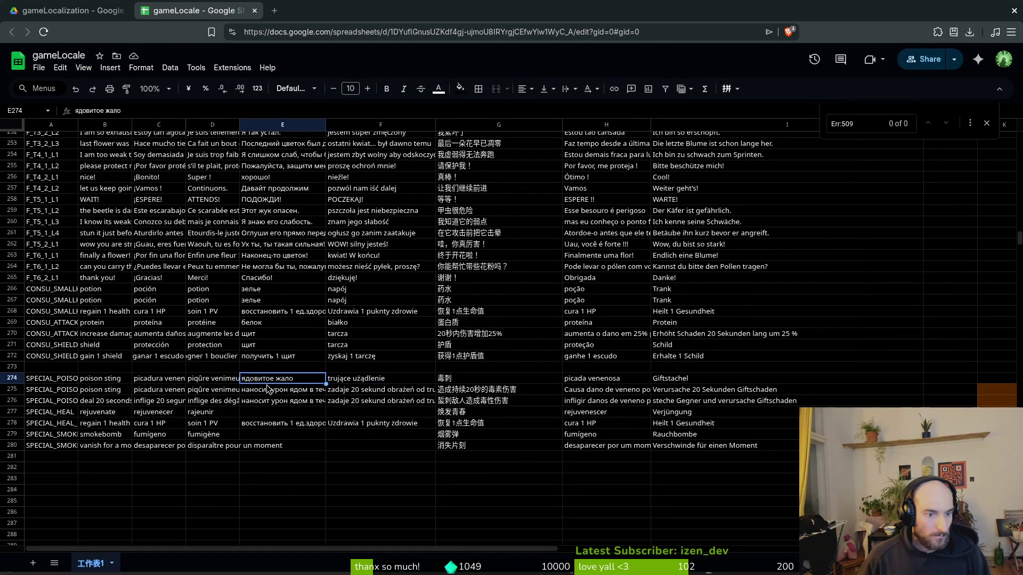
click(268, 389)
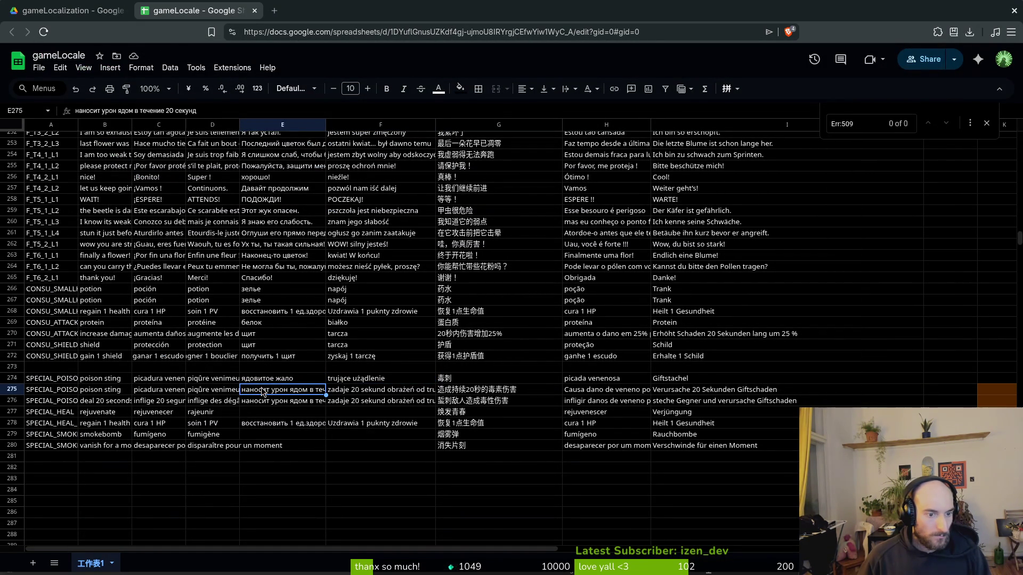
click(107, 416)
key(alt+Tab)
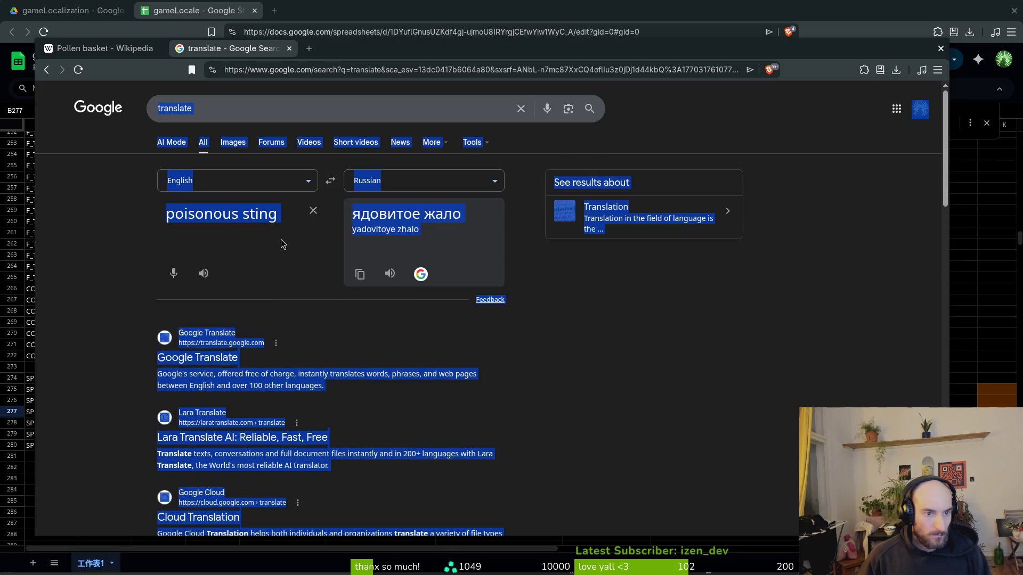
Step: Translate 'rejuvenate' into Russian and paste 'омолаживать' into E277
click(282, 213)
key(ctrl+a)
key(ctrl+v)
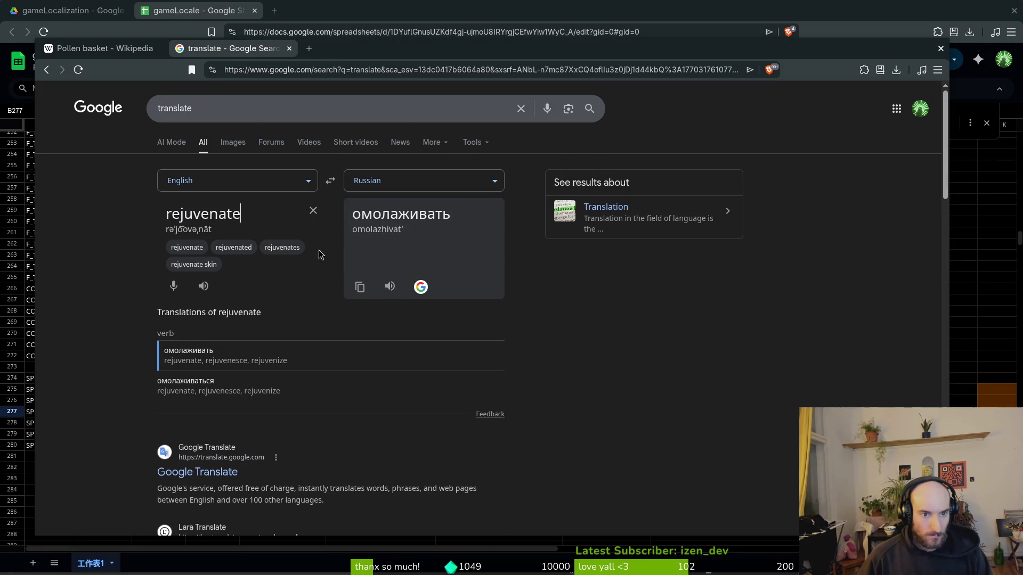
click(359, 286)
key(alt+Tab)
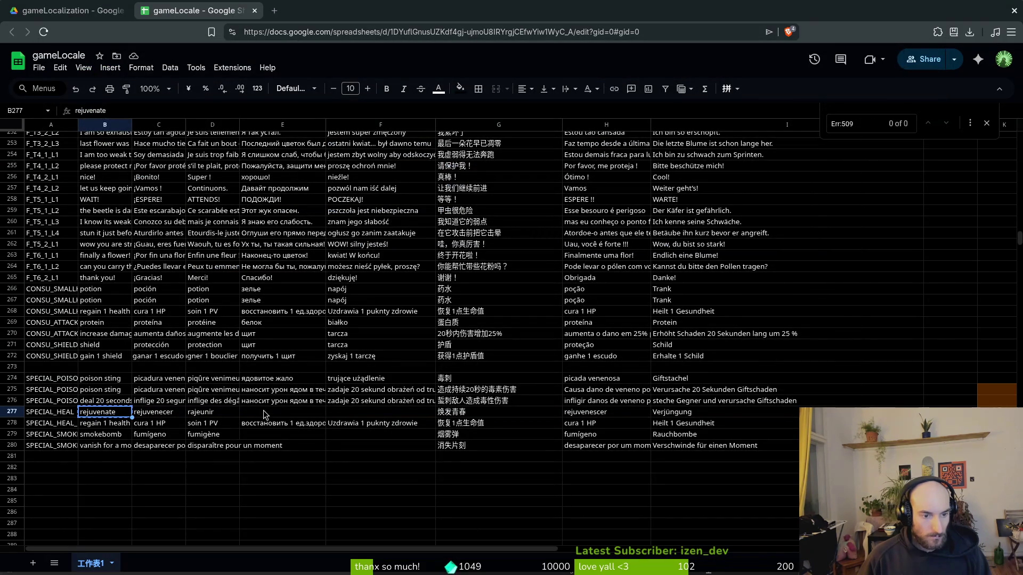
click(263, 412)
key(ctrl+v)
Step: Switch the translation to Polish and paste 'odmładzać' into F277
key(alt+Tab)
click(407, 185)
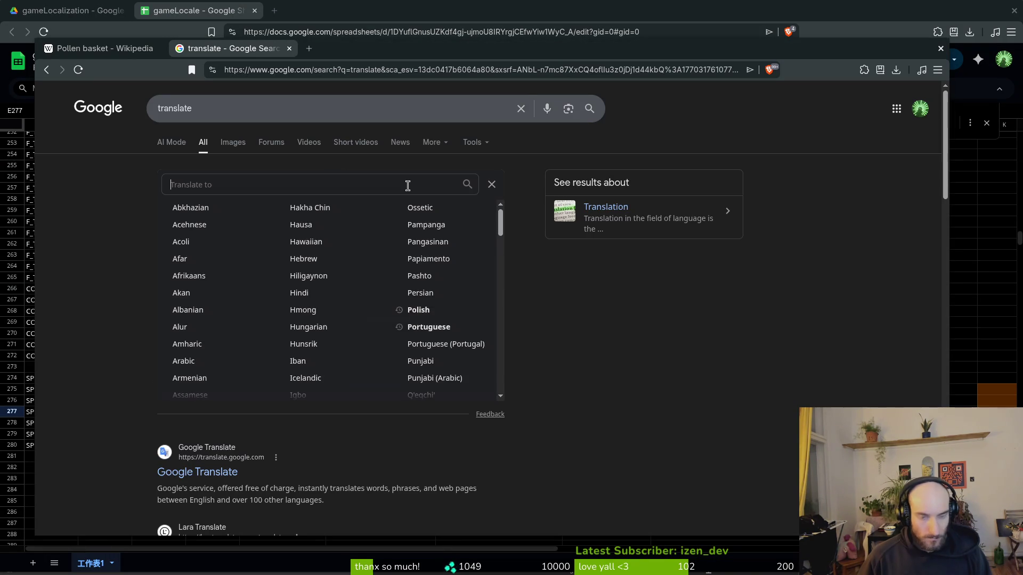
text(pol)
key(Return)
click(361, 288)
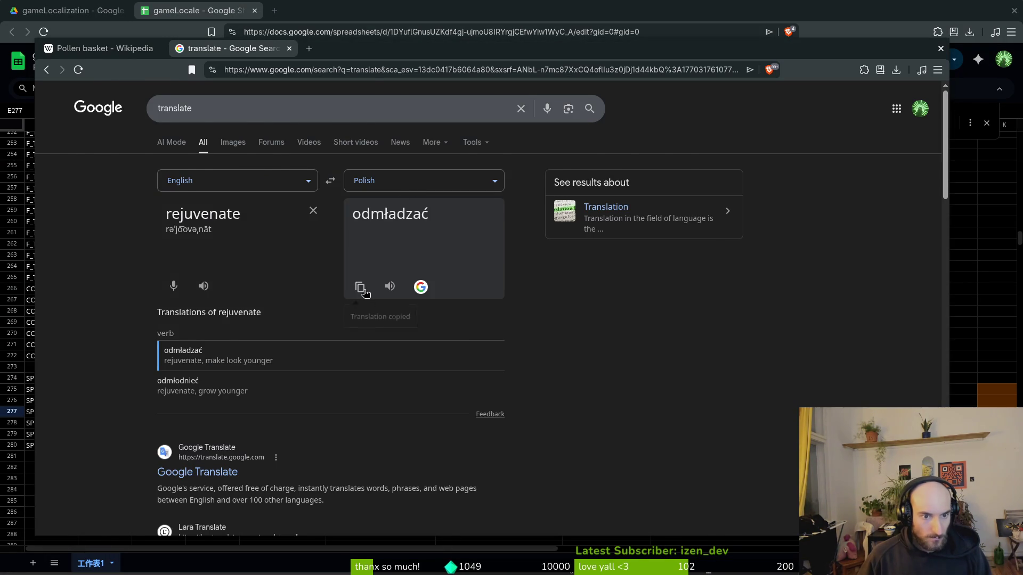
key(alt+Tab)
click(356, 413)
key(ctrl+v)
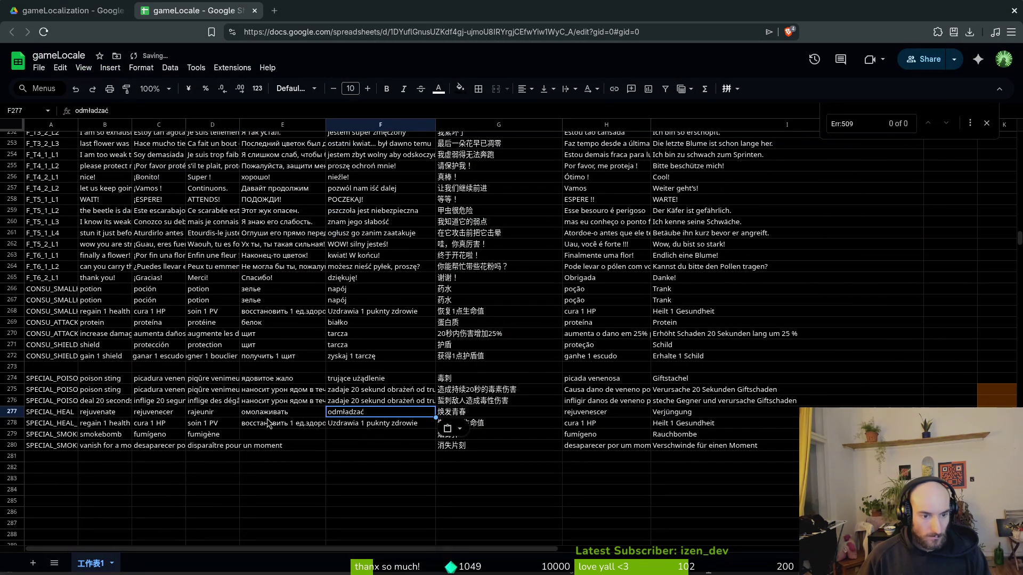
Step: Translate 'smokebomb' with auto-detected source and paste Polish 'bomba dymna' into F279
click(253, 426)
click(247, 437)
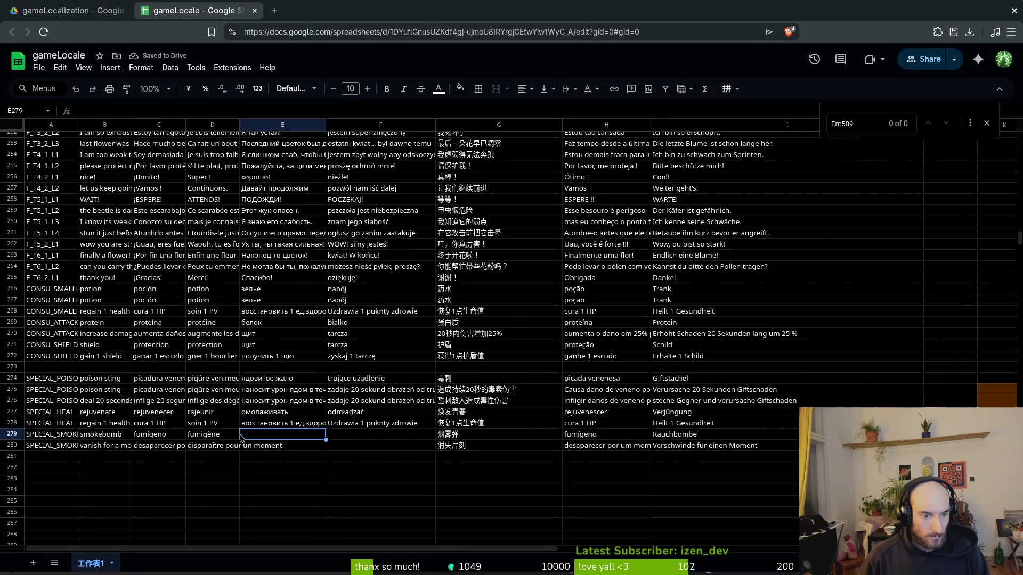
key(alt+Tab)
click(235, 188)
click(238, 209)
double_click(273, 215)
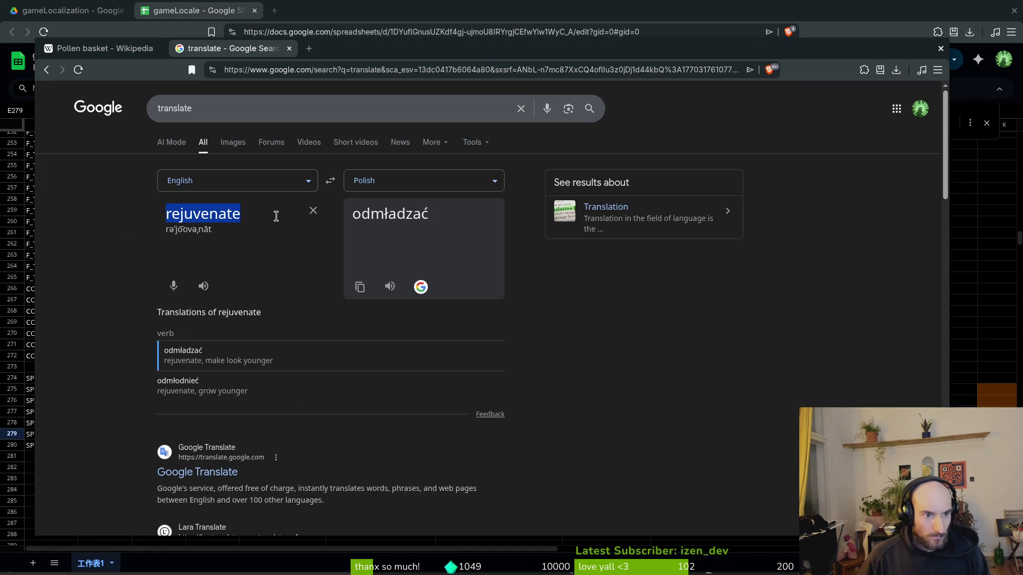
text(smokebomb)
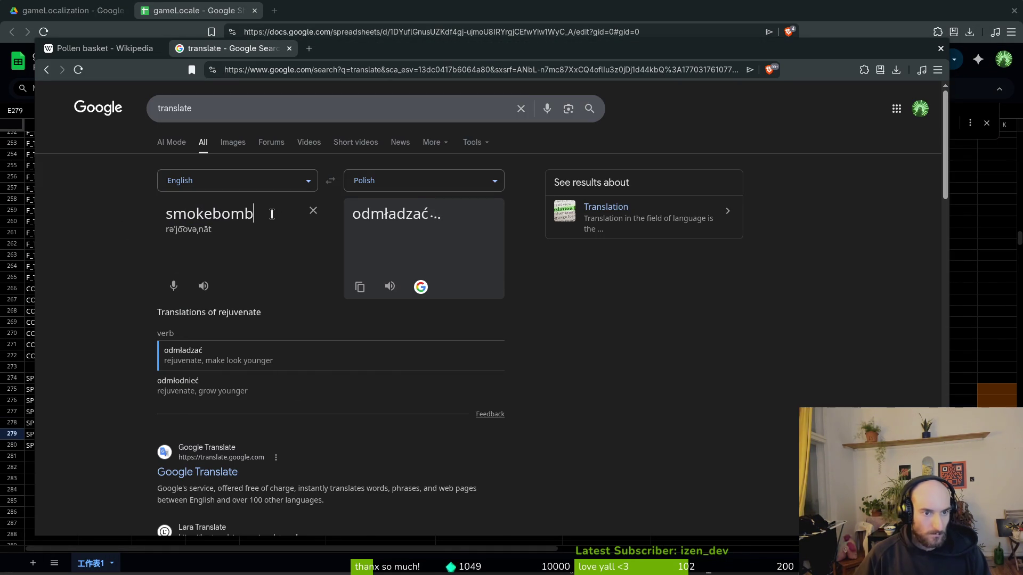
click(359, 273)
key(alt+Tab)
key(Right)
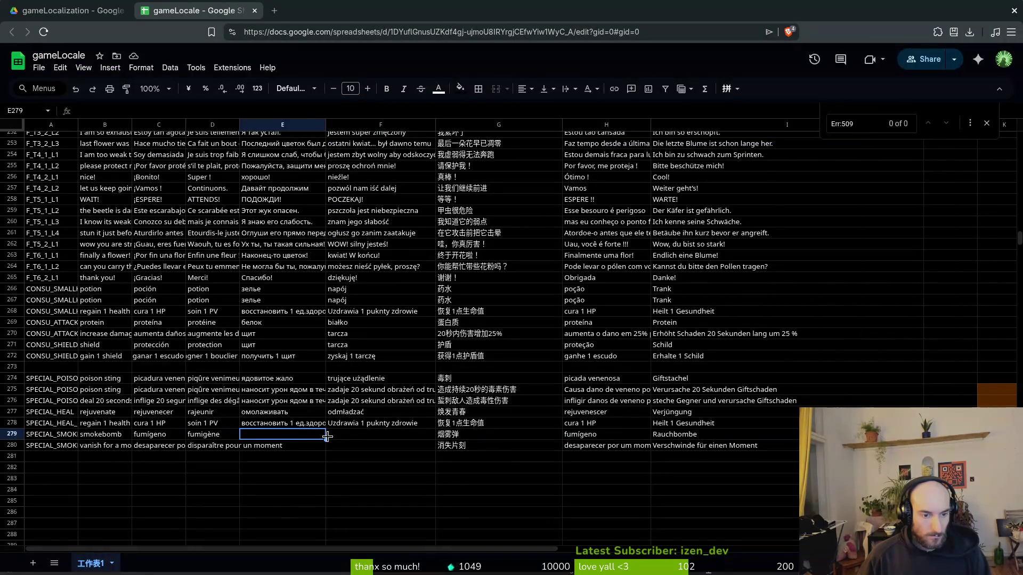
key(ctrl+v)
Step: Translate 'smokebomb' into Russian and paste 'дымовая шашка' into E279
key(alt+Tab)
click(408, 181)
text(rus)
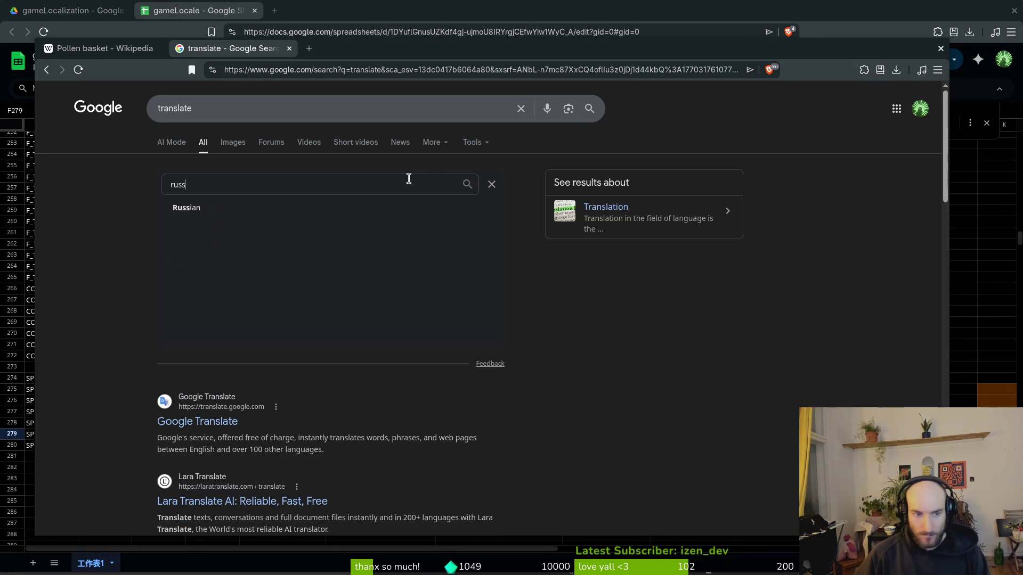
key(Return)
click(360, 274)
key(alt+Tab)
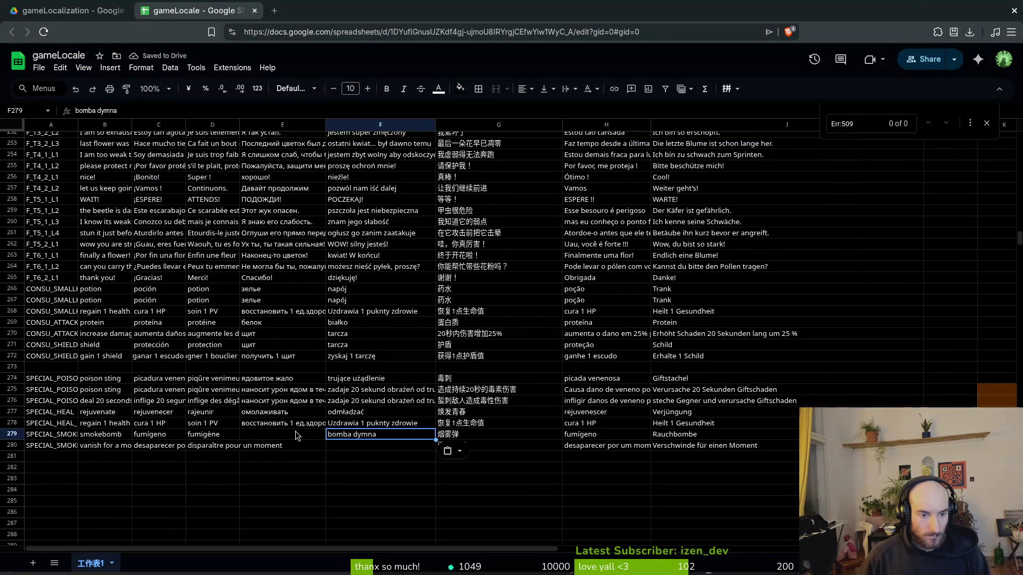
click(294, 432)
key(ctrl+v)
Step: Translate 'vanish for a moment' into Russian and paste 'исчезнуть на мгновение' into E280
click(127, 447)
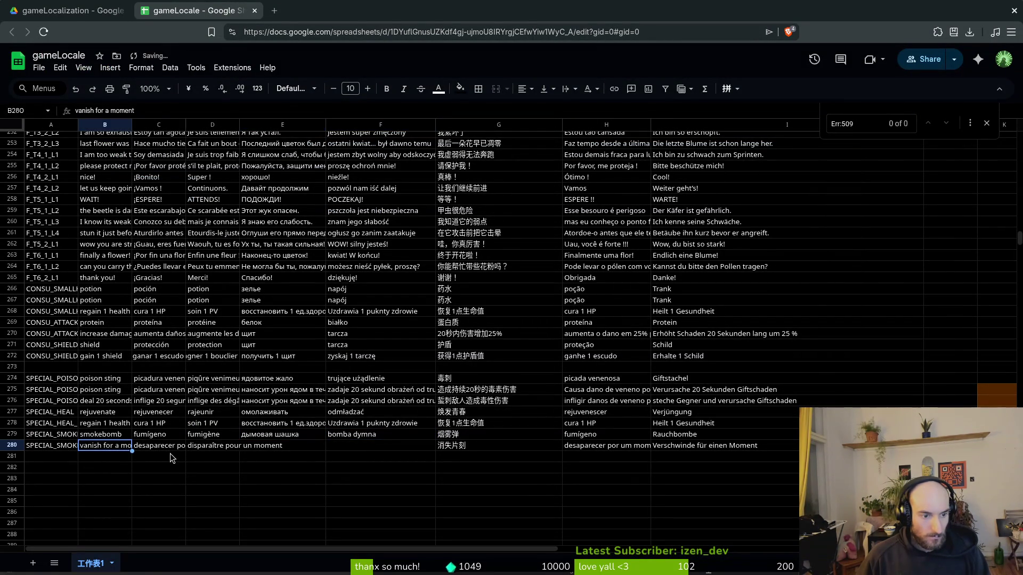
click(167, 451)
click(201, 448)
click(249, 449)
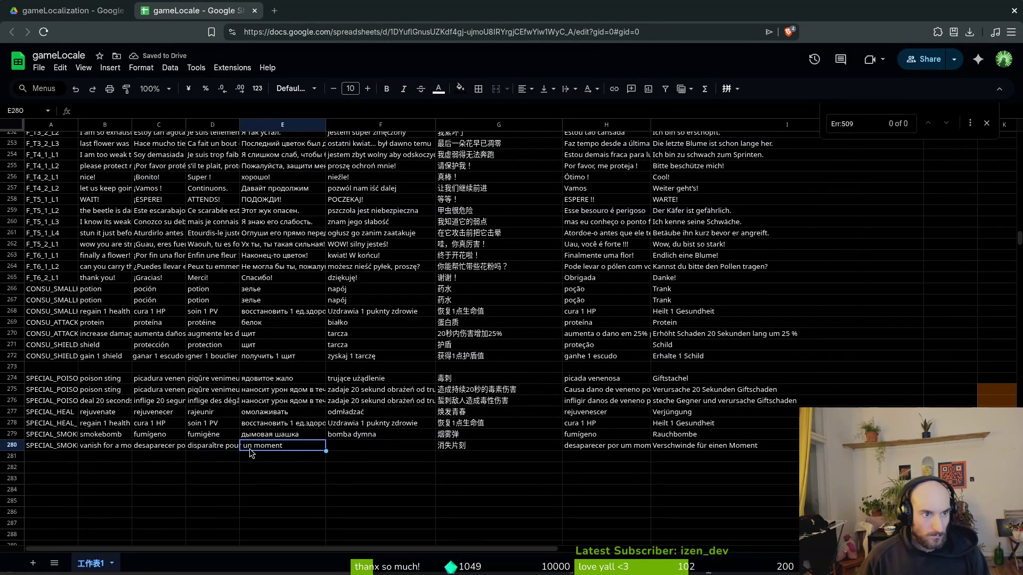
key(alt+Tab)
triple_click(272, 210)
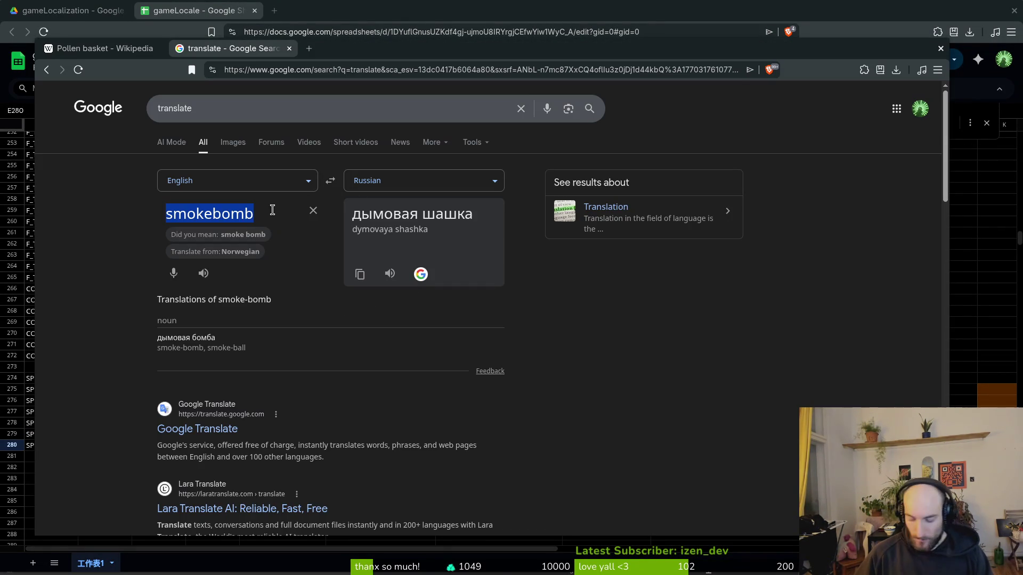
text(vanish for a m)
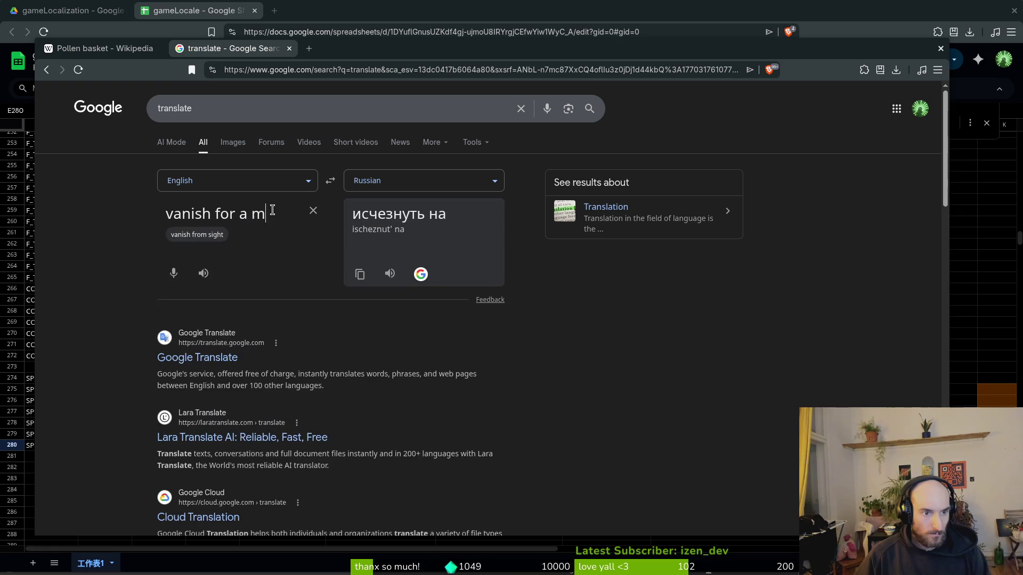
text(oment)
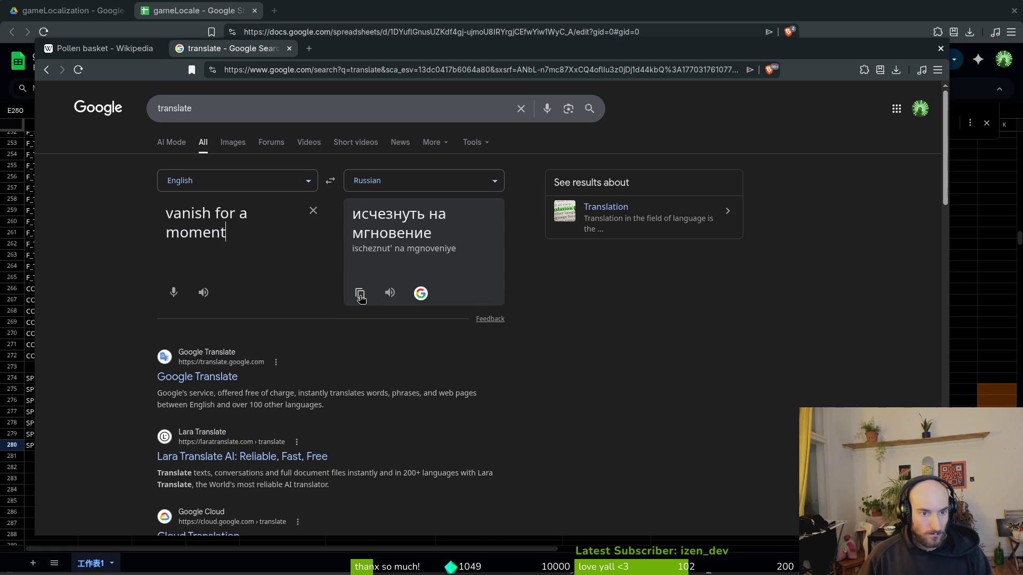
click(359, 299)
key(alt+Tab)
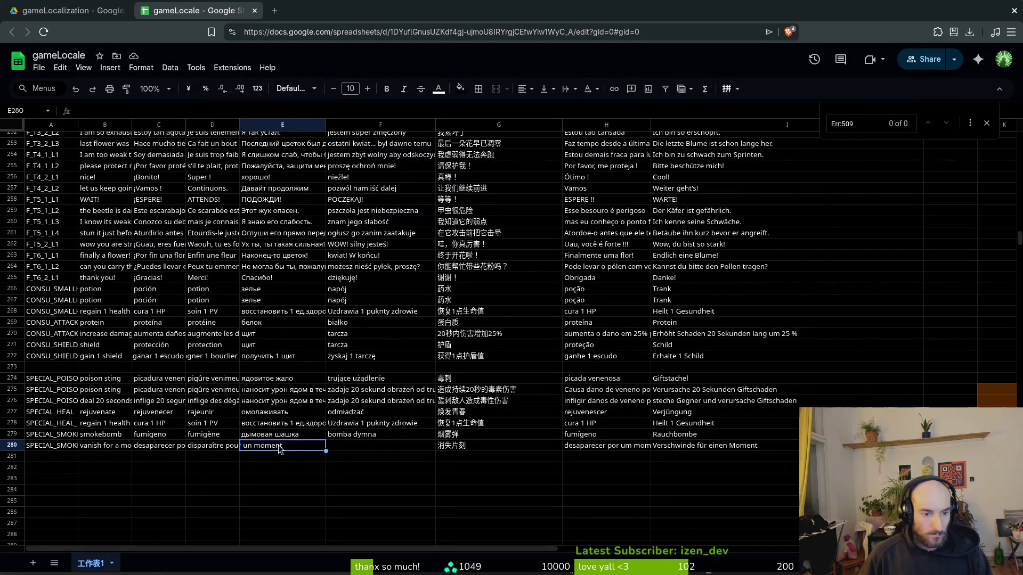
key(ctrl+v)
Step: Paste the Polish 'zniknąć na chwilę' into F280, then recheck the Russian rejuvenate cell
key(alt+Tab)
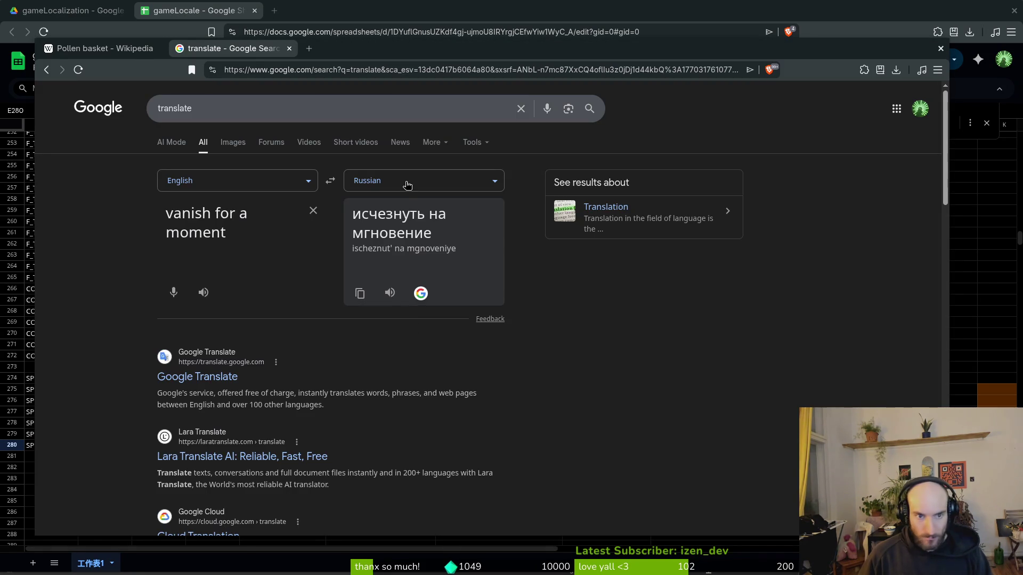
click(399, 179)
text(pol)
key(Return)
click(359, 293)
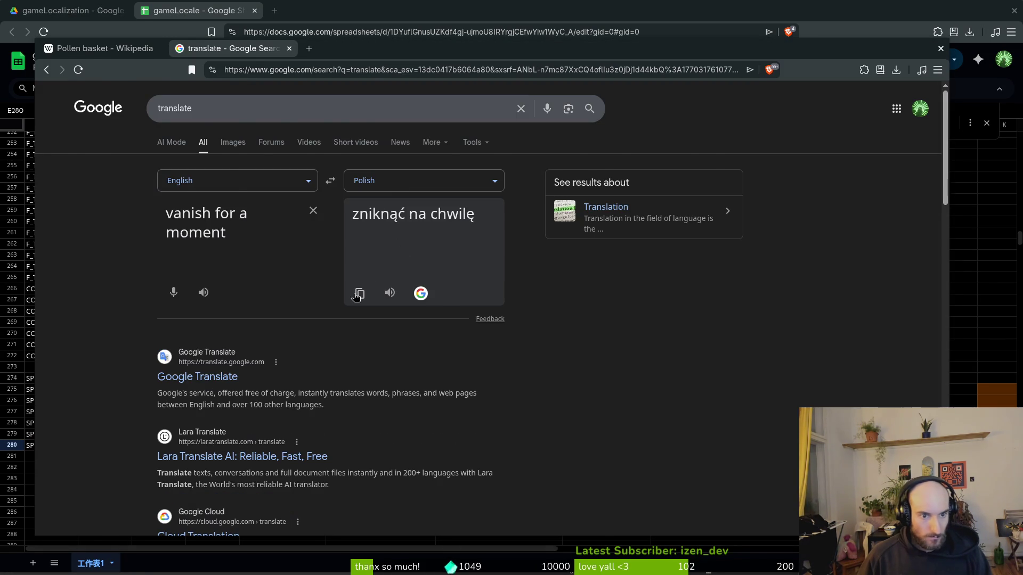
key(alt+Tab)
click(381, 445)
key(ctrl+v)
click(324, 413)
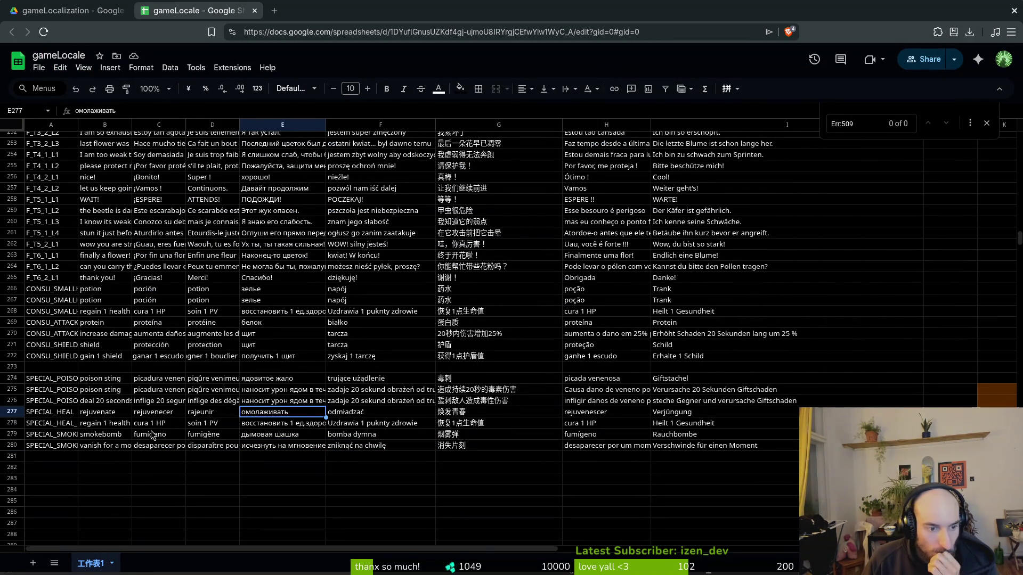
click(115, 429)
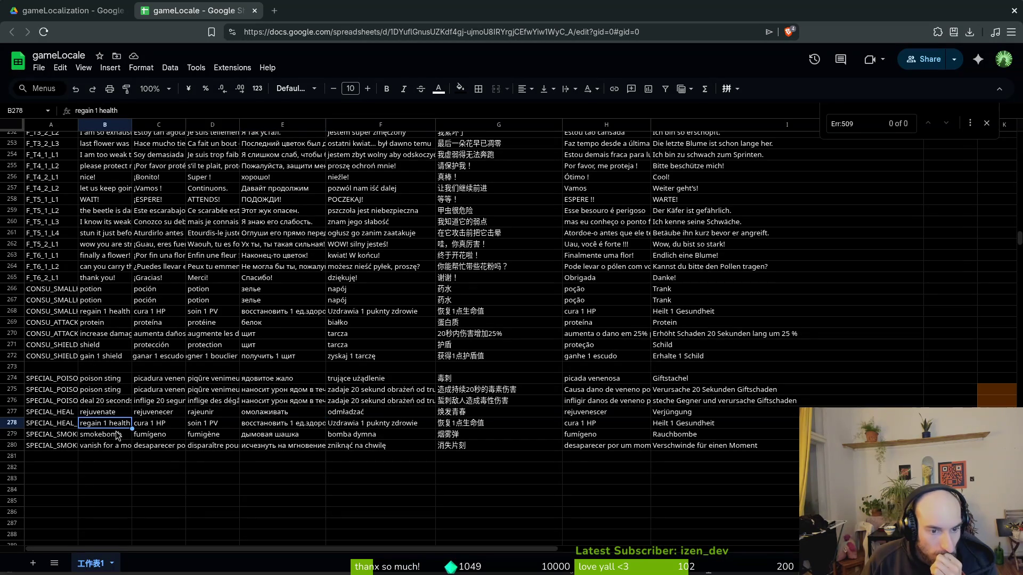
click(346, 394)
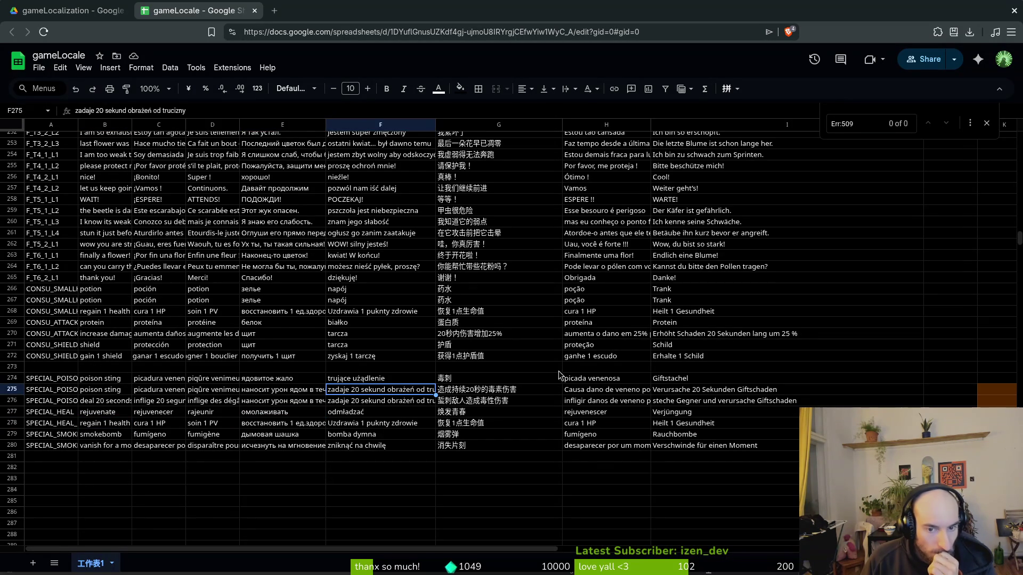
click(686, 391)
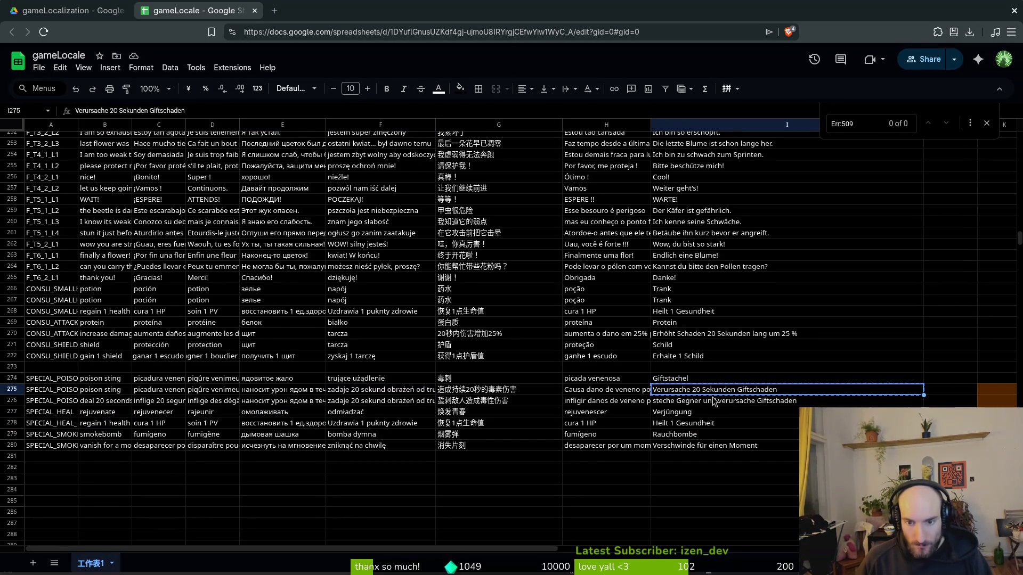
click(713, 400)
key(ctrl+v)
click(609, 391)
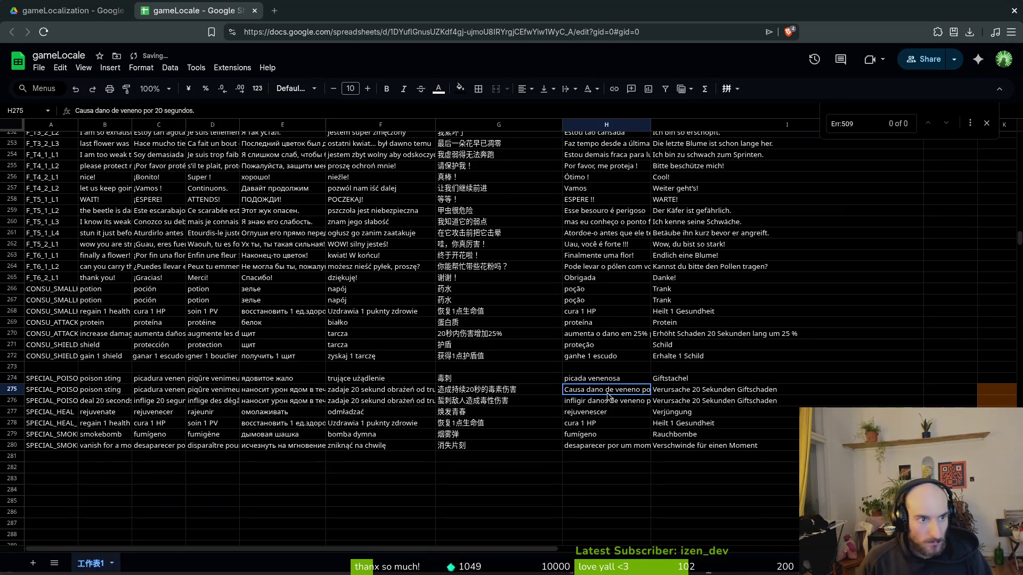
key(ctrl+c)
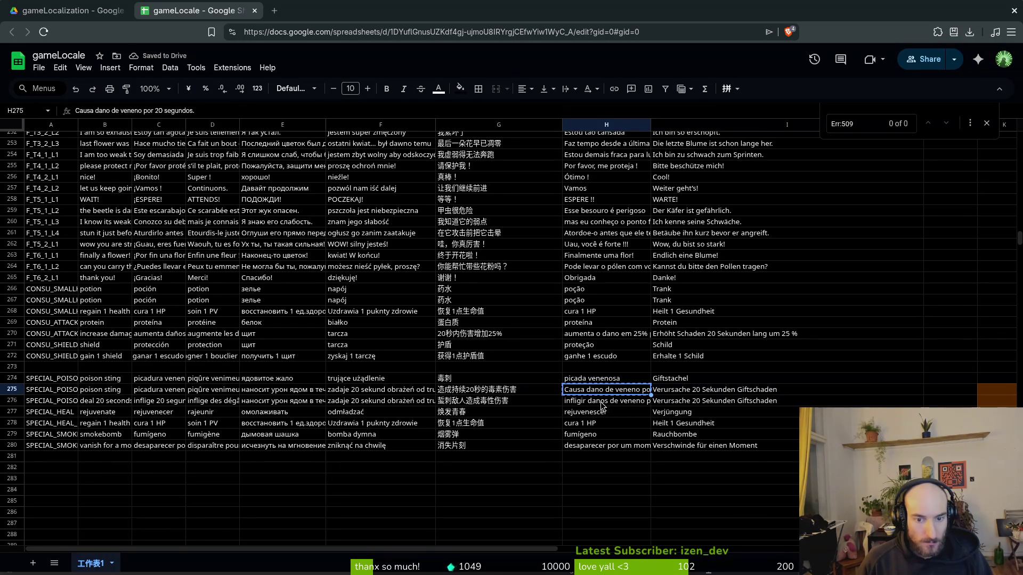
click(602, 403)
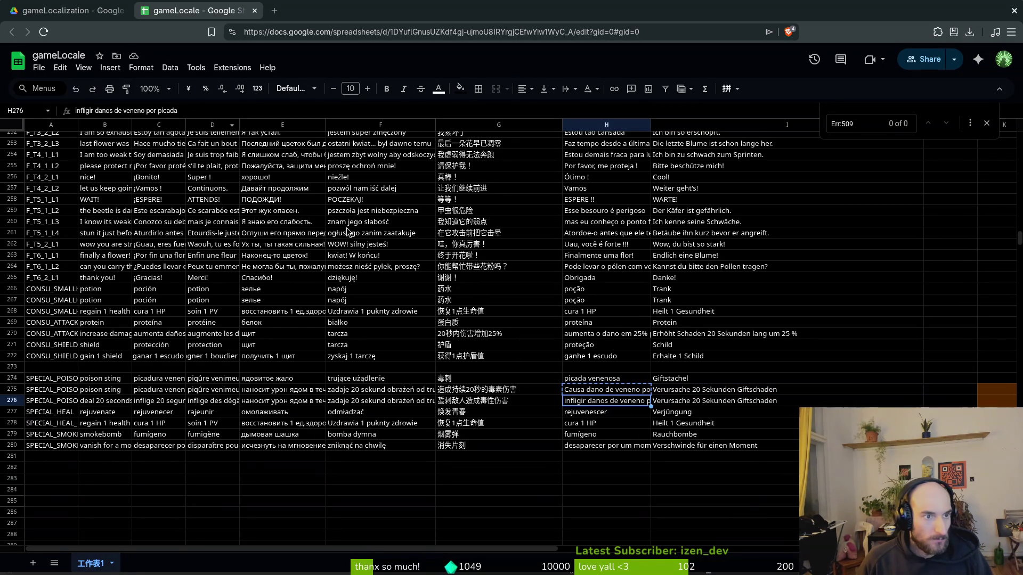
click(587, 393)
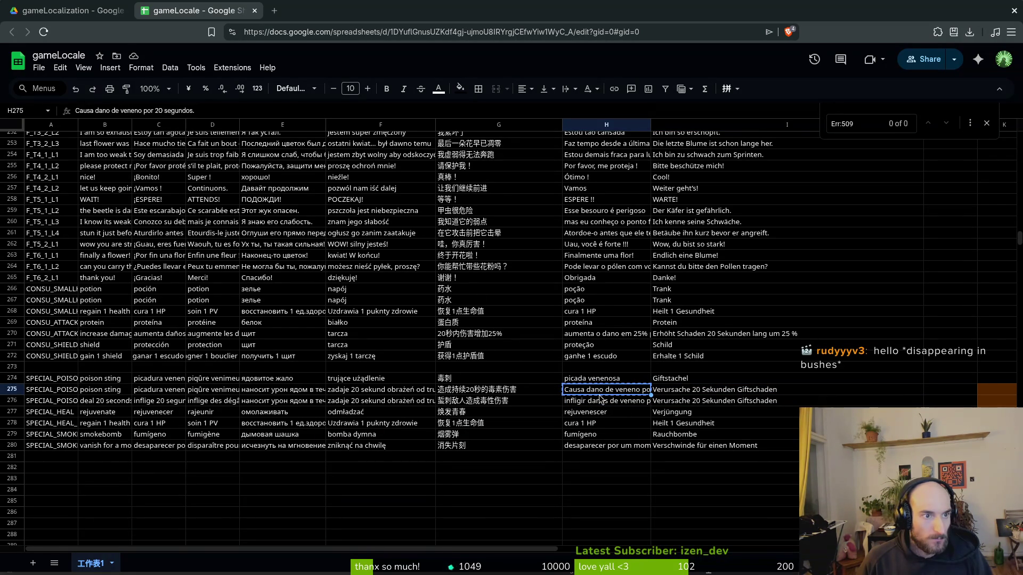
click(604, 403)
key(ctrl+c)
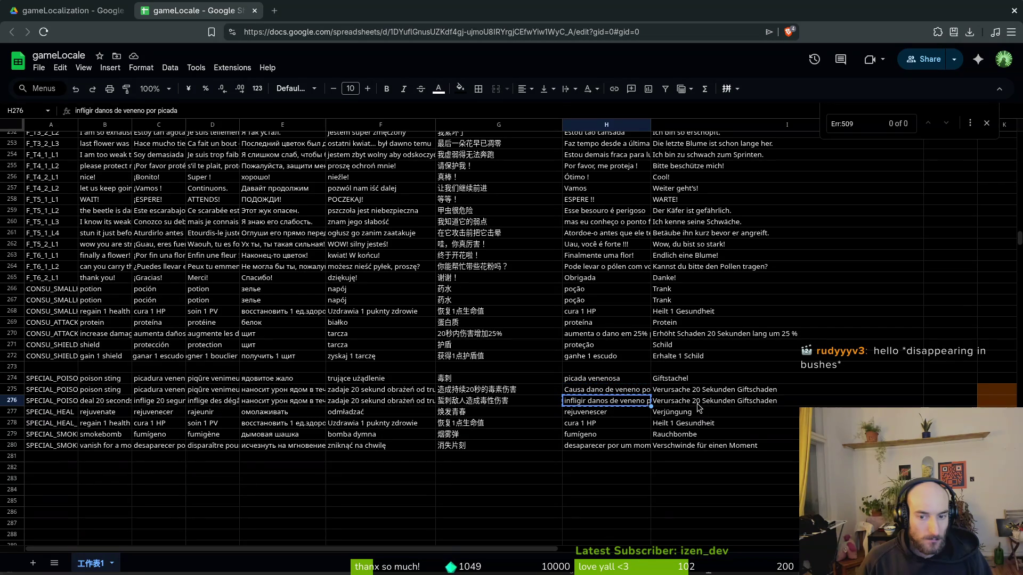
key(ctrl+z)
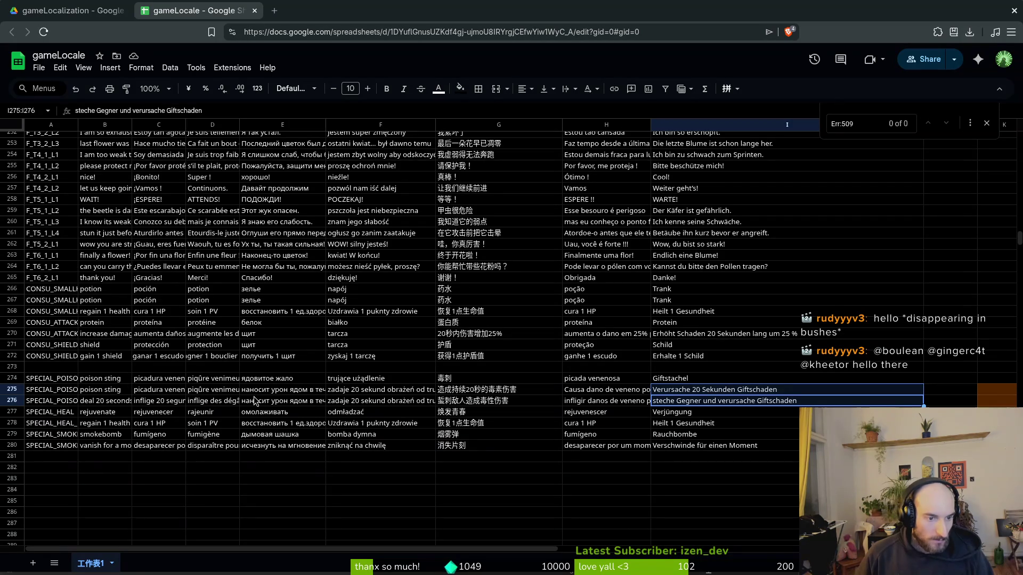
key(ctrl+z)
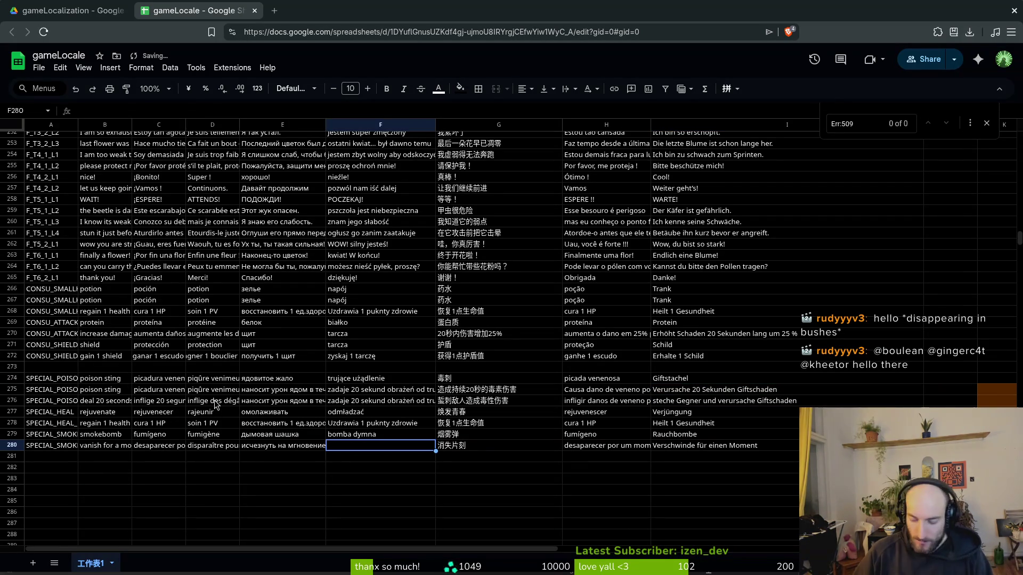
key(ctrl+y)
key(ctrl+y)
key(alt+Tab)
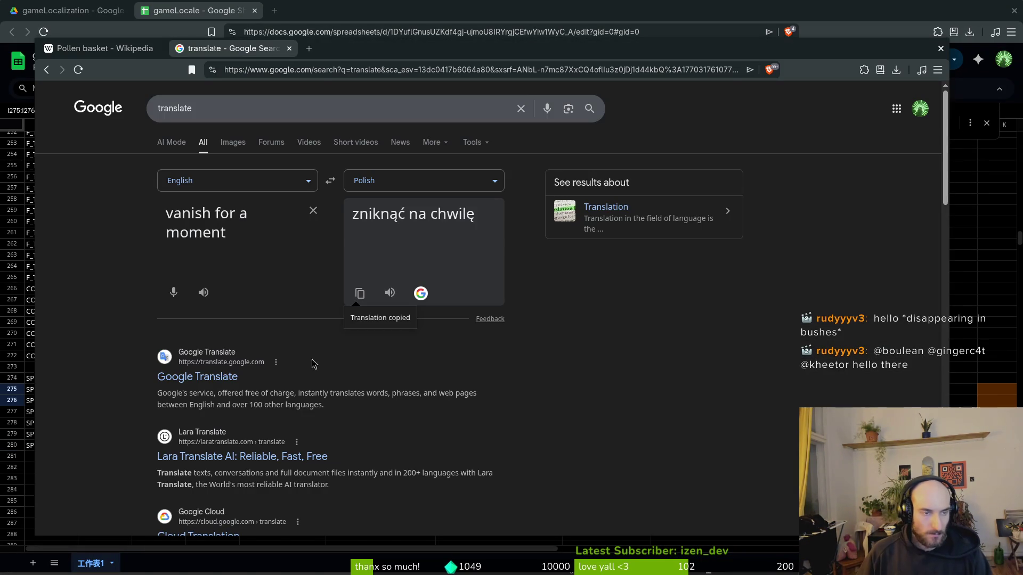
key(alt+Tab)
key(alt+Tab)
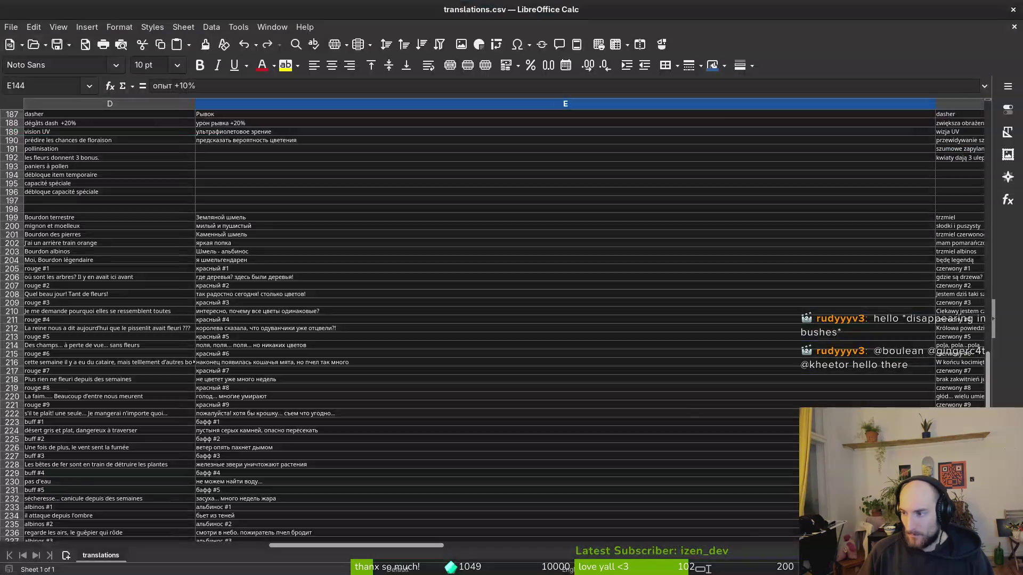
Step: Copy the English, Spanish and French poison-sting descriptions in B275:D275 of translations.csv
scroll(348, 318, down, 10)
scroll(349, 318, down, 15)
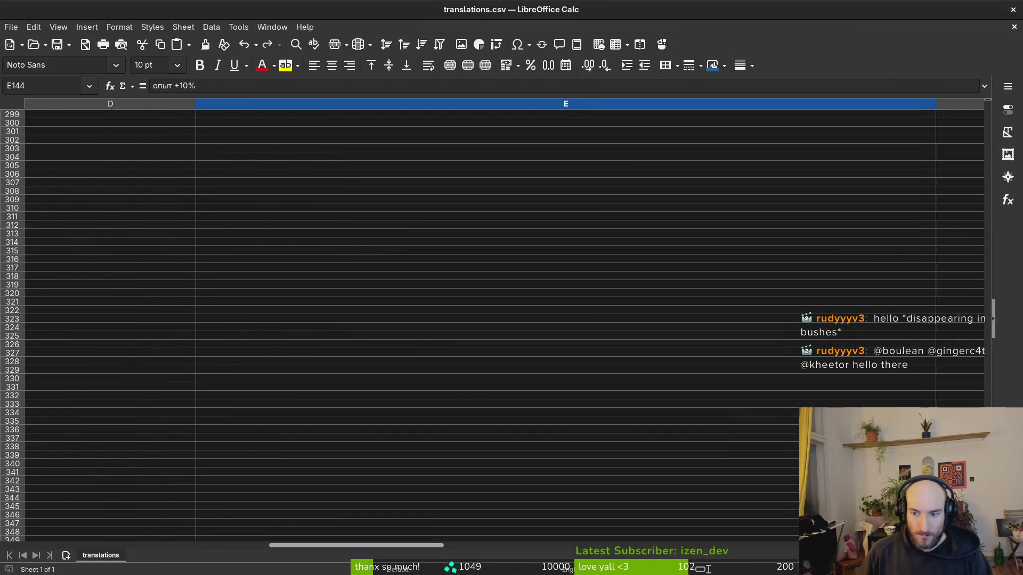
scroll(276, 299, up, 15)
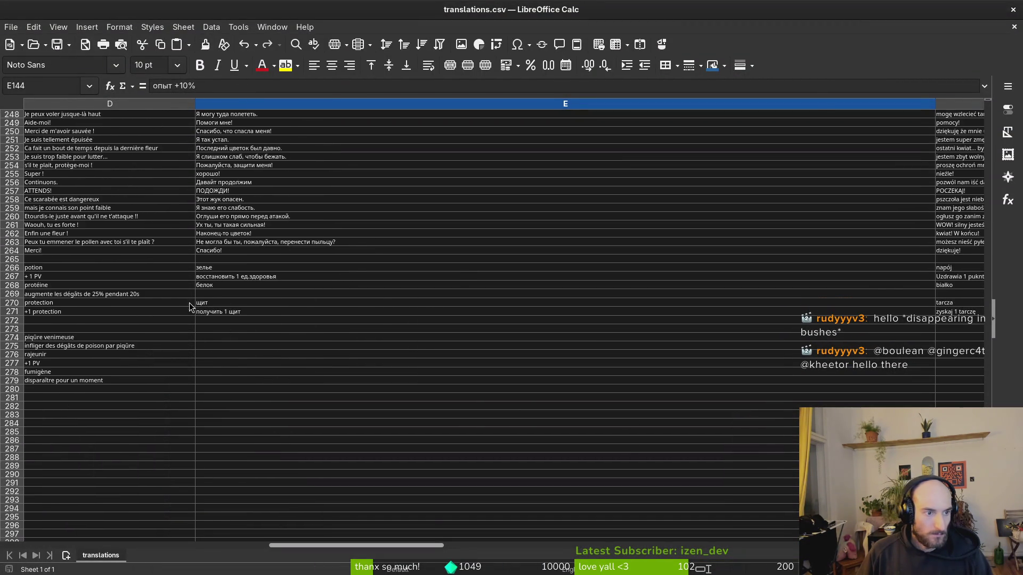
scroll(235, 352, left, 3)
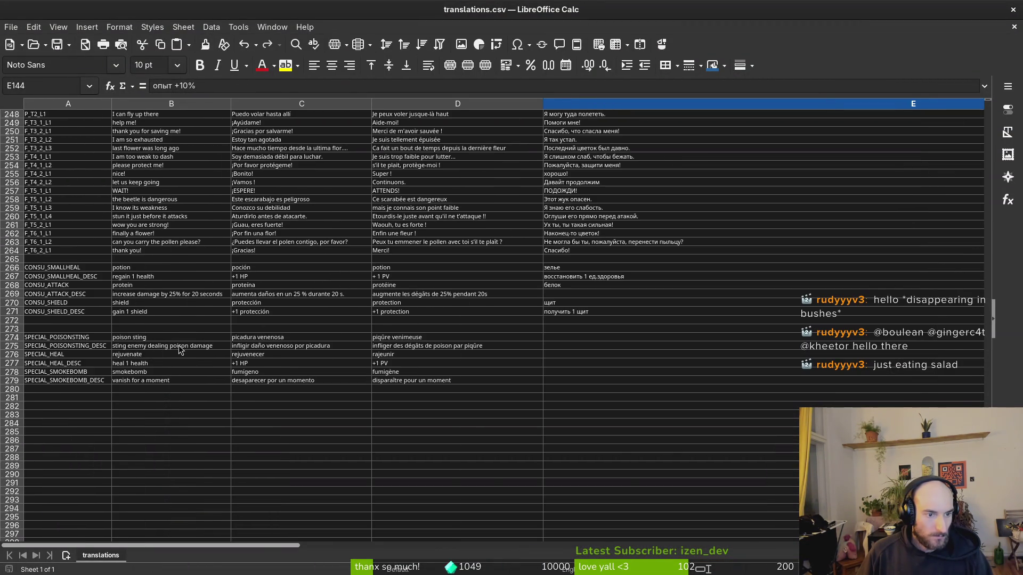
drag(303, 360, 454, 343)
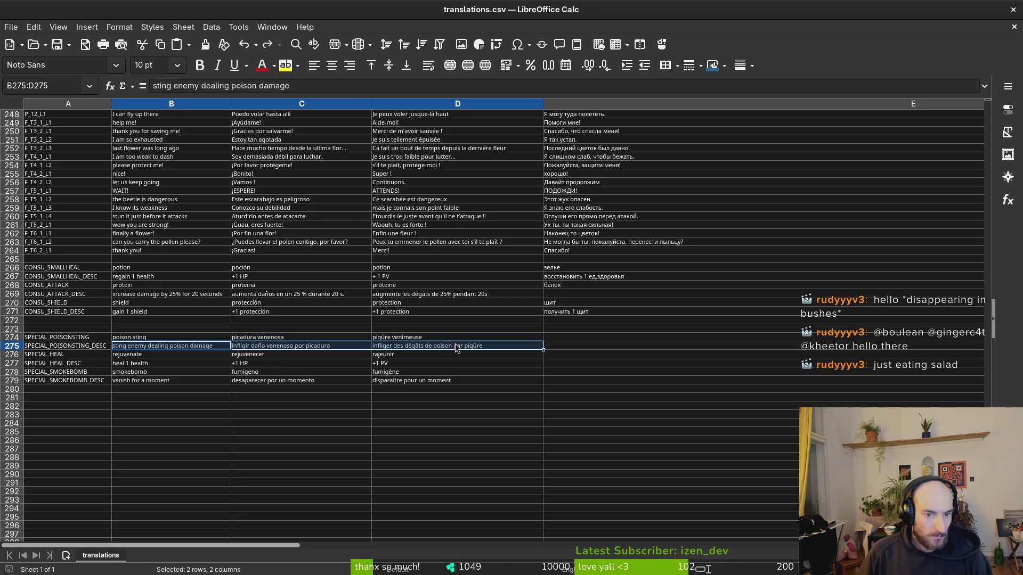
key(ctrl+c)
Step: Paste the three poison-sting description translations into row 276 starting at B276
key(alt+Tab)
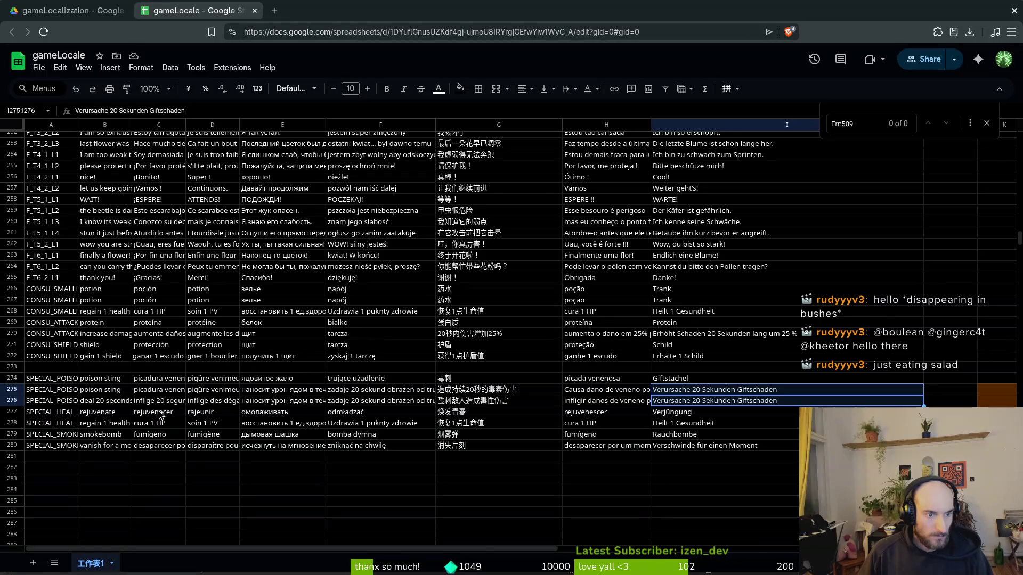
click(91, 406)
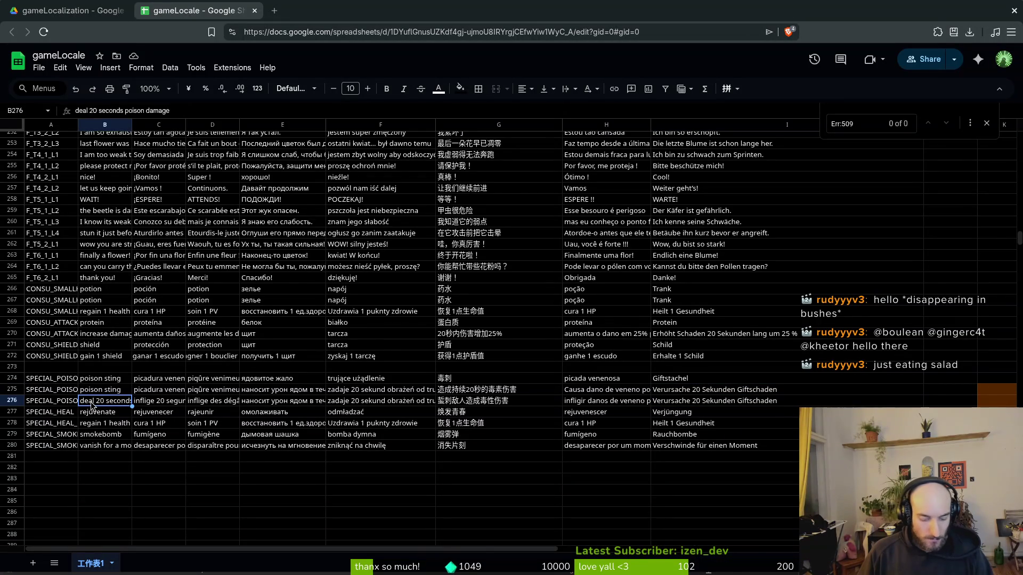
key(ctrl+v)
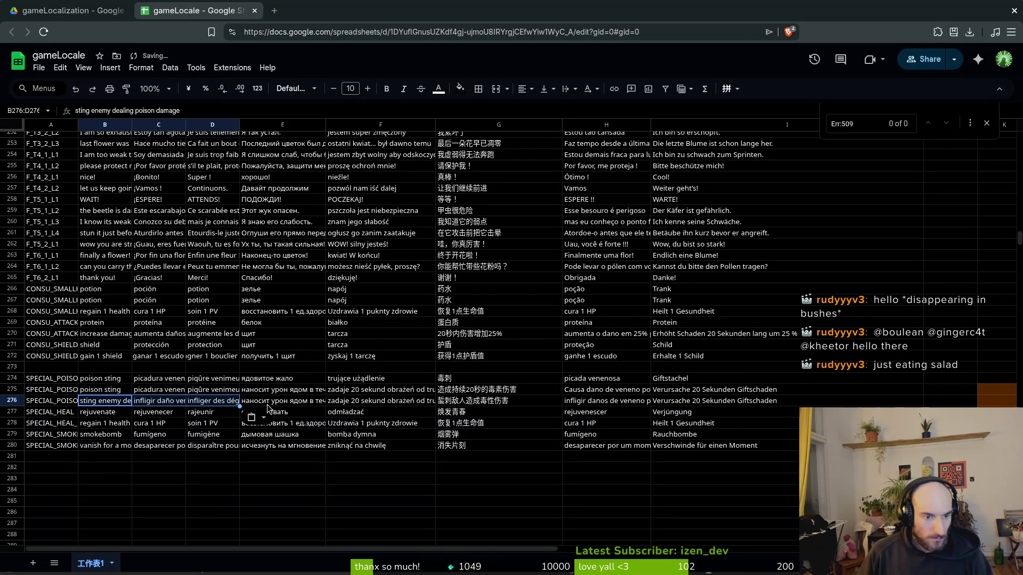
click(278, 402)
key(alt+Tab)
key(alt+Tab)
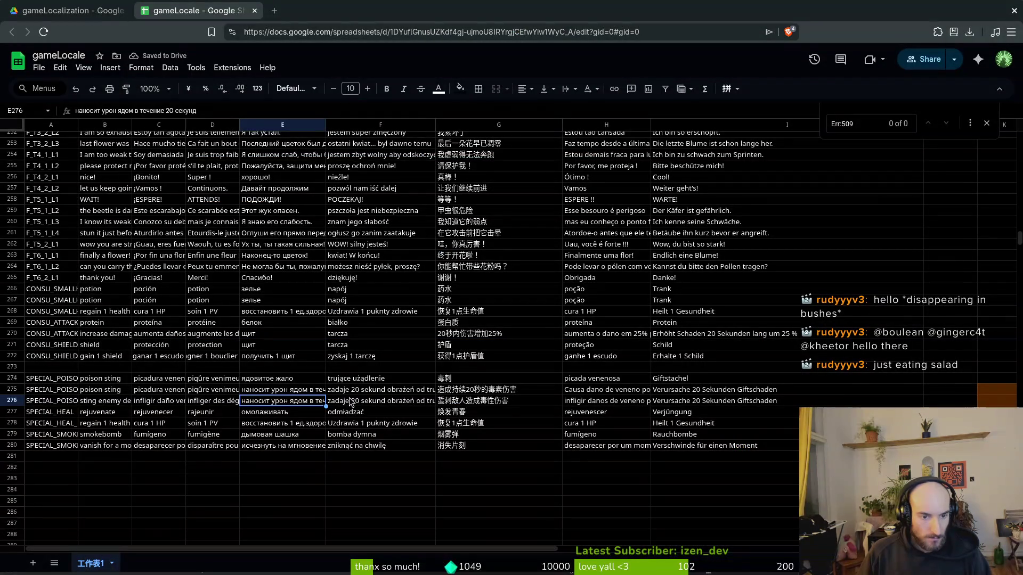
Step: Copy row 274's Russian 'ядовитое жало' and Polish 'trujące użądlenie' names into row 275
click(274, 379)
key(ctrl+c)
click(276, 395)
key(ctrl+v)
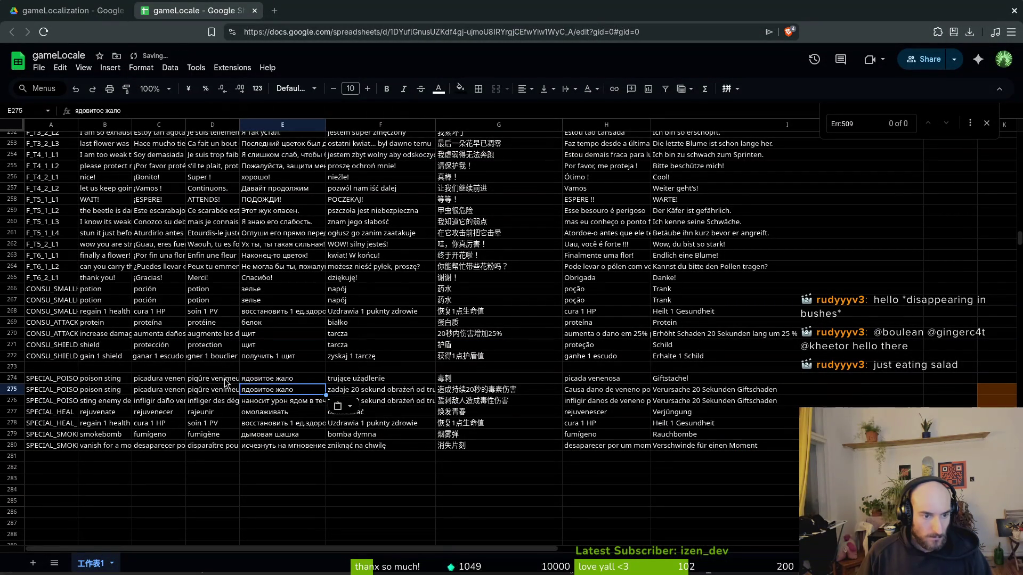
click(363, 381)
key(ctrl+c)
click(375, 392)
key(ctrl+v)
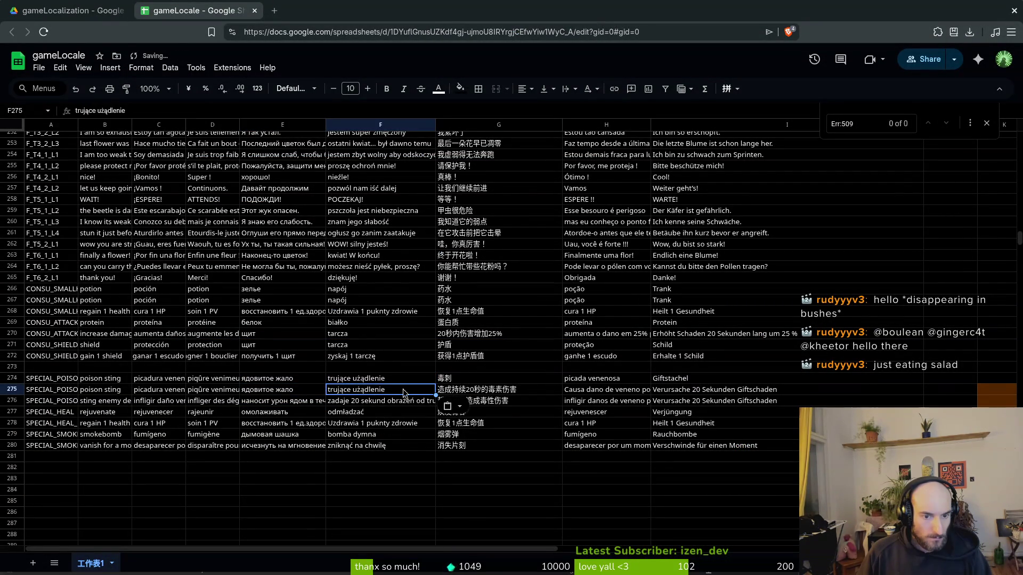
Step: Replace row 275's old Chinese text with '毒刺' and copy the Portuguese name for row 275
click(470, 391)
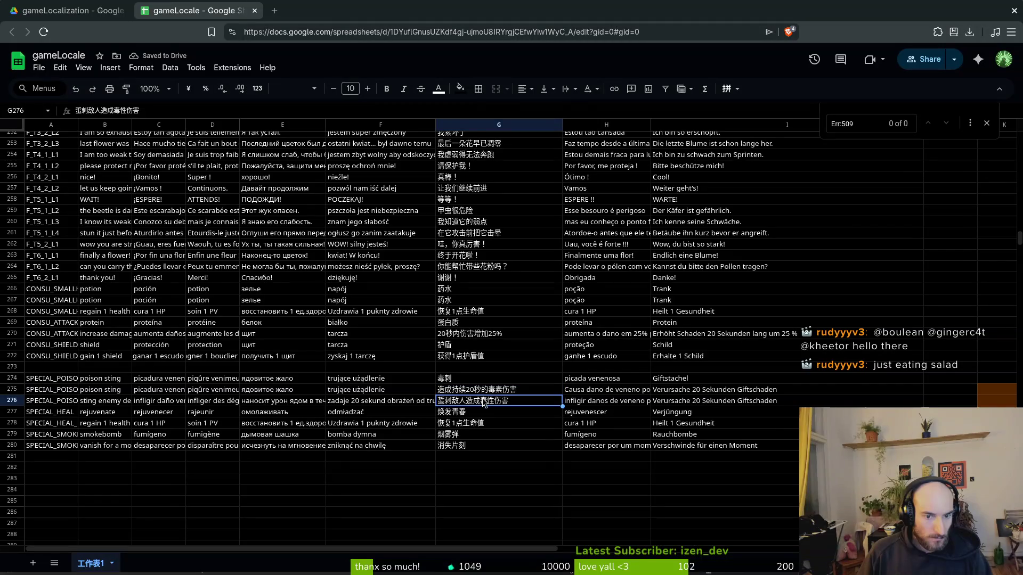
key(Delete)
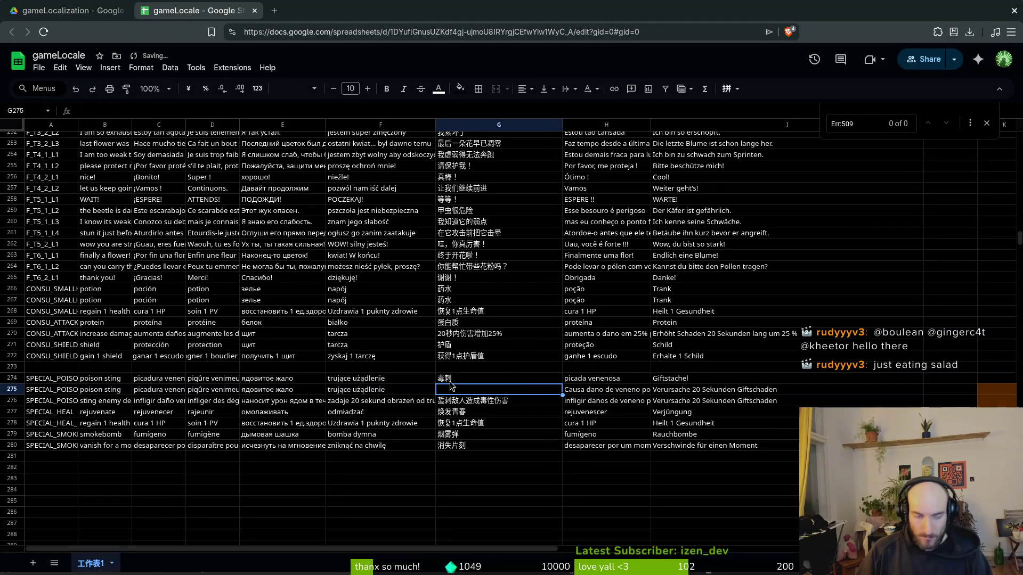
click(453, 379)
key(ctrl+c)
click(471, 393)
key(ctrl+v)
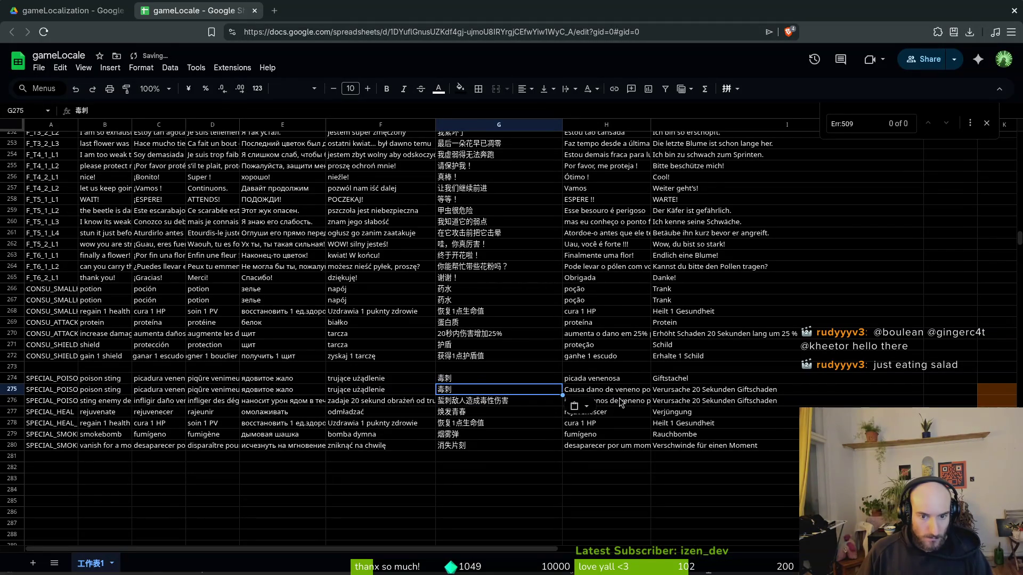
click(626, 379)
key(ctrl+c)
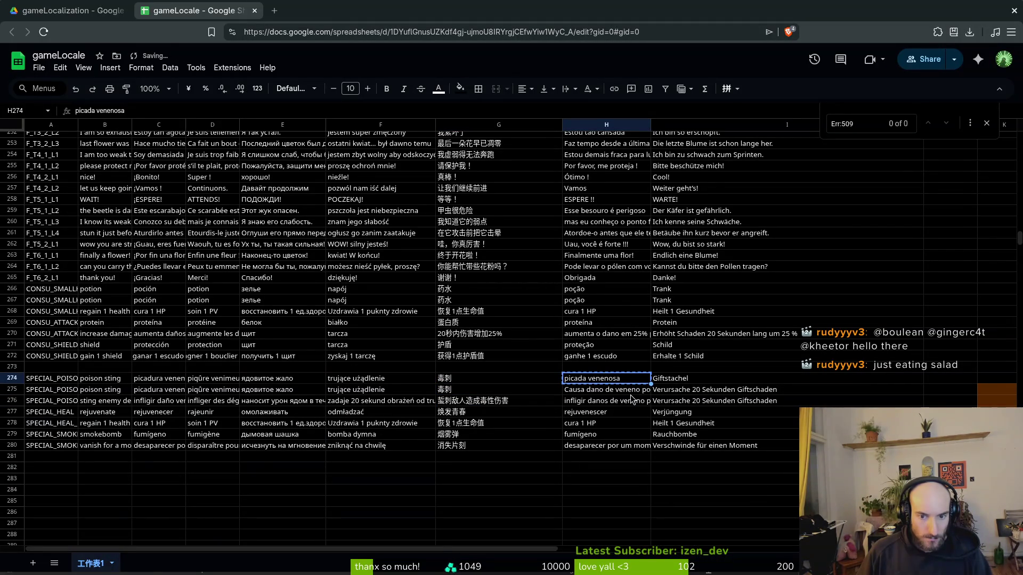
click(630, 394)
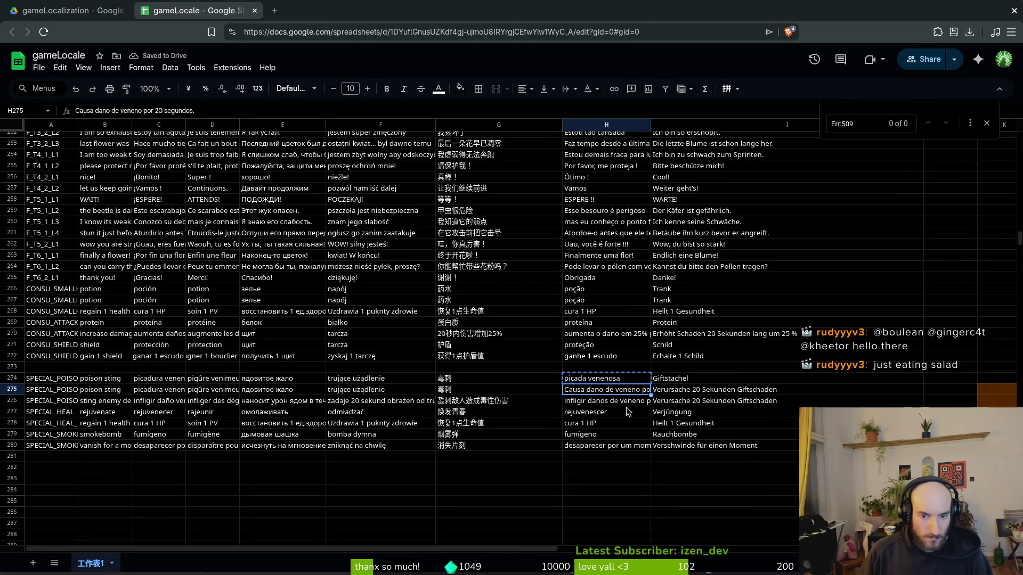
Step: Check row 275's Portuguese and German translations (H275:I275) in translations.csv
key(alt+Tab)
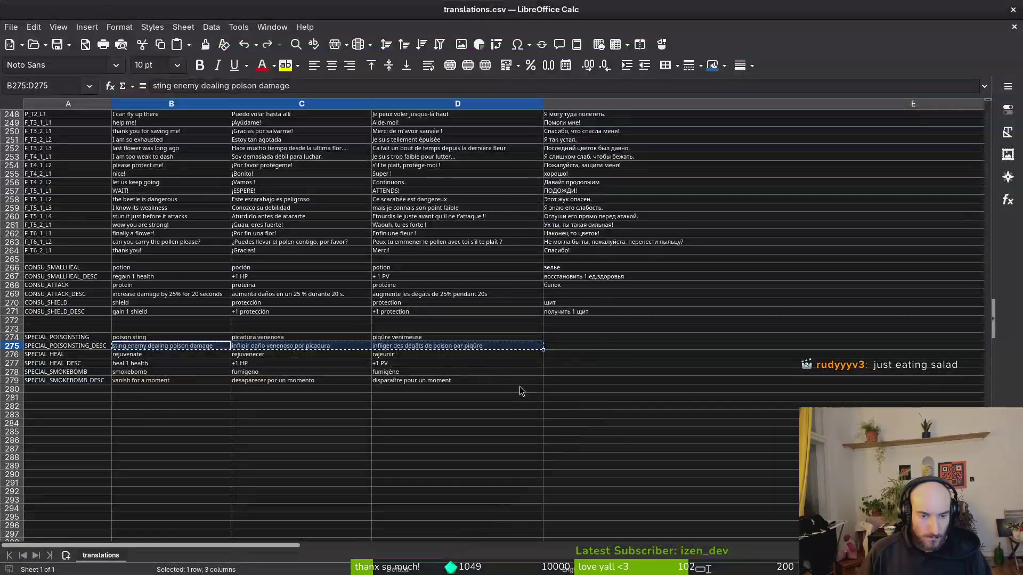
scroll(525, 348, right, 5)
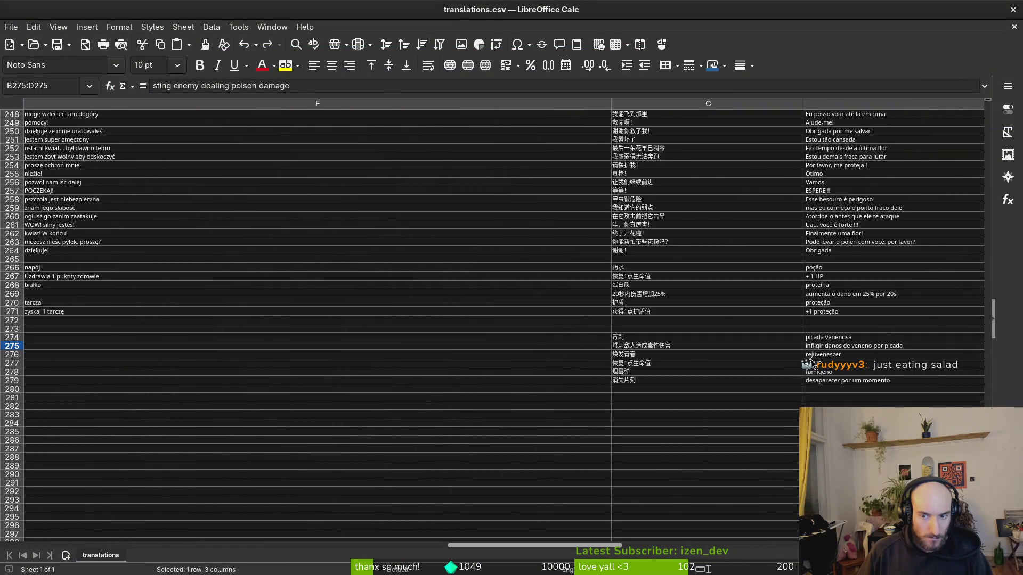
scroll(685, 354, right, 1)
drag(927, 351, 143, 347)
Step: Fill row 275 with Portuguese 'picada venenosa' and German 'Giftstachel' poison sting names
key(alt+Tab)
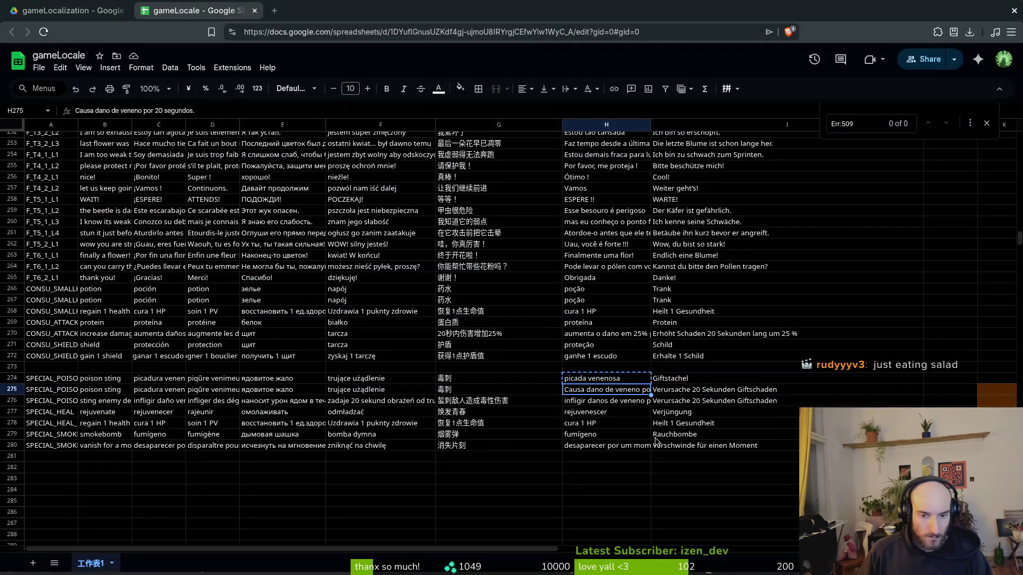
click(595, 405)
click(589, 391)
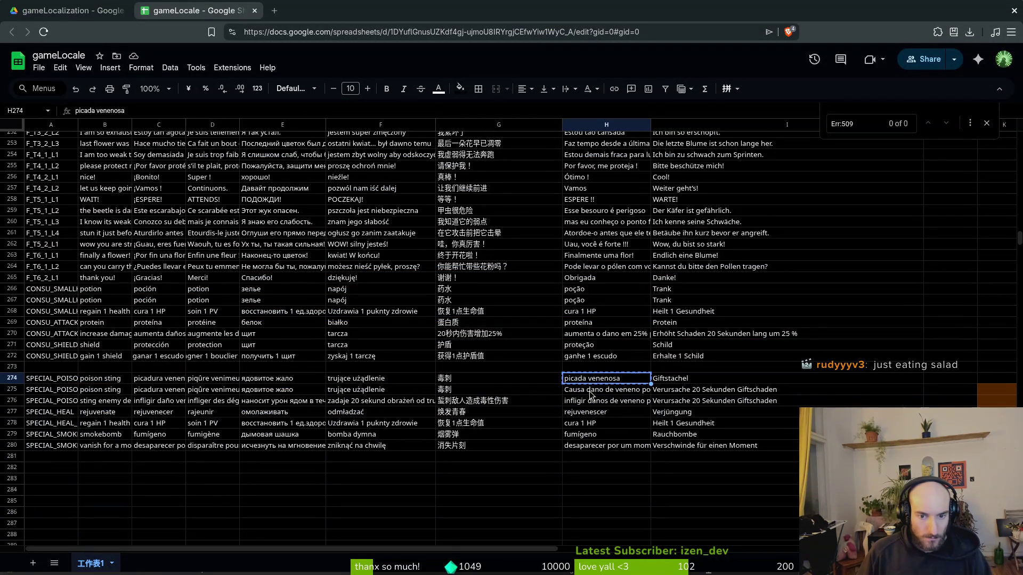
key(ctrl+v)
click(662, 379)
key(ctrl+c)
click(681, 393)
key(ctrl+v)
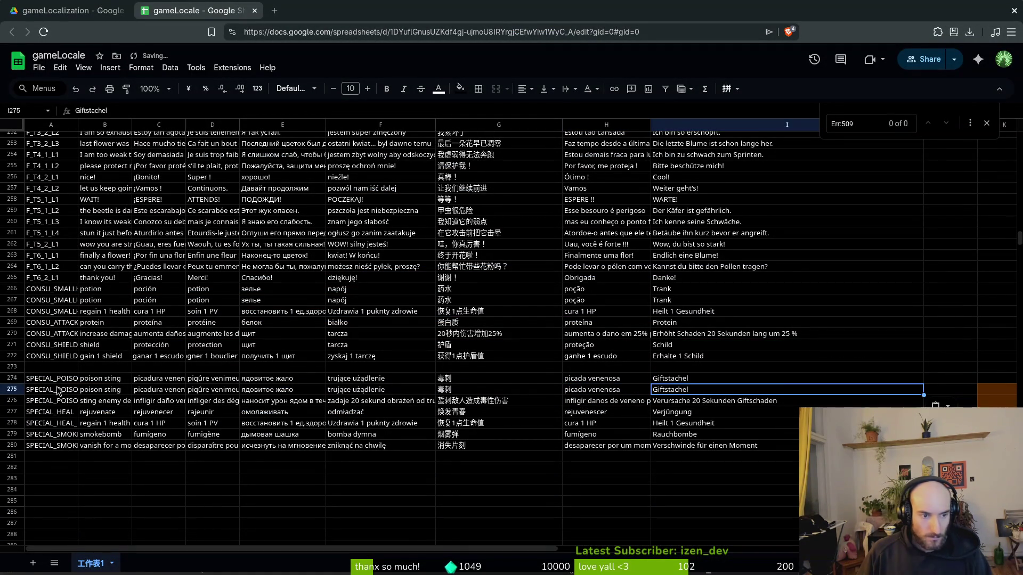
Step: Delete the duplicate poison sting row 274
click(10, 380)
right_click(9, 380)
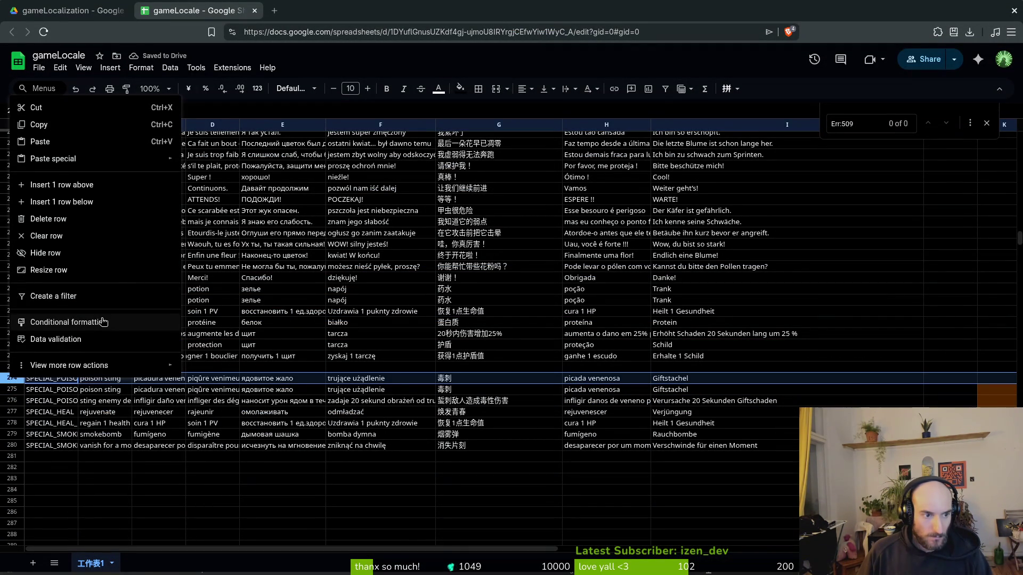
click(64, 221)
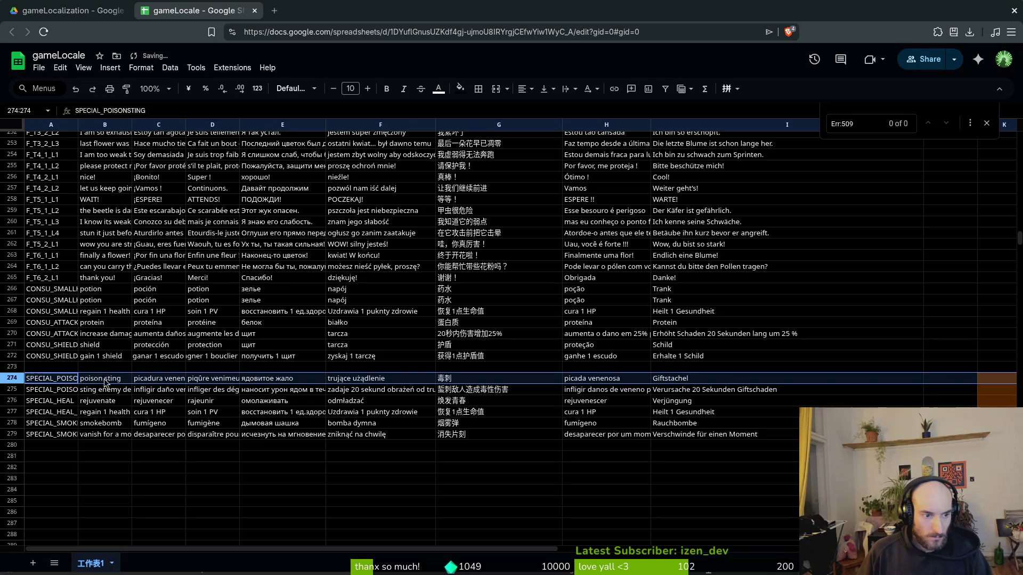
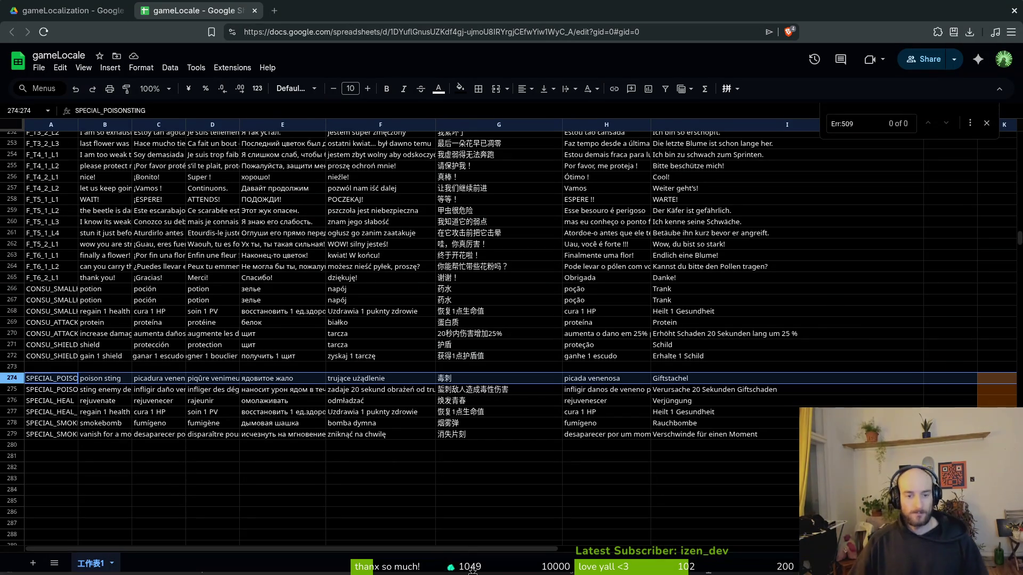
Step: Copy columns A through I of the gameLocale sheet, then go to translations.csv in Calc
click(307, 343)
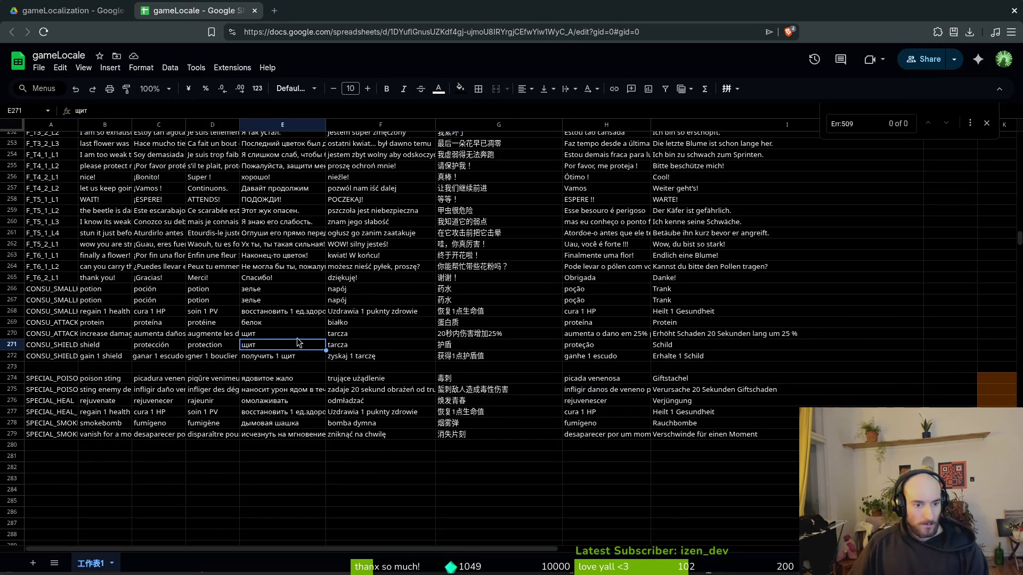
scroll(299, 346, up, 5)
scroll(291, 341, up, 20)
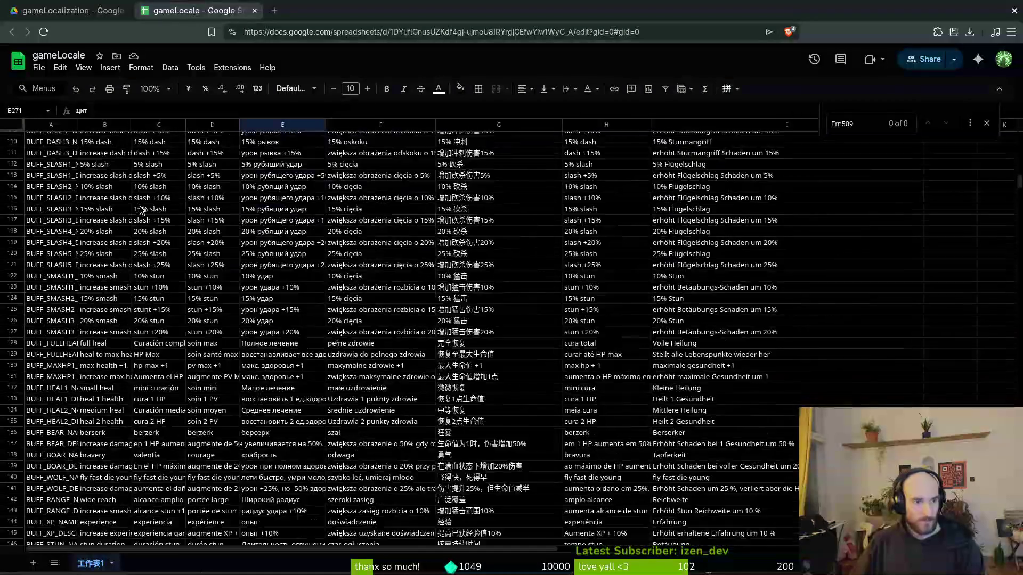
scroll(108, 164, up, 15)
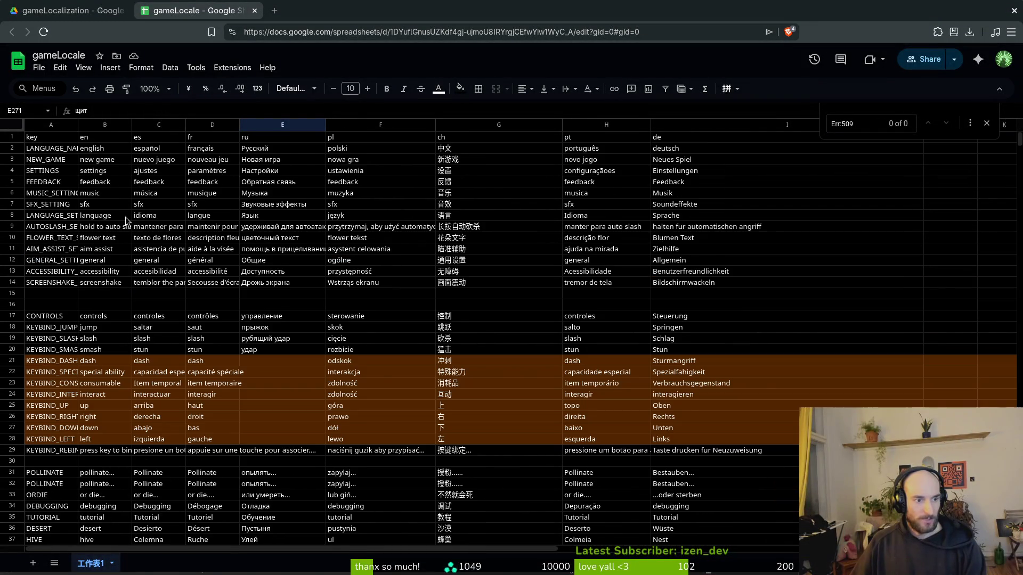
drag(47, 124, 745, 131)
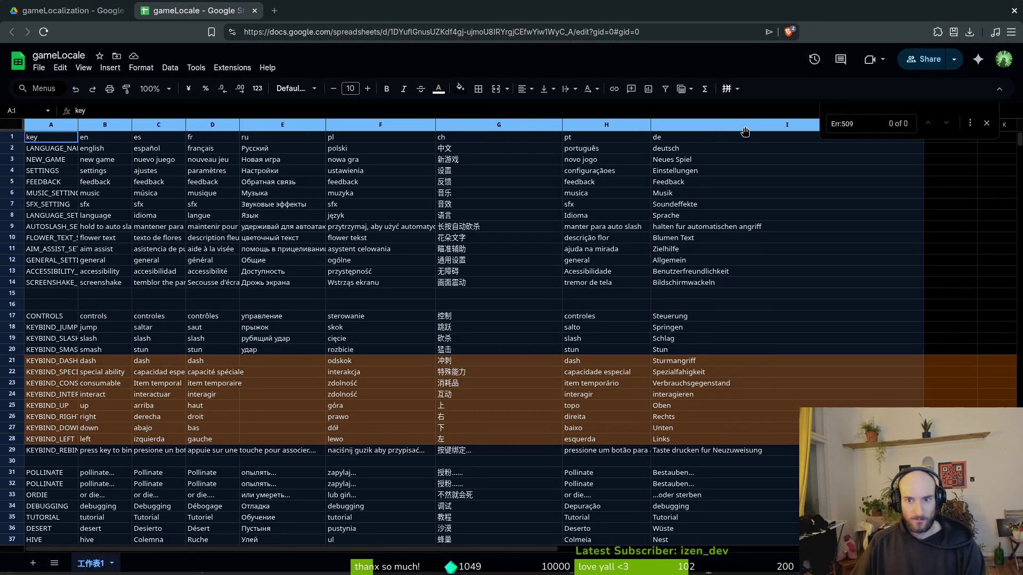
key(ctrl+c)
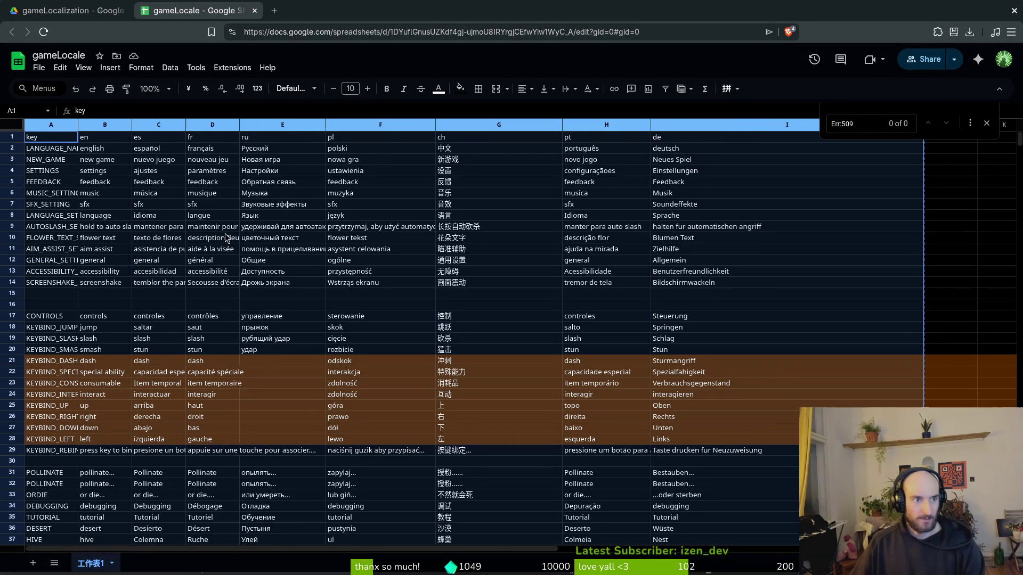
click(235, 234)
key(alt+Tab)
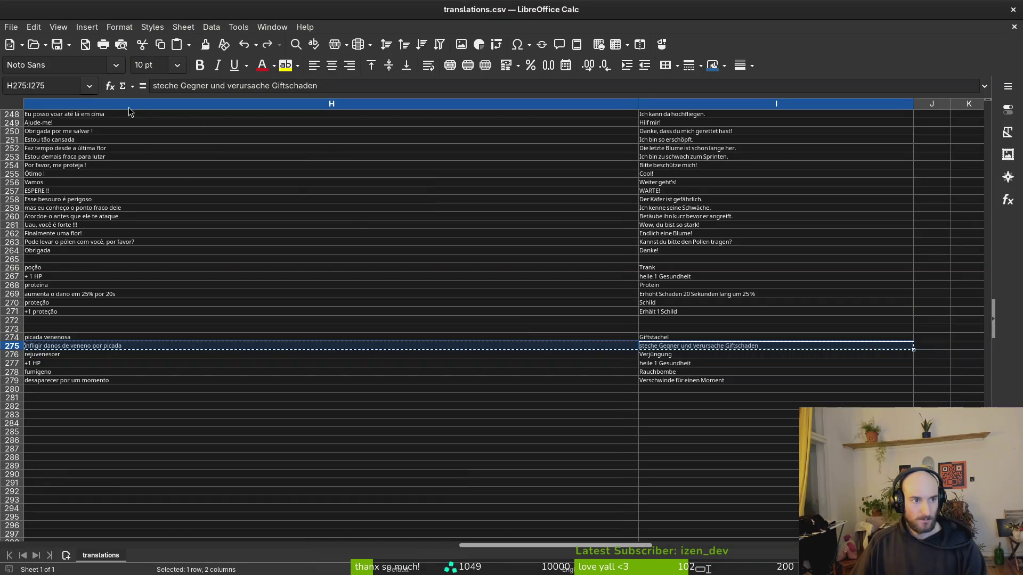
Step: Select the data columns of translations.csv from column A across, then drop the selection at B279
scroll(548, 199, down, 5)
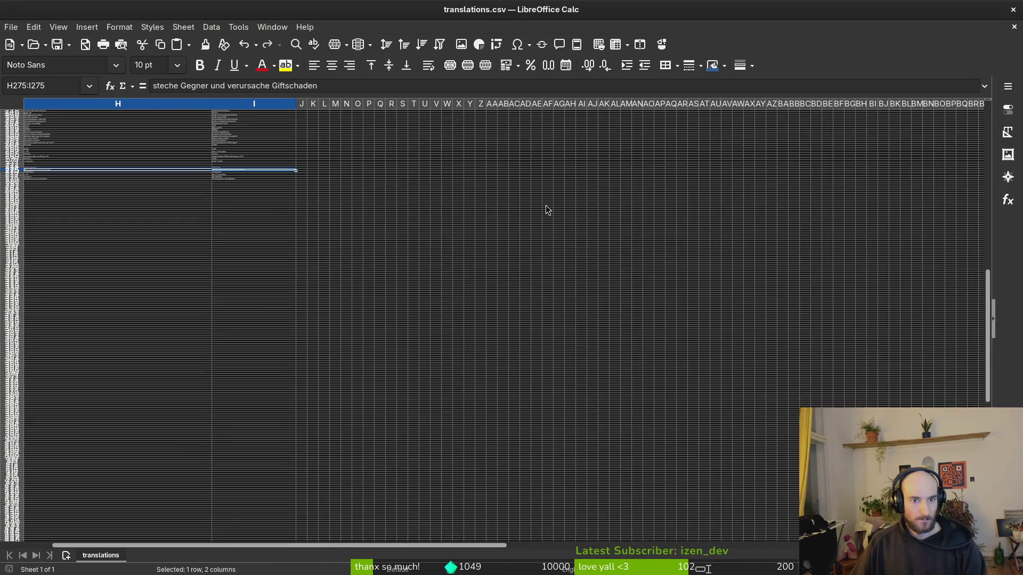
scroll(321, 148, left, 5)
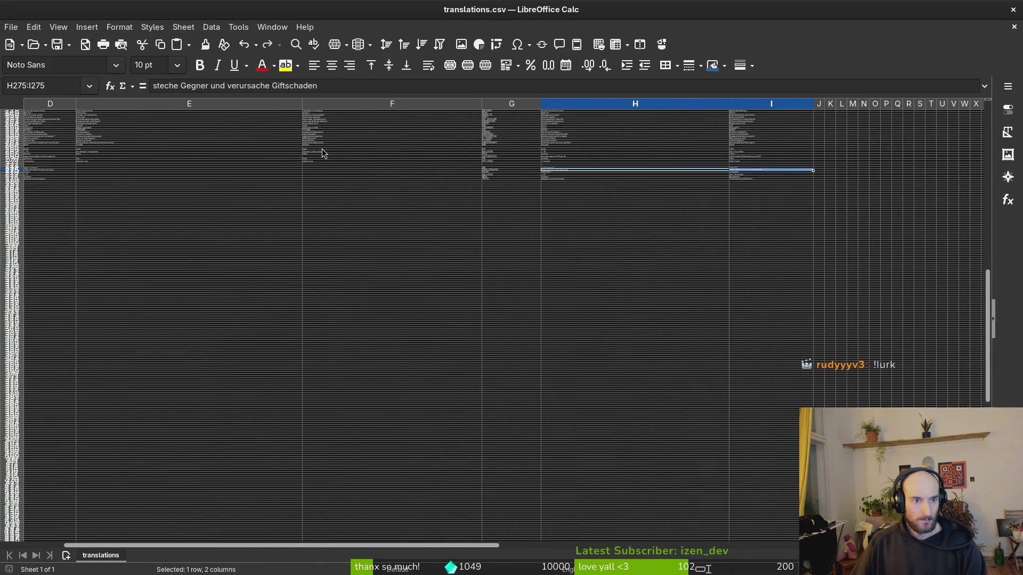
click(42, 105)
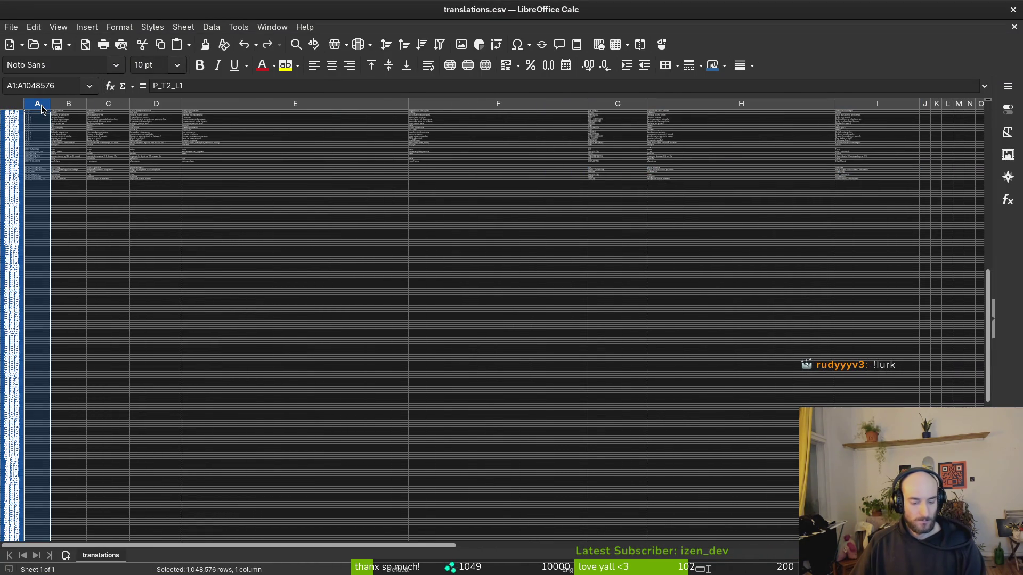
mouse_move(37, 105)
mouse_down()
mouse_move(800, 137)
mouse_move(859, 123)
mouse_move(868, 109)
mouse_up()
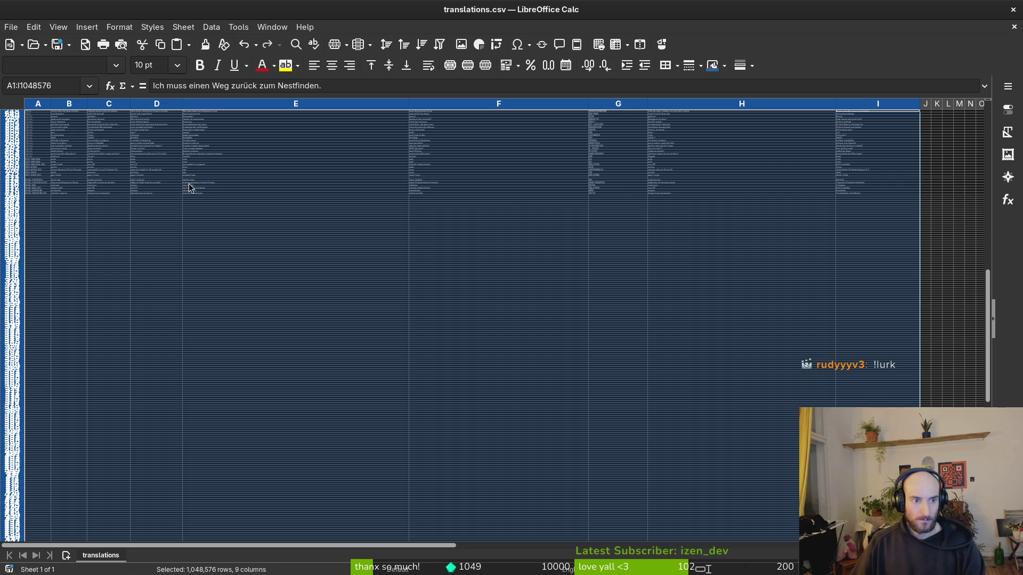
click(52, 193)
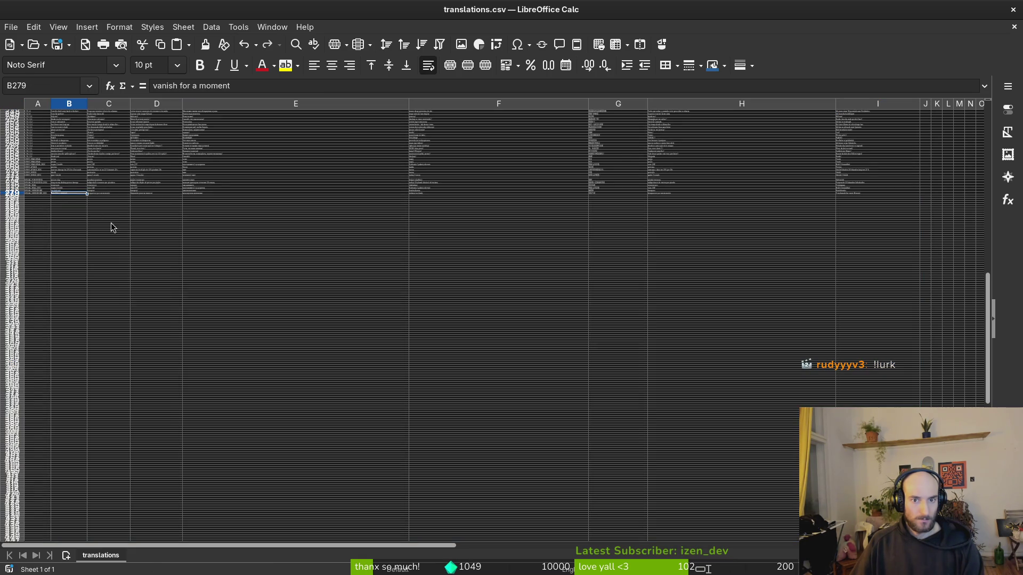
ctrl+scroll(99, 195, up, 8)
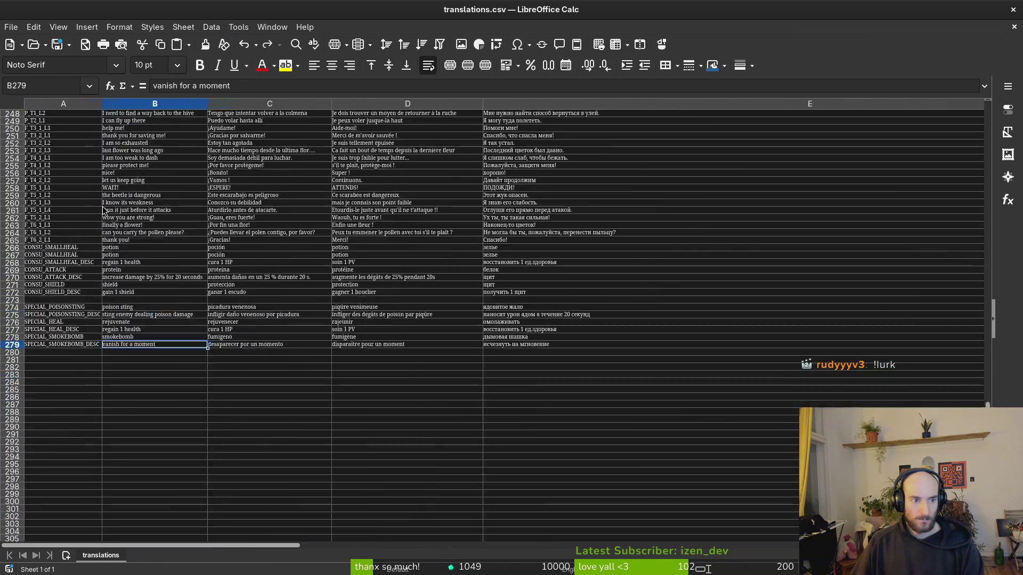
Step: Paste the copied columns as unformatted text with the Unicode (UTF-8) character set
key(ctrl+a)
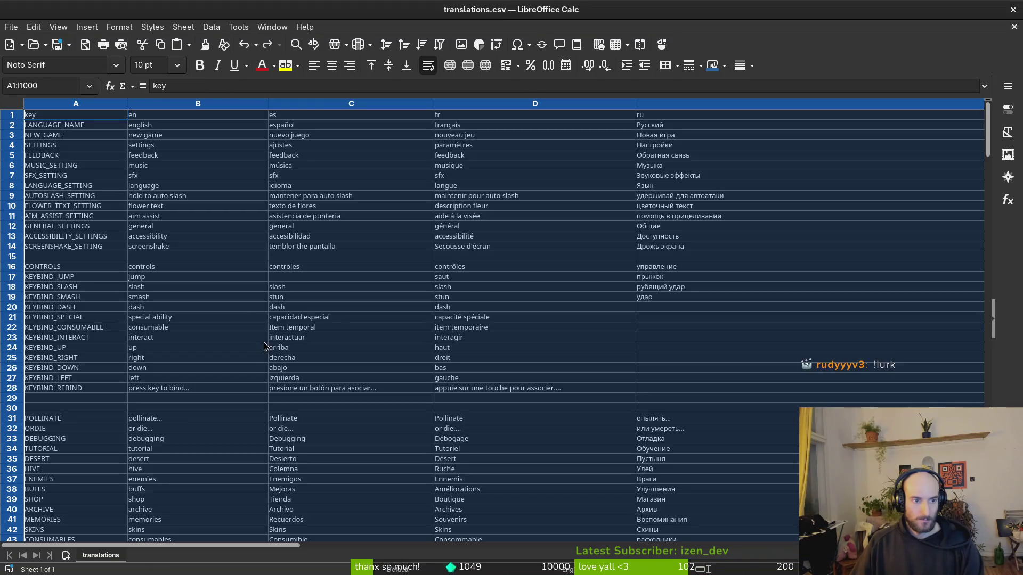
key(ctrl+shift+v)
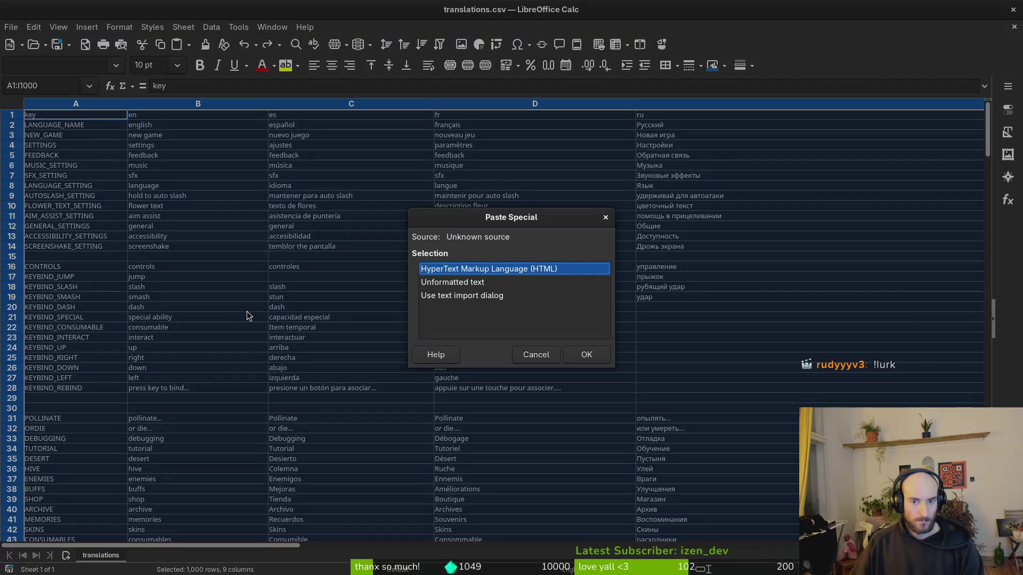
key(Down)
click(579, 355)
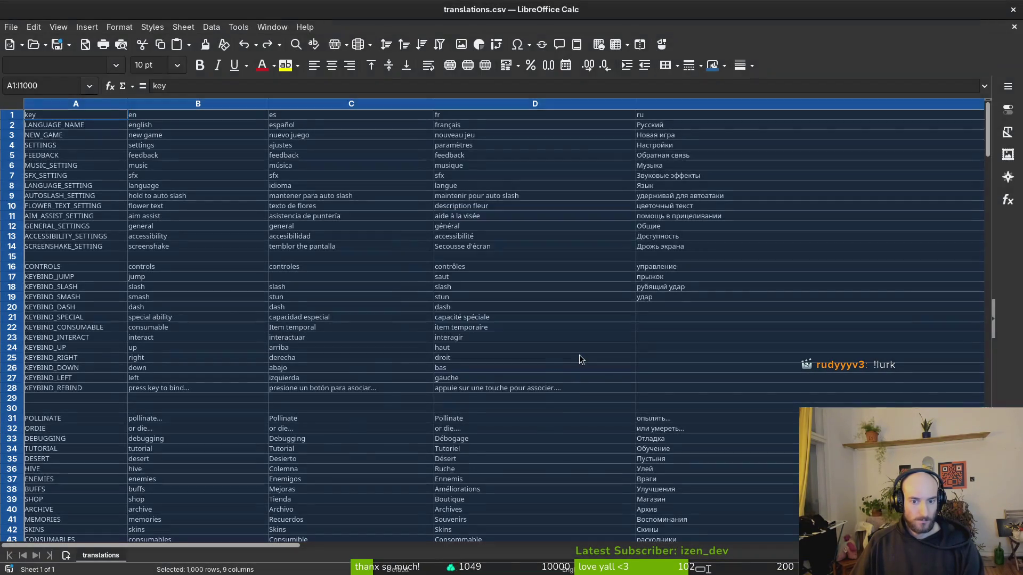
click(469, 121)
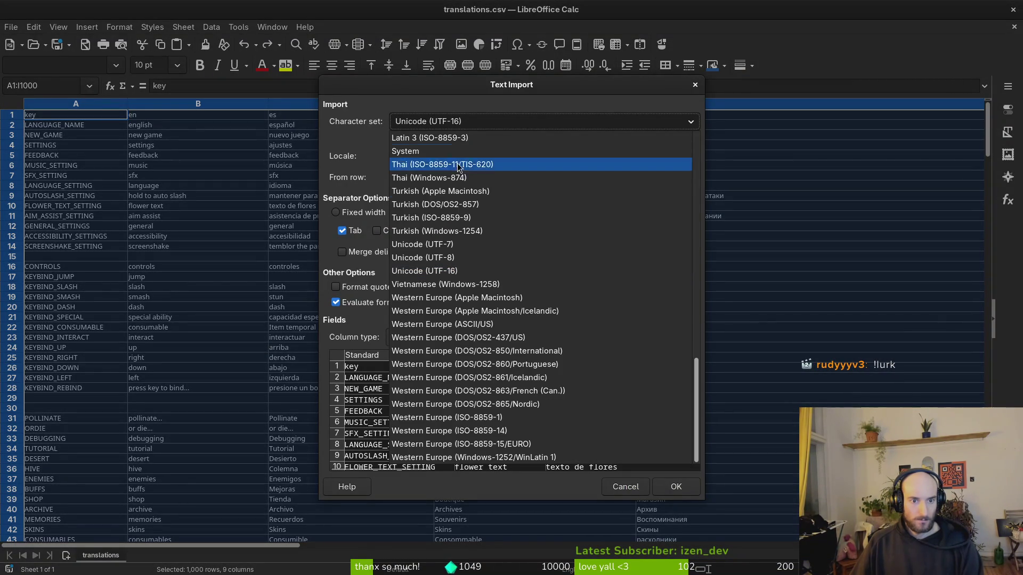
click(438, 259)
click(676, 486)
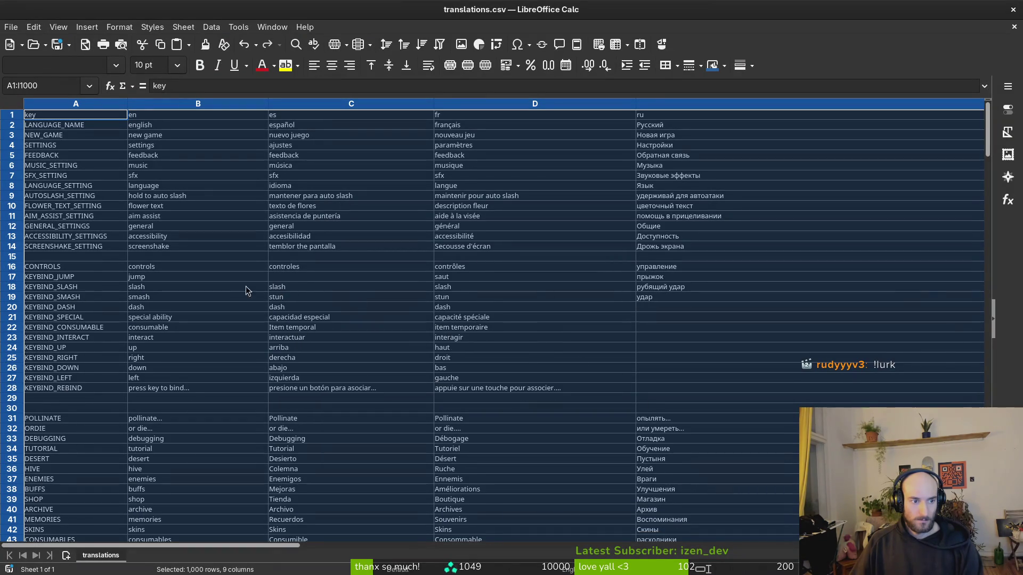
Step: Compare the pasted rows against the gameLocale sheet around row 17, then reselect the data block
click(43, 114)
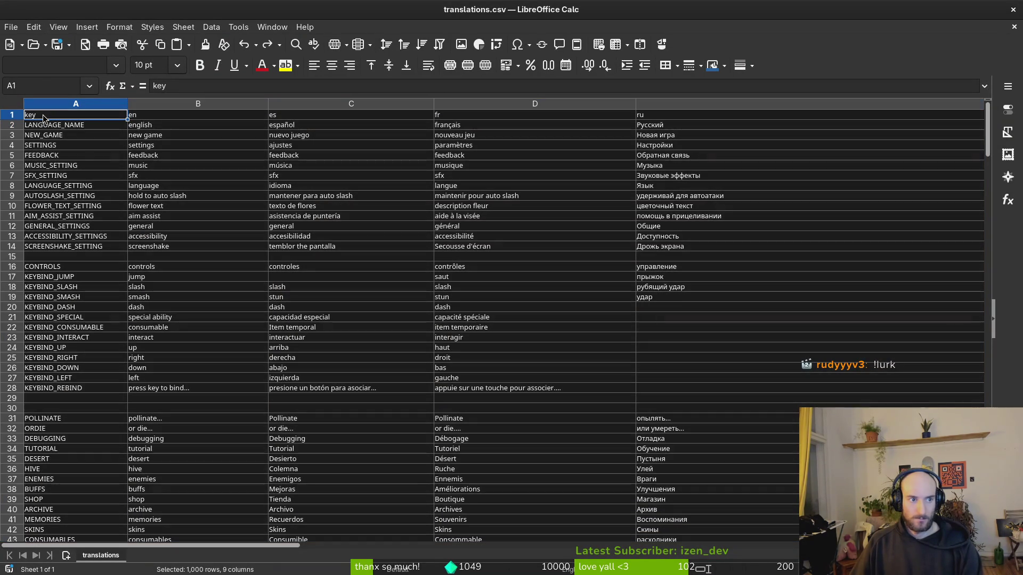
key(alt+Tab)
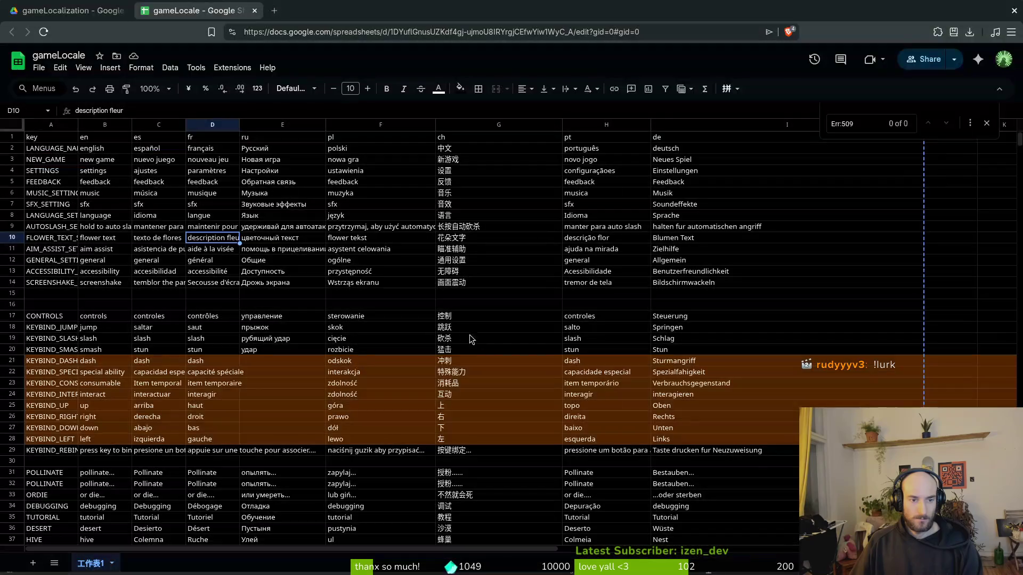
click(122, 320)
key(alt+Tab)
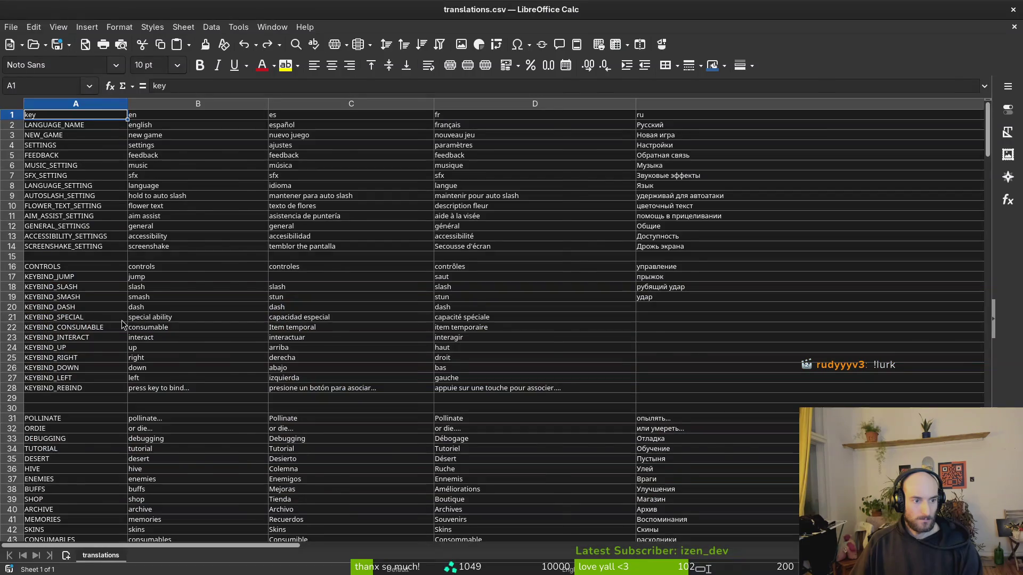
key(alt+Tab)
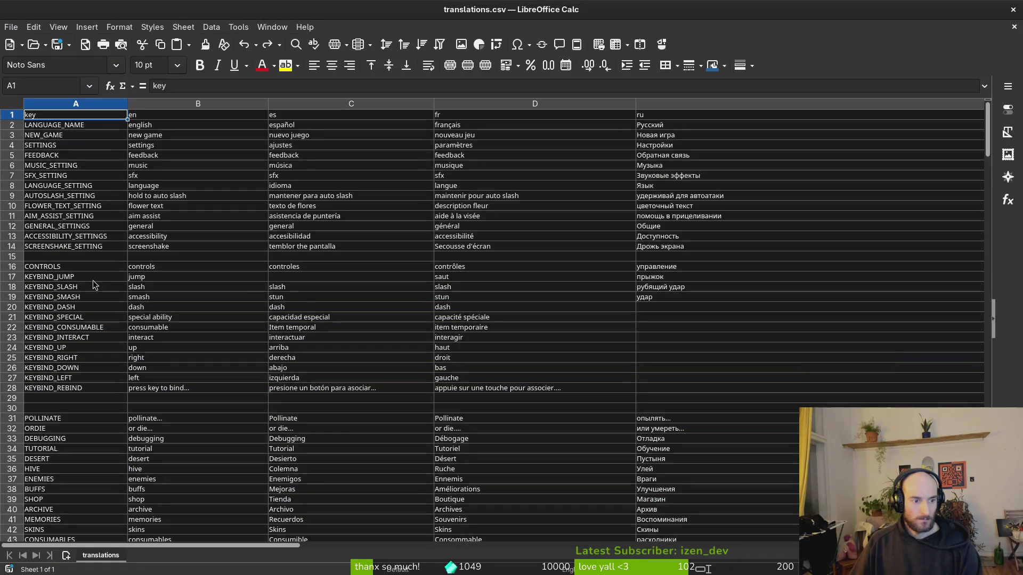
key(ctrl+a)
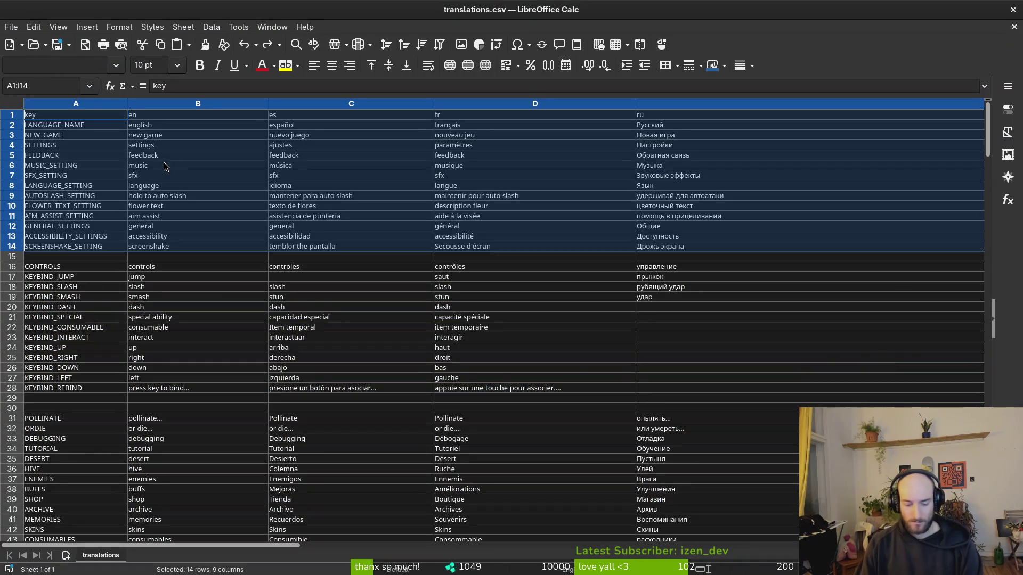
Step: Clear all of translations.csv, paste at A1, then undo the formatted paste
key(ctrl+a)
key(ctrl+c)
key(Delete)
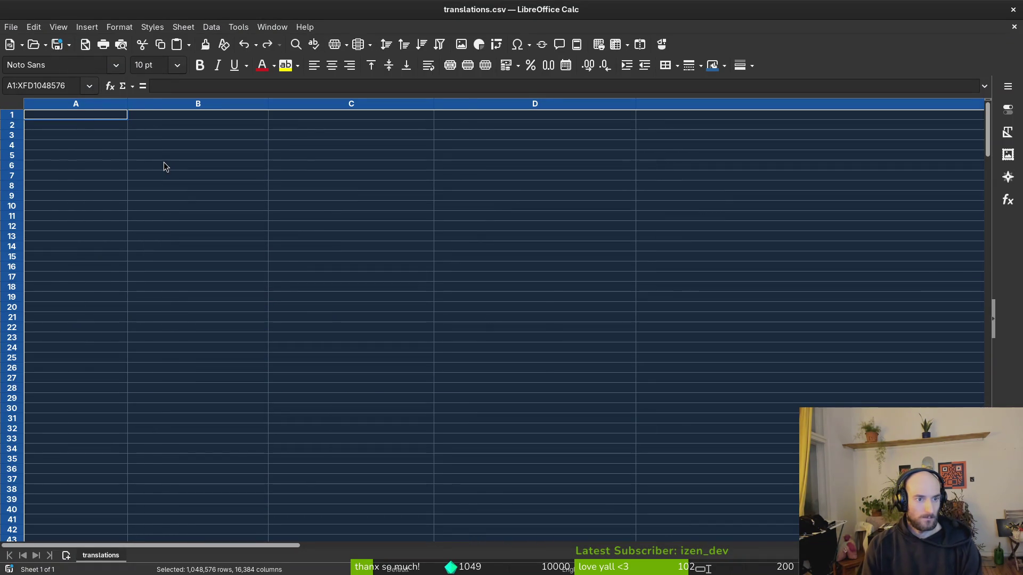
click(211, 159)
click(41, 118)
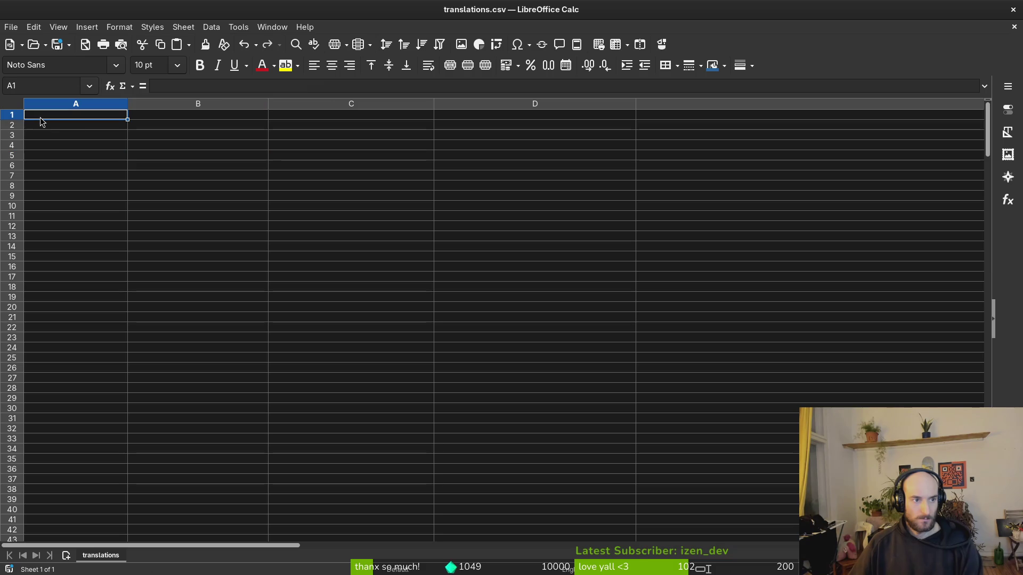
key(ctrl+v)
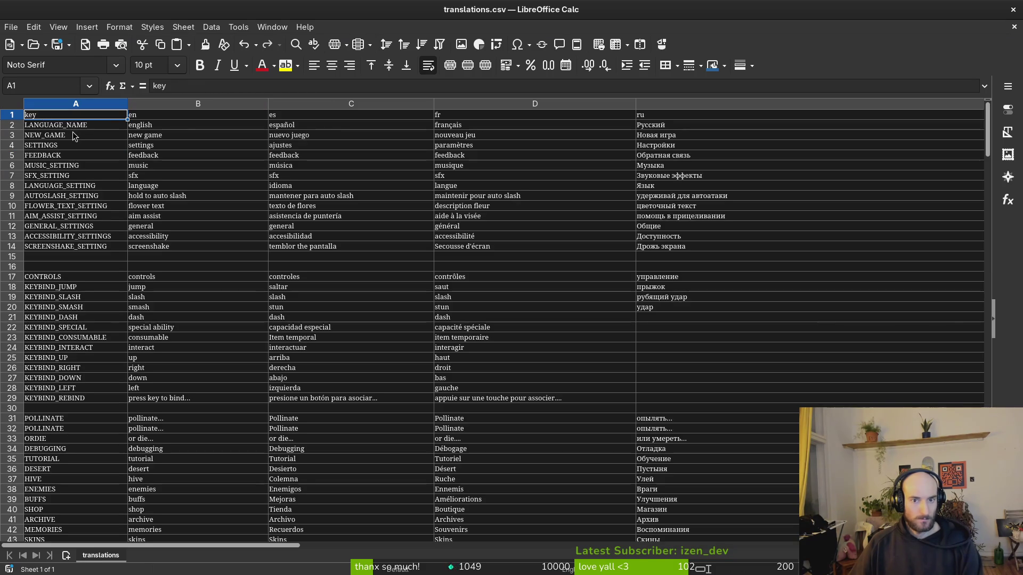
key(ctrl+z)
Step: Paste the translations at A1 as unformatted UTF-8 text and check the SFX_SETTING key in A7
key(ctrl+shift+v)
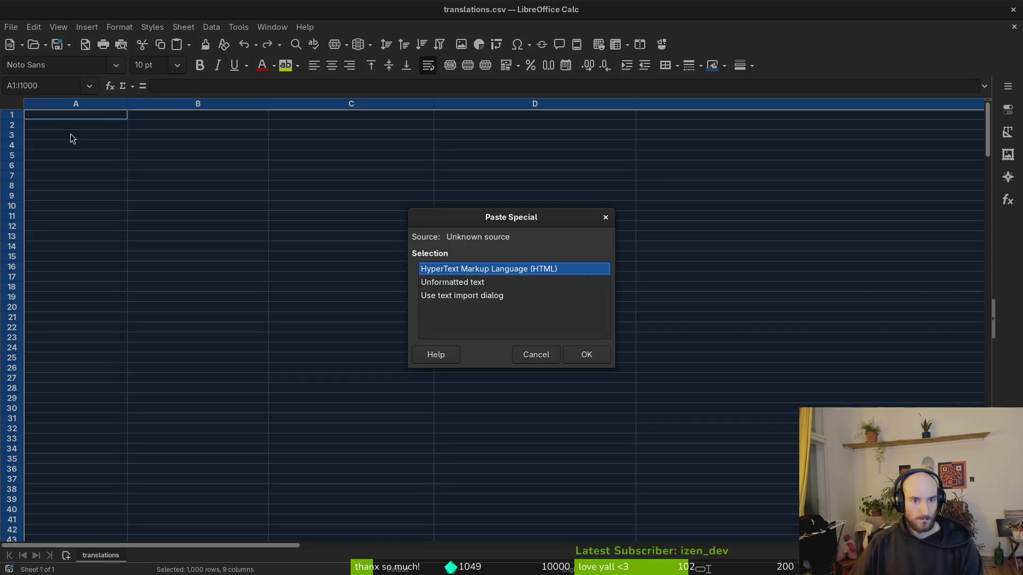
click(456, 286)
click(589, 359)
click(410, 122)
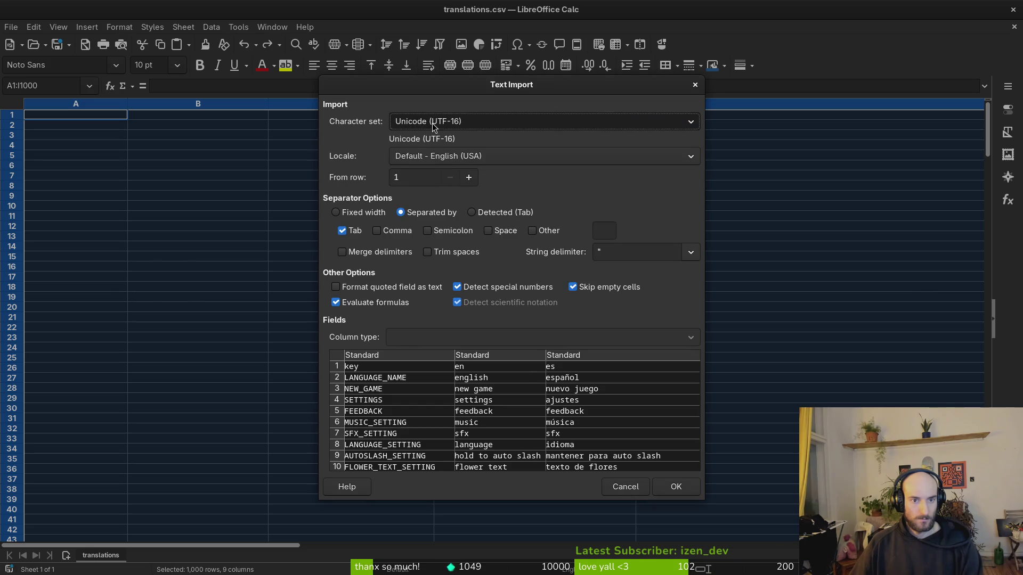
click(441, 258)
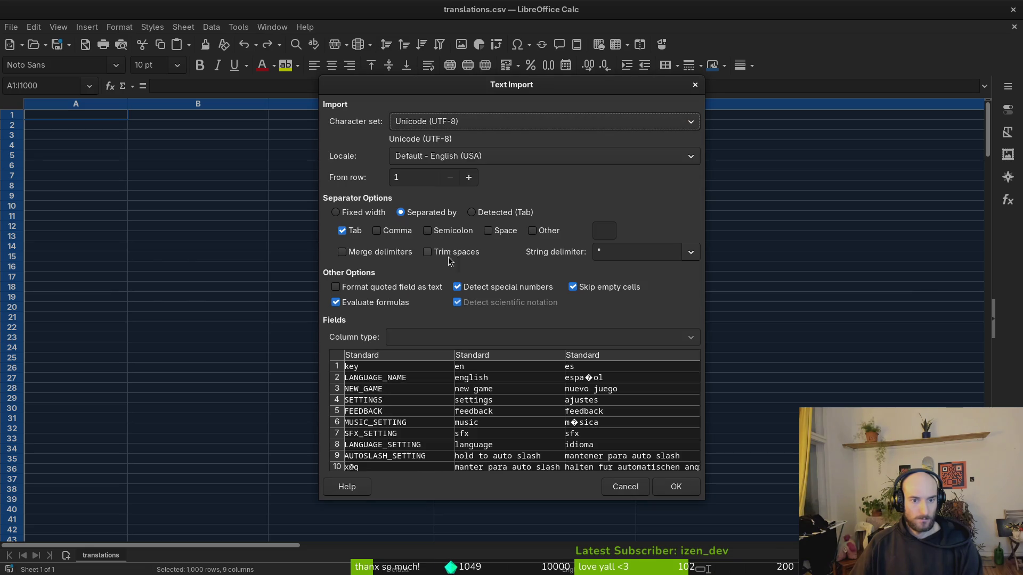
click(675, 488)
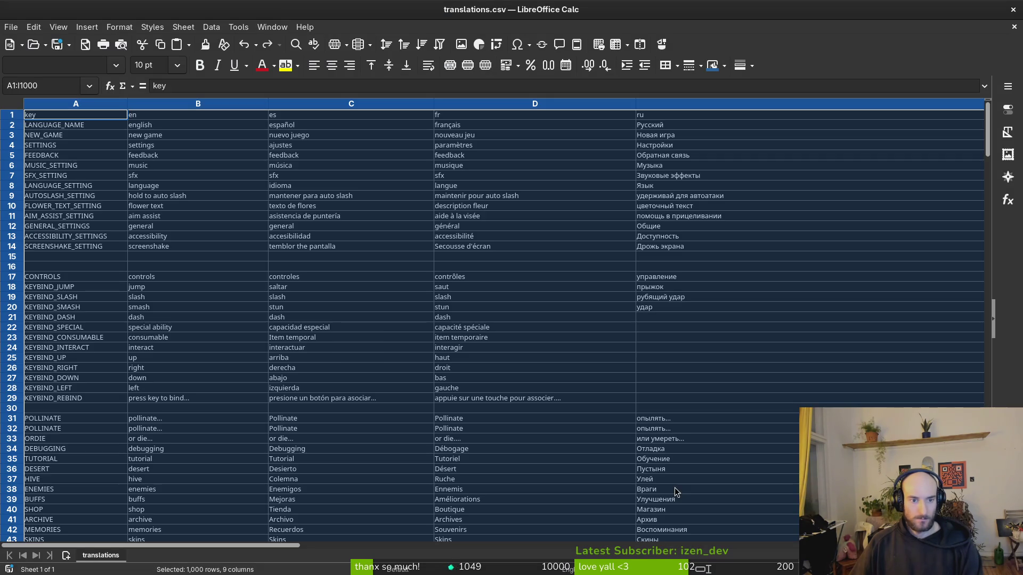
click(70, 266)
click(41, 173)
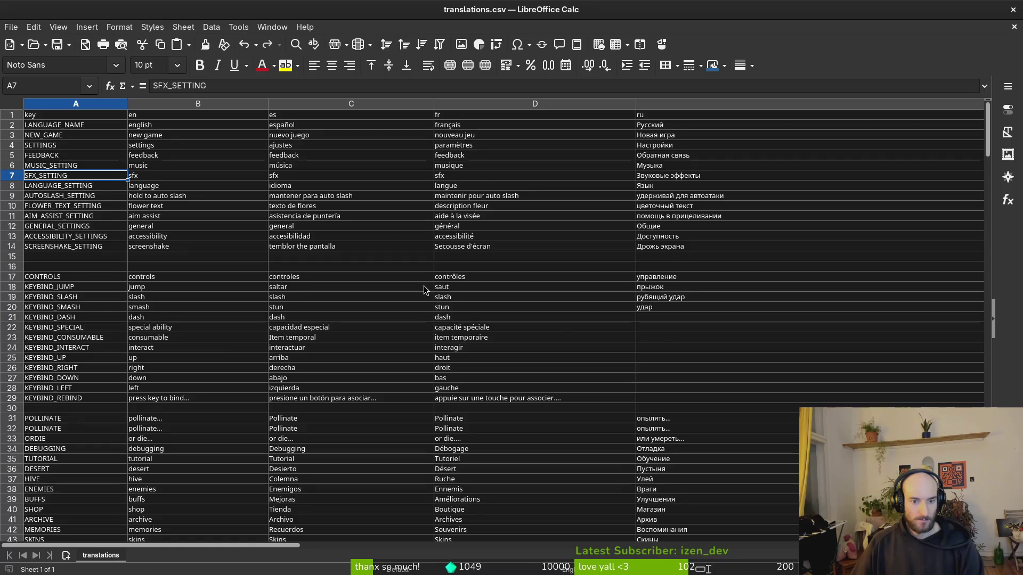
Step: Empty every cell of translations.csv and paste the copied gameLocale table into it
scroll(424, 288, down, 20)
scroll(423, 288, up, 1)
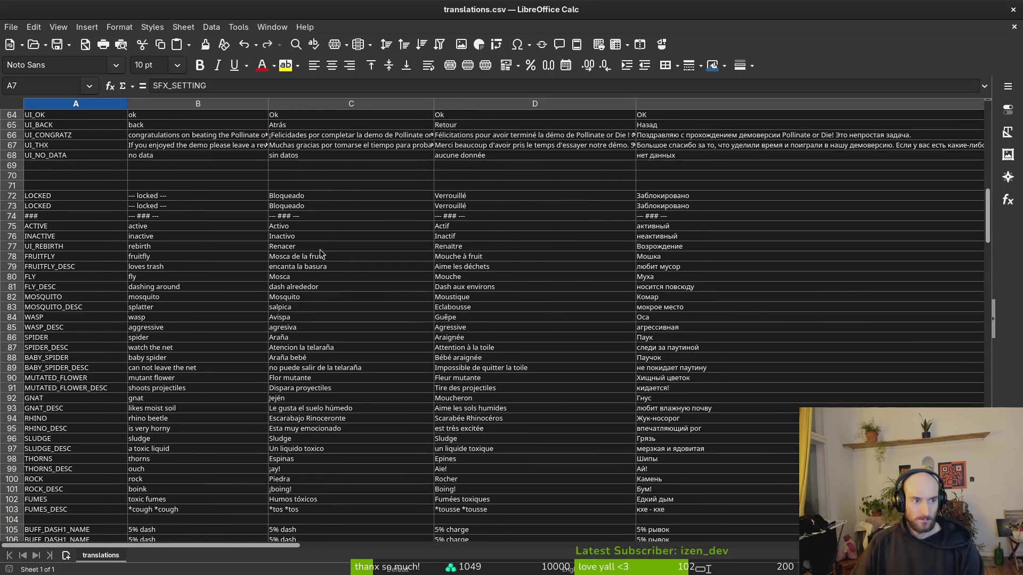
key(ctrl+a)
key(Delete)
key(alt+Tab)
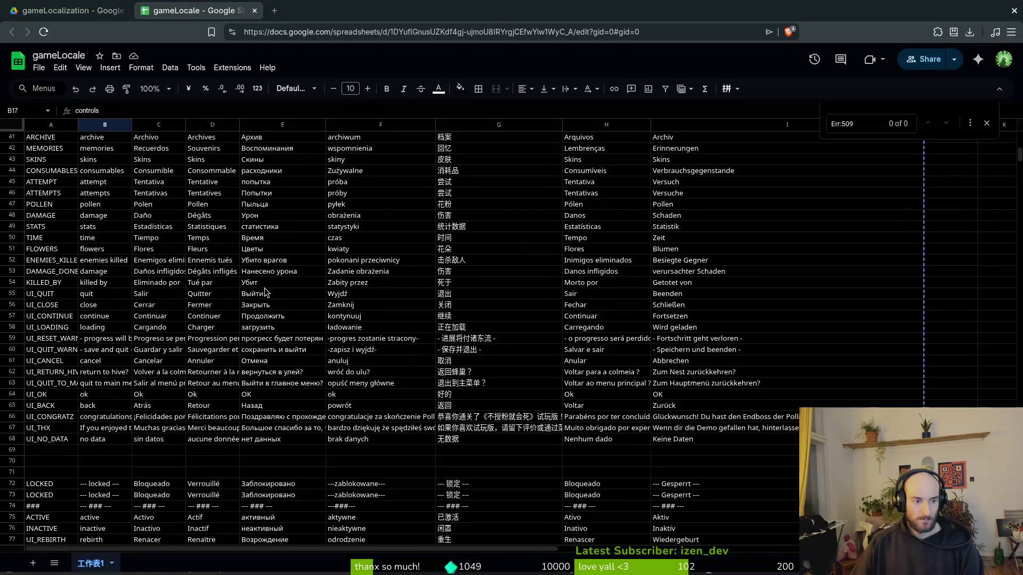
key(alt+Tab)
key(ctrl+v)
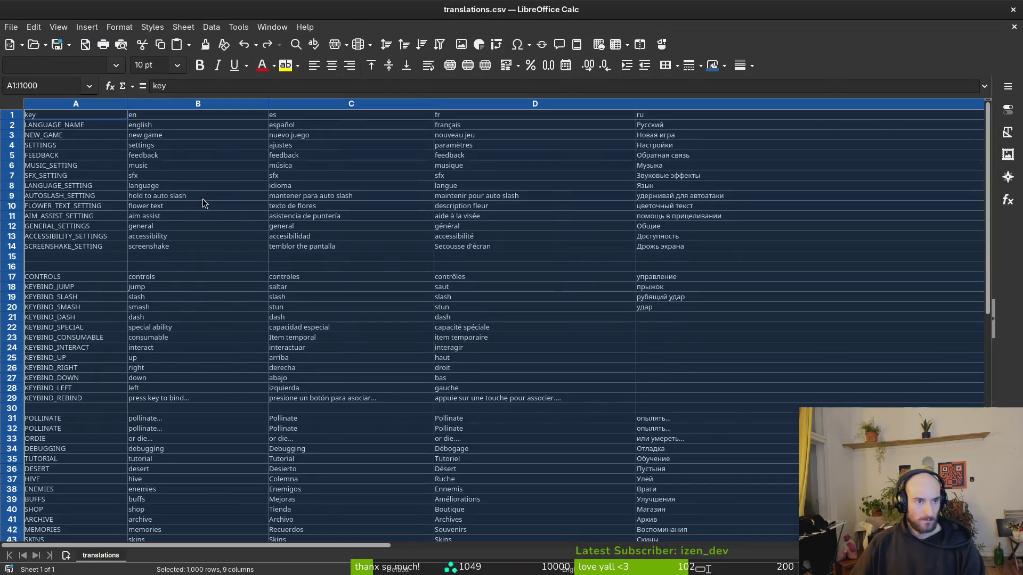
key(alt+Tab)
scroll(68, 408, down, 6)
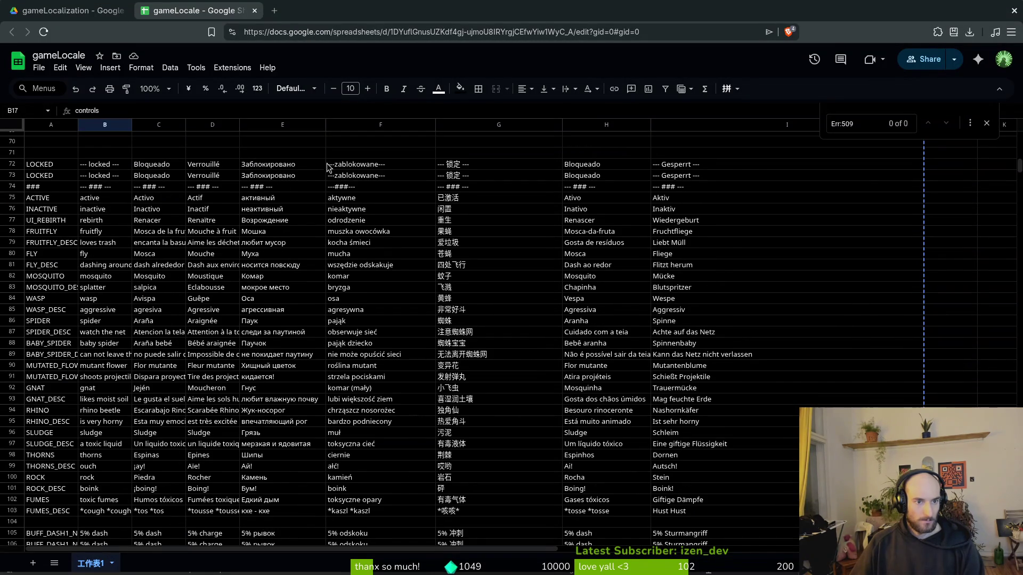
Step: Delete row 72, the duplicate LOCKED entry, from the gameLocale sheet
click(11, 164)
right_click(12, 164)
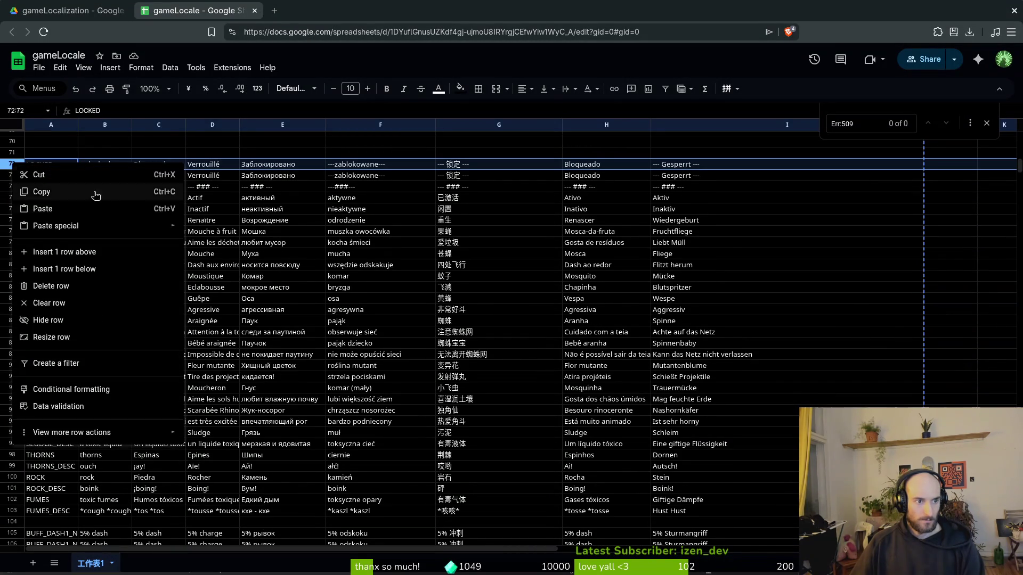
mouse_move(54, 227)
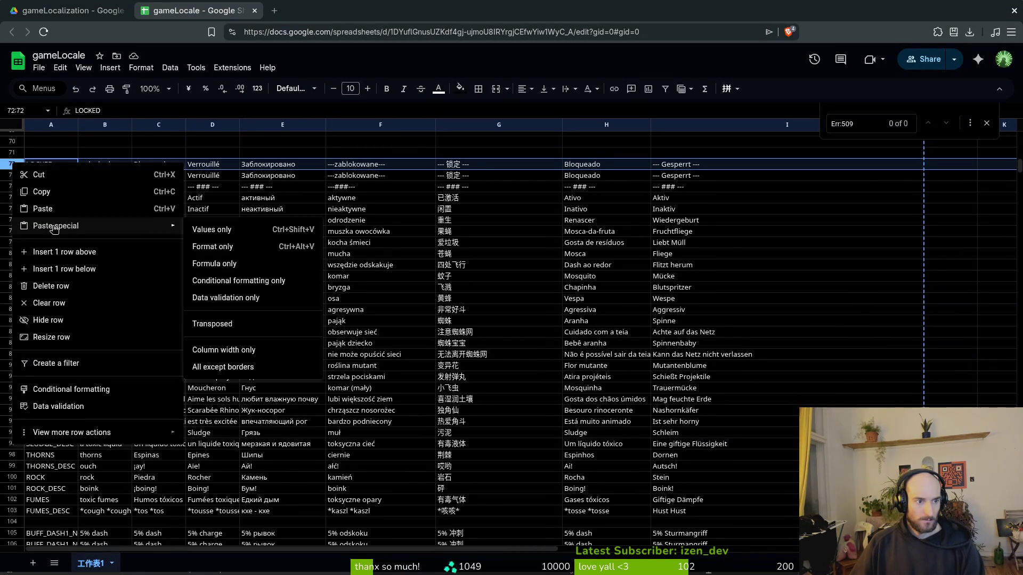
click(53, 286)
click(91, 153)
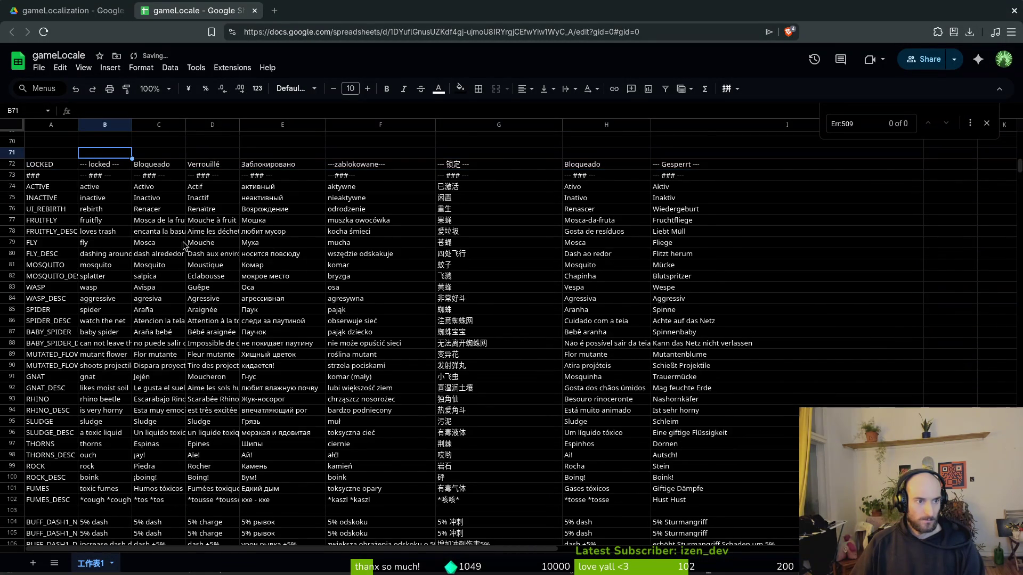
scroll(187, 247, up, 5)
scroll(218, 290, down, 9)
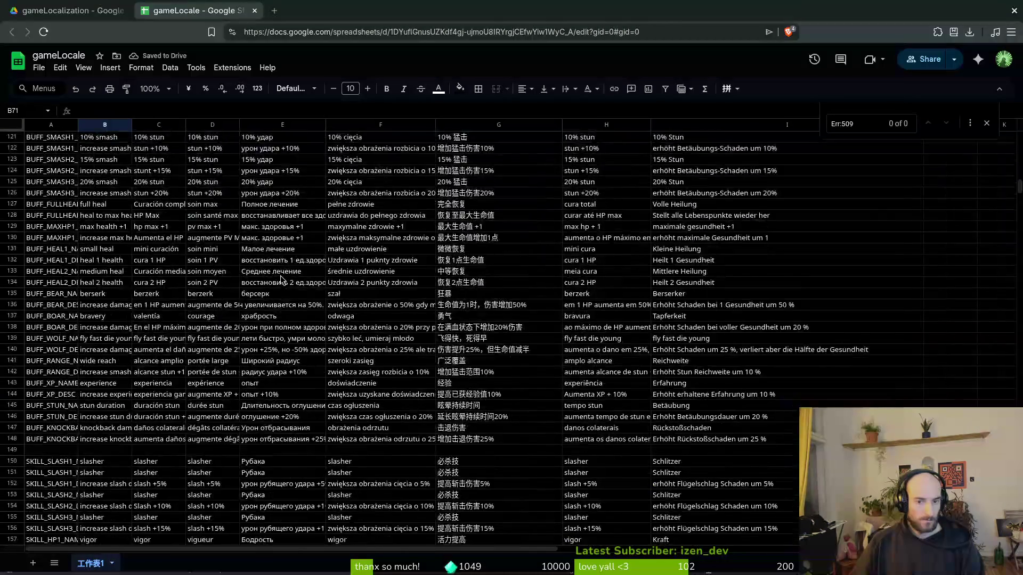
scroll(237, 279, down, 20)
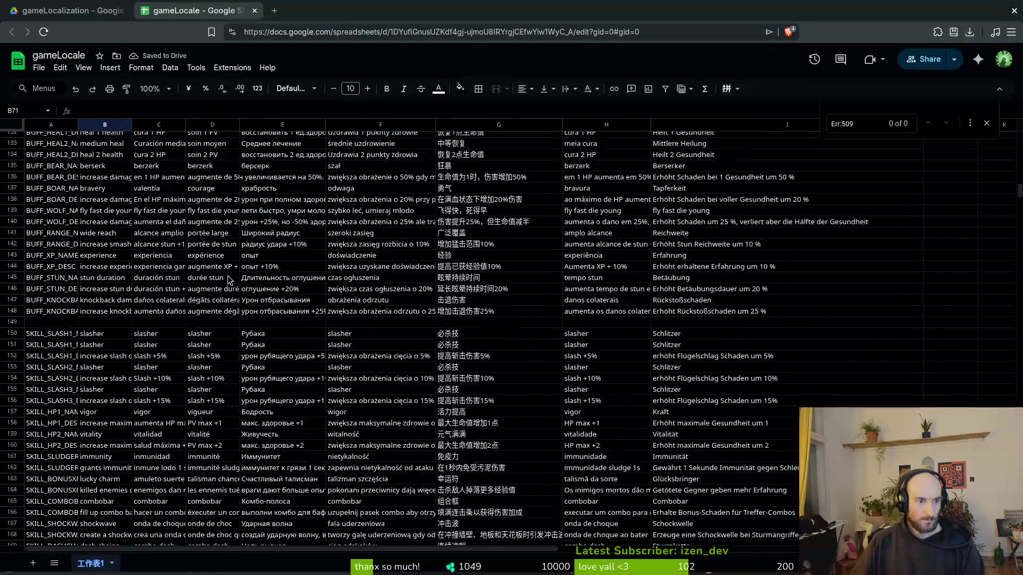
Step: Compare the CONTROLS rows of translations.csv with the gameLocale Google Sheet
key(alt+Tab)
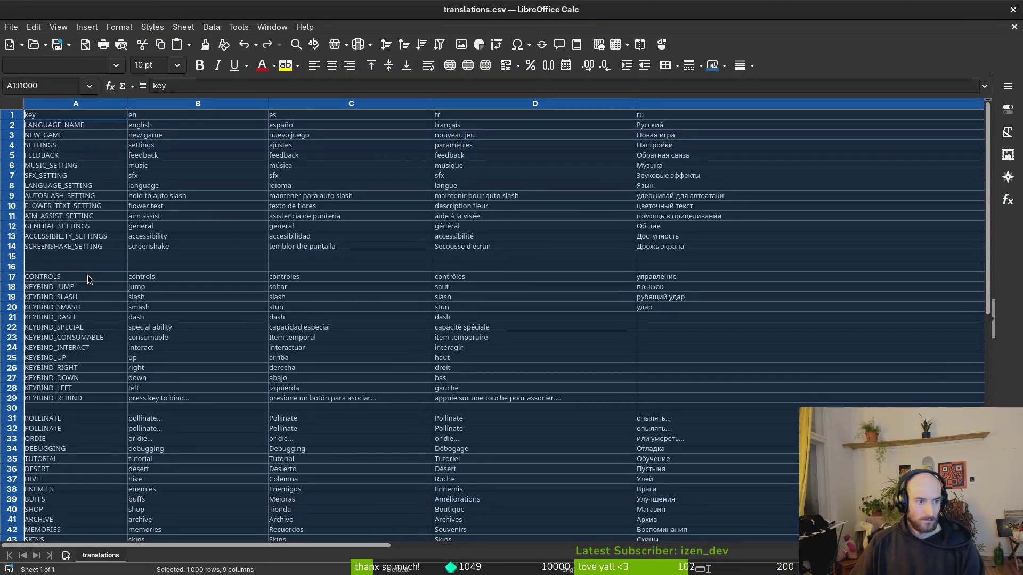
click(88, 279)
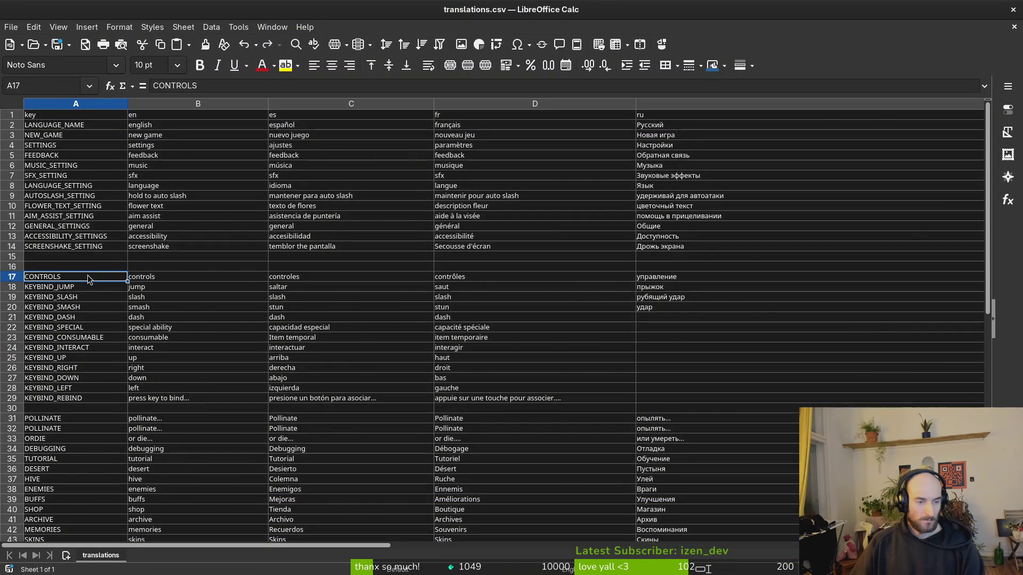
key(alt+Tab)
scroll(179, 296, up, 15)
scroll(179, 296, up, 10)
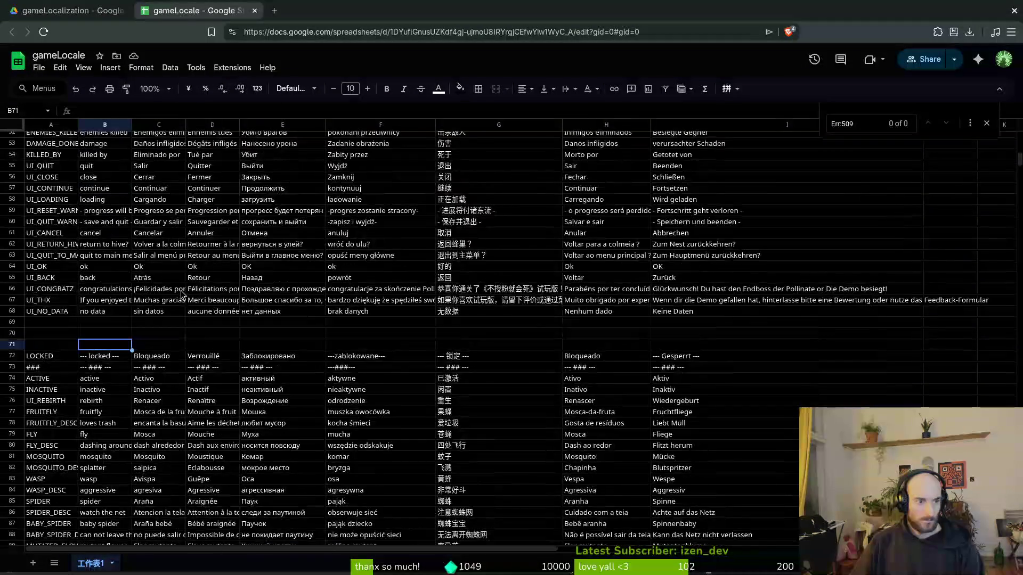
key(alt+Tab)
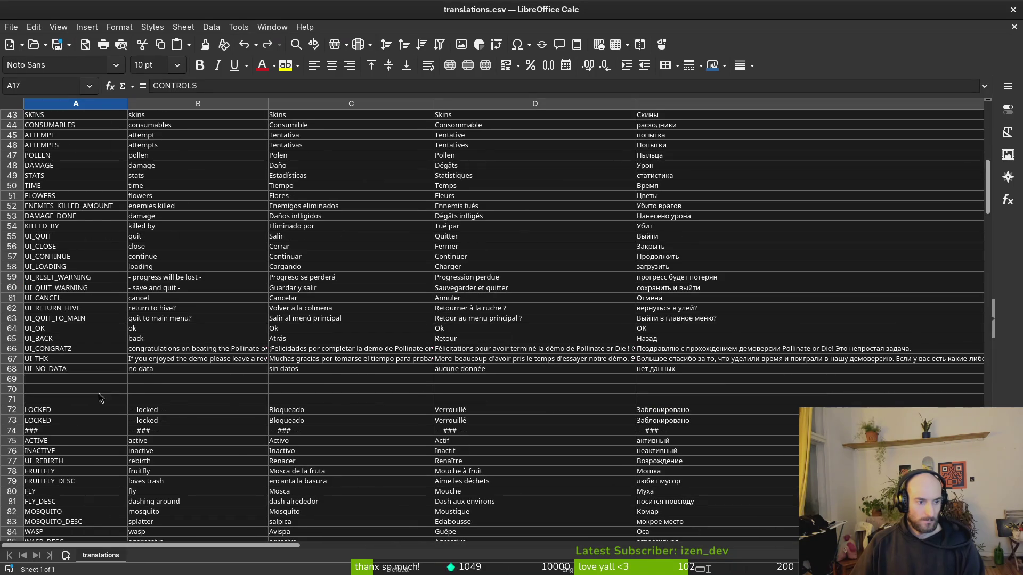
Step: Delete duplicate LOCKED row 72 in Calc and check the rows against the Google Sheet
right_click(12, 410)
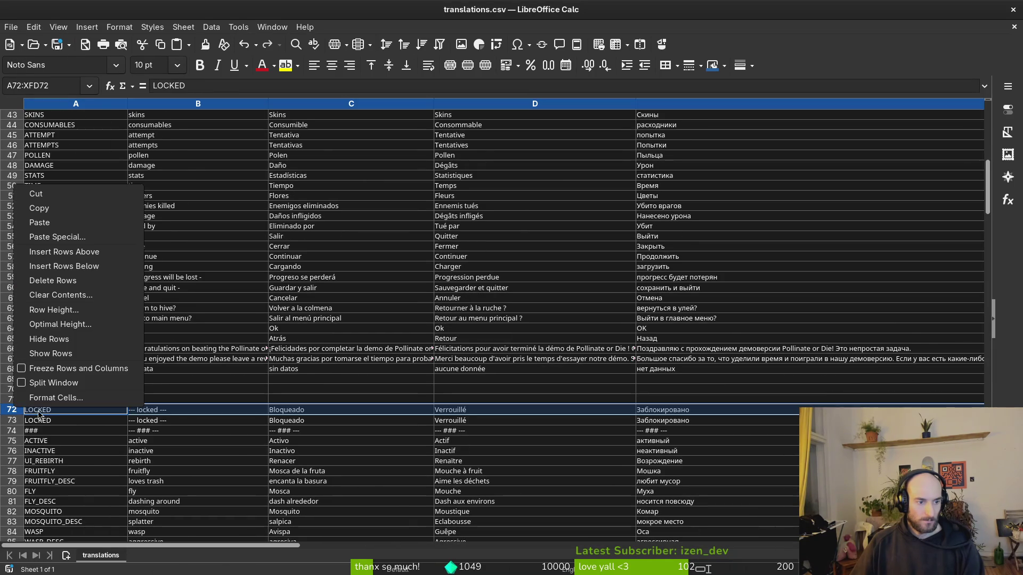
click(80, 281)
key(alt+Tab)
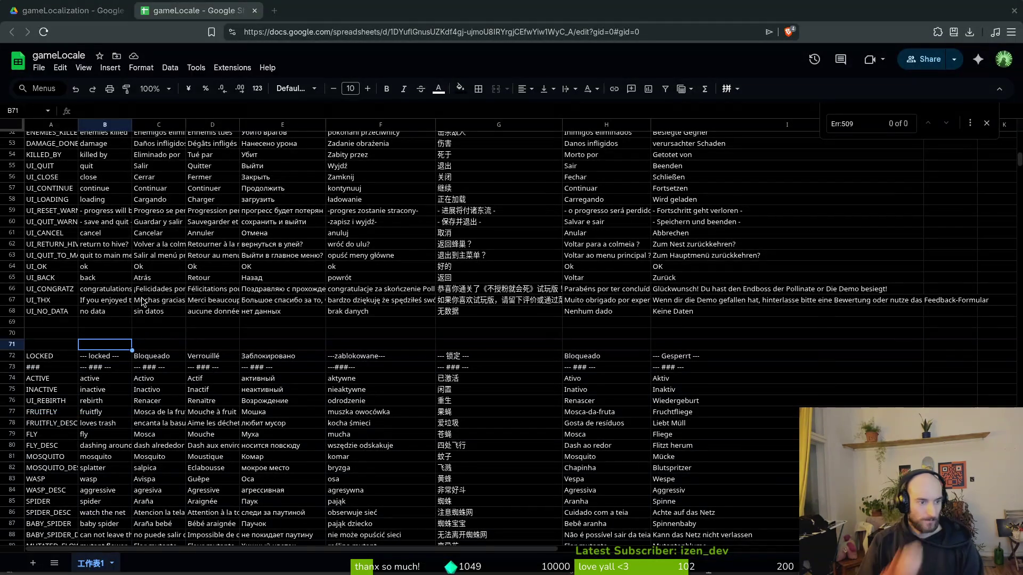
key(alt+Tab)
click(303, 328)
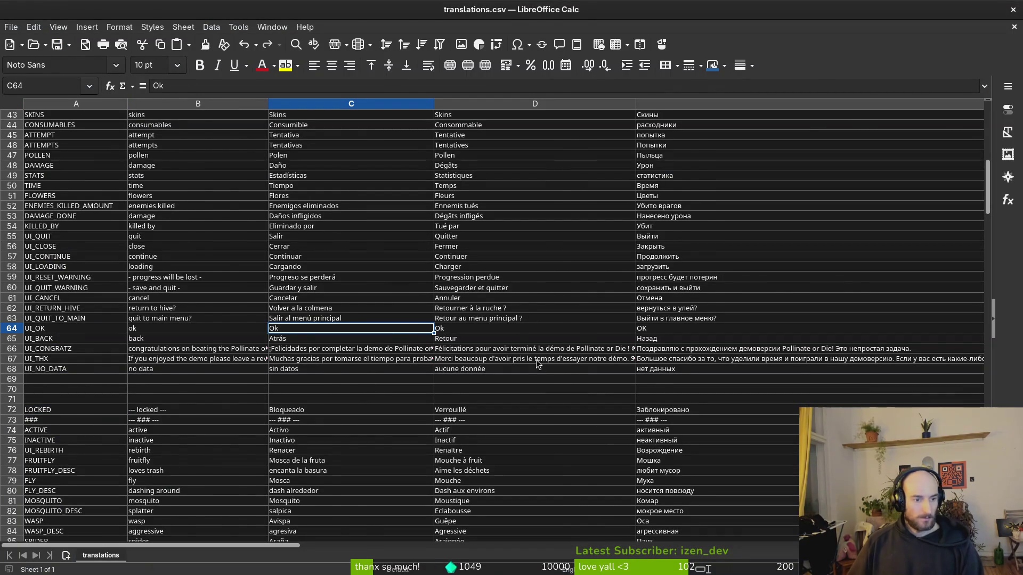
key(alt+Tab)
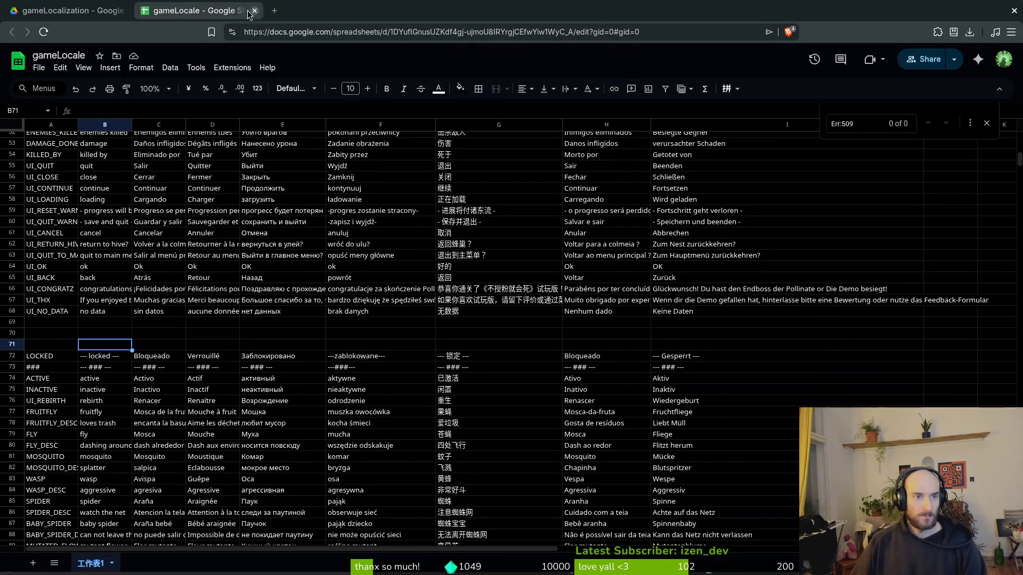
key(alt+Tab)
key(Tab)
key(Tab)
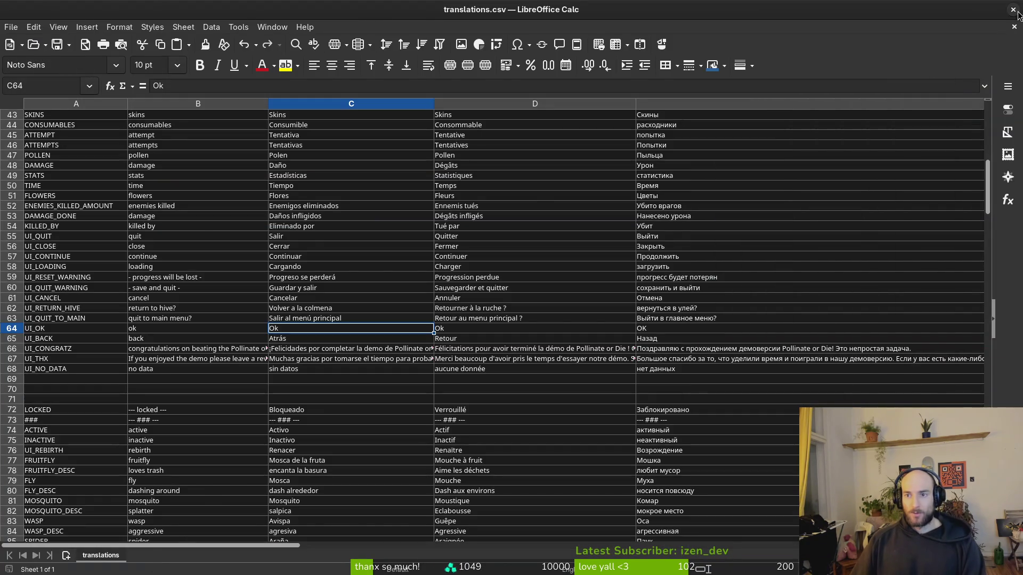
key(alt+Tab)
key(alt+Tab)
key(alt+Tab)
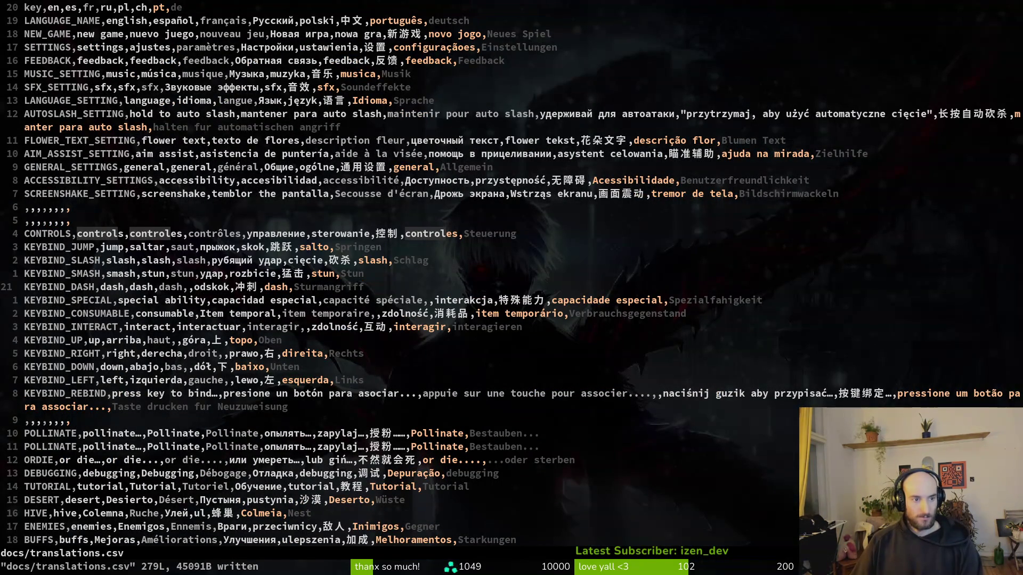
Step: Undo the last change in translations.csv, quit Neovim with :q, and run tig status
key(u)
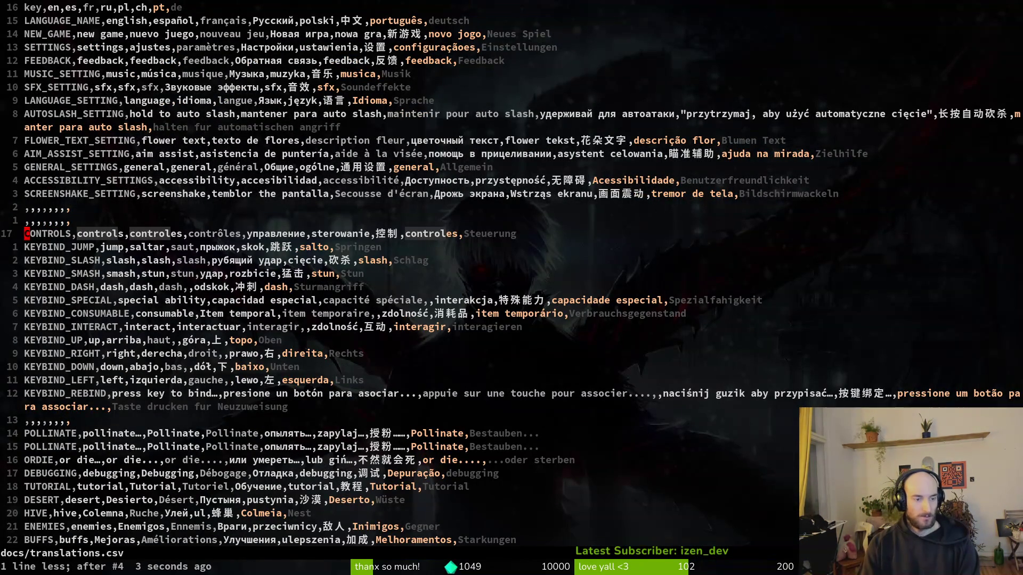
text(:q)
key(Return)
text(tig status)
key(Return)
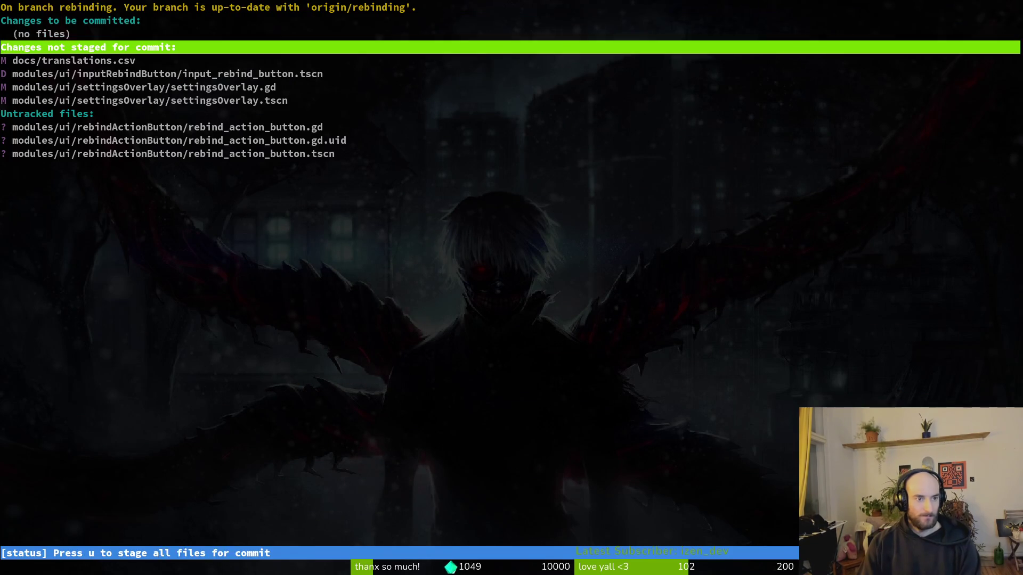
Step: Review the unstaged diff of docs/translations.csv, then bring up the Google Translate window
key(Down)
key(Return)
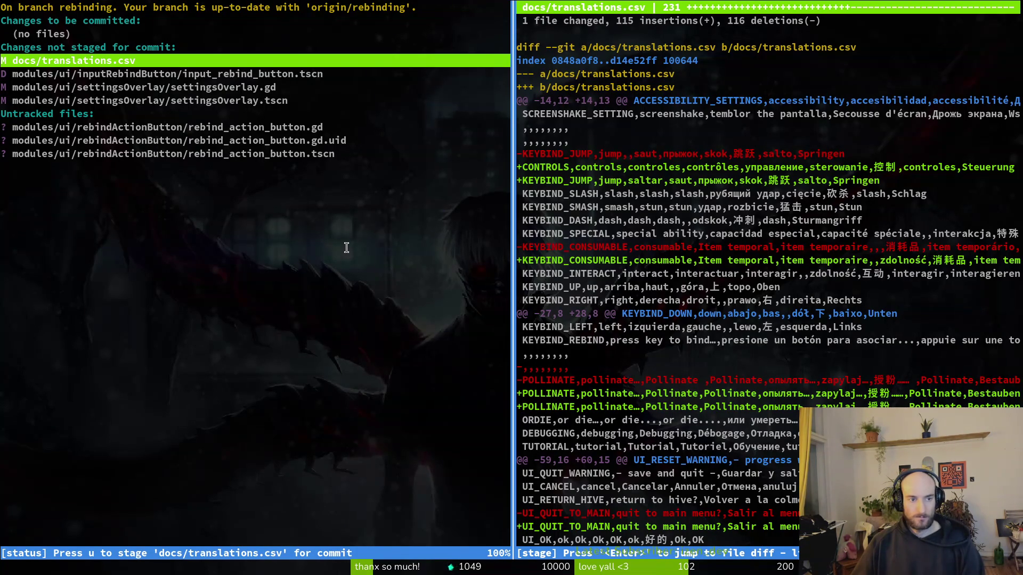
key(c)
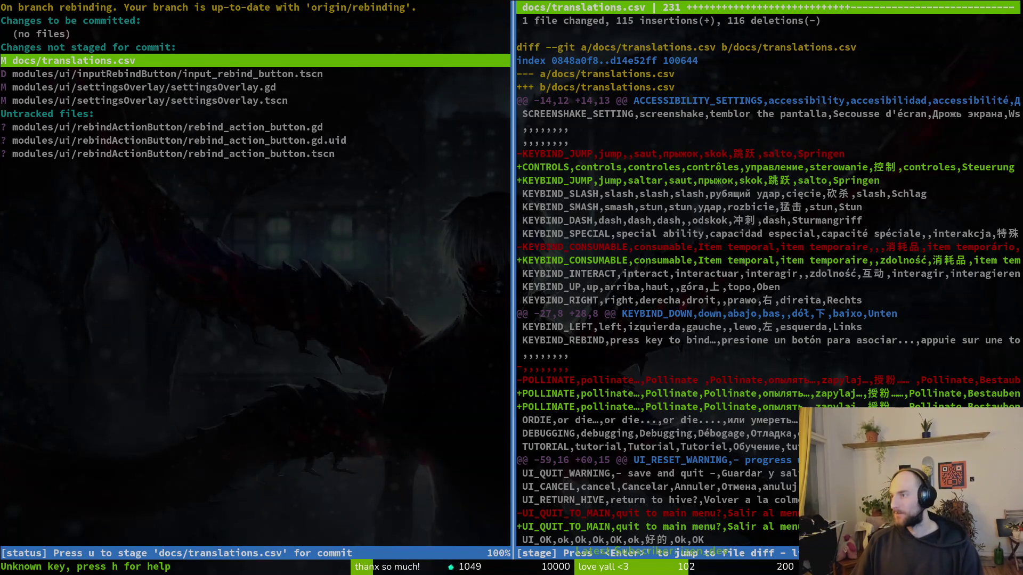
key(super+minus)
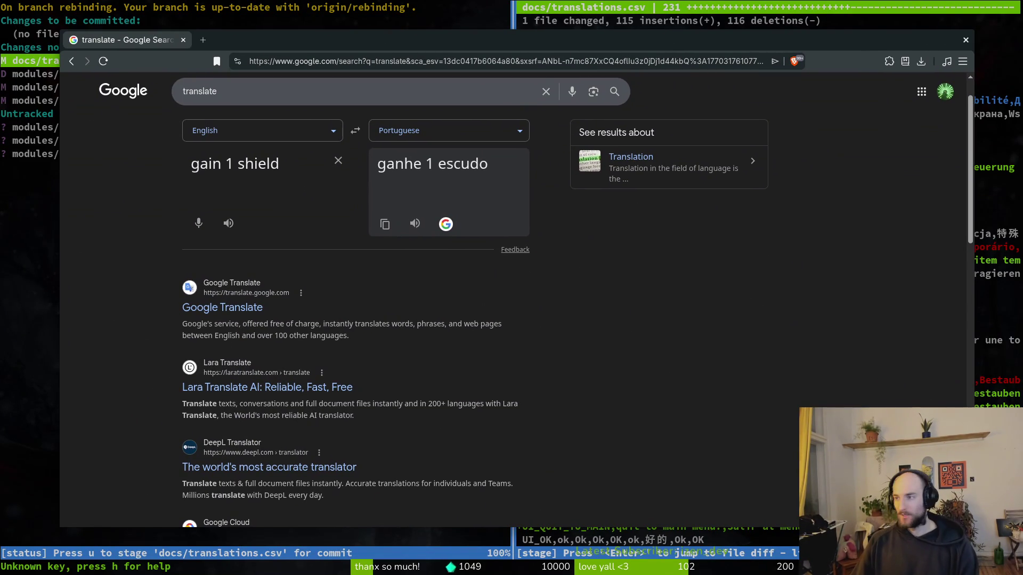
Step: Arrange the gameLocale spreadsheet and Google Translate windows side by side
key(super+minus)
mouse_move(456, 26)
mouse_down()
mouse_move(145, 22)
mouse_move(164, 10)
mouse_up()
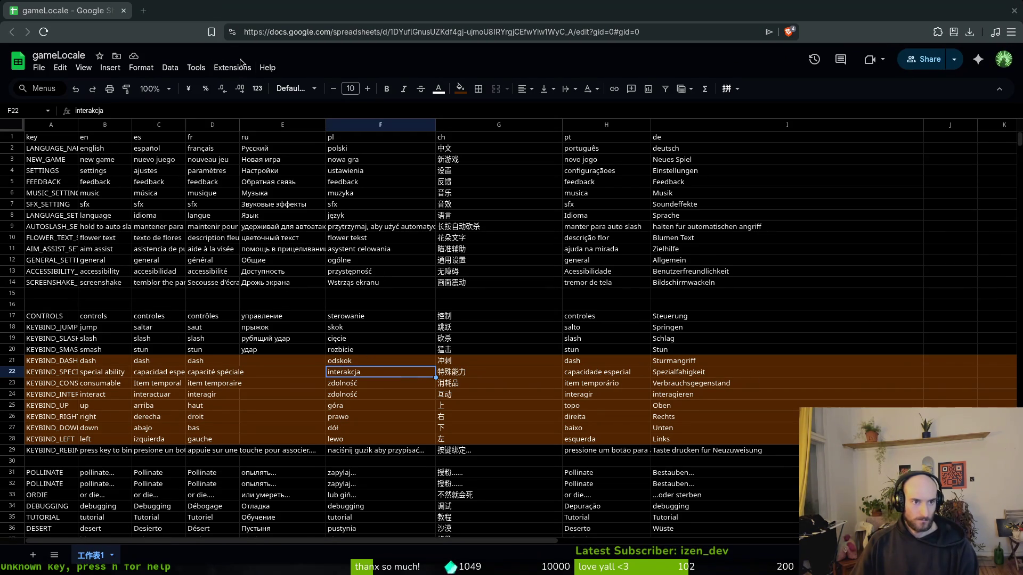
key(alt+Tab)
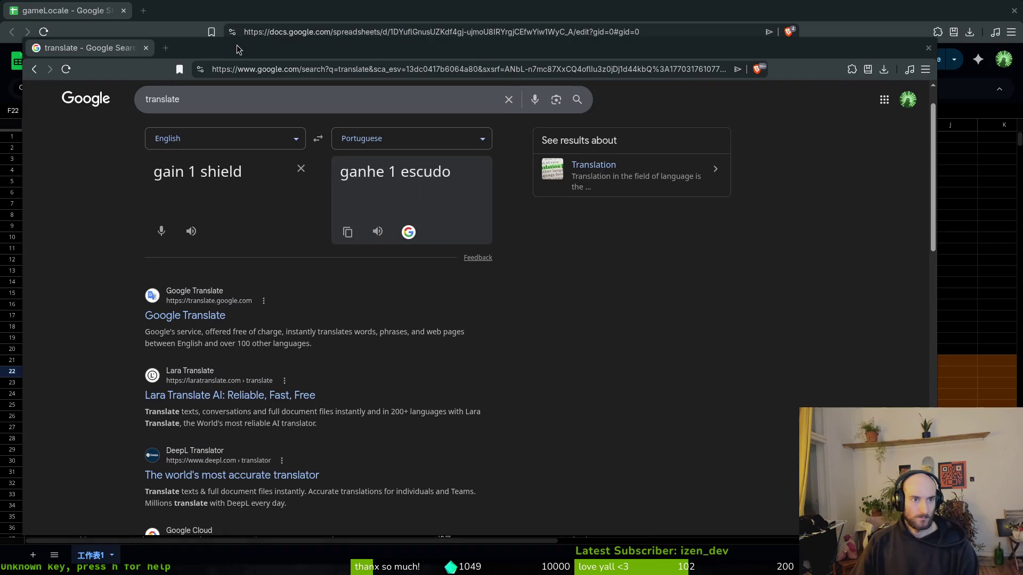
drag(237, 49, 263, 48)
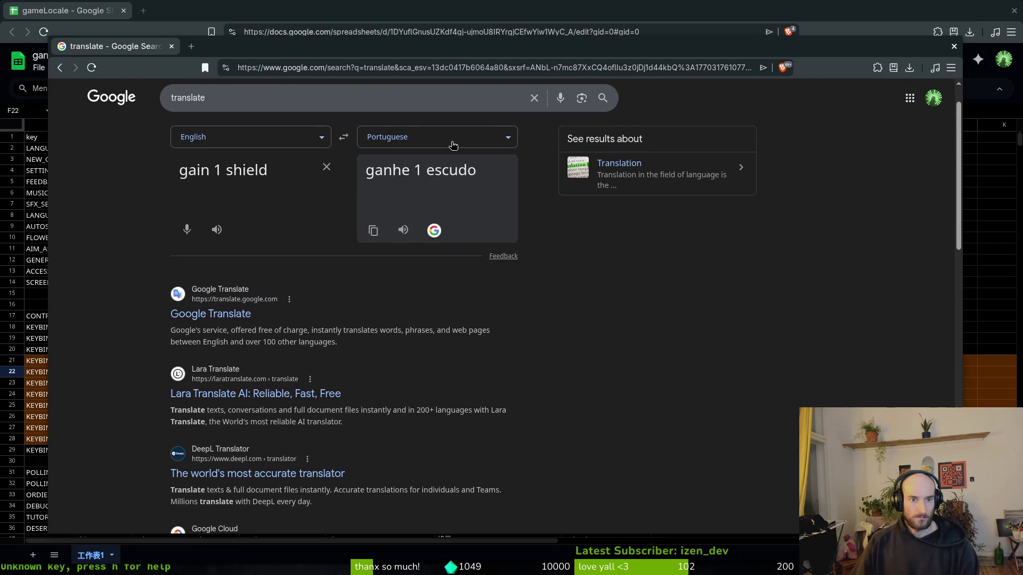
Step: Set Google Translate to English → Russian and clear the old phrase
click(321, 139)
click(293, 133)
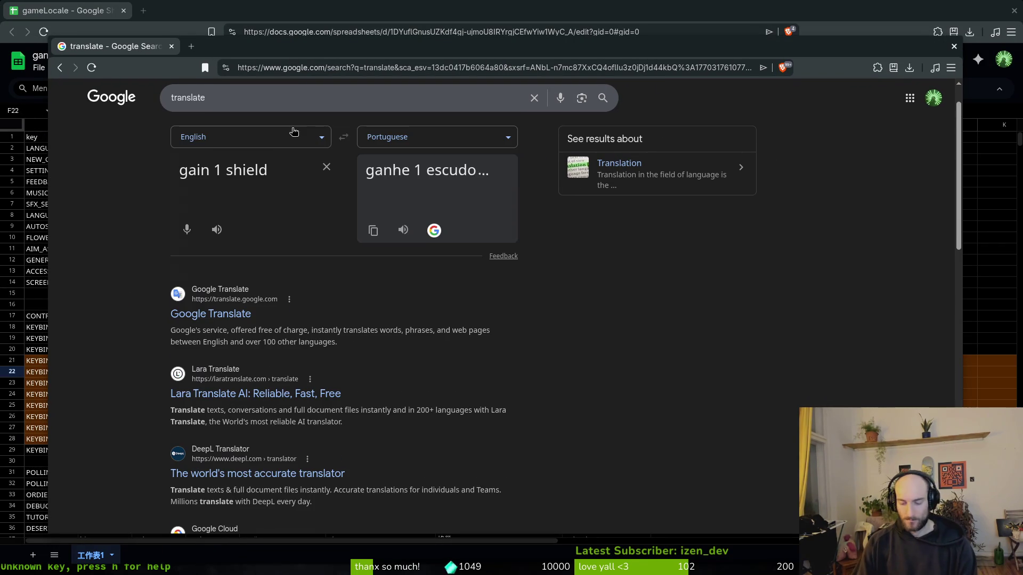
click(425, 139)
text(r)
click(198, 214)
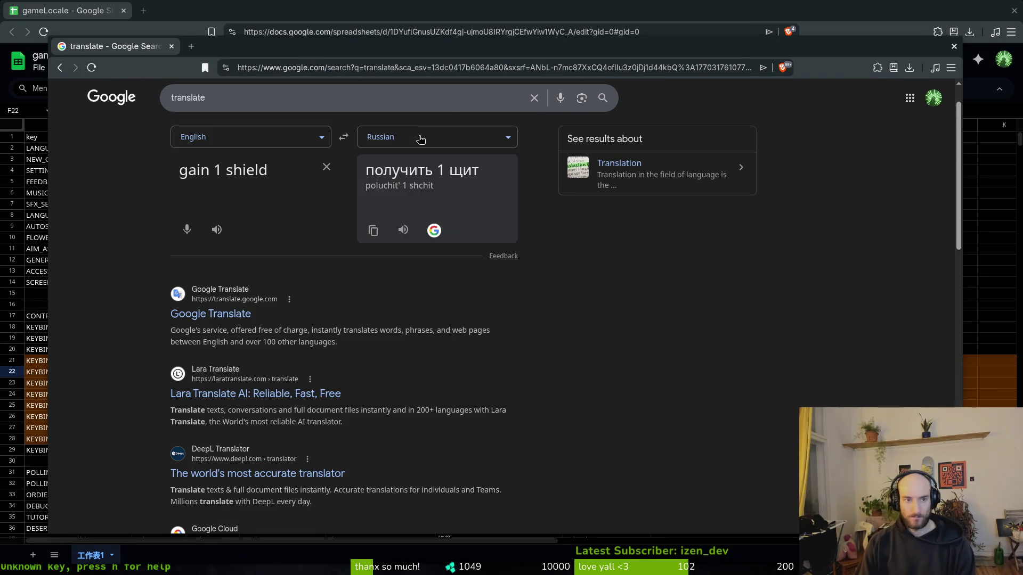
click(325, 167)
Step: Translate 'dash' into Russian and paste бросаться into cell E21
key(alt+Tab)
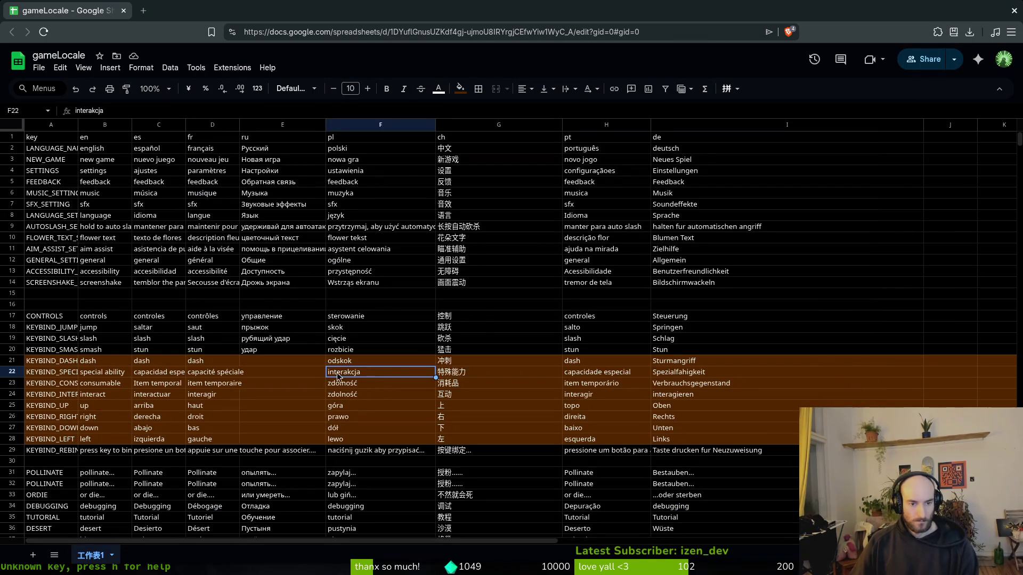
click(258, 361)
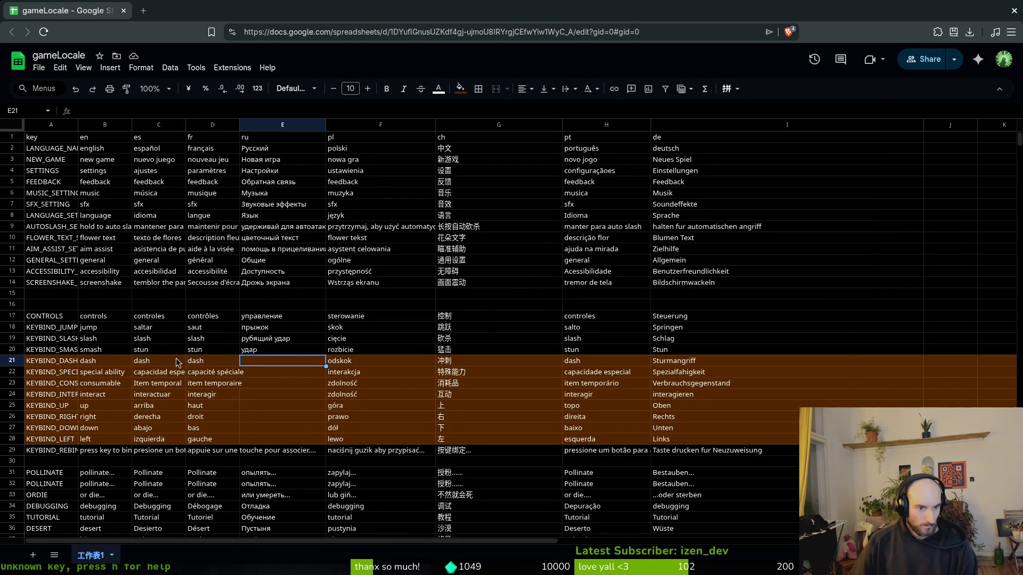
click(349, 351)
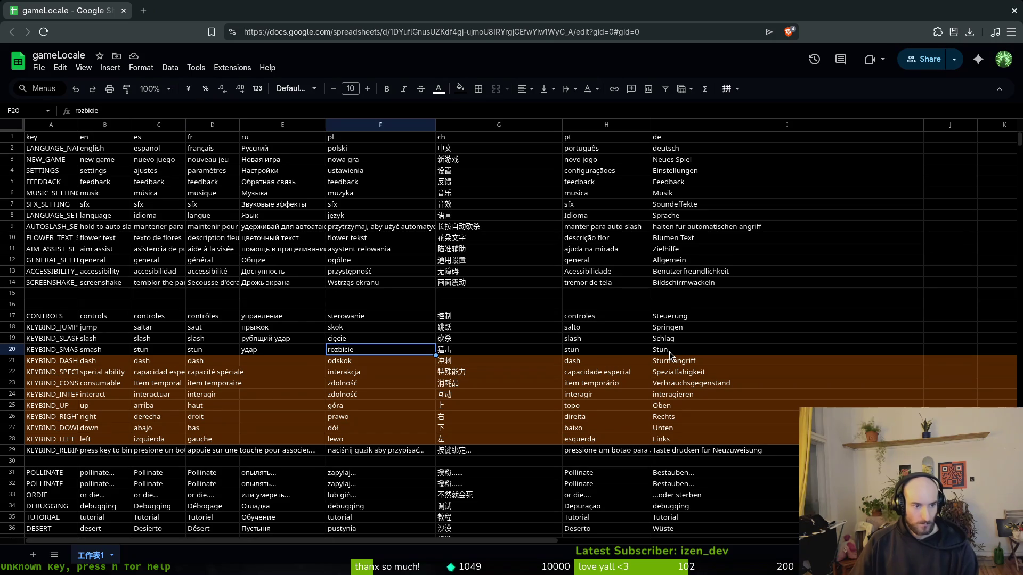
click(259, 365)
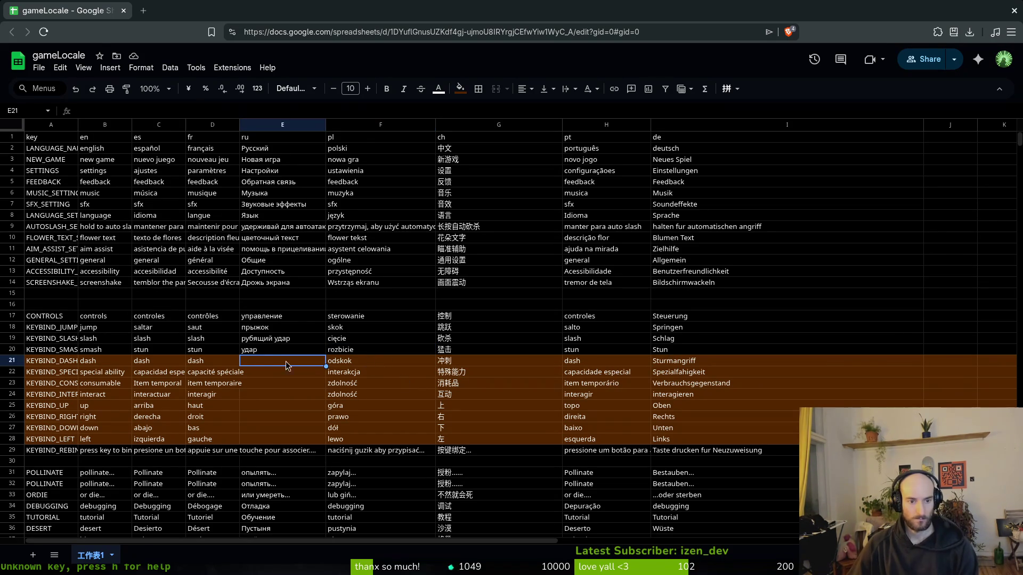
click(97, 363)
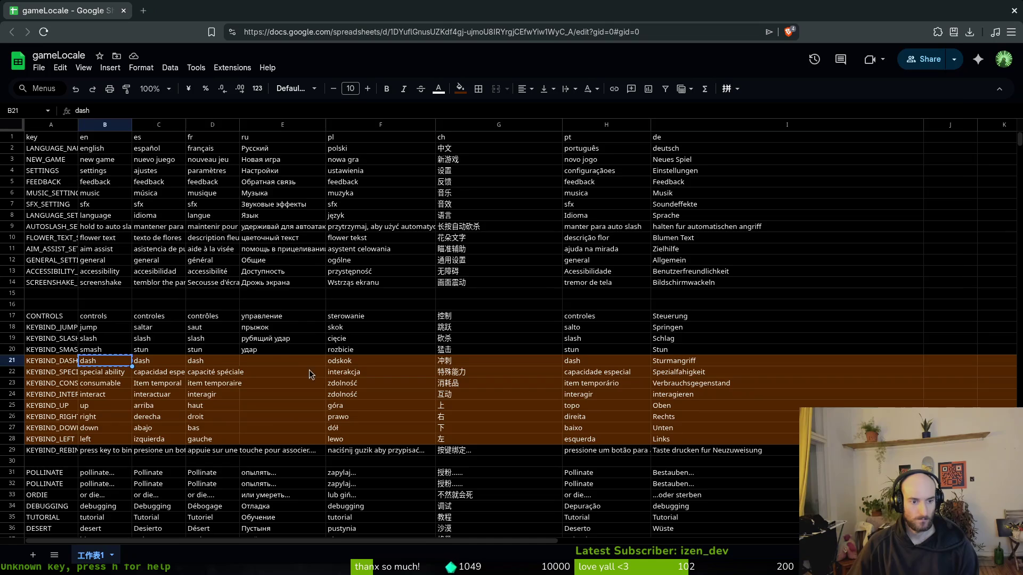
text(dash)
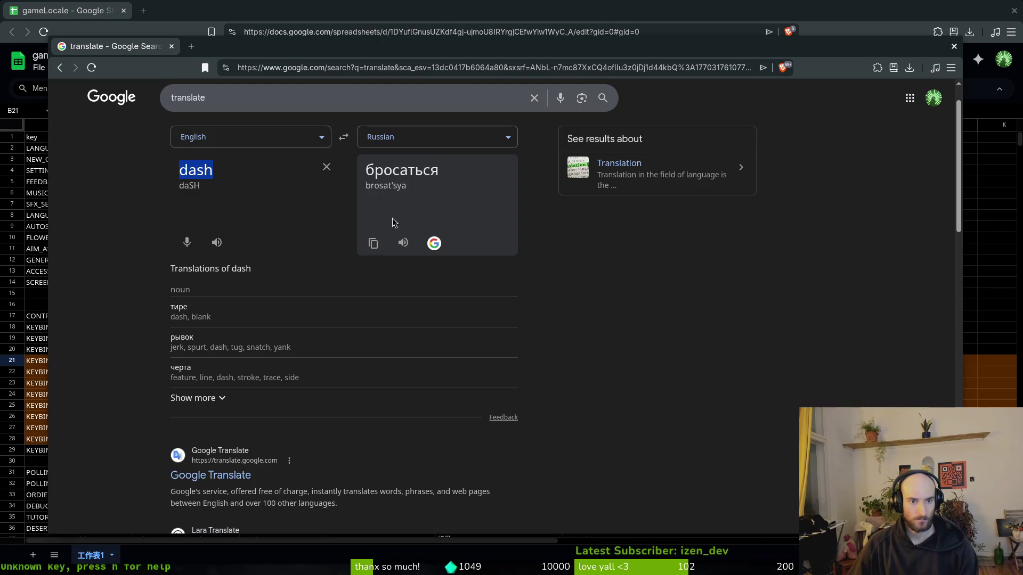
click(373, 244)
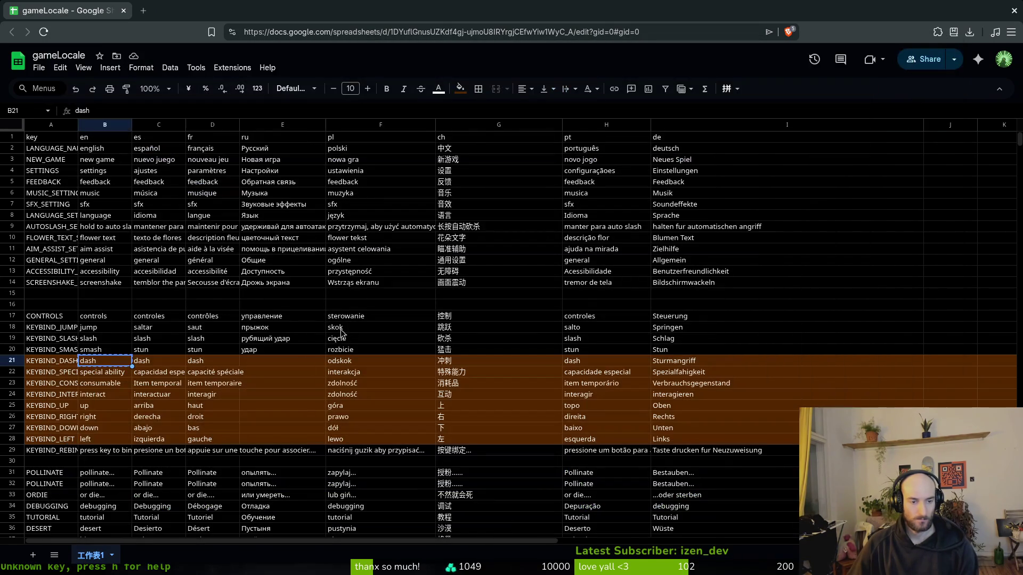
click(270, 363)
key(ctrl+v)
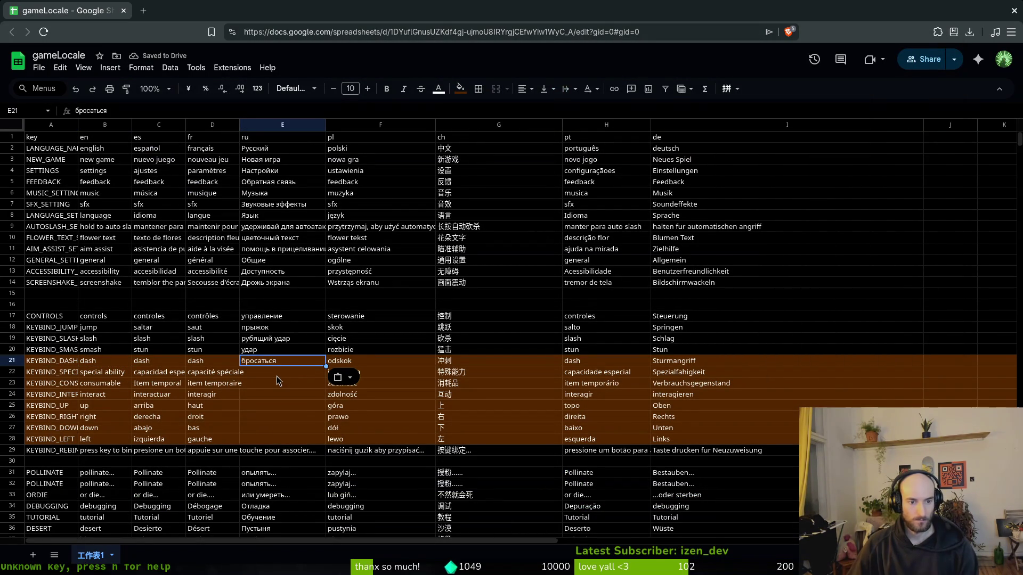
Step: Translate 'special ability' from B22 into Russian and copy the result
click(106, 372)
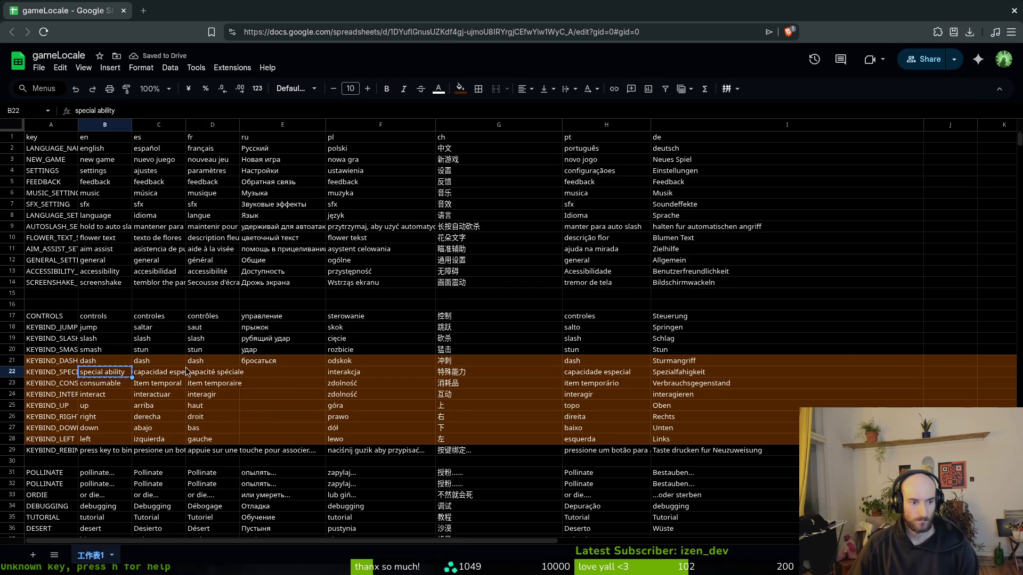
key(alt+Tab)
key(ctrl+a)
key(ctrl+v)
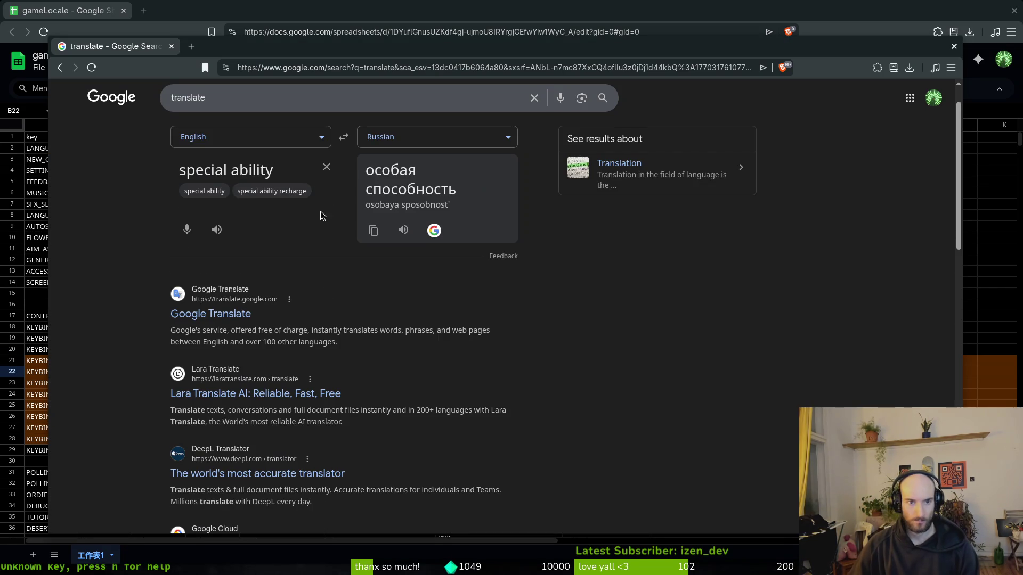
click(373, 231)
key(alt+Tab)
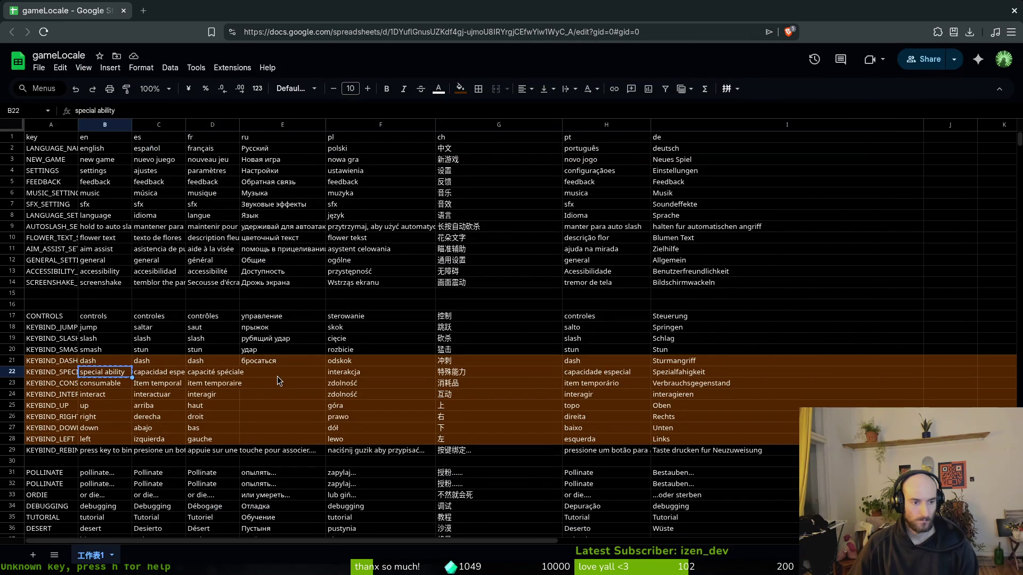
Step: Paste особая способность into E22, then check interakcja with Polish-to-English translation
click(276, 372)
key(ctrl+v)
click(378, 373)
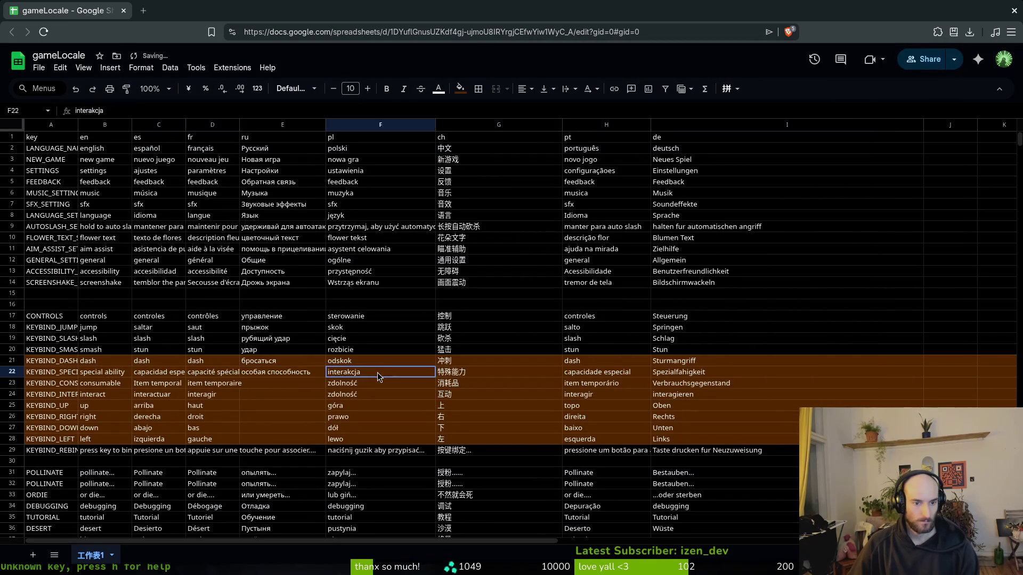
key(alt+Tab)
key(ctrl+a)
key(ctrl+v)
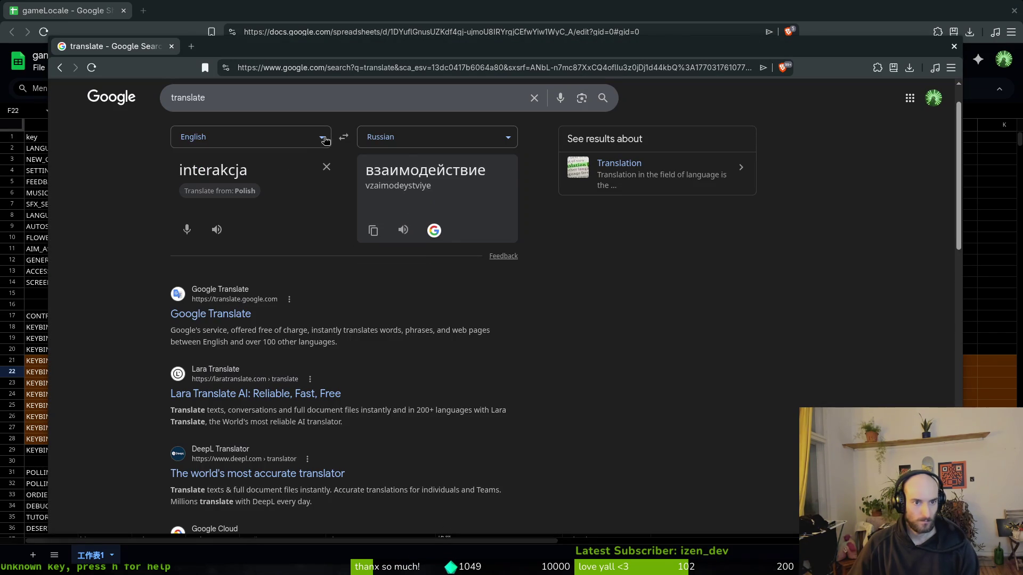
click(323, 139)
text(pol)
key(Return)
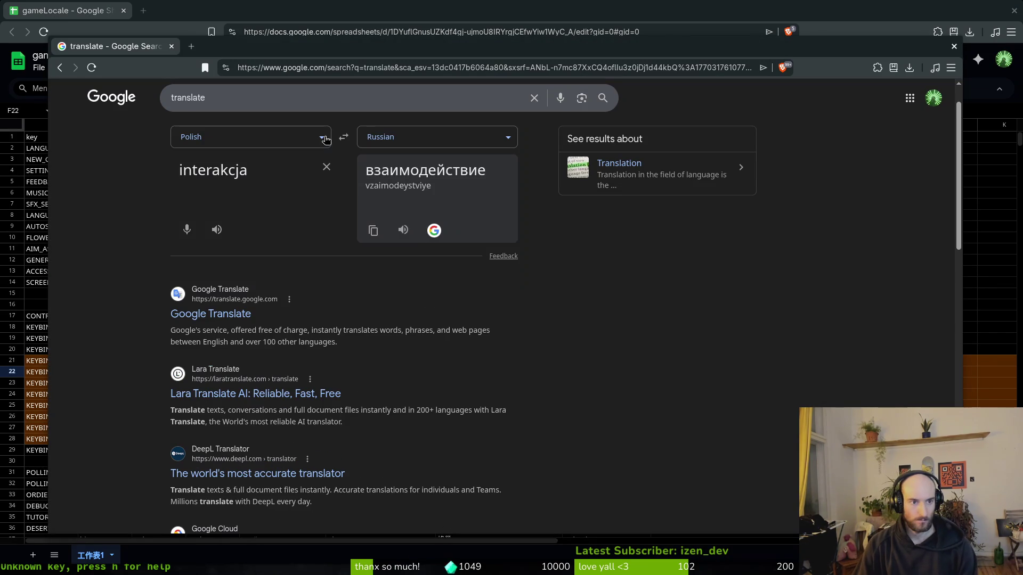
click(417, 141)
text(eng)
key(Return)
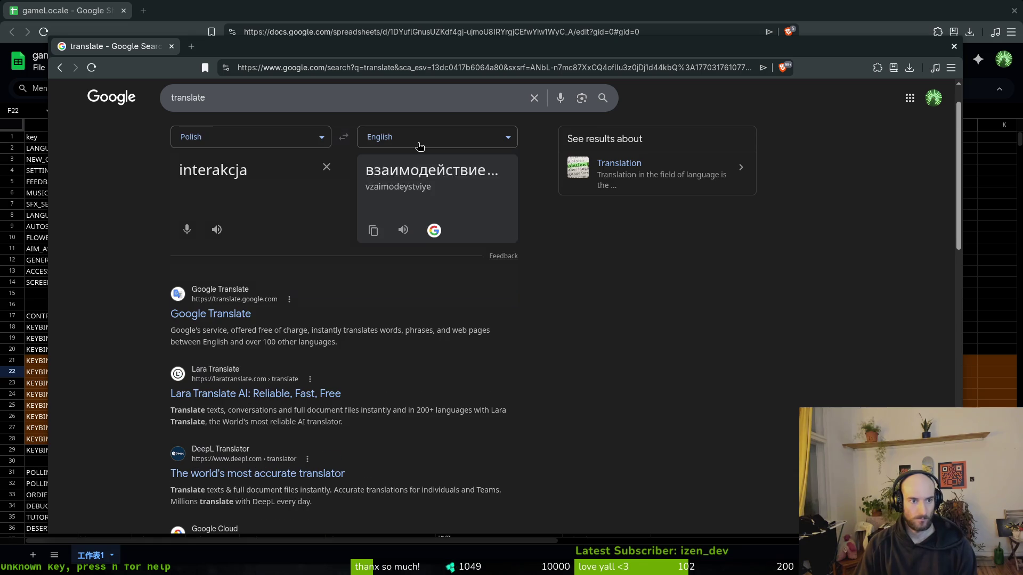
Step: Translate 'consumable' into Polish and paste materiał eksploatacyjny into F23
click(327, 167)
click(344, 139)
text(consumable)
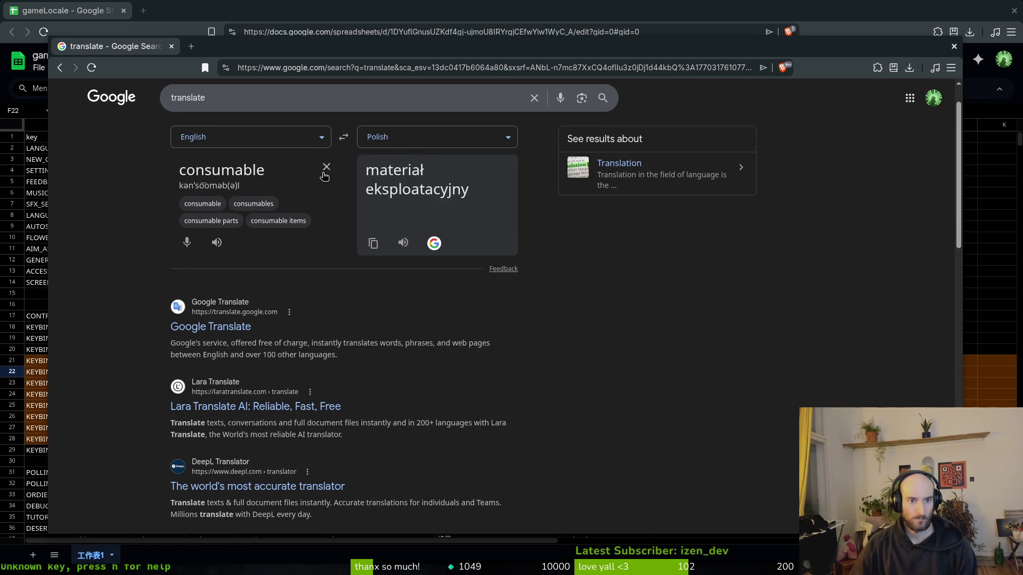
click(373, 243)
key(alt+Tab)
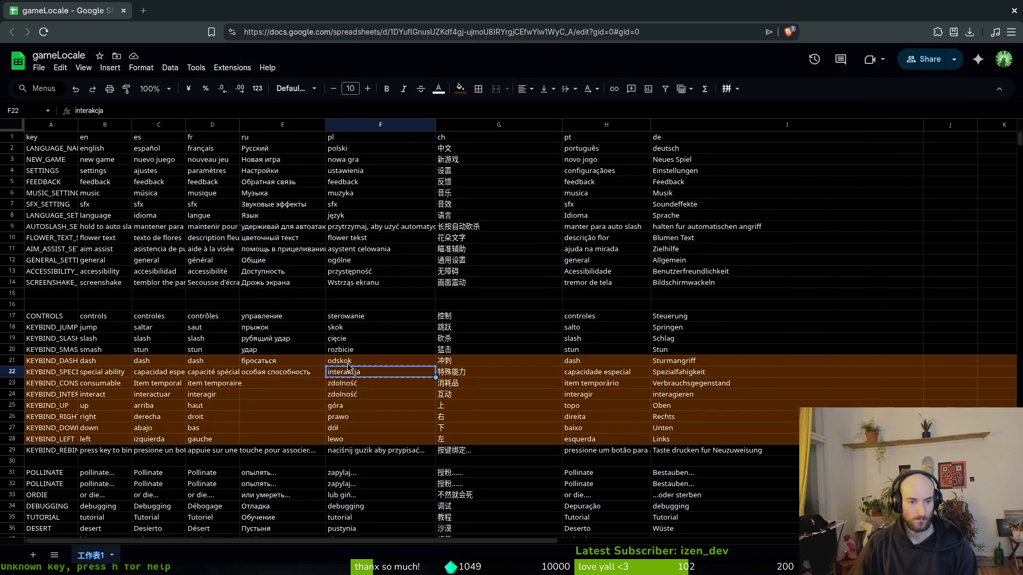
click(365, 386)
key(ctrl+v)
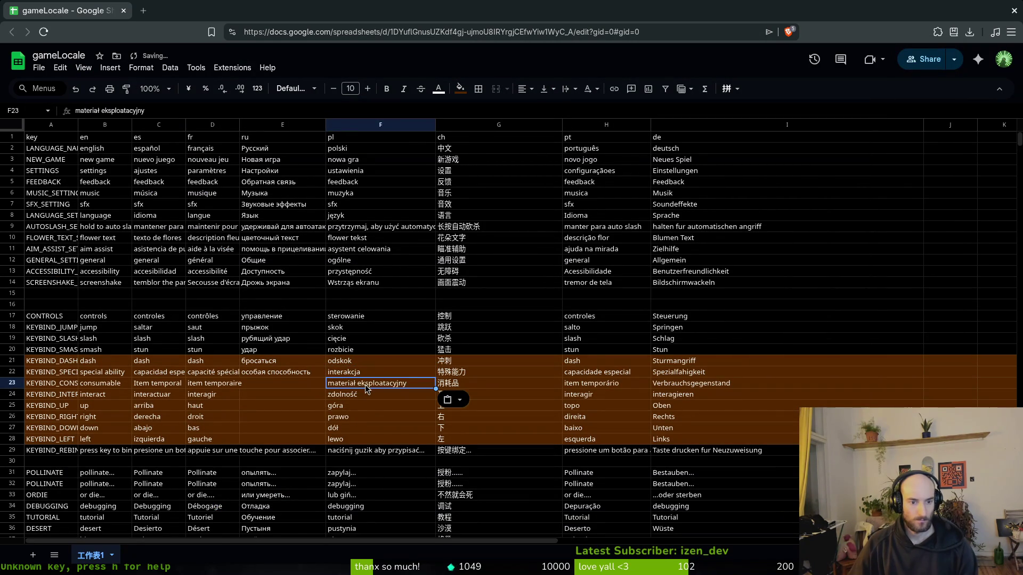
Step: Translate 'special ability' into Polish as specjalna zdolność and paste it into the sheet
click(363, 394)
key(alt+Tab)
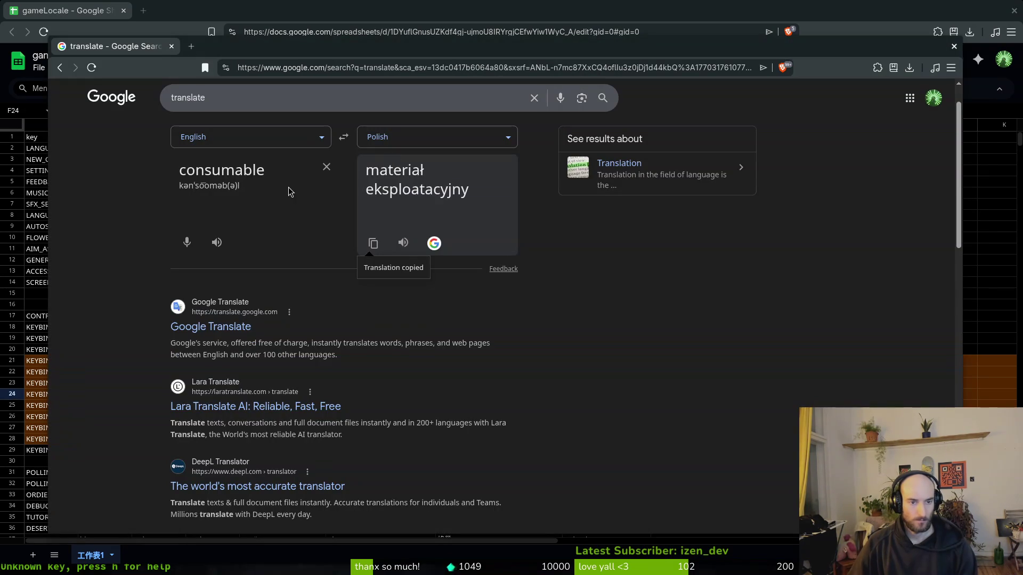
double_click(289, 165)
click(344, 137)
text(zdolność)
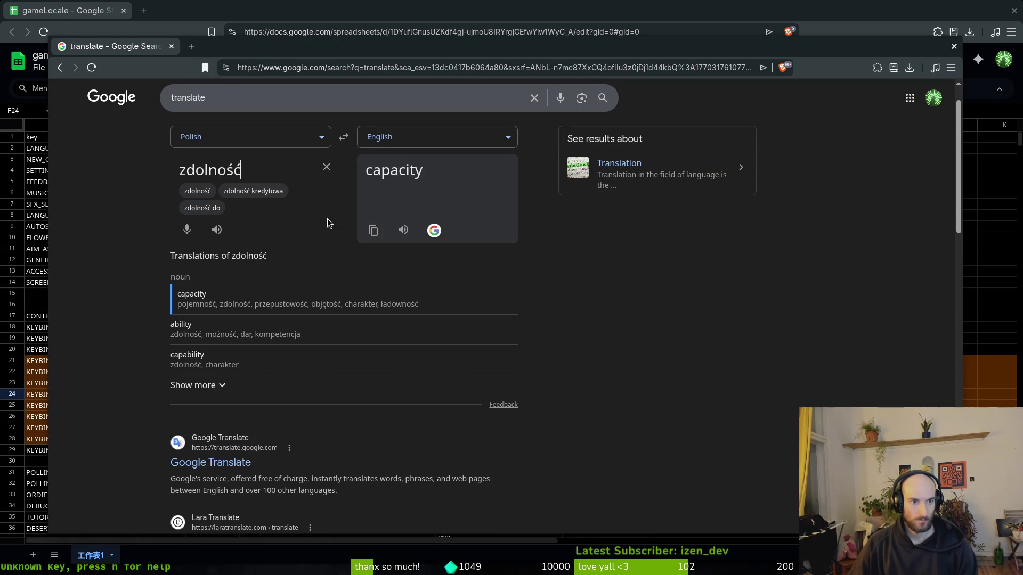
key(alt+Tab)
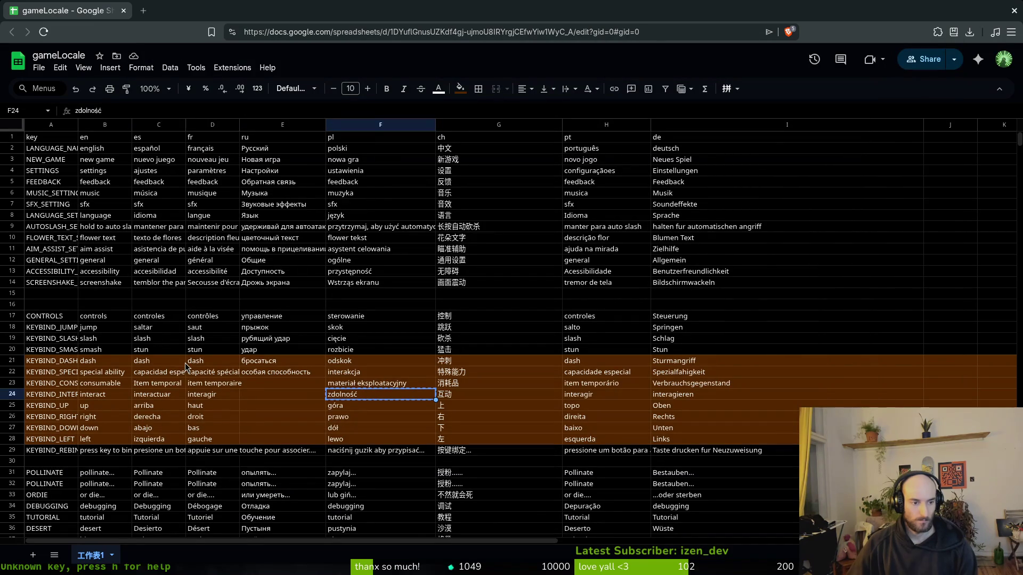
key(alt+Tab)
click(344, 137)
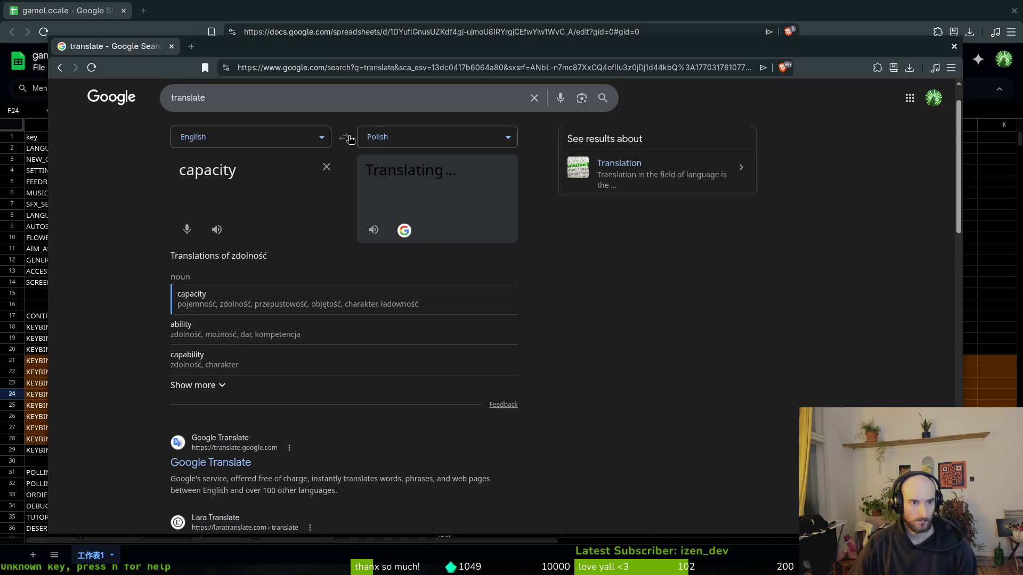
double_click(267, 172)
text(special ability)
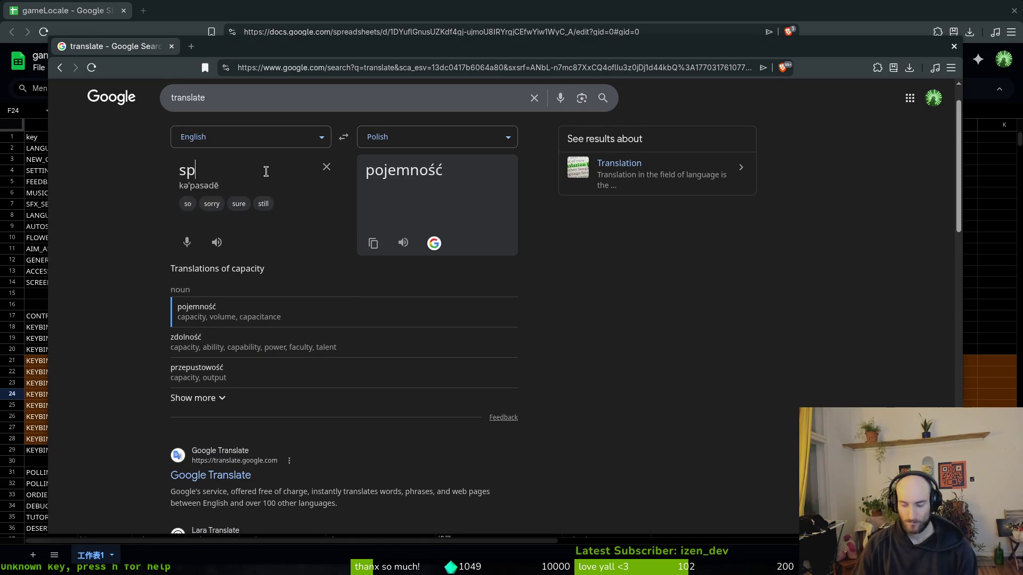
key(Return)
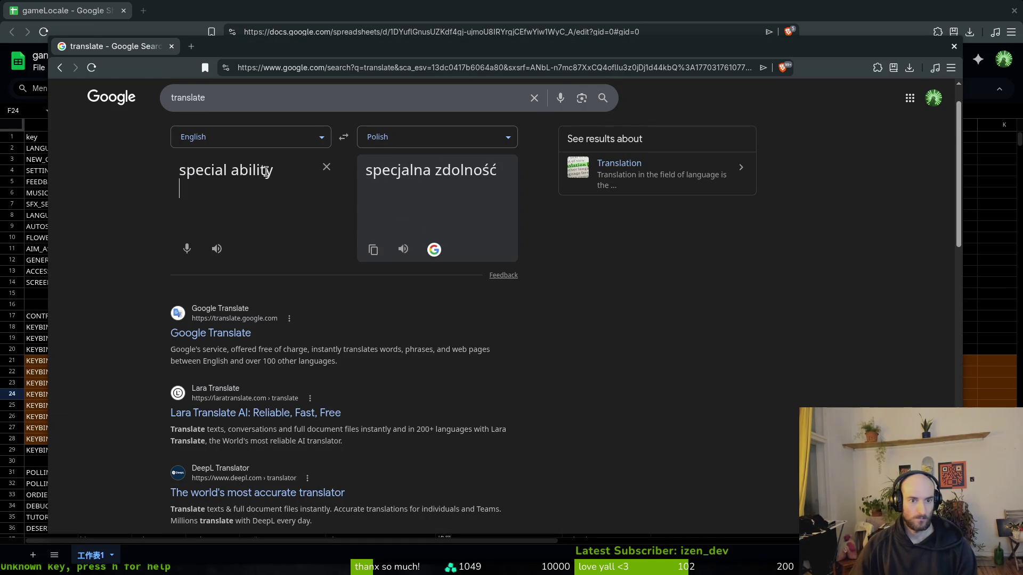
key(BackSpace)
click(373, 230)
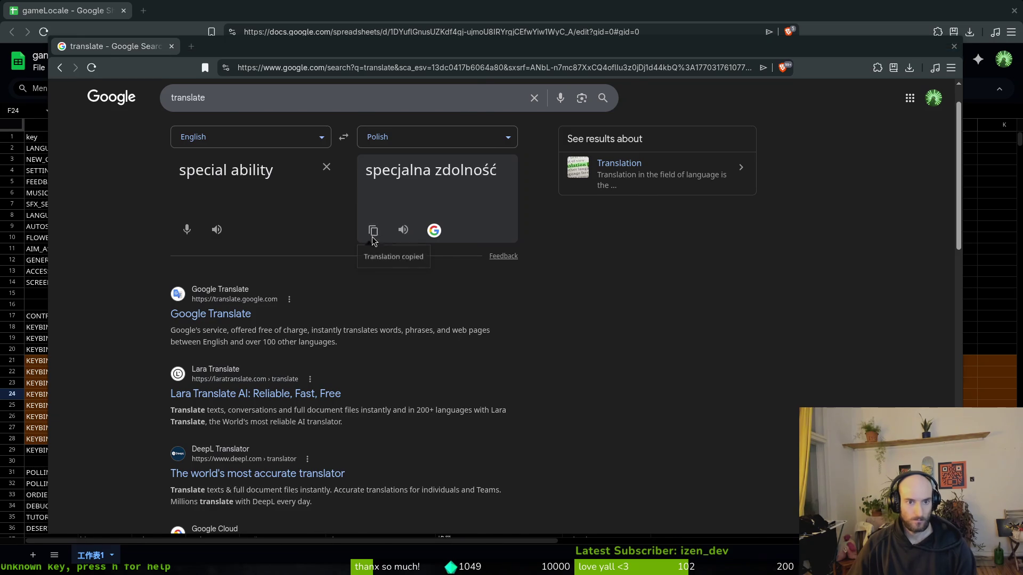
key(alt+Tab)
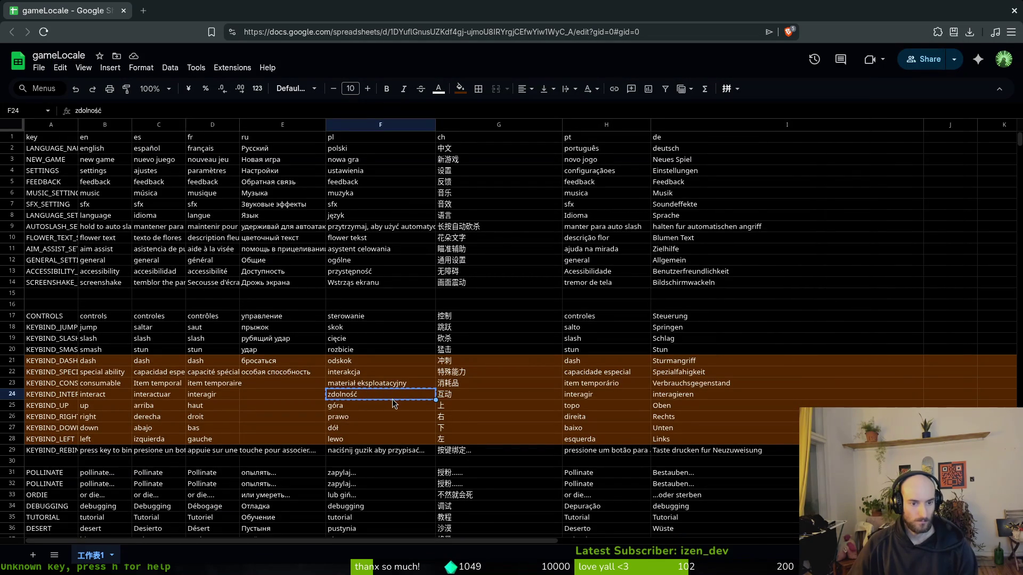
key(ctrl+v)
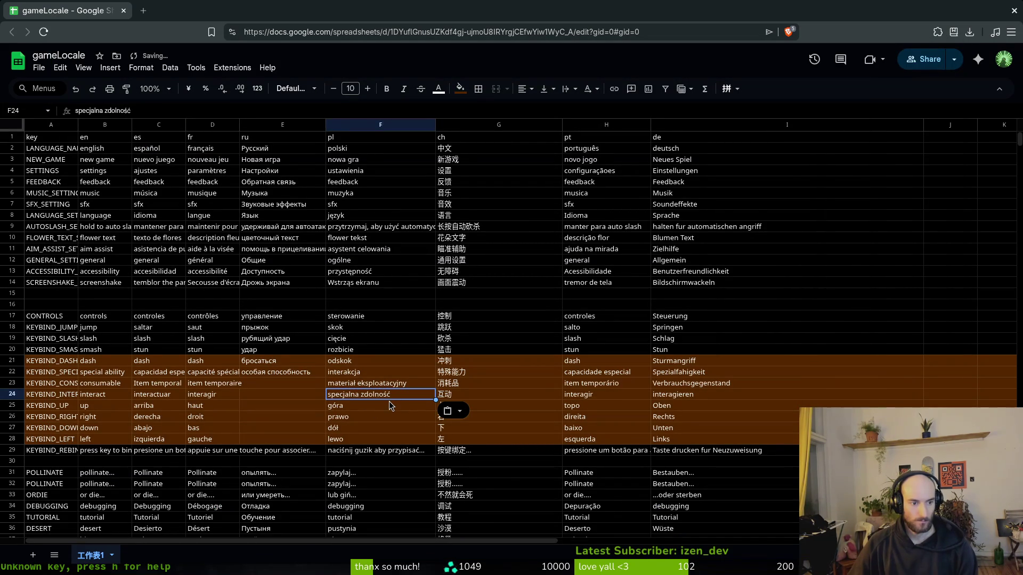
Step: Move interakcja into F24 and put specjalna zdolność into F22
key(ctrl+z)
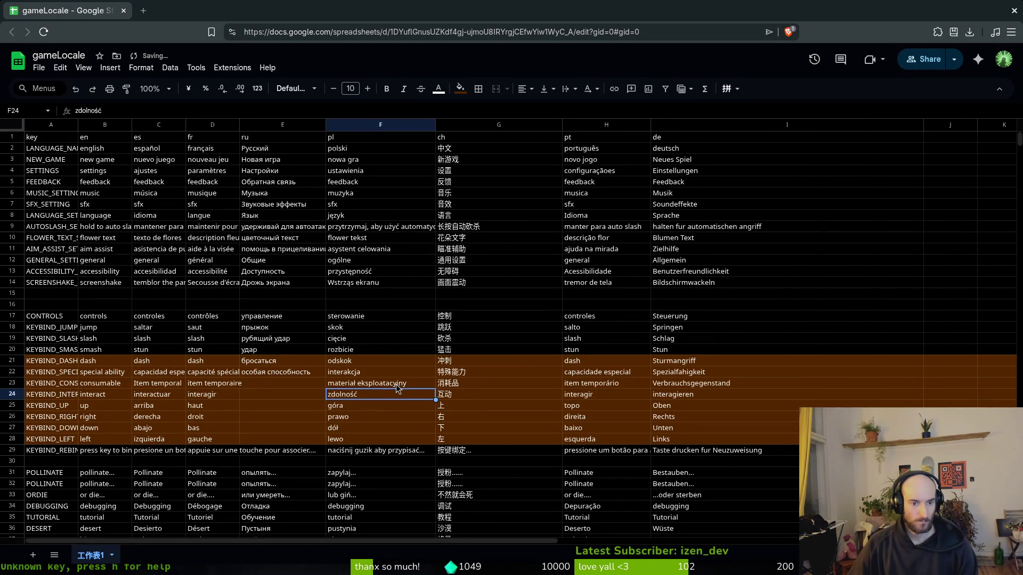
click(395, 385)
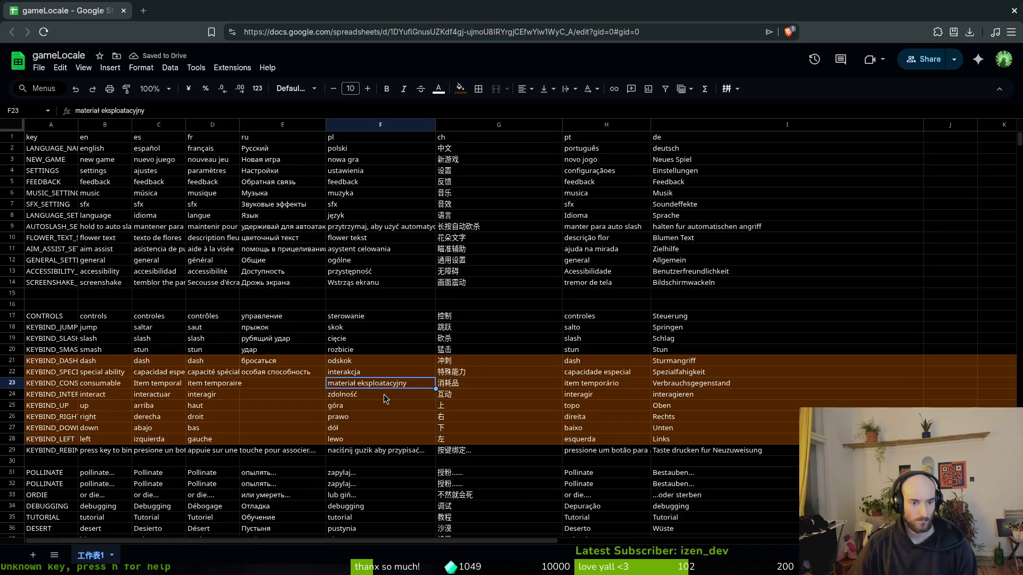
click(376, 373)
key(ctrl+c)
click(373, 393)
key(ctrl+v)
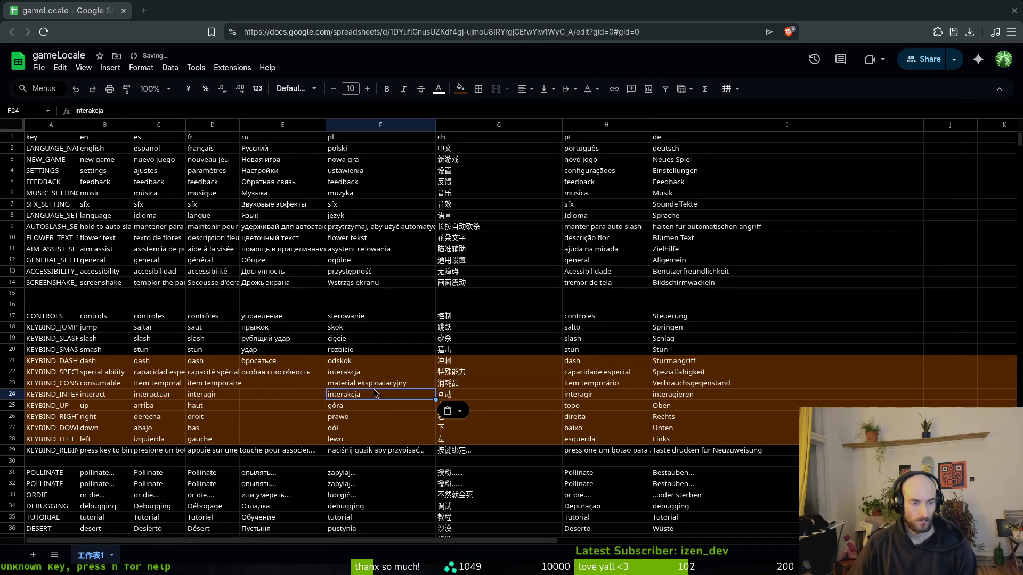
key(alt+Tab)
key(alt+Tab)
click(397, 373)
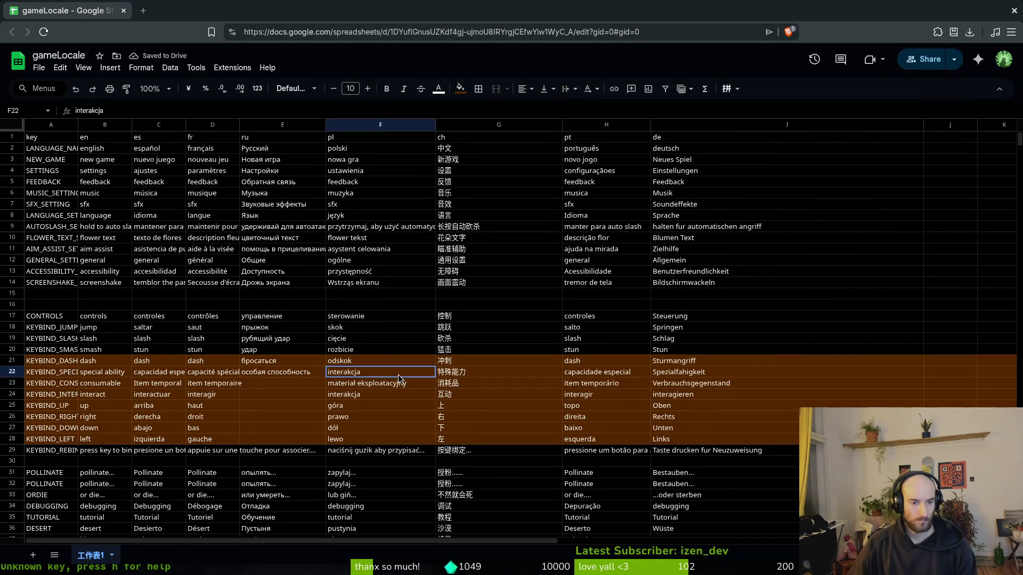
key(ctrl+v)
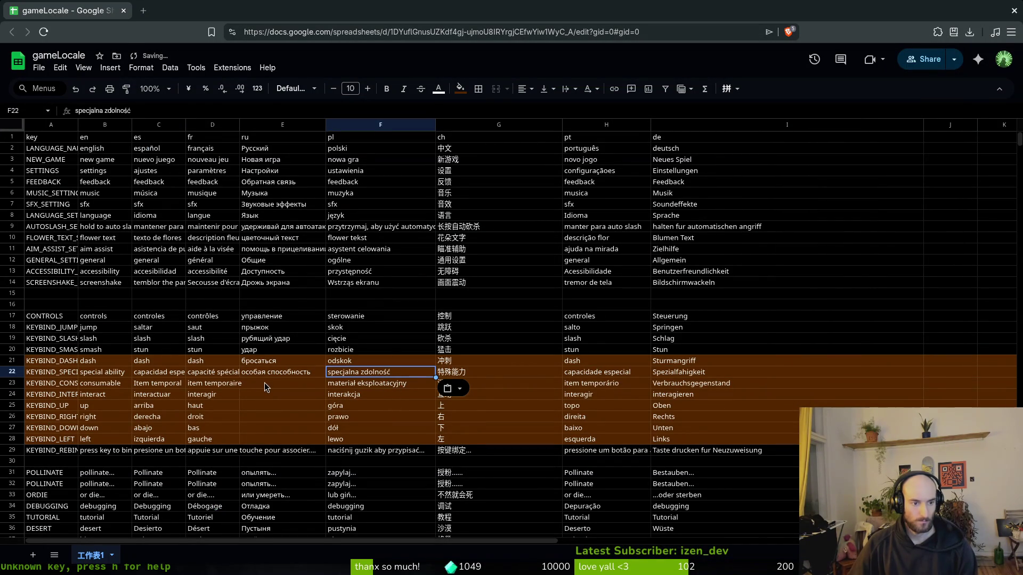
Step: Translate 'consumable item' and paste the result into cell E23
click(257, 381)
key(alt+Tab)
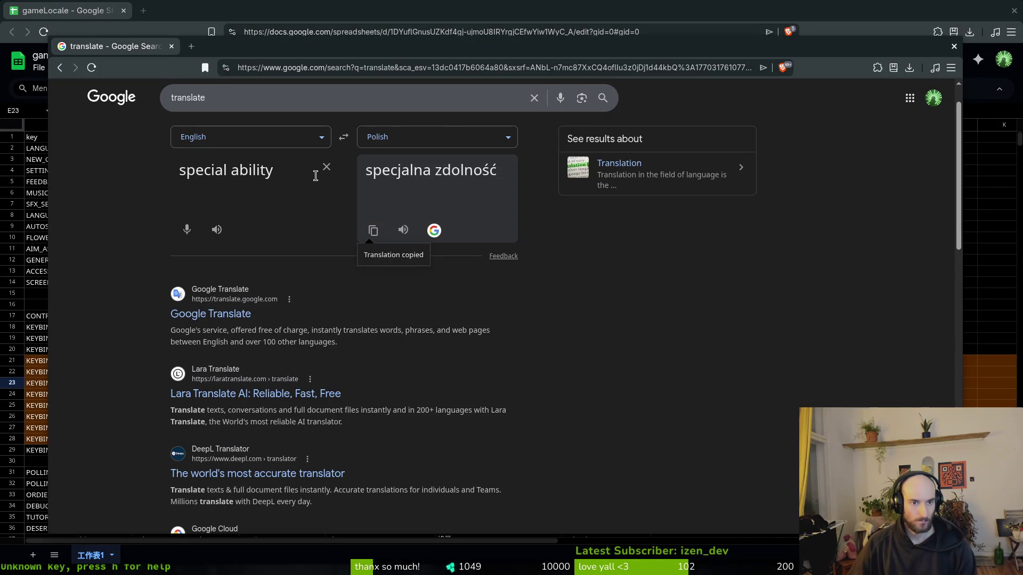
key(ctrl+a)
triple_click(284, 172)
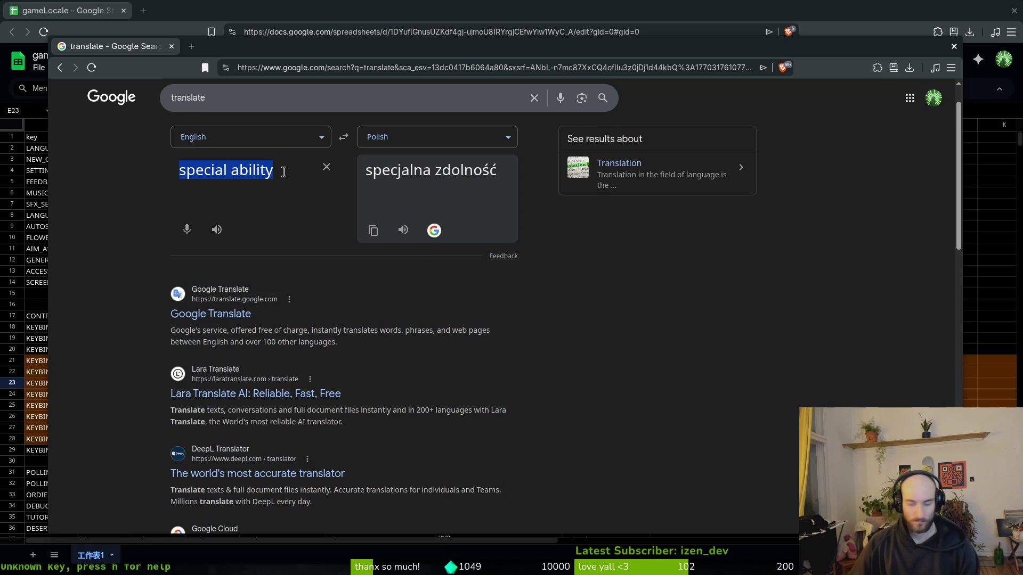
text(consumable)
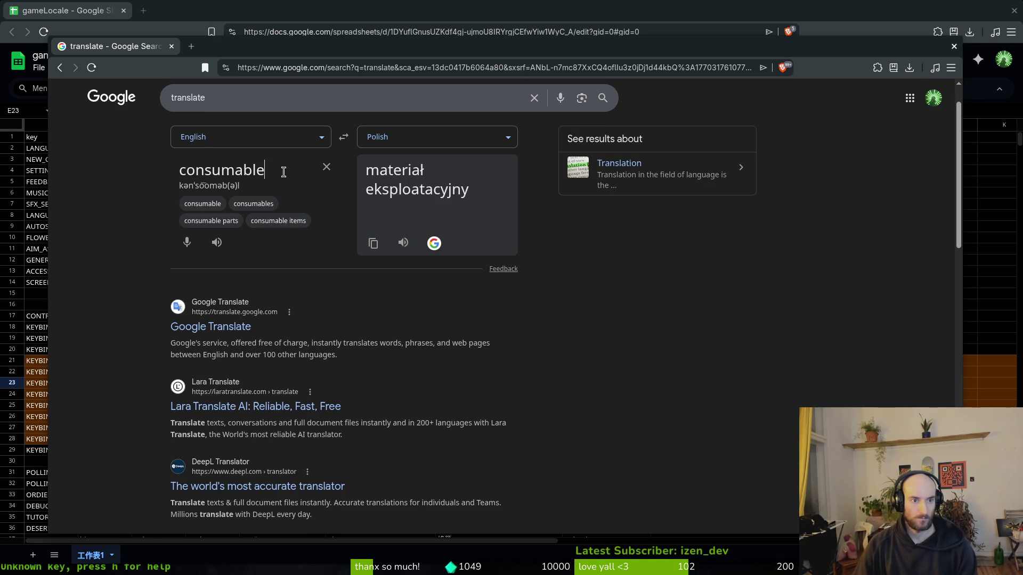
text( item)
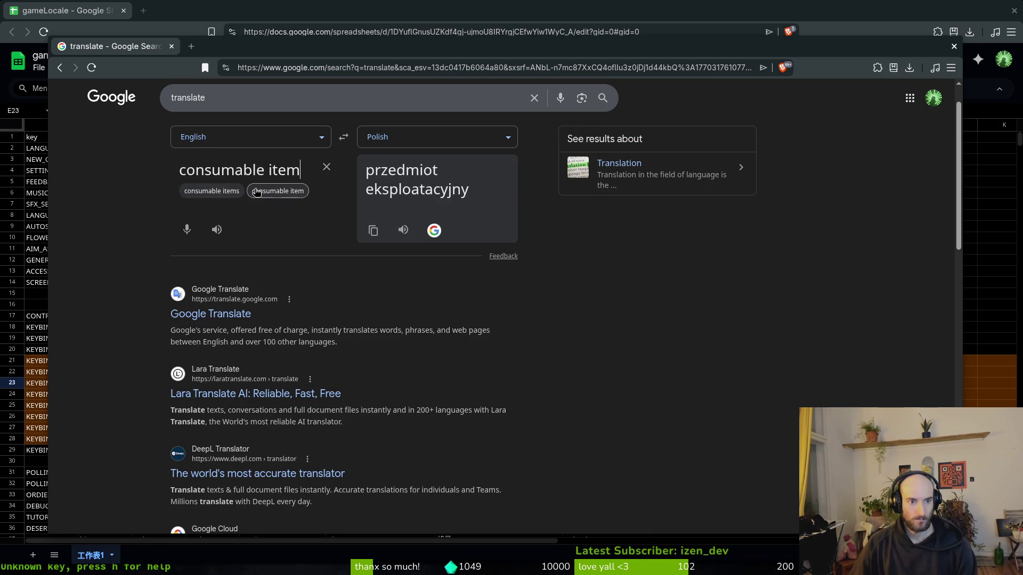
click(372, 230)
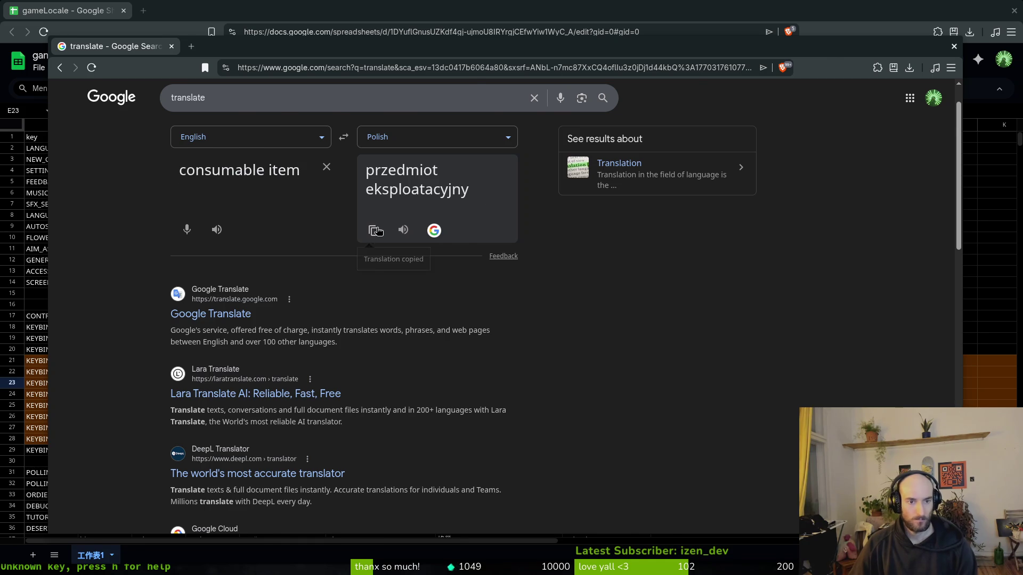
key(alt+Tab)
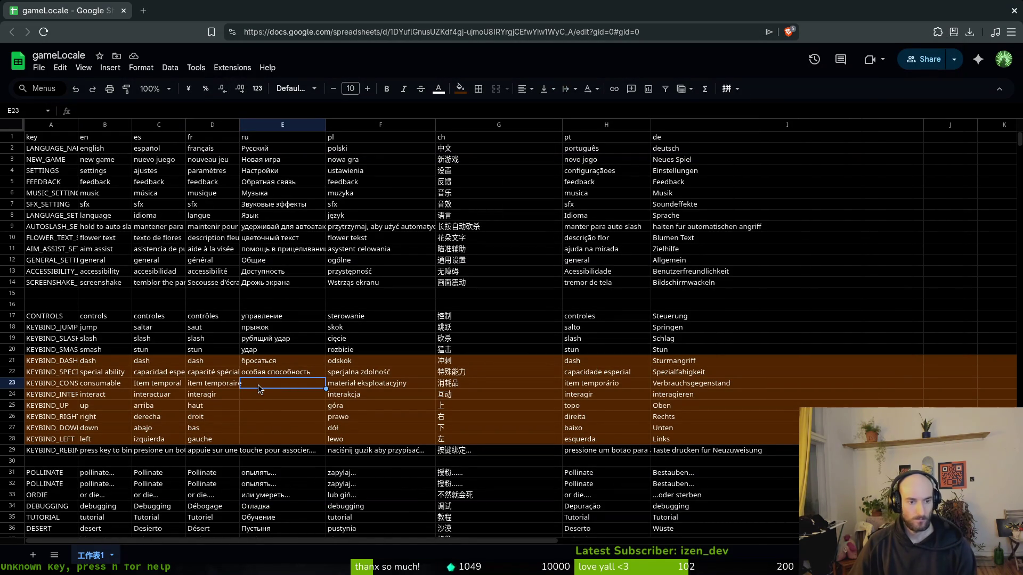
key(ctrl+v)
Step: Trim the phrase 'przedmiot eksploatacyjny' in the translator down to just przedmiot
key(alt+Tab)
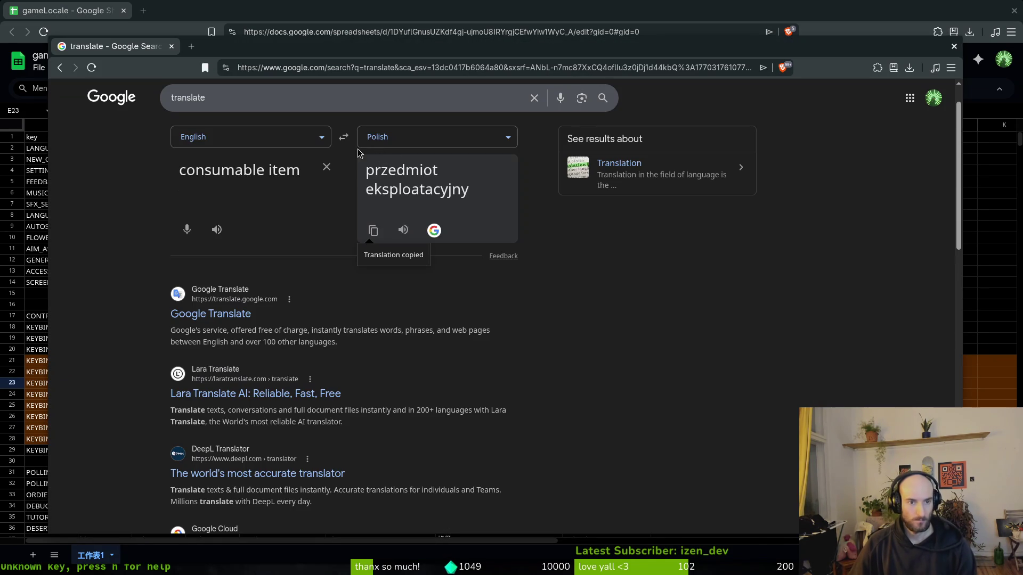
click(344, 137)
triple_click(267, 172)
click(267, 172)
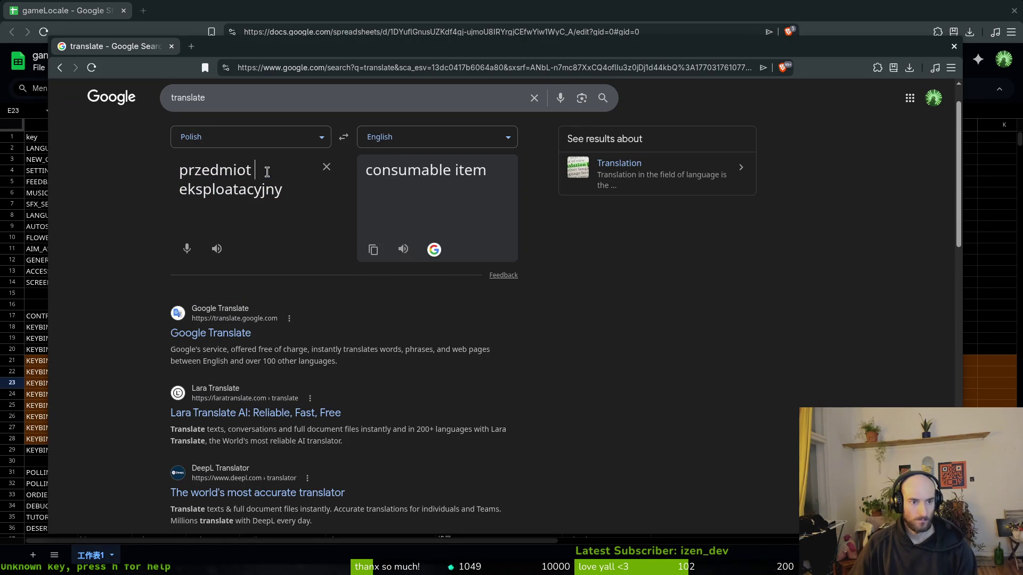
key(shift+Home)
key(BackSpace)
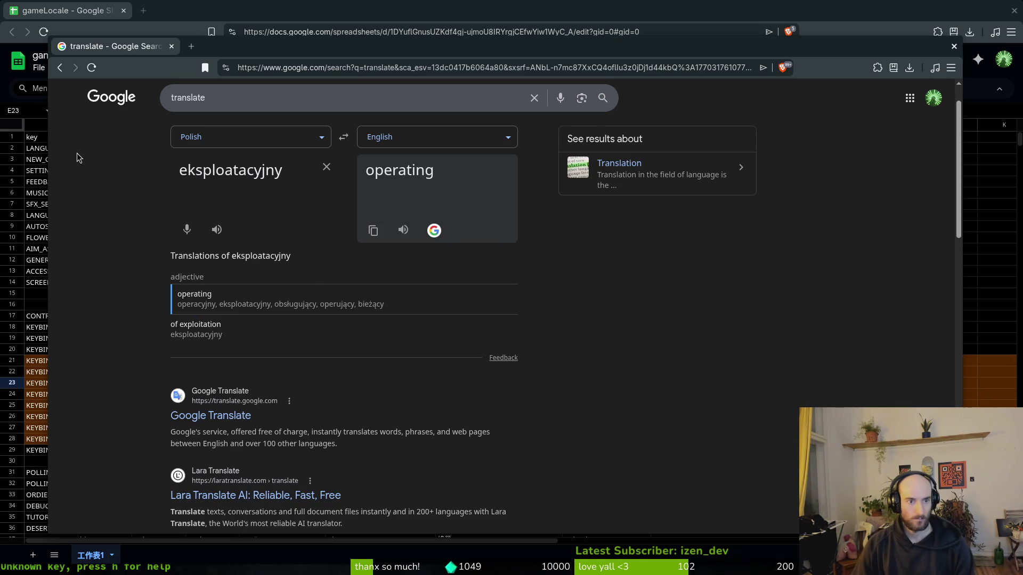
key(ctrl+z)
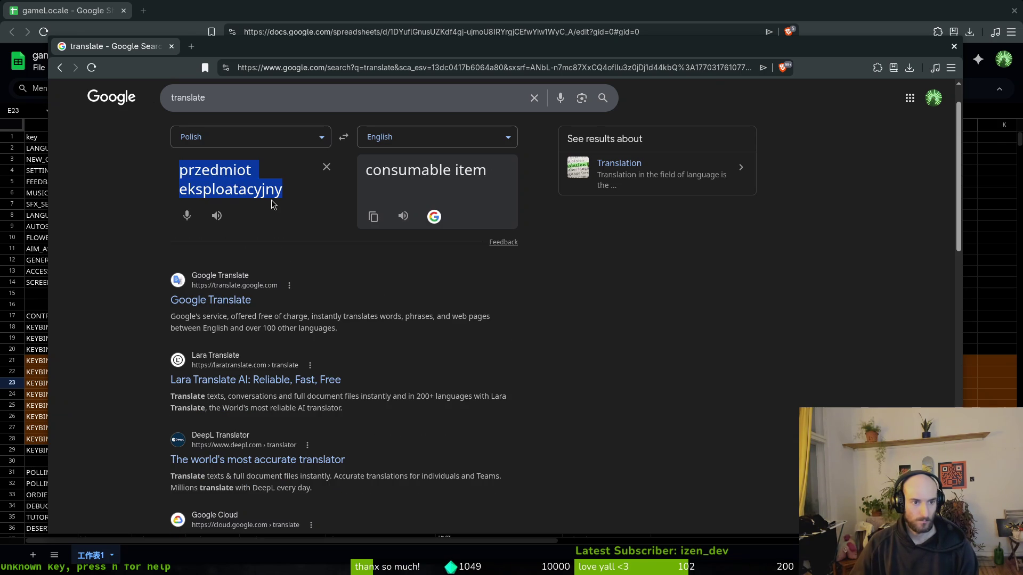
click(283, 192)
triple_click(282, 192)
click(284, 192)
triple_click(284, 192)
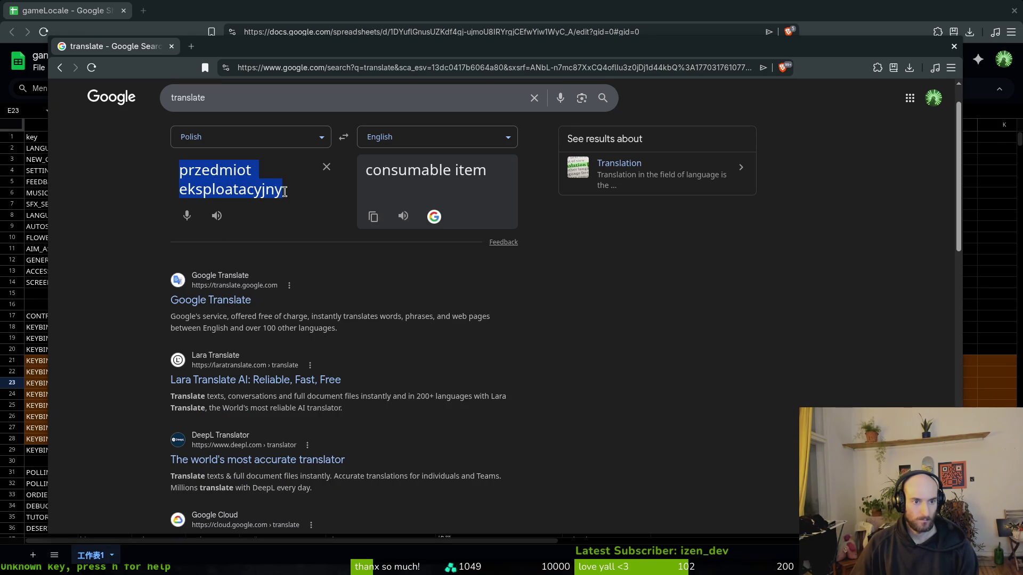
click(285, 192)
key(shift+Home)
key(BackSpace)
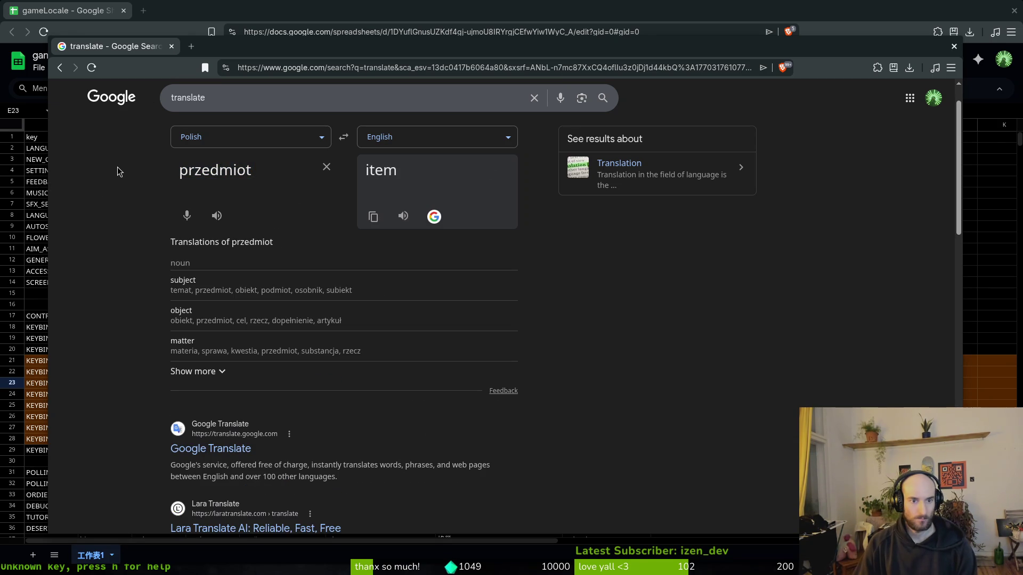
key(Return)
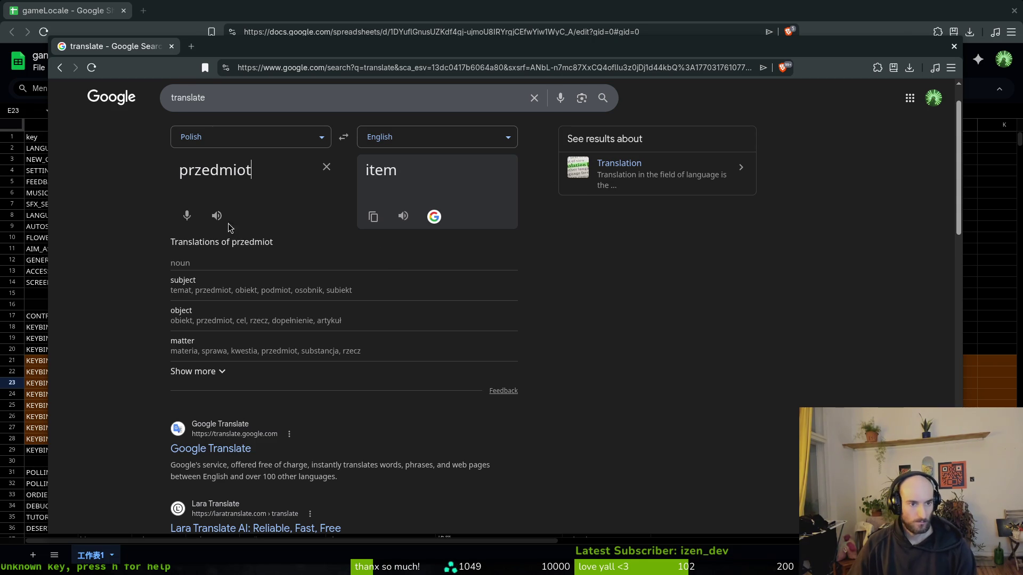
Step: Paste przedmiot into E23 and confirm the cell's contents
double_click(256, 171)
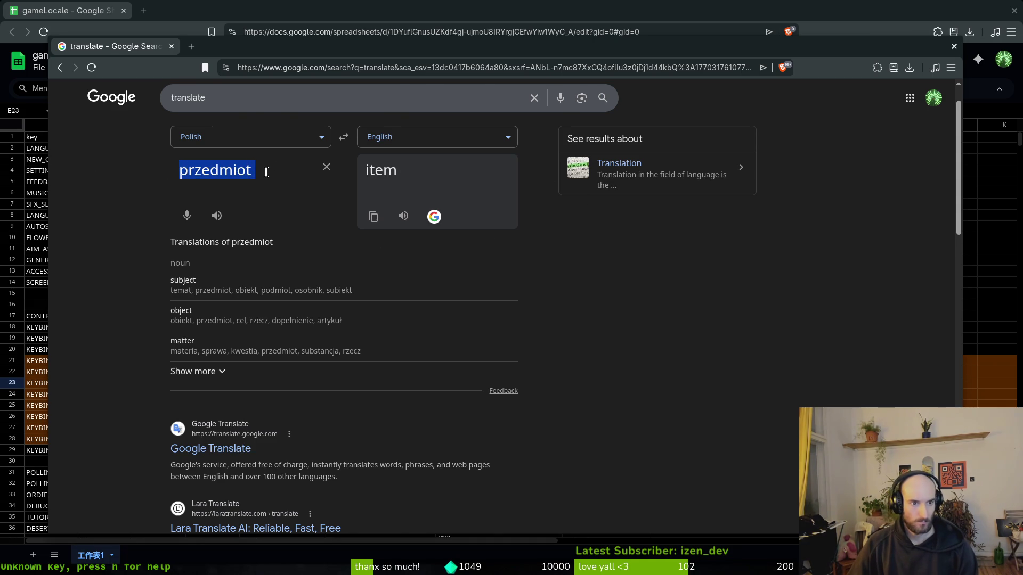
key(alt+Tab)
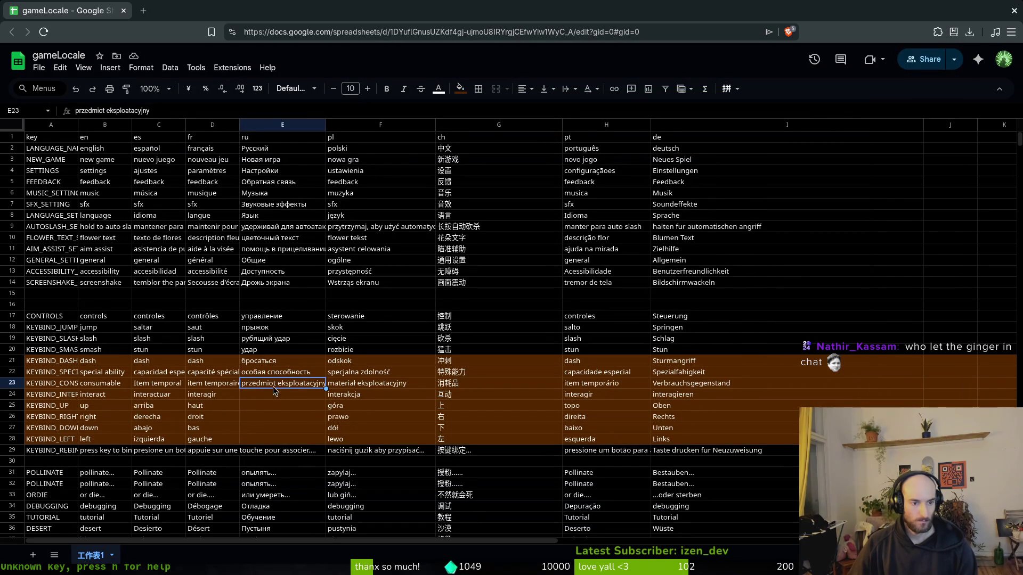
key(ctrl+v)
click(136, 108)
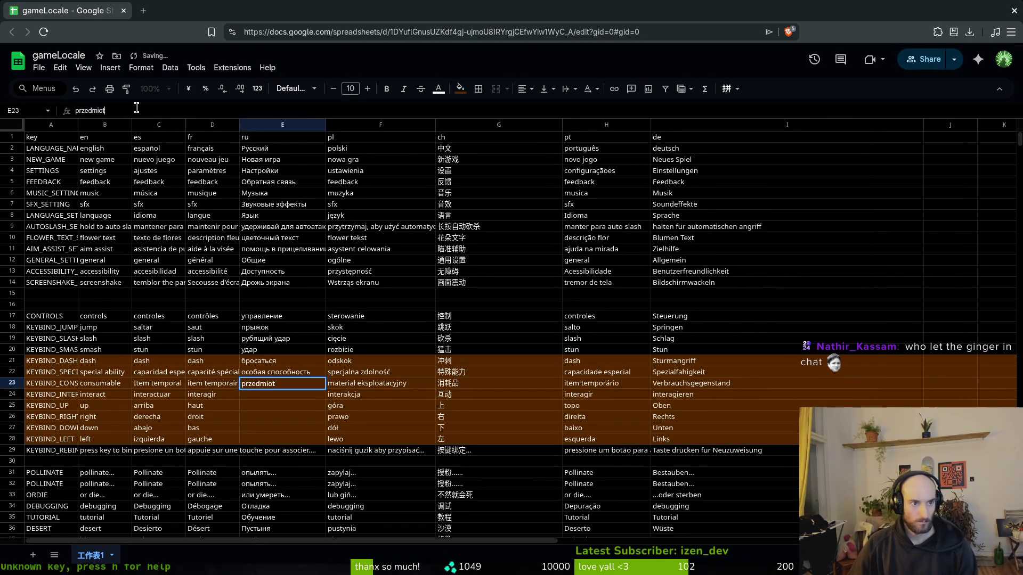
key(Return)
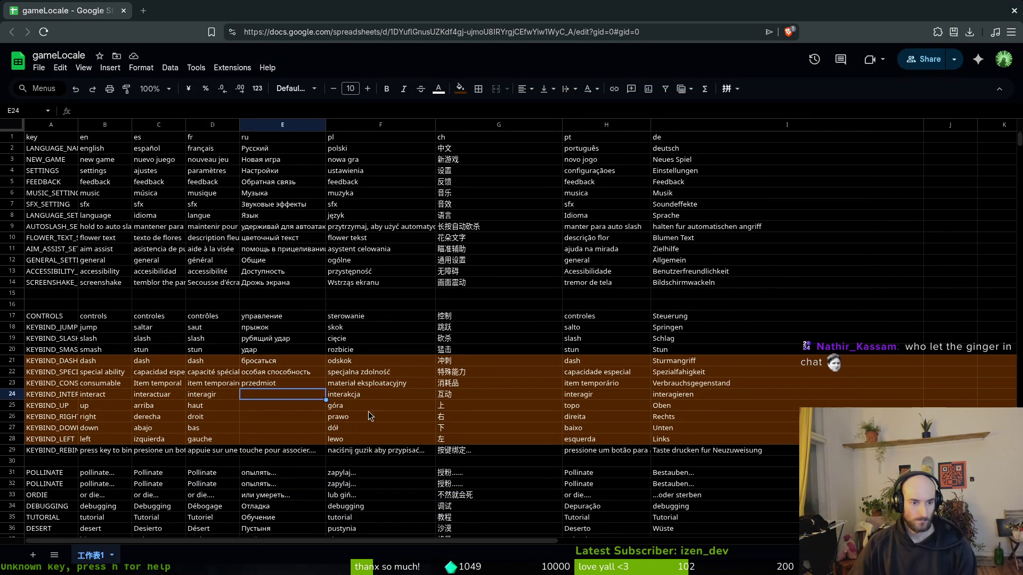
Step: Translate 'interact' into Russian and paste взаимодействовать into E24
click(255, 373)
click(248, 396)
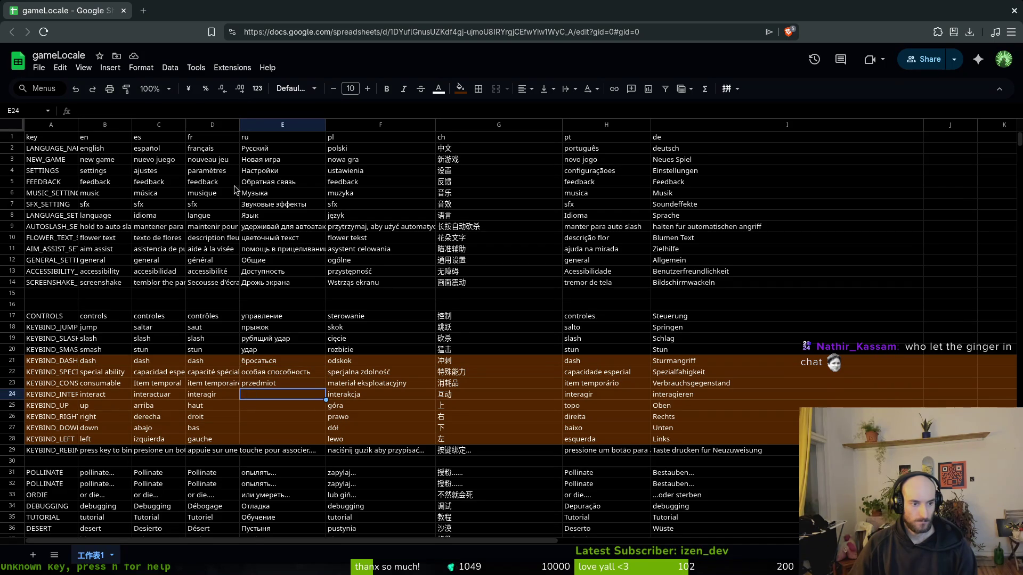
key(alt+Tab)
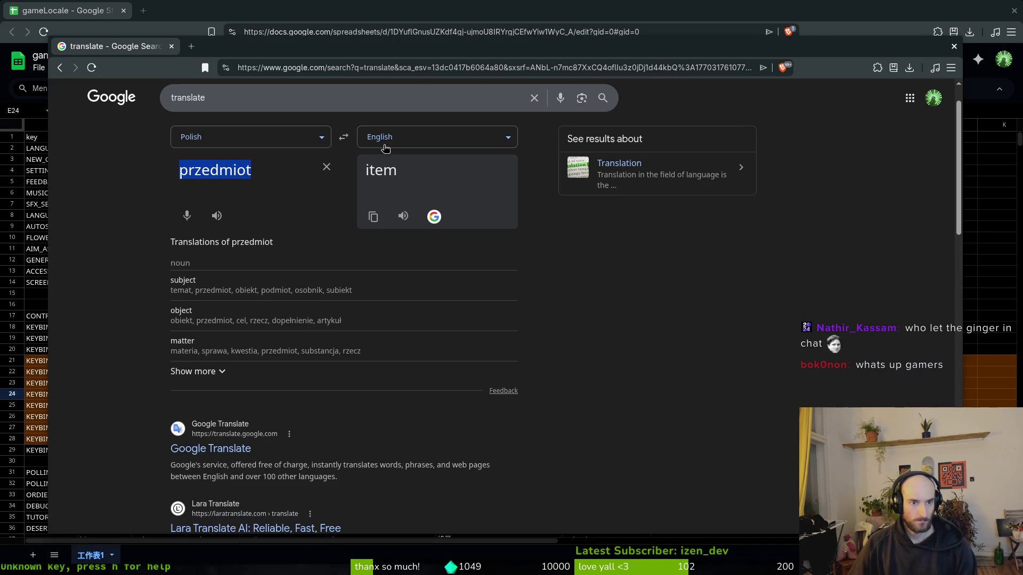
click(343, 139)
text(interact)
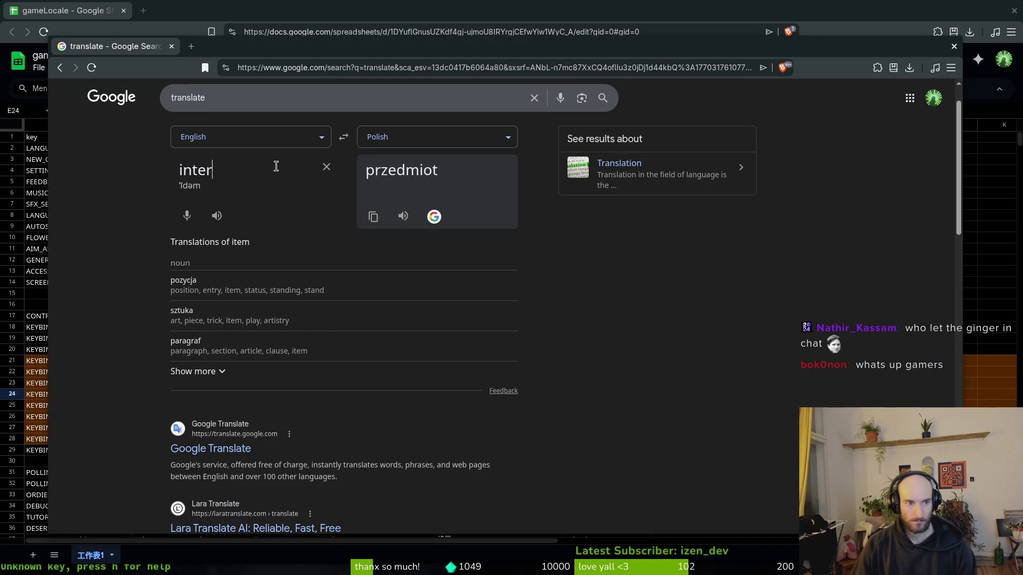
key(alt+Tab)
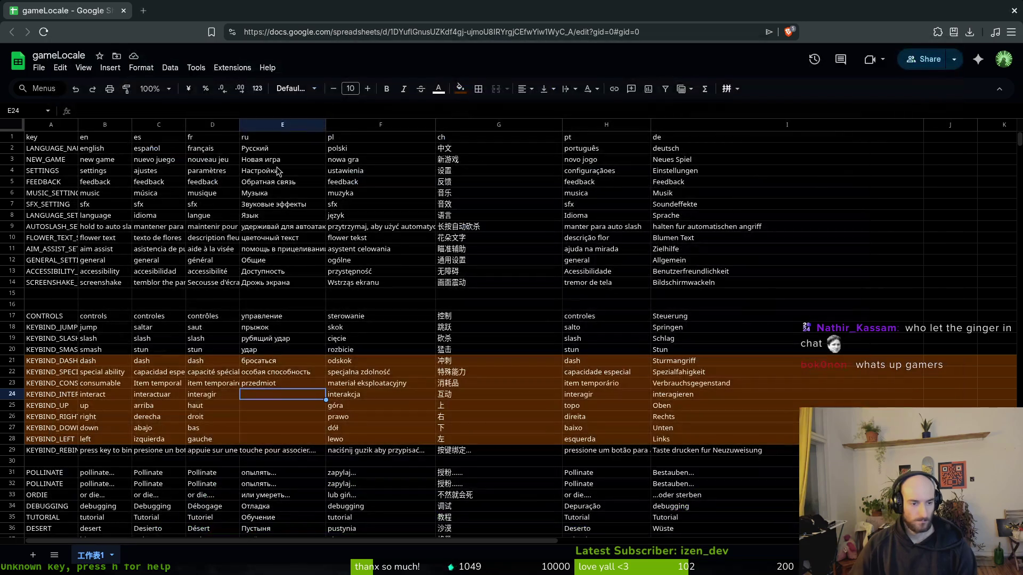
key(alt+Tab)
click(394, 137)
text(rus)
key(Return)
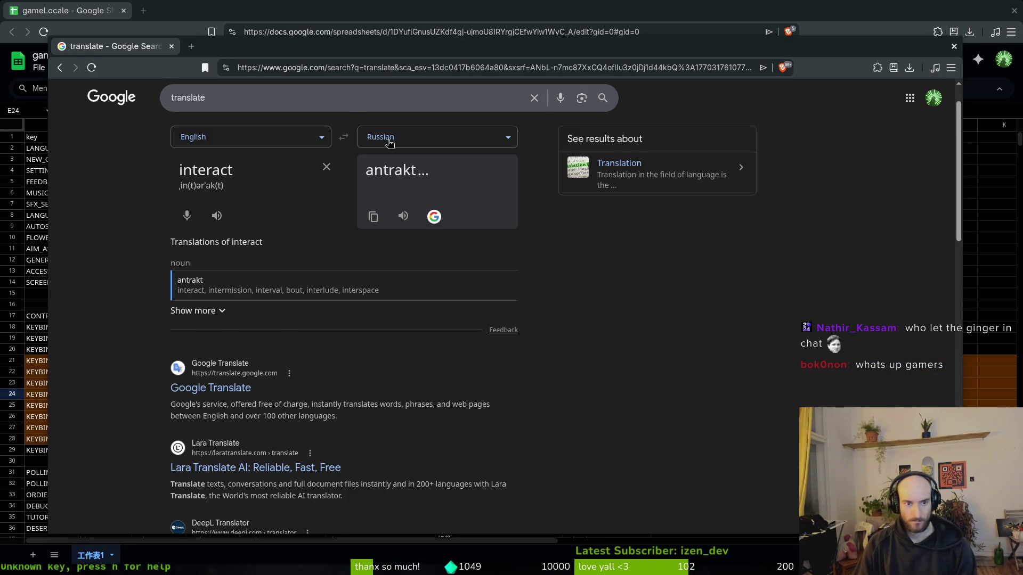
click(372, 216)
key(alt+Tab)
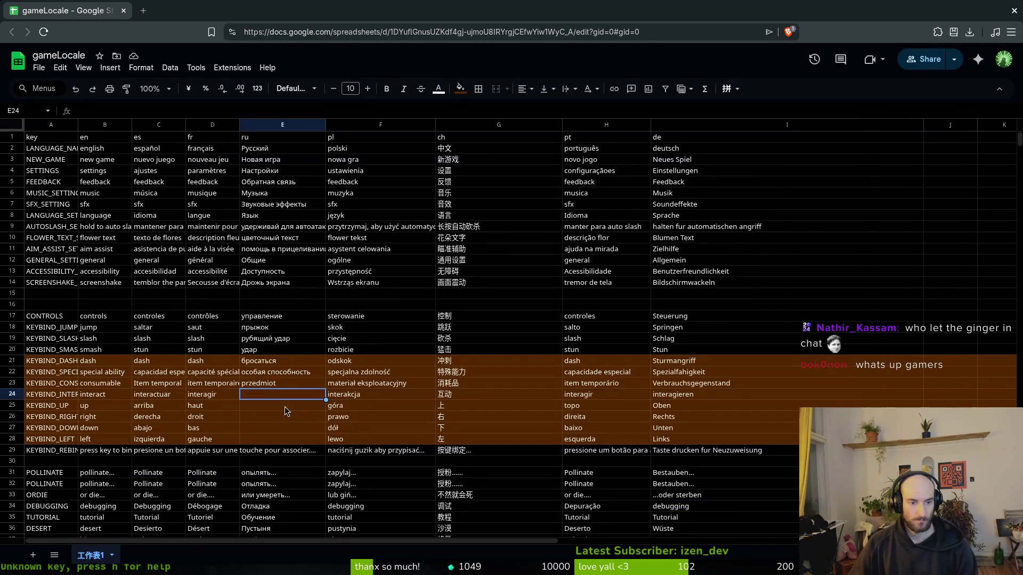
key(ctrl+v)
key(Return)
Step: Translate 'up' and 'down' into Russian, putting вверх in E25 and вниз in E27
key(alt+Tab)
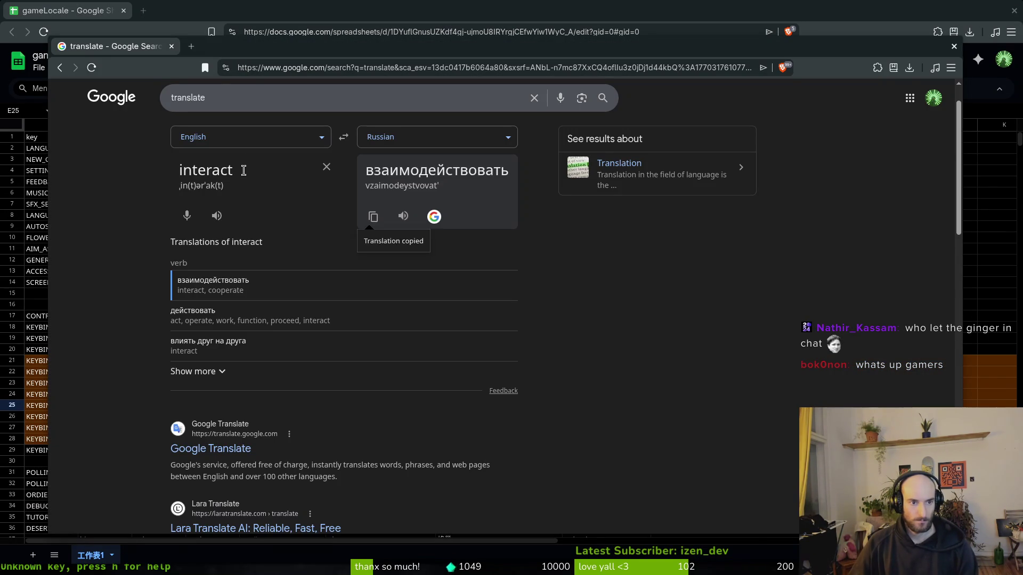
double_click(245, 169)
text(up)
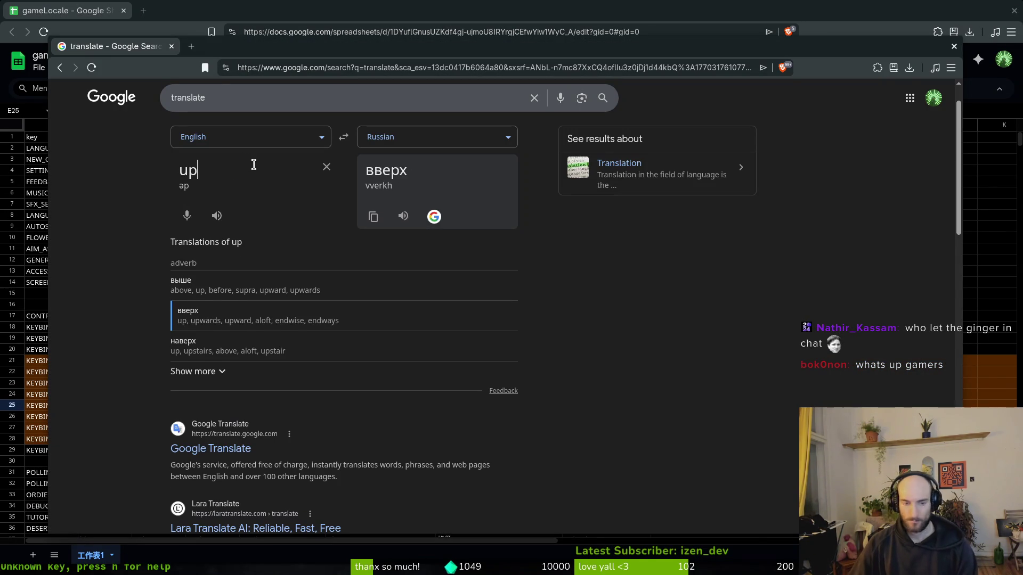
click(373, 217)
key(alt+Tab)
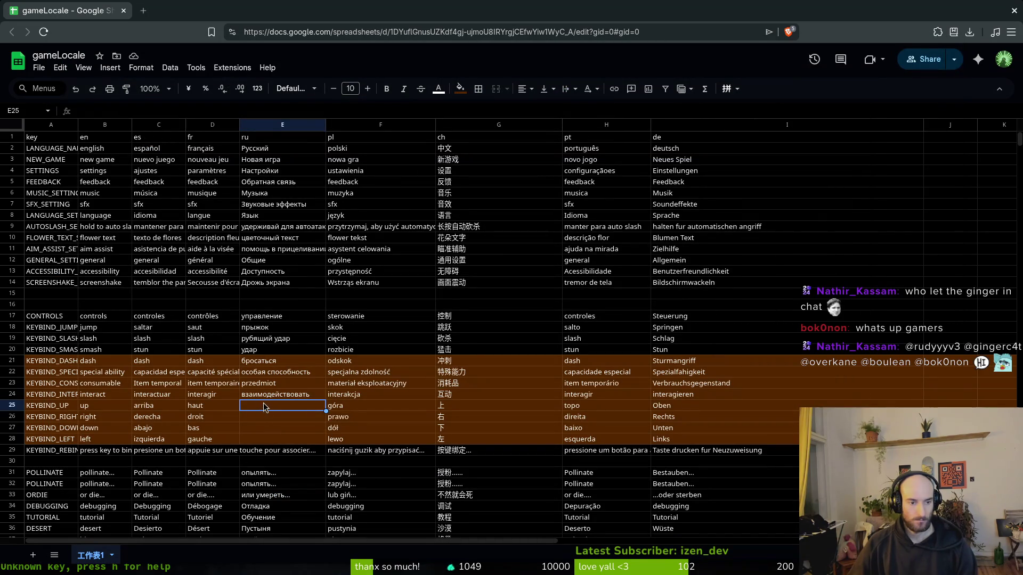
text(вверх)
key(alt+Tab)
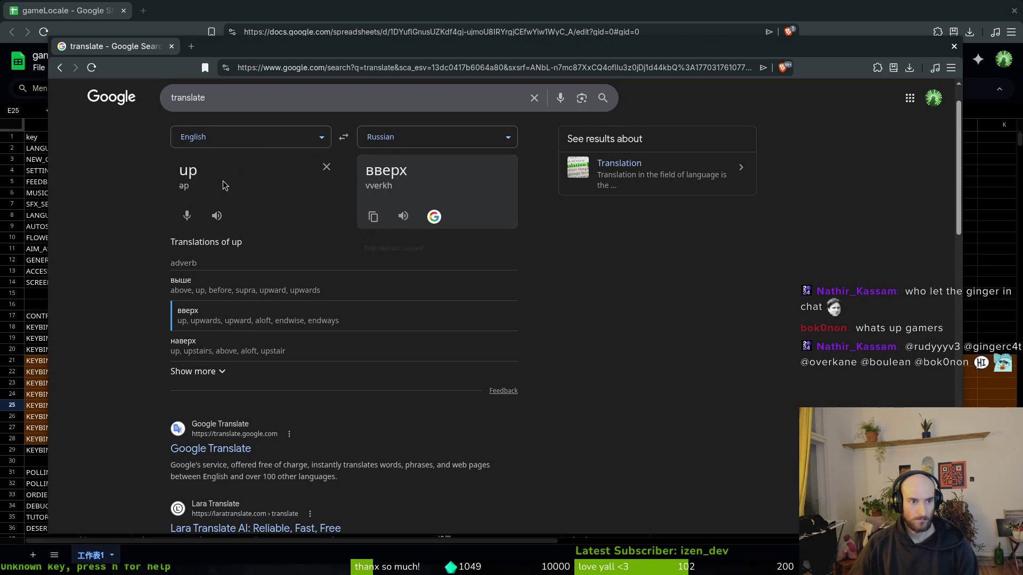
key(ctrl+a)
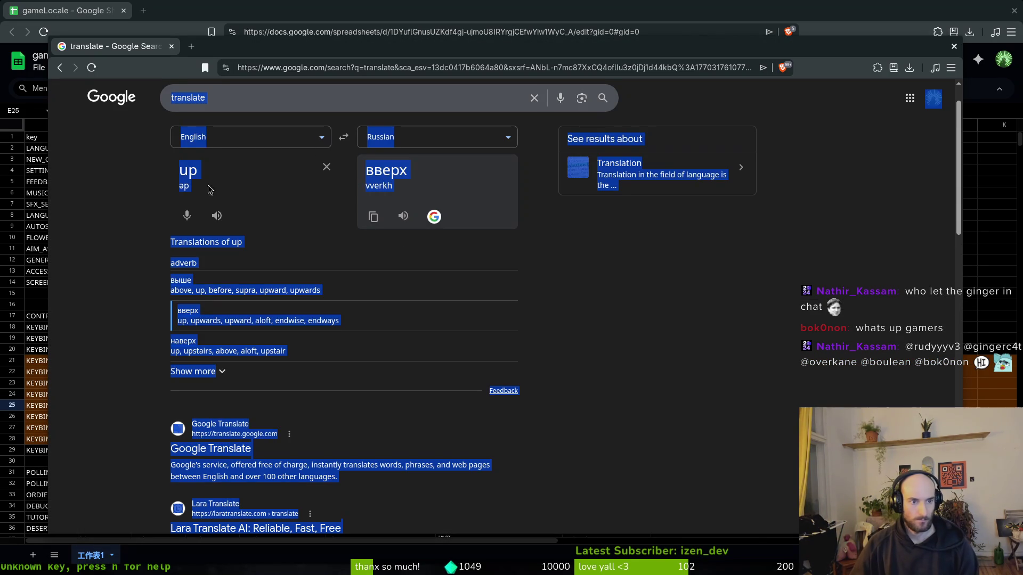
double_click(253, 171)
text(down)
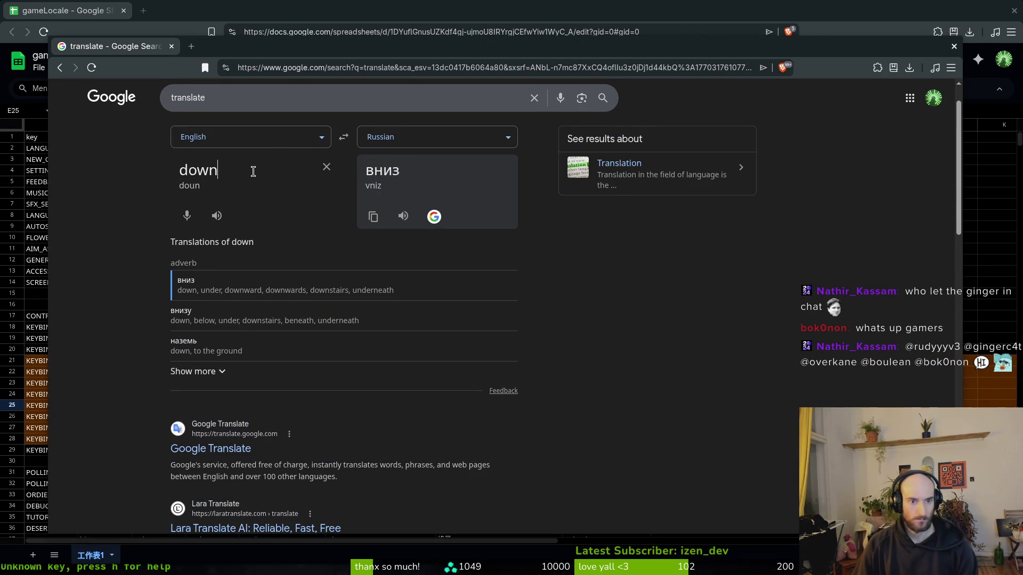
click(372, 216)
key(alt+Tab)
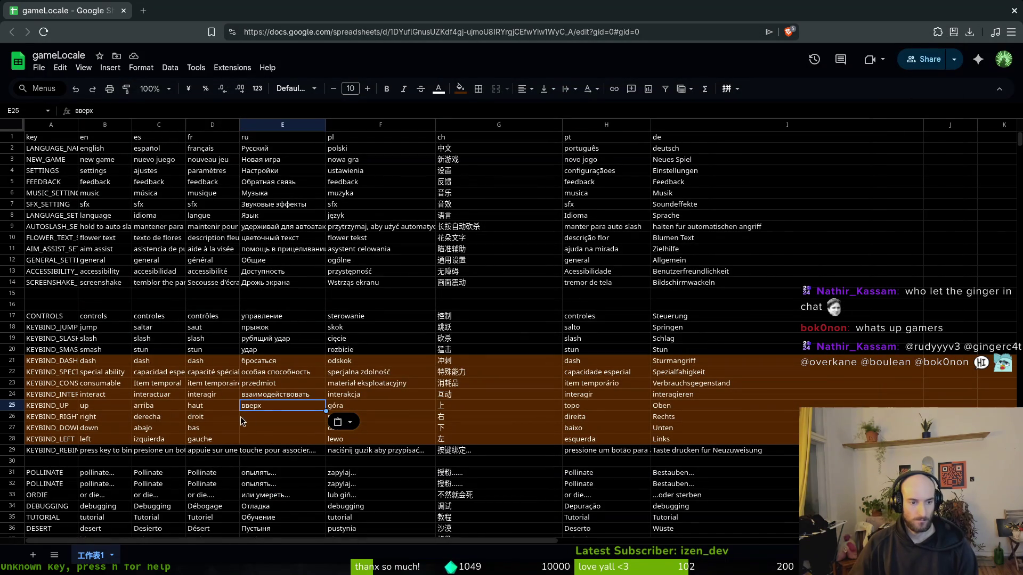
click(252, 427)
key(ctrl+v)
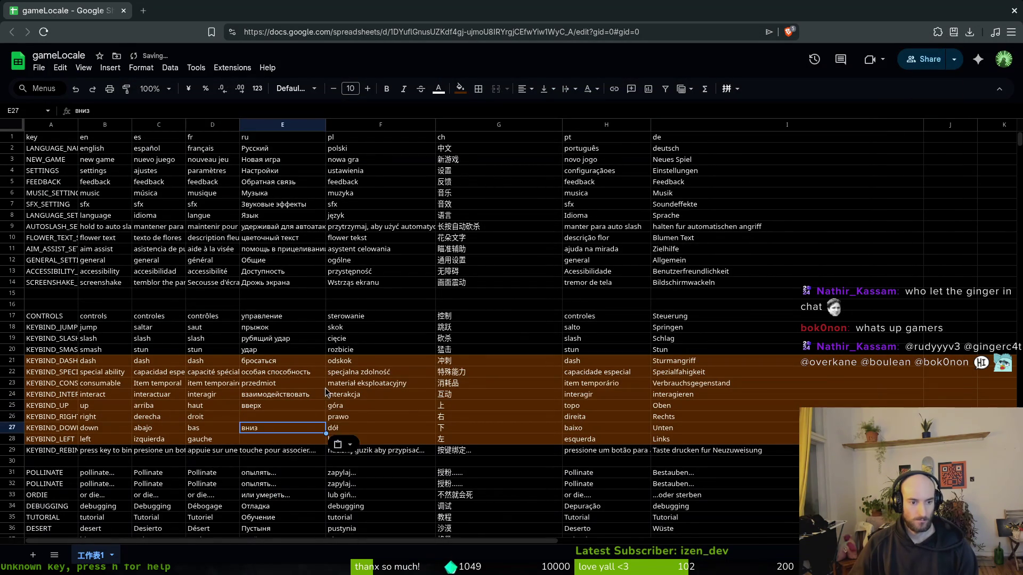
Step: Translate 'right' and 'left', putting верно in E26 and левый in E28
key(alt+Tab)
double_click(262, 171)
text(right)
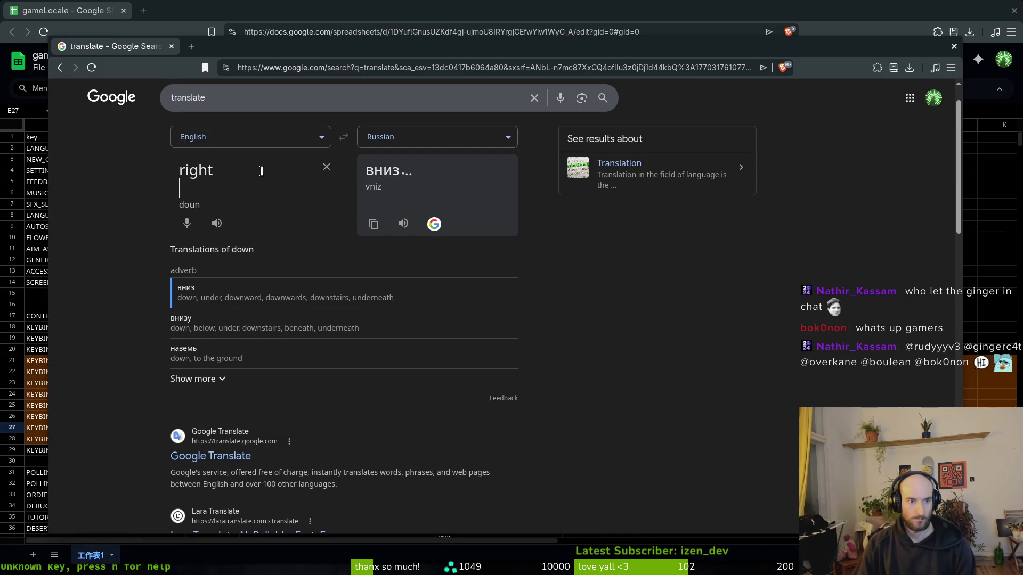
click(374, 224)
key(alt+Tab)
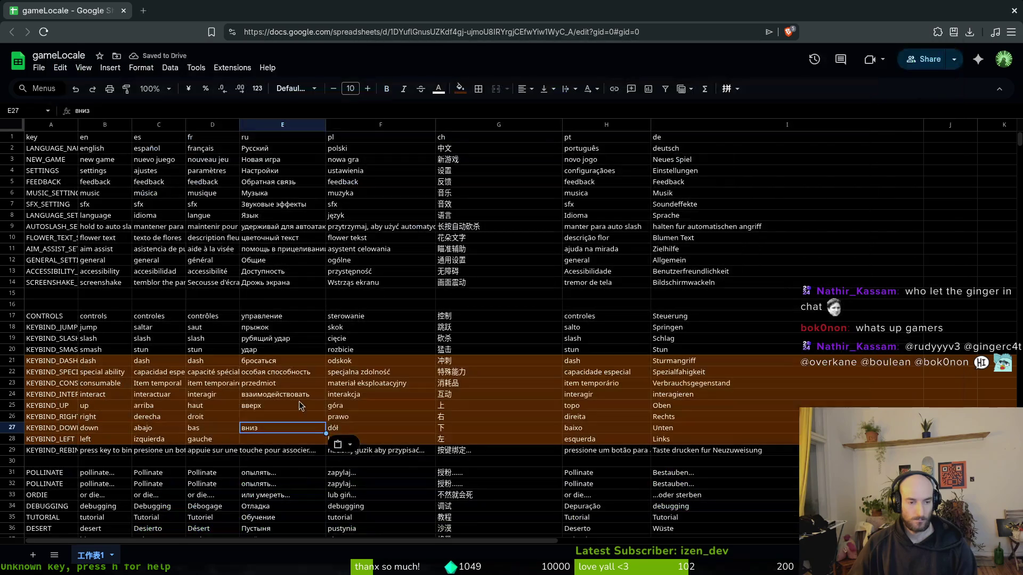
key(Up)
key(ctrl+v)
key(alt+Tab)
double_click(235, 173)
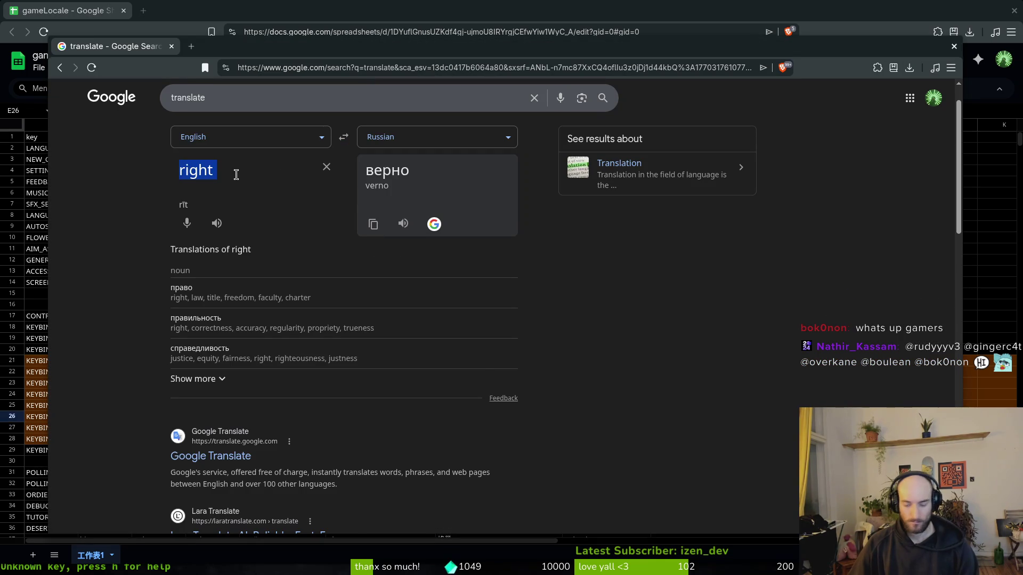
text(left)
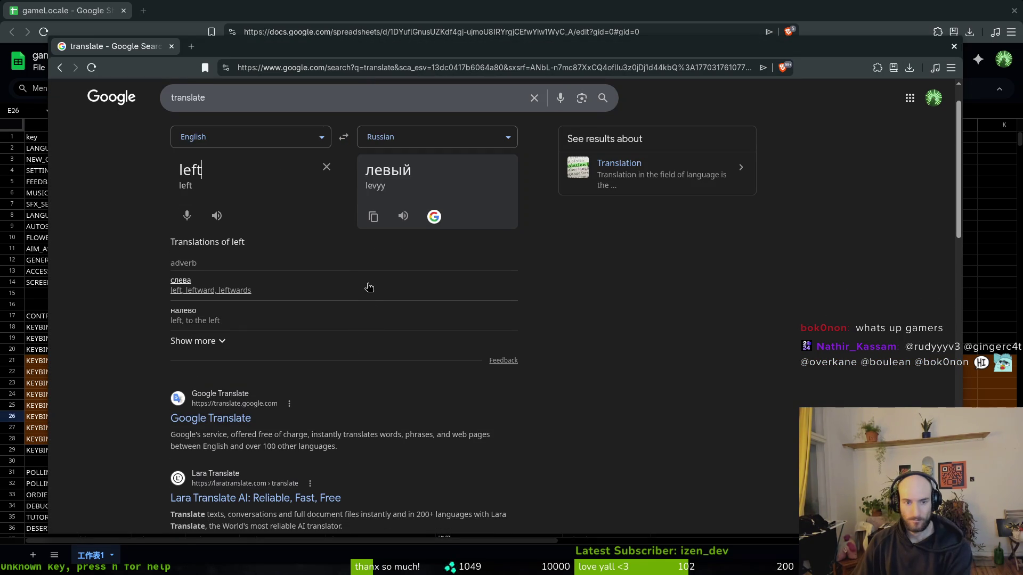
click(373, 224)
key(alt+Tab)
click(267, 440)
key(ctrl+v)
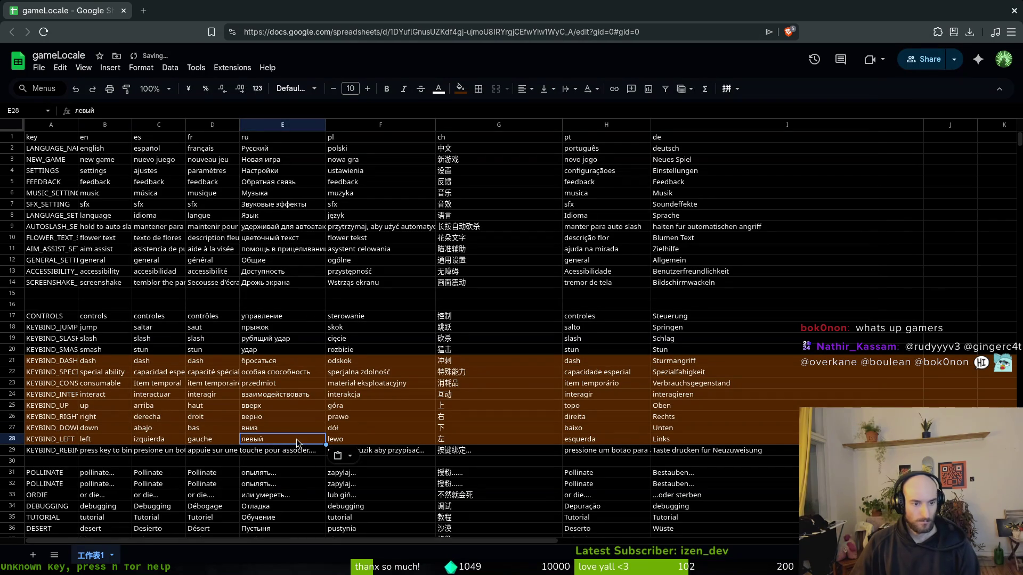
click(286, 408)
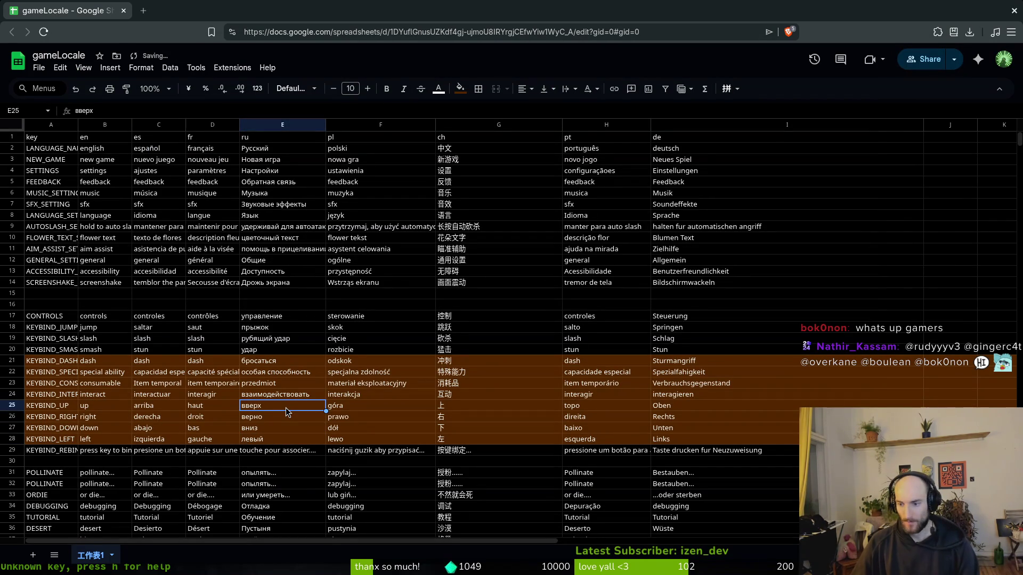
Step: Correct B29 to read 'press key to rebind...' and copy the fixed prompt
click(220, 453)
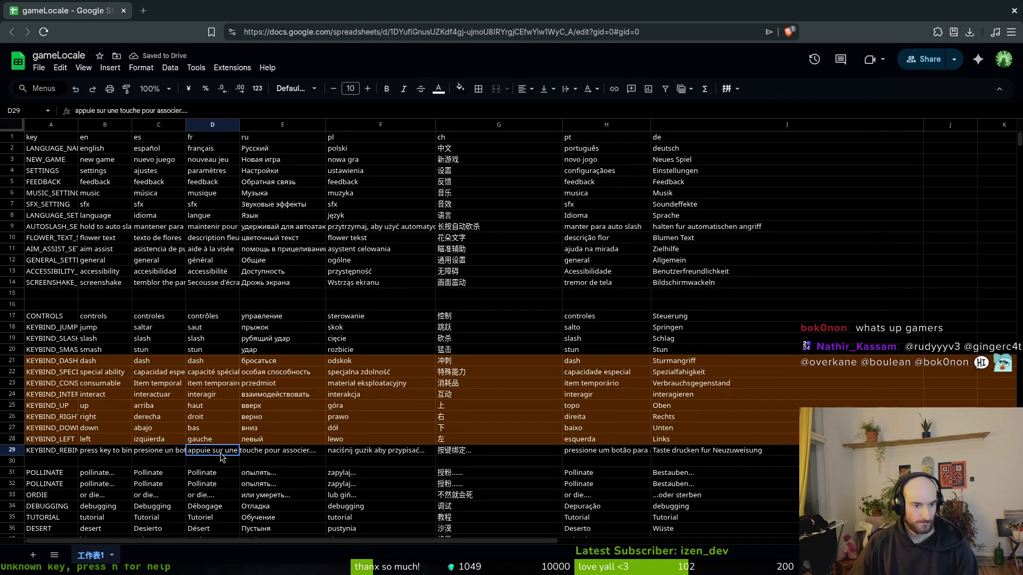
key(Left)
click(196, 453)
click(264, 453)
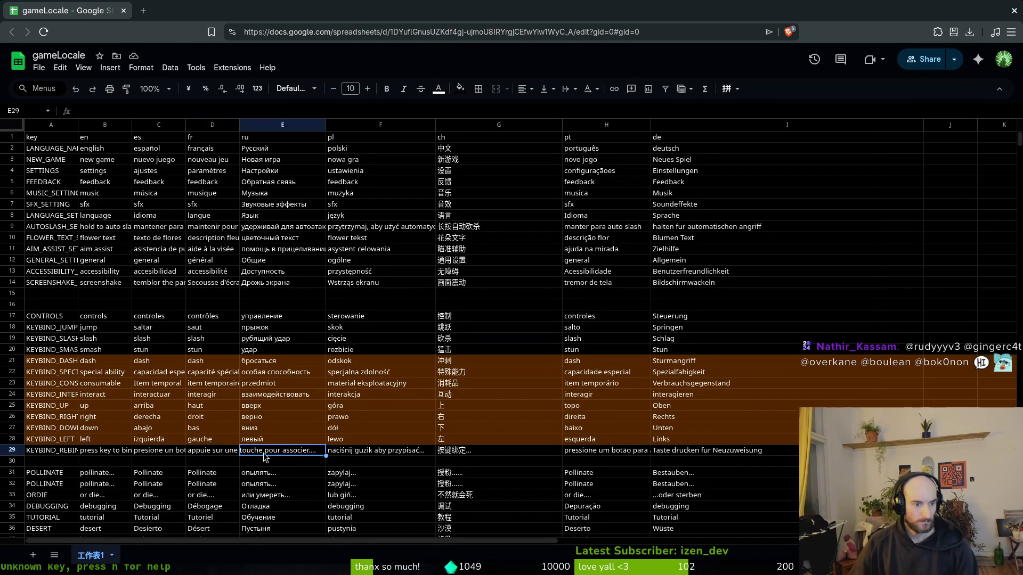
click(63, 452)
key(Right)
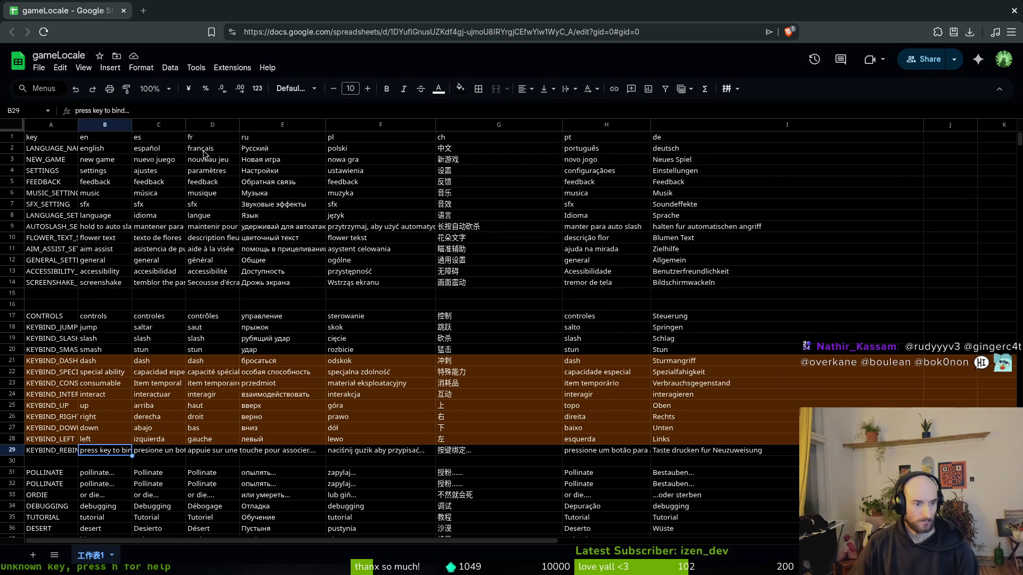
triple_click(153, 111)
key(alt+Tab)
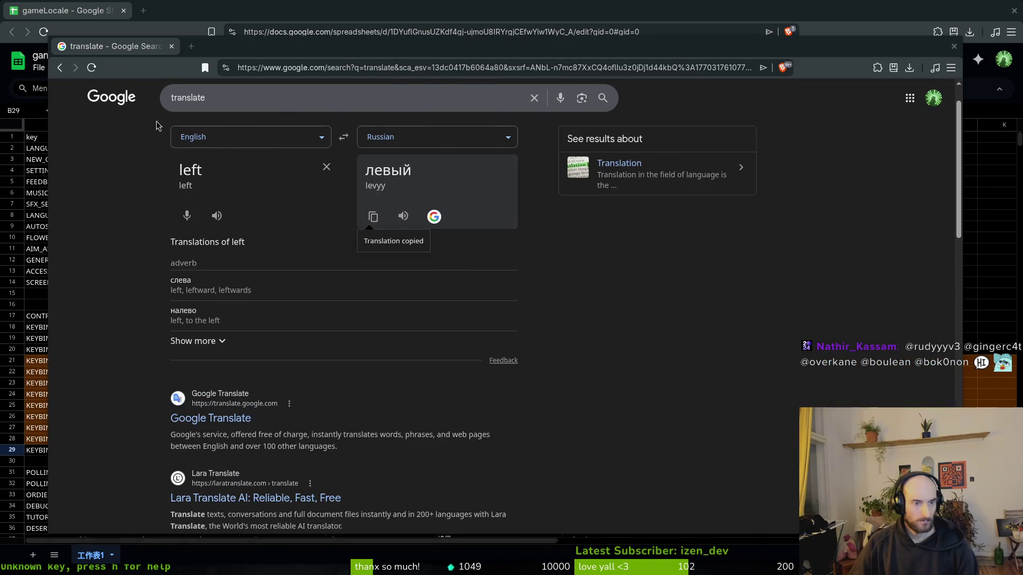
key(alt+Tab)
click(114, 111)
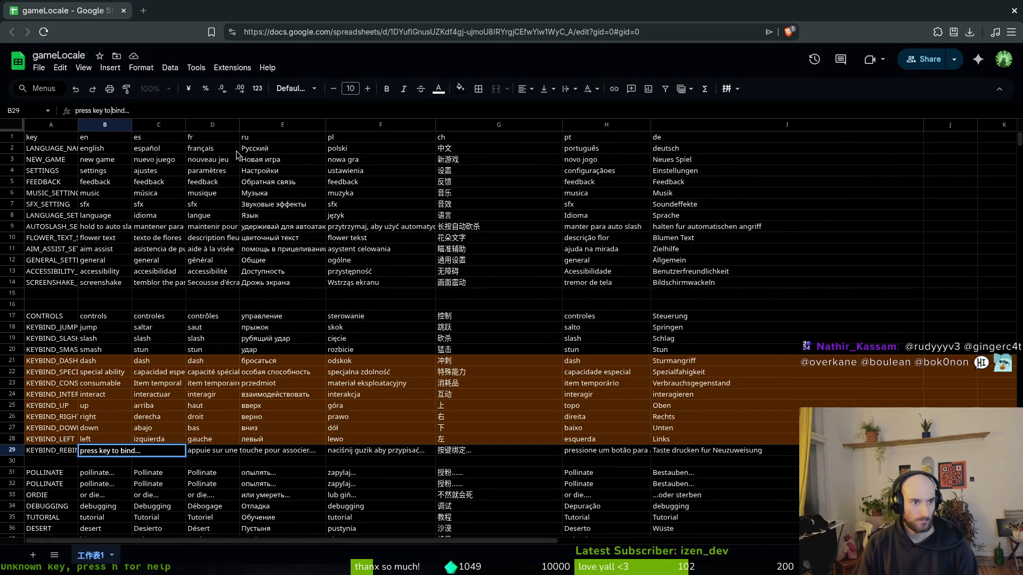
text(re)
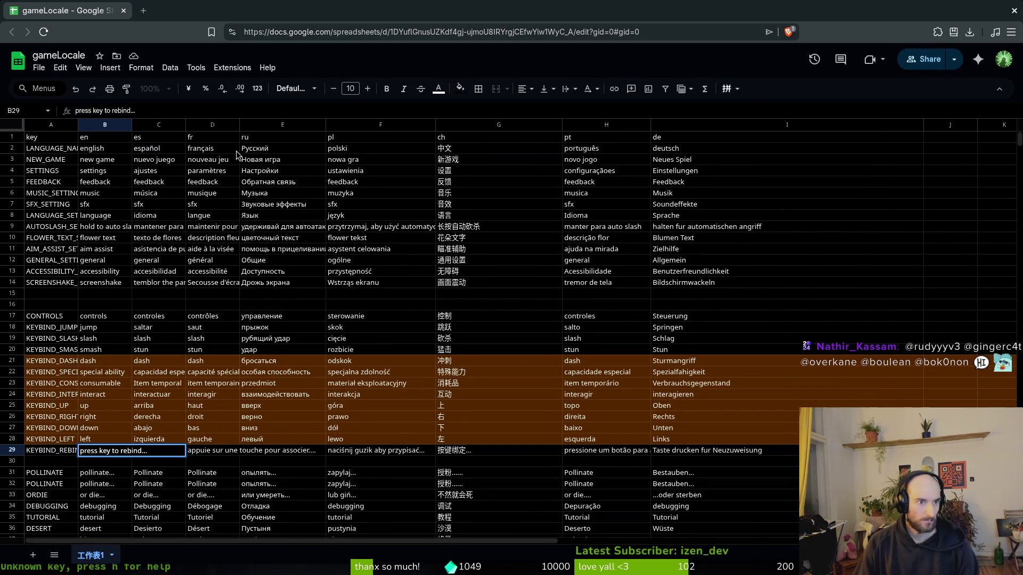
key(ctrl+a)
key(ctrl+c)
Step: Paste the Russian 'Нажмите клавишу для переназначения...' into E29
key(alt+Tab)
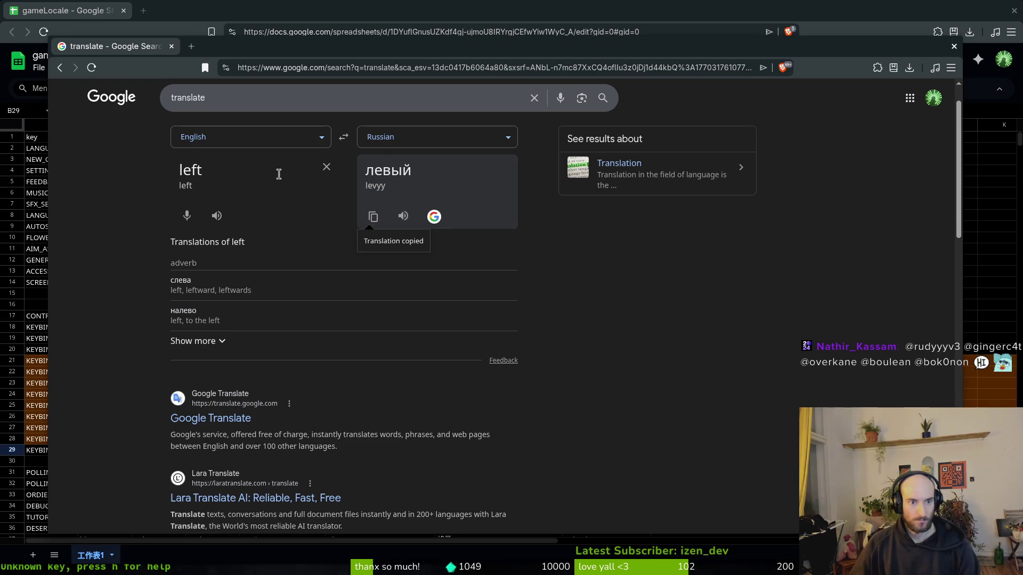
key(ctrl+a)
key(ctrl+v)
click(373, 256)
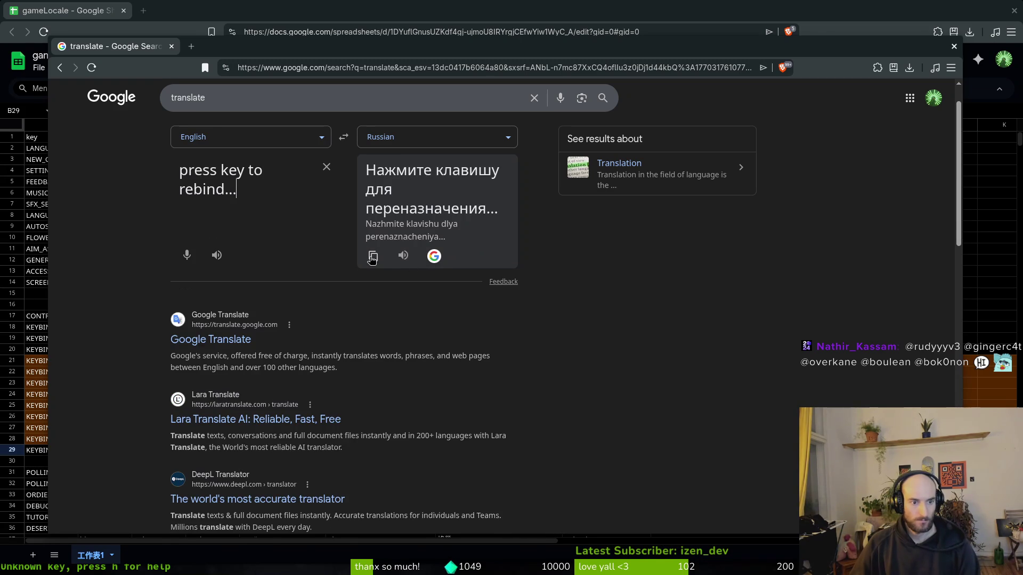
key(alt+Tab)
click(242, 452)
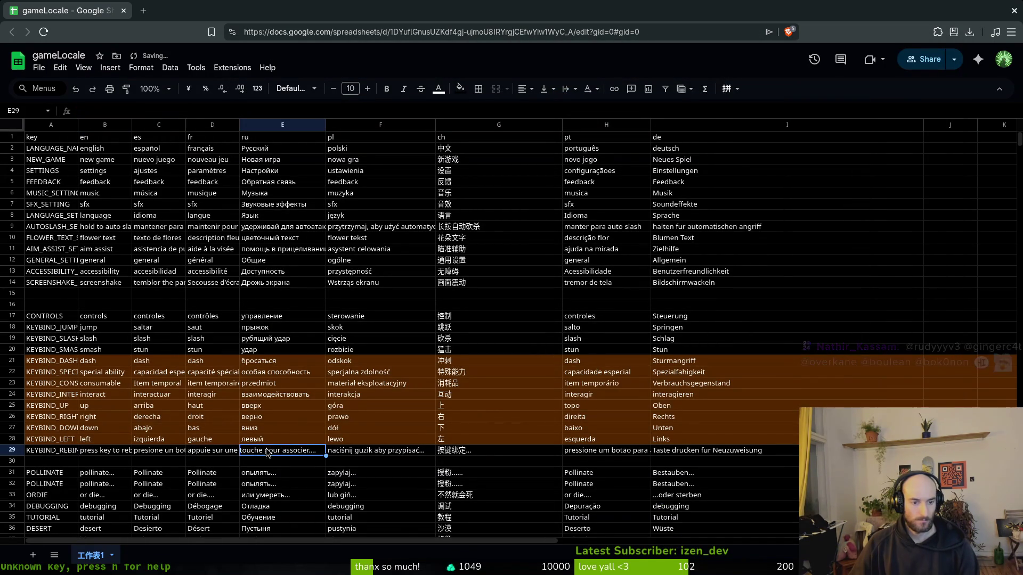
key(ctrl+v)
click(509, 454)
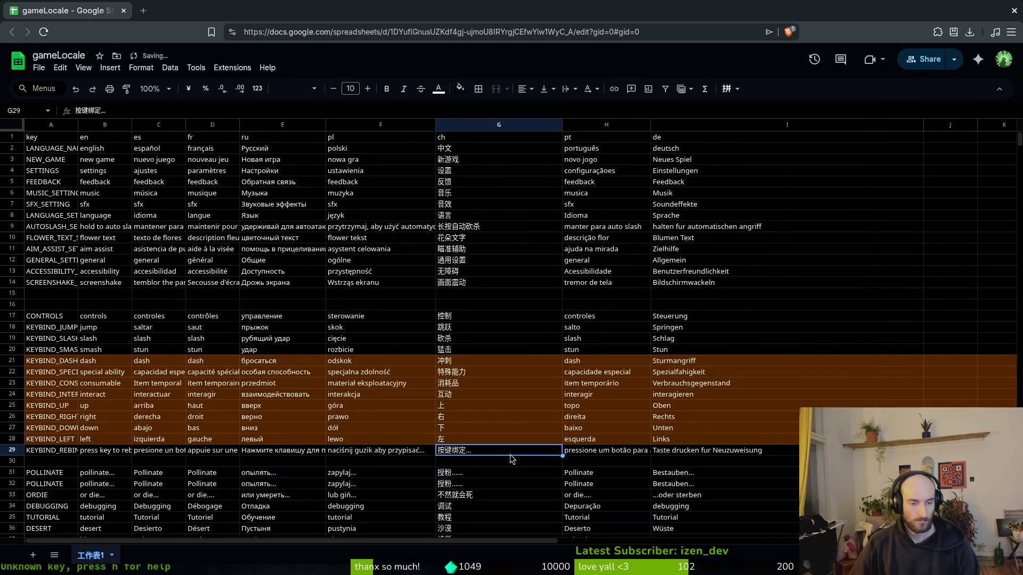
click(190, 462)
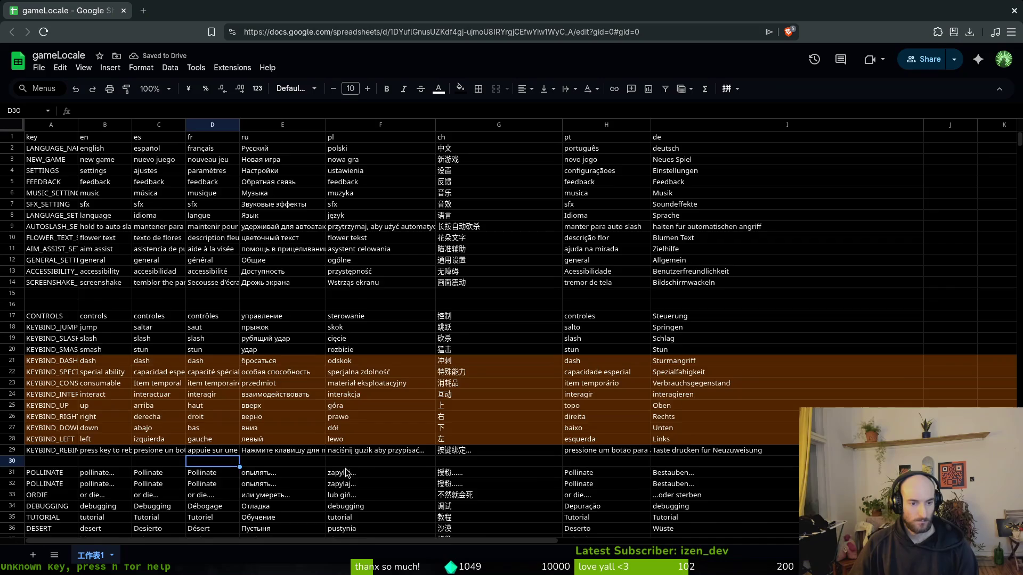
scroll(349, 471, down, 7)
scroll(342, 451, up, 4)
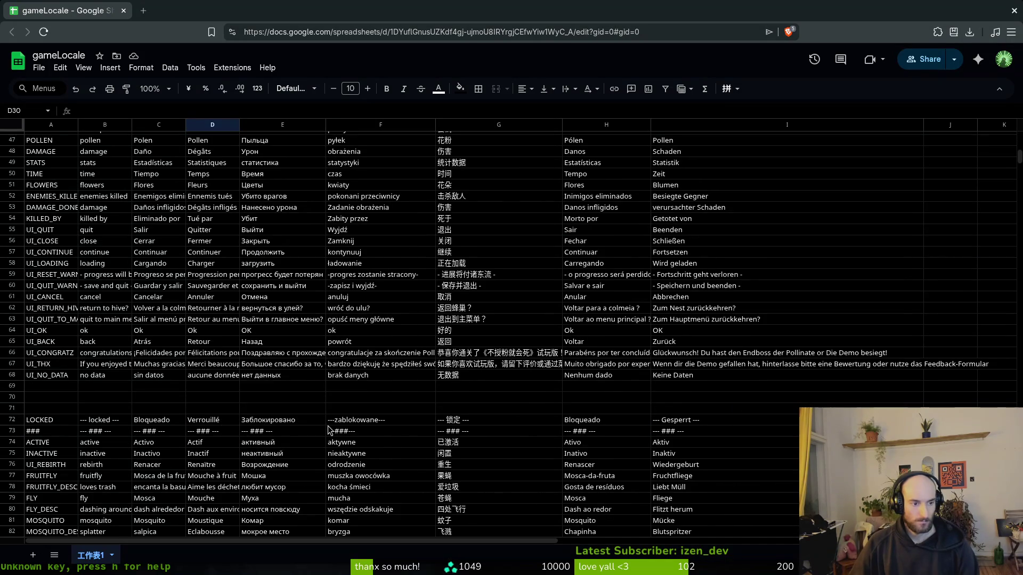
Step: Check the Russian CONTROLS entries, then delete the duplicate POLLINATE row and undo the deletion
scroll(327, 419, up, 2)
click(280, 356)
click(279, 251)
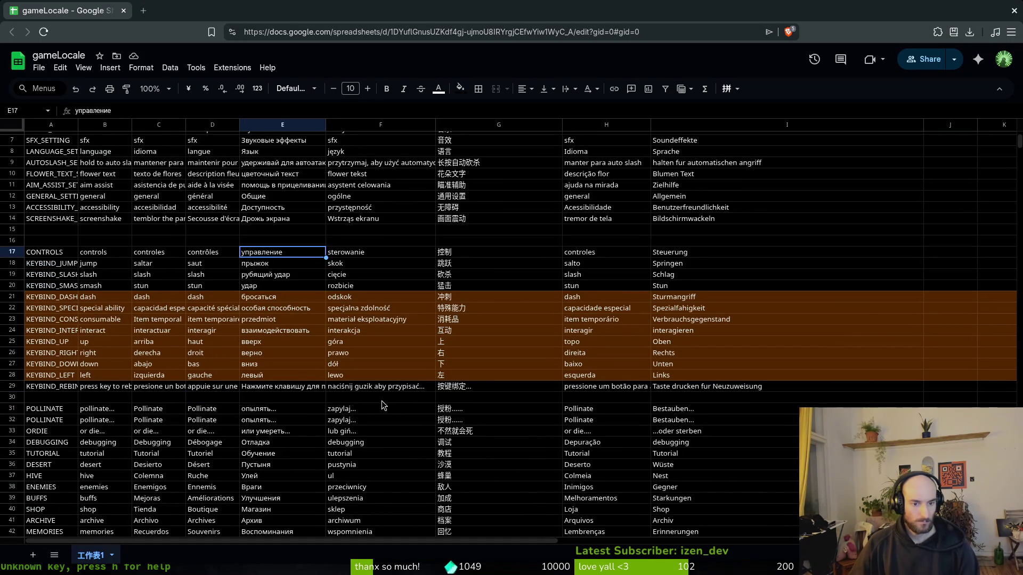
right_click(15, 411)
click(71, 255)
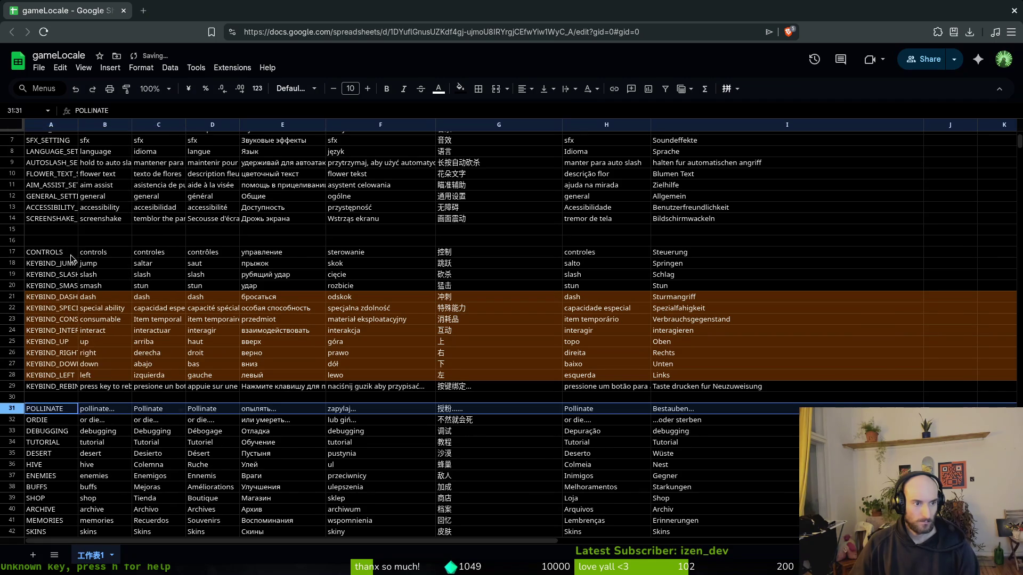
click(420, 398)
scroll(433, 394, down, 8)
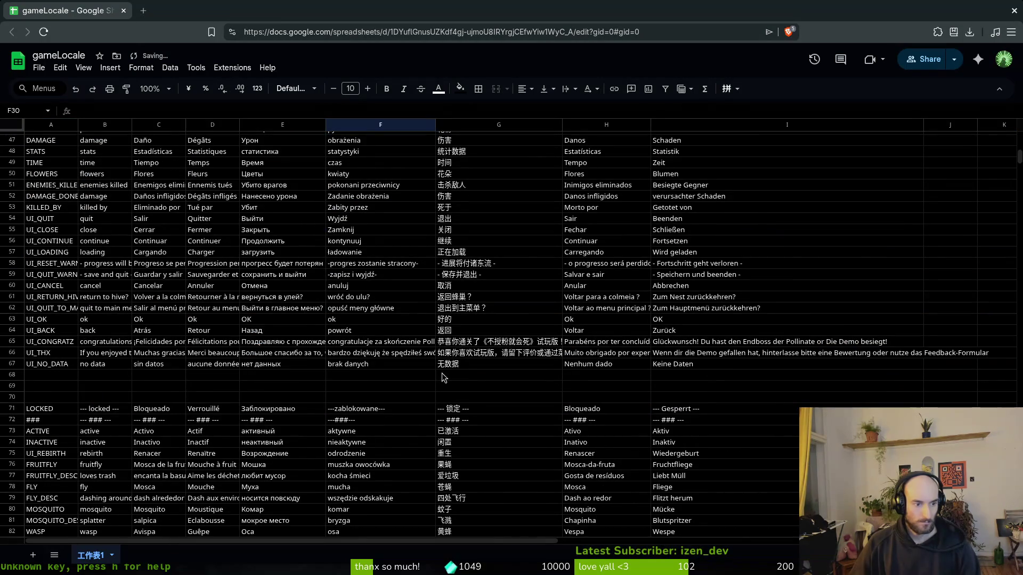
scroll(426, 368, up, 7)
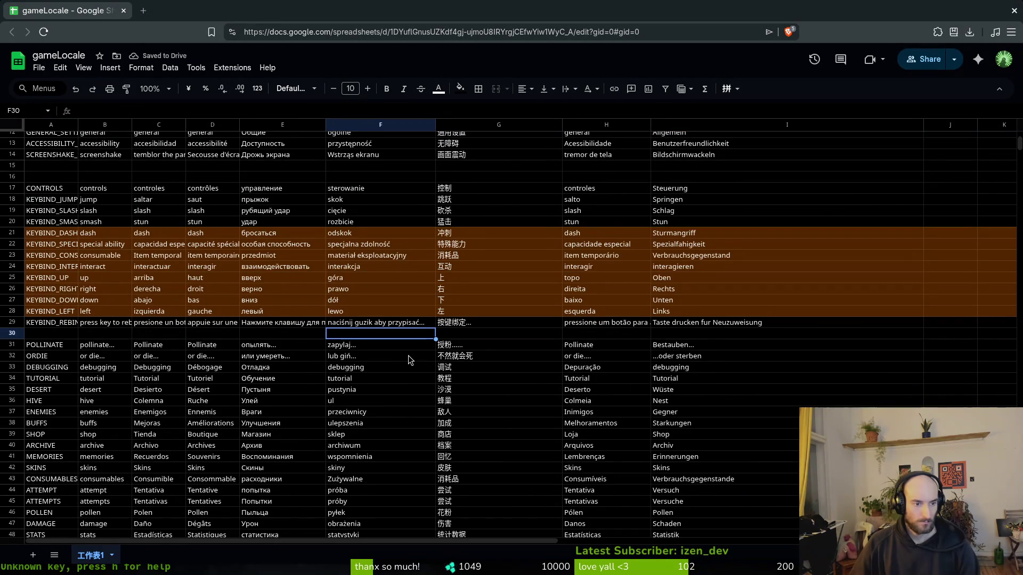
key(ctrl+z)
Step: Delete the extra blank row 70
right_click(18, 346)
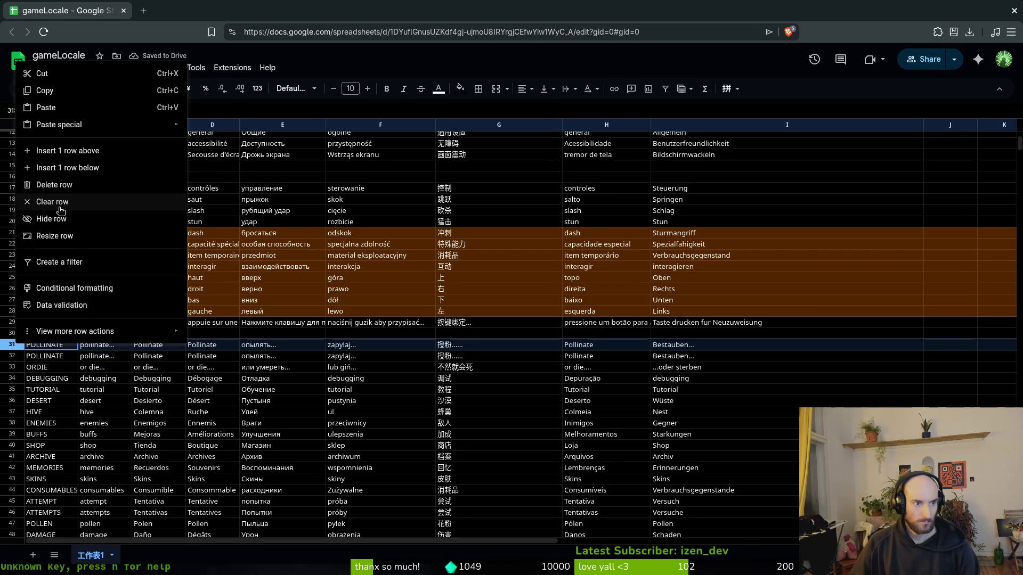
click(231, 371)
click(231, 371)
scroll(252, 347, down, 8)
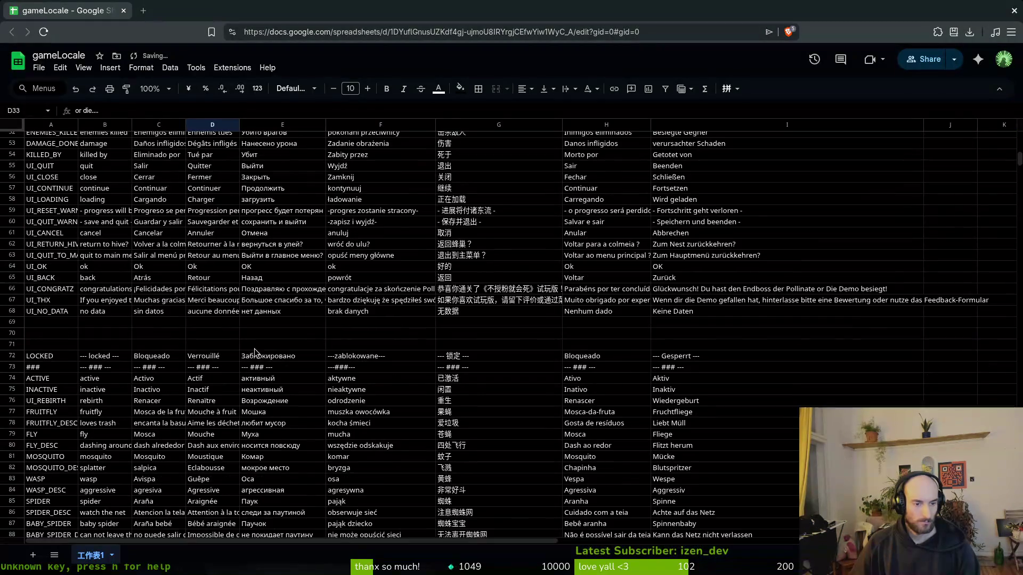
right_click(16, 334)
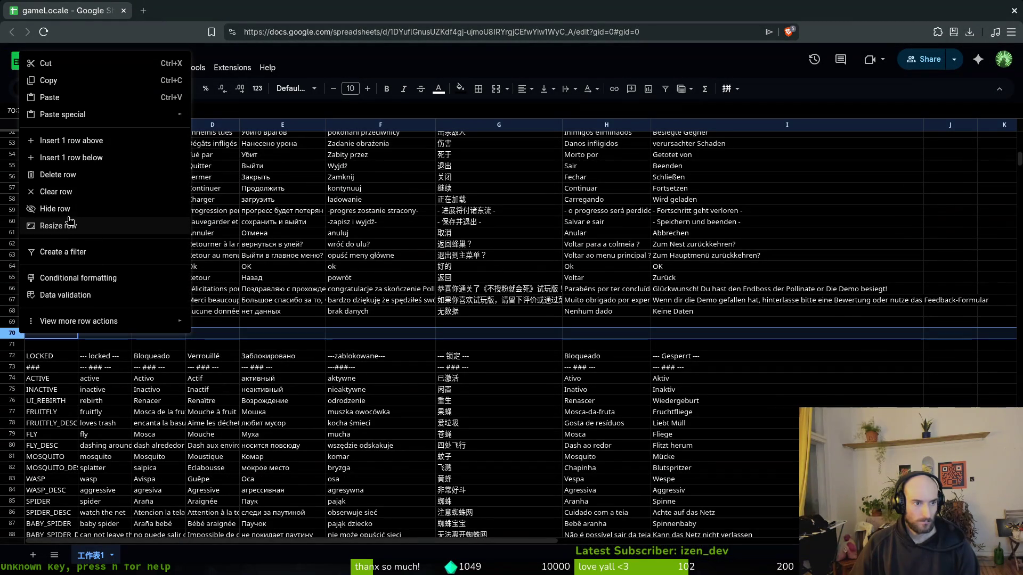
click(58, 175)
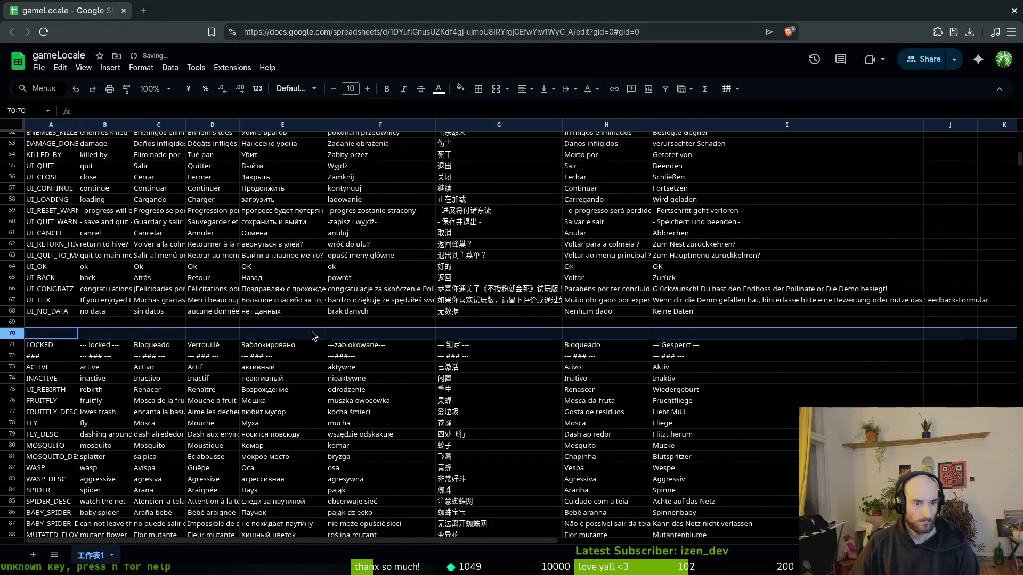
Step: Insert a blank separator row below row 102
scroll(313, 336, down, 7)
right_click(11, 312)
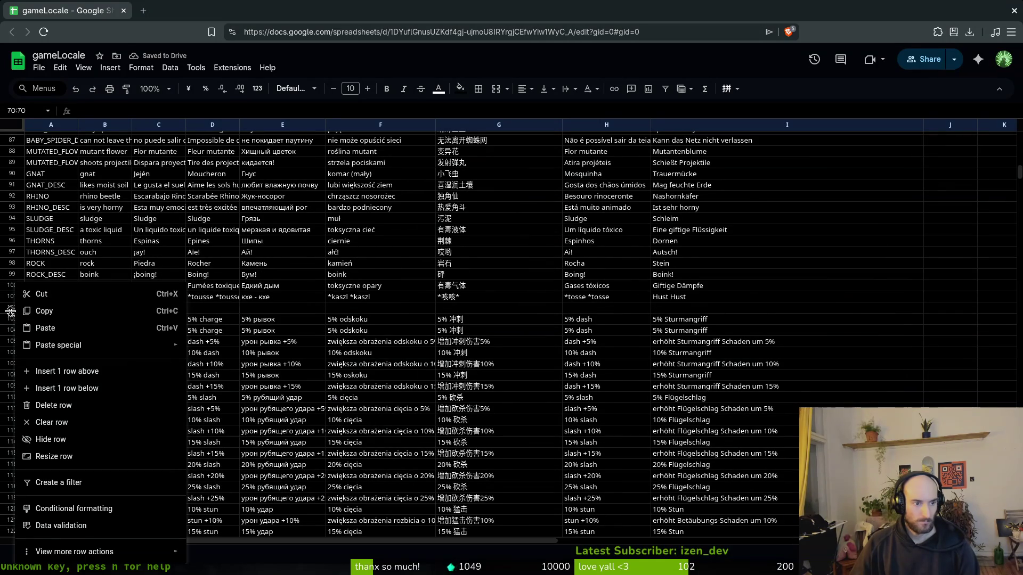
click(11, 310)
right_click(16, 312)
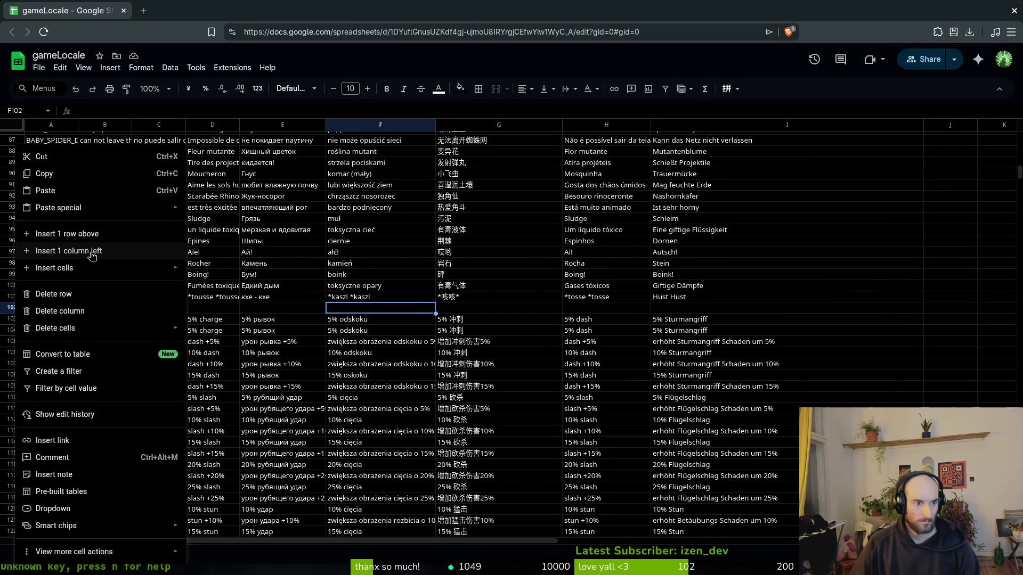
click(394, 364)
right_click(18, 309)
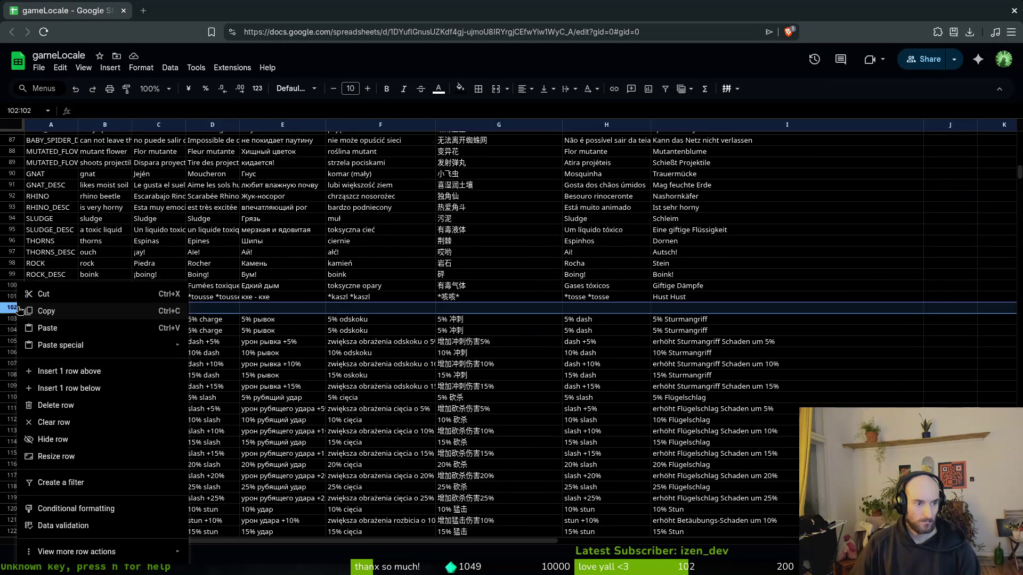
click(80, 388)
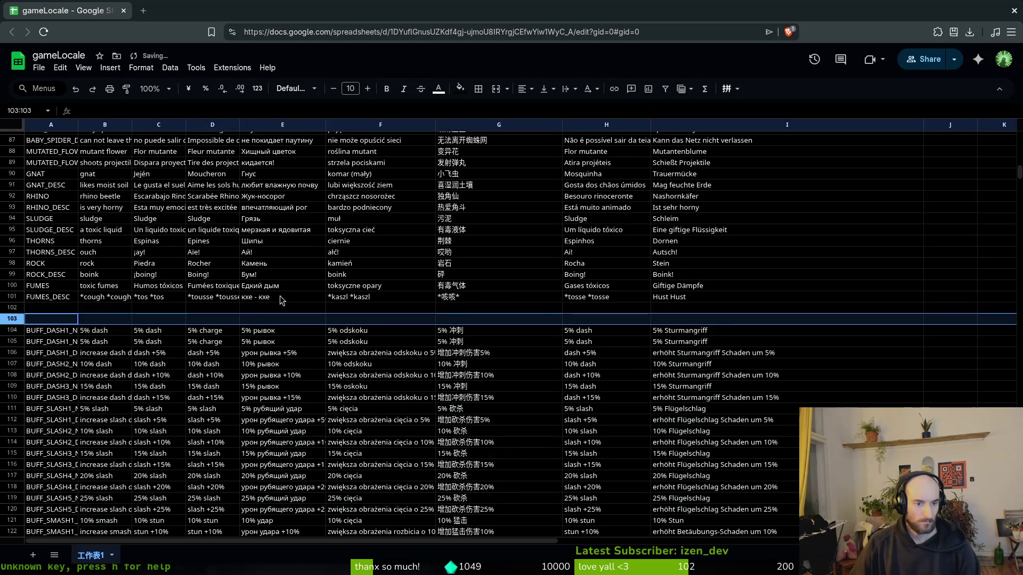
Step: Insert blank separator rows above the SKILL_SLASH1 rows and above row 199
click(282, 299)
scroll(318, 283, down, 10)
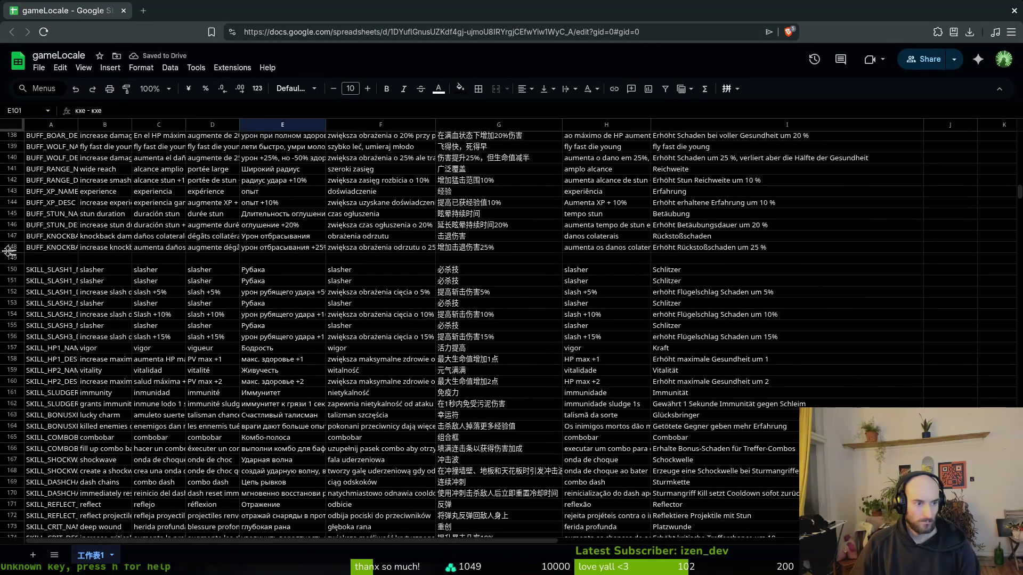
right_click(12, 269)
click(64, 367)
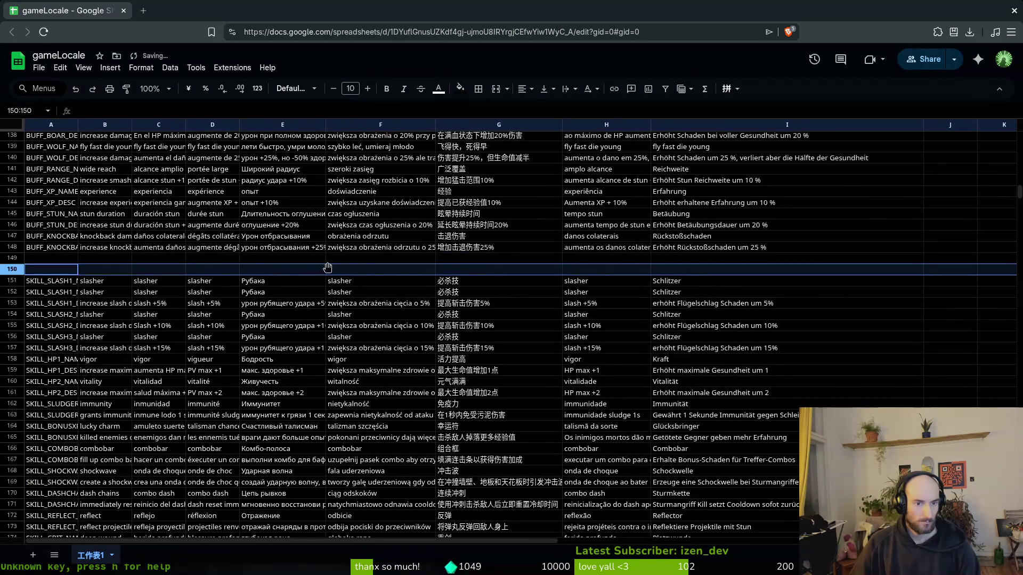
scroll(327, 267, down, 9)
right_click(26, 308)
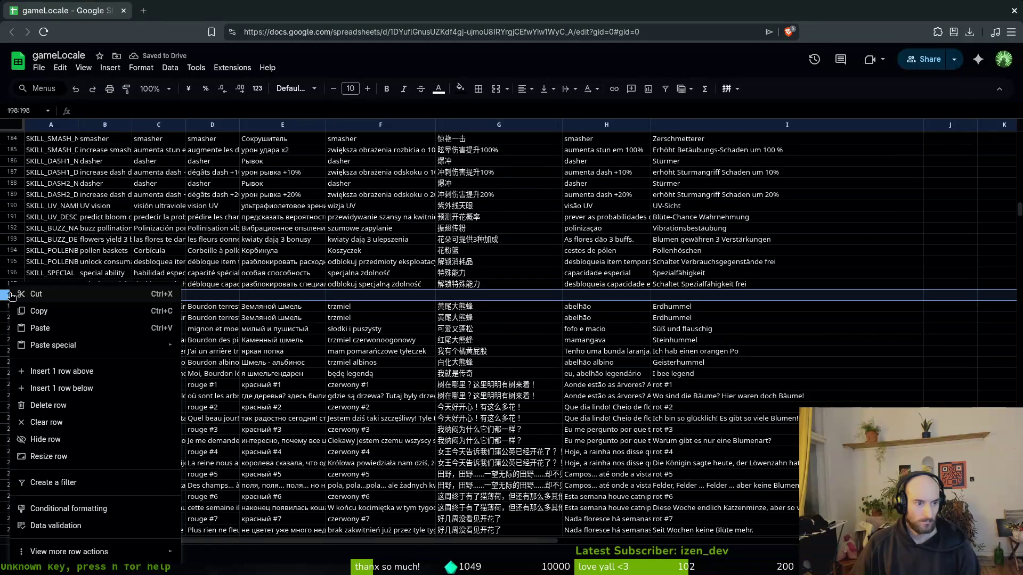
click(88, 393)
Step: Insert a blank row above row 275, the poison sting entry, and inspect its description
scroll(367, 283, down, 7)
scroll(369, 283, down, 8)
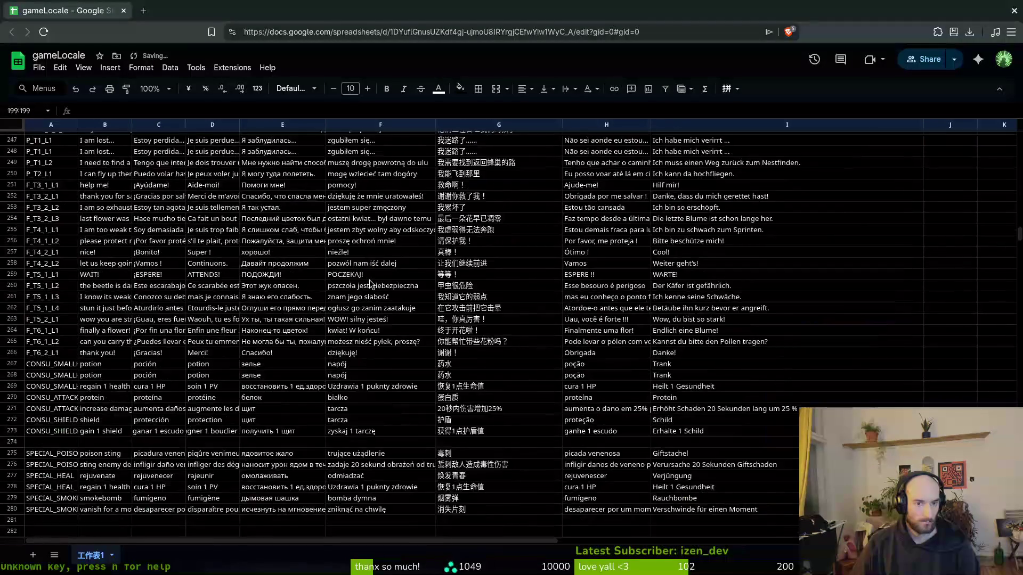
right_click(21, 329)
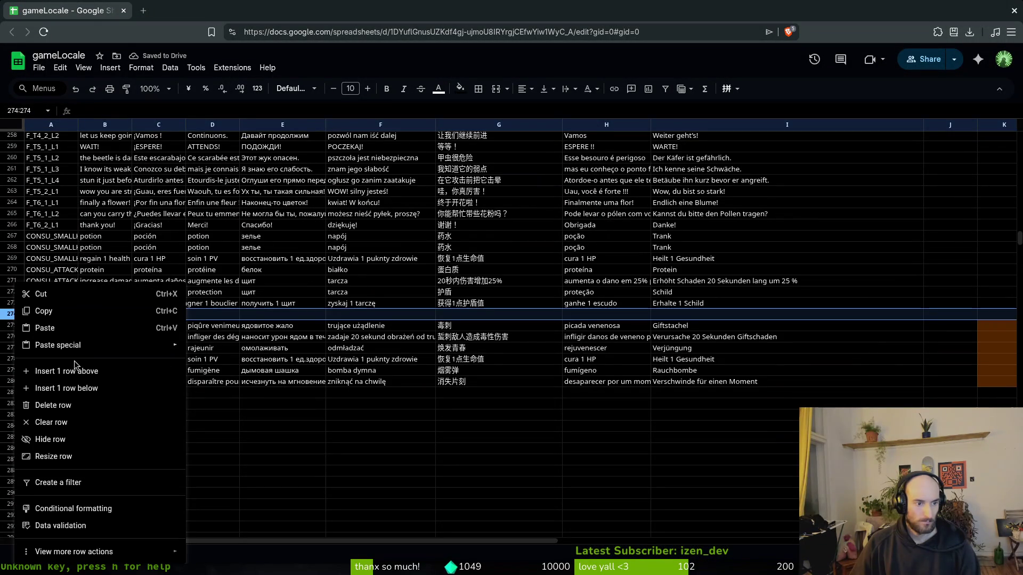
click(129, 380)
click(126, 348)
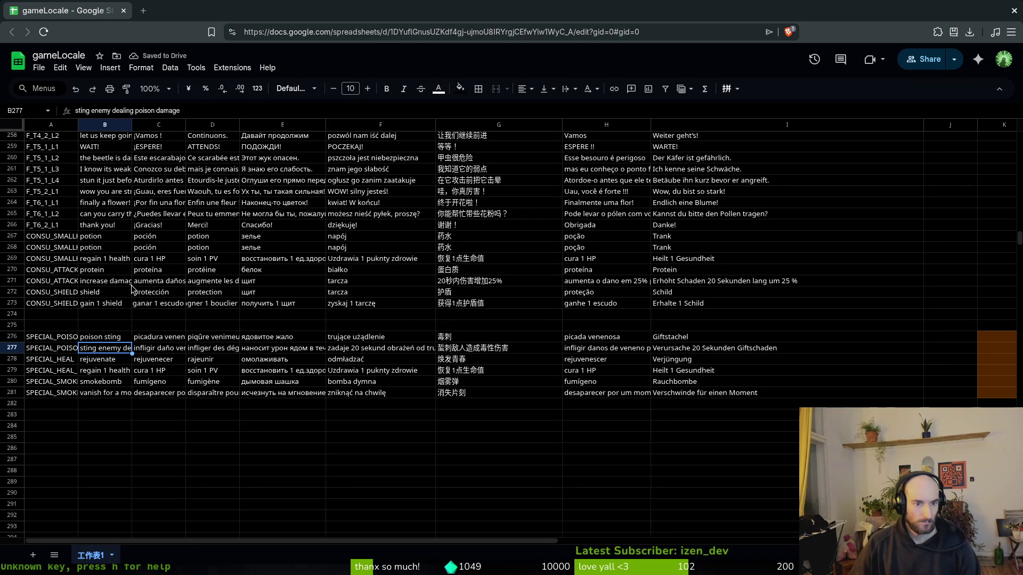
Step: Undo the last three row edits with Ctrl+Z
key(ctrl+z)
key(ctrl+z)
scroll(476, 330, down, 13)
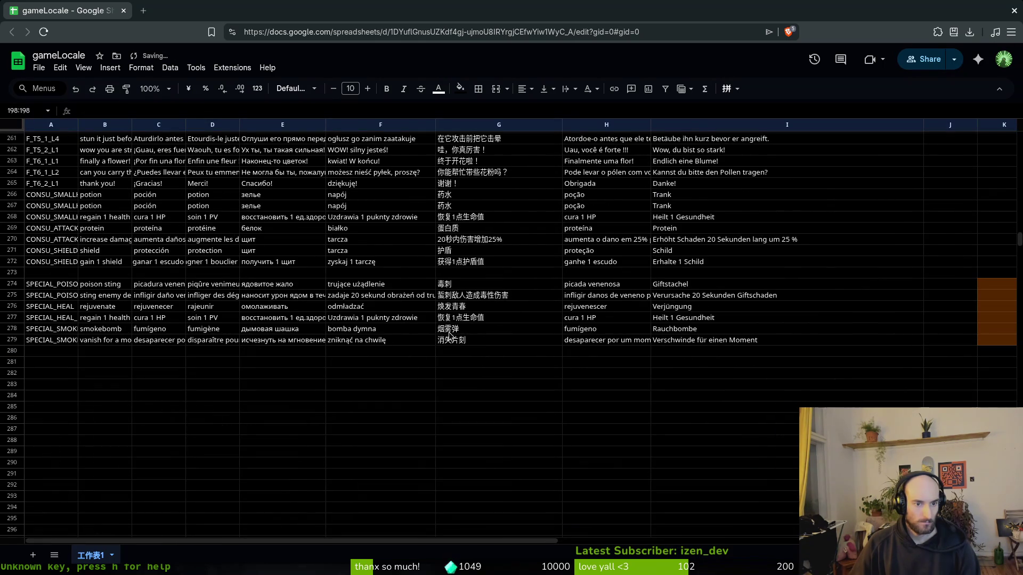
key(ctrl+z)
scroll(405, 299, down, 18)
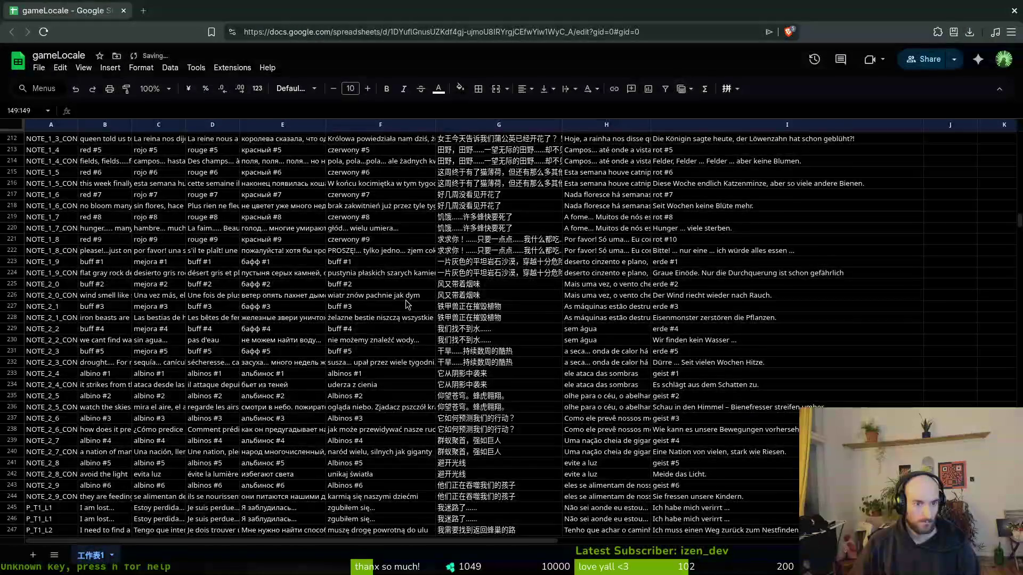
scroll(404, 307, down, 5)
key(ctrl+z)
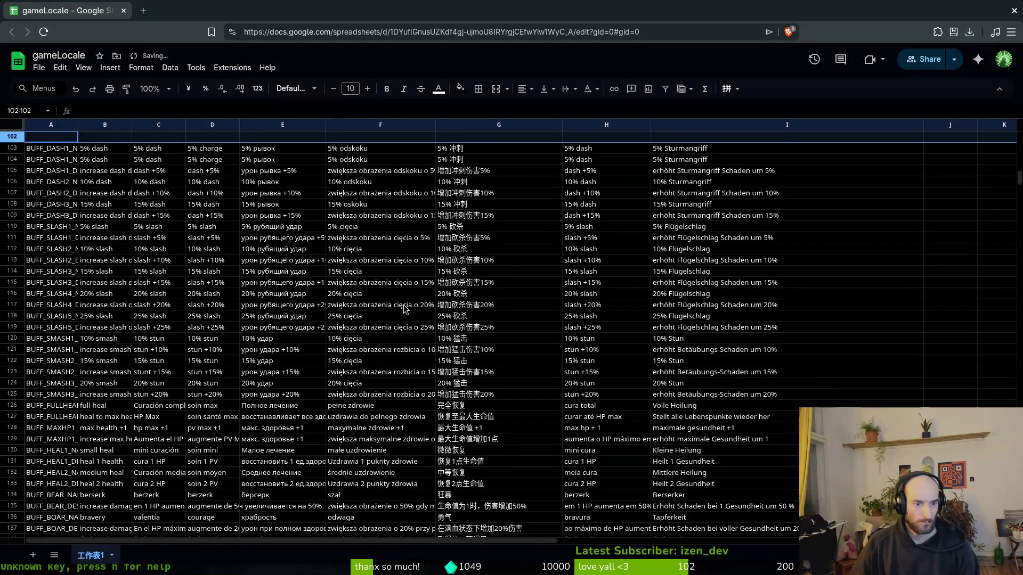
scroll(403, 307, down, 13)
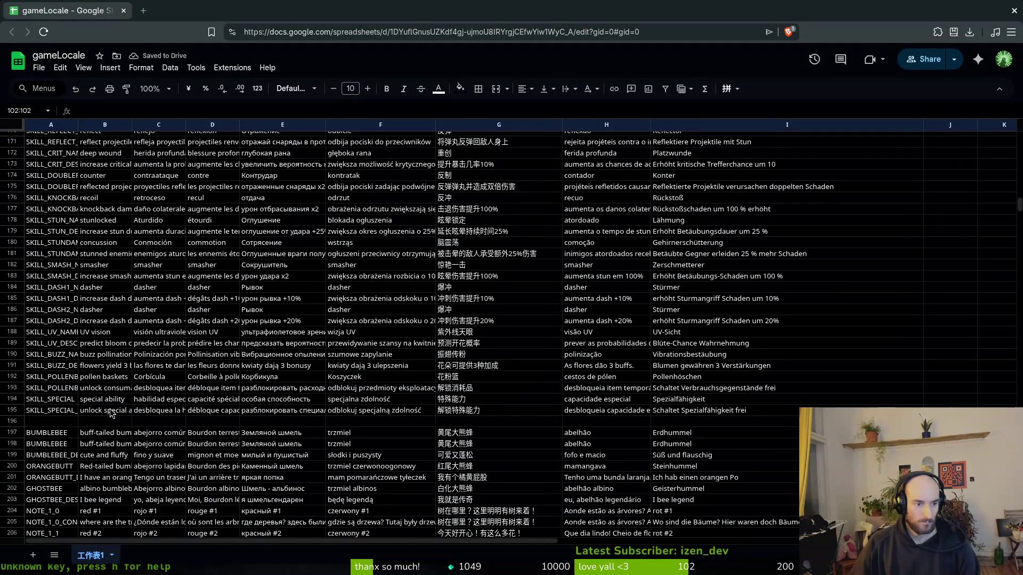
scroll(328, 442, up, 10)
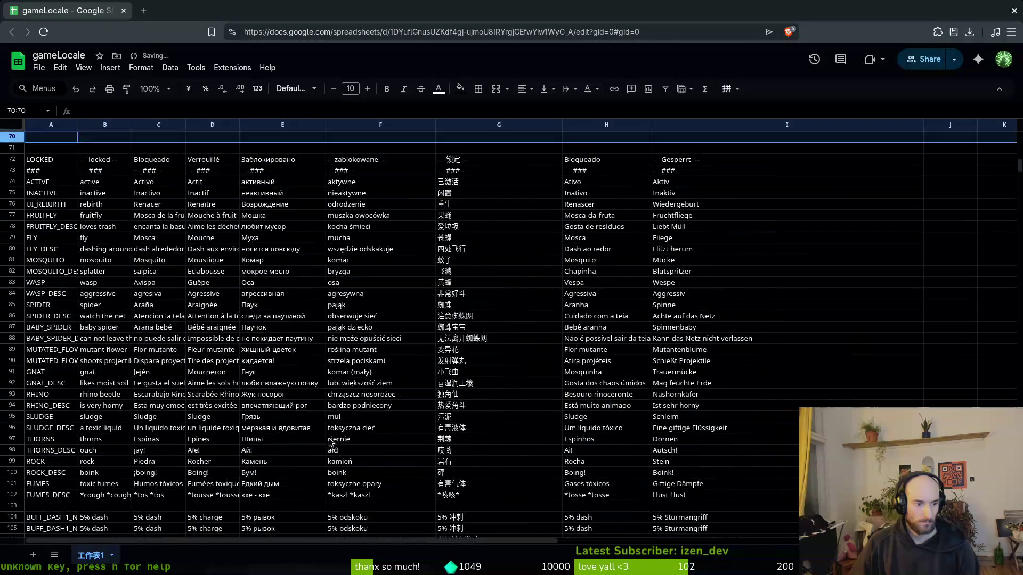
scroll(233, 312, down, 9)
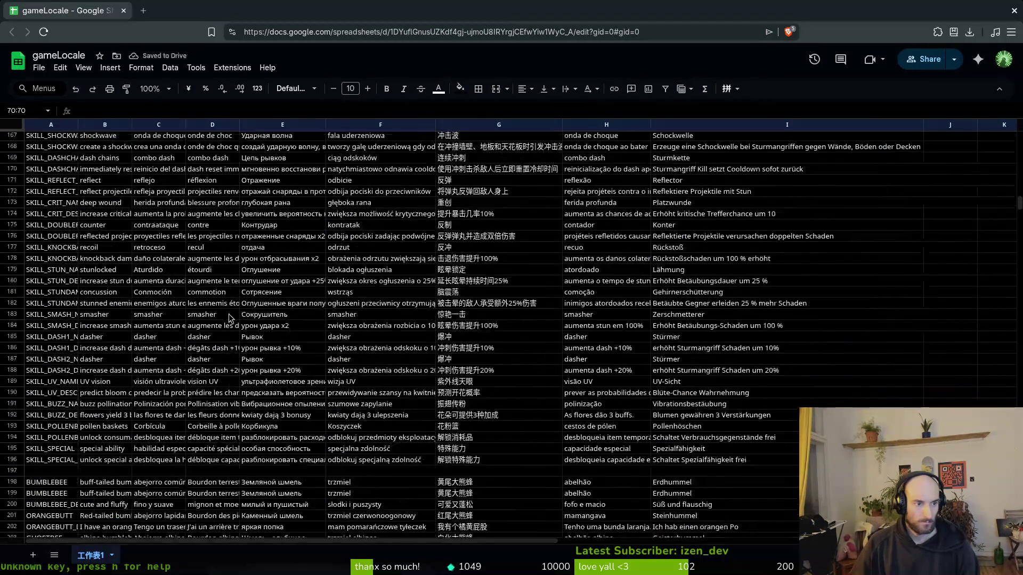
scroll(230, 318, down, 14)
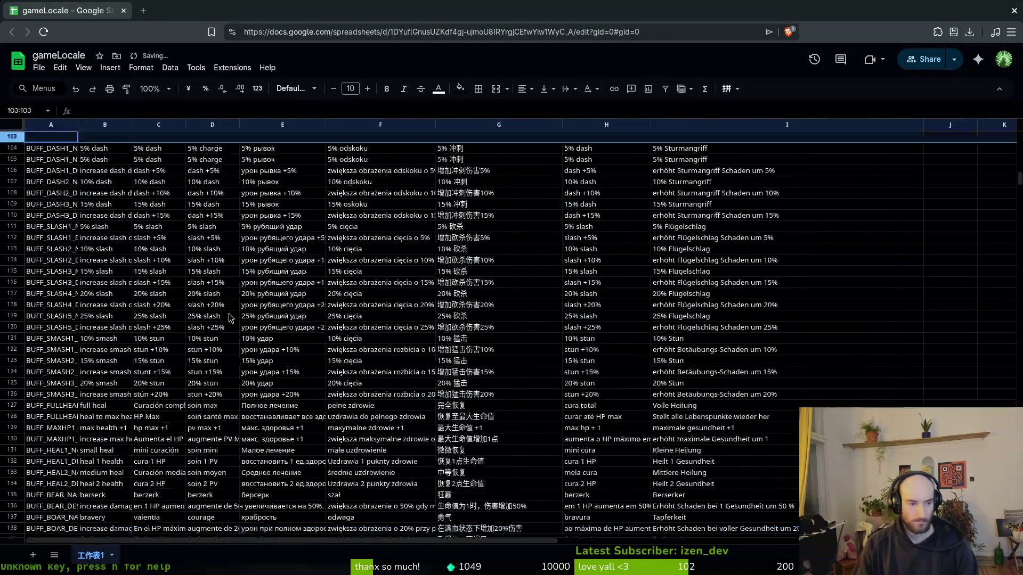
scroll(242, 340, up, 8)
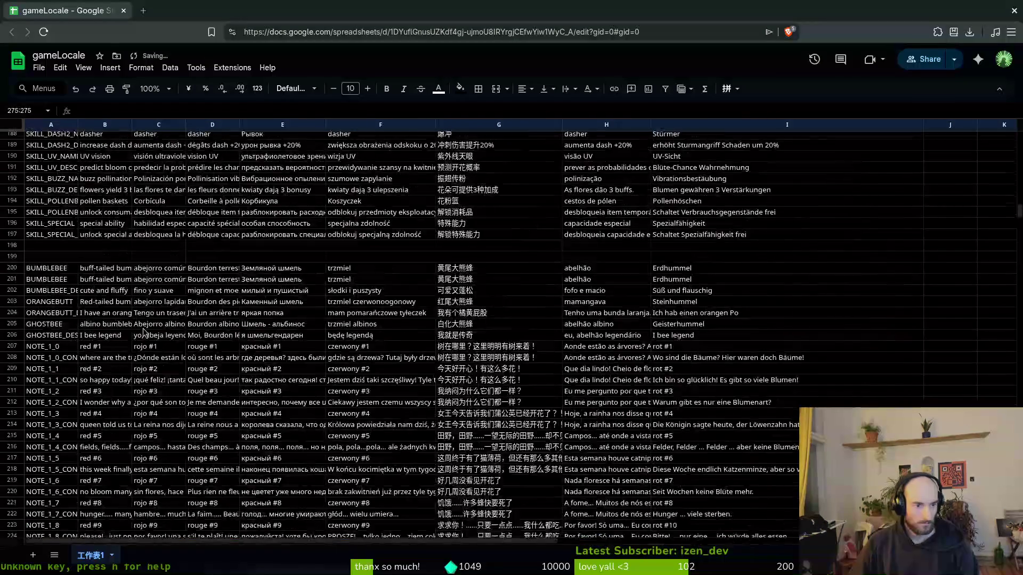
Step: Delete the duplicate BUMBLEBEE row 200
click(11, 333)
right_click(11, 332)
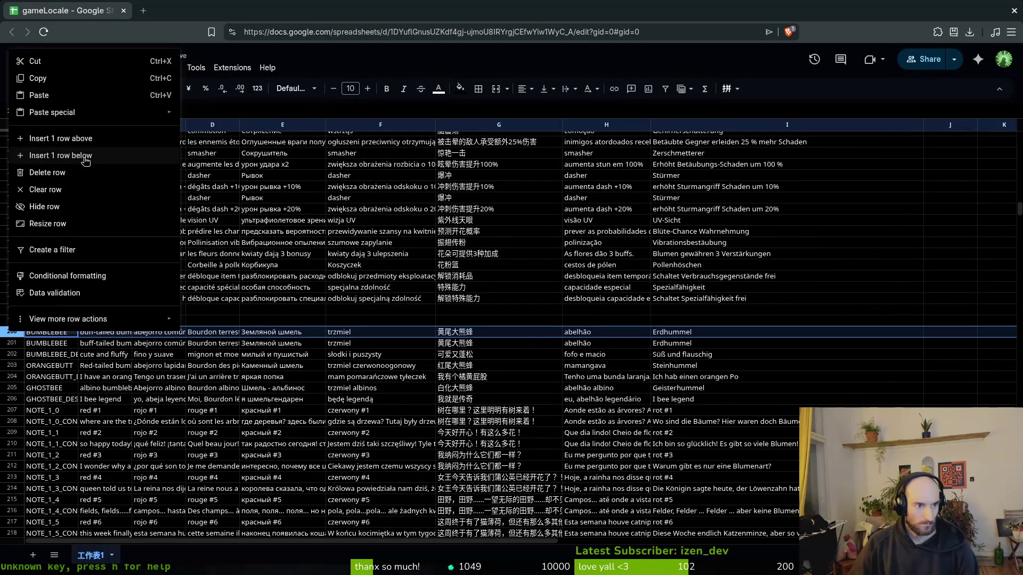
click(56, 174)
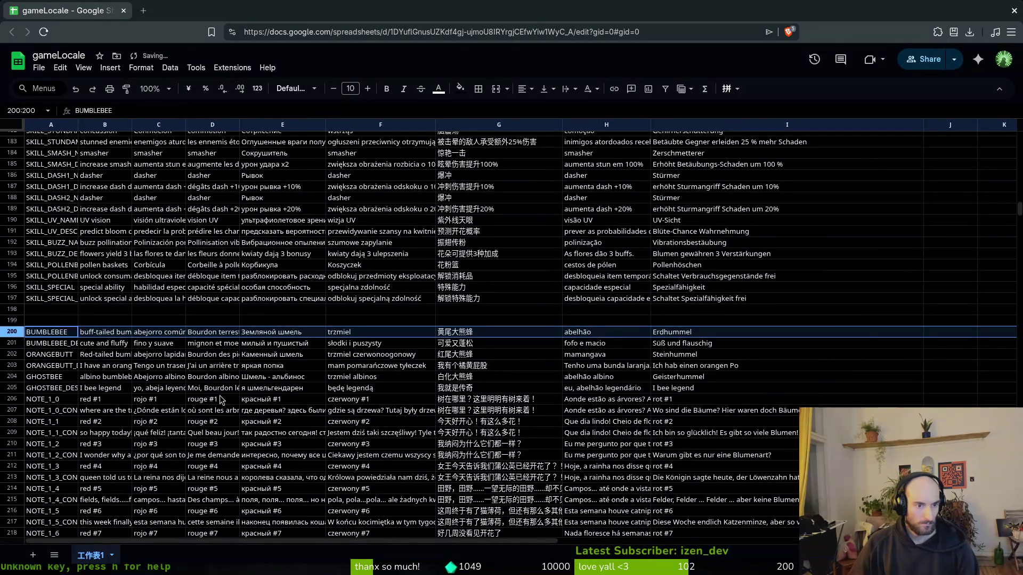
click(68, 332)
Step: Delete the duplicate SKILL_SLASH1_NAME row 151, leaving rows 149–150 blank
scroll(68, 333, up, 19)
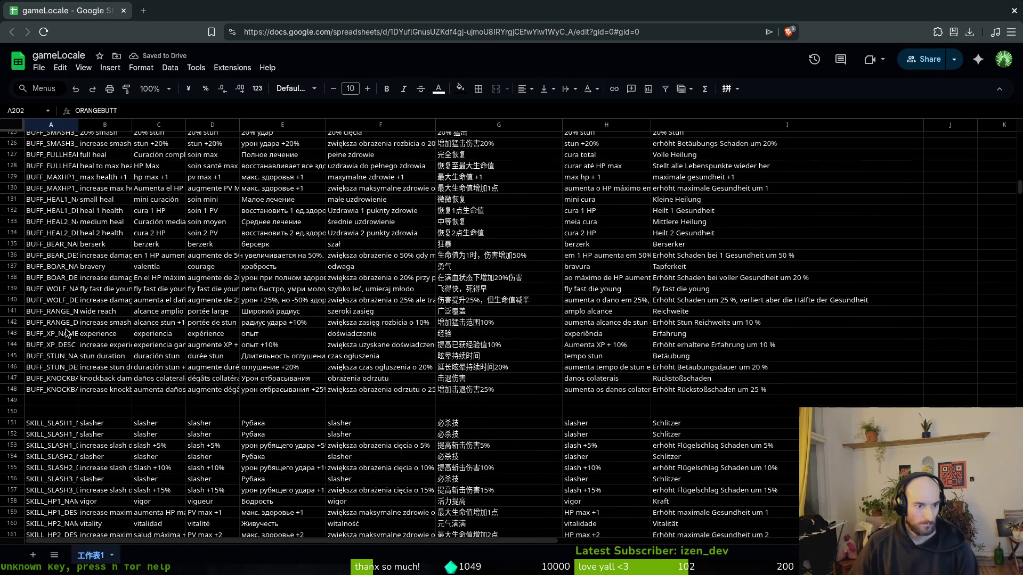
right_click(12, 421)
click(301, 425)
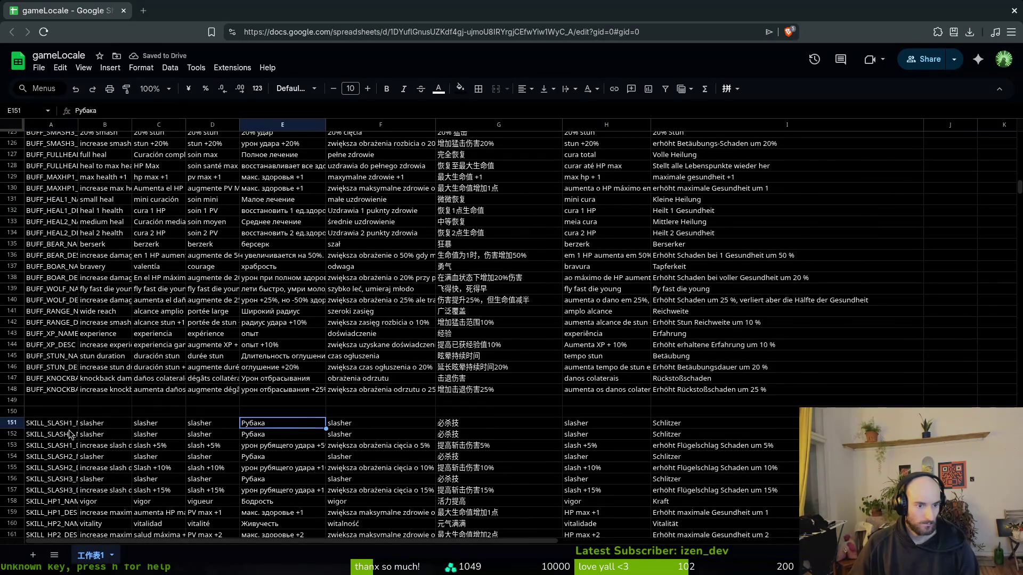
right_click(12, 423)
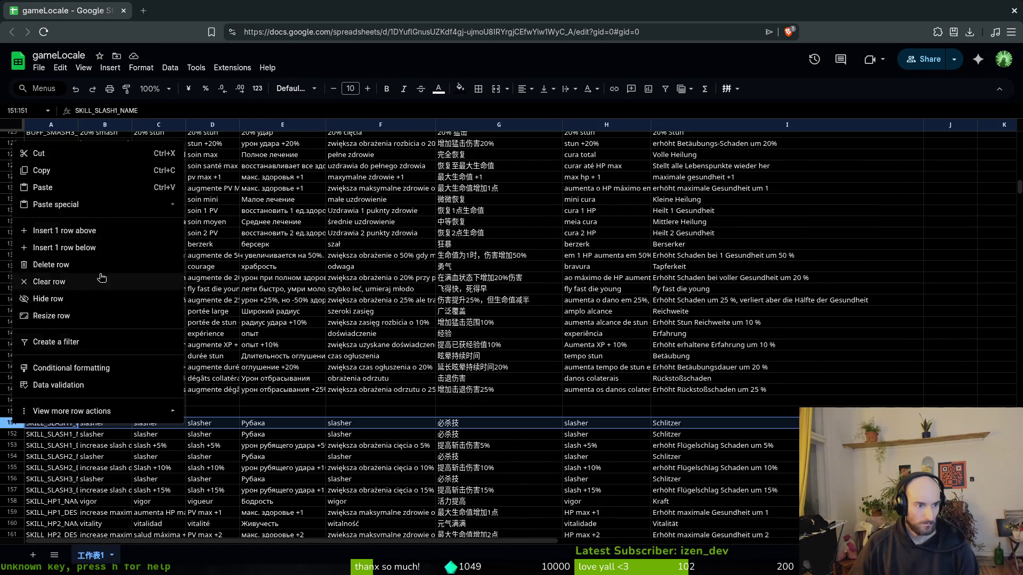
click(51, 265)
click(408, 413)
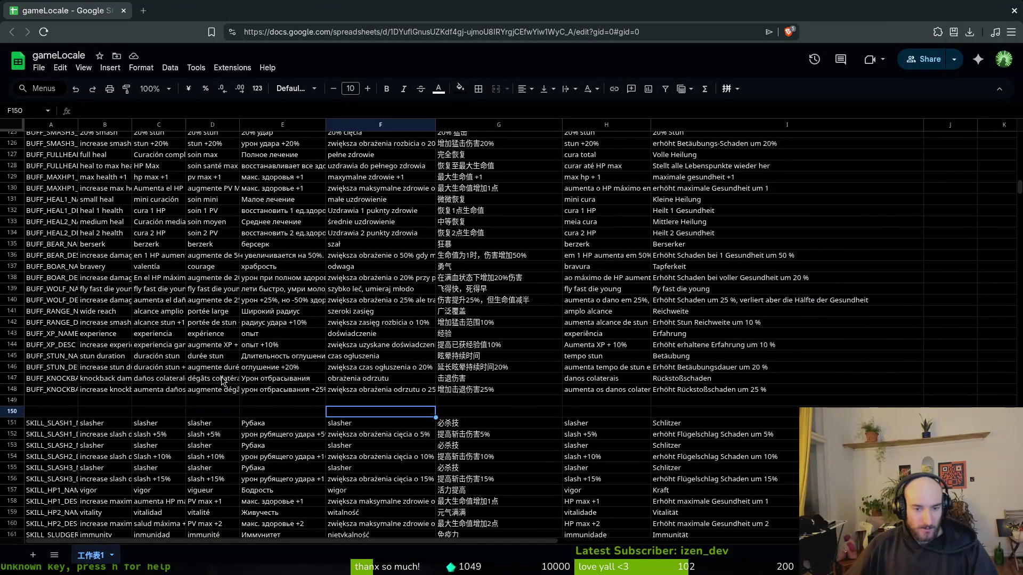
click(339, 370)
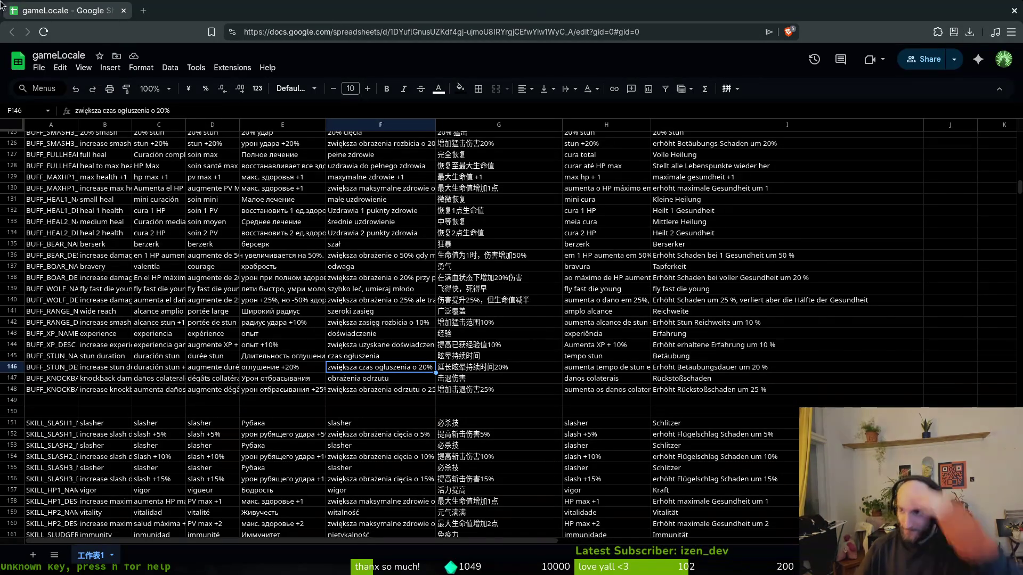
click(481, 311)
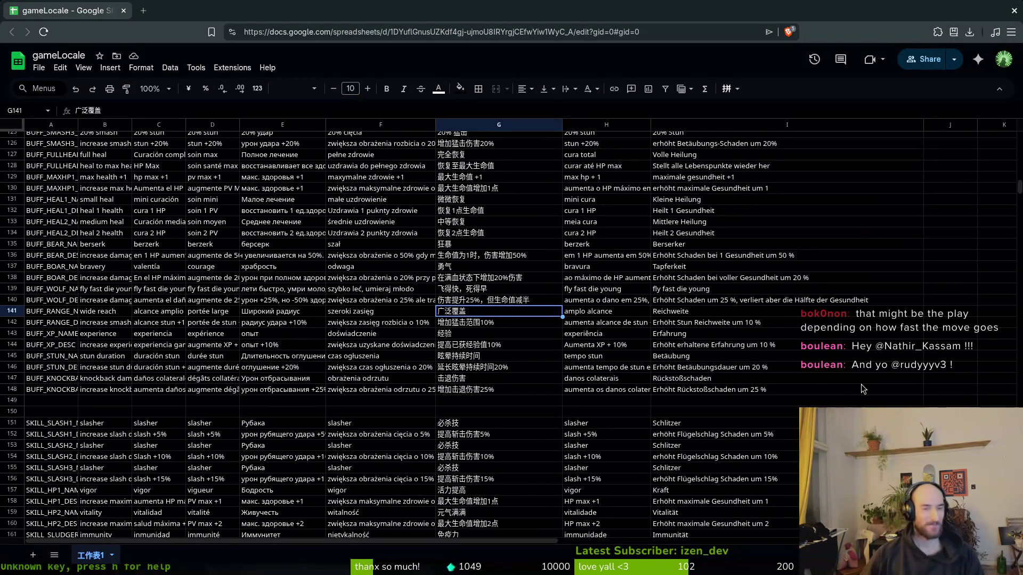
Step: Review rows 245–280, checking the empty cell after the consumables and the NOTE_2_8_CONTENT key
scroll(336, 270, down, 10)
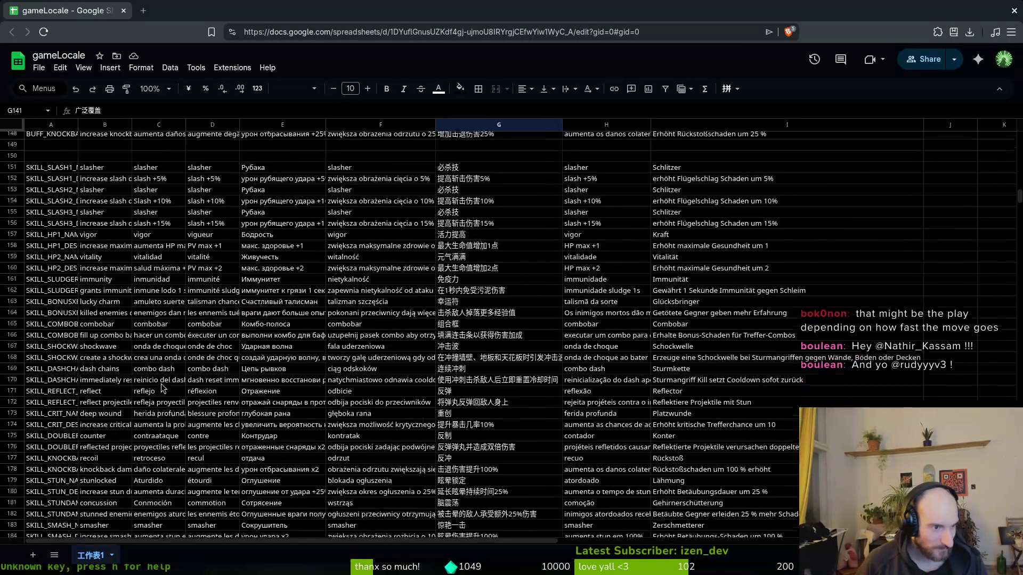
scroll(89, 410, down, 15)
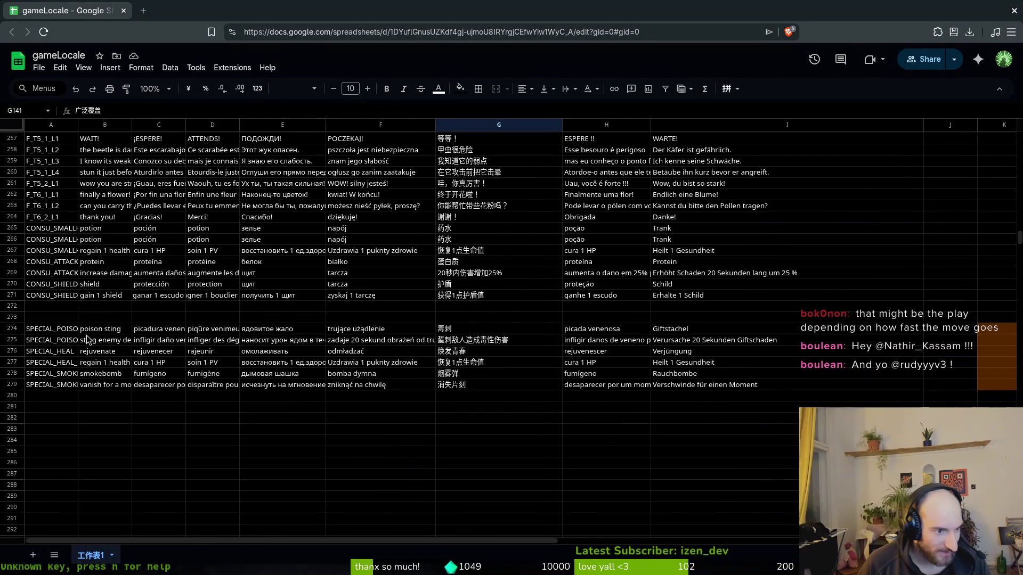
click(105, 308)
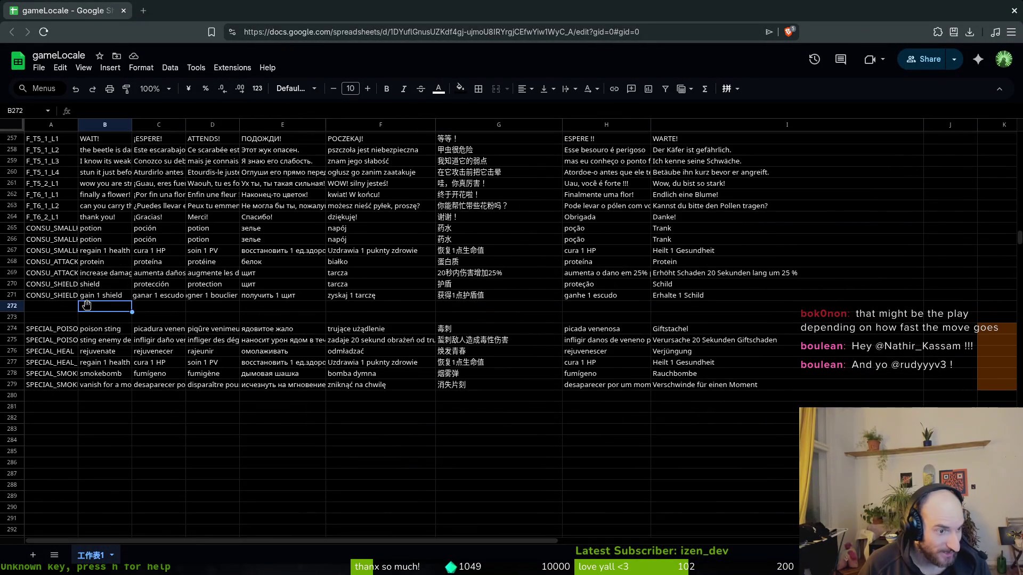
scroll(117, 357, up, 3)
scroll(106, 320, down, 6)
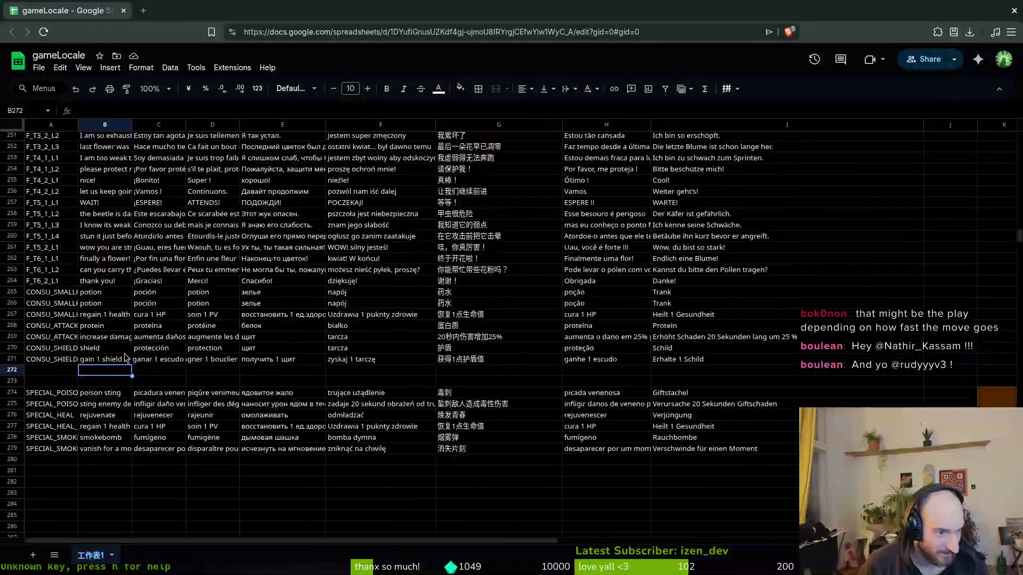
click(88, 254)
scroll(130, 229, up, 10)
click(50, 360)
scroll(136, 320, down, 4)
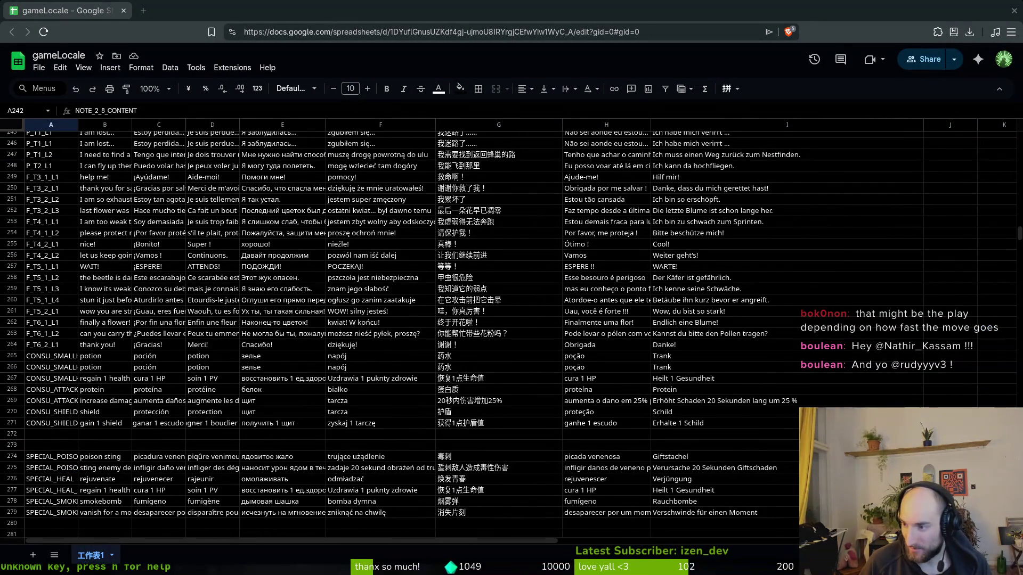
key(super+f)
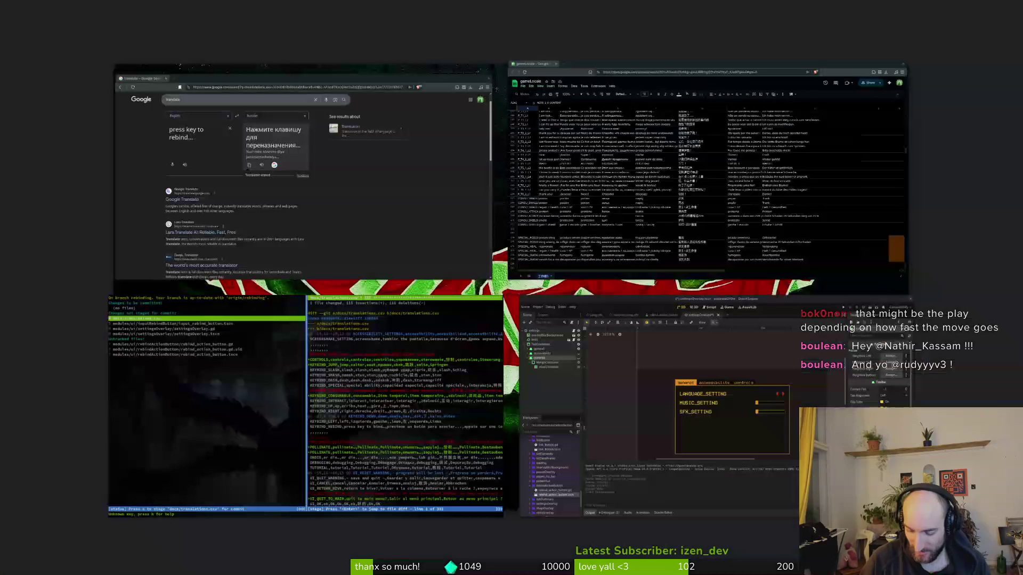
key(super+f)
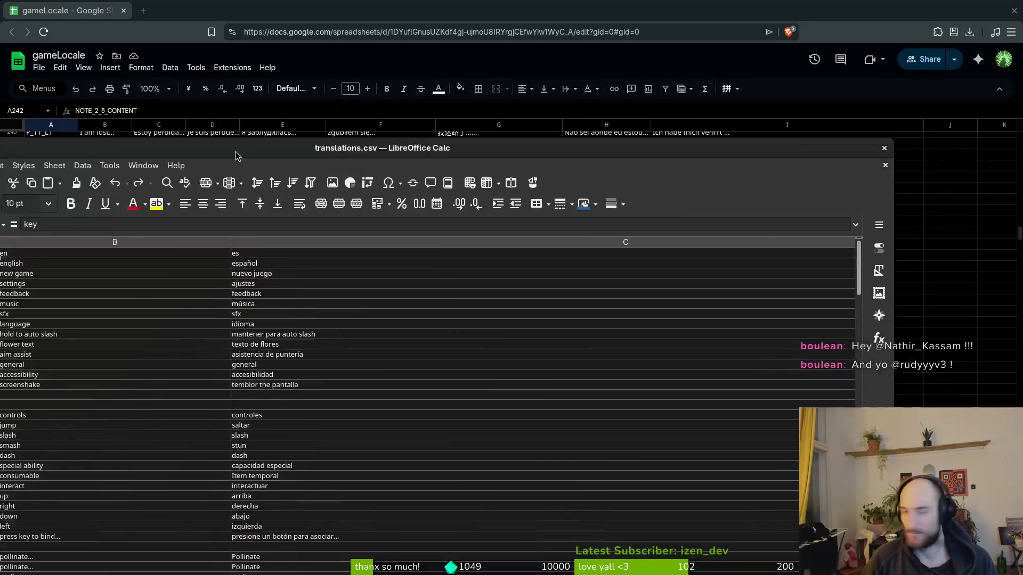
Step: Zoom out, download the sheet as Comma Separated Values (.csv), and begin renaming it gameLocale.csv
key(ctrl+minus)
key(ctrl+minus)
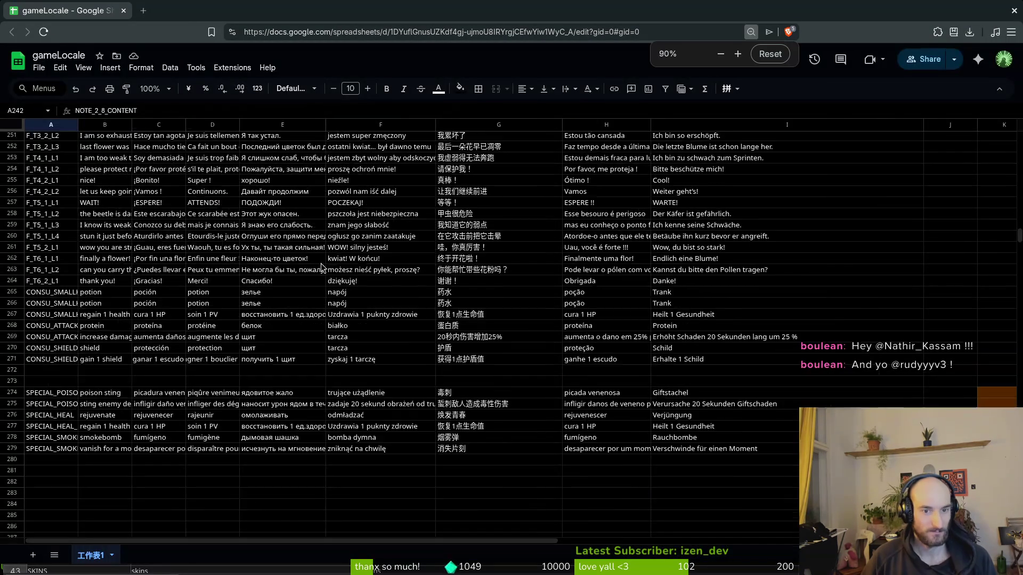
scroll(253, 202, up, 20)
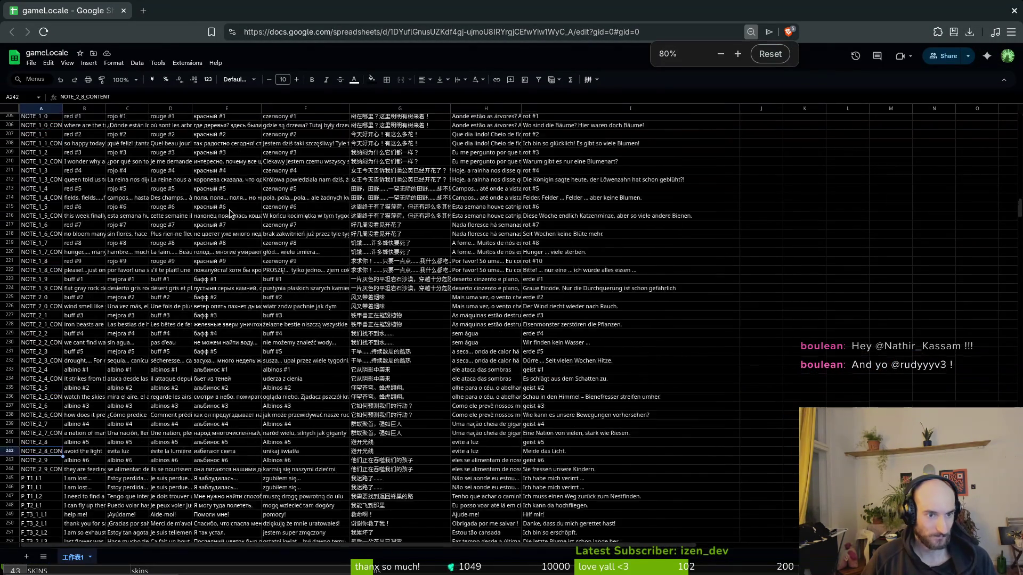
scroll(266, 264, up, 10)
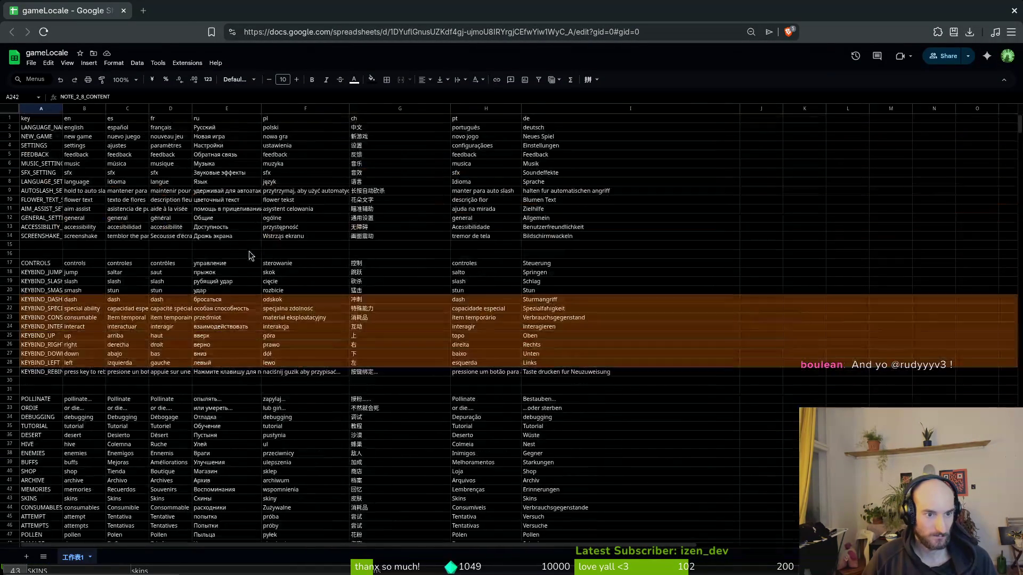
click(31, 62)
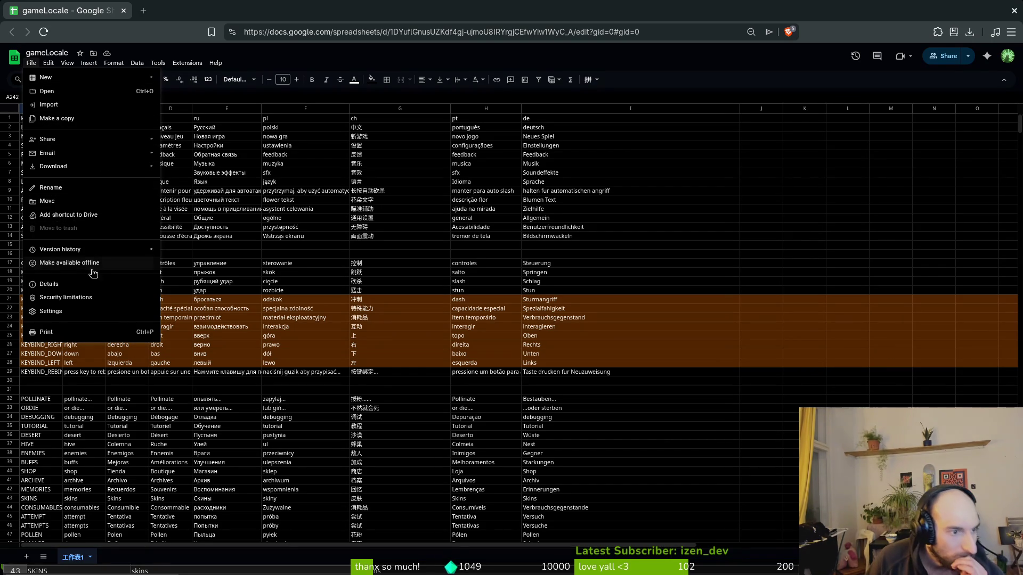
mouse_move(50, 65)
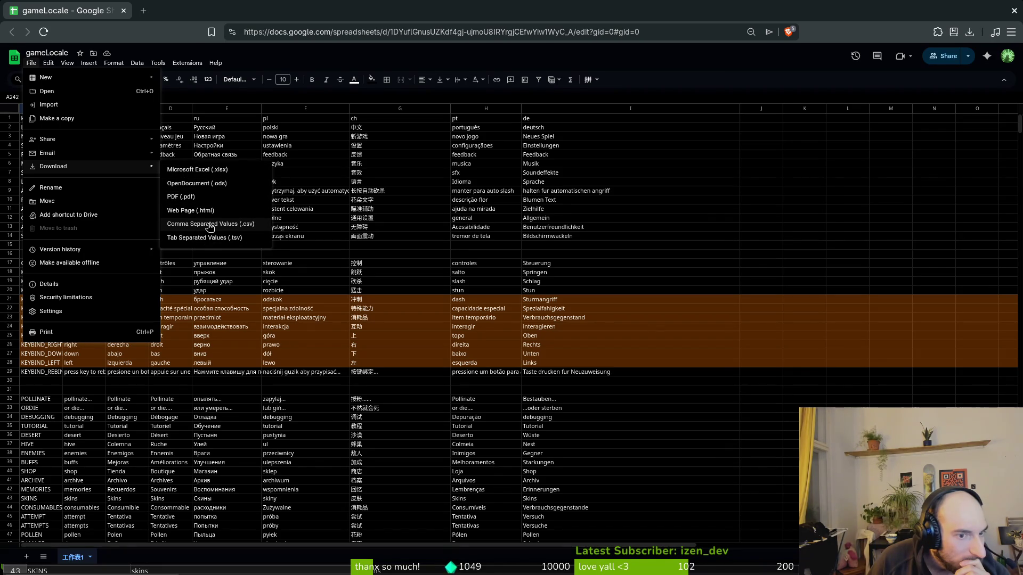
click(209, 224)
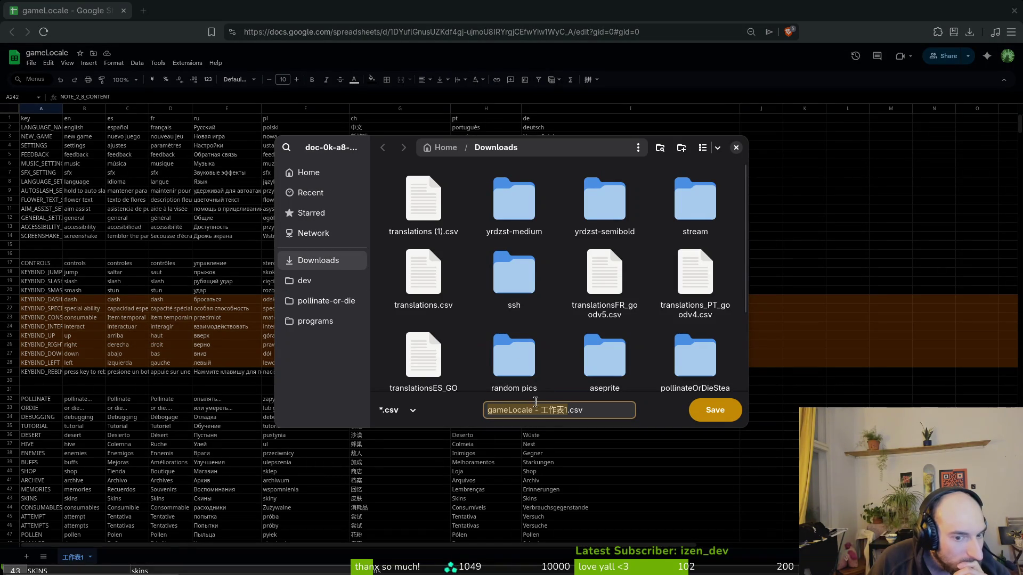
click(565, 411)
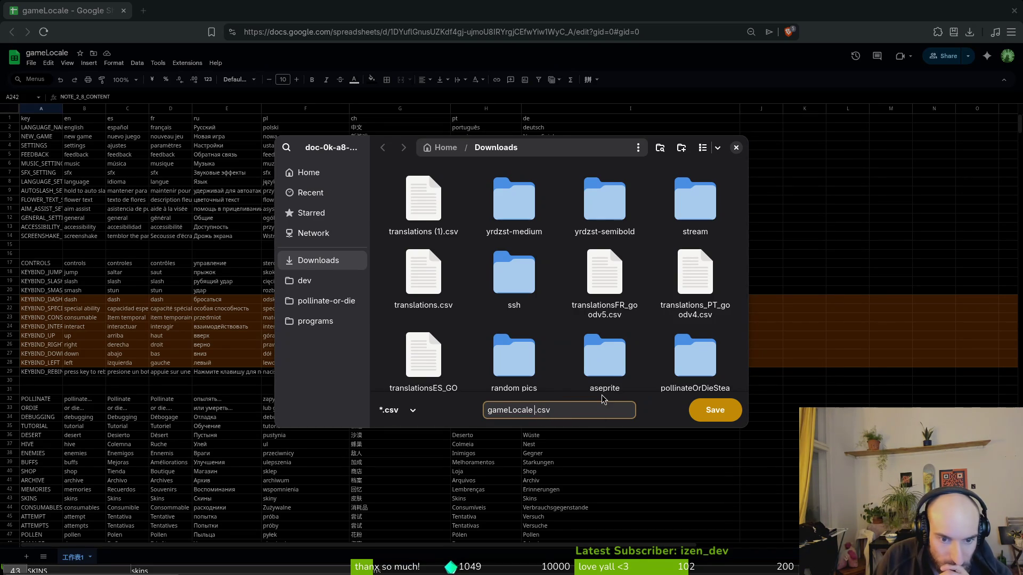
Step: Save the download as gameLocale.csv and open it from the Downloads folder in Files
click(719, 411)
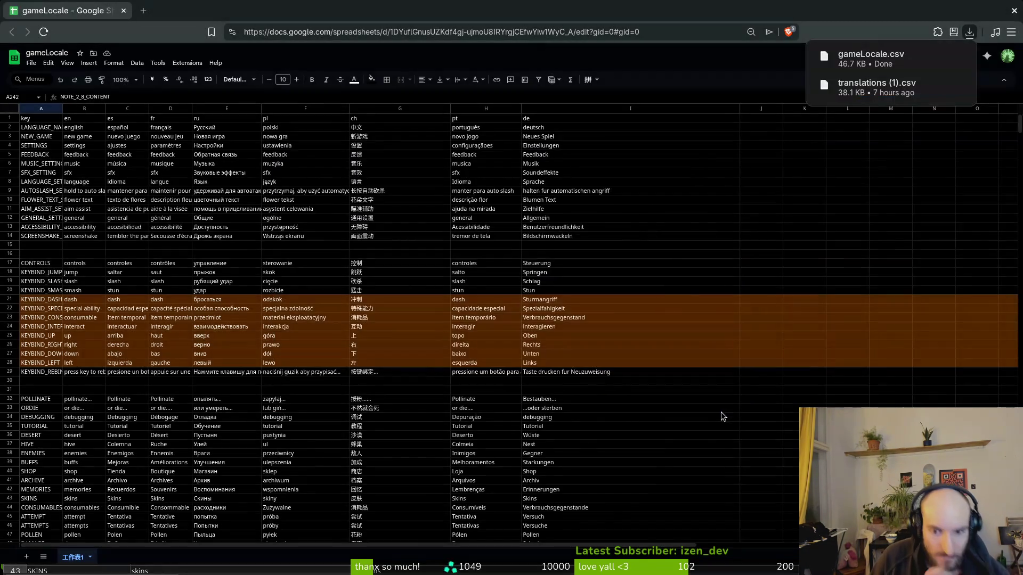
key(super)
click(721, 411)
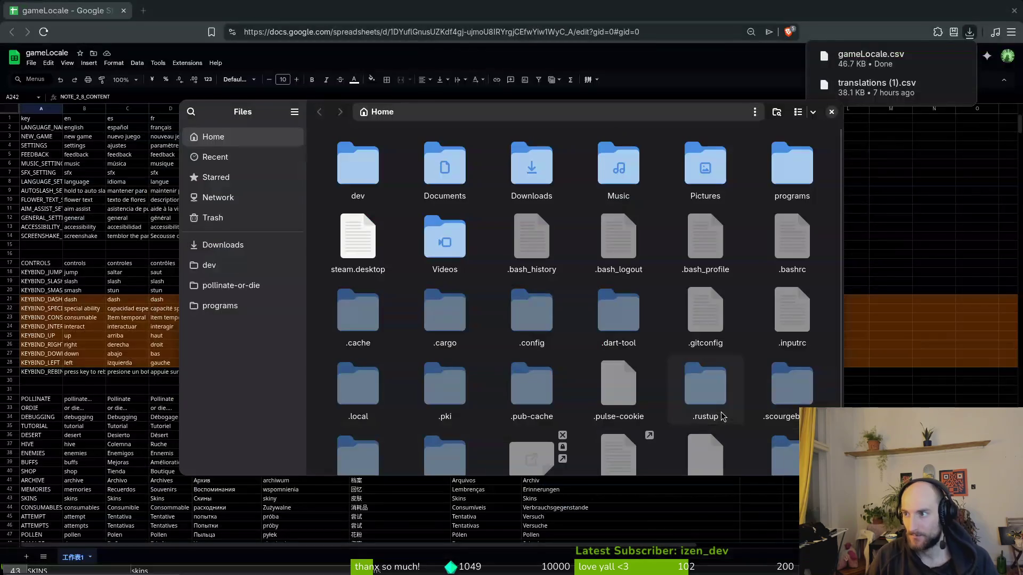
double_click(548, 164)
double_click(358, 165)
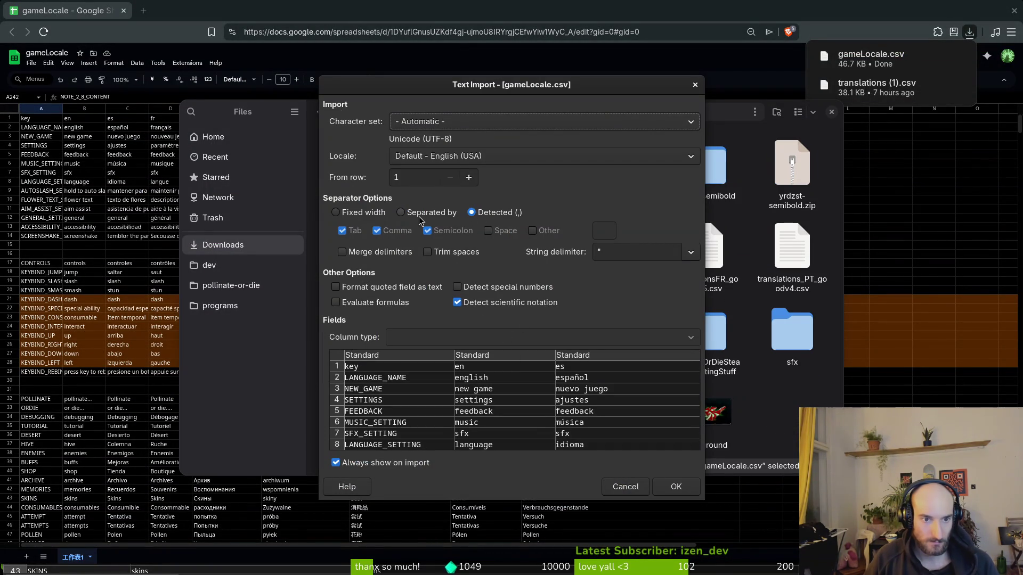
Step: In Text Import, choose Separated by, toggle the semicolon separator, and confirm
click(400, 213)
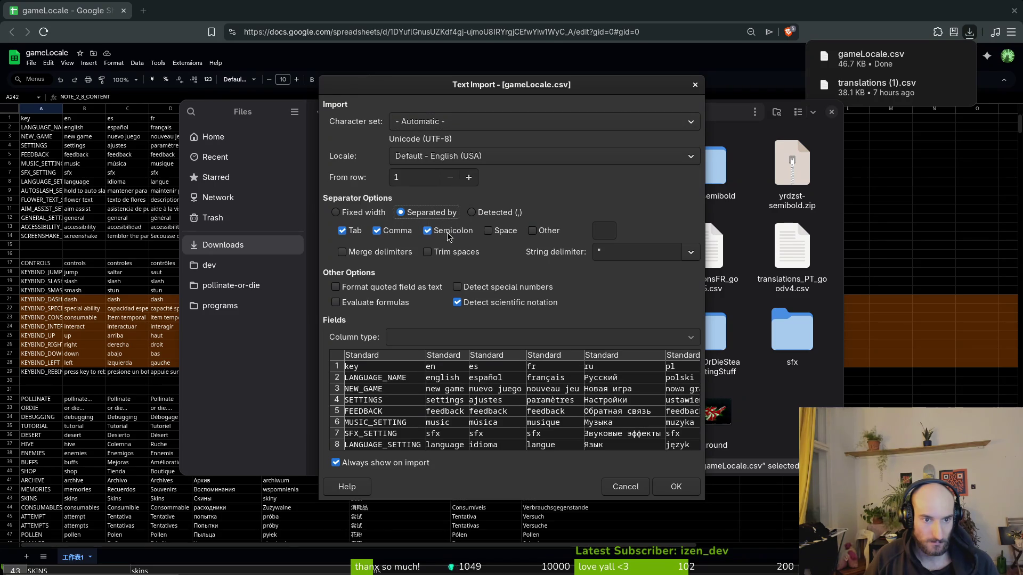
click(427, 231)
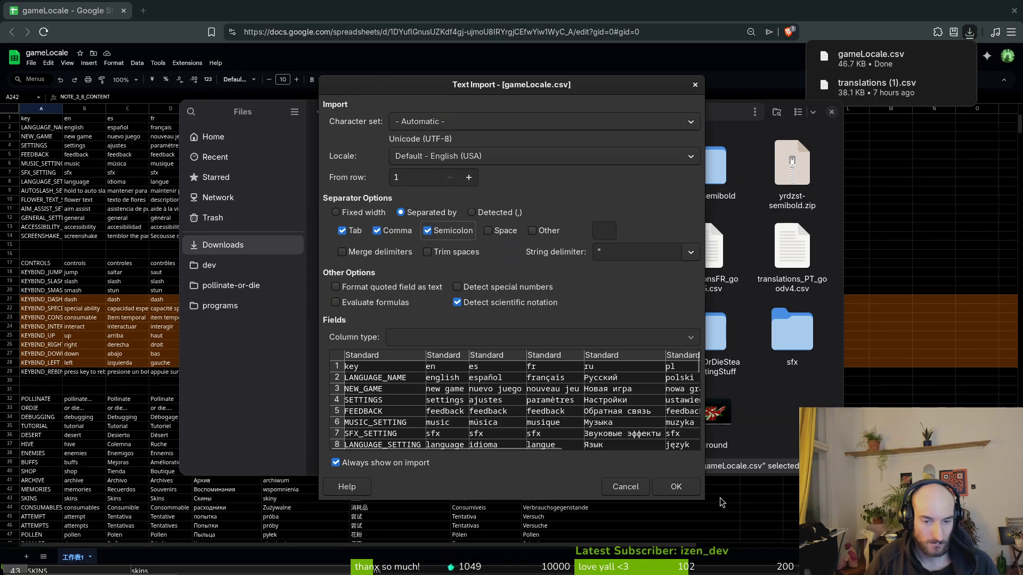
click(675, 485)
Step: Inspect the Spanish thank-you text in C67 and entries B277 and B279, then close Calc
scroll(564, 309, down, 4)
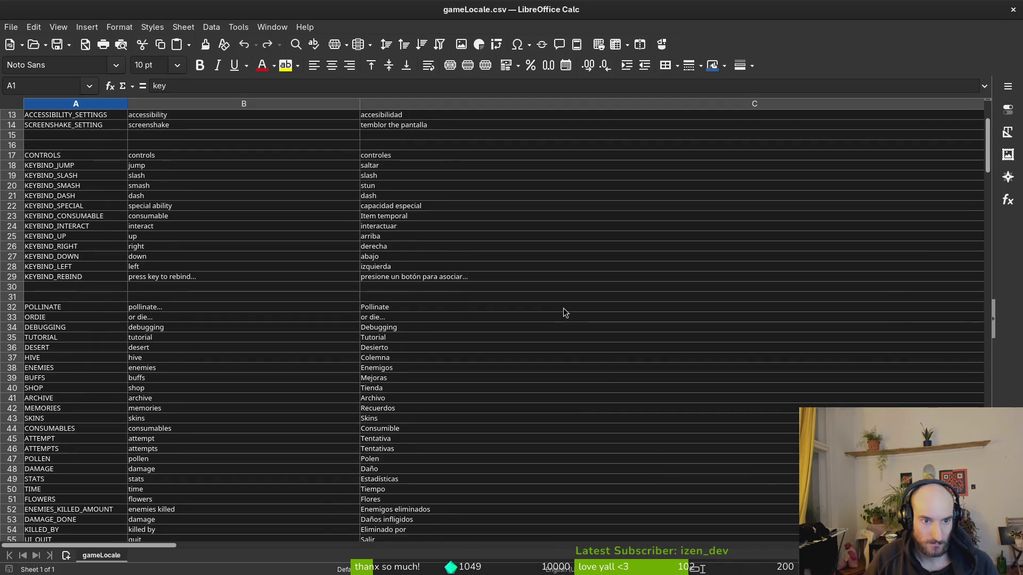
scroll(564, 305, down, 10)
click(428, 358)
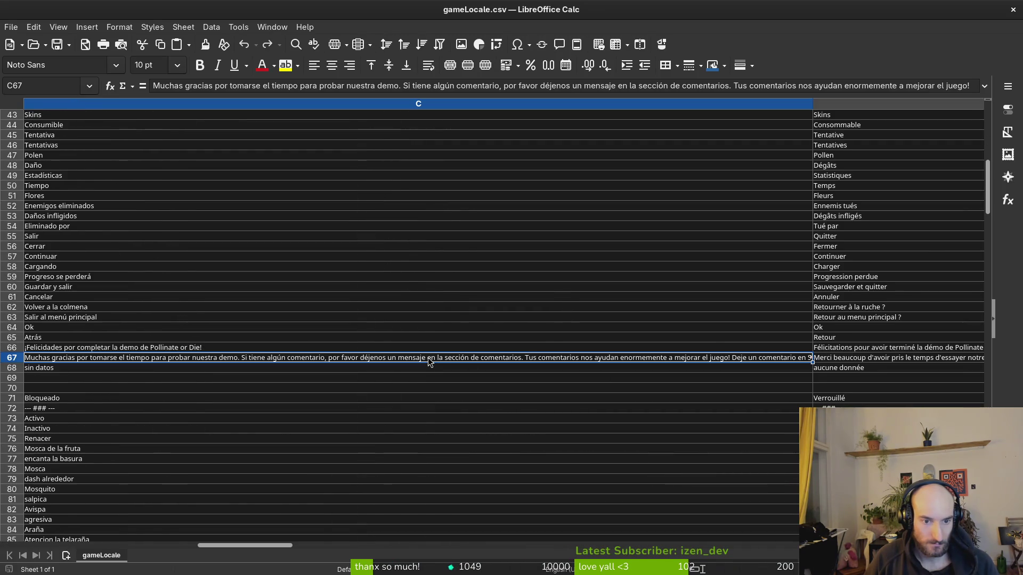
scroll(370, 333, up, 5)
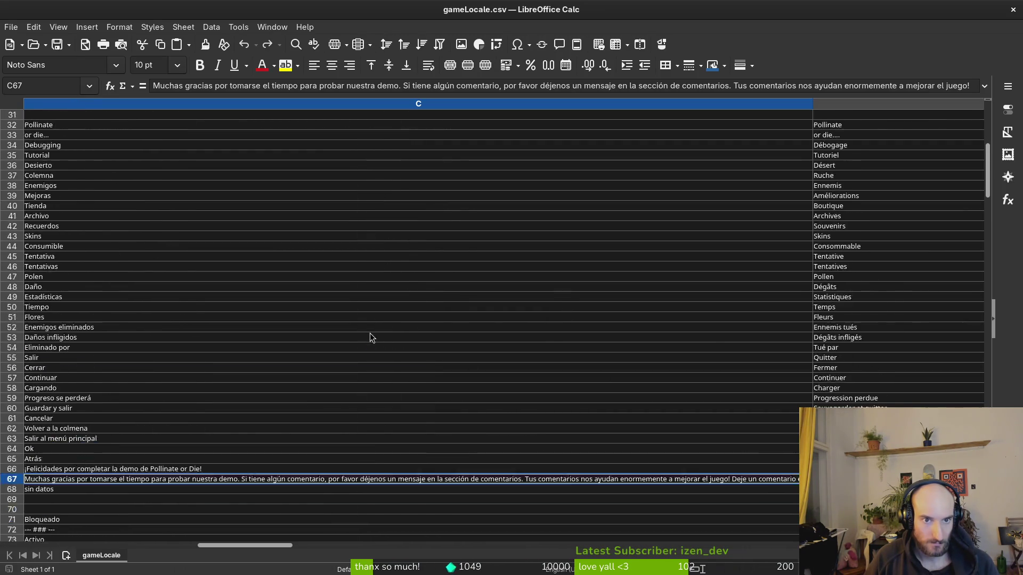
scroll(350, 423, left, 2)
scroll(323, 490, down, 4)
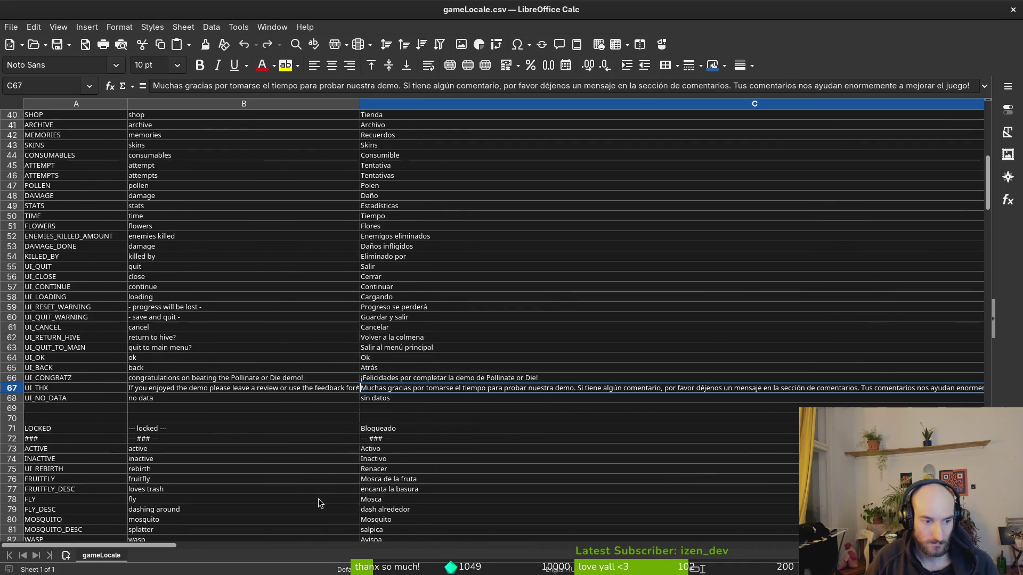
scroll(323, 462, up, 13)
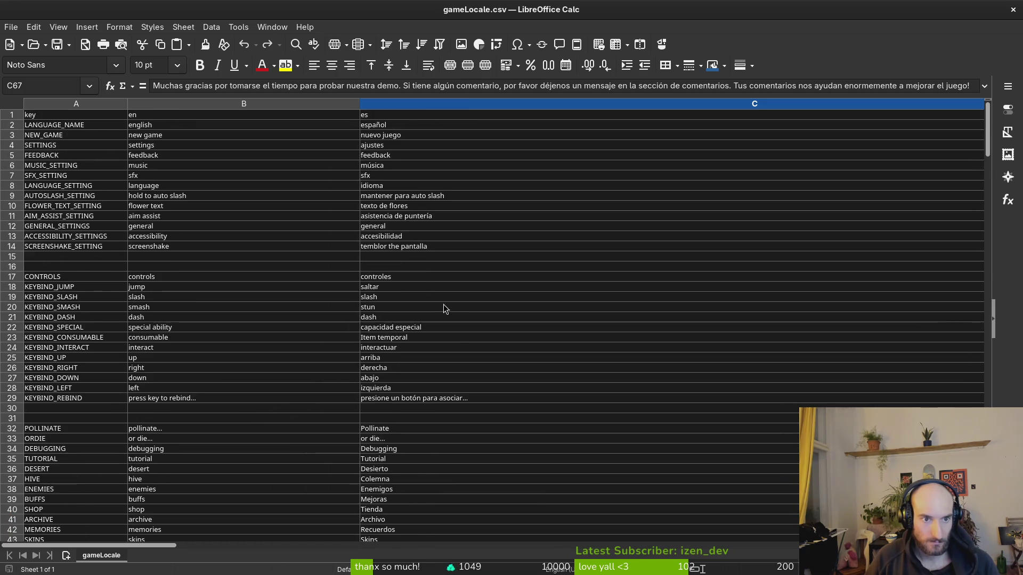
ctrl+scroll(427, 267, down, 3)
scroll(340, 336, down, 20)
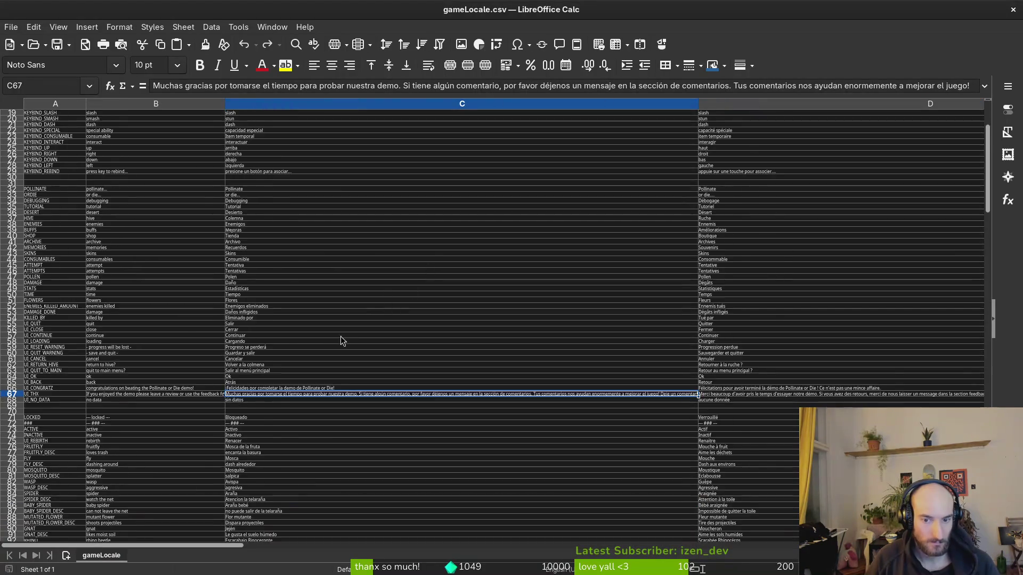
scroll(319, 411, down, 20)
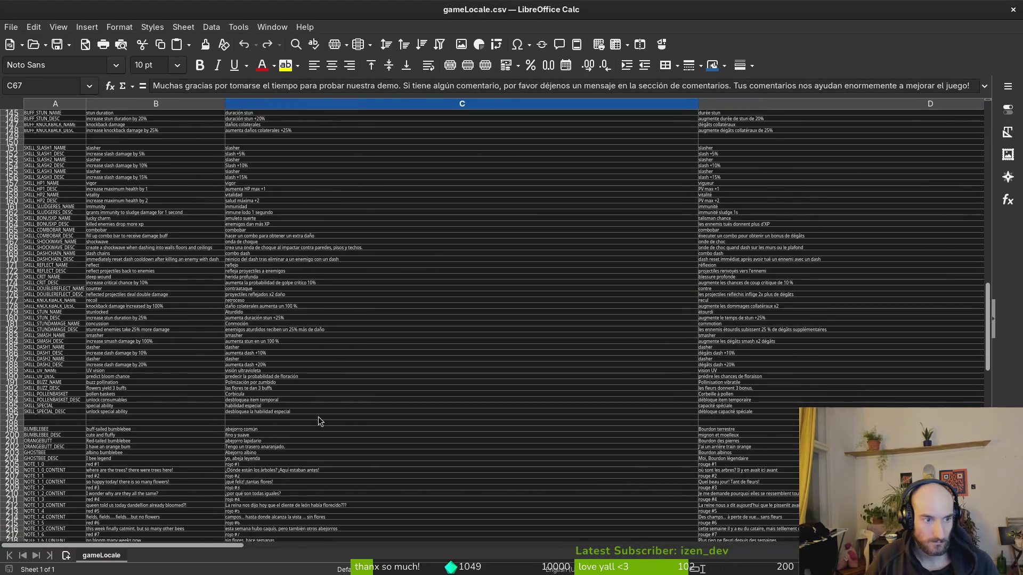
scroll(205, 394, down, 4)
click(191, 378)
ctrl+scroll(189, 393, up, 3)
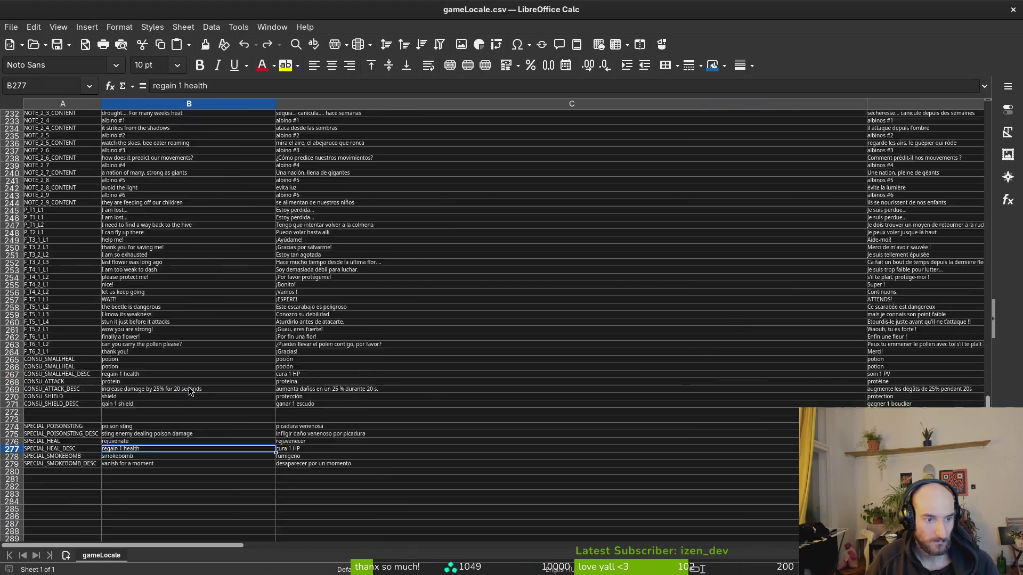
click(161, 410)
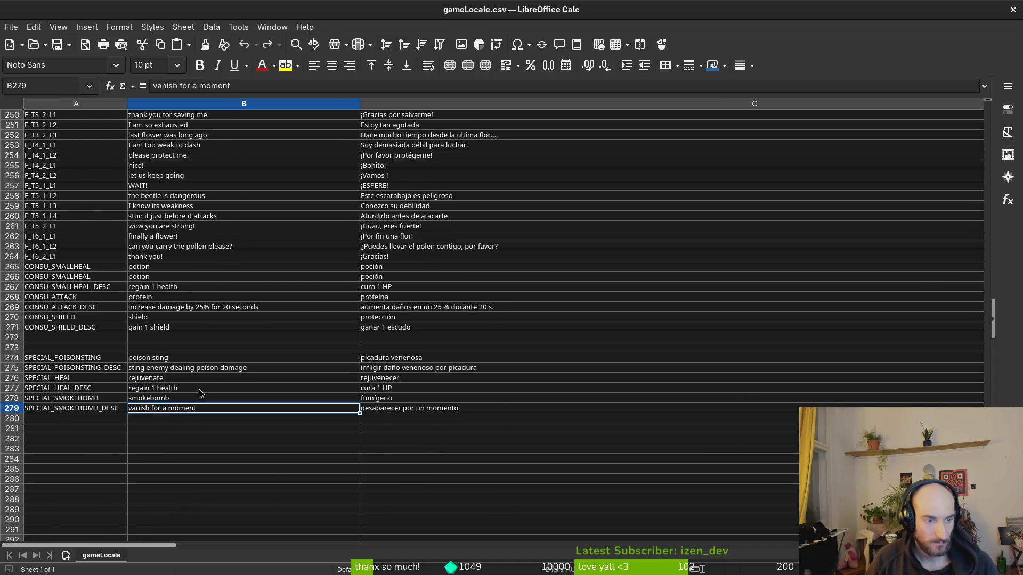
click(1014, 13)
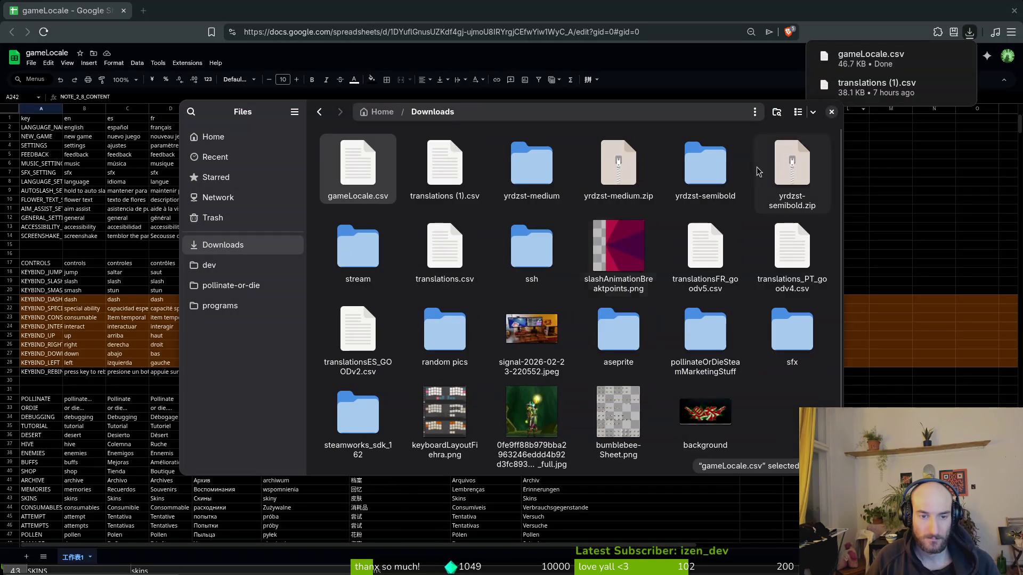
Step: Trash the old translation CSVs, yrdzst folders and zips, slashAnimationBreakpoints.png and ssh folder
ctrl+click(411, 189)
key(Delete)
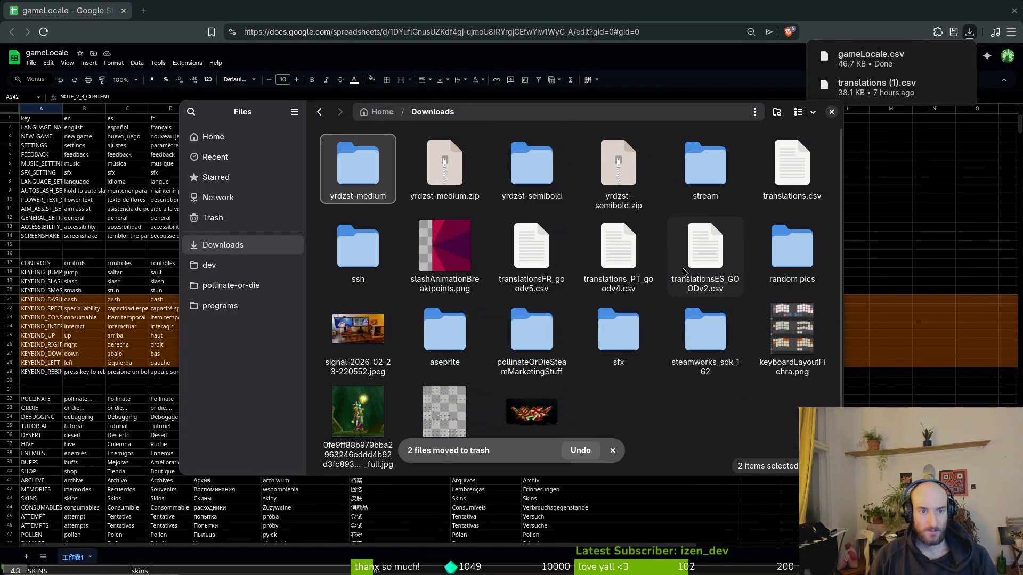
key(shift+Right)
key(shift+Right)
key(shift+Right)
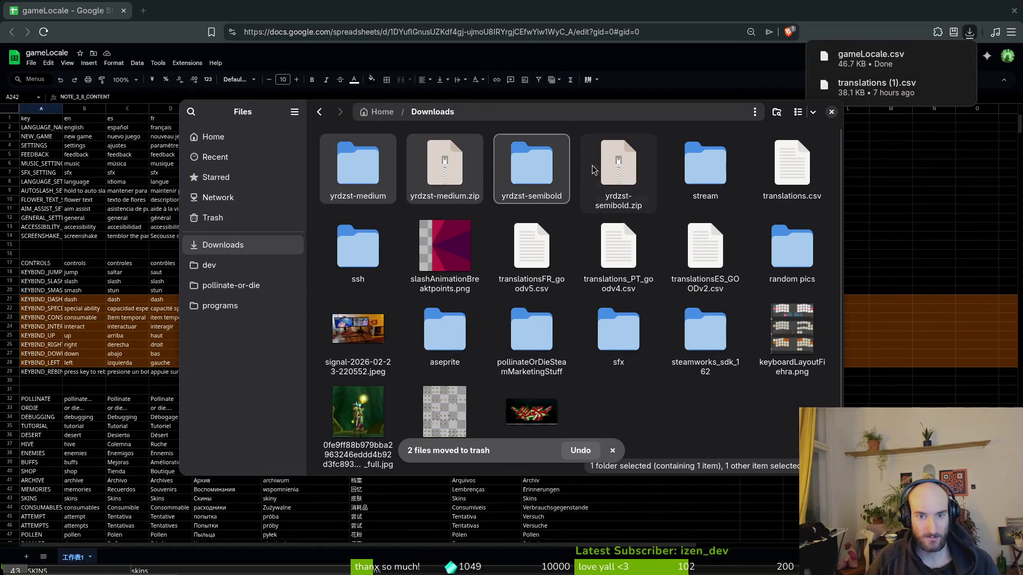
ctrl+click(792, 165)
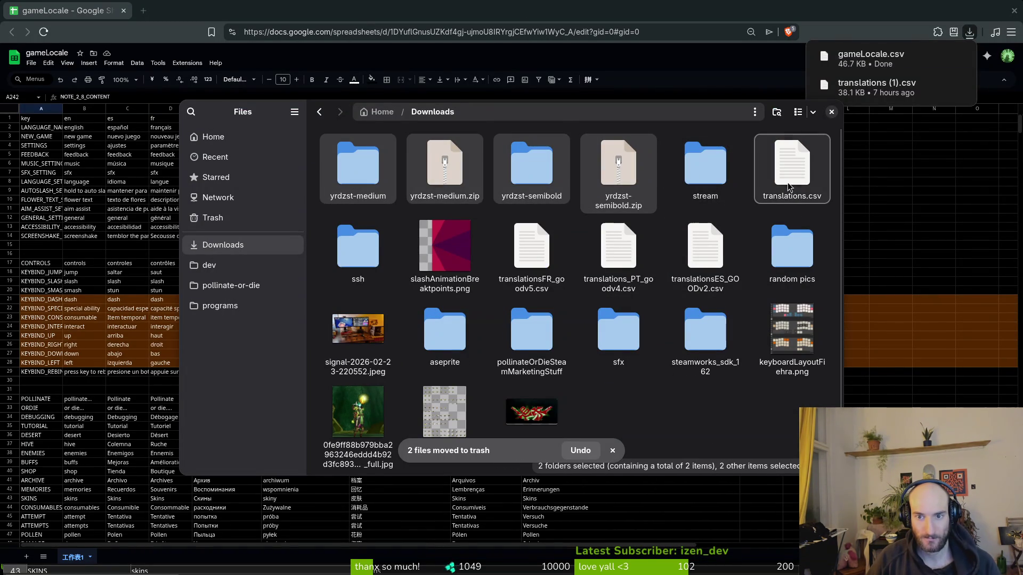
ctrl+click(704, 248)
ctrl+click(617, 248)
ctrl+click(533, 248)
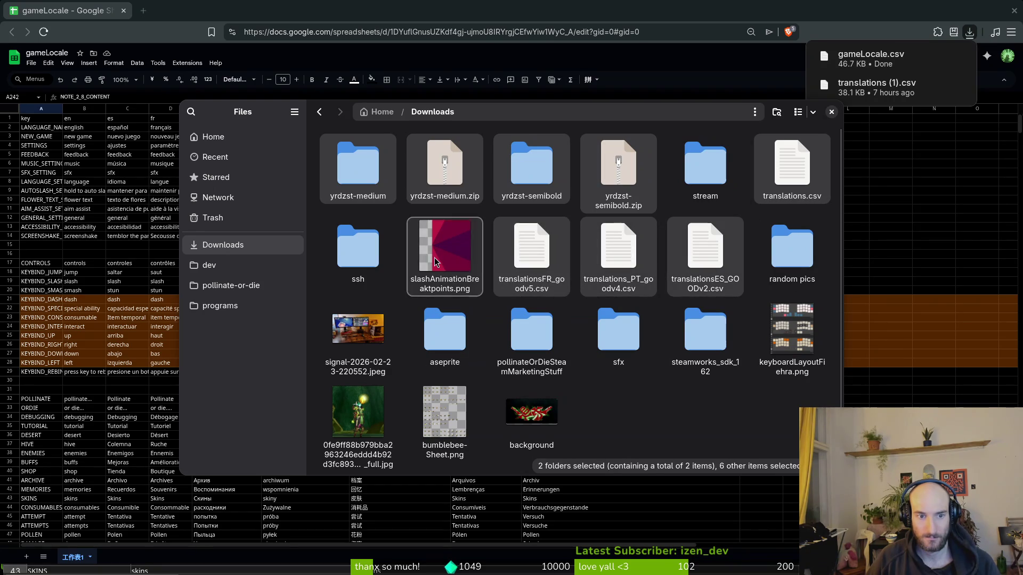
ctrl+click(445, 248)
ctrl+click(358, 250)
key(Delete)
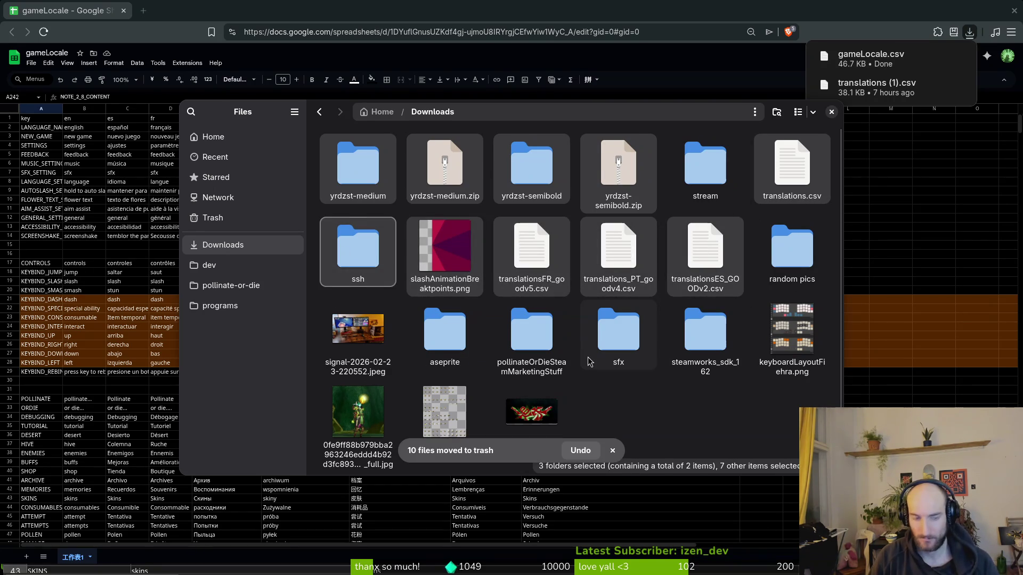
Step: Trash bumblebee-Sheet.png and the aseprite folder from Downloads
click(588, 328)
key(Delete)
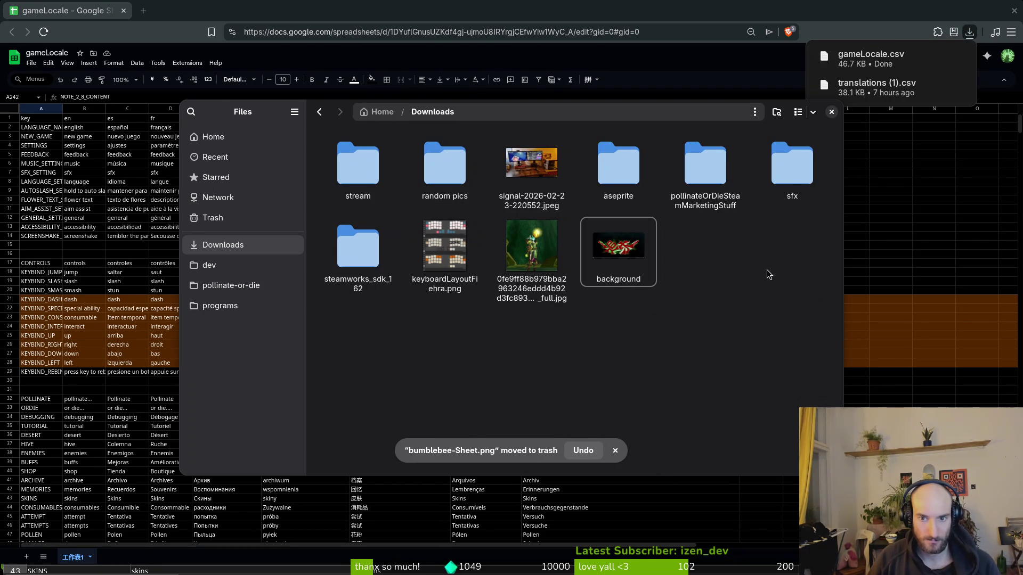
double_click(613, 180)
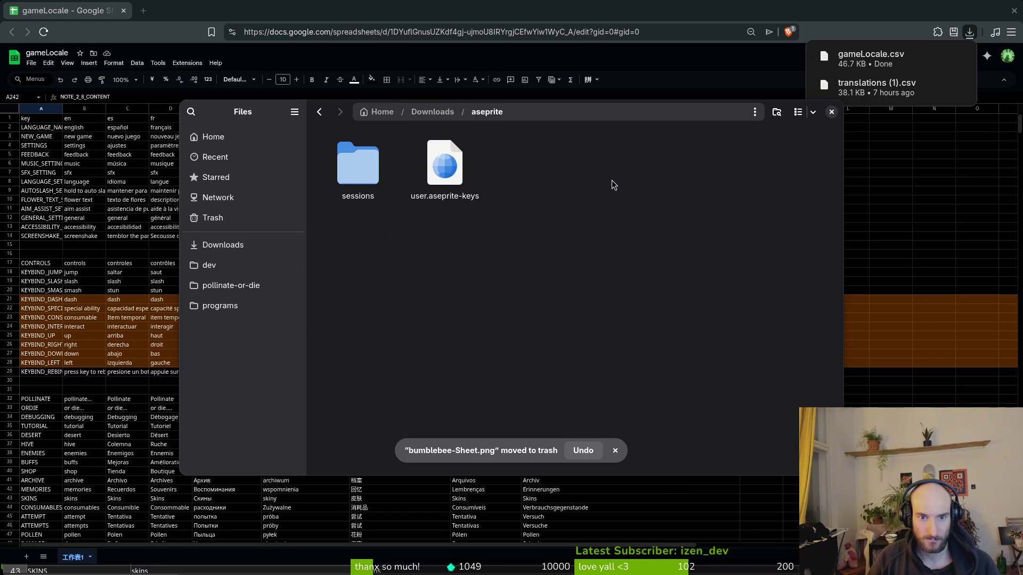
key(alt+Left)
click(634, 181)
key(Delete)
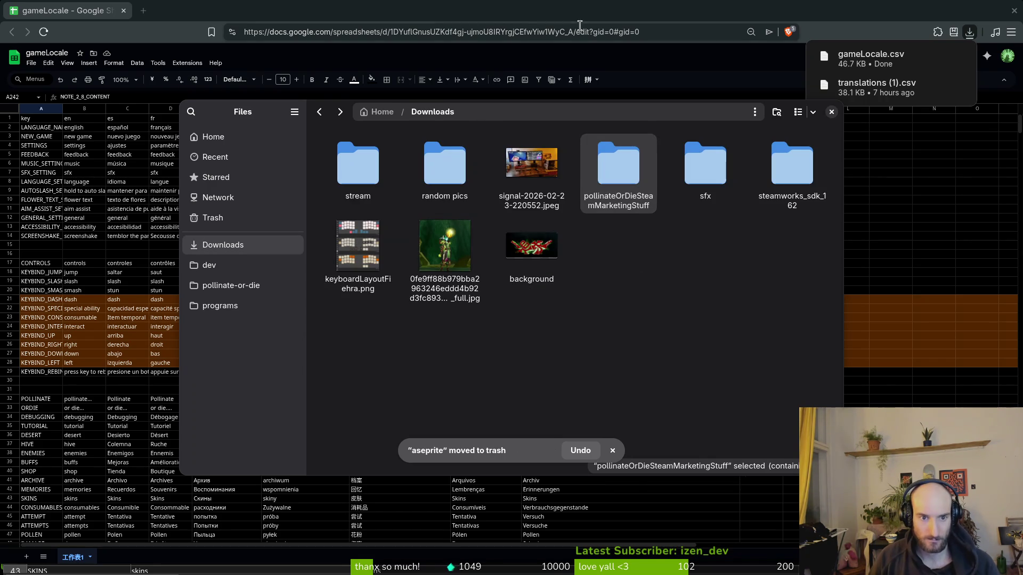
Step: Close Files, reopen it to check Downloads, and close the window
click(830, 113)
key(super+e)
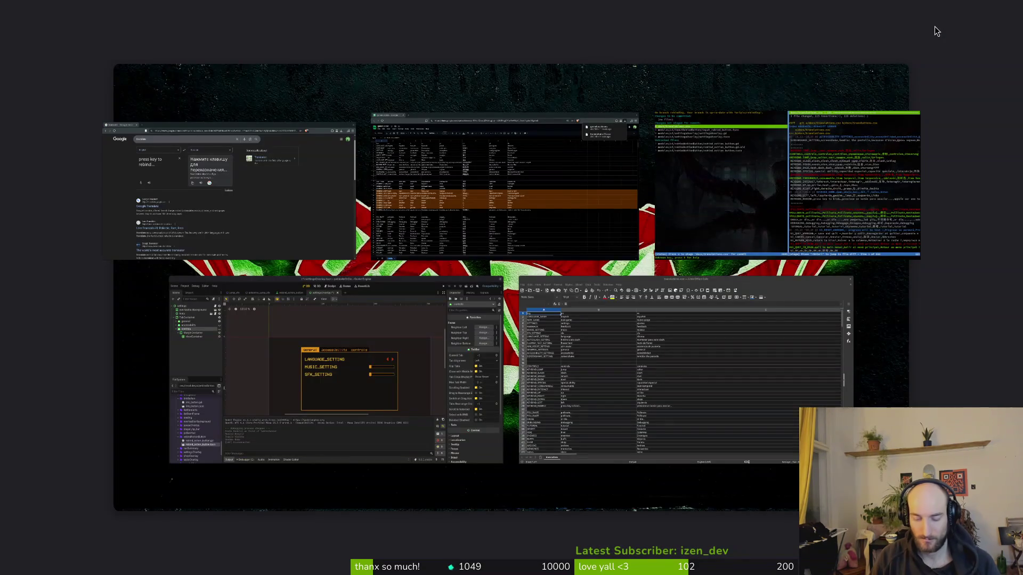
double_click(531, 169)
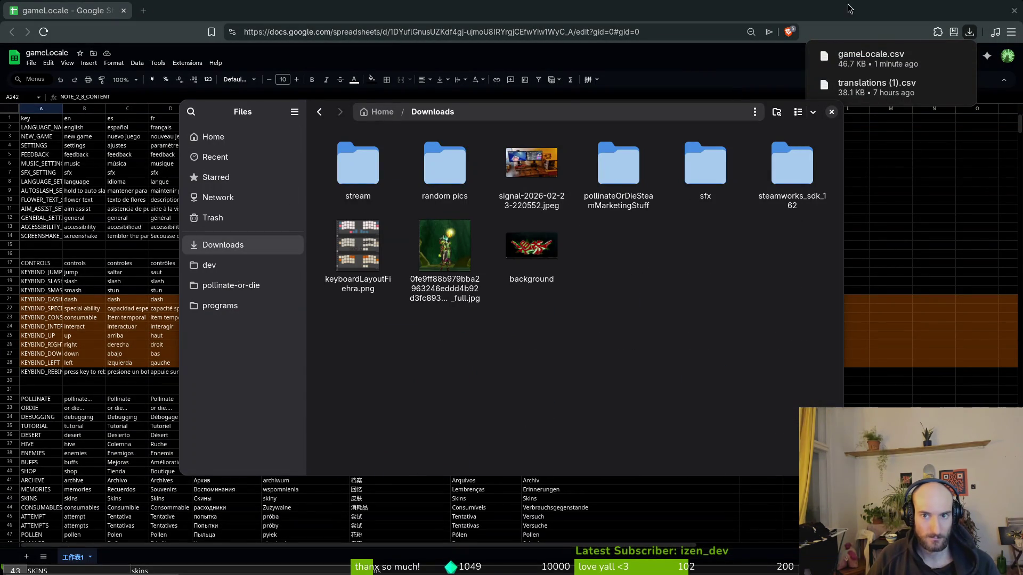
click(145, 37)
Step: Close the stray tab, download the sheet as CSV named translations.csv, and close the browser
click(143, 11)
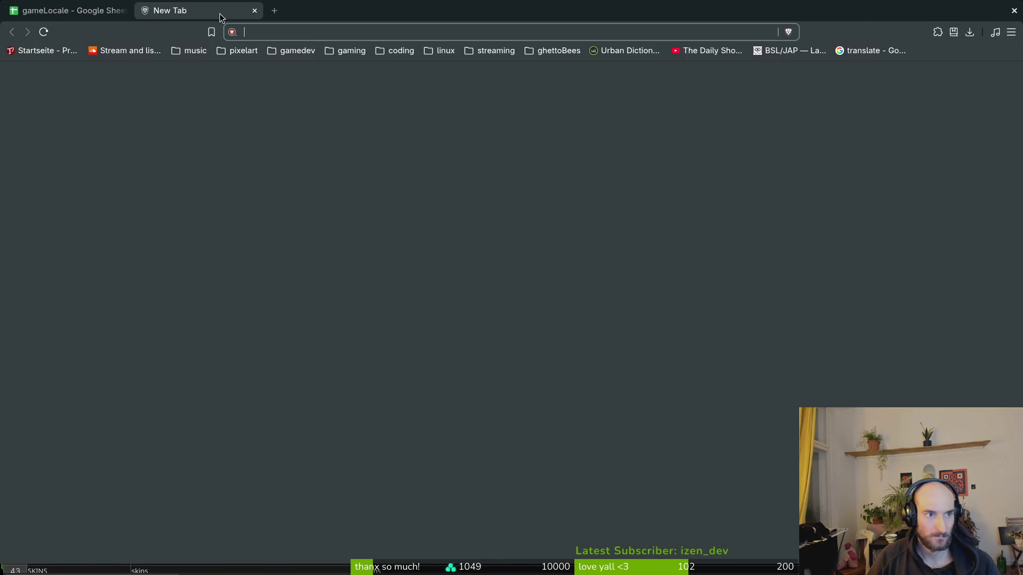
key(ctrl+w)
click(32, 63)
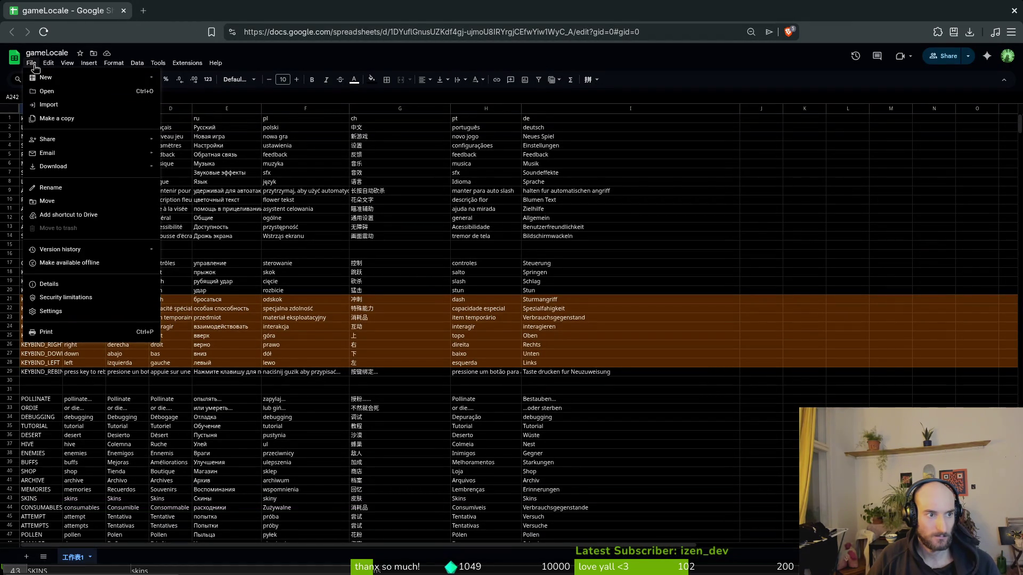
mouse_move(140, 168)
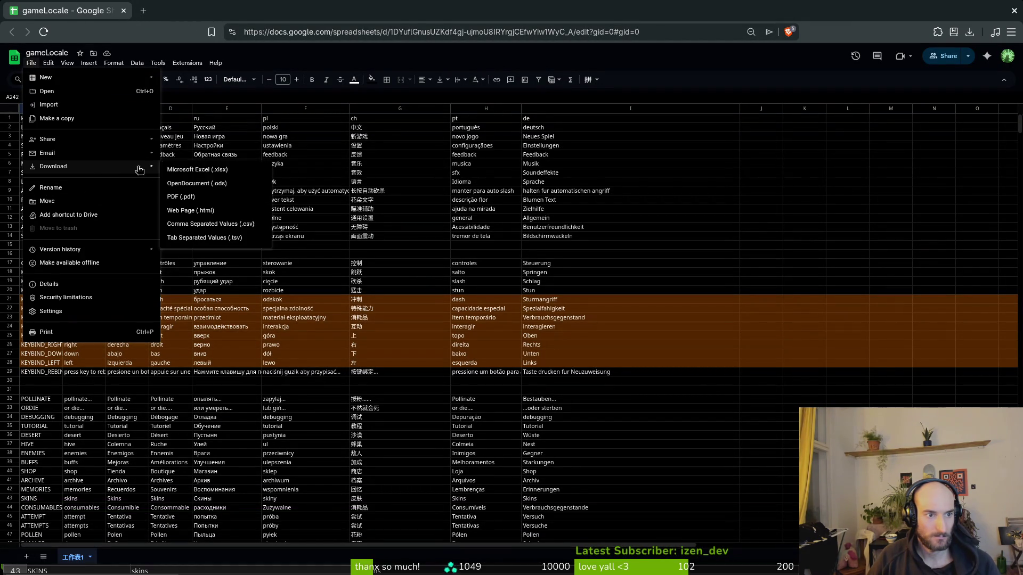
click(236, 224)
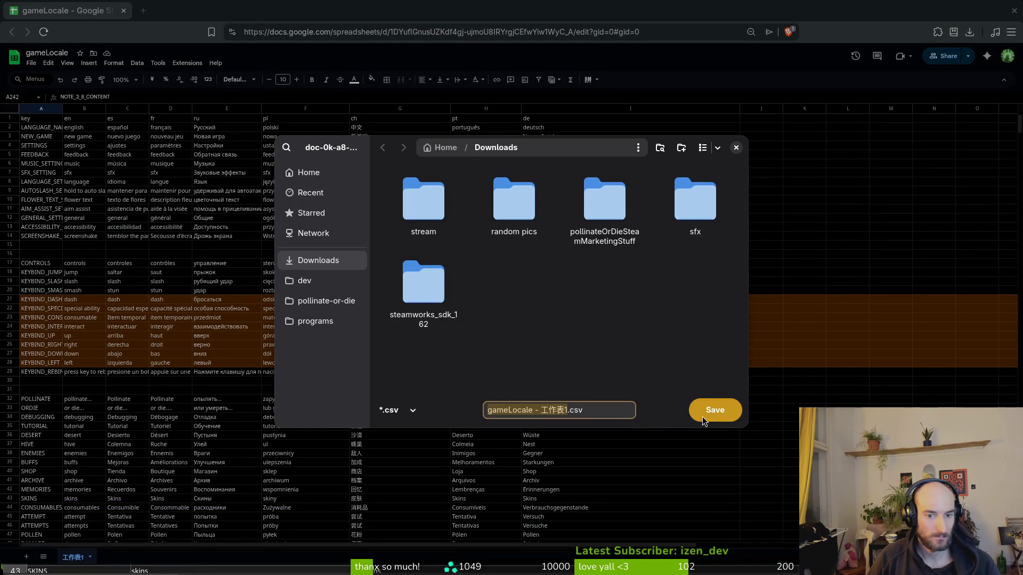
text(translations)
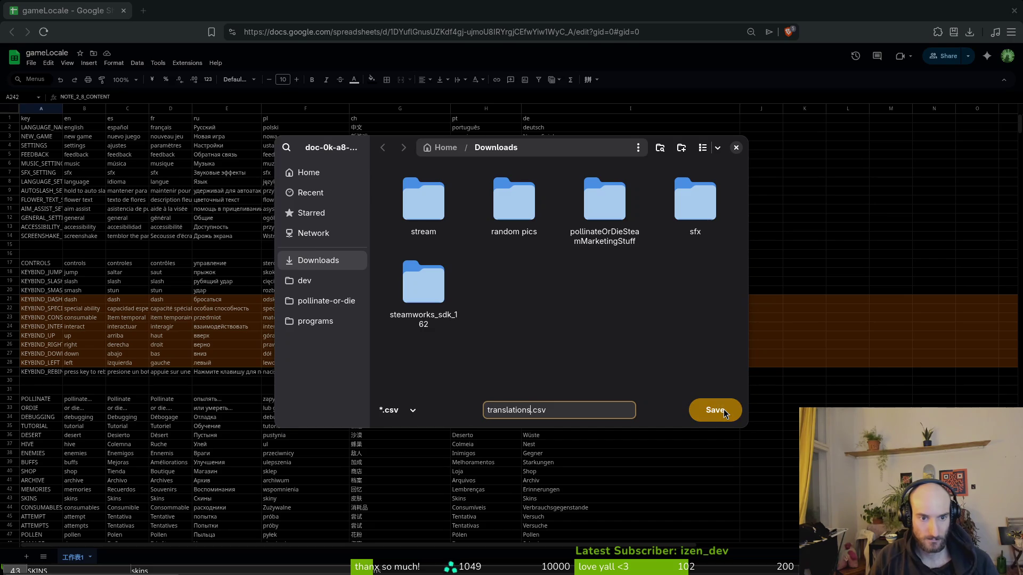
click(723, 409)
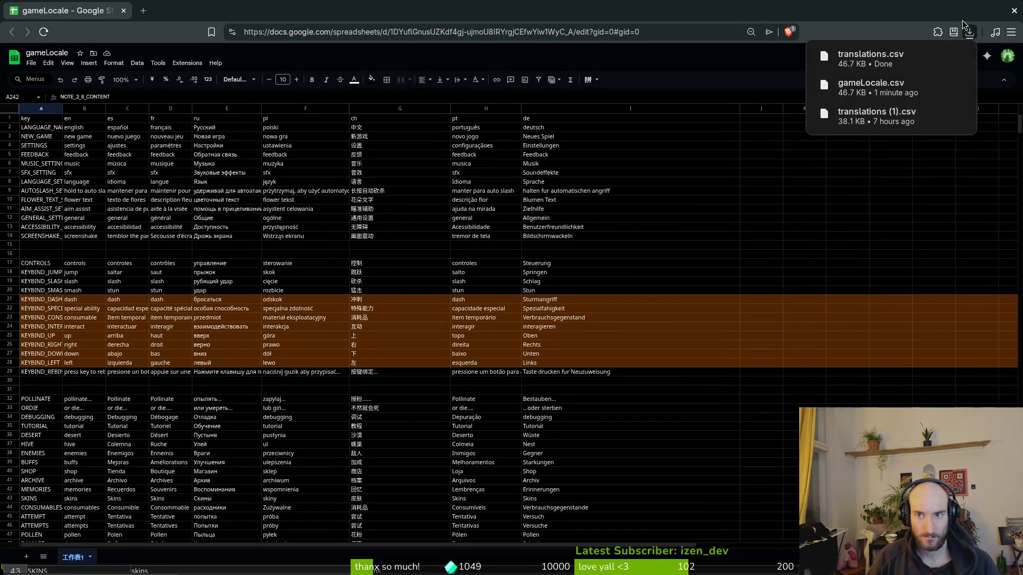
click(1014, 12)
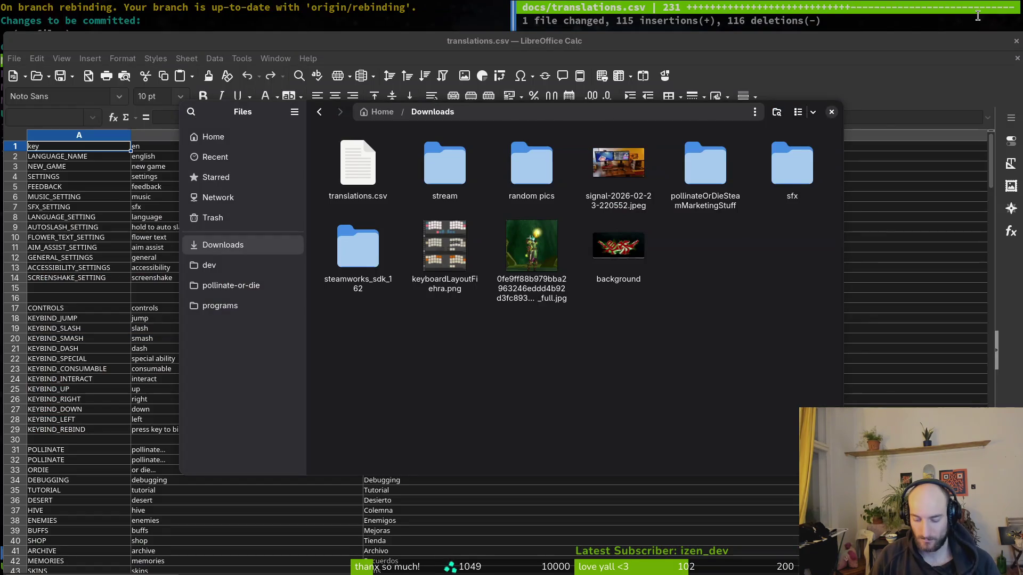
Step: Trash the old translations.csv from the pollinate-or-die docs folder
key(super)
key(super)
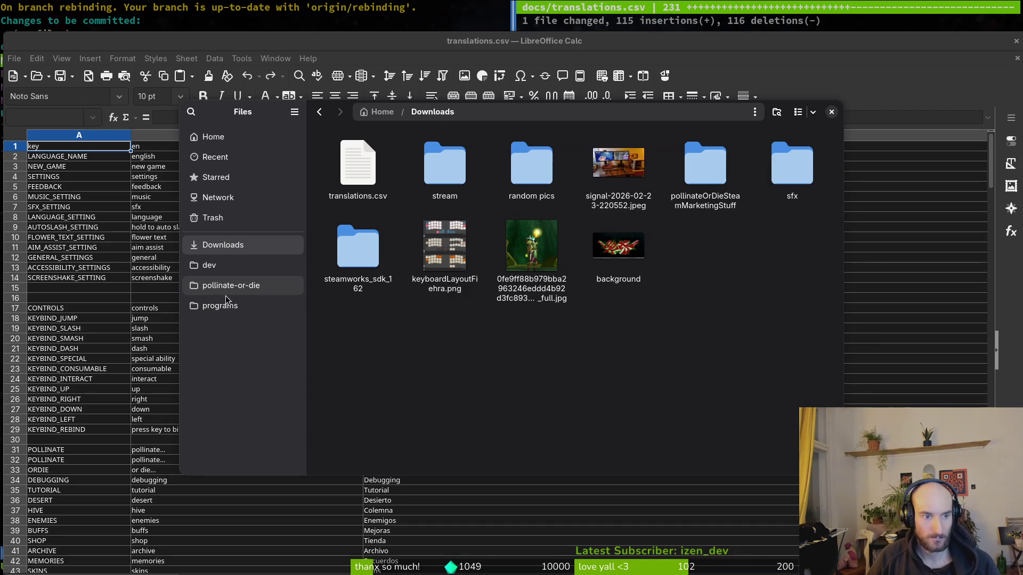
click(230, 285)
double_click(792, 162)
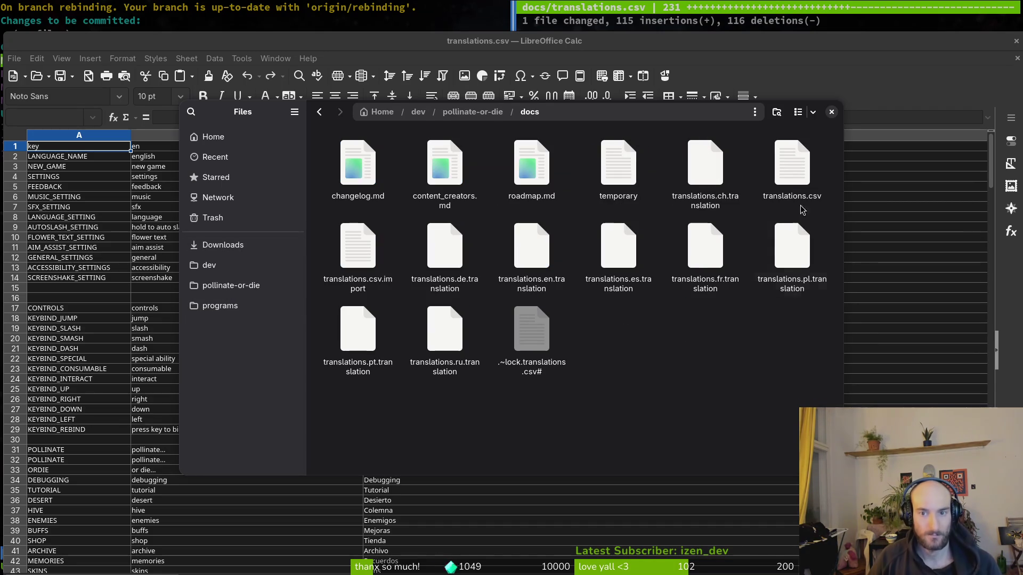
click(792, 165)
key(Delete)
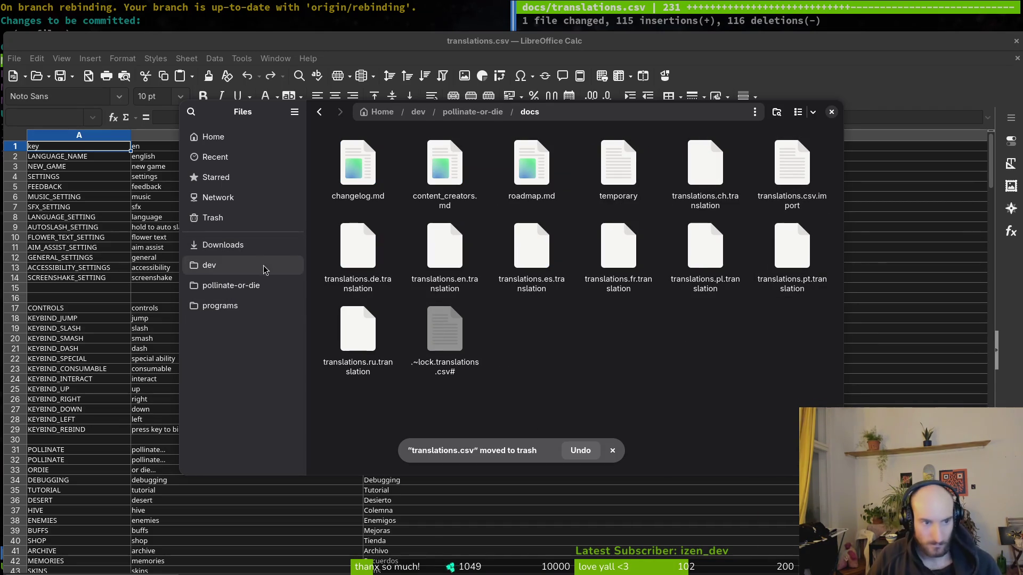
Step: Move the downloaded translations.csv from Downloads into the docs folder
click(251, 285)
click(222, 245)
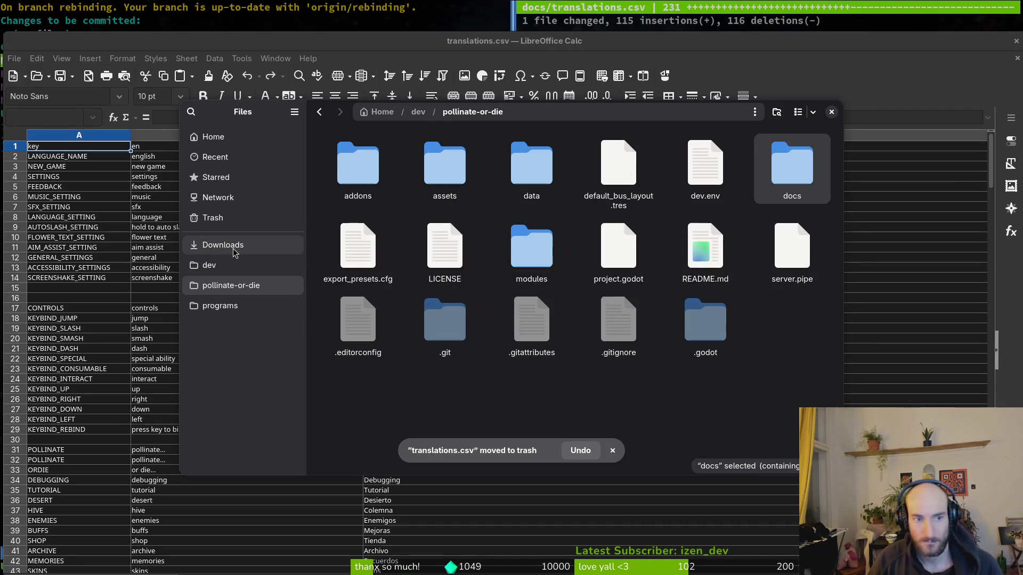
key(ctrl+x)
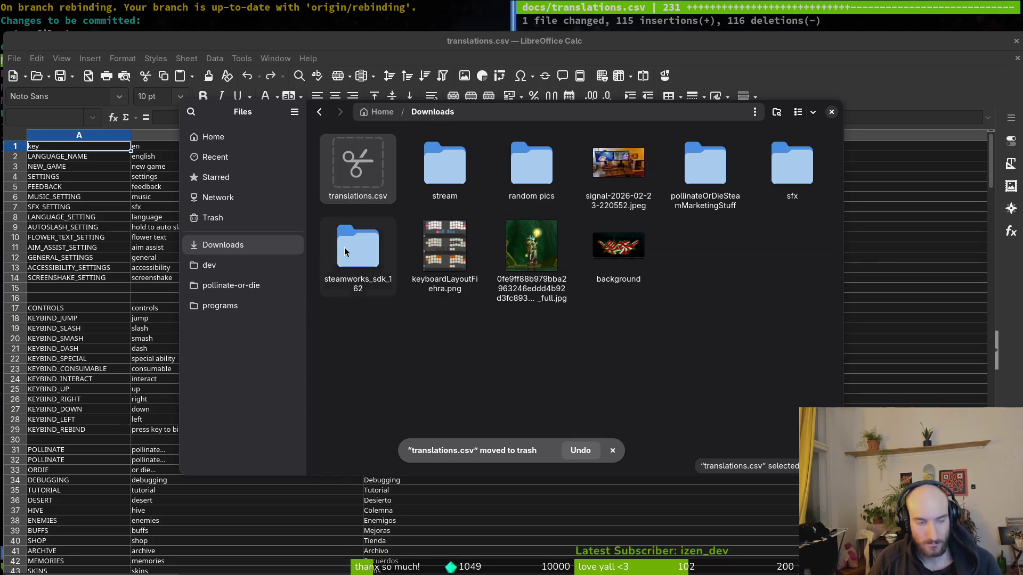
click(231, 286)
double_click(807, 178)
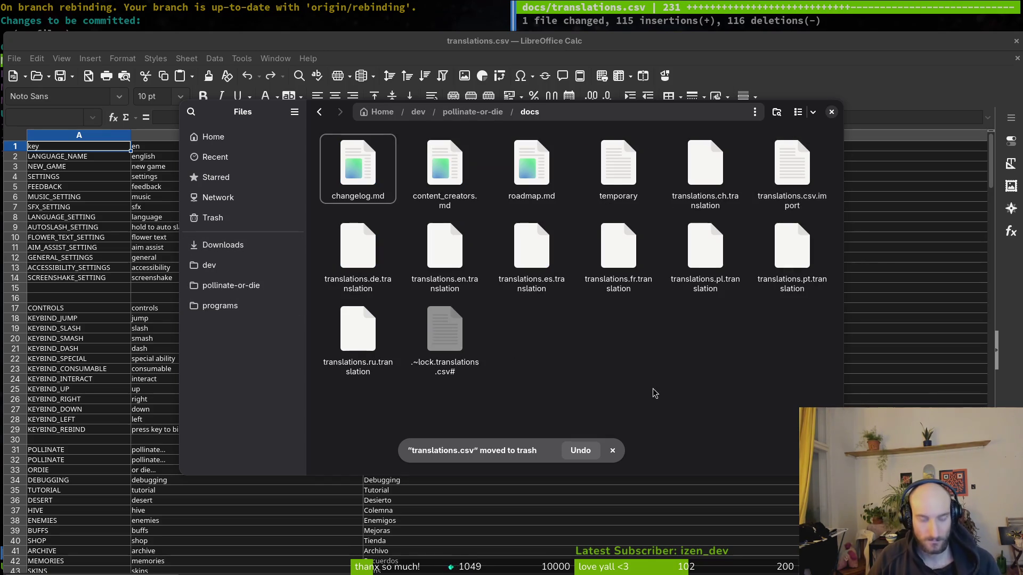
key(ctrl+v)
Step: Close Files and bring the Google Translate browser window back, nudging it up-right
click(830, 112)
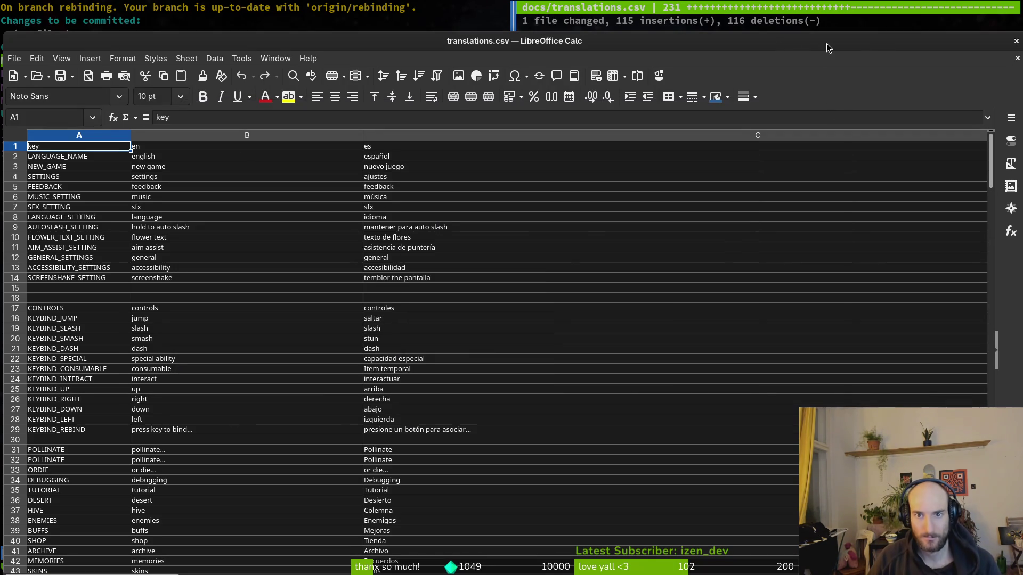
key(alt+Tab)
drag(893, 45, 931, 33)
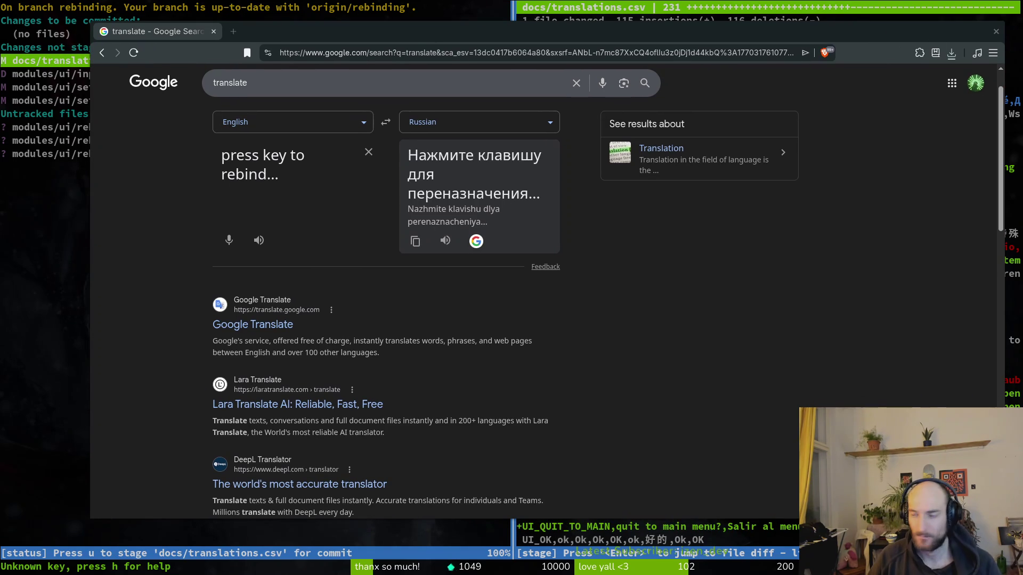
Step: Test-run the game, then hide the settings overlay node in the editor and relaunch
key(alt+Tab)
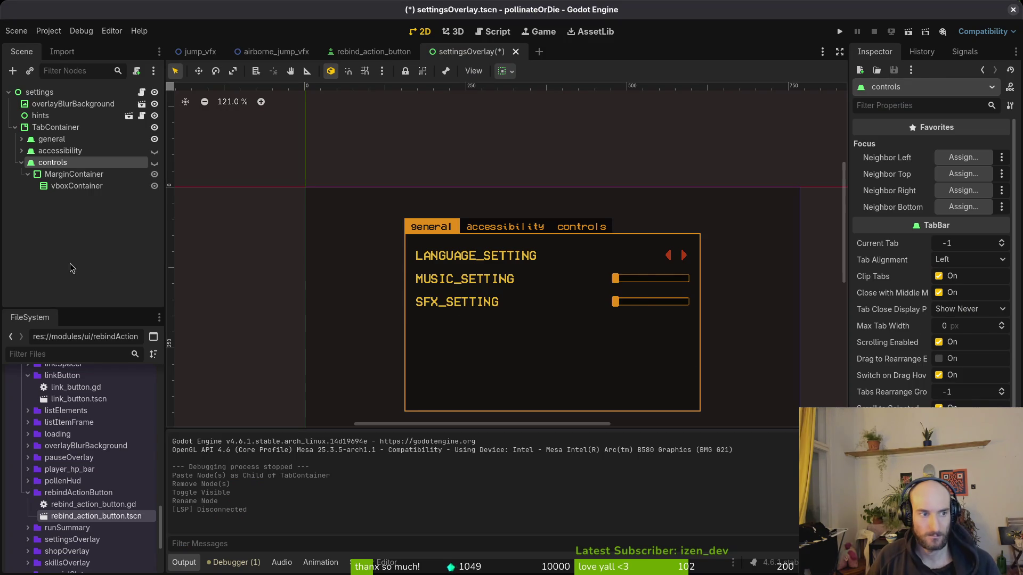
click(843, 33)
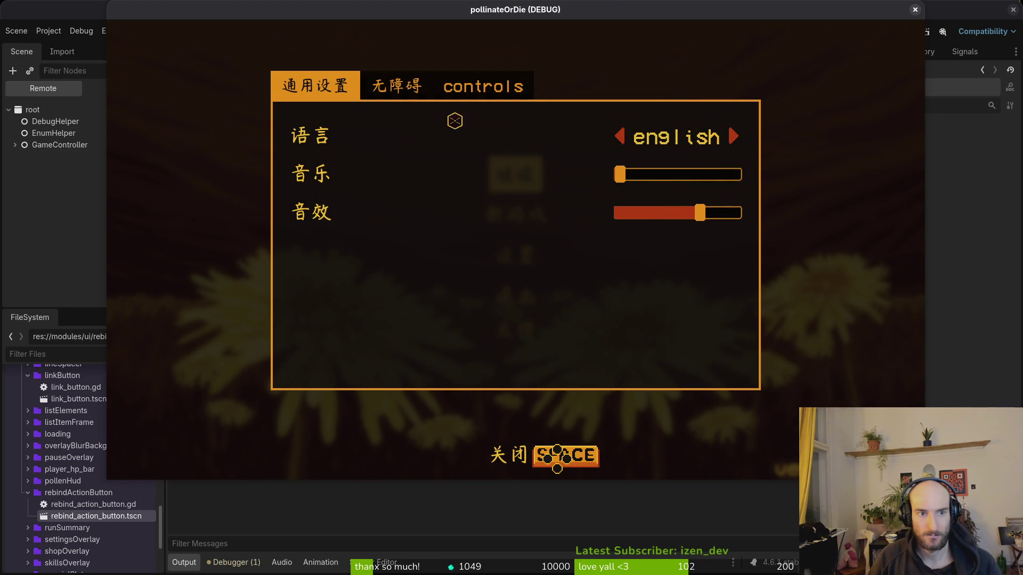
key(F8)
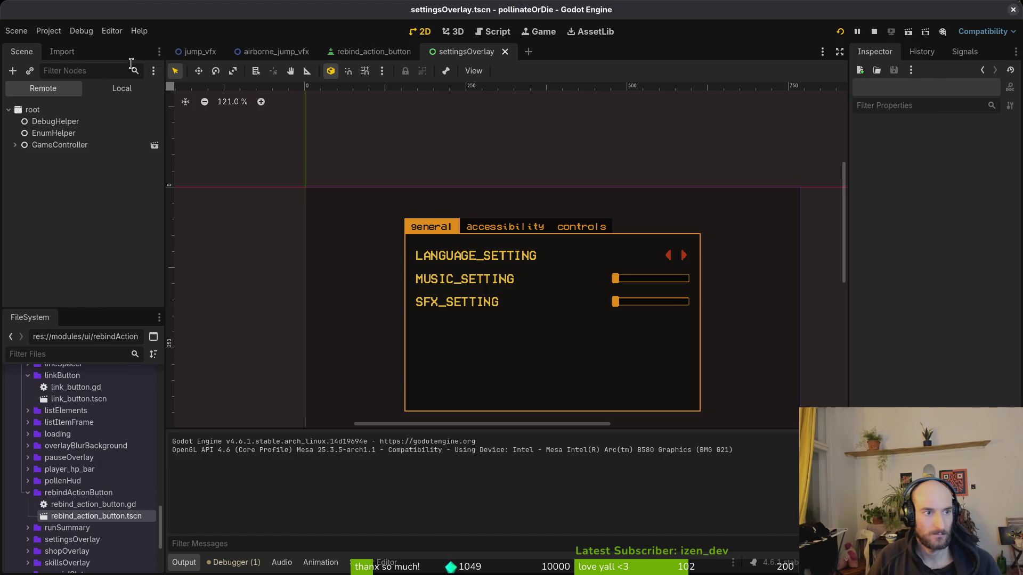
click(156, 111)
key(F5)
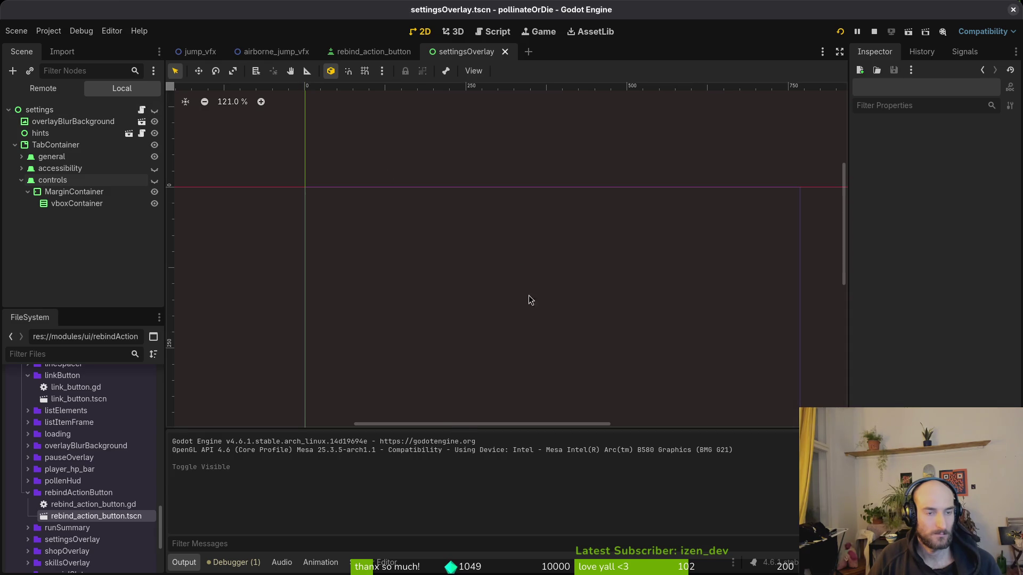
Step: Open Settings and cycle the language through Português, German and English, then close the game
click(515, 256)
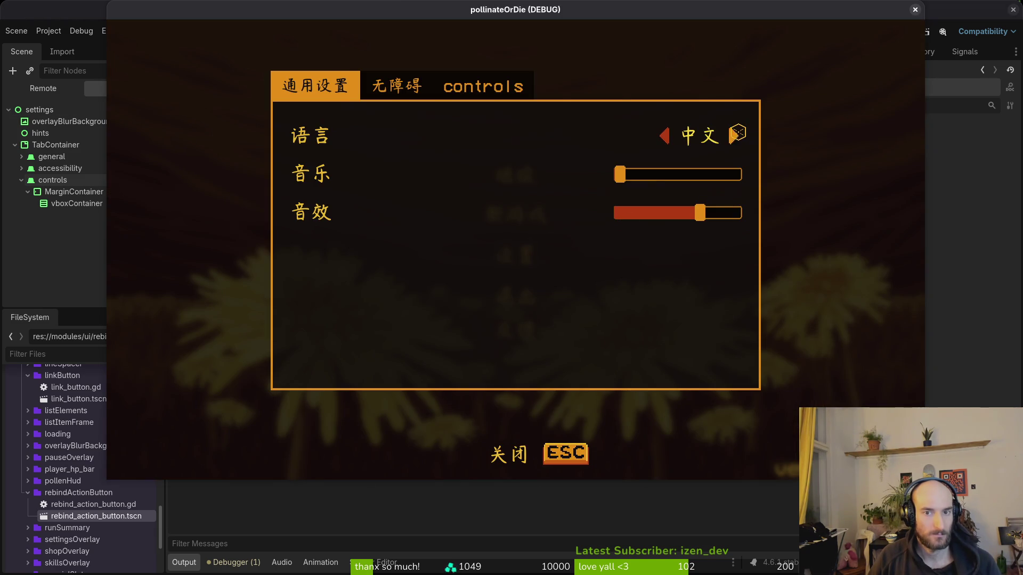
click(734, 136)
click(735, 132)
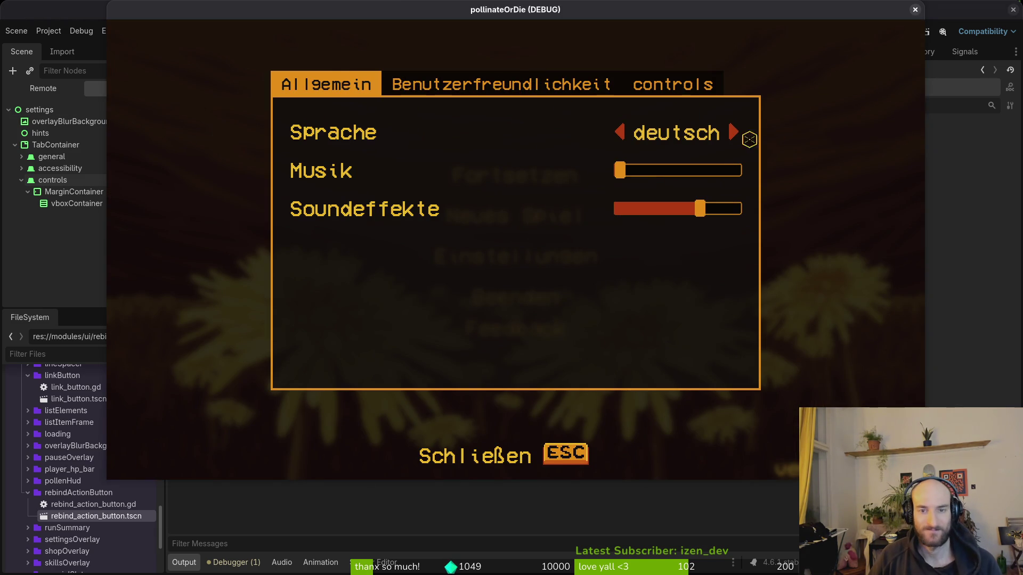
click(731, 131)
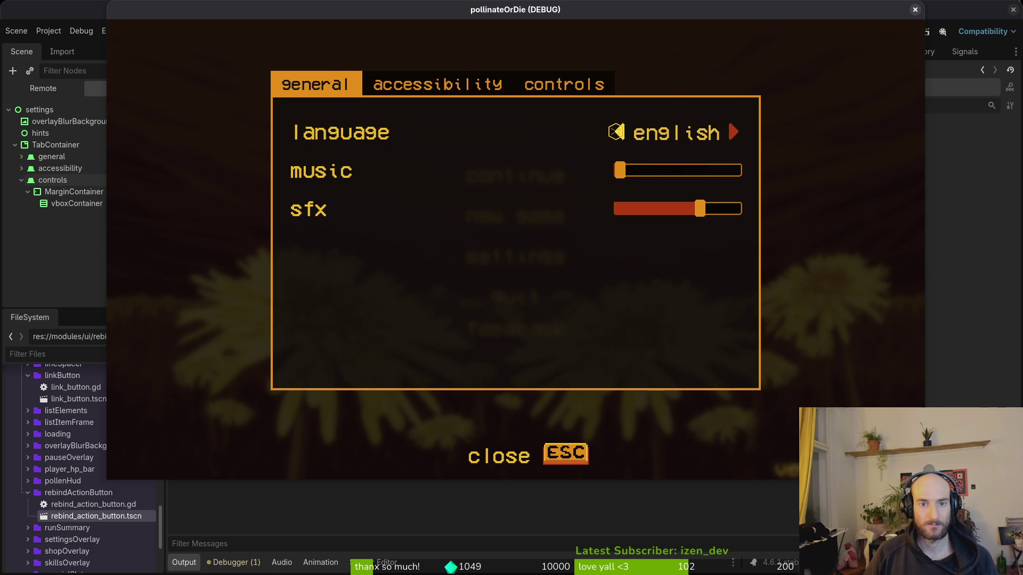
click(618, 132)
click(731, 132)
click(913, 10)
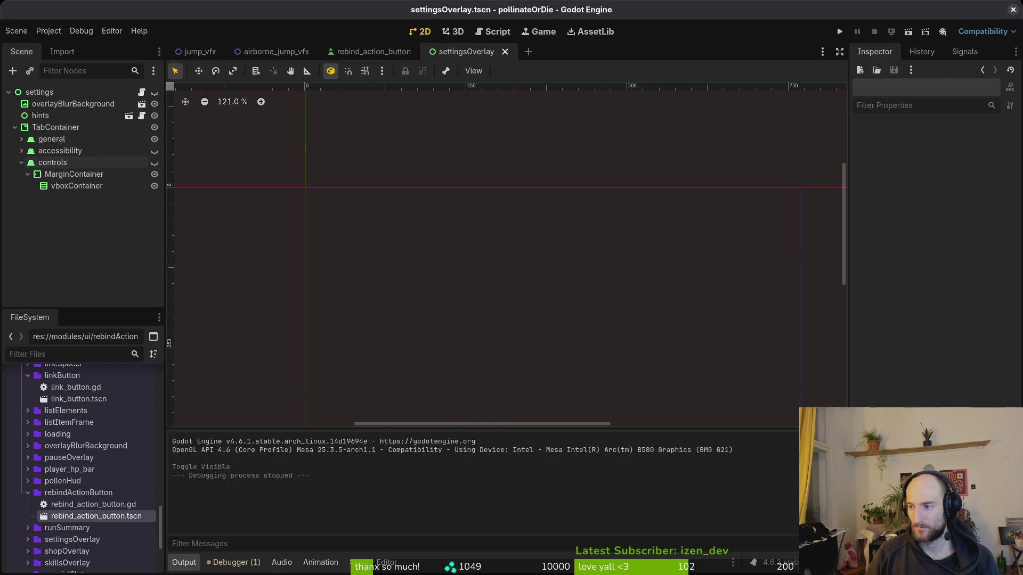
Step: Check the CONTROLS key in A17 and its German translation Steuerung in I17
key(alt+Tab)
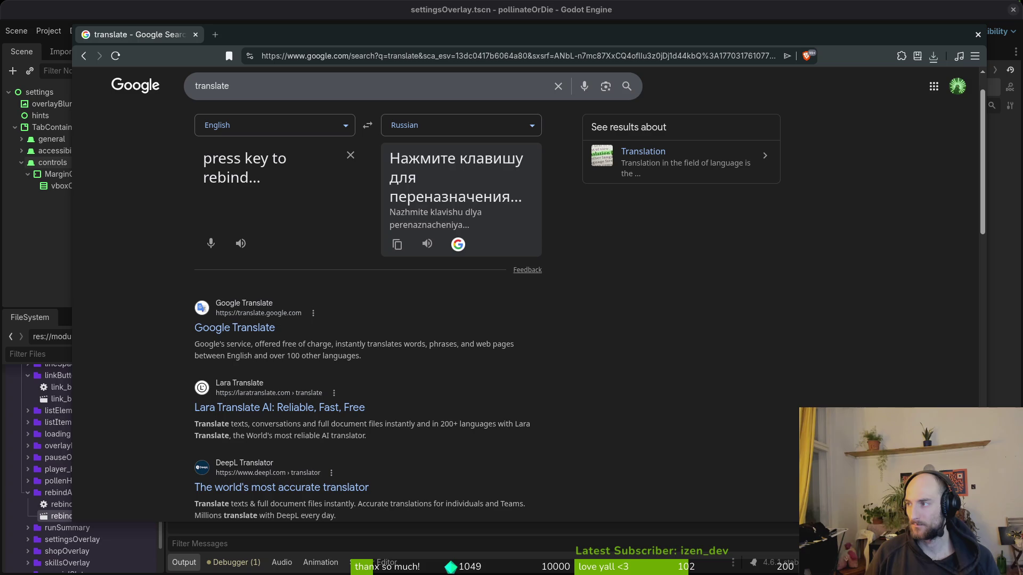
key(alt+Tab)
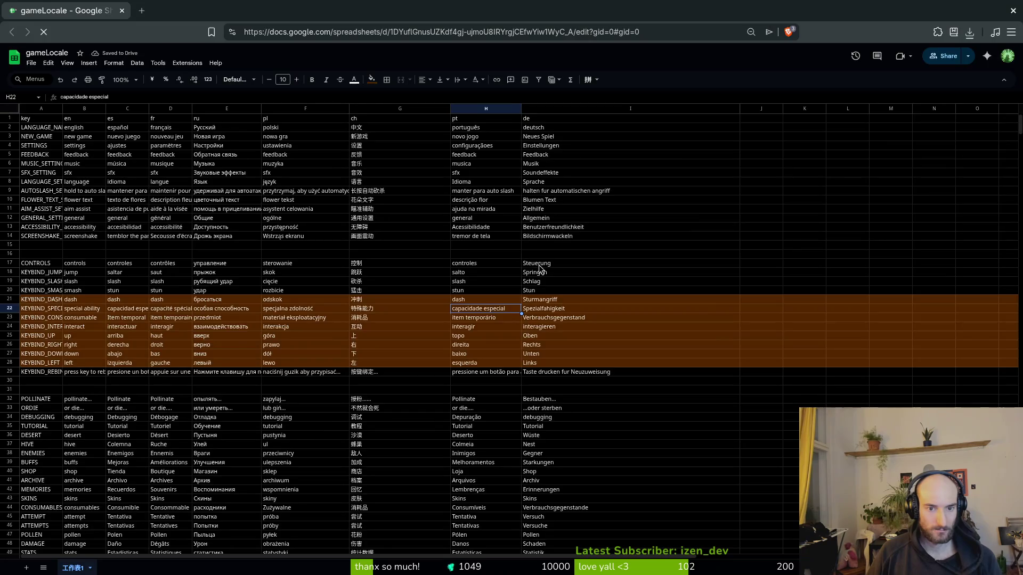
click(541, 265)
click(43, 265)
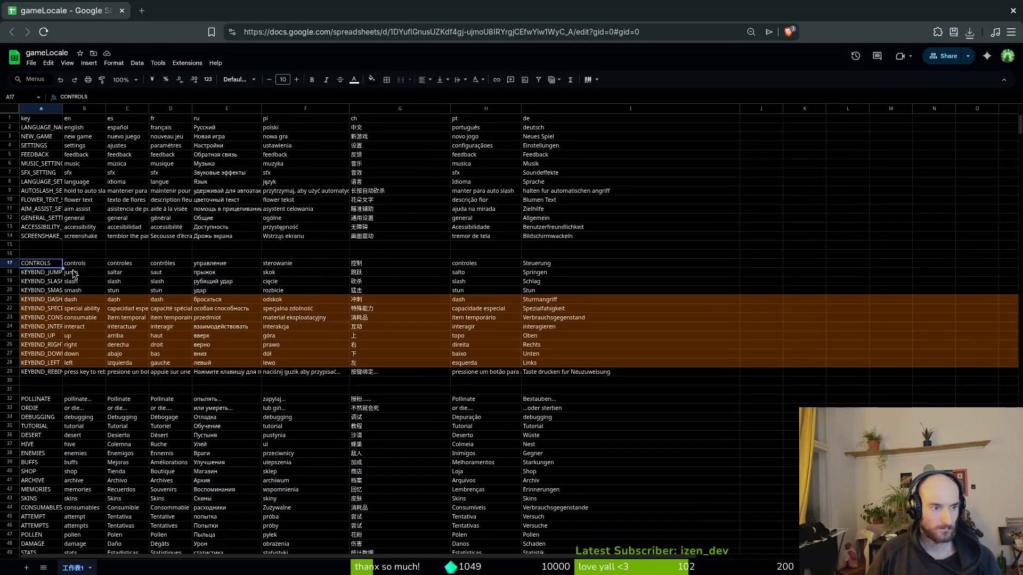
Step: Select the controls tab node in Godot, rearrange the windows, and bring lazygit forward
key(alt+Tab)
key(alt+Tab)
key(alt+Tab)
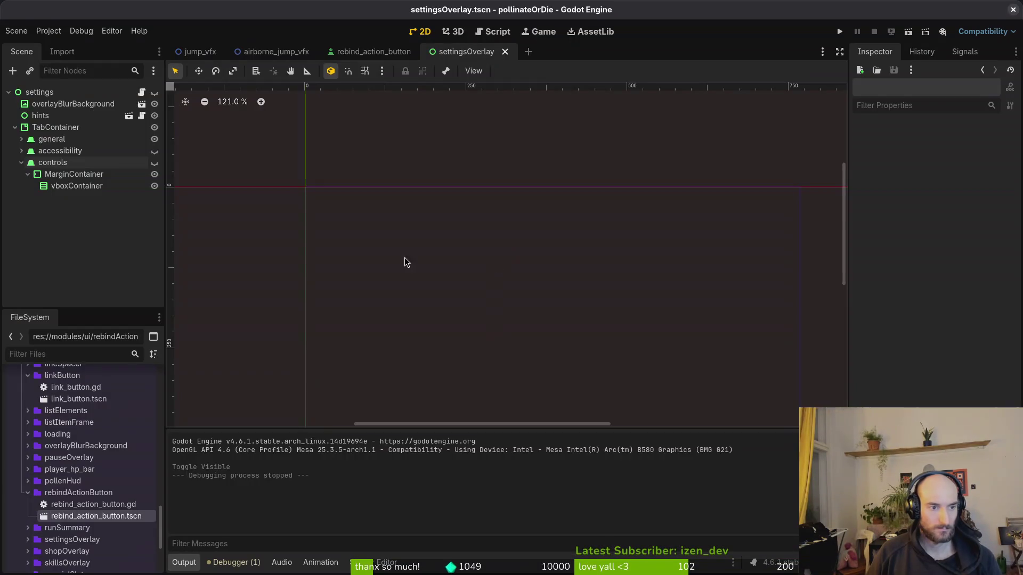
click(24, 165)
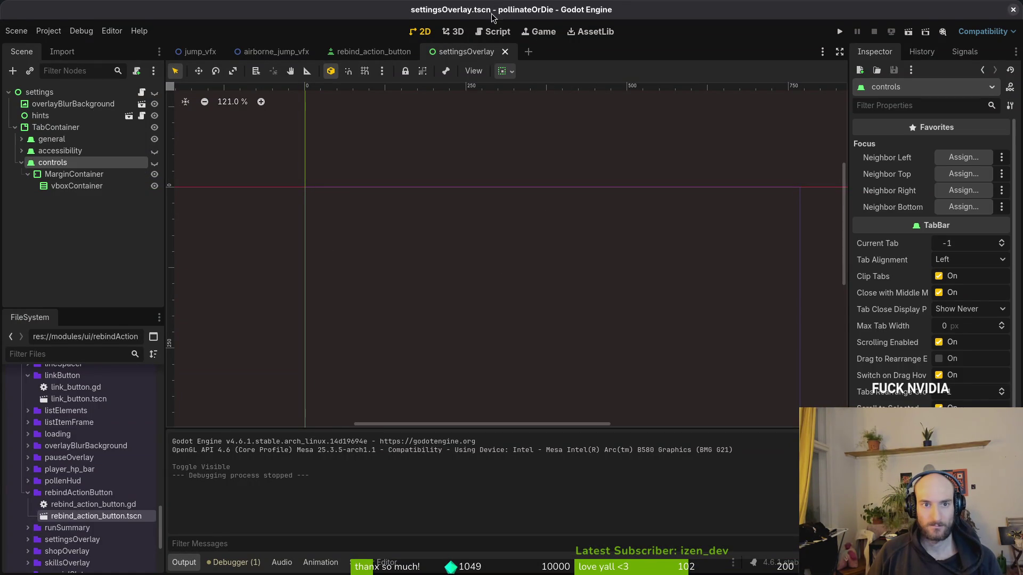
drag(491, 16, 638, 57)
key(alt+Tab)
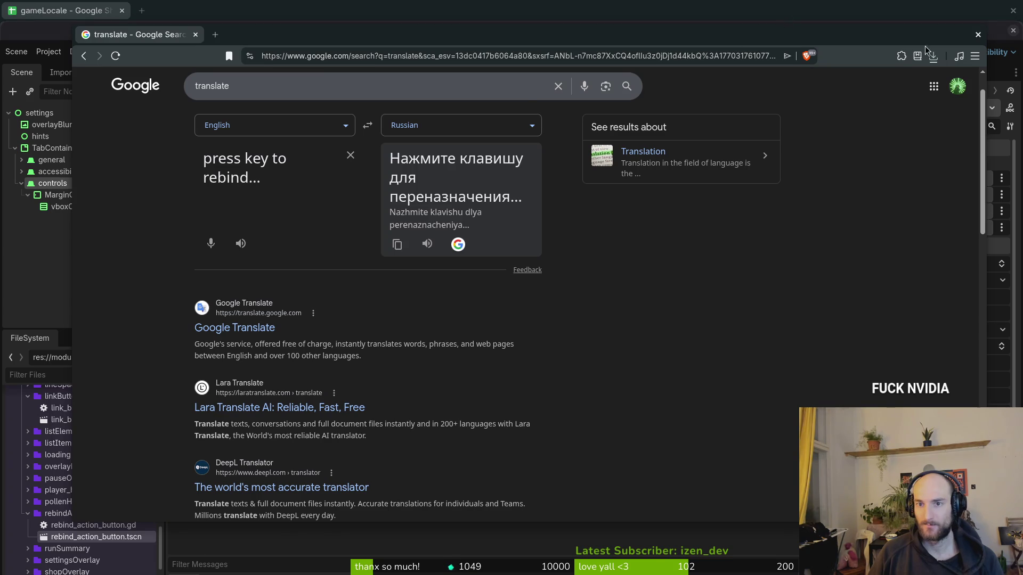
click(969, 5)
drag(1001, 12, 940, 56)
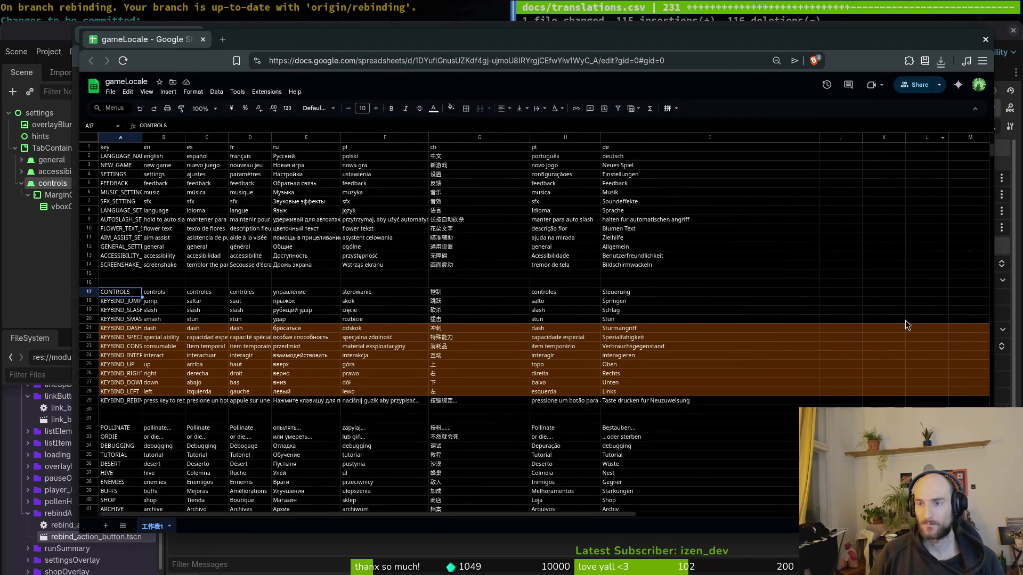
key(alt+Tab)
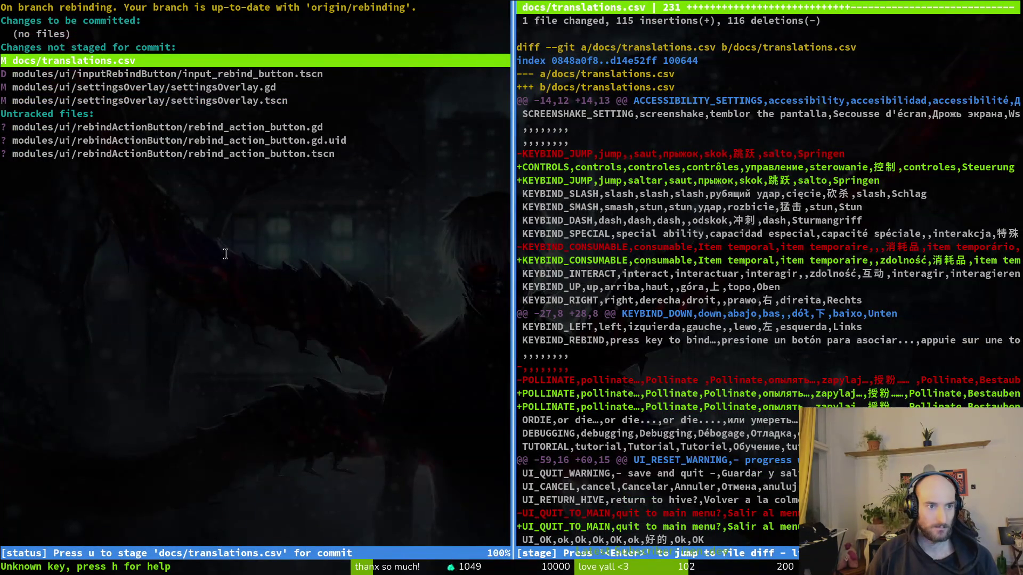
Step: Launch vim in the project folder and open settingsOverlay.gd
text(qvim .)
key(Return)
text(s)
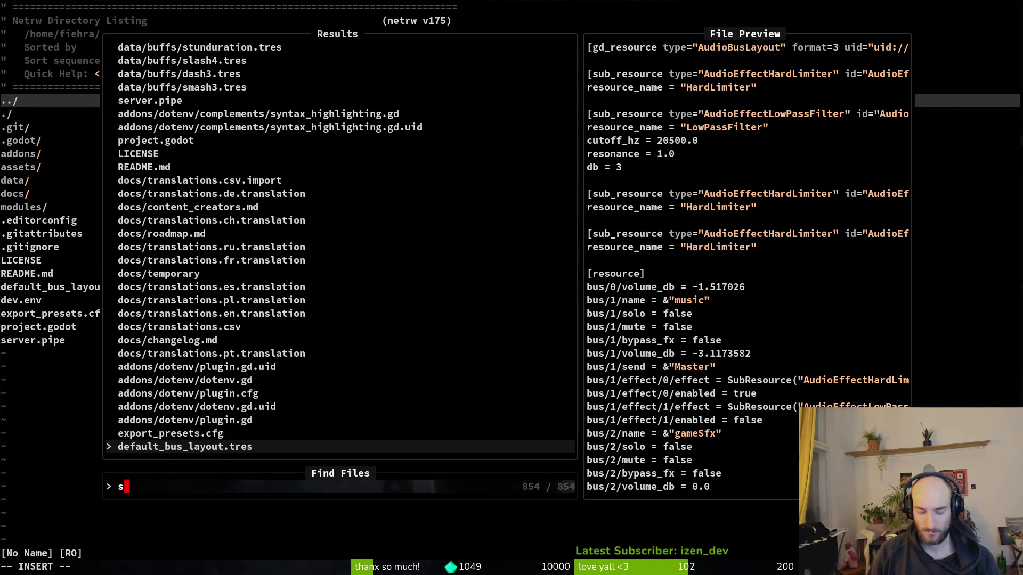
text(etover)
key(Return)
Step: Duplicate the accessibility_tab name line, change its key to CONTROLS, and save
key(shift+v)
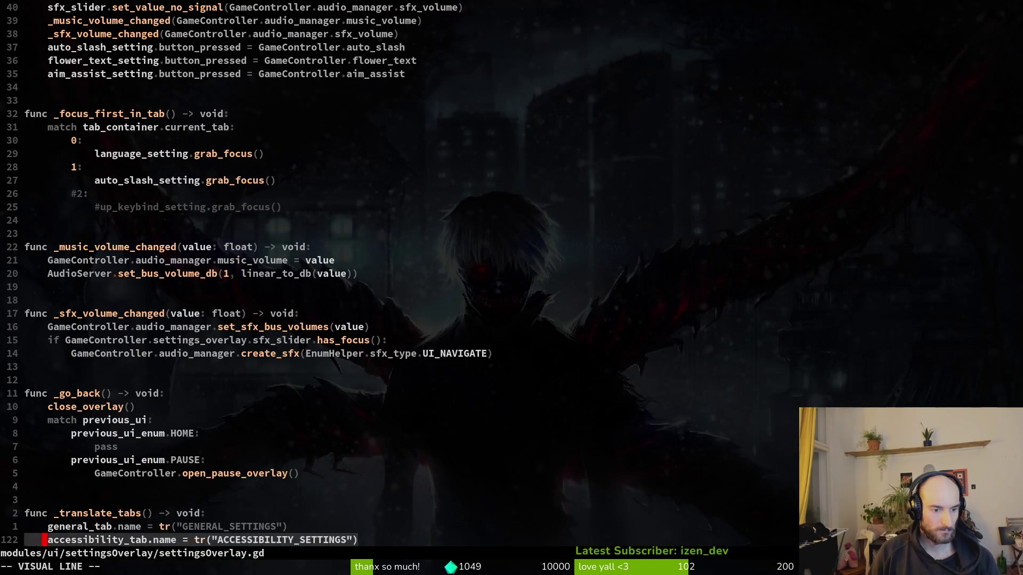
key(y)
key(p)
key(v)
key(i)
key(quotedbl)
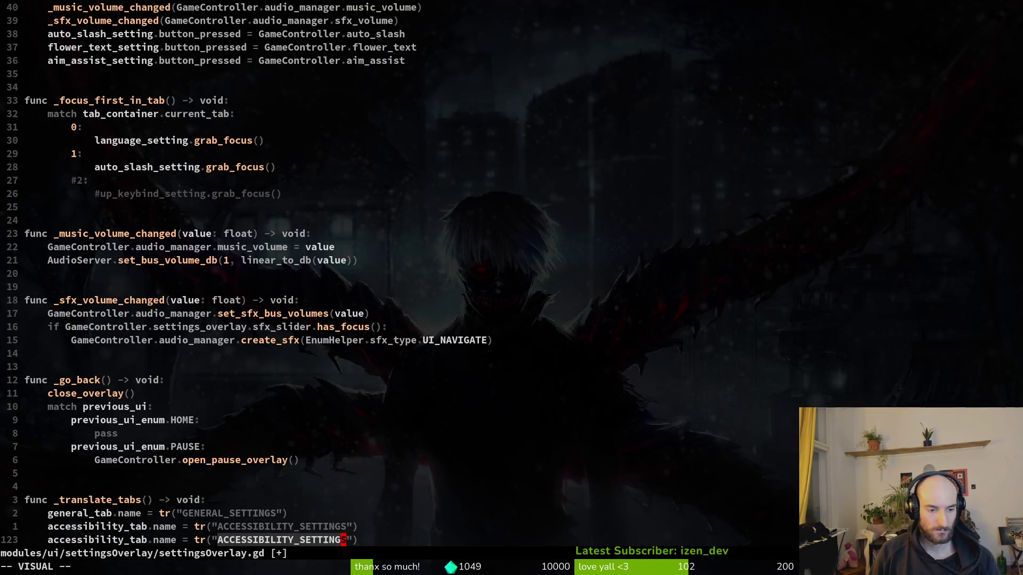
text(cCONTROLS)
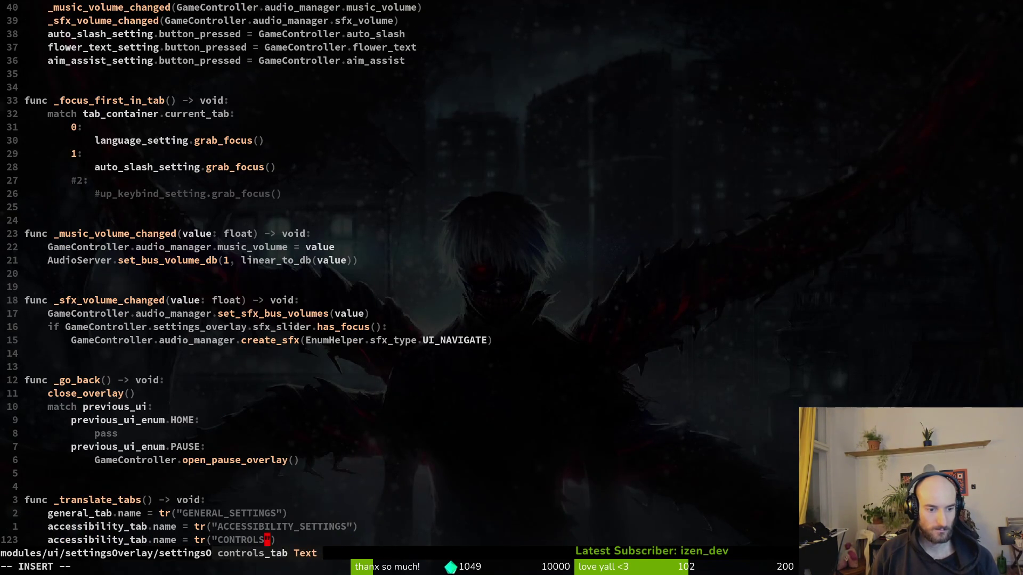
key(Escape)
text(:w)
key(Return)
Step: Check the CONTROLS row's English text in the sheet and look up the Russian translation
key(super+s)
click(335, 287)
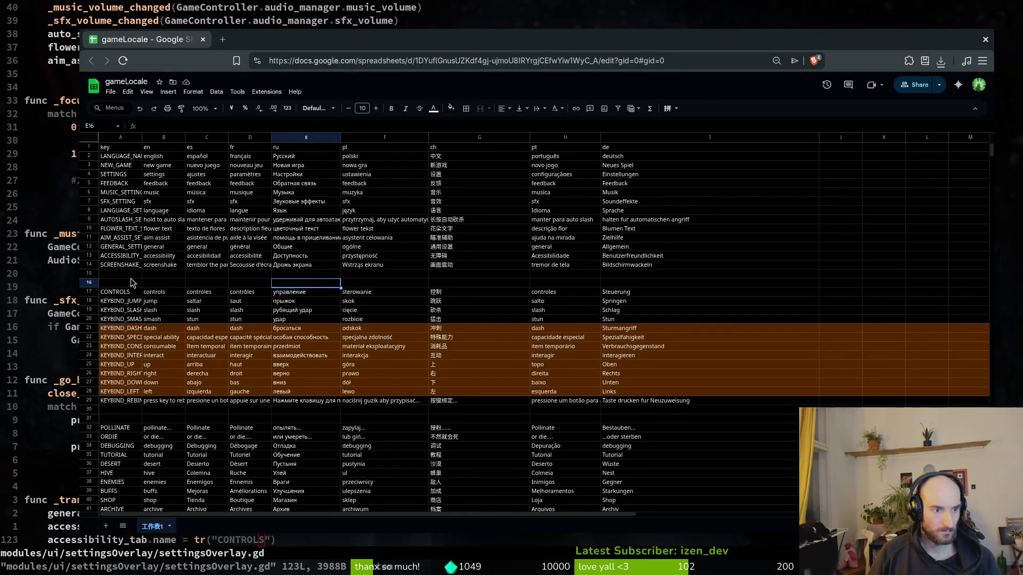
click(116, 293)
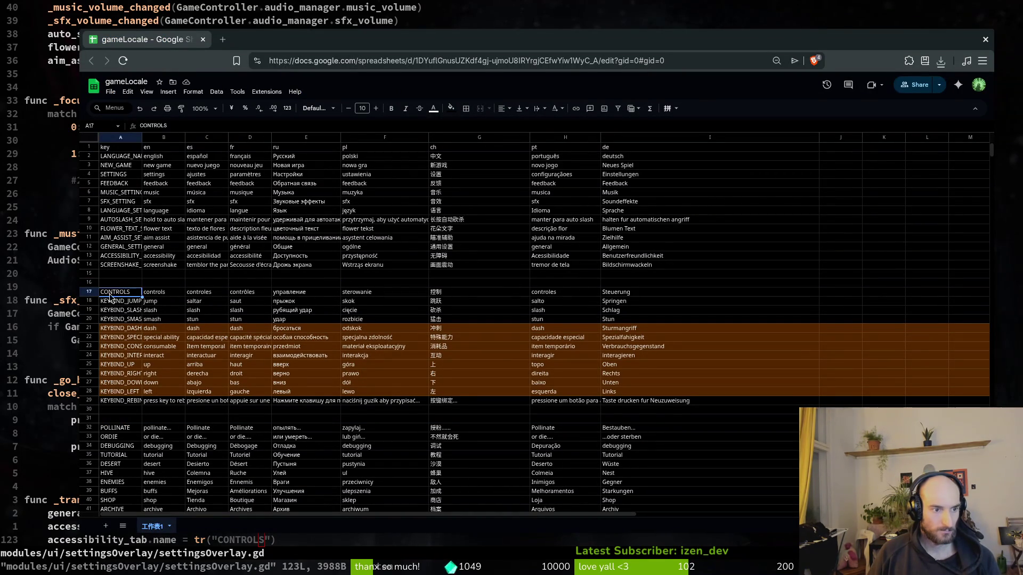
click(171, 295)
click(985, 39)
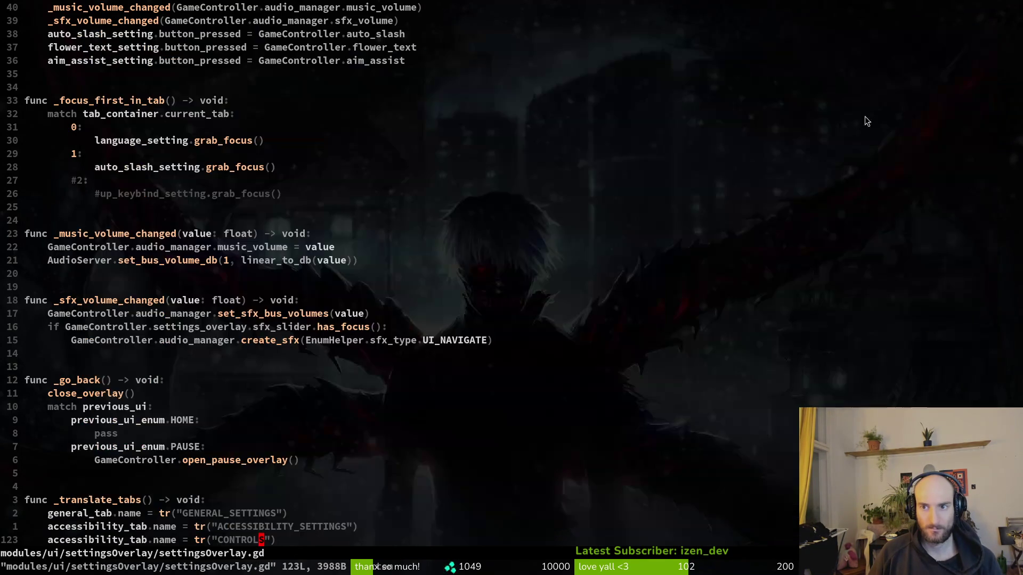
click(362, 315)
key(super+b)
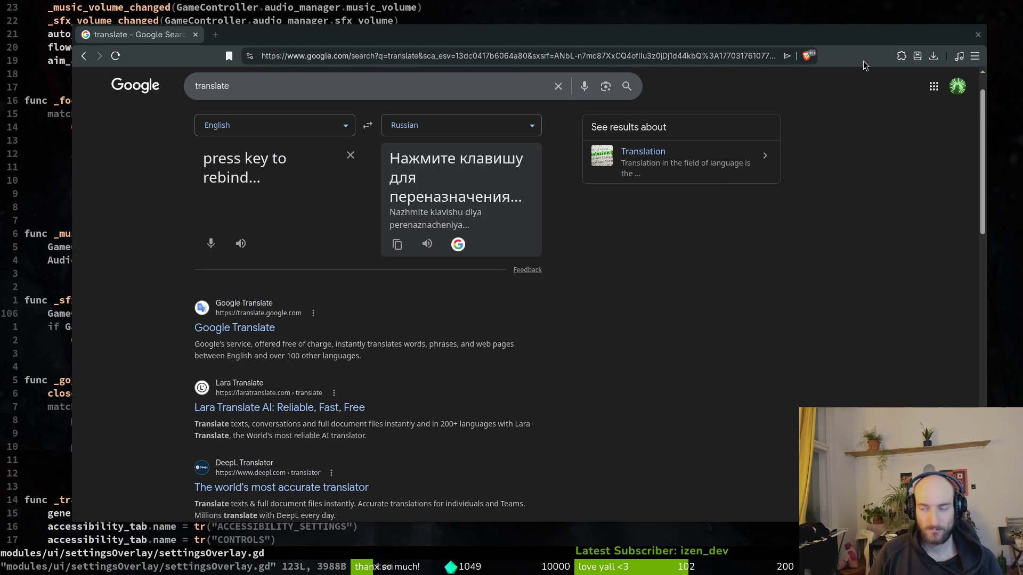
key(super+b)
click(840, 52)
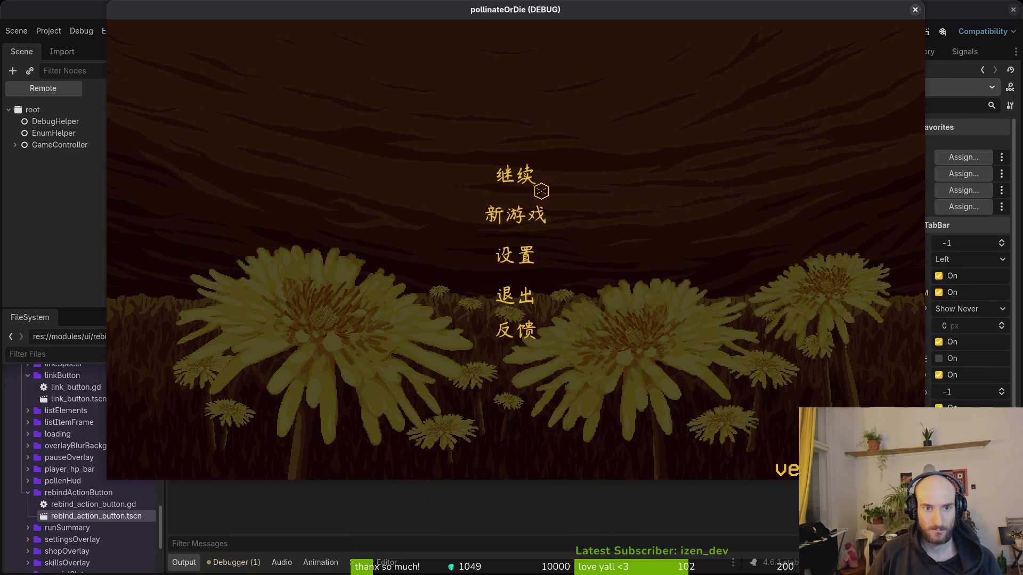
click(518, 251)
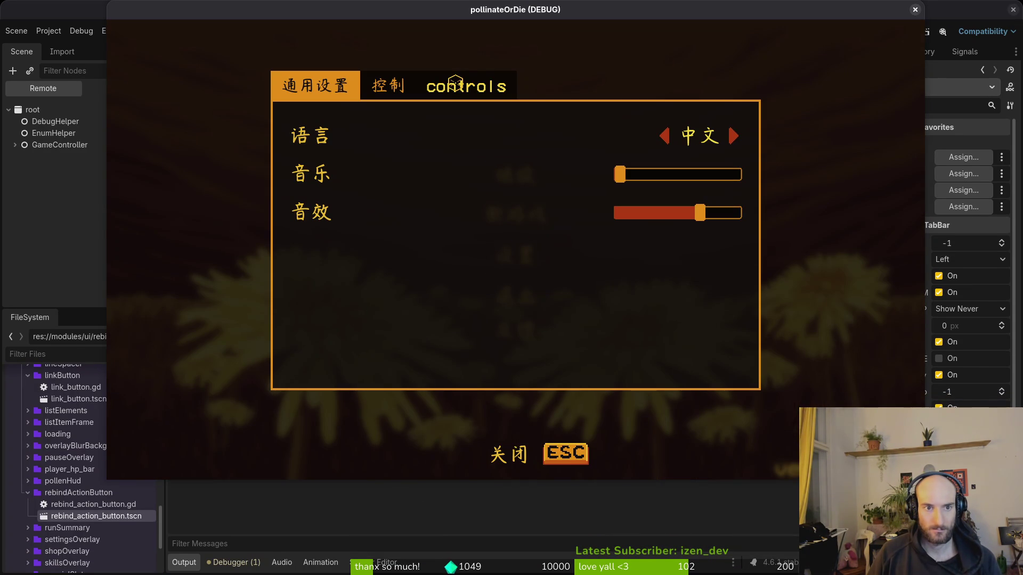
click(733, 134)
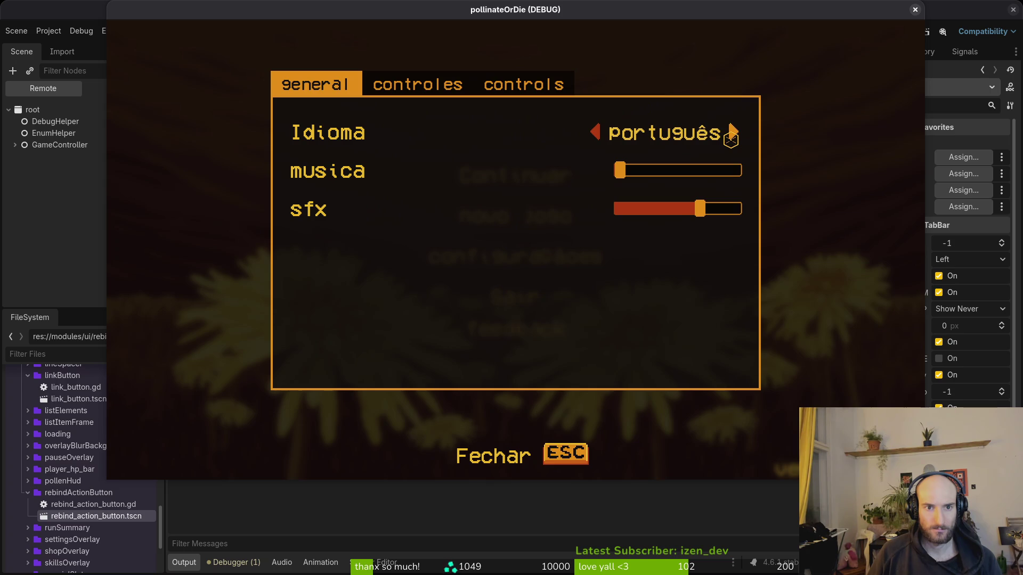
click(604, 135)
click(915, 9)
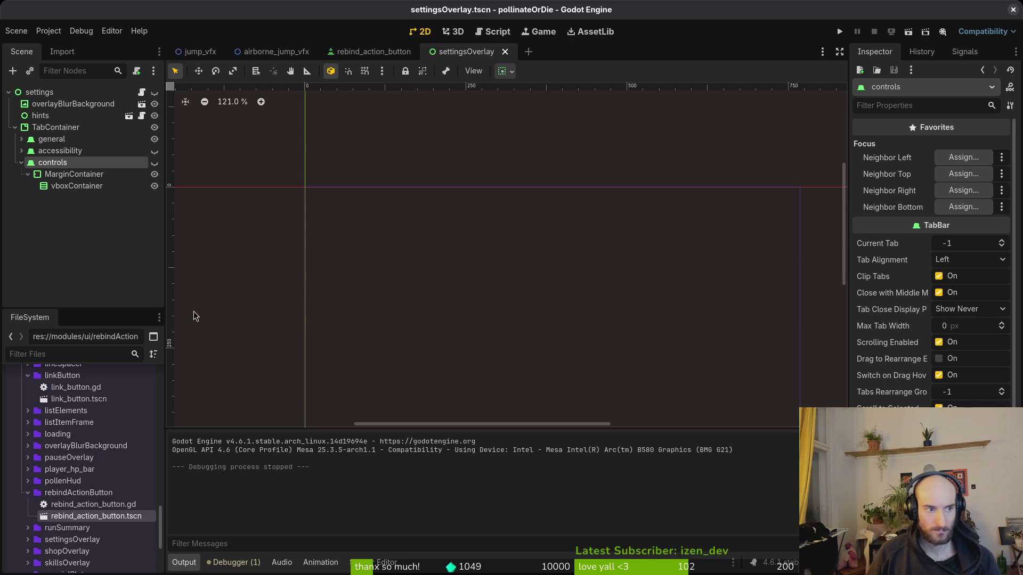
Step: Change accessibility_tab to controls_tab on the CONTROLS line and save the script
key(alt+Tab)
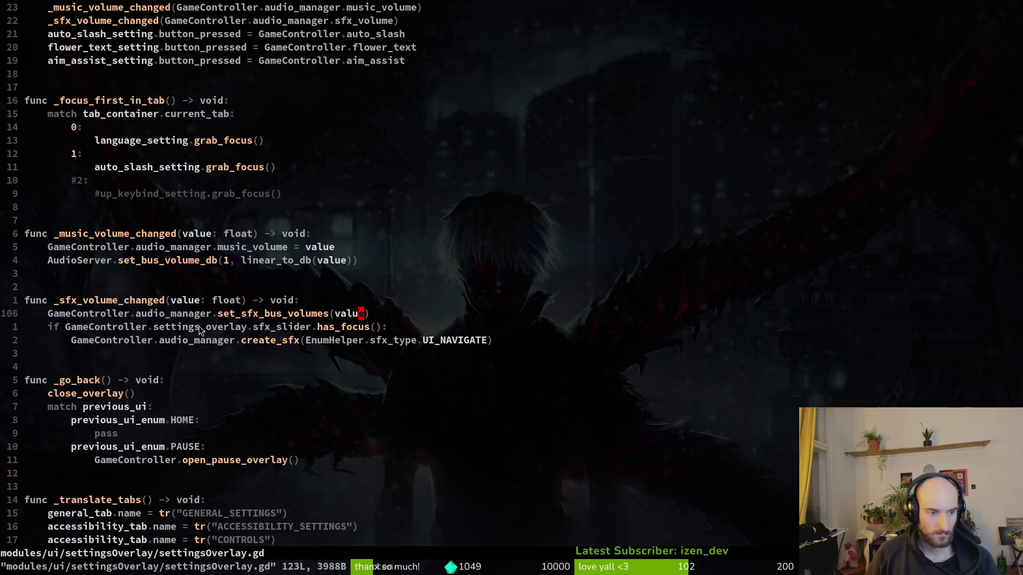
scroll(199, 326, down, 7)
click(235, 258)
key(Escape)
text(:w)
key(Return)
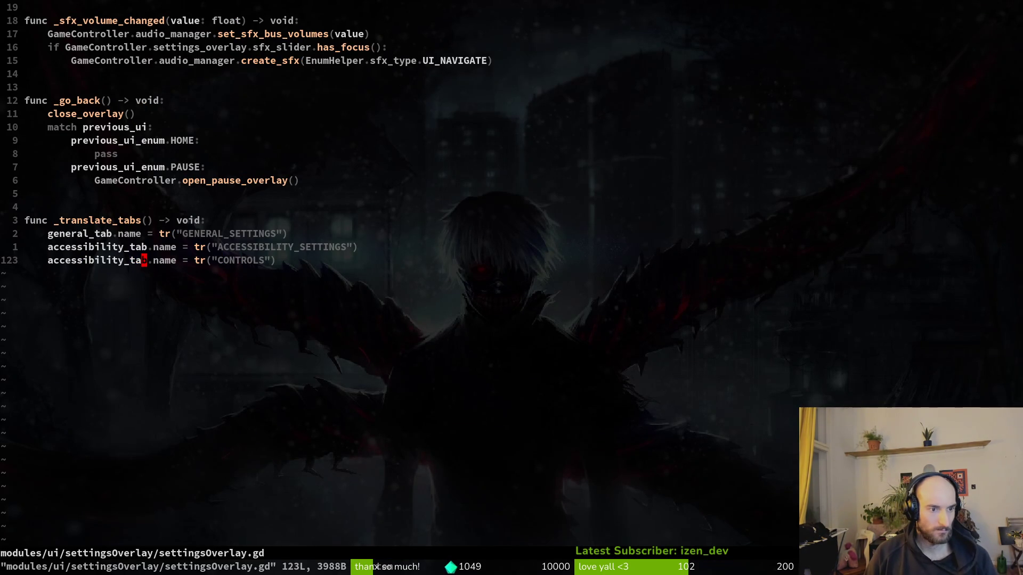
text(ciwcontr)
text(:w)
key(Return)
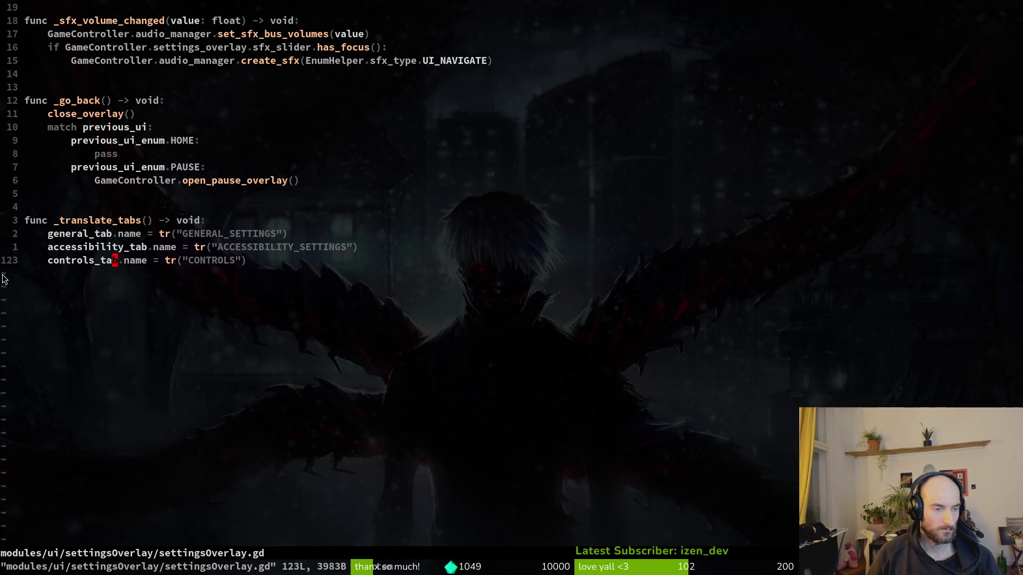
Step: Assign the controls node as the overlay's Controls Tab and run the game
key(alt+Tab)
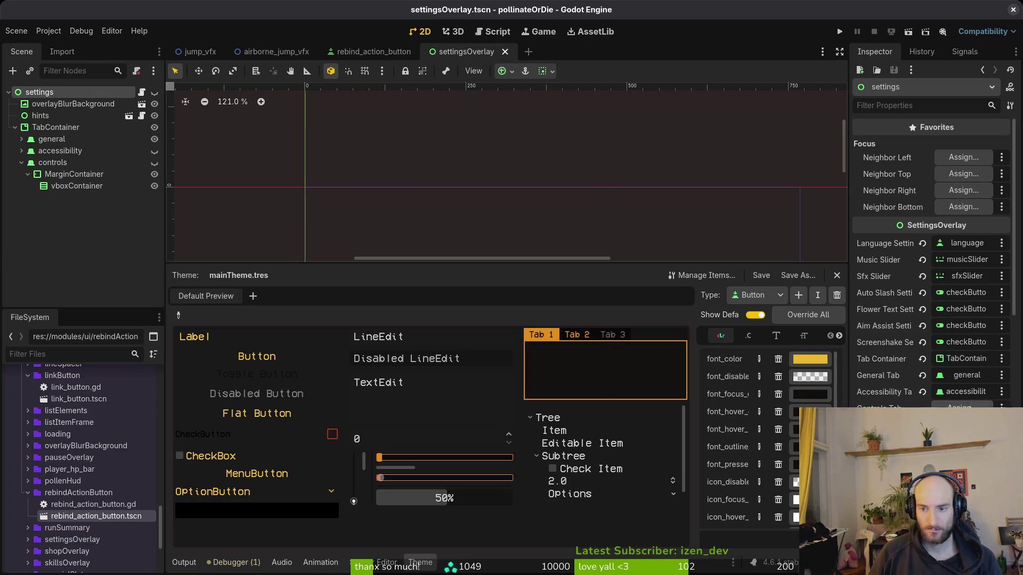
click(961, 406)
click(550, 459)
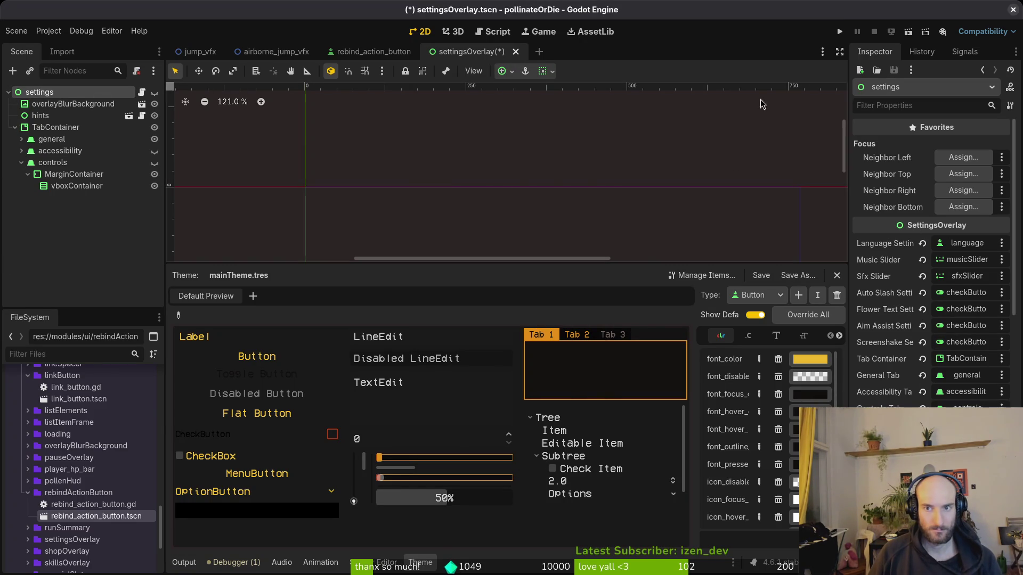
key(F5)
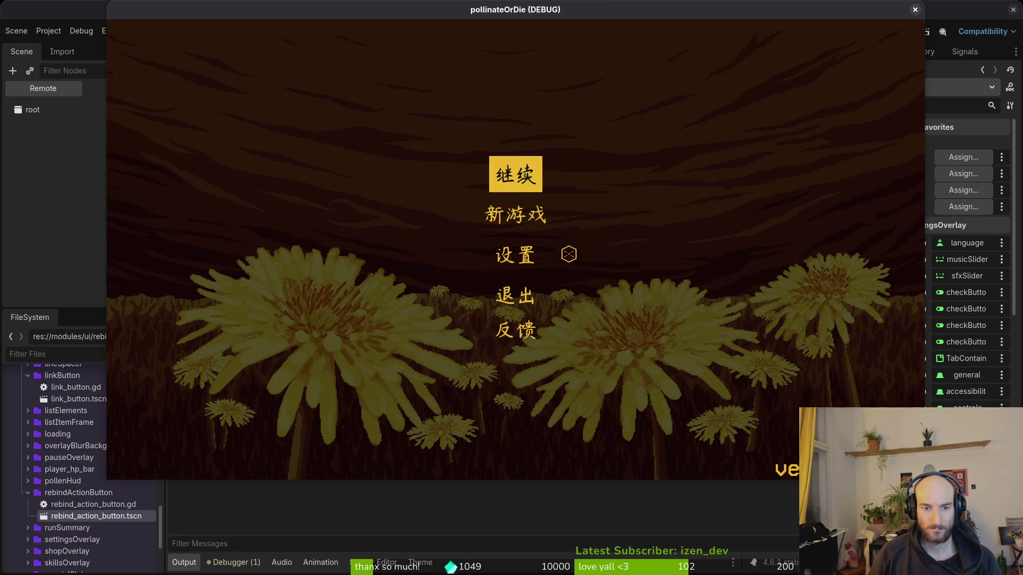
Step: Open Settings, view the general, accessibility and controls tabs, and switch to Portuguese
click(516, 255)
click(448, 84)
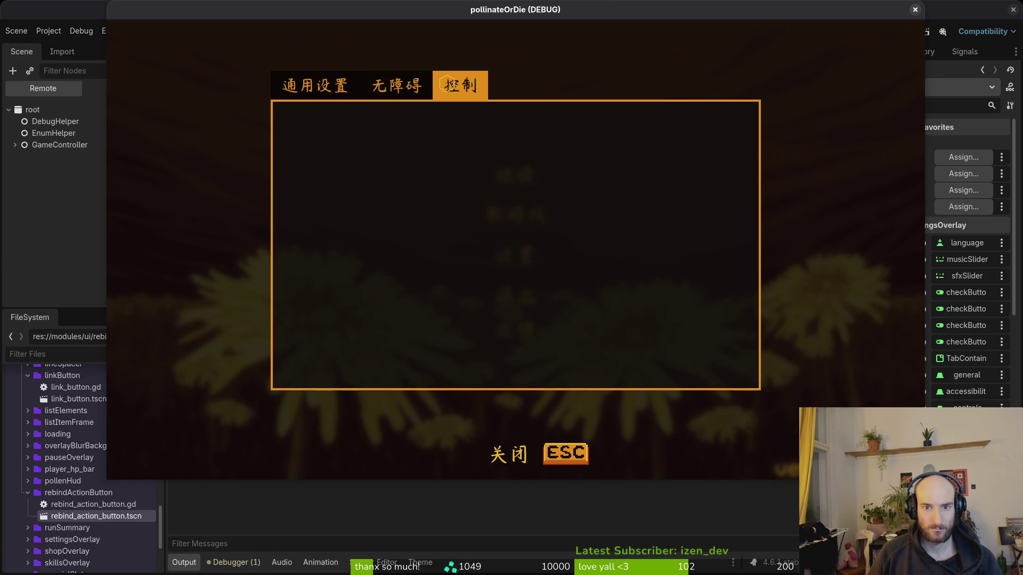
click(397, 85)
click(316, 84)
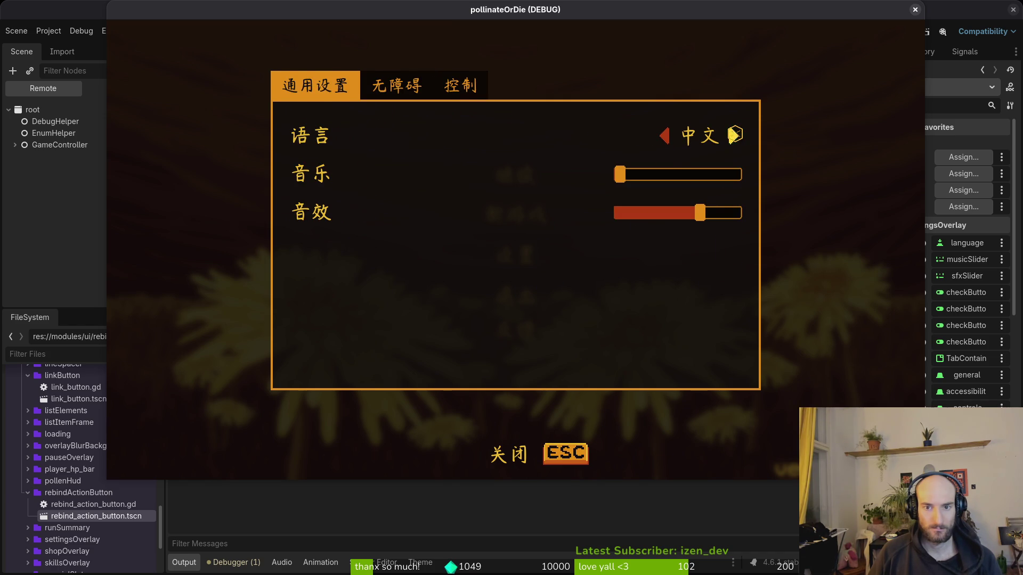
click(733, 135)
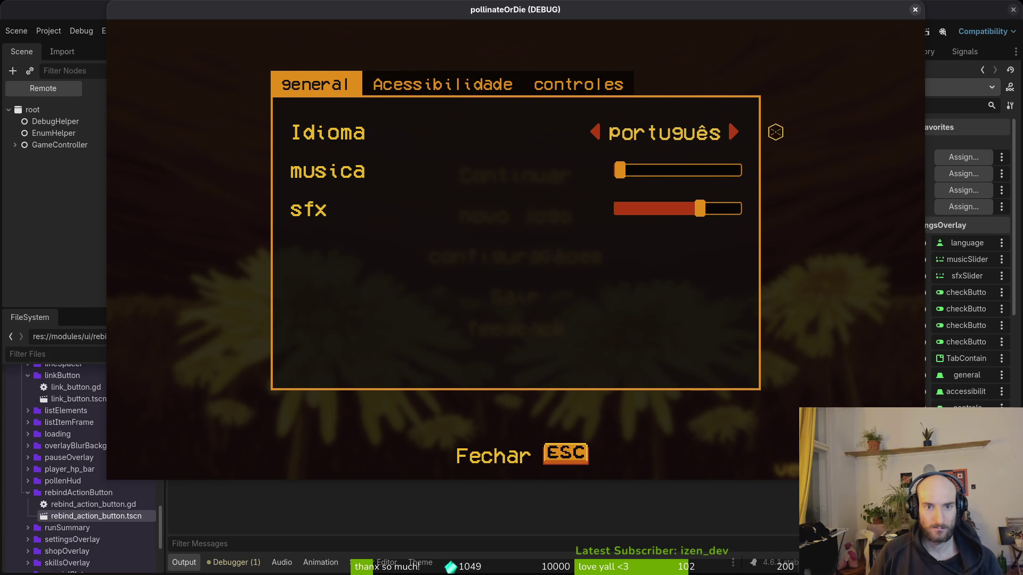
key(e)
key(e)
key(e)
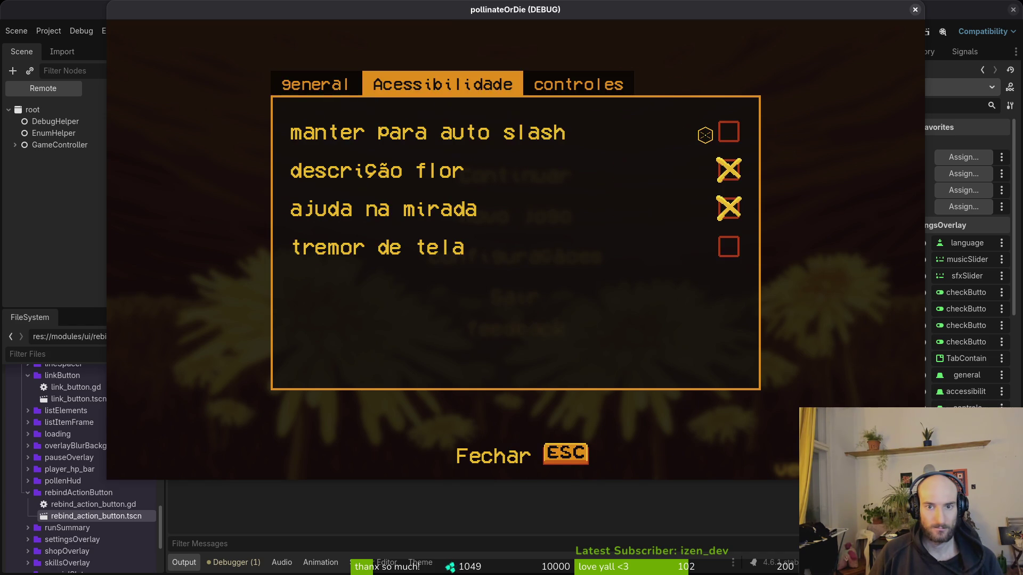
key(q)
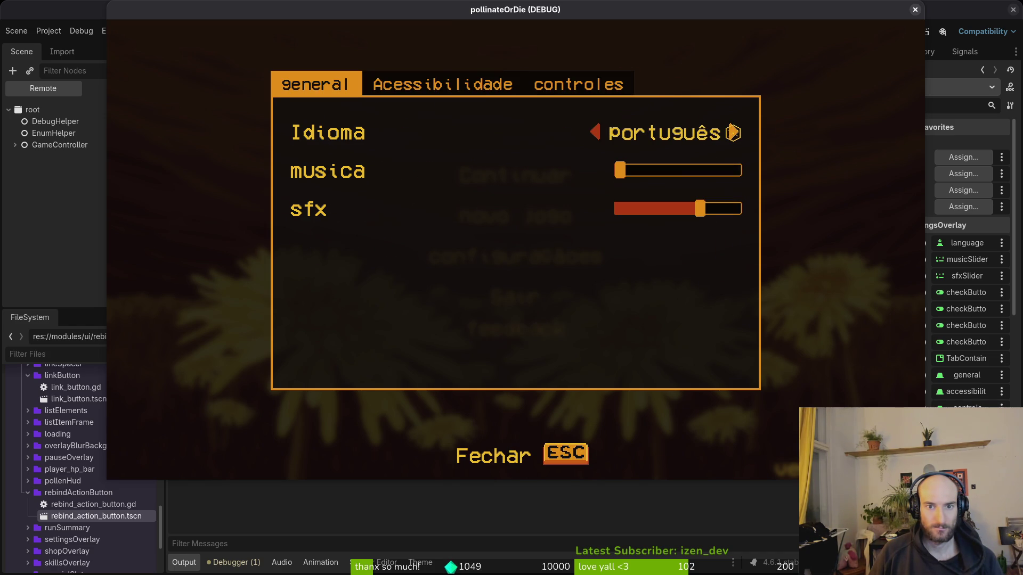
Step: Cycle through German, English, Spanish, French, Russian, Polish and Chinese, checking the tab labels
click(733, 132)
click(733, 132)
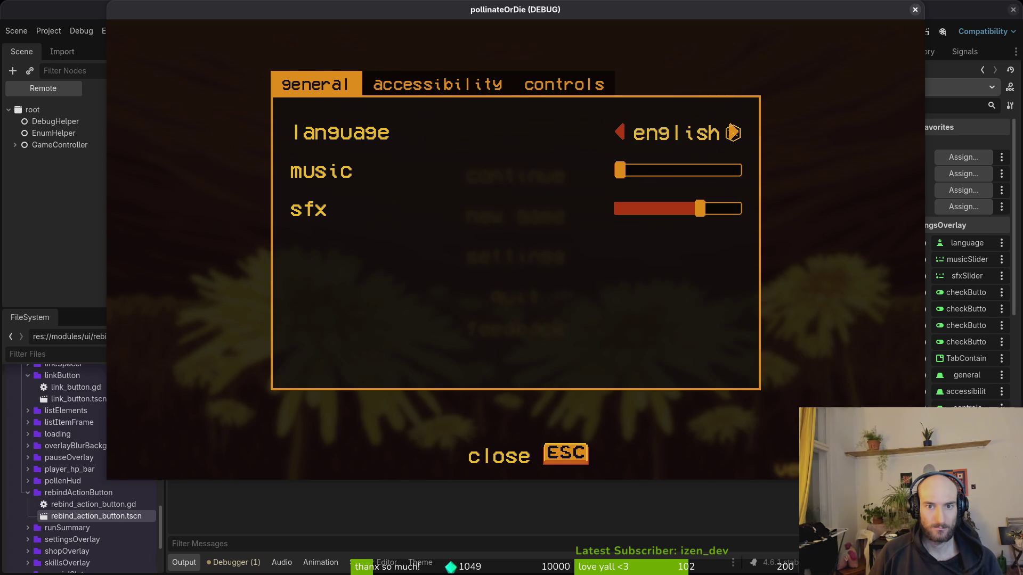
click(733, 132)
click(733, 133)
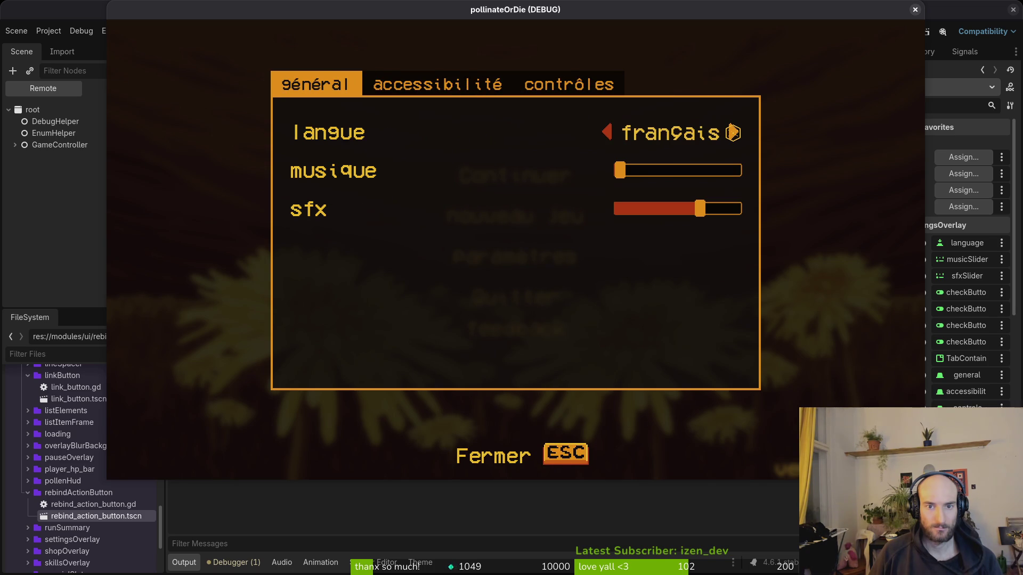
click(732, 132)
click(733, 132)
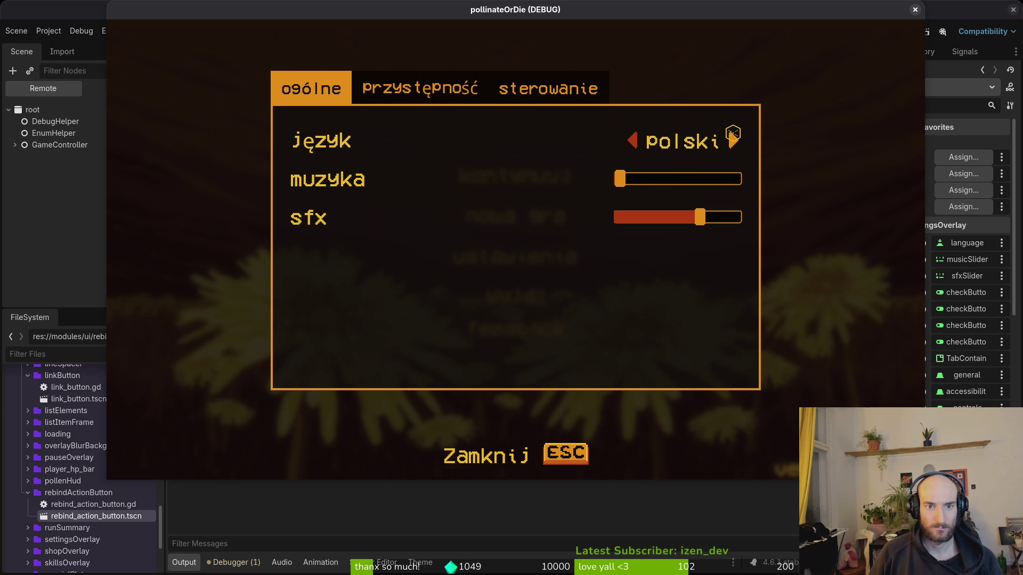
click(733, 133)
click(667, 137)
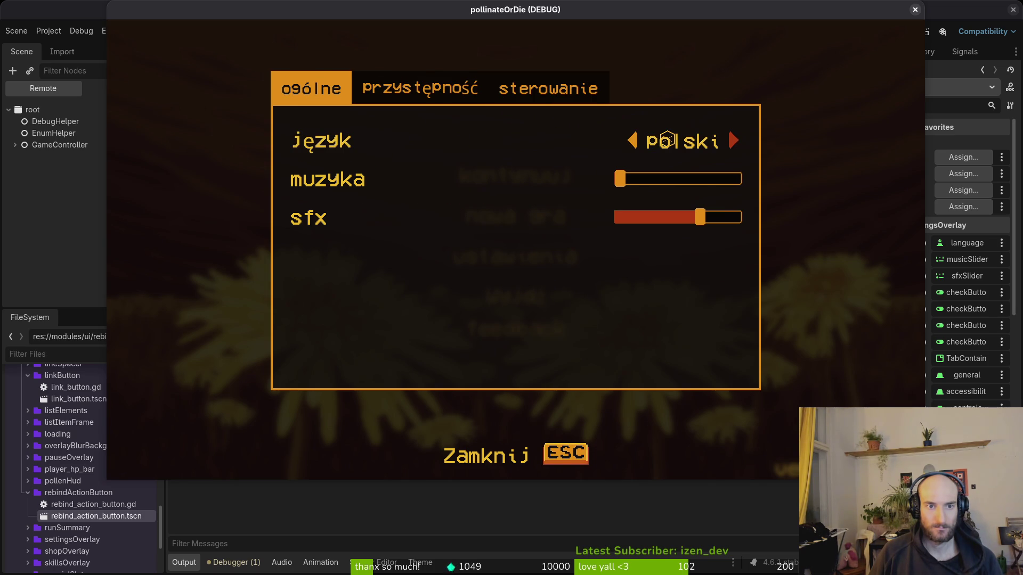
click(734, 144)
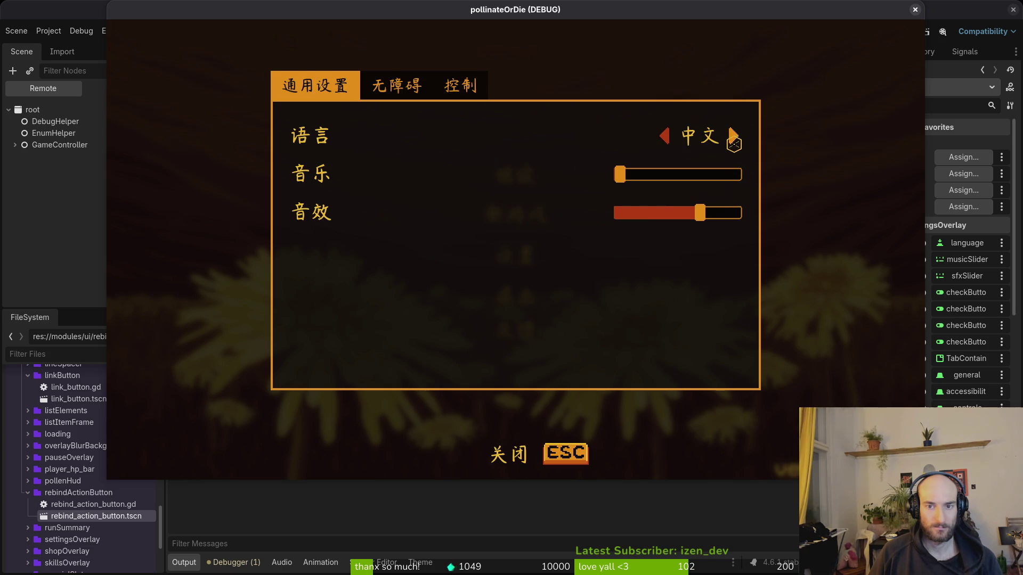
click(733, 137)
click(733, 131)
click(733, 132)
click(733, 134)
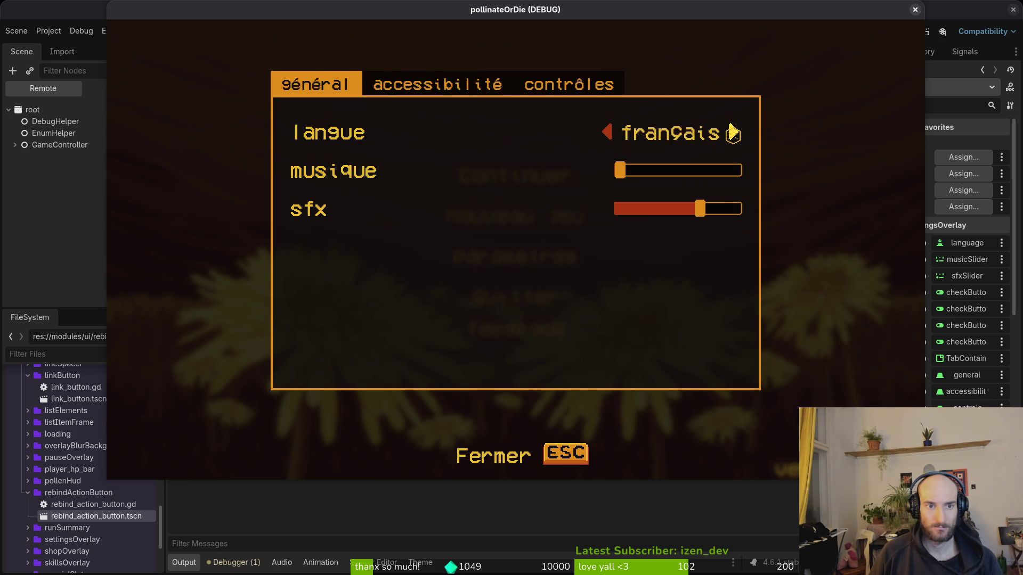
click(733, 134)
click(733, 134)
click(732, 135)
click(733, 134)
click(732, 134)
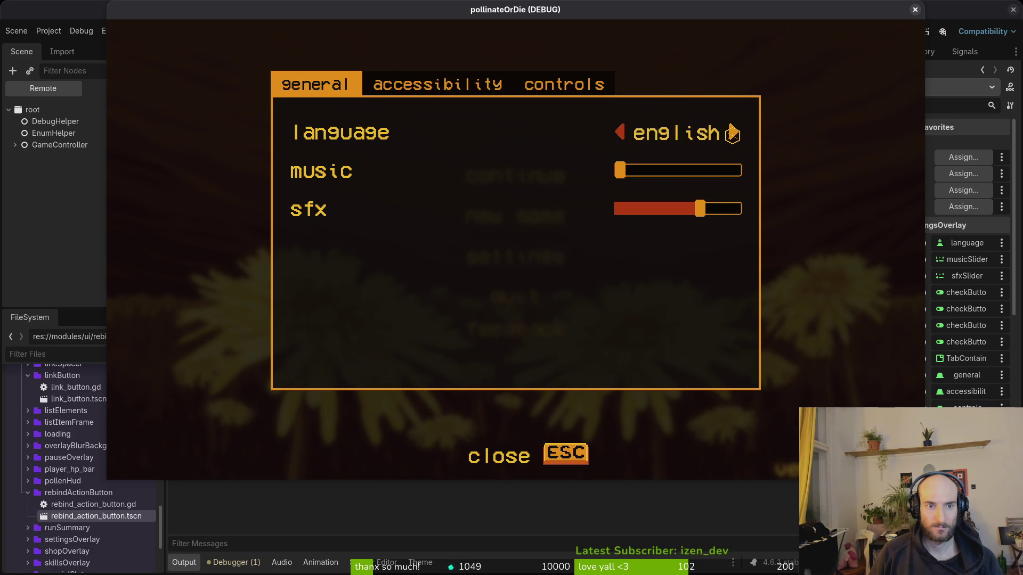
click(733, 134)
click(733, 134)
Step: Close the game and open lazygit to review the changed files
click(914, 9)
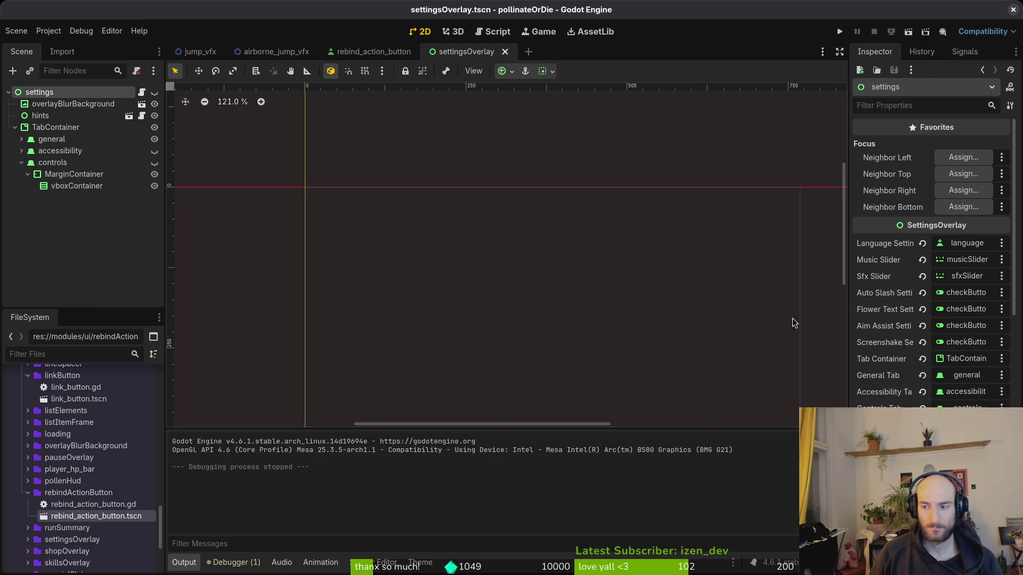
click(288, 366)
key(super+2)
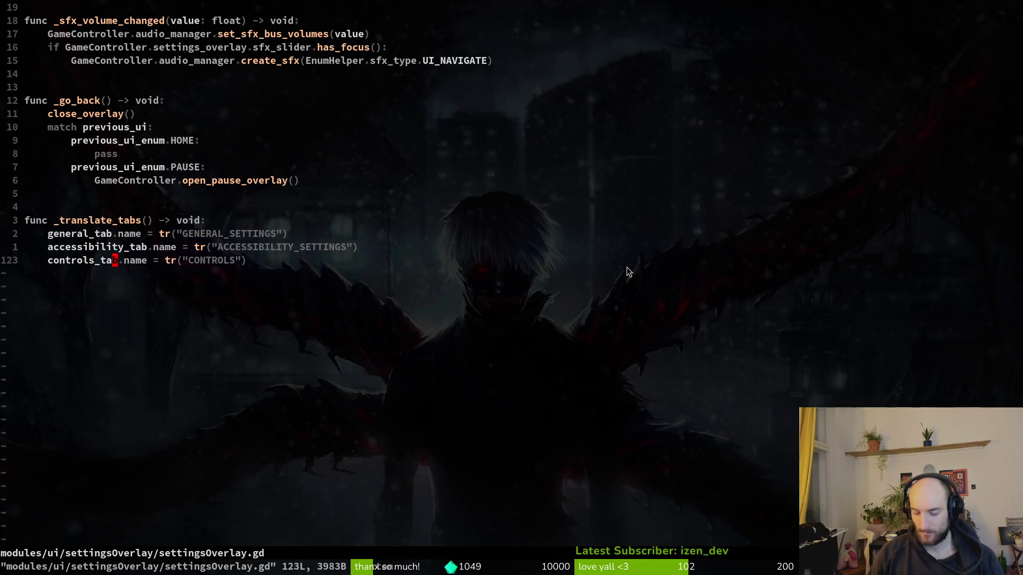
key(super+3)
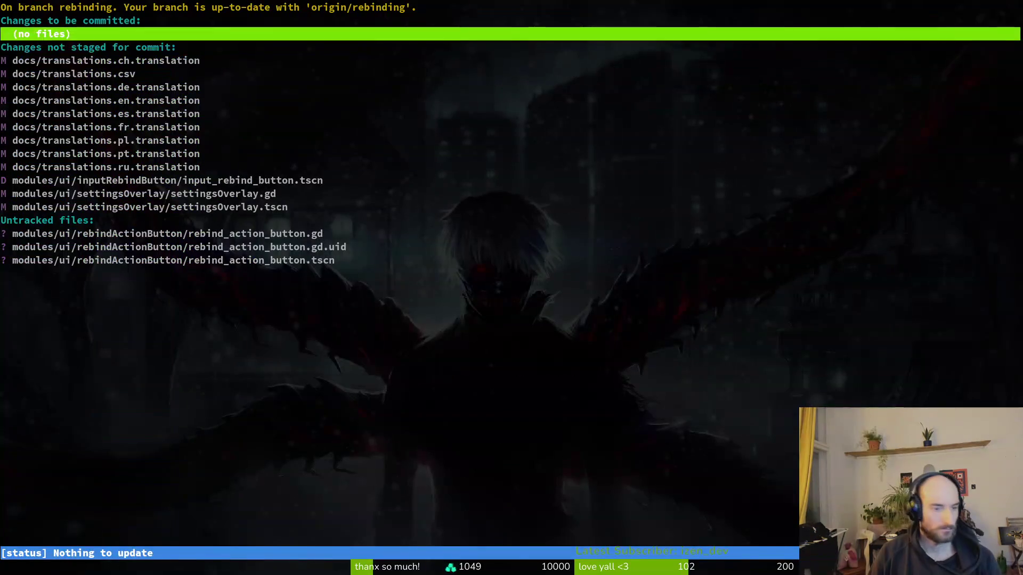